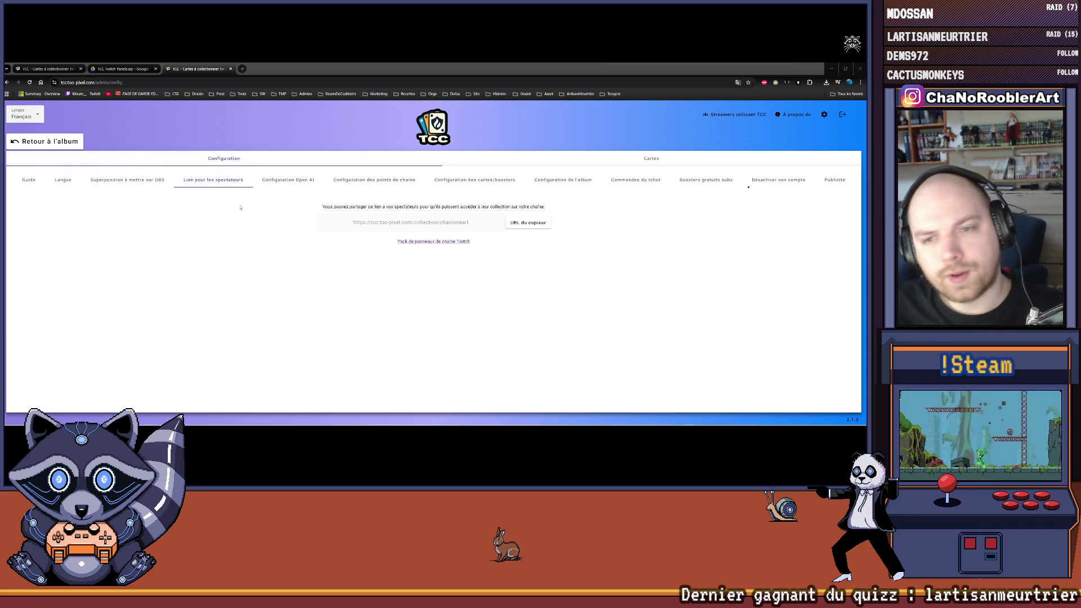
Step: Browse the free sub boosters and chat commands settings, then show the Cartes créateur list
{"action": "left_click", "coordinate": [710, 181]}
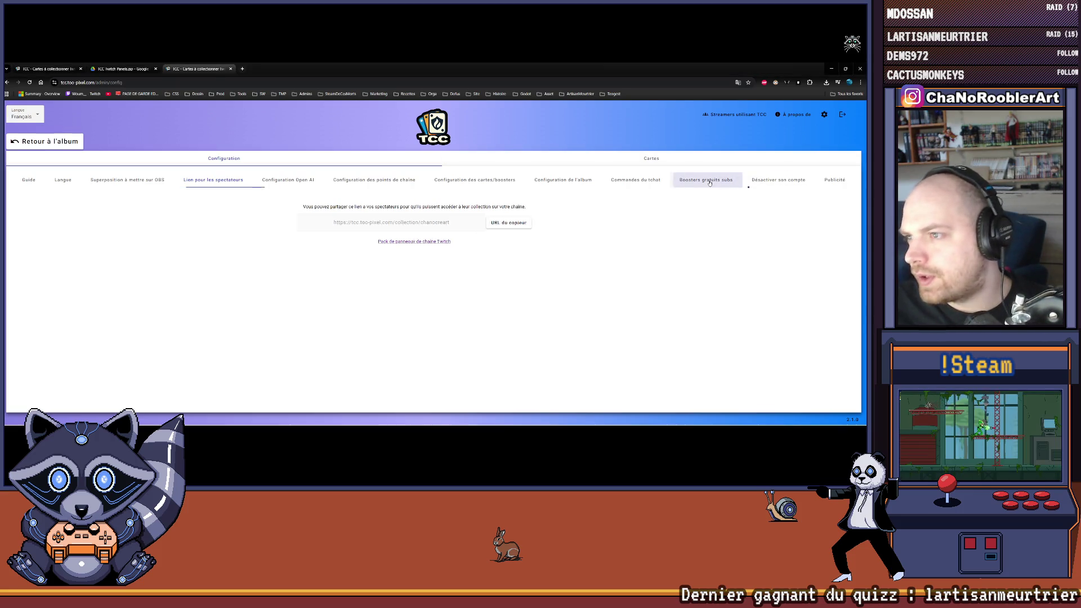
{"action": "left_click", "coordinate": [651, 182]}
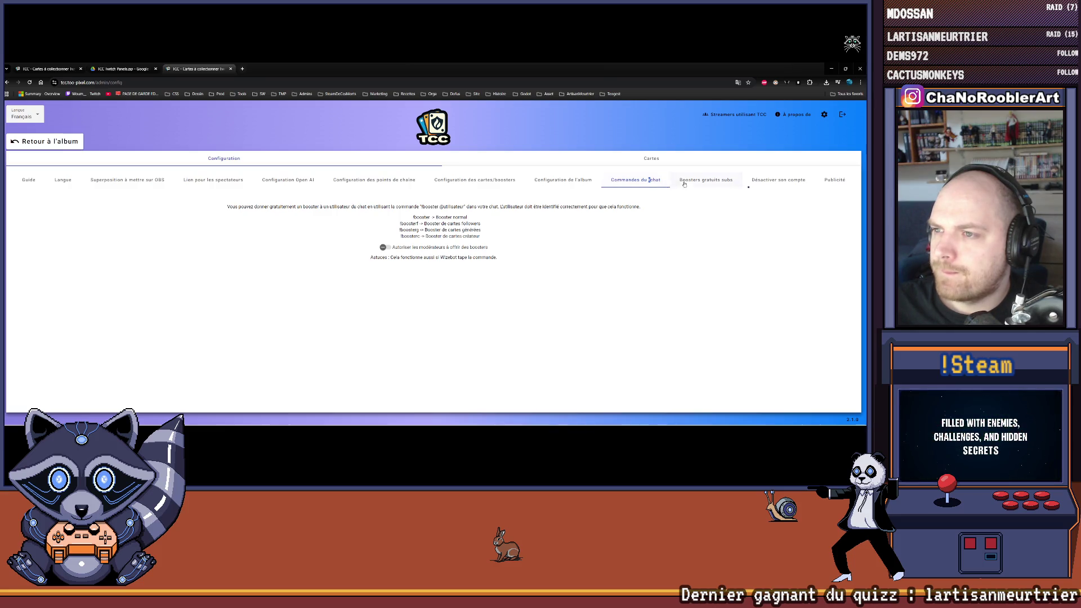
{"action": "left_click", "coordinate": [652, 159]}
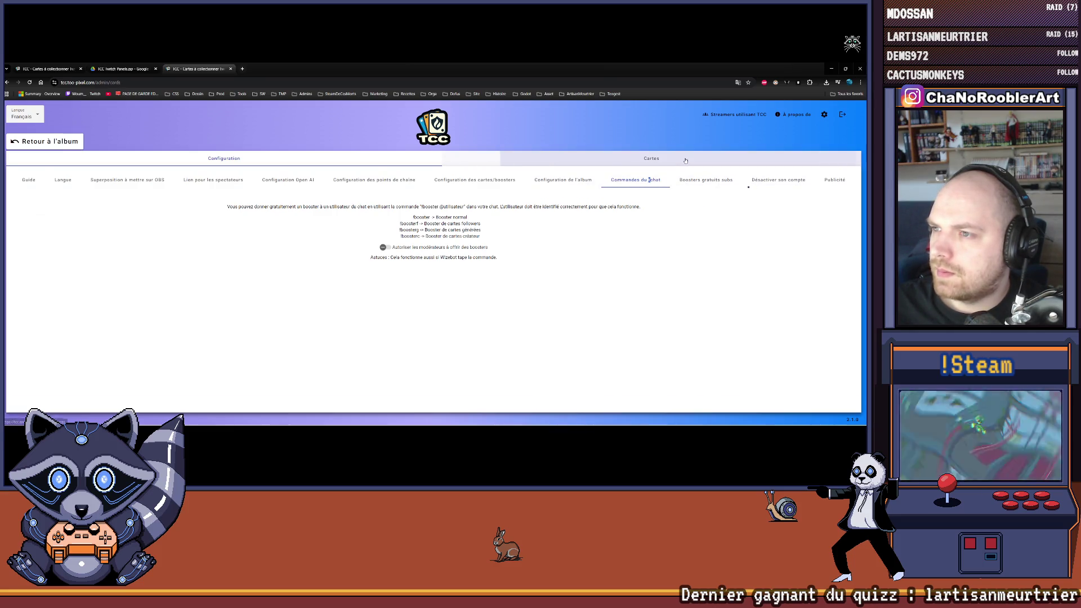
{"action": "left_click", "coordinate": [591, 176]}
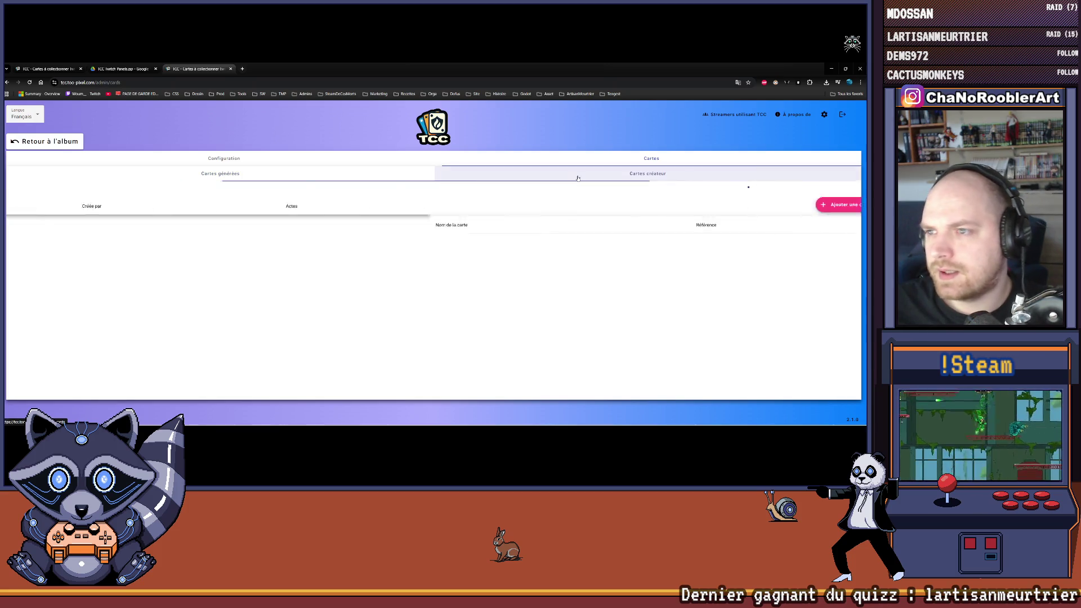
Step: Open TCC's new creator card form (after one cancel), then bring Aseprite to the front
{"action": "left_click", "coordinate": [465, 205]}
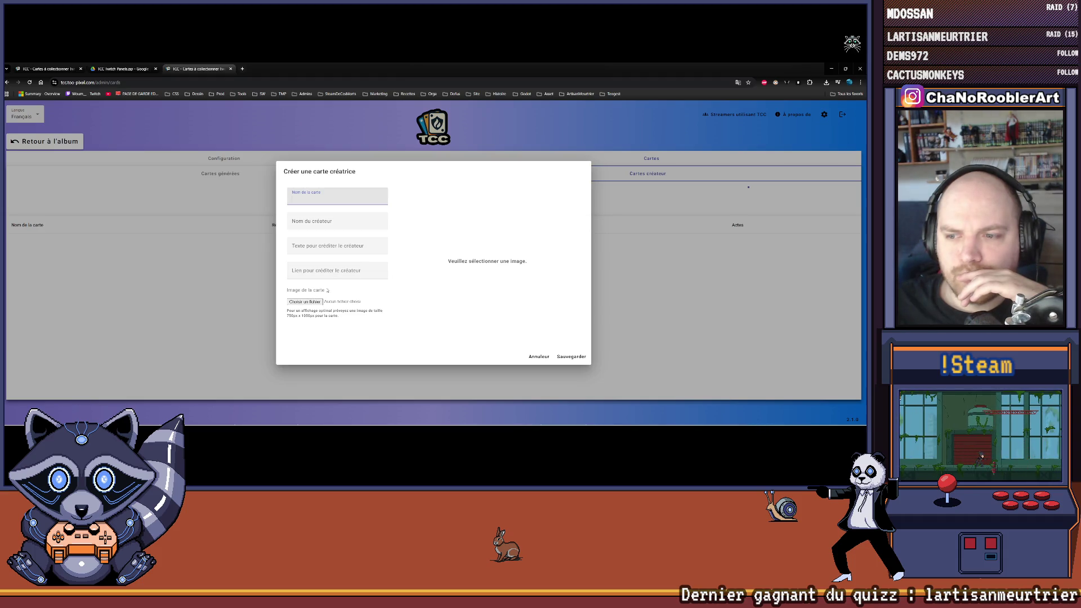
{"action": "left_click", "coordinate": [539, 356]}
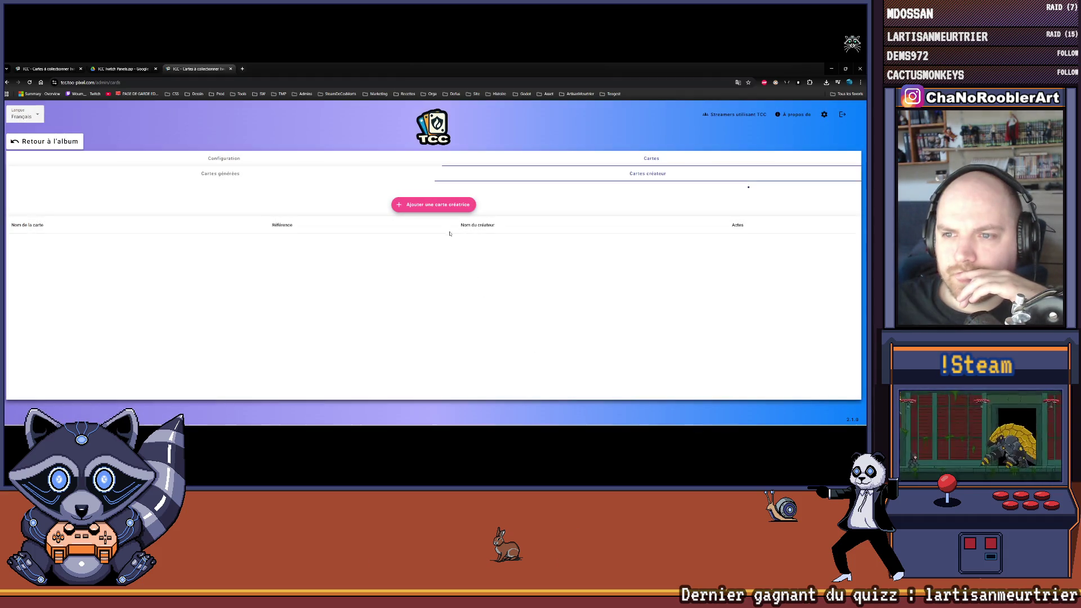
{"action": "left_click", "coordinate": [433, 206]}
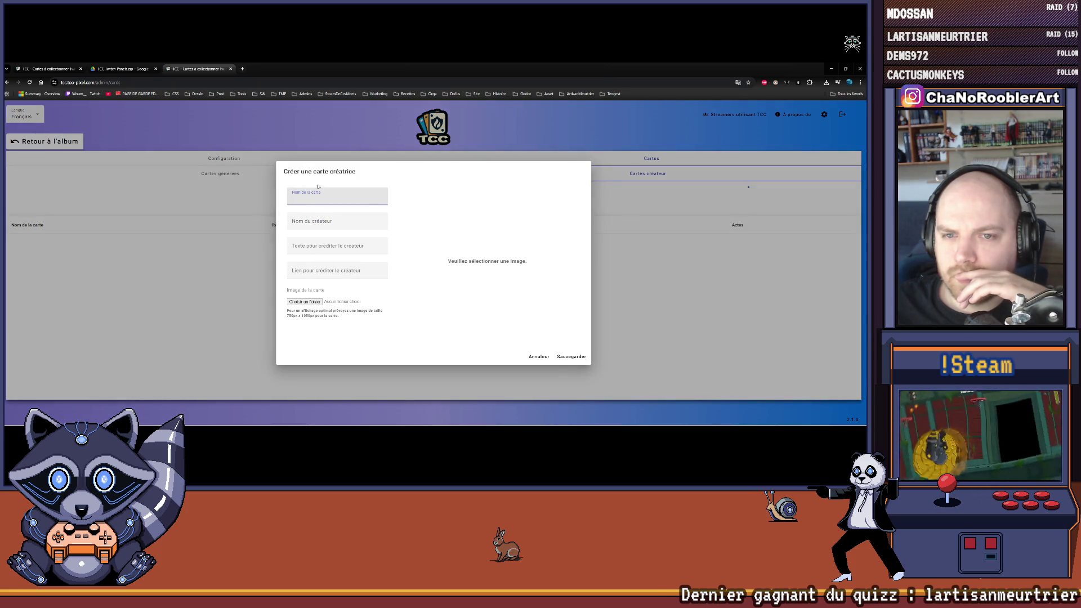
{"action": "mouse_move", "coordinate": [318, 423]}
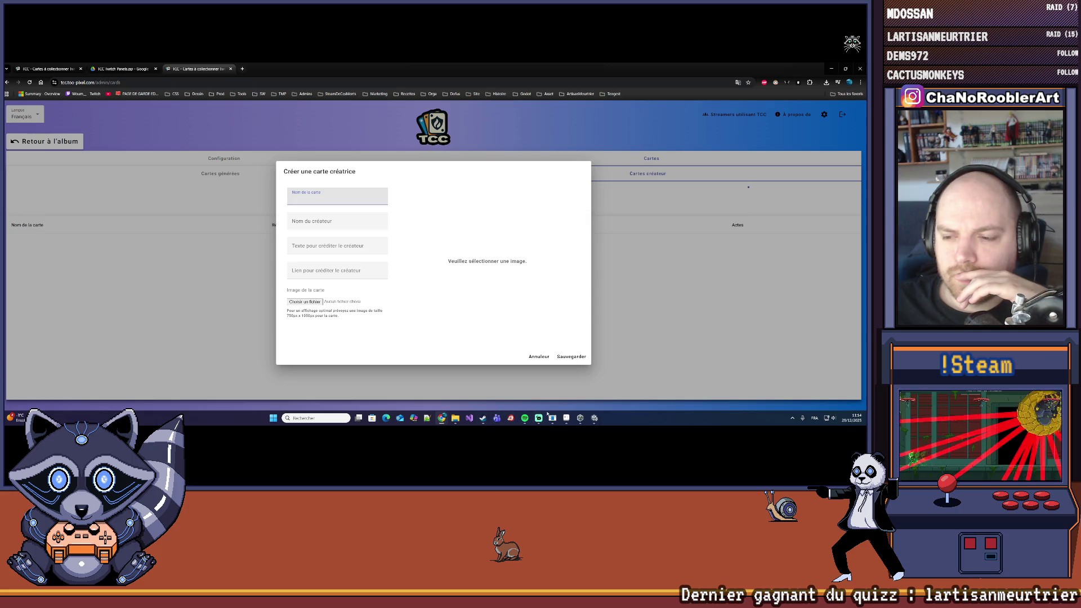
{"action": "left_click", "coordinate": [566, 423]}
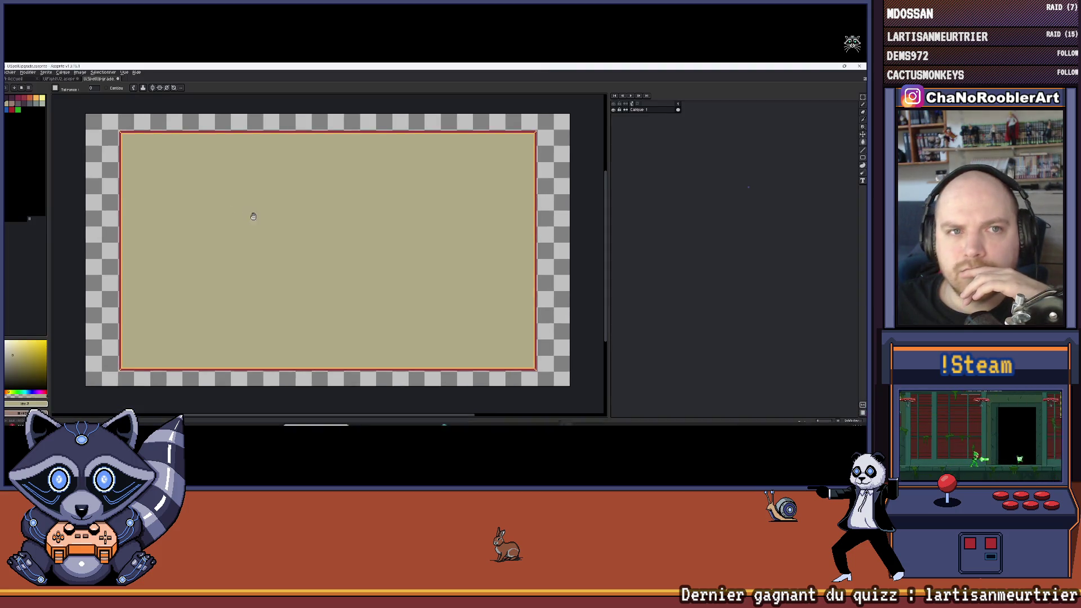
Step: Create a 750 × 1050 px transparent sprite, checking the size against TCC's card form
{"action": "left_click", "coordinate": [11, 72]}
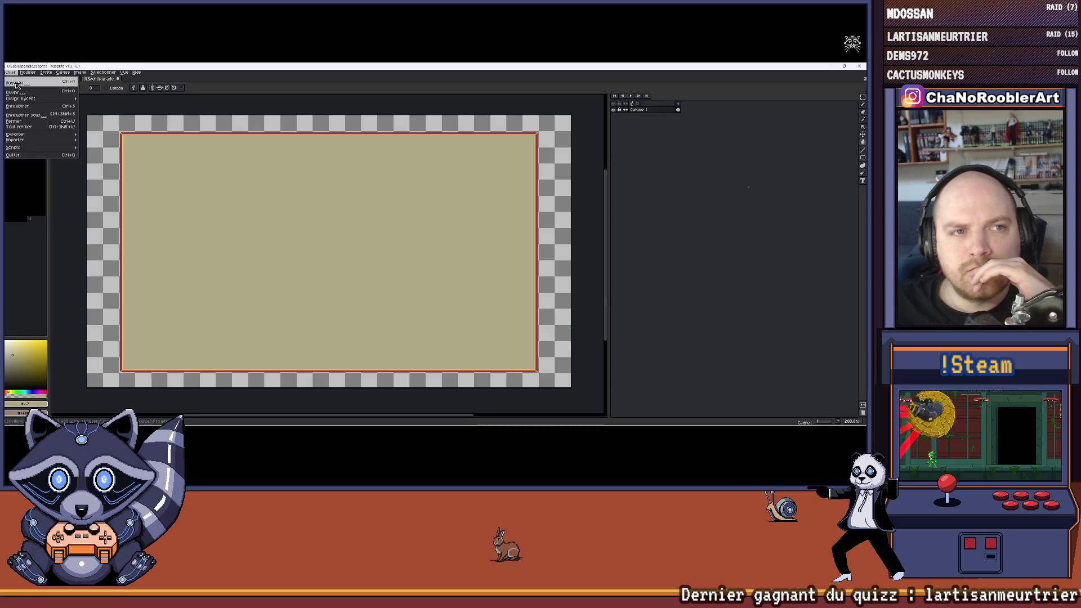
{"action": "left_click", "coordinate": [20, 82]}
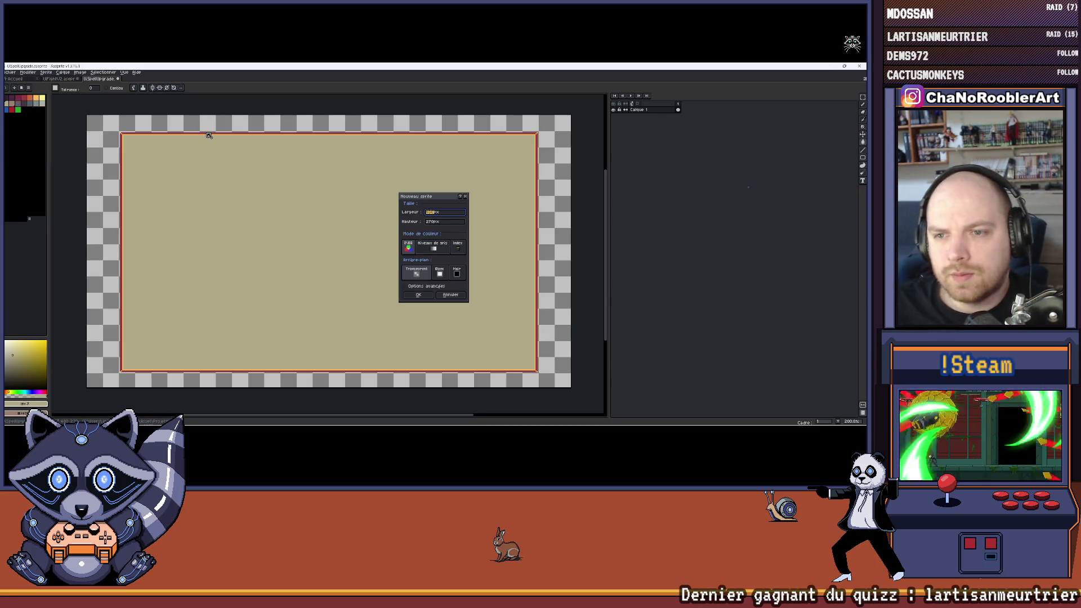
{"action": "key", "text": "alt+Tab"}
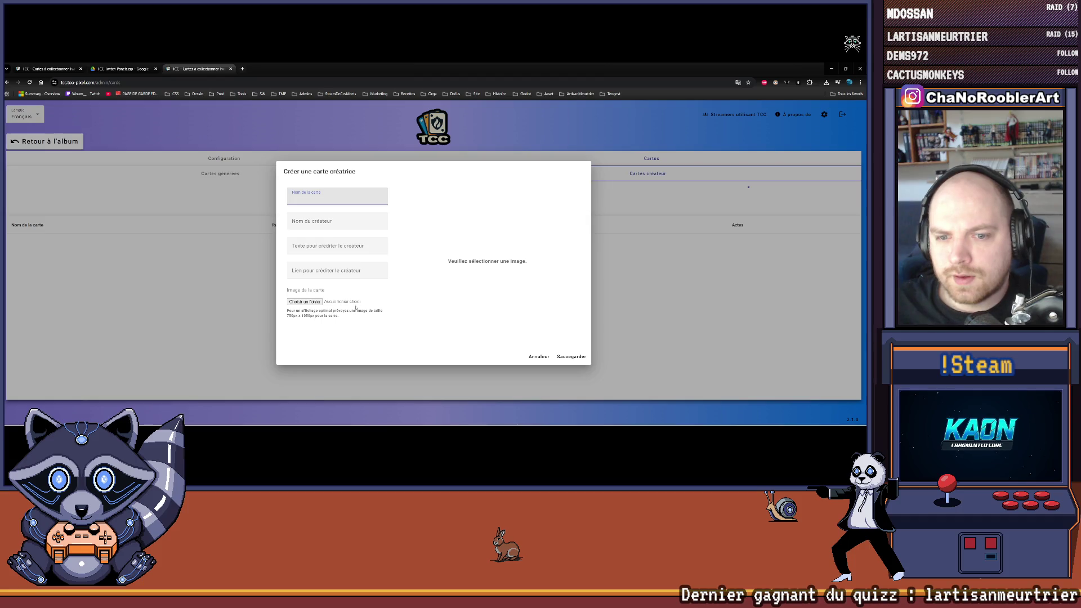
{"action": "key", "text": "alt+Tab"}
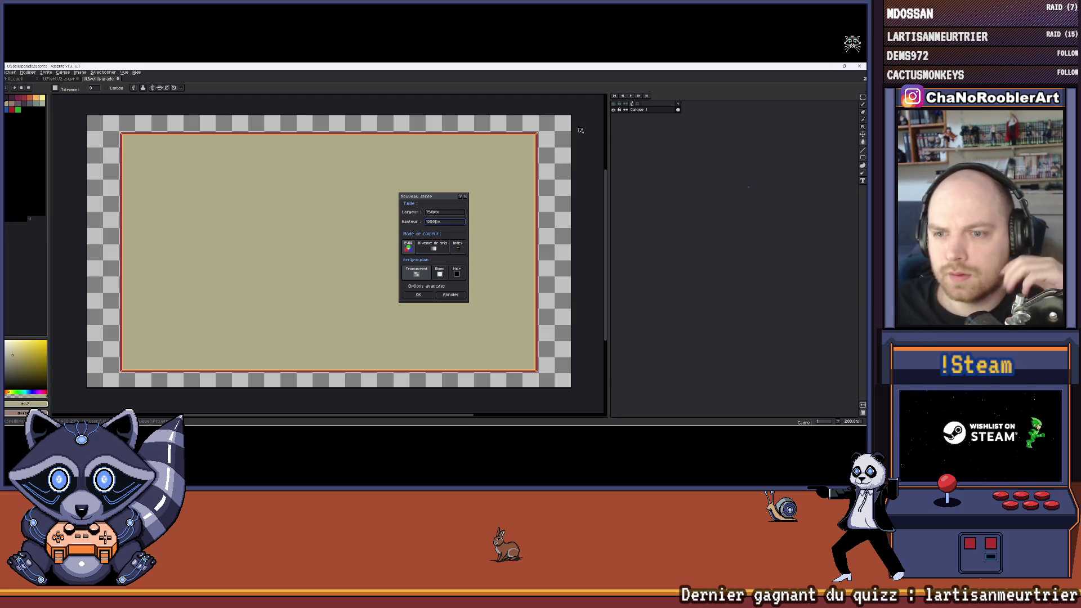
{"action": "left_click", "coordinate": [427, 293]}
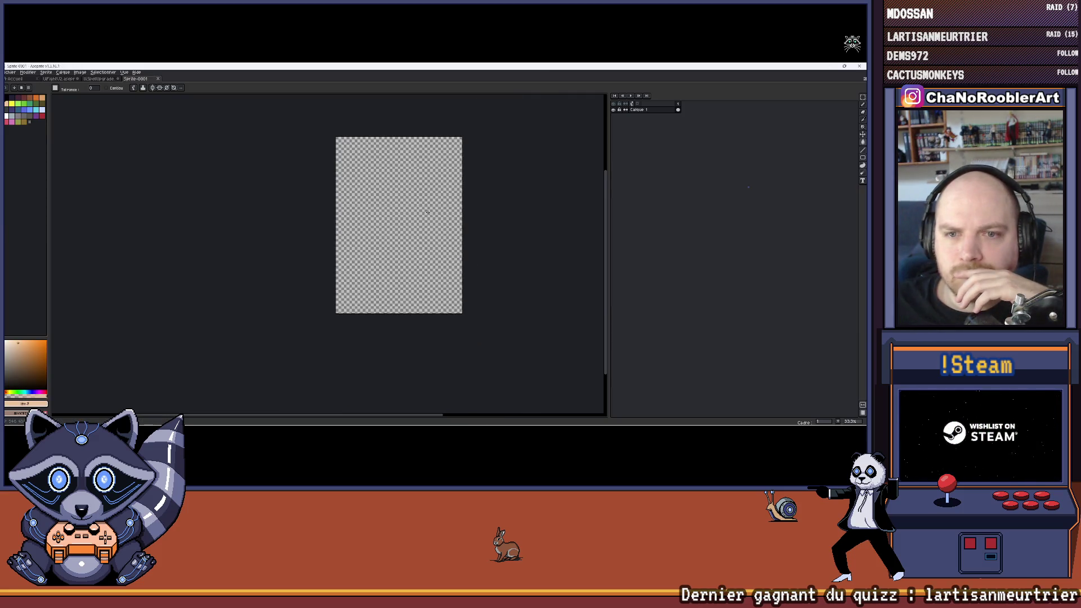
Step: Bring up Aseprite's Open file browser from the File menu
{"action": "scroll", "coordinate": [394, 214], "scroll_direction": "up", "scroll_amount": 1}
{"action": "scroll", "coordinate": [346, 213], "scroll_direction": "up", "scroll_amount": 2}
{"action": "scroll", "coordinate": [347, 213], "scroll_direction": "down", "scroll_amount": 2}
{"action": "scroll", "coordinate": [347, 210], "scroll_direction": "right", "scroll_amount": 1}
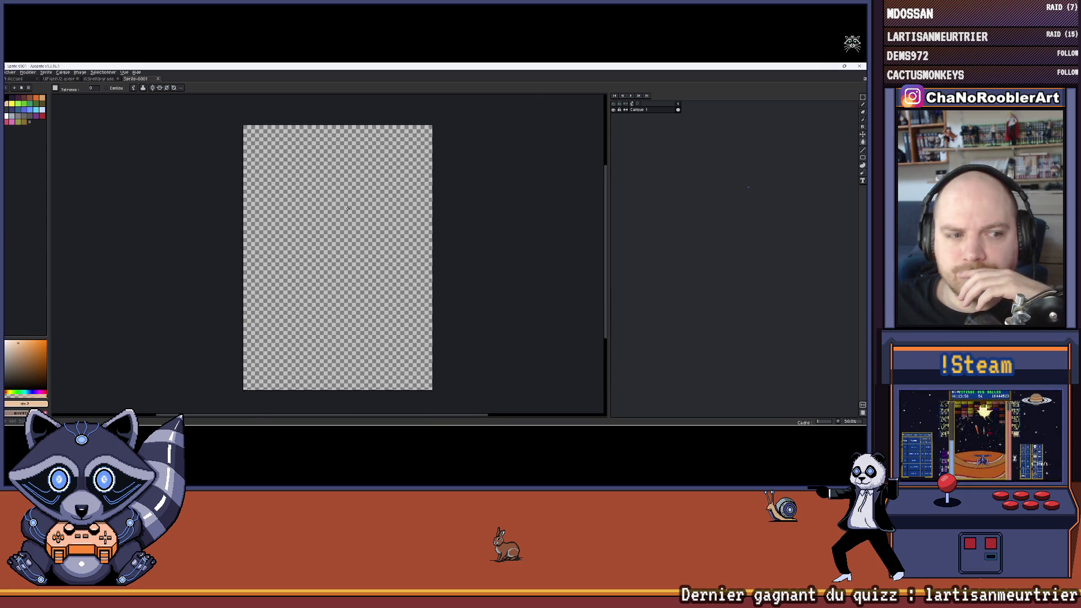
{"action": "left_click", "coordinate": [11, 72]}
{"action": "left_click", "coordinate": [10, 96]}
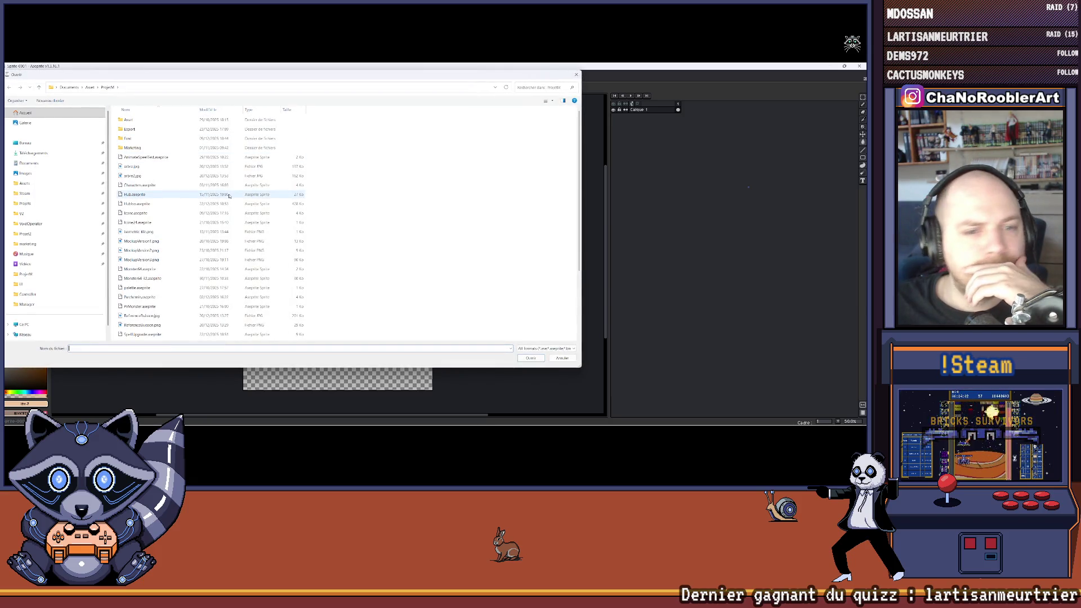
Step: Navigate through Export to the GIF folder and open G_Mage.png
{"action": "scroll", "coordinate": [175, 194], "scroll_direction": "down", "scroll_amount": 2}
{"action": "scroll", "coordinate": [174, 194], "scroll_direction": "up", "scroll_amount": 2}
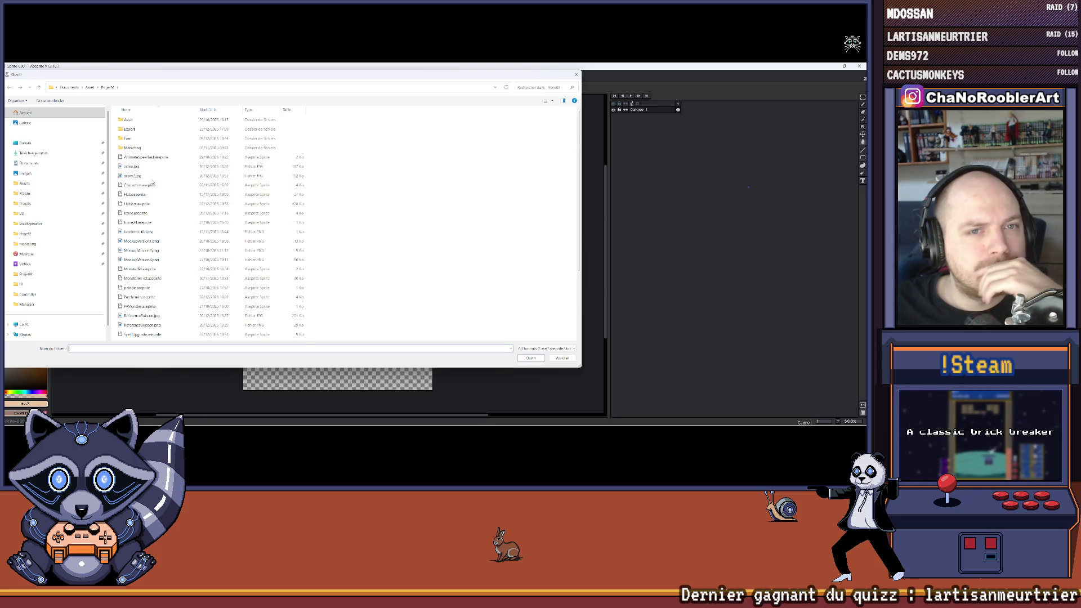
{"action": "double_click", "coordinate": [133, 129]}
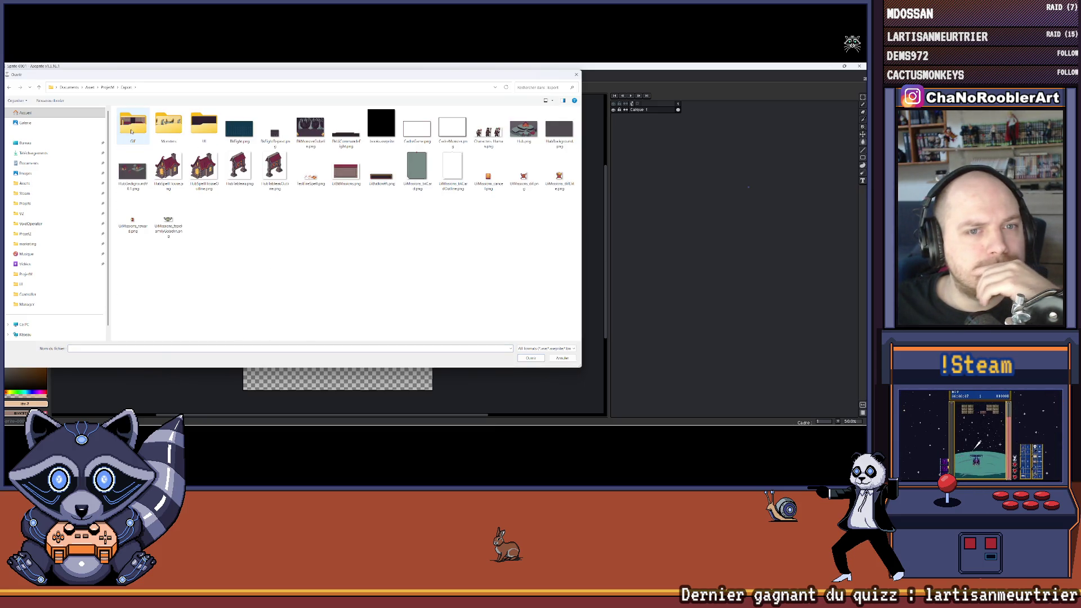
{"action": "double_click", "coordinate": [179, 135]}
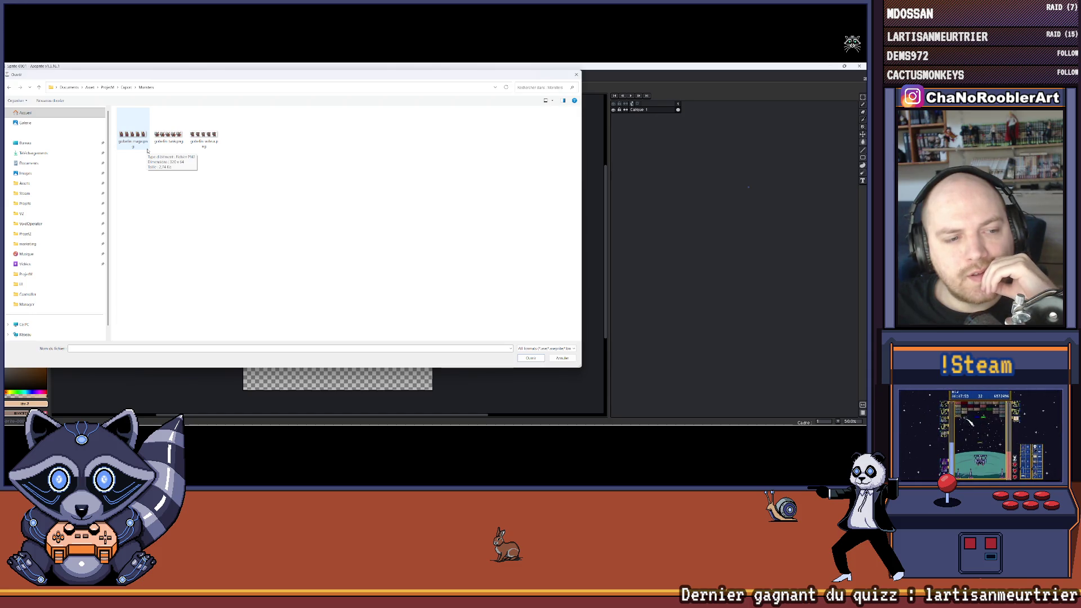
{"action": "left_click", "coordinate": [125, 89]}
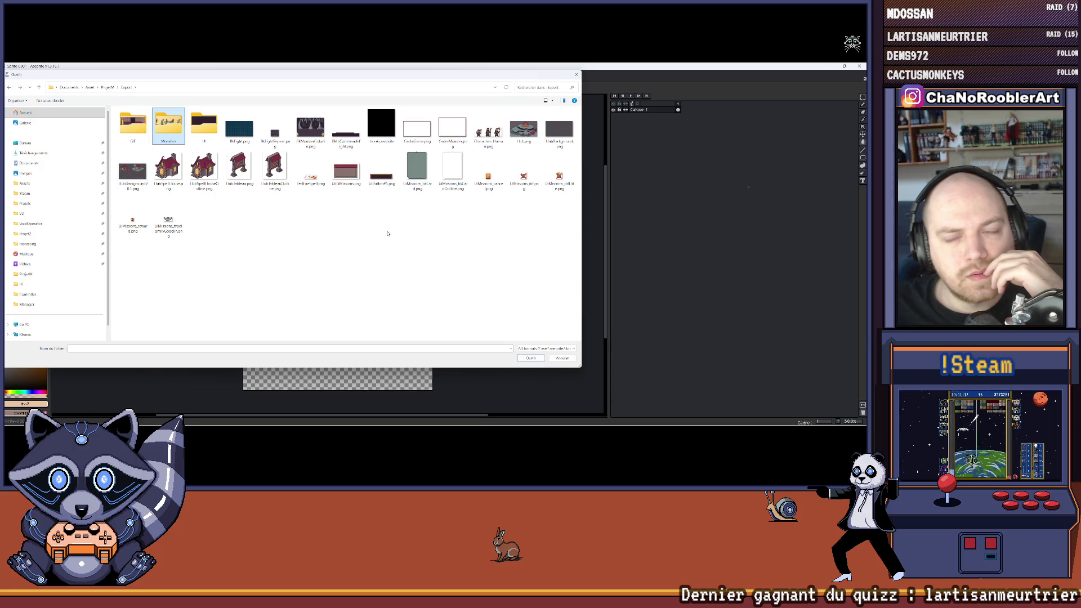
{"action": "double_click", "coordinate": [204, 125]}
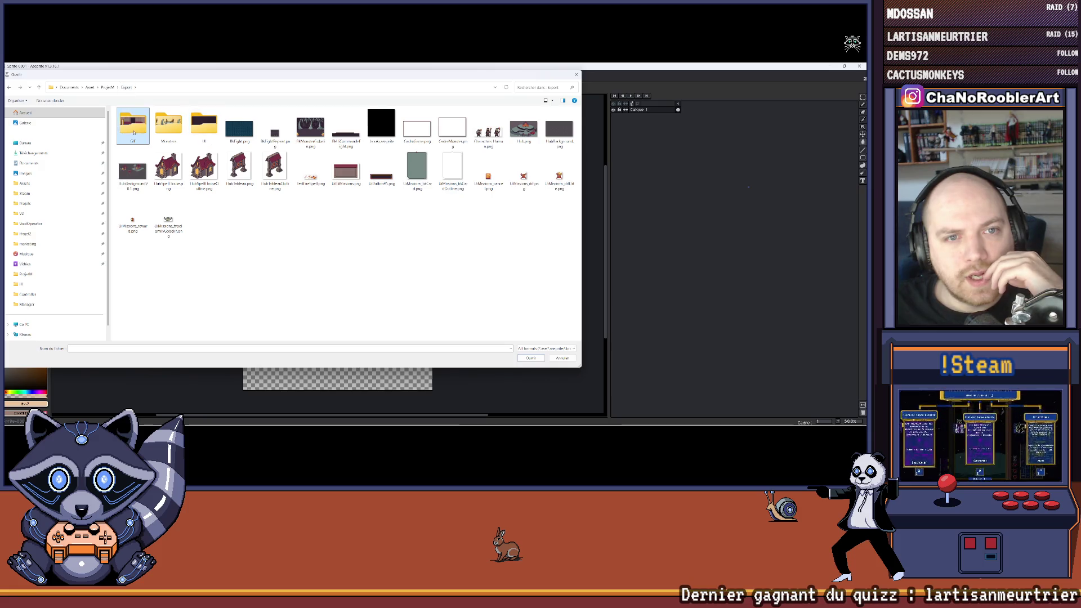
{"action": "double_click", "coordinate": [133, 125]}
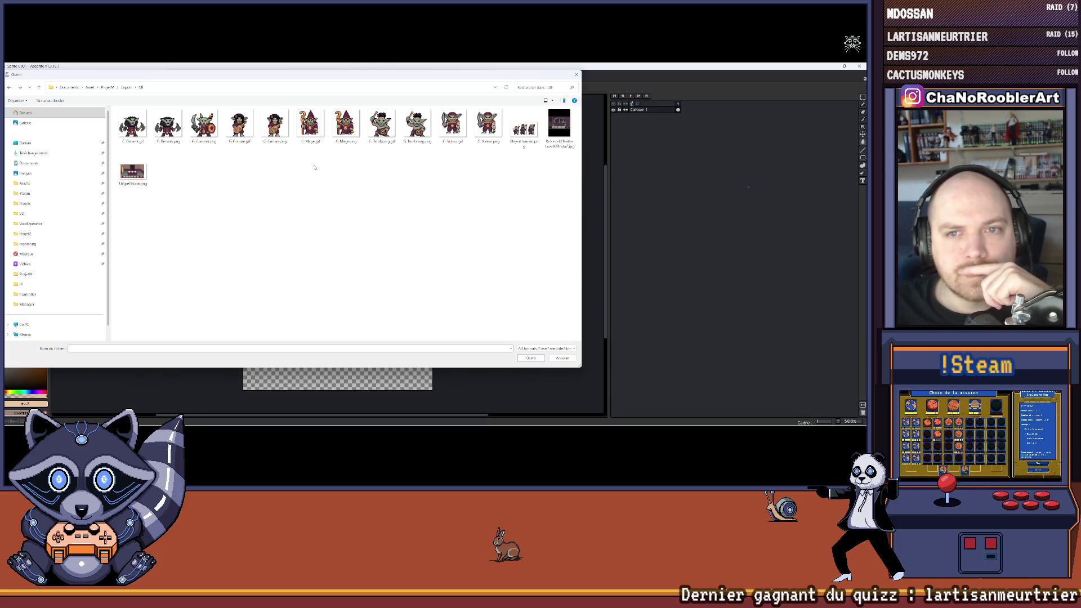
{"action": "double_click", "coordinate": [345, 124]}
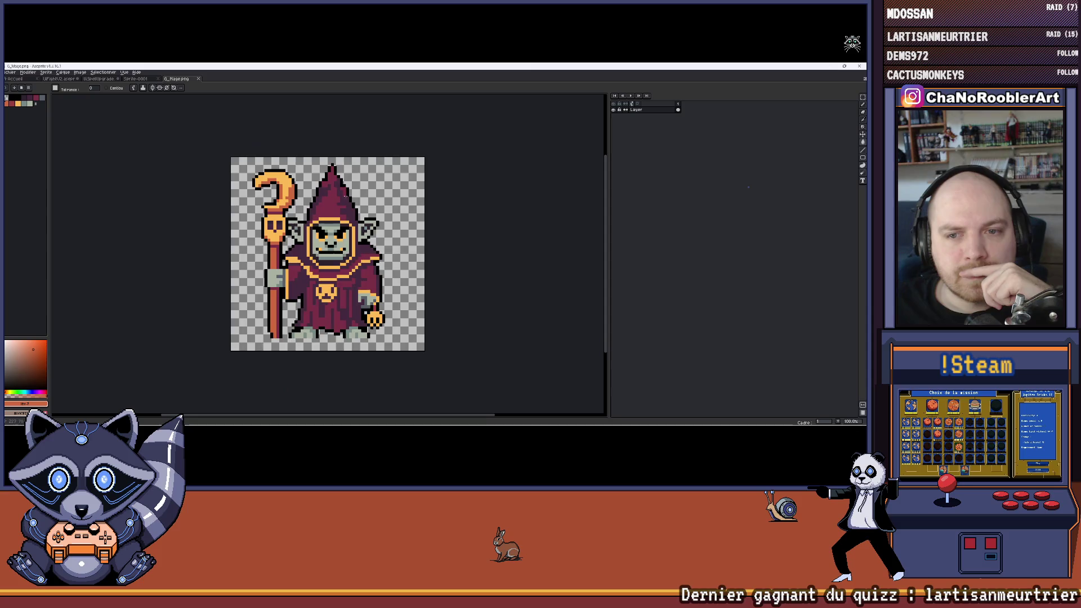
Step: Return to the blank Sprite-0001 card tab and bring up its save dialog
{"action": "scroll", "coordinate": [307, 192], "scroll_direction": "down", "scroll_amount": 1}
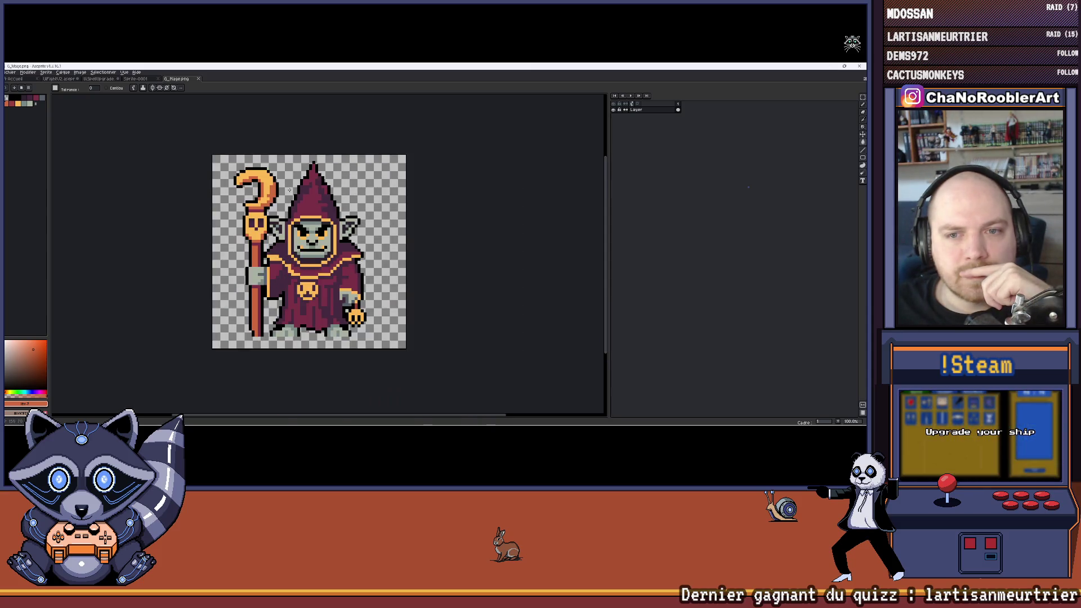
{"action": "mouse_move", "coordinate": [281, 196]}
{"action": "left_mouse_down"}
{"action": "mouse_move", "coordinate": [270, 206]}
{"action": "mouse_move", "coordinate": [242, 171]}
{"action": "left_mouse_up"}
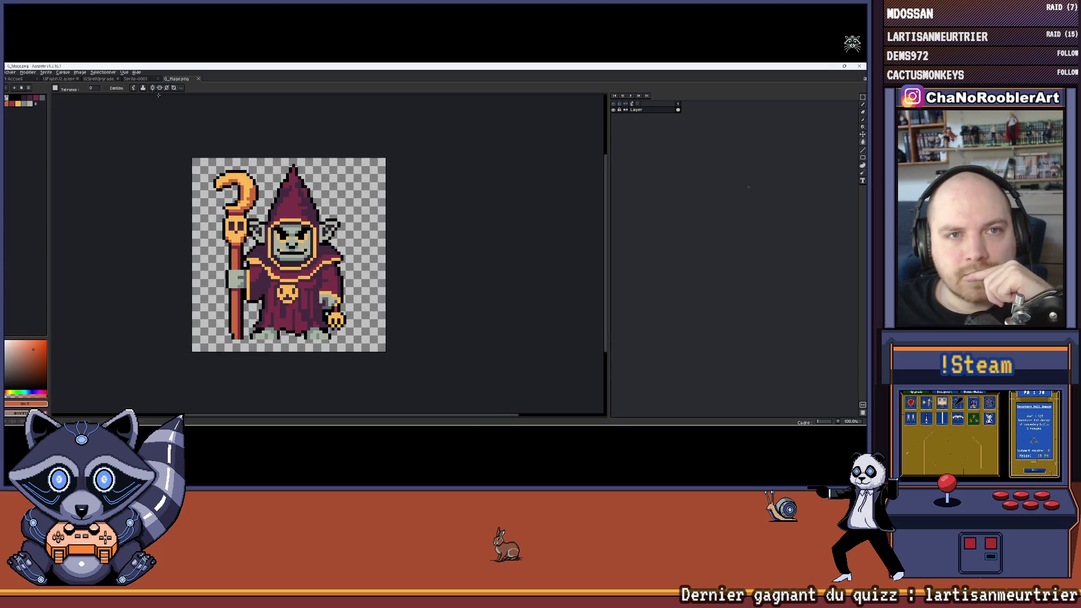
{"action": "left_click", "coordinate": [138, 79]}
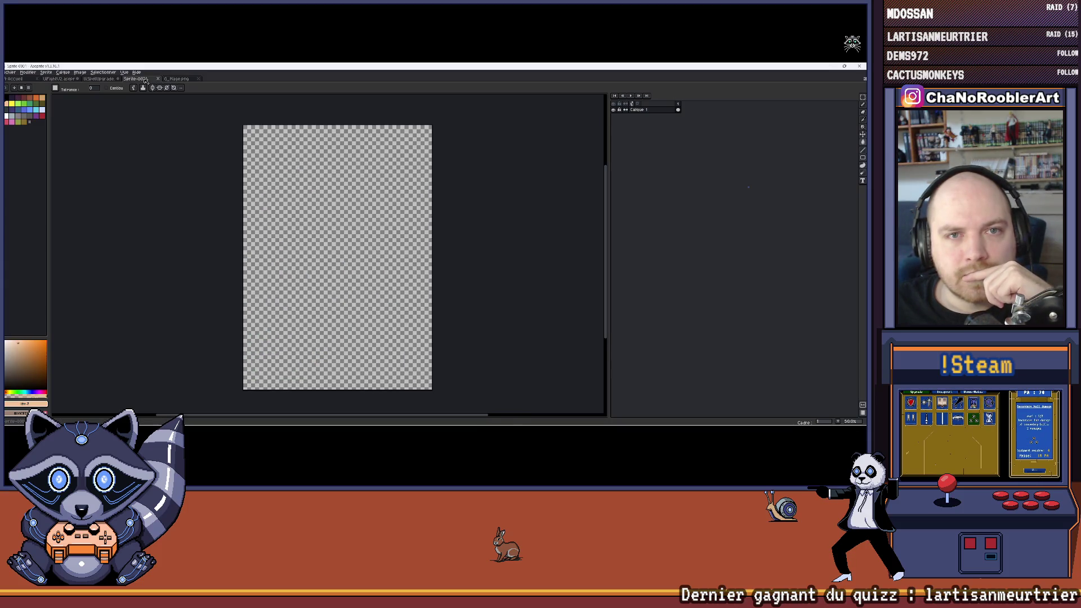
{"action": "left_click", "coordinate": [28, 72]}
{"action": "key", "text": "Escape"}
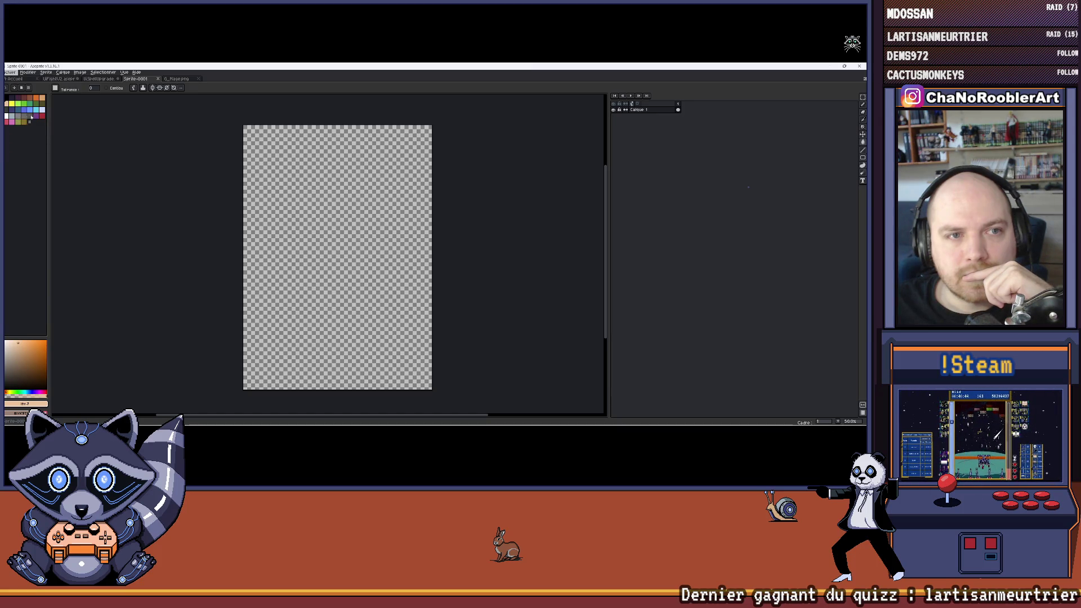
{"action": "key", "text": "ctrl+s"}
Step: Create a new TCC folder inside Asset > Stream and save the card sprite there
{"action": "left_click", "coordinate": [88, 91]}
{"action": "scroll", "coordinate": [129, 225], "scroll_direction": "down", "scroll_amount": 5}
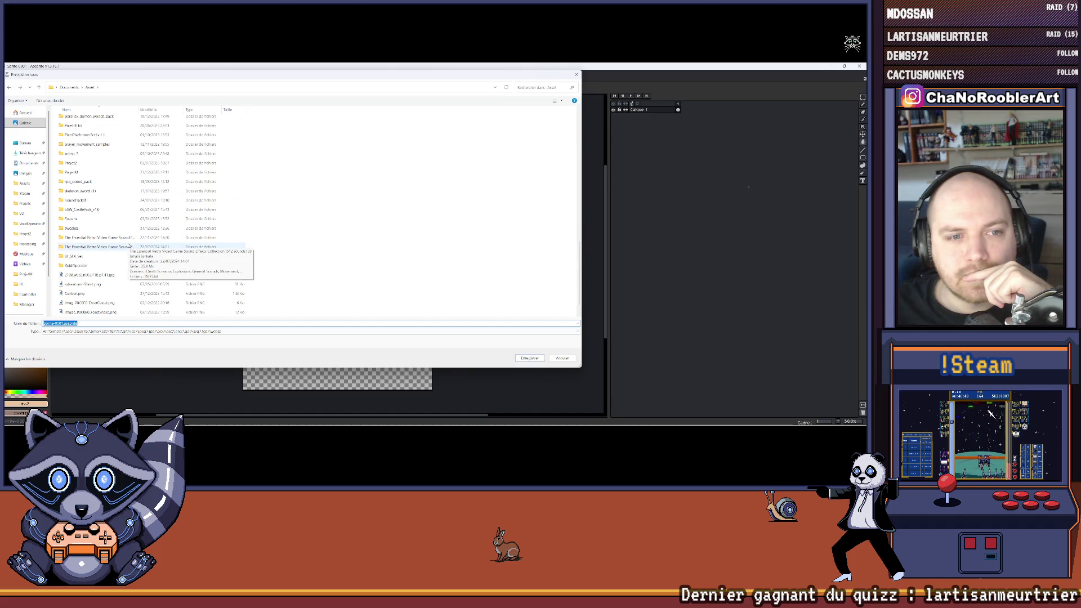
{"action": "double_click", "coordinate": [71, 219]}
{"action": "right_click", "coordinate": [137, 186]}
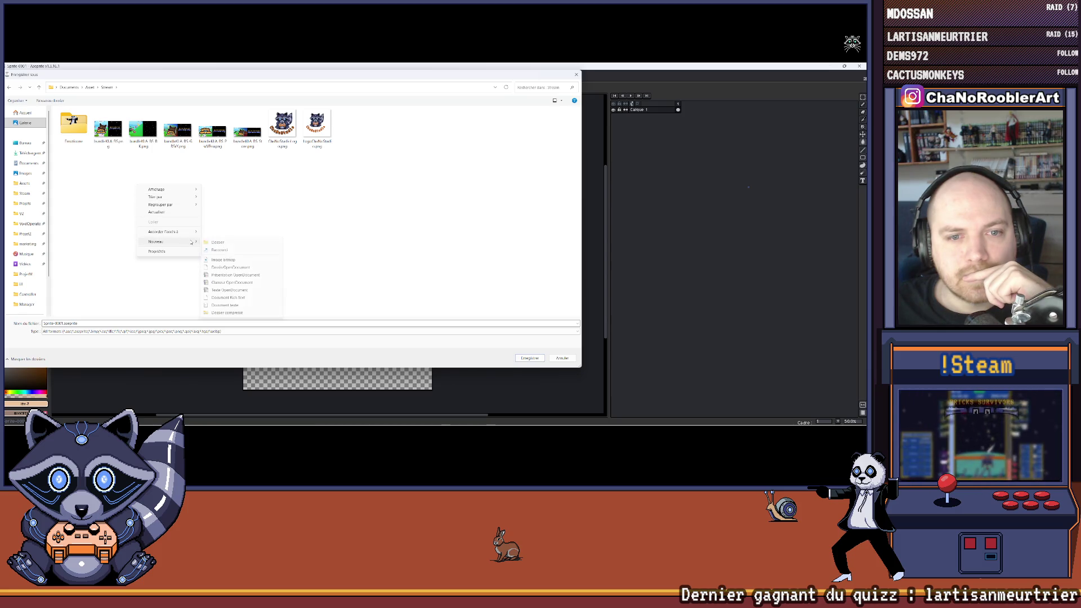
{"action": "left_click", "coordinate": [217, 242]}
{"action": "type", "text": "TCC"}
{"action": "key", "text": "Return"}
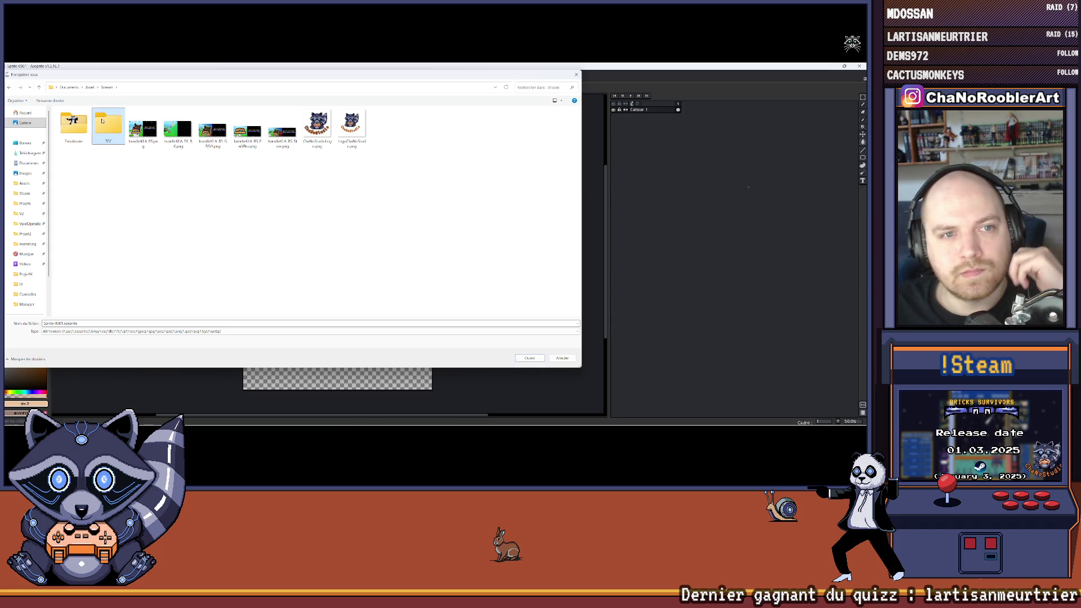
{"action": "double_click", "coordinate": [103, 121]}
{"action": "left_click", "coordinate": [529, 358]}
Step: Save the card sprite again under the file name TCC.aseprite
{"action": "mouse_move", "coordinate": [297, 238]}
{"action": "left_mouse_down"}
{"action": "mouse_move", "coordinate": [260, 229]}
{"action": "mouse_move", "coordinate": [260, 245]}
{"action": "left_mouse_up"}
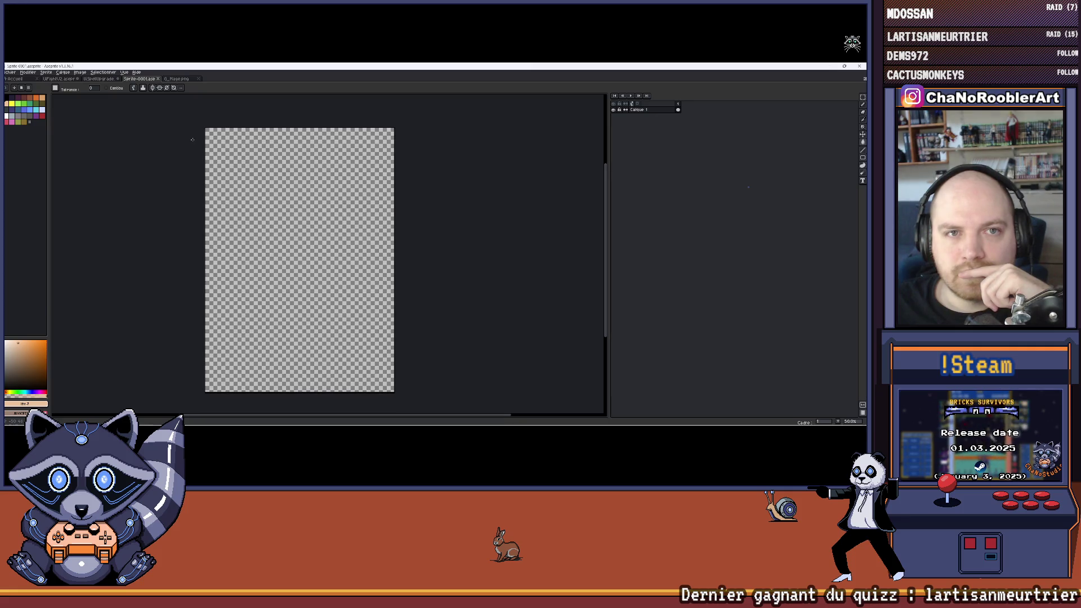
{"action": "left_click", "coordinate": [10, 72]}
{"action": "left_click", "coordinate": [15, 115]}
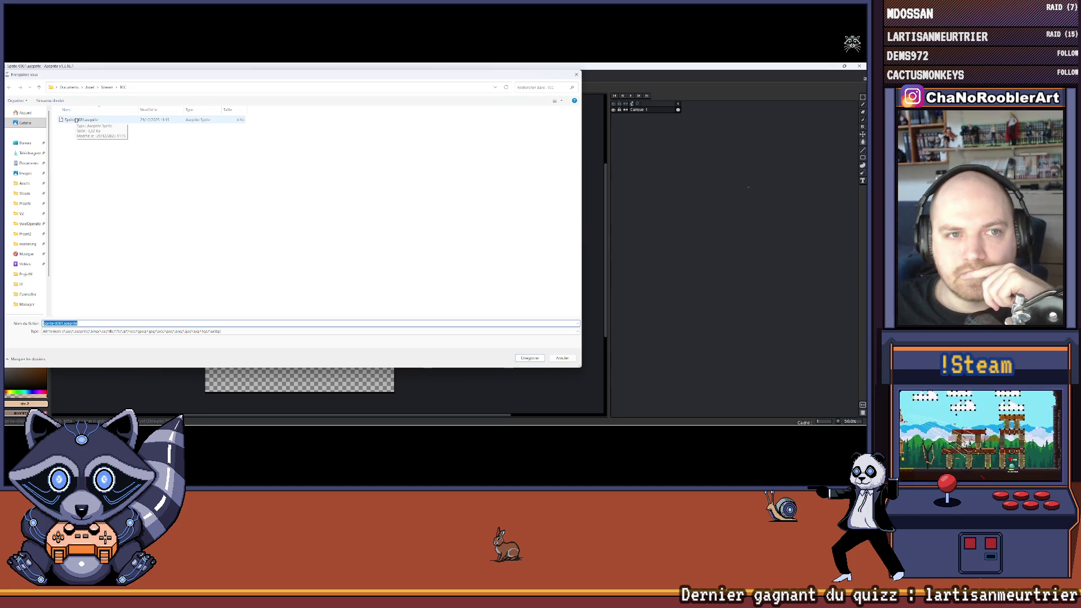
{"action": "left_click", "coordinate": [62, 323]}
{"action": "left_click_drag", "start_coordinate": [62, 323], "coordinate": [40, 322]}
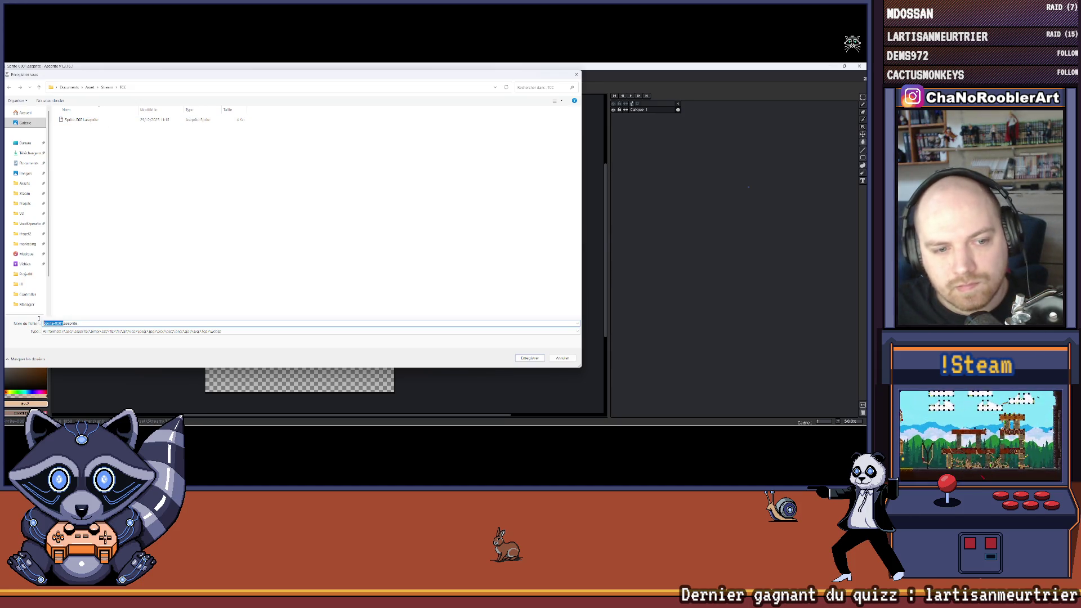
{"action": "type", "text": "TCC"}
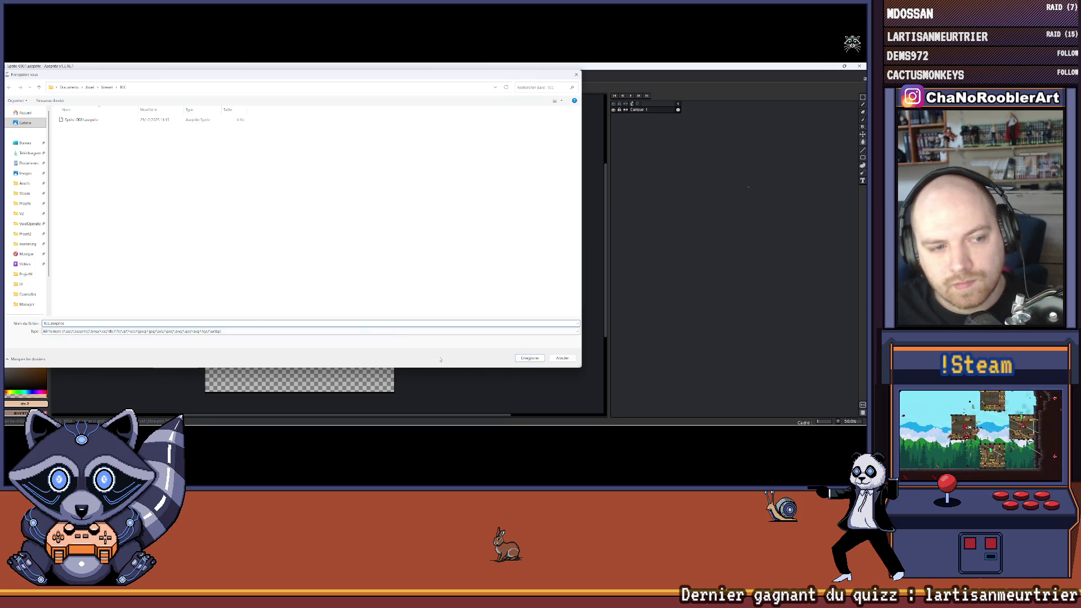
{"action": "key", "text": "Return"}
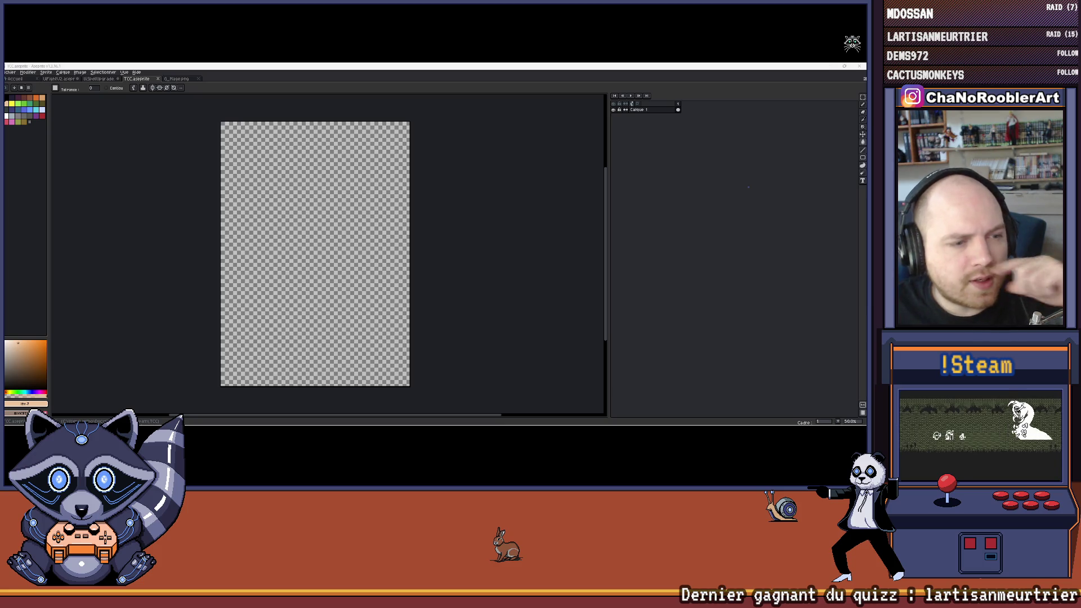
Step: Pan the blank card view and switch between tabs, ending on G_Mage.png
{"action": "left_click_drag", "start_coordinate": [176, 178], "coordinate": [210, 171]}
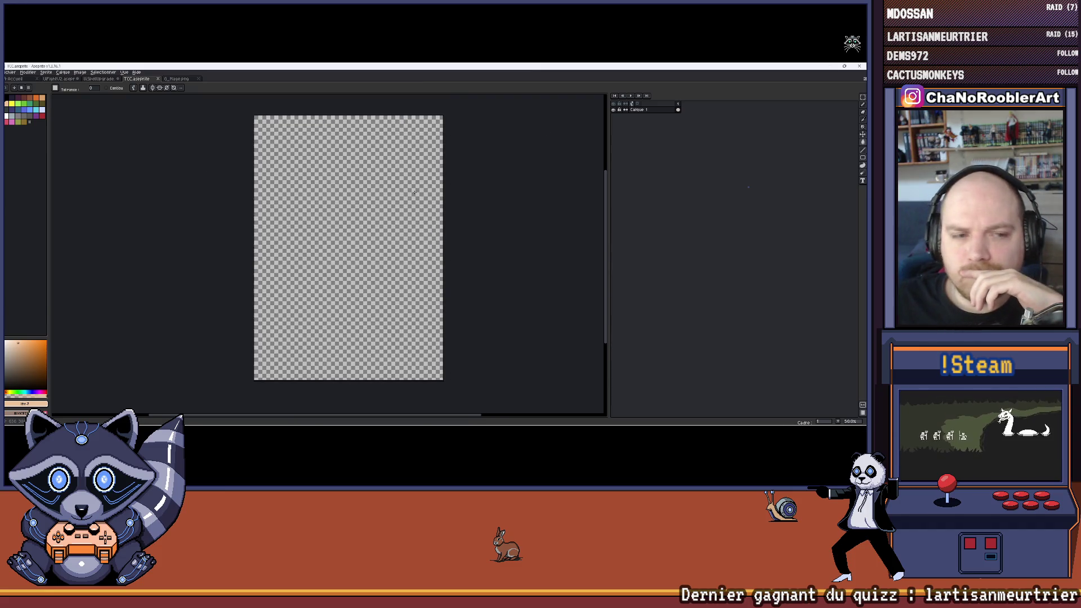
{"action": "scroll", "coordinate": [414, 193], "scroll_direction": "up", "scroll_amount": 2}
{"action": "scroll", "coordinate": [414, 193], "scroll_direction": "down", "scroll_amount": 2}
{"action": "mouse_move", "coordinate": [361, 200]}
{"action": "left_mouse_down"}
{"action": "mouse_move", "coordinate": [314, 204]}
{"action": "mouse_move", "coordinate": [316, 162]}
{"action": "left_mouse_up"}
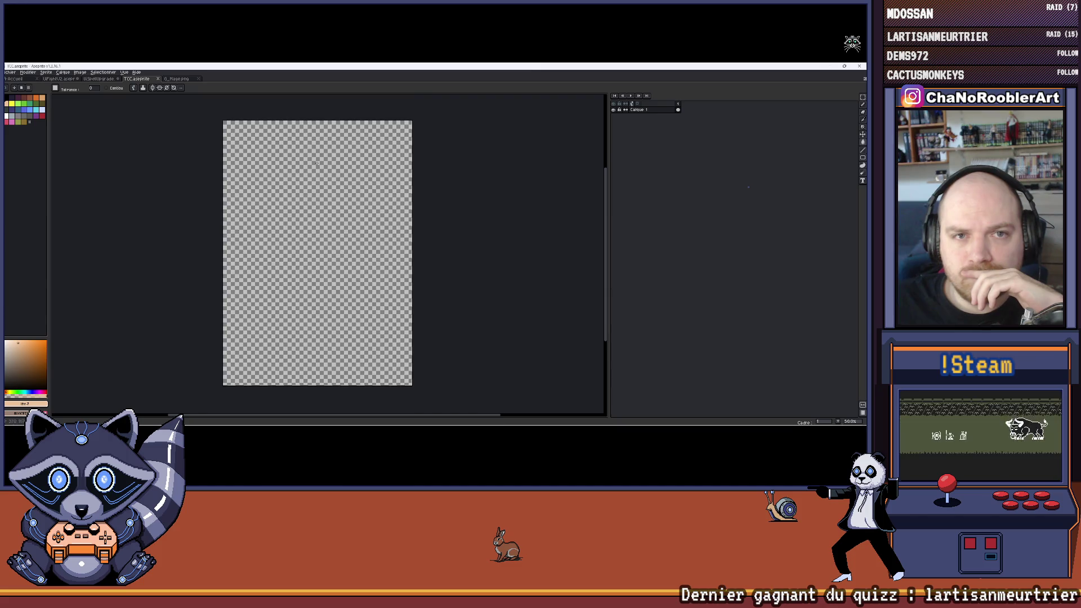
{"action": "left_click", "coordinate": [181, 79]}
{"action": "left_click", "coordinate": [136, 79]}
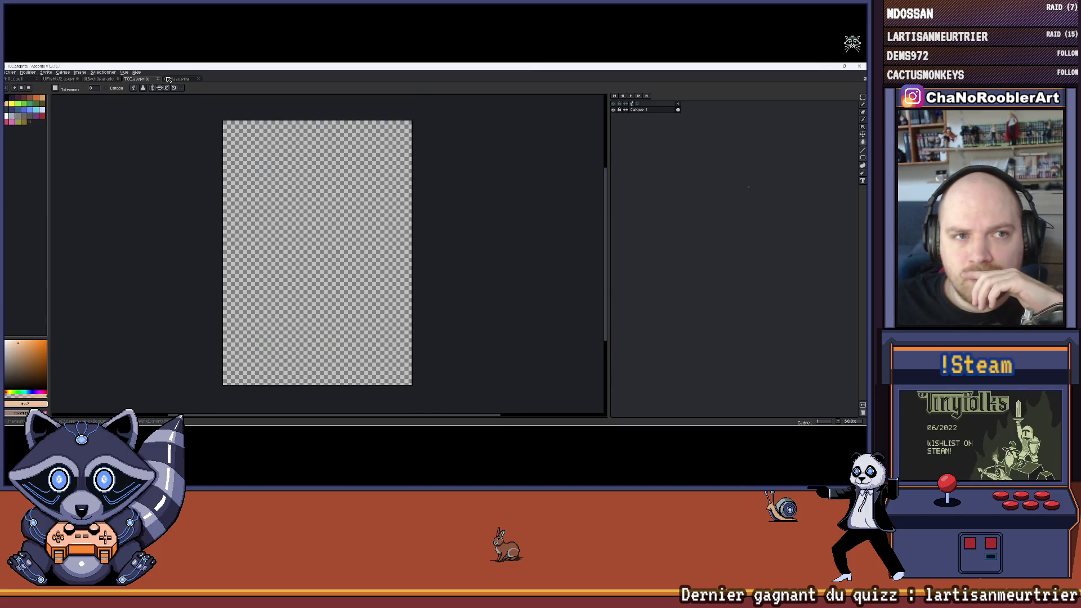
{"action": "left_click", "coordinate": [168, 79]}
{"action": "mouse_move", "coordinate": [132, 140]}
{"action": "left_mouse_down"}
{"action": "mouse_move", "coordinate": [152, 135]}
{"action": "mouse_move", "coordinate": [172, 151]}
{"action": "left_mouse_up"}
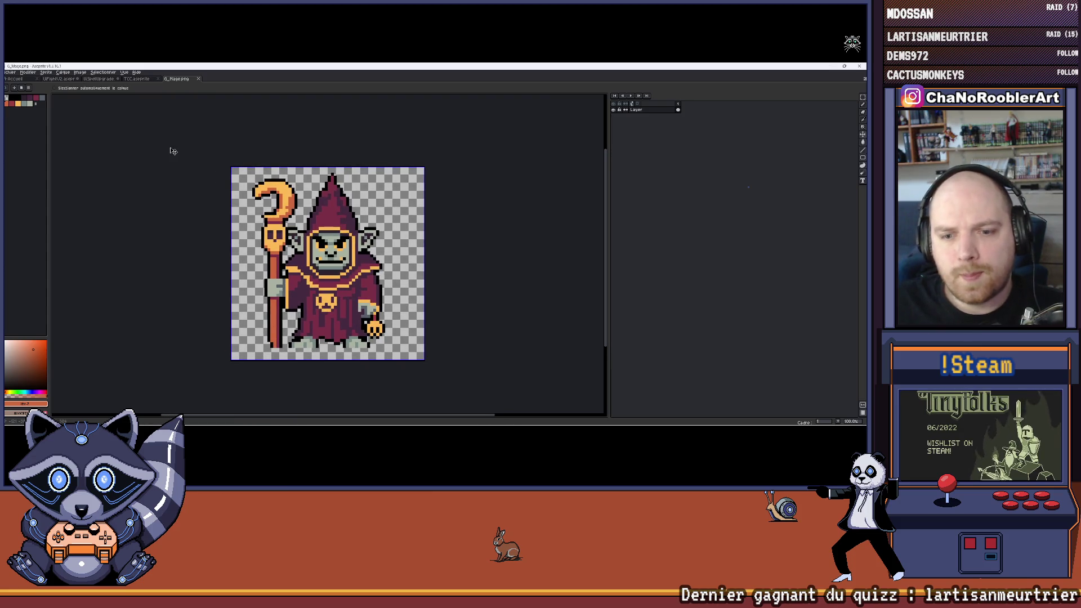
Step: Copy the whole mage, trial-paste it onto the TCC card, undo, and return to G_Mage.png
{"action": "key", "text": "ctrl+a"}
{"action": "key", "text": "ctrl+c"}
{"action": "left_click", "coordinate": [136, 79]}
{"action": "key", "text": "ctrl+v"}
{"action": "left_click_drag", "start_coordinate": [319, 127], "coordinate": [356, 183]}
{"action": "key", "text": "Escape"}
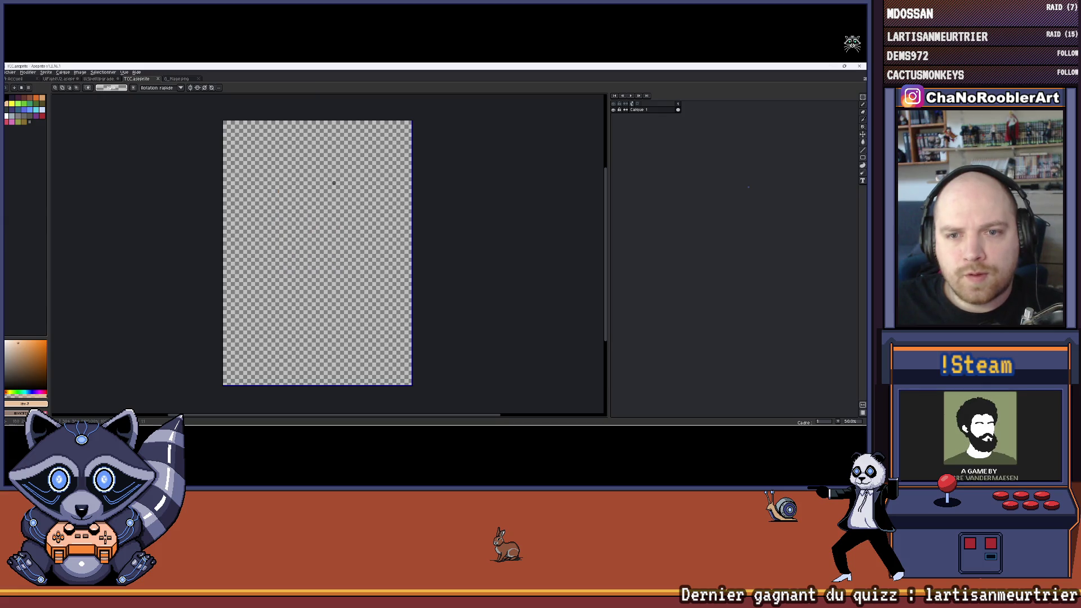
{"action": "left_click", "coordinate": [176, 79]}
{"action": "left_click", "coordinate": [11, 73]}
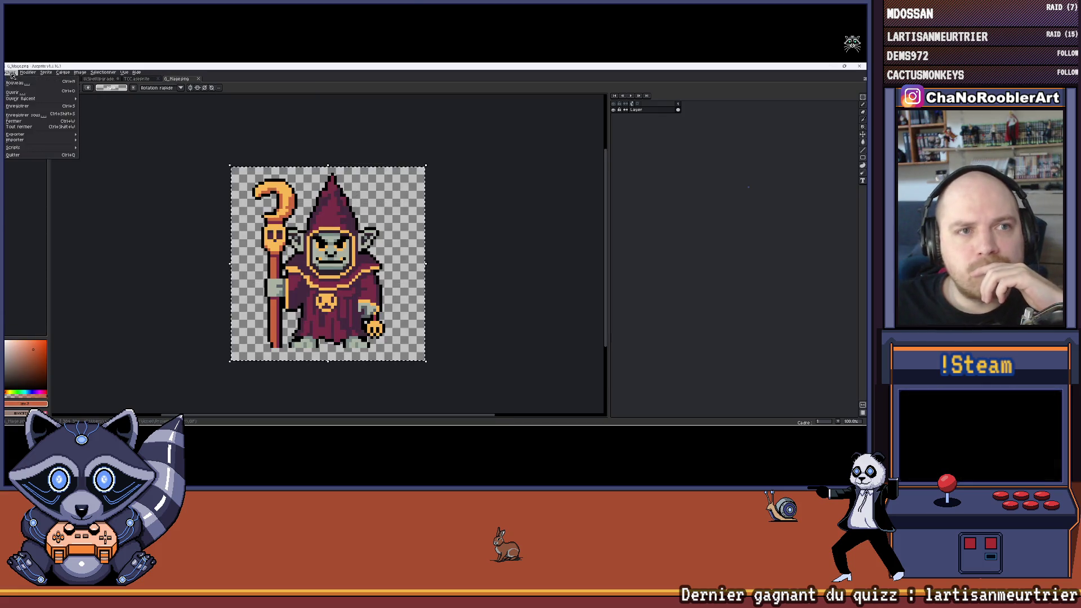
Step: Trial-paste the mage onto the TCC card centre again, undo it, and return to G_Mage.png
{"action": "left_click", "coordinate": [141, 80]}
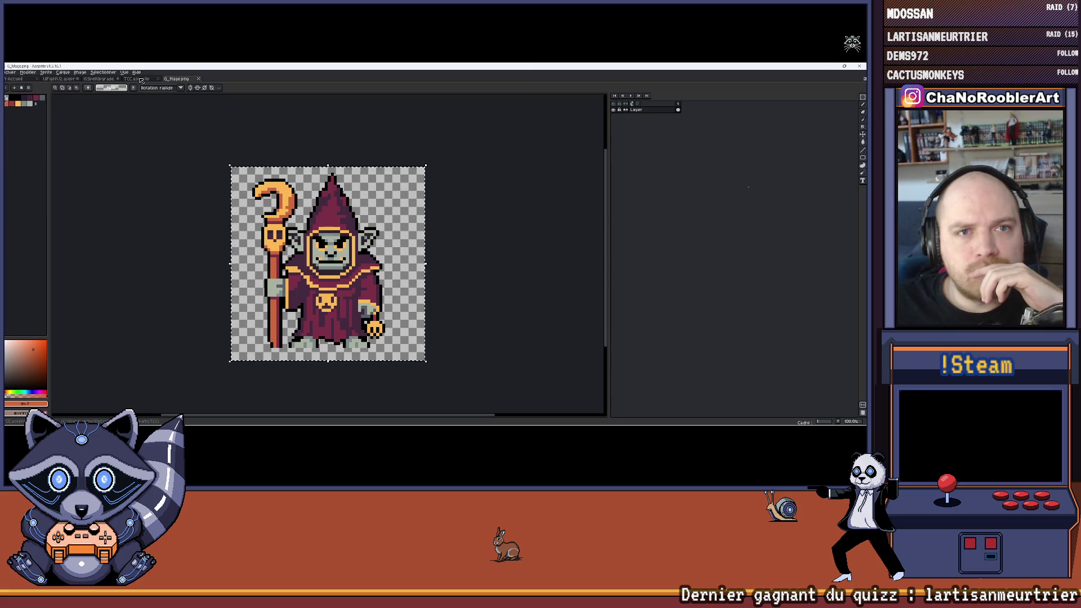
{"action": "left_click", "coordinate": [141, 80]}
{"action": "key", "text": "ctrl+v"}
{"action": "left_click_drag", "start_coordinate": [306, 217], "coordinate": [342, 286]}
{"action": "key", "text": "Escape"}
{"action": "left_click", "coordinate": [176, 79]}
Step: Export the mage resized to 200% as G_Mage-exportX2.png
{"action": "left_click", "coordinate": [9, 72]}
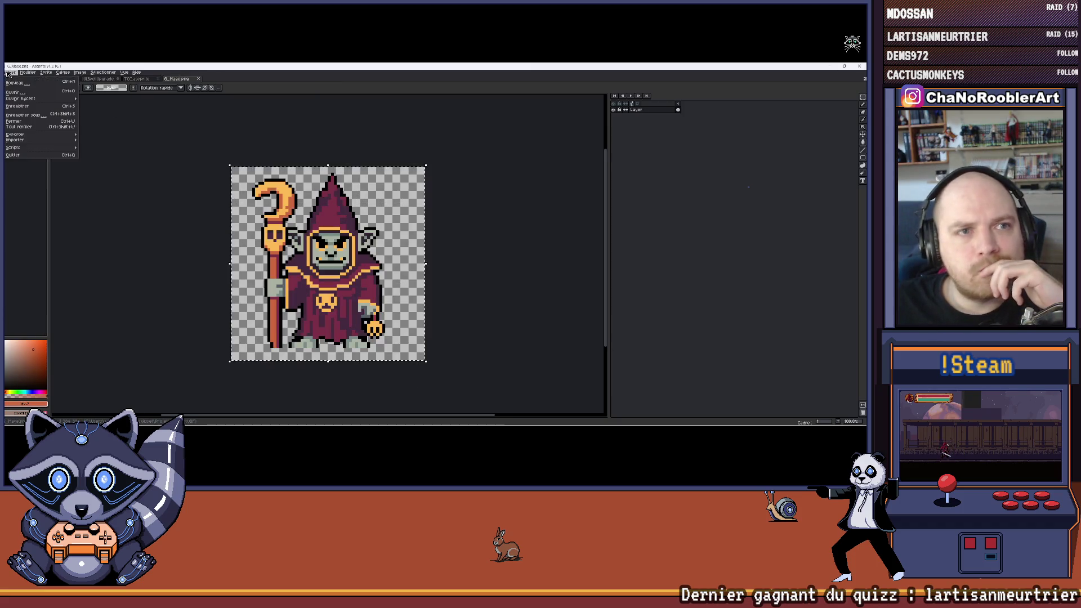
{"action": "mouse_move", "coordinate": [13, 137]}
{"action": "left_click", "coordinate": [105, 140]}
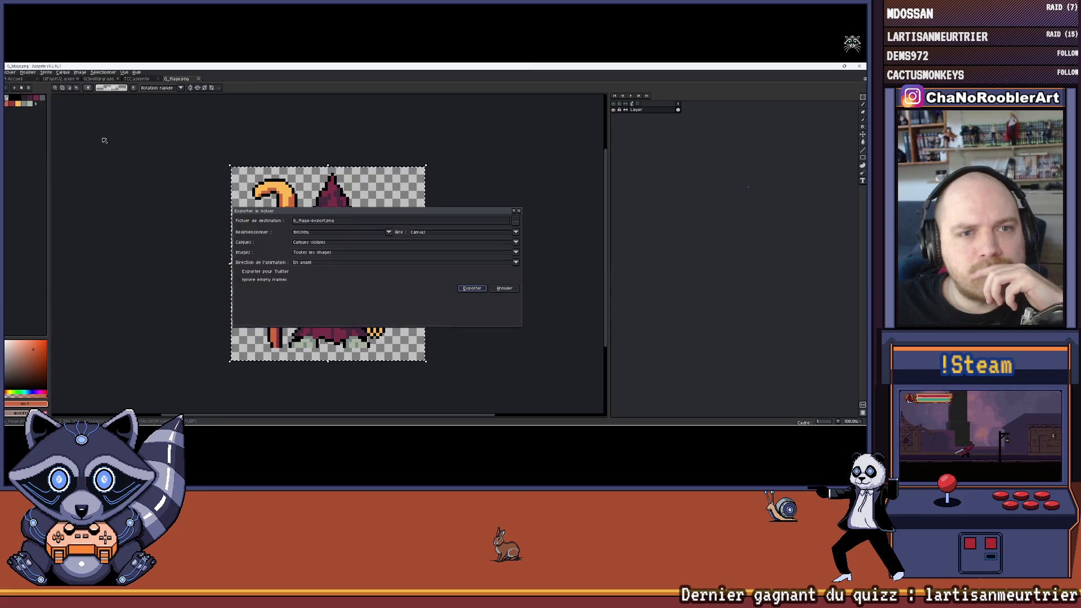
{"action": "left_click", "coordinate": [307, 232]}
{"action": "left_click", "coordinate": [297, 254]}
{"action": "left_click_drag", "start_coordinate": [495, 211], "coordinate": [442, 210]}
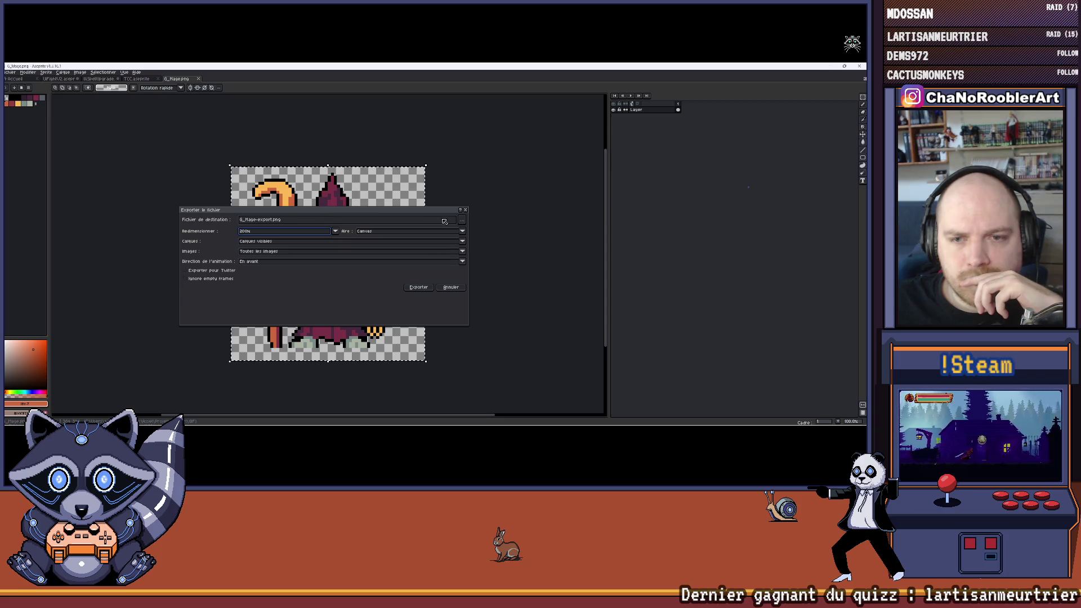
{"action": "left_click", "coordinate": [271, 219]}
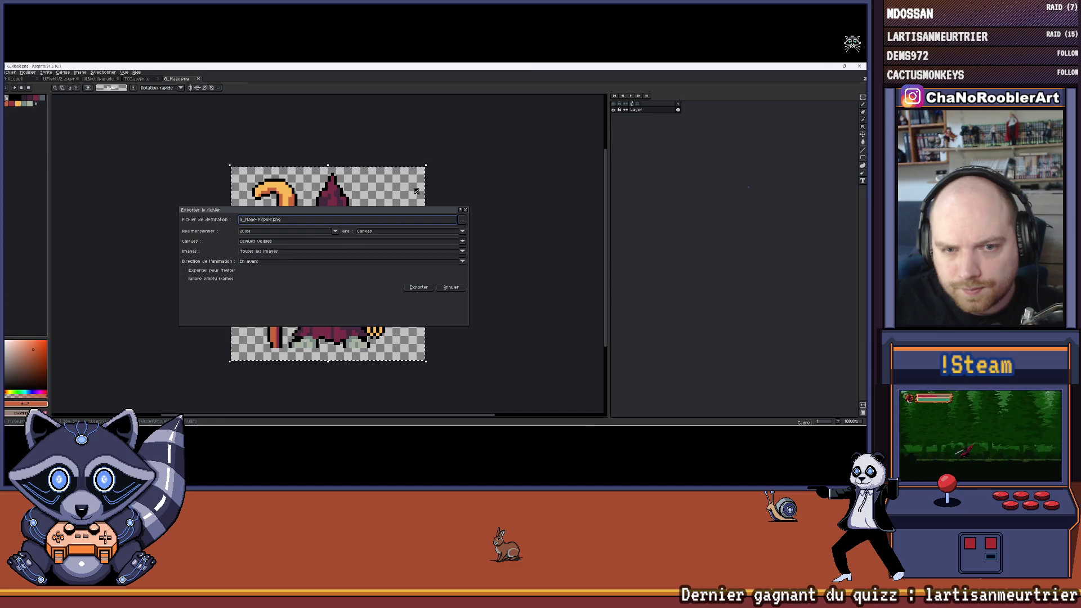
{"action": "type", "text": "X2"}
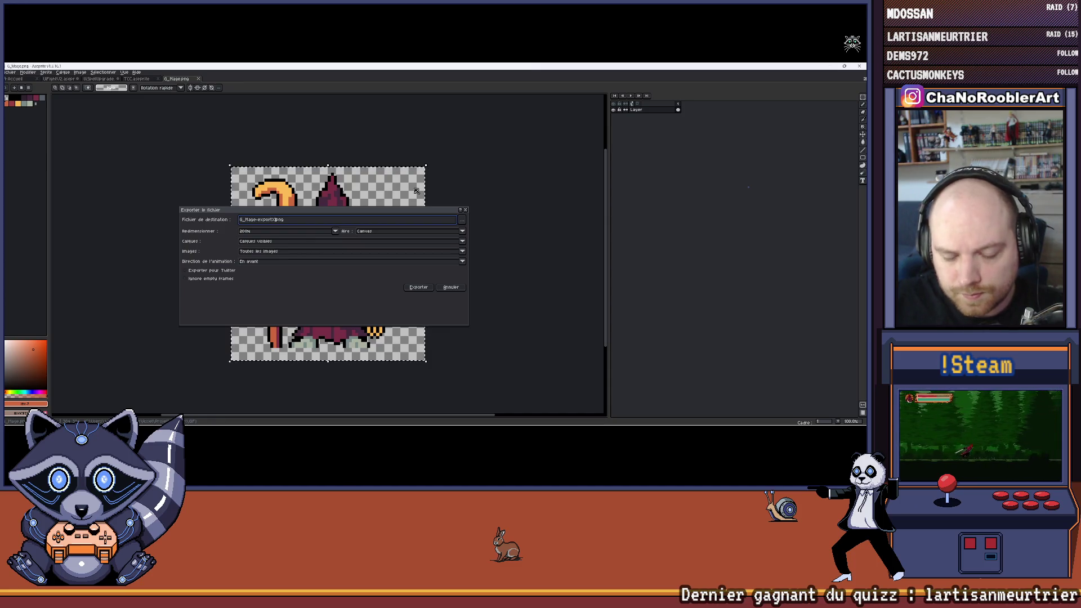
{"action": "left_click", "coordinate": [418, 287]}
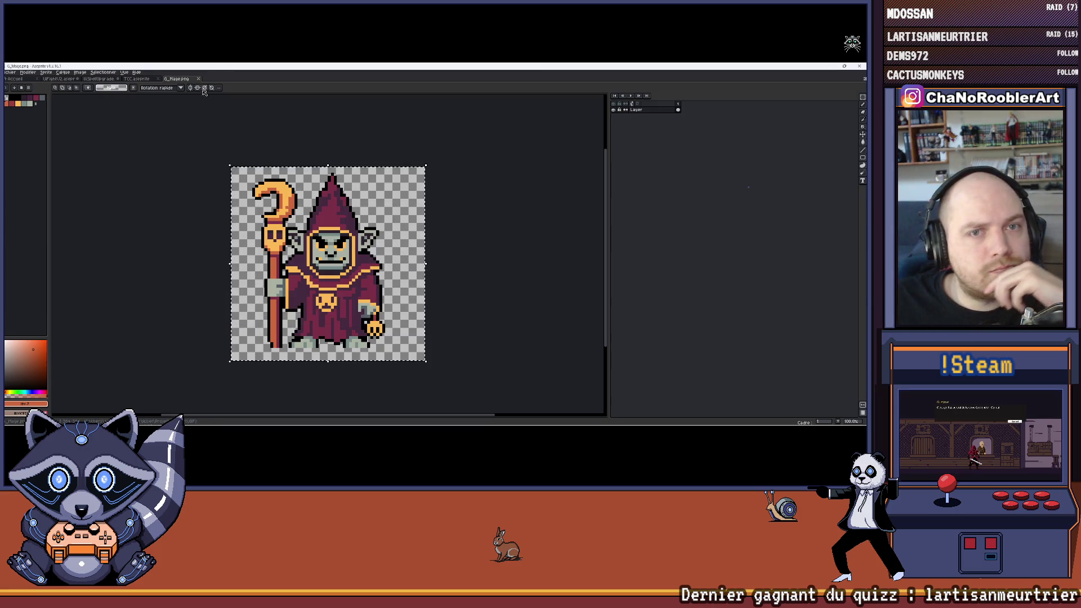
{"action": "left_click", "coordinate": [10, 72]}
Step: Browse the ProjetM, Export, Monsters and Assets folders in the Open dialog
{"action": "left_click", "coordinate": [17, 94]}
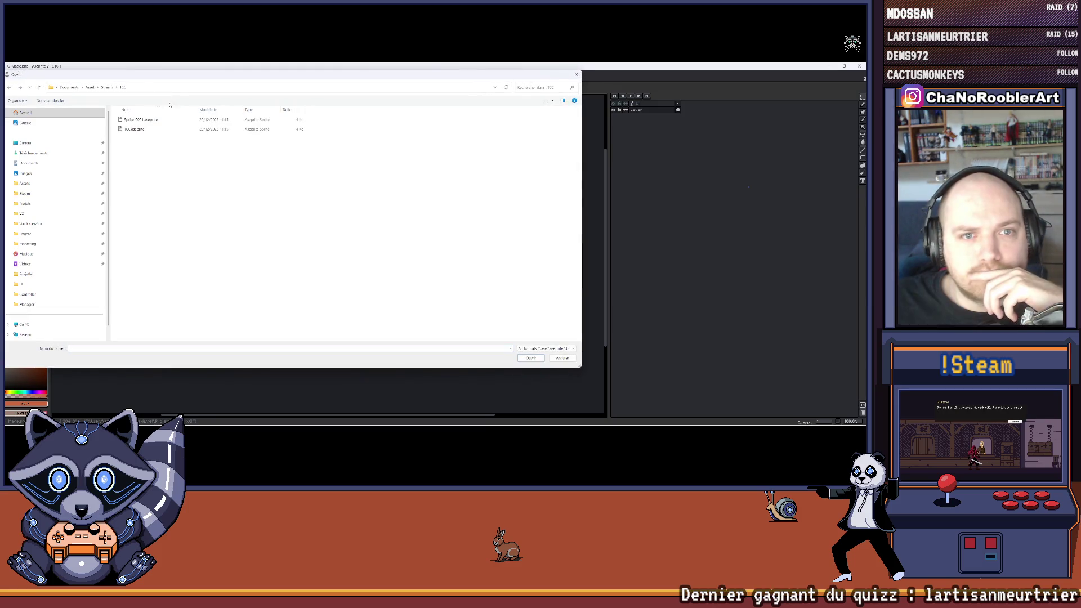
{"action": "left_click", "coordinate": [26, 274]}
{"action": "double_click", "coordinate": [130, 129]}
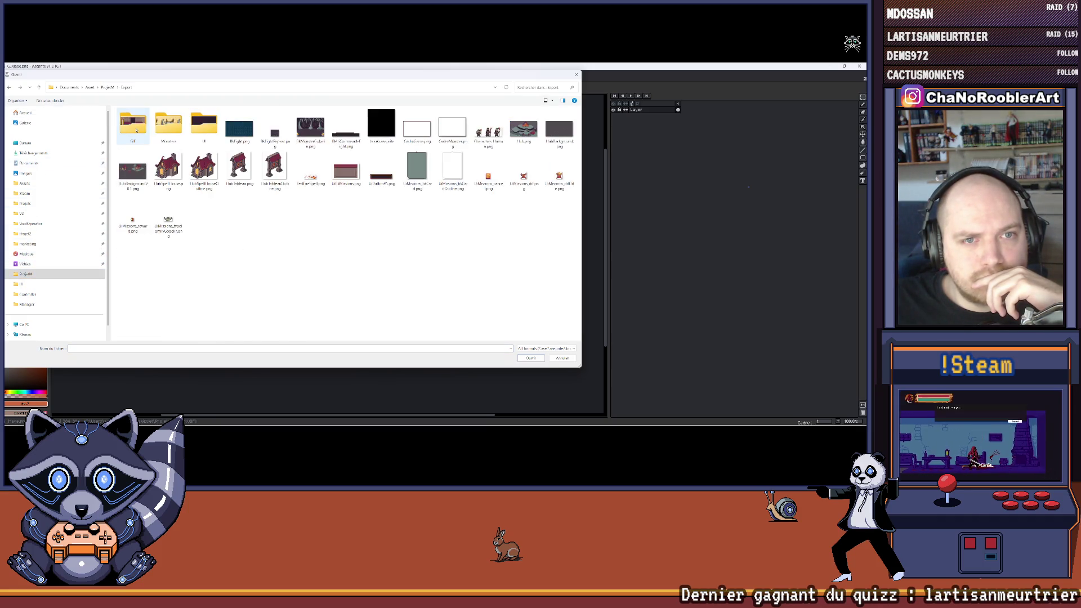
{"action": "left_click", "coordinate": [168, 128]}
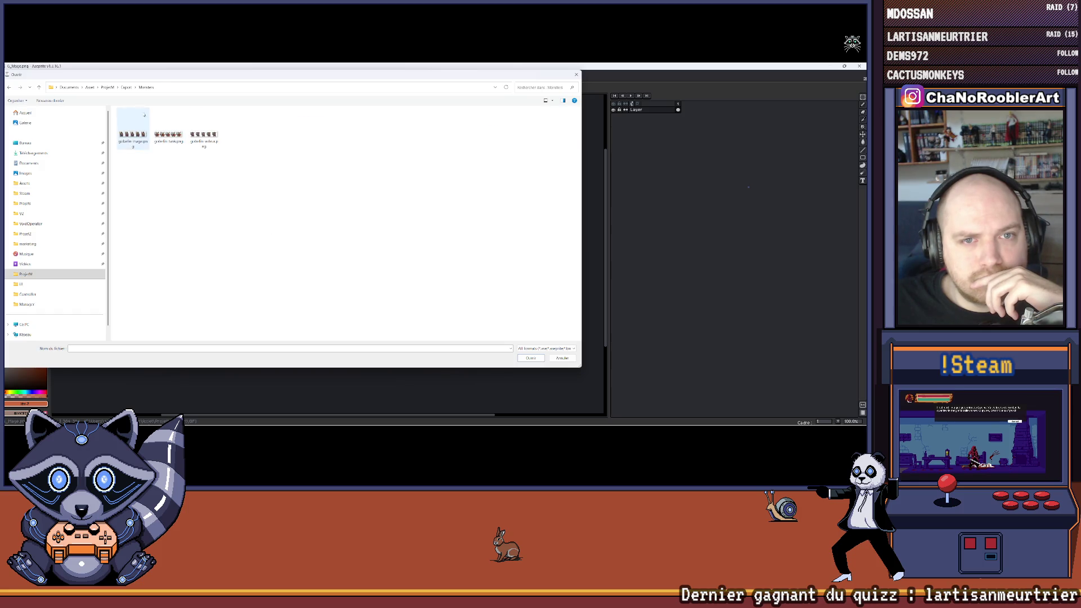
{"action": "left_click", "coordinate": [109, 87]}
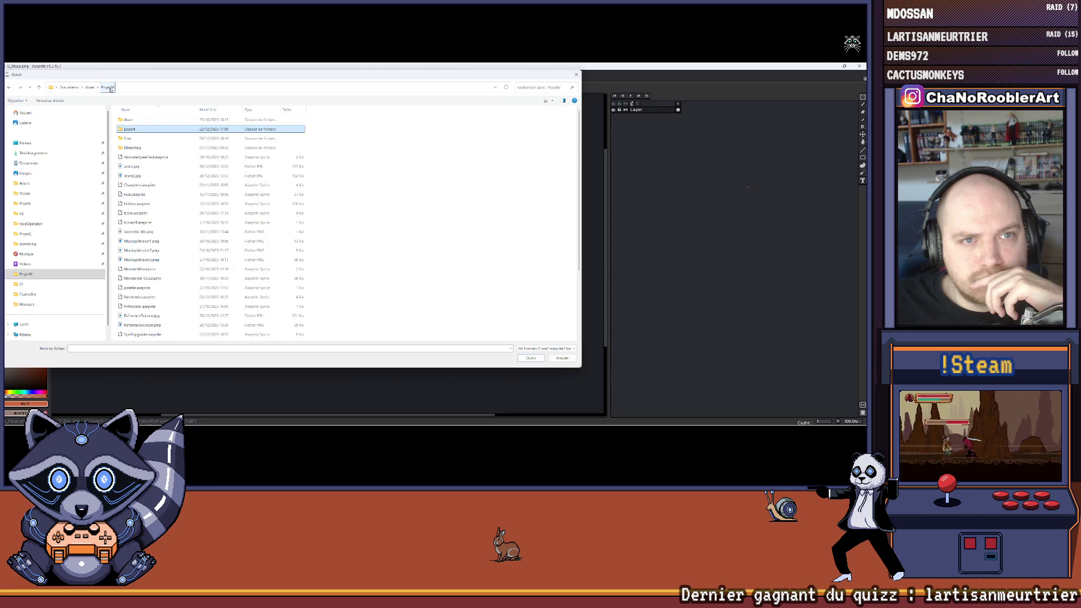
{"action": "double_click", "coordinate": [133, 120]}
{"action": "left_click", "coordinate": [107, 88]}
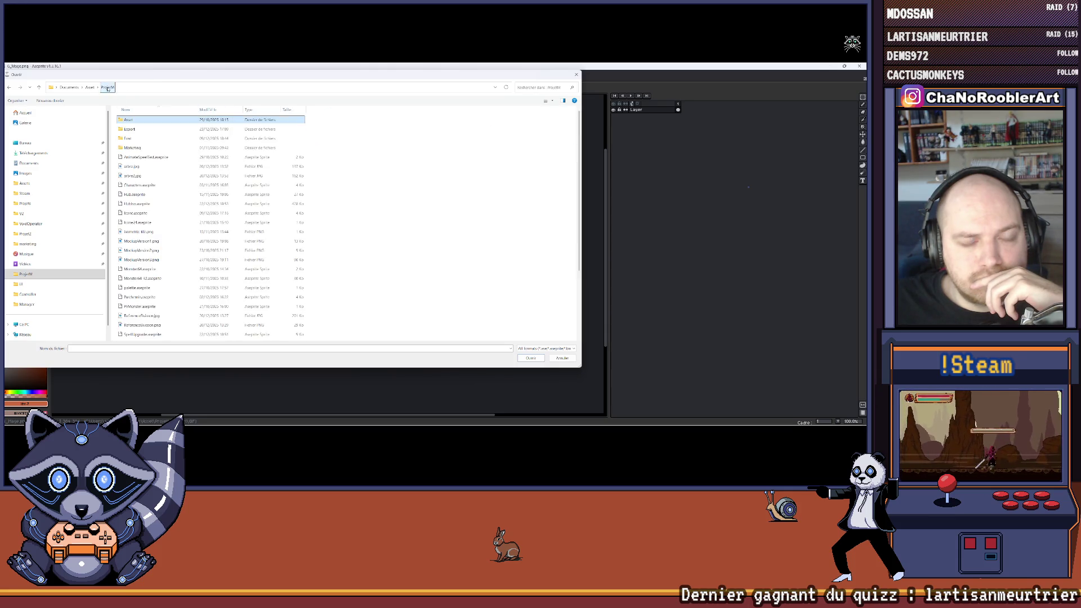
{"action": "left_click", "coordinate": [90, 87]}
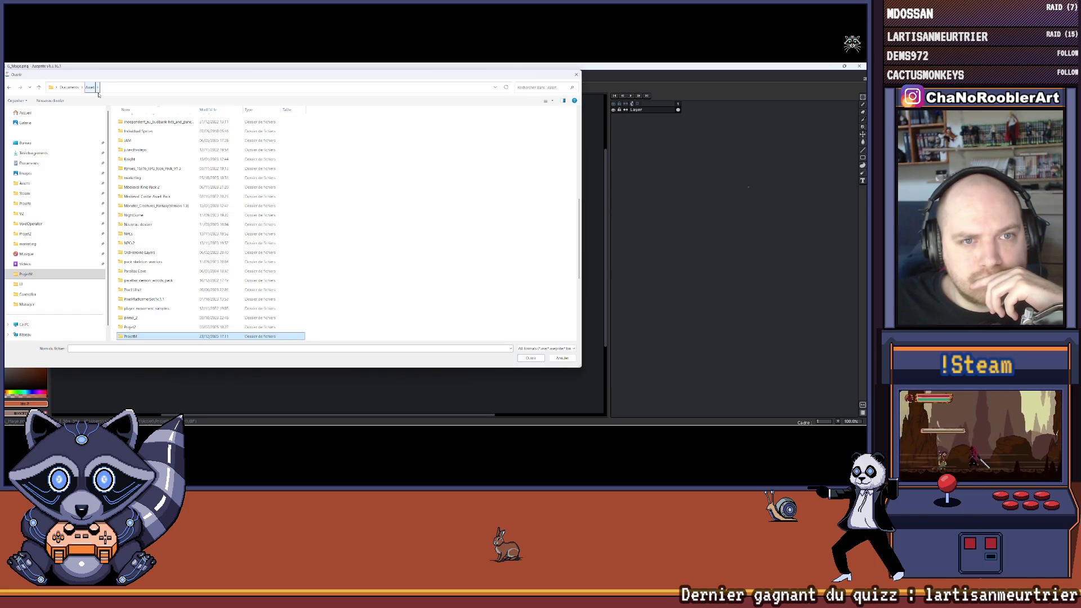
{"action": "double_click", "coordinate": [169, 224]}
{"action": "scroll", "coordinate": [180, 242], "scroll_direction": "down", "scroll_amount": 5}
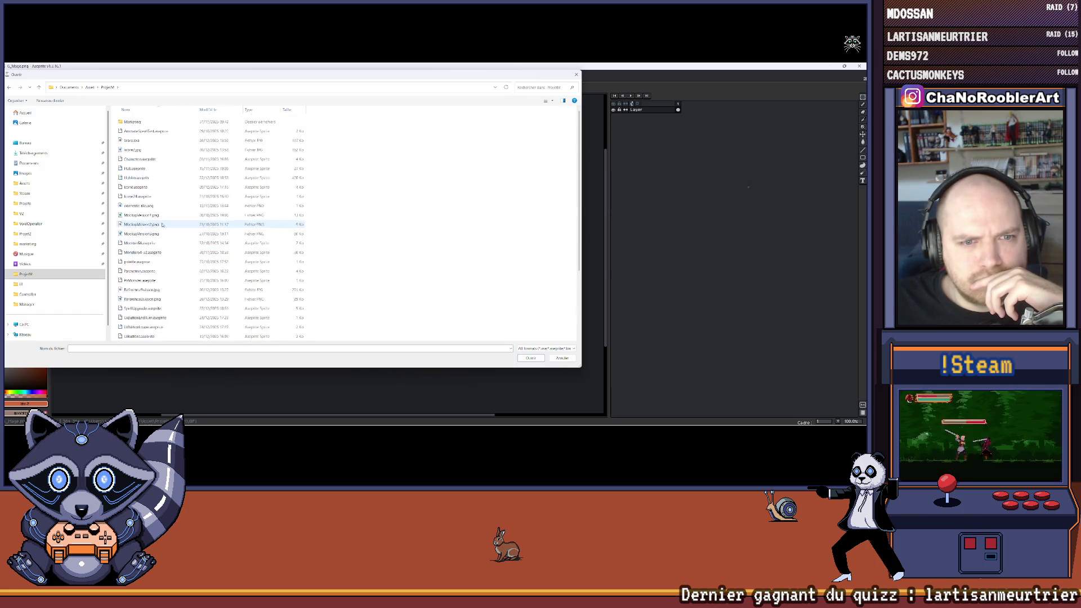
{"action": "scroll", "coordinate": [180, 242], "scroll_direction": "up", "scroll_amount": 5}
Step: Go into the Export > Gif folder and open G_Mage-exportX2.png
{"action": "double_click", "coordinate": [133, 148]}
{"action": "key", "text": "BackSpace"}
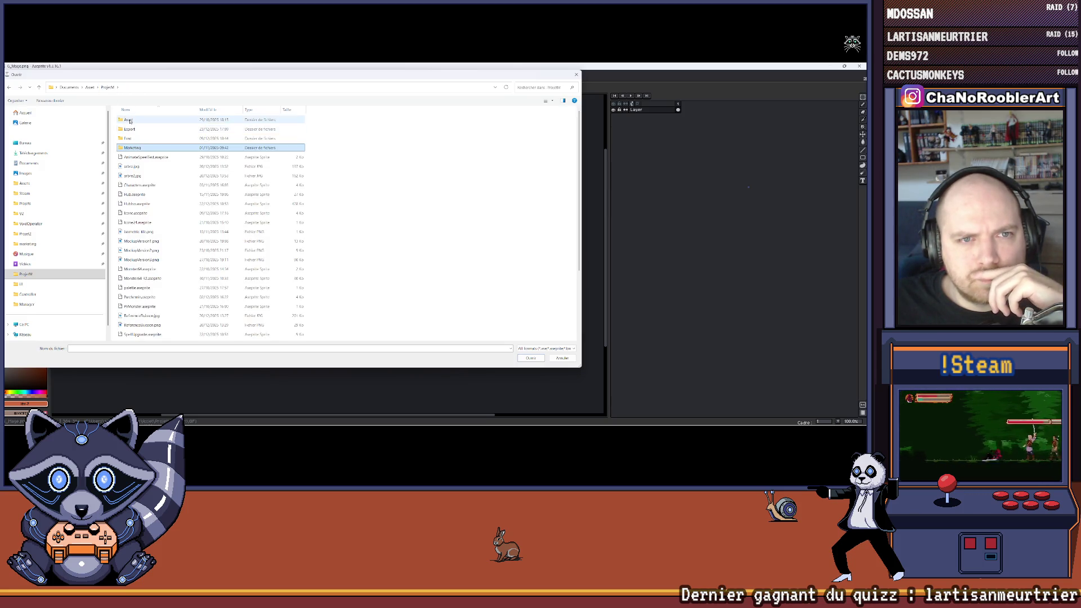
{"action": "left_click", "coordinate": [130, 129]}
{"action": "double_click", "coordinate": [130, 129]}
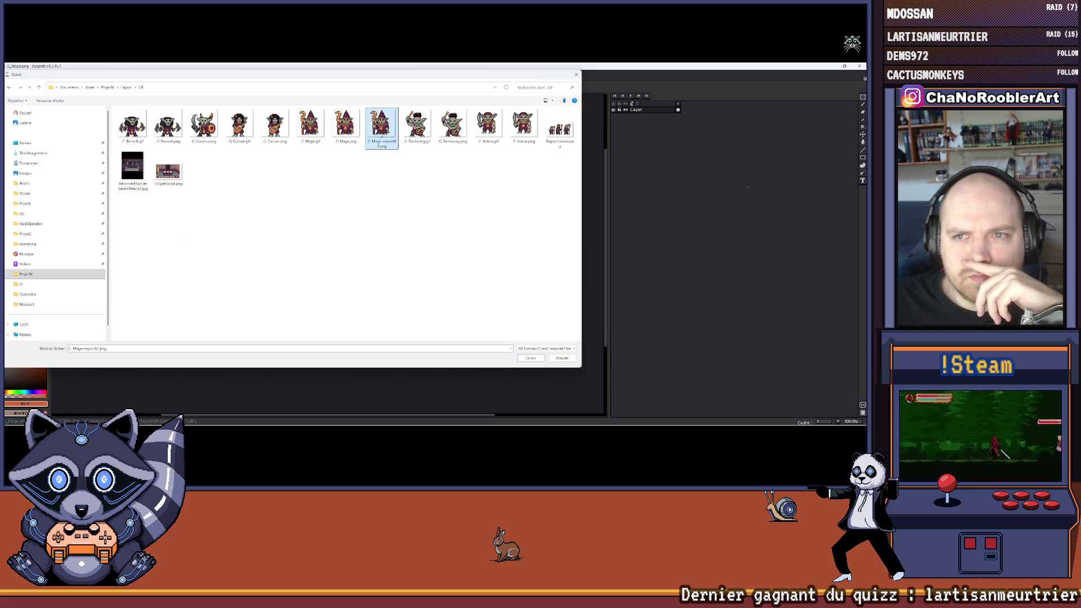
{"action": "double_click", "coordinate": [377, 134]}
{"action": "scroll", "coordinate": [375, 136], "scroll_direction": "down", "scroll_amount": 3}
{"action": "scroll", "coordinate": [338, 169], "scroll_direction": "up", "scroll_amount": 4}
{"action": "scroll", "coordinate": [311, 198], "scroll_direction": "down", "scroll_amount": 3}
{"action": "scroll", "coordinate": [311, 198], "scroll_direction": "up", "scroll_amount": 1}
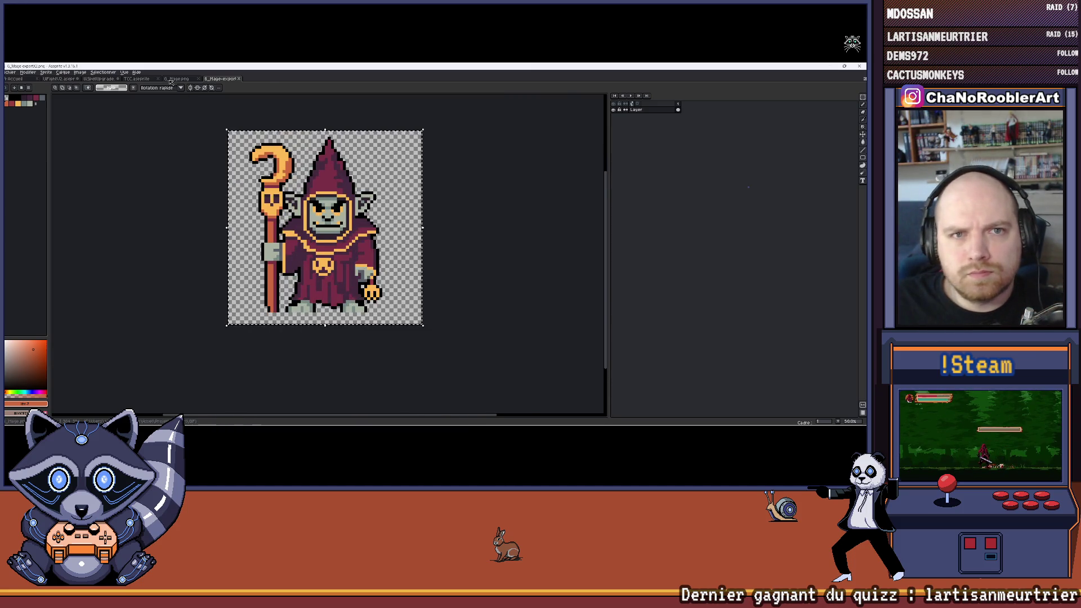
Step: Paste the enlarged mage onto the TCC card, drop it in the middle, and deselect
{"action": "left_click", "coordinate": [147, 79]}
{"action": "left_click", "coordinate": [147, 79]}
{"action": "key", "text": "ctrl+v"}
{"action": "scroll", "coordinate": [344, 145], "scroll_direction": "up", "scroll_amount": 2}
{"action": "scroll", "coordinate": [344, 144], "scroll_direction": "down", "scroll_amount": 2}
{"action": "left_click_drag", "start_coordinate": [345, 144], "coordinate": [363, 236]}
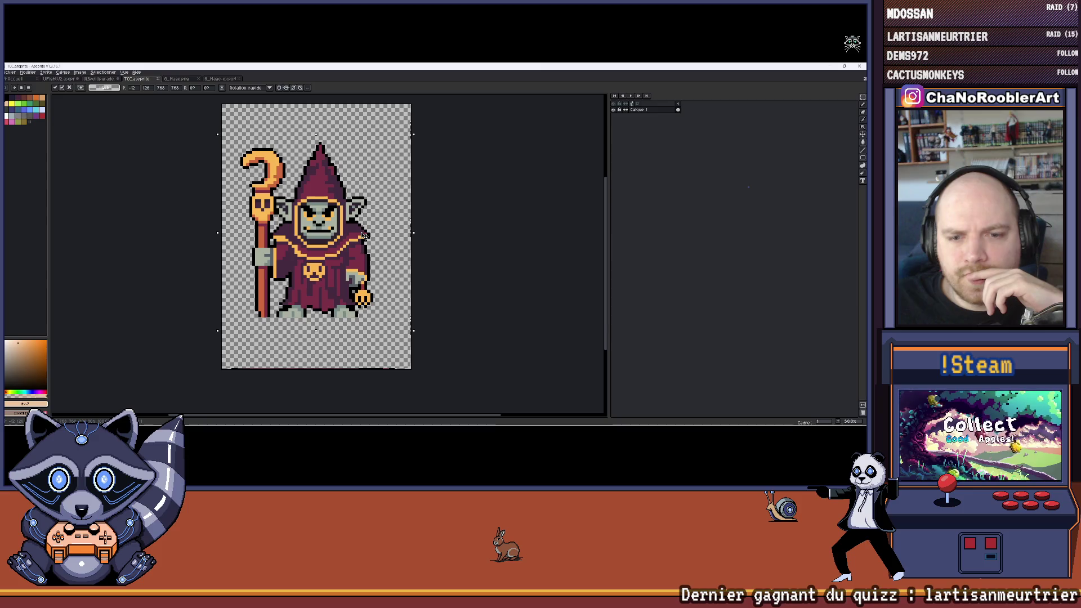
{"action": "left_click", "coordinate": [456, 218]}
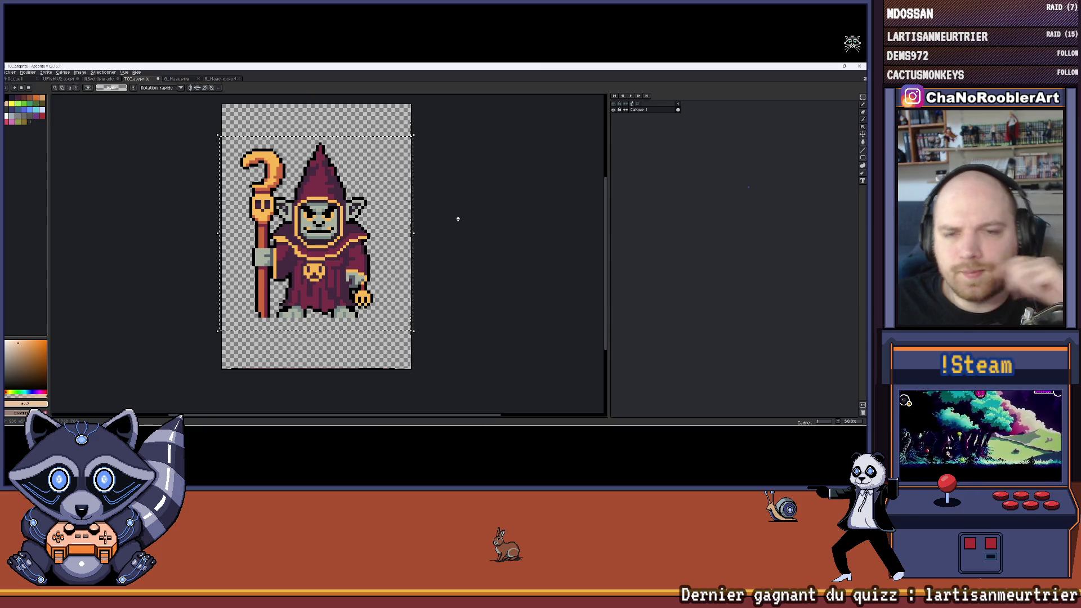
{"action": "key", "text": "ctrl+d"}
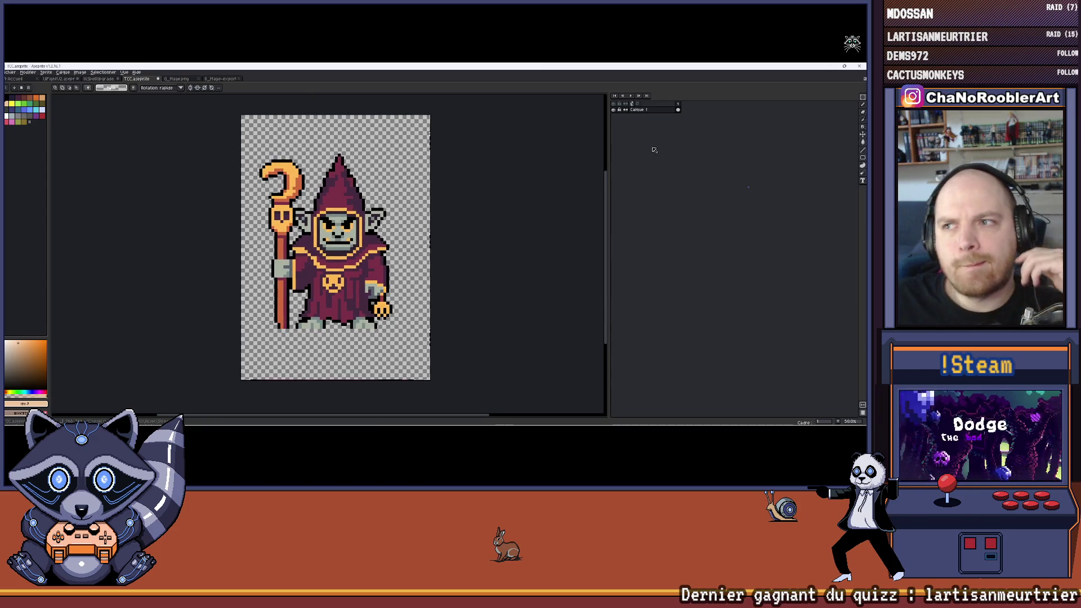
{"action": "left_click_drag", "start_coordinate": [500, 175], "coordinate": [501, 158]}
Step: Open the palette search, sorting and options menus
{"action": "left_click", "coordinate": [22, 89]}
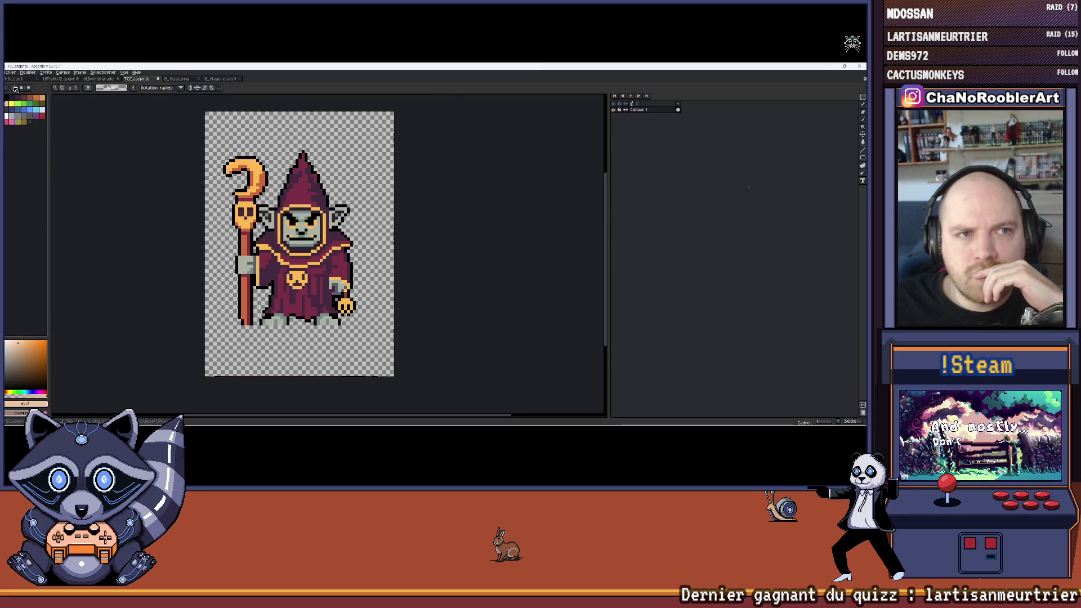
{"action": "left_click", "coordinate": [16, 89]}
{"action": "left_click", "coordinate": [31, 89]}
{"action": "left_click", "coordinate": [28, 88]}
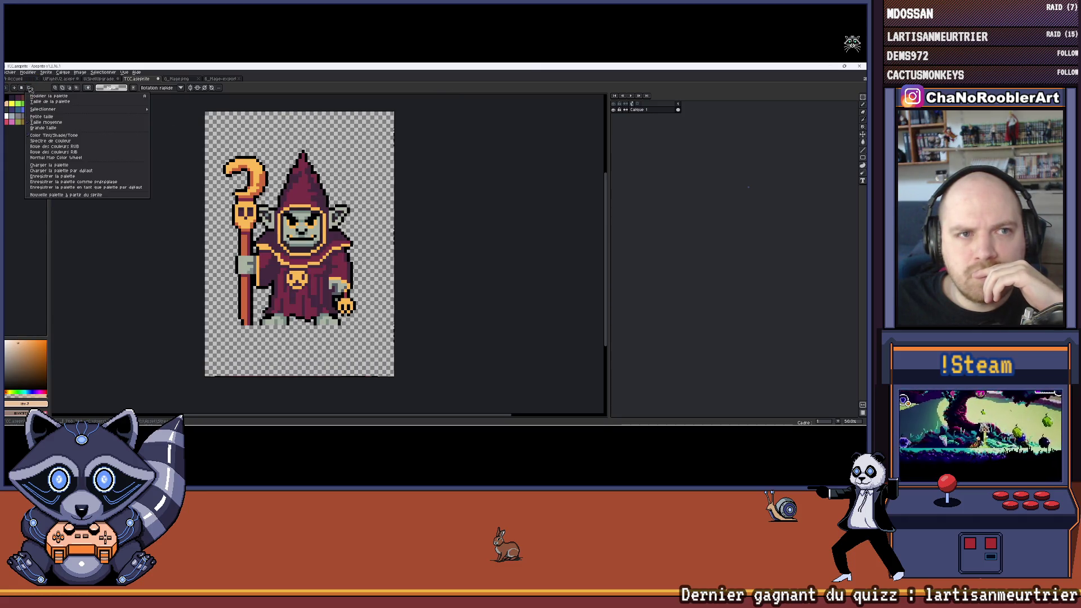
Step: Open the Charger la palette browser, move it aside, and close it without loading a palette
{"action": "left_click", "coordinate": [49, 165]}
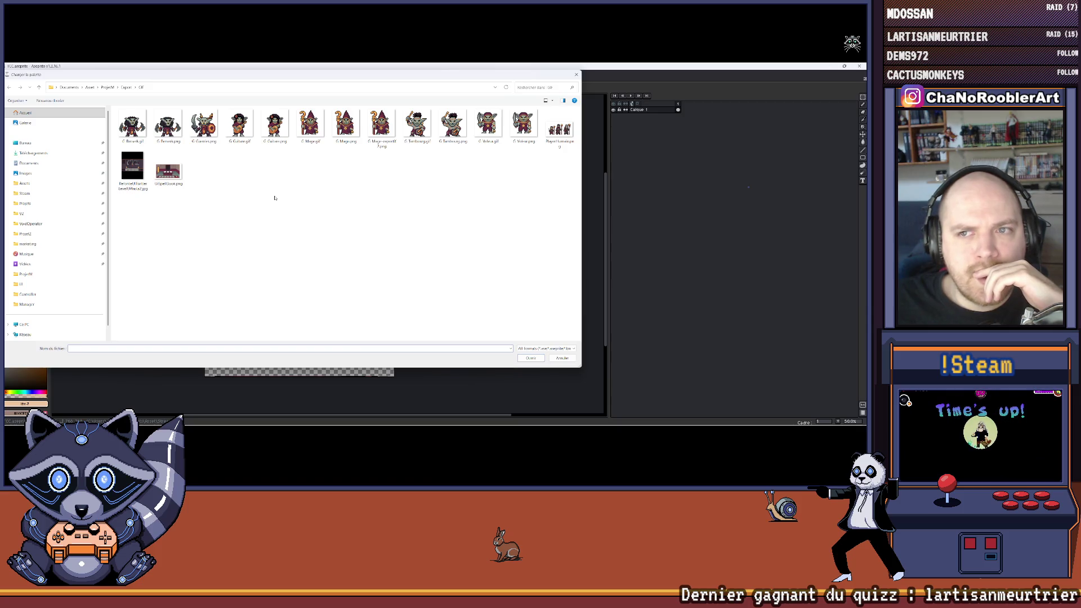
{"action": "scroll", "coordinate": [67, 271], "scroll_direction": "down", "scroll_amount": 1}
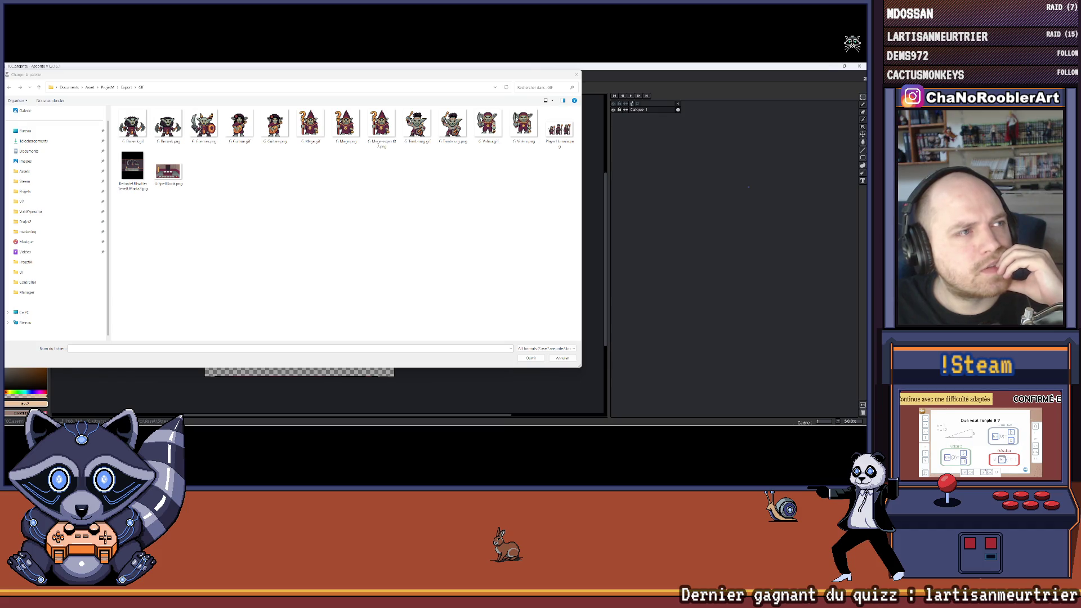
{"action": "mouse_move", "coordinate": [321, 81]}
{"action": "left_mouse_down"}
{"action": "mouse_move", "coordinate": [389, 106]}
{"action": "mouse_move", "coordinate": [486, 260]}
{"action": "mouse_move", "coordinate": [350, 113]}
{"action": "mouse_move", "coordinate": [359, 102]}
{"action": "left_mouse_up"}
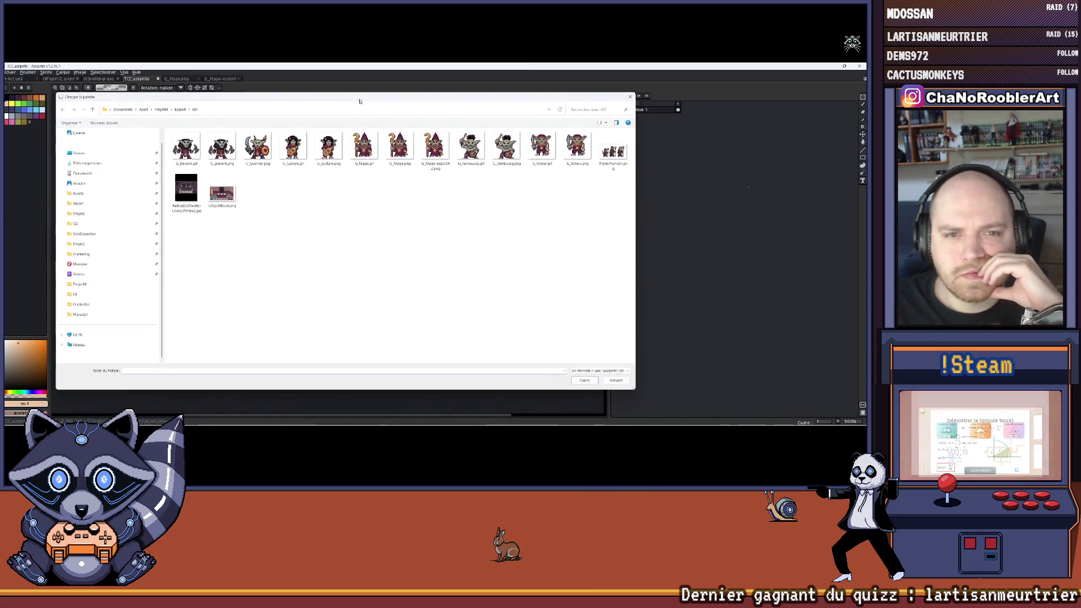
{"action": "left_click", "coordinate": [629, 97]}
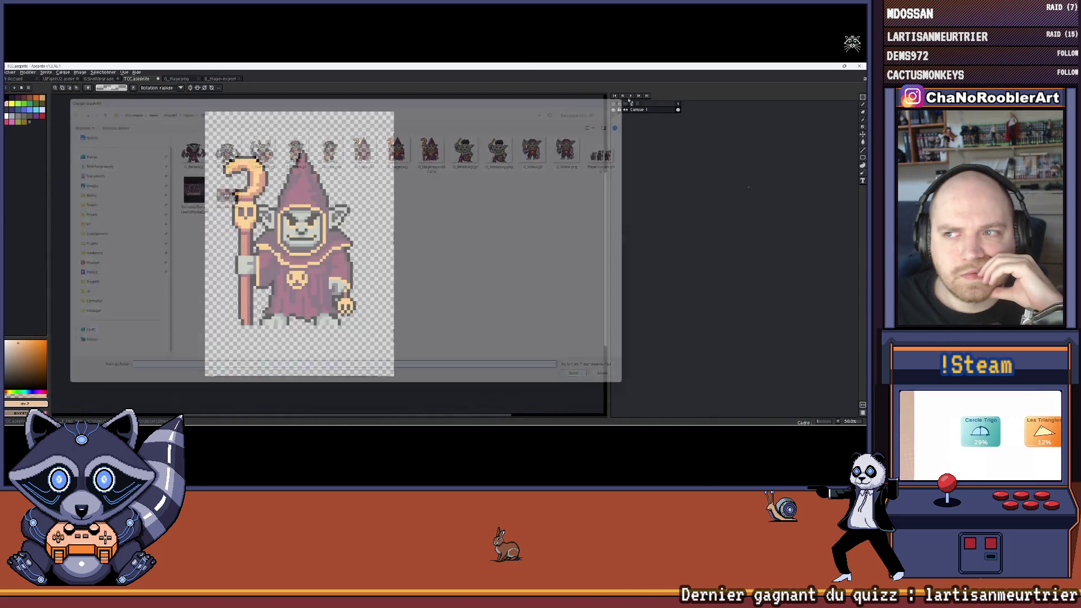
{"action": "scroll", "coordinate": [321, 220], "scroll_direction": "up", "scroll_amount": 1}
{"action": "scroll", "coordinate": [318, 217], "scroll_direction": "down", "scroll_amount": 2}
{"action": "left_click_drag", "start_coordinate": [318, 216], "coordinate": [339, 227]}
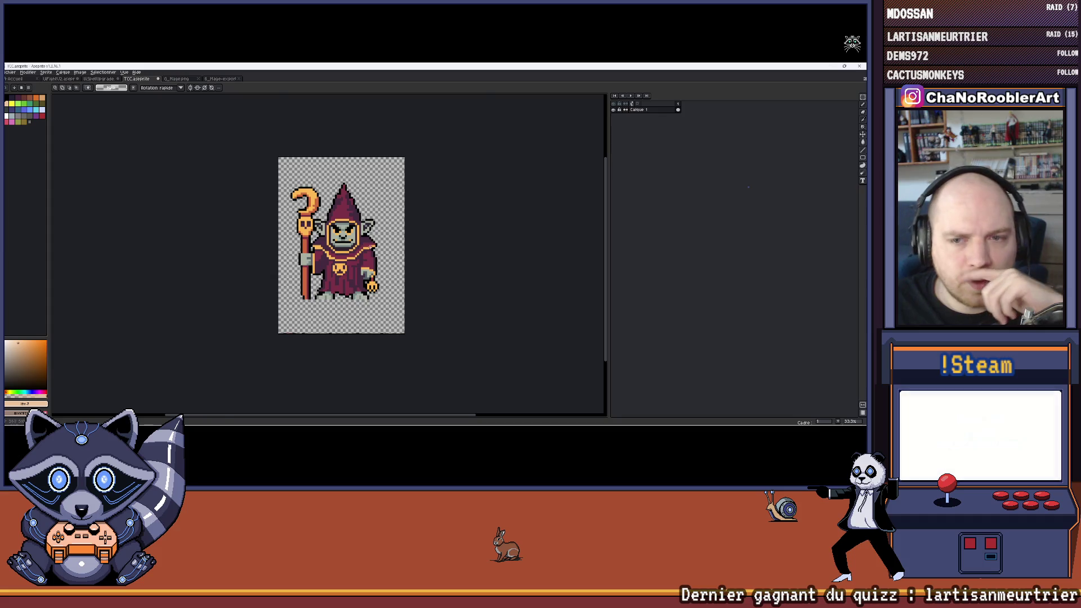
{"action": "scroll", "coordinate": [386, 305], "scroll_direction": "up", "scroll_amount": 1}
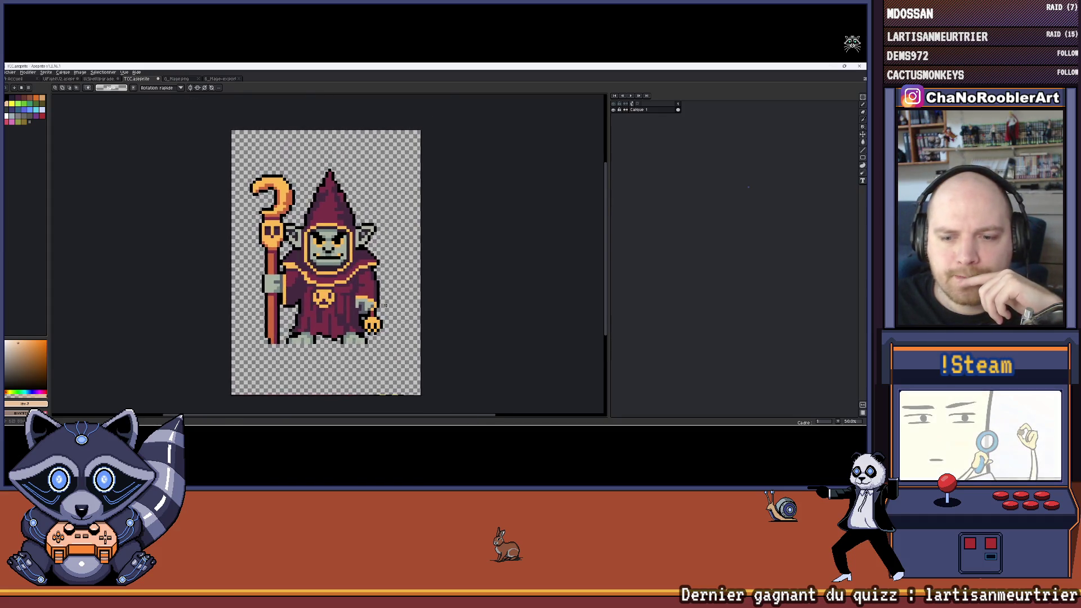
{"action": "mouse_move", "coordinate": [385, 305]}
{"action": "left_mouse_down"}
{"action": "mouse_move", "coordinate": [395, 319]}
{"action": "mouse_move", "coordinate": [375, 271]}
{"action": "left_mouse_up"}
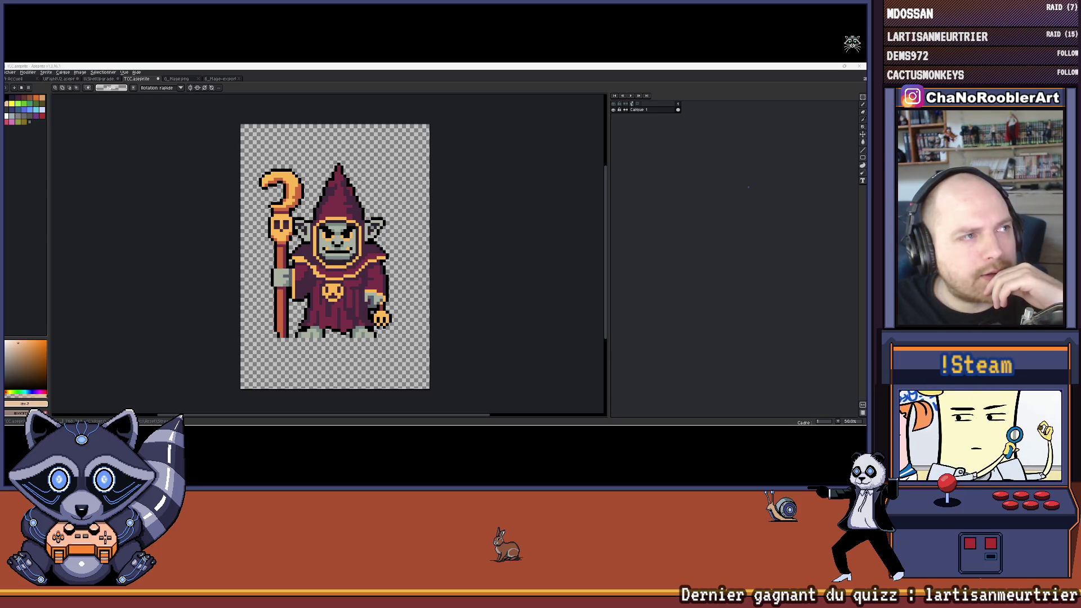
{"action": "mouse_move", "coordinate": [441, 418]}
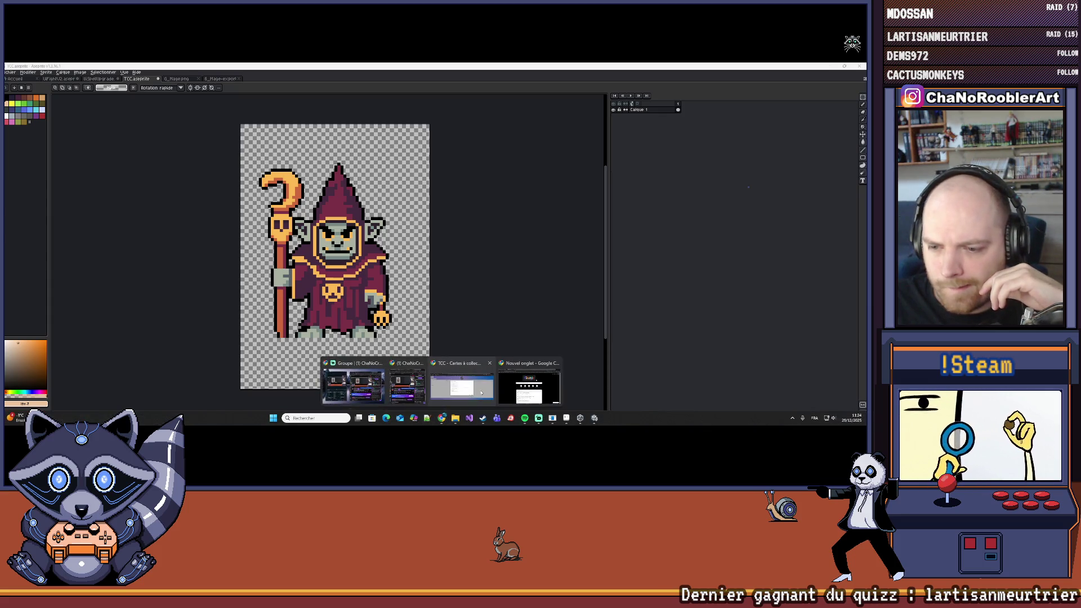
{"action": "left_click", "coordinate": [481, 393]}
{"action": "left_click", "coordinate": [250, 215]}
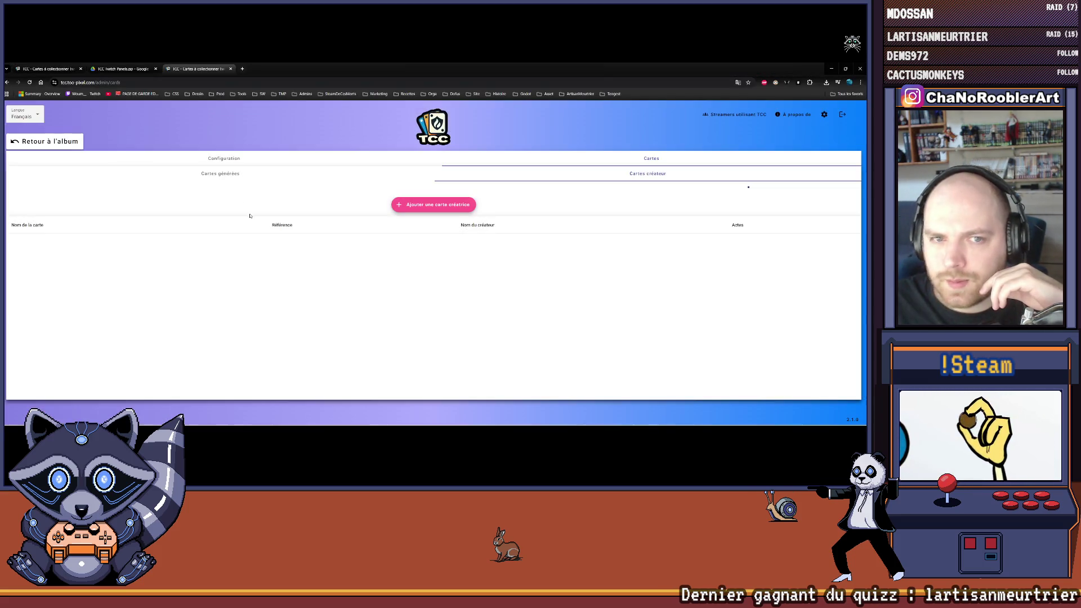
{"action": "left_click", "coordinate": [224, 158]}
{"action": "left_click", "coordinate": [220, 180]}
{"action": "left_click", "coordinate": [149, 181]}
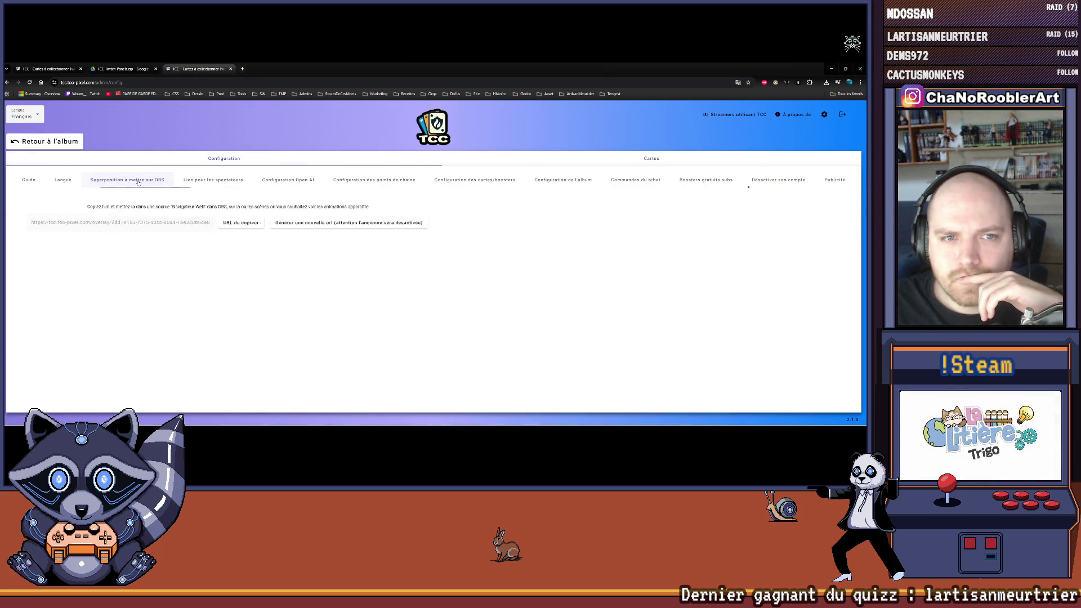
{"action": "left_click", "coordinate": [74, 180]}
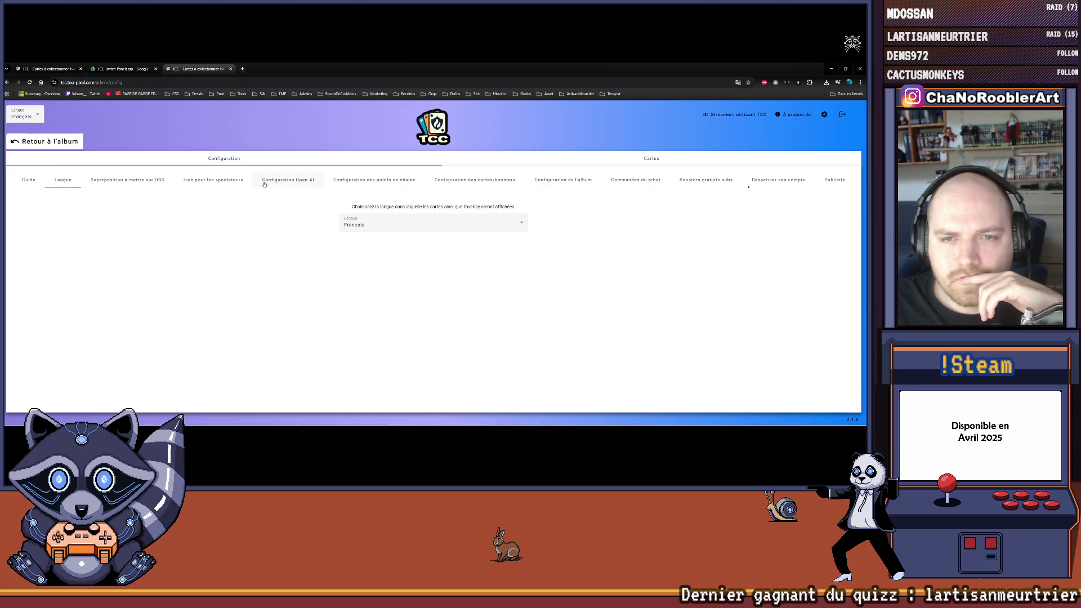
{"action": "left_click", "coordinate": [376, 181]}
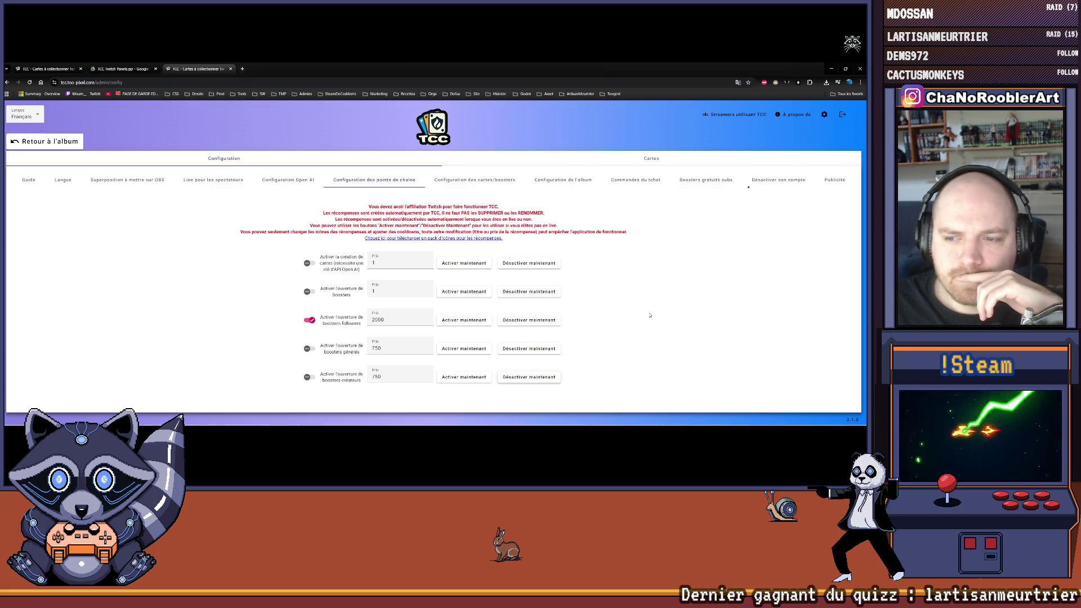
{"action": "left_click", "coordinate": [537, 264]}
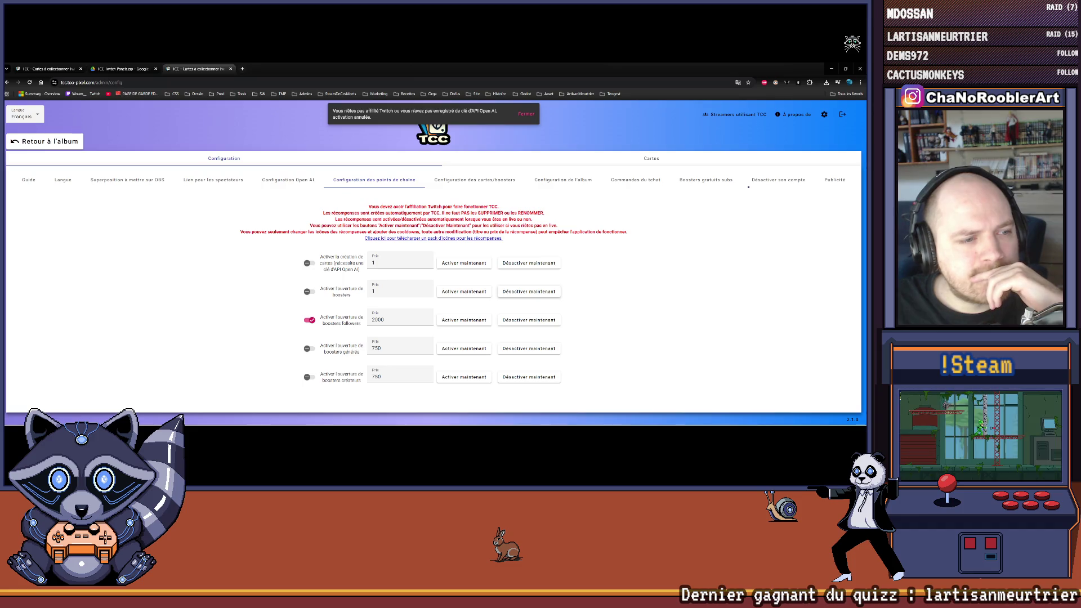
{"action": "mouse_move", "coordinate": [533, 422]}
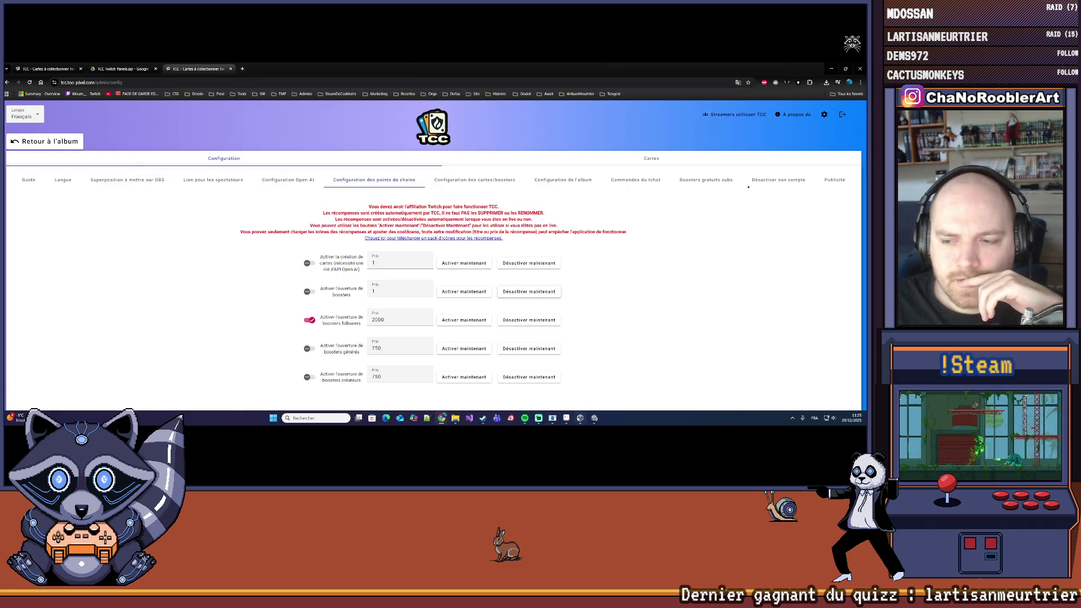
{"action": "left_click", "coordinate": [566, 418]}
{"action": "mouse_move", "coordinate": [341, 243]}
{"action": "left_mouse_down"}
{"action": "mouse_move", "coordinate": [360, 242]}
{"action": "mouse_move", "coordinate": [336, 243]}
{"action": "left_mouse_up"}
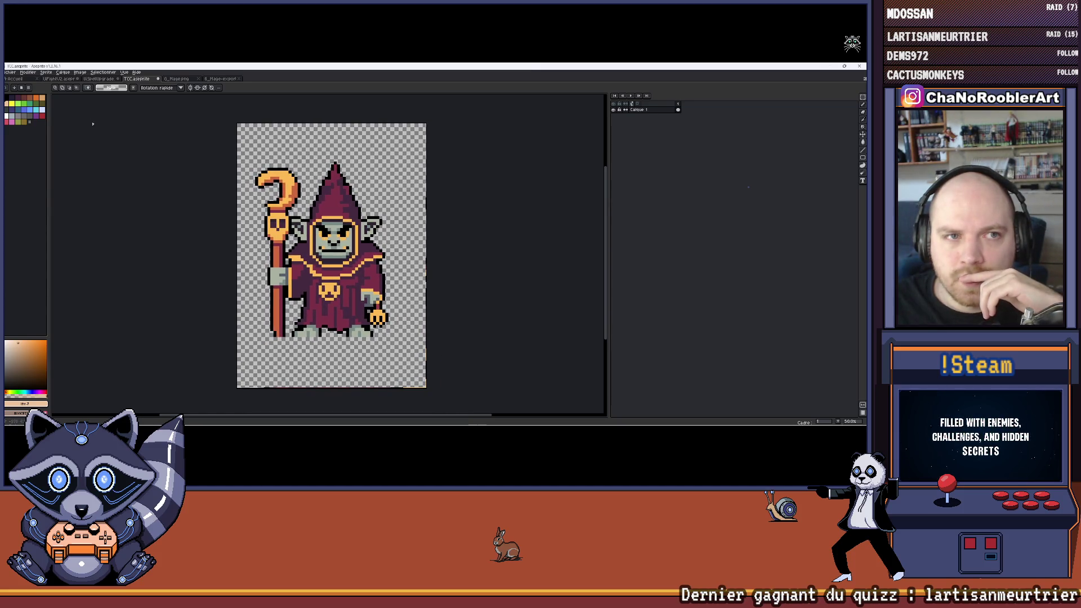
Step: Browse up from Export to the ProjetM folder and load palette.aseprite as the palette
{"action": "left_click", "coordinate": [28, 87]}
{"action": "left_click", "coordinate": [42, 166]}
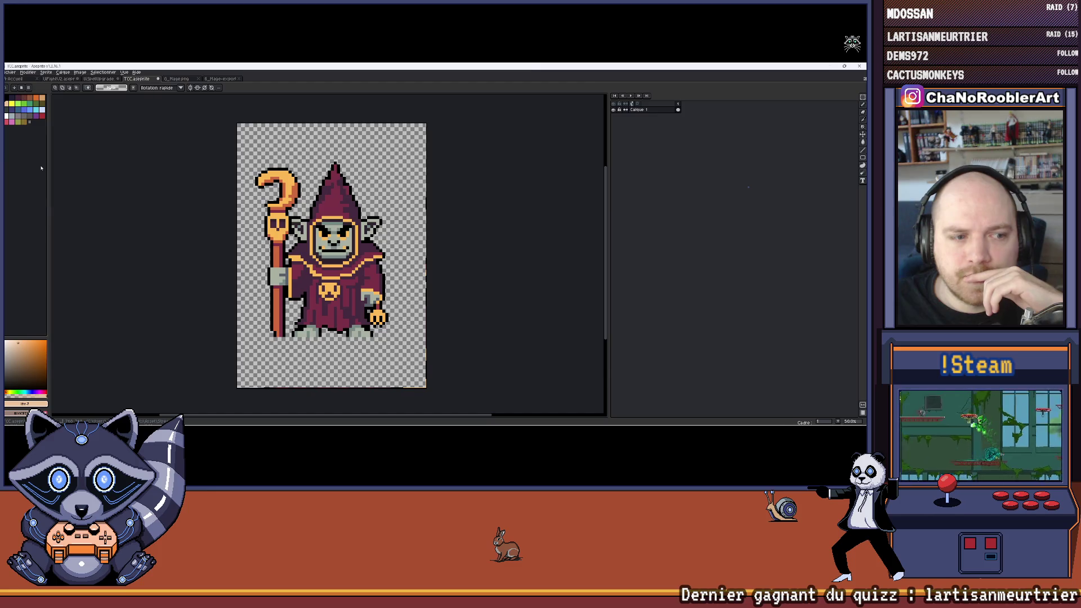
{"action": "left_click", "coordinate": [182, 110]}
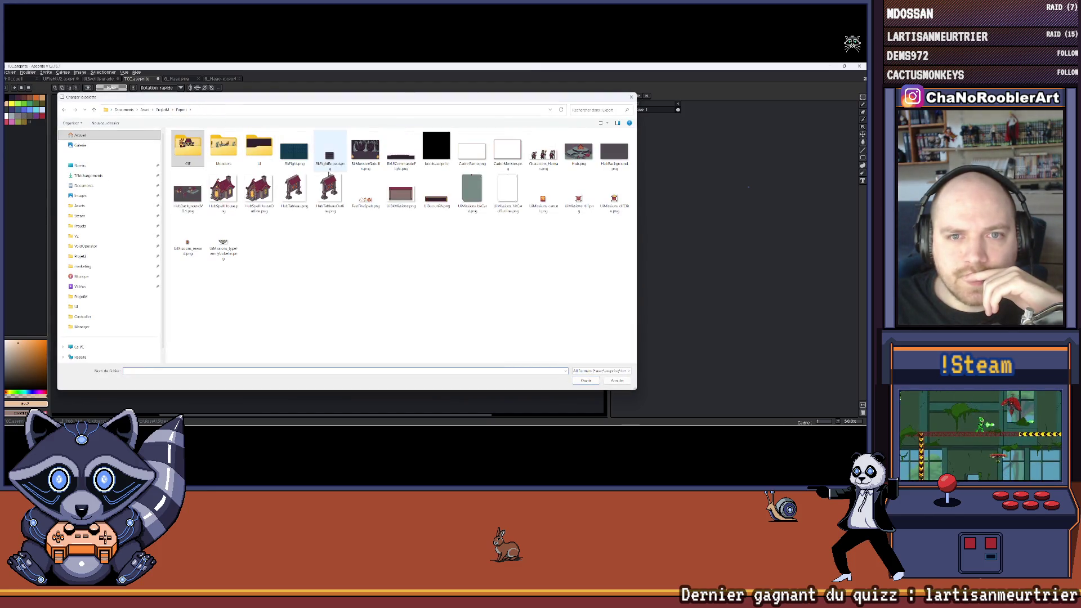
{"action": "left_click", "coordinate": [162, 109]}
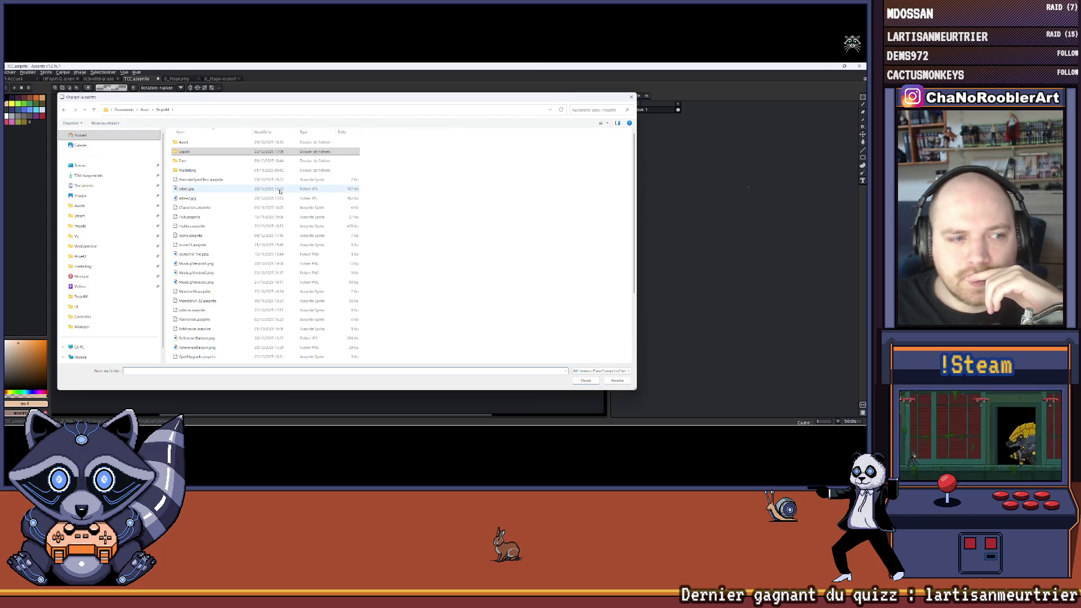
{"action": "scroll", "coordinate": [278, 192], "scroll_direction": "down", "scroll_amount": 3}
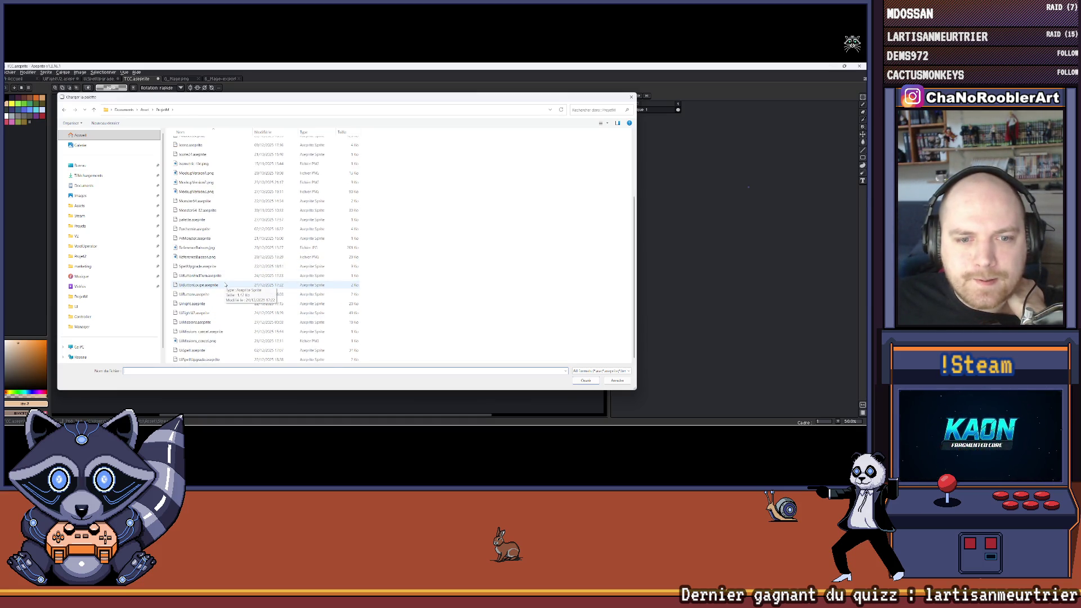
{"action": "left_click", "coordinate": [191, 222]}
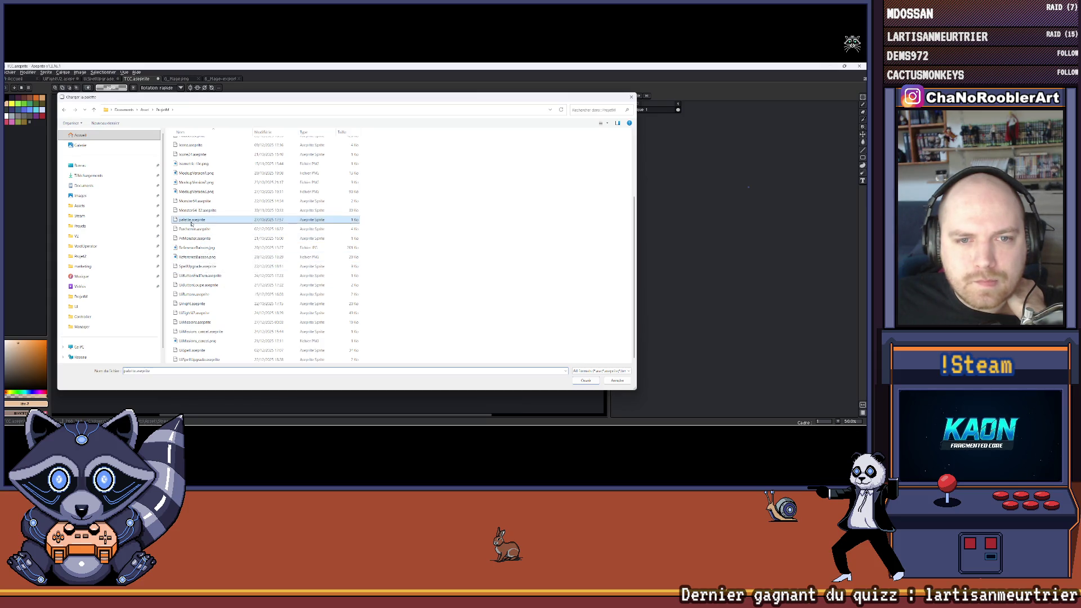
{"action": "double_click", "coordinate": [191, 220]}
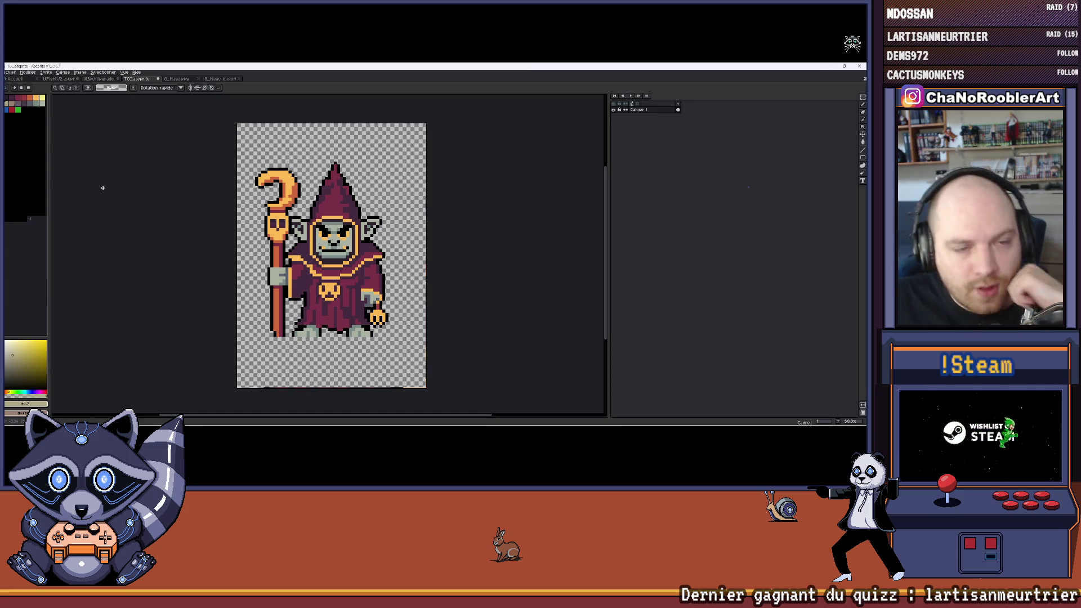
Step: Shift the goblin mage a couple of pixels right with the Move tool
{"action": "mouse_move", "coordinate": [397, 197]}
{"action": "left_mouse_down"}
{"action": "mouse_move", "coordinate": [377, 199]}
{"action": "mouse_move", "coordinate": [391, 198]}
{"action": "left_mouse_up"}
{"action": "key", "text": "v"}
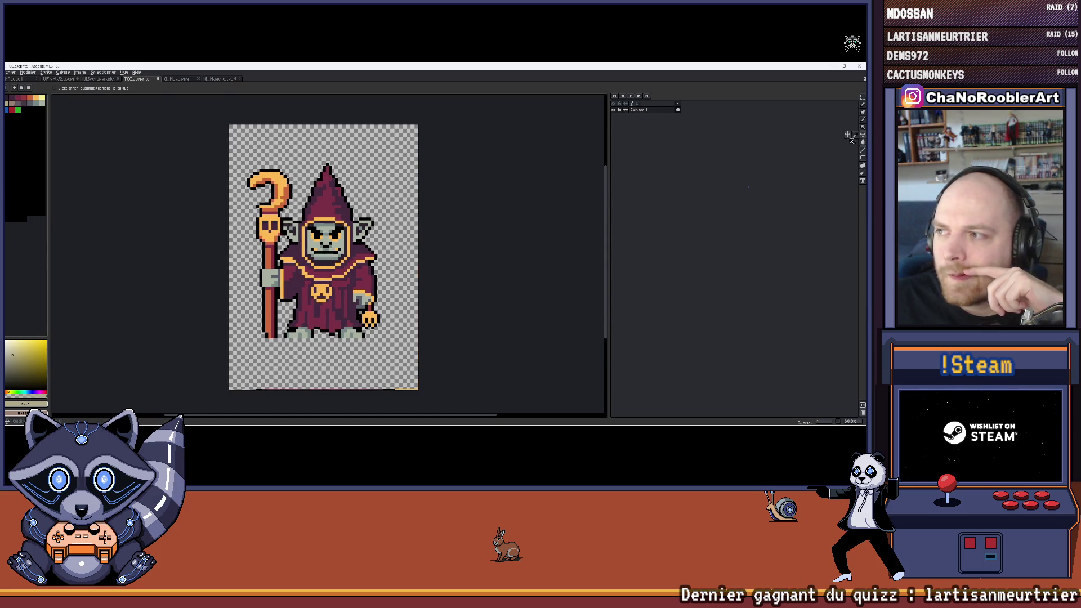
{"action": "left_click_drag", "start_coordinate": [379, 241], "coordinate": [380, 239]}
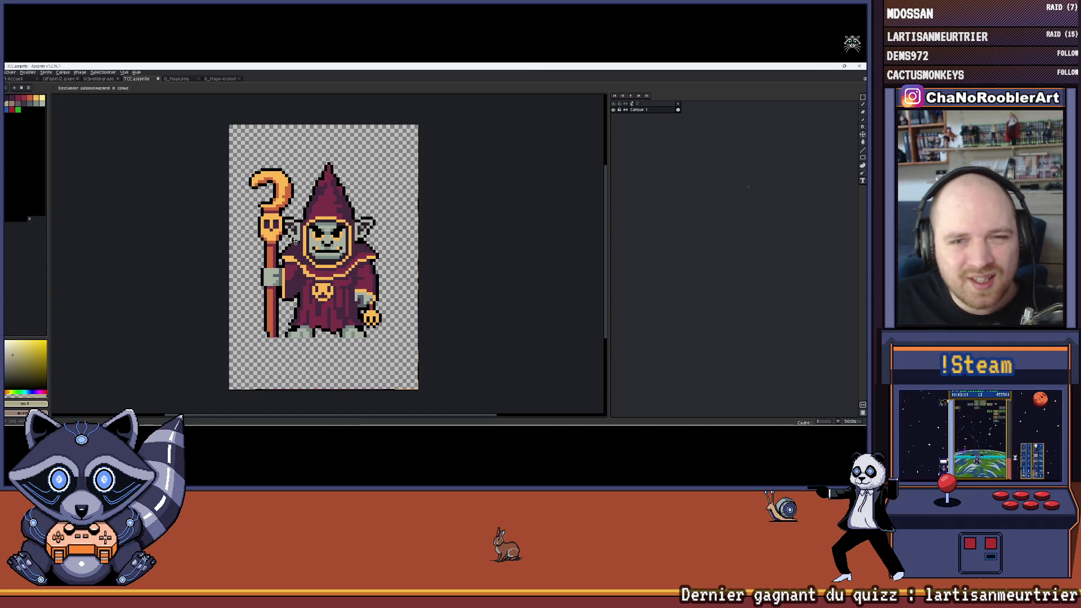
{"action": "scroll", "coordinate": [327, 243], "scroll_direction": "up", "scroll_amount": 1}
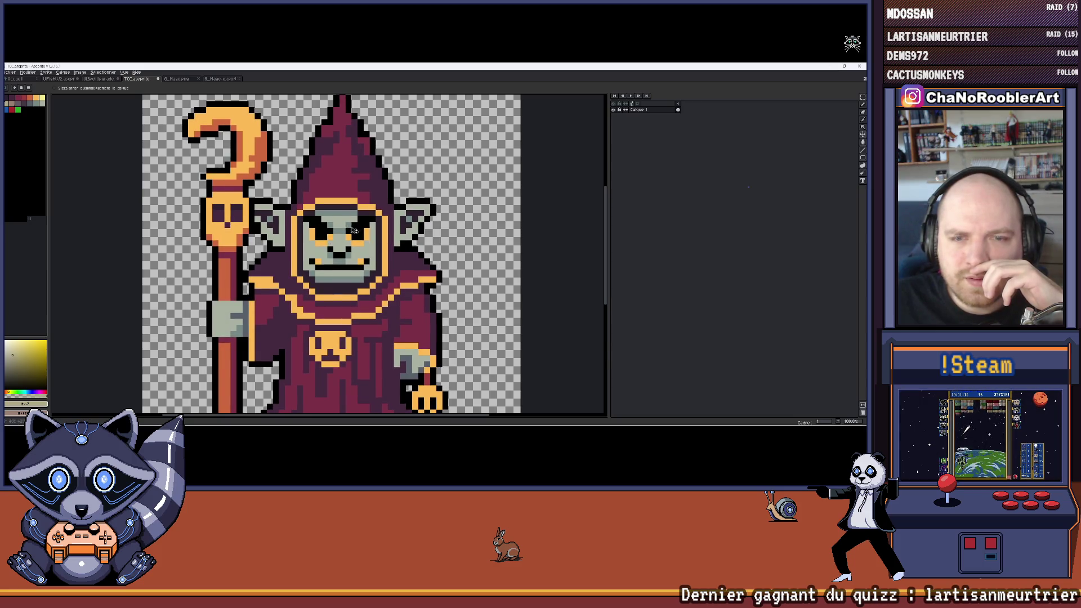
{"action": "scroll", "coordinate": [393, 230], "scroll_direction": "down", "scroll_amount": 2}
{"action": "scroll", "coordinate": [393, 230], "scroll_direction": "up", "scroll_amount": 2}
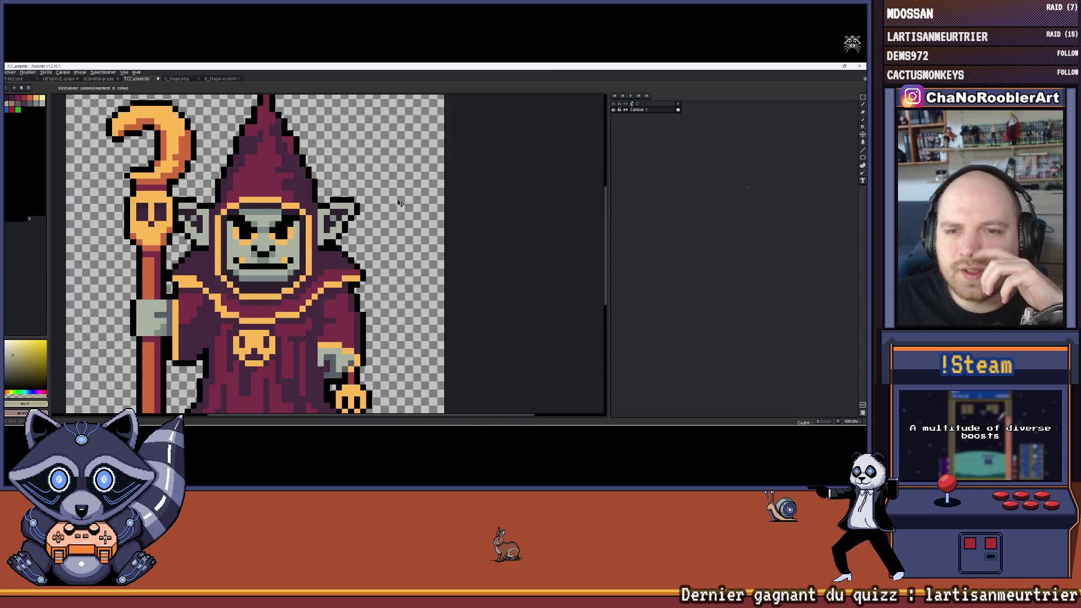
{"action": "scroll", "coordinate": [396, 201], "scroll_direction": "down", "scroll_amount": 1}
Step: Inspect the goblin up close, recentre the sprite, and pick a grey-blue palette swatch
{"action": "left_click_drag", "start_coordinate": [399, 194], "coordinate": [405, 201]}
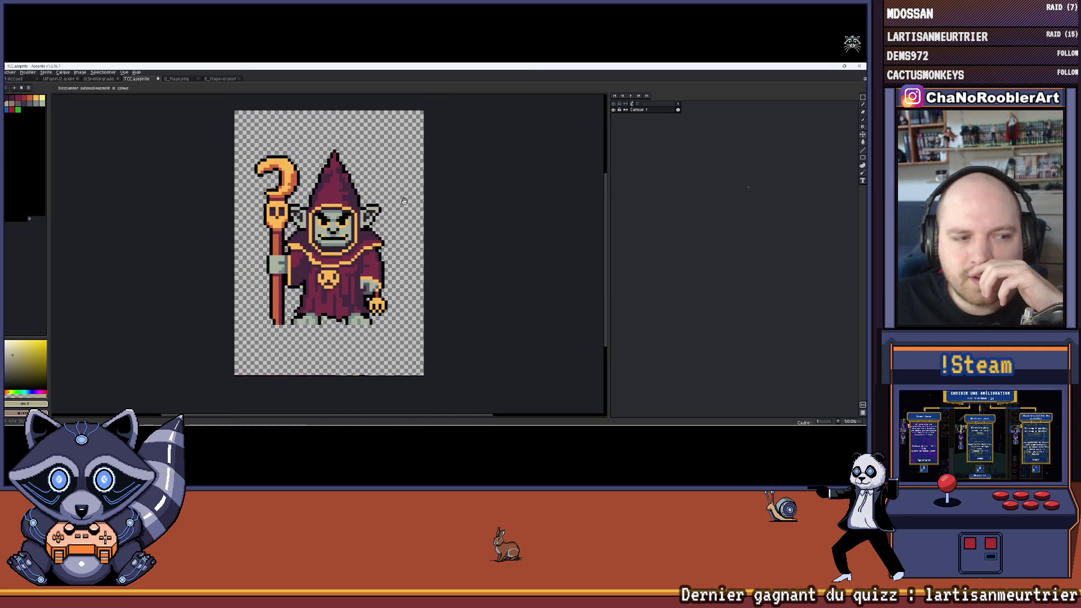
{"action": "left_click_drag", "start_coordinate": [341, 234], "coordinate": [345, 232]}
{"action": "scroll", "coordinate": [344, 231], "scroll_direction": "up", "scroll_amount": 2}
{"action": "scroll", "coordinate": [372, 229], "scroll_direction": "down", "scroll_amount": 3}
{"action": "scroll", "coordinate": [400, 226], "scroll_direction": "up", "scroll_amount": 3}
{"action": "scroll", "coordinate": [428, 224], "scroll_direction": "down", "scroll_amount": 2}
{"action": "left_click_drag", "start_coordinate": [428, 223], "coordinate": [408, 231]}
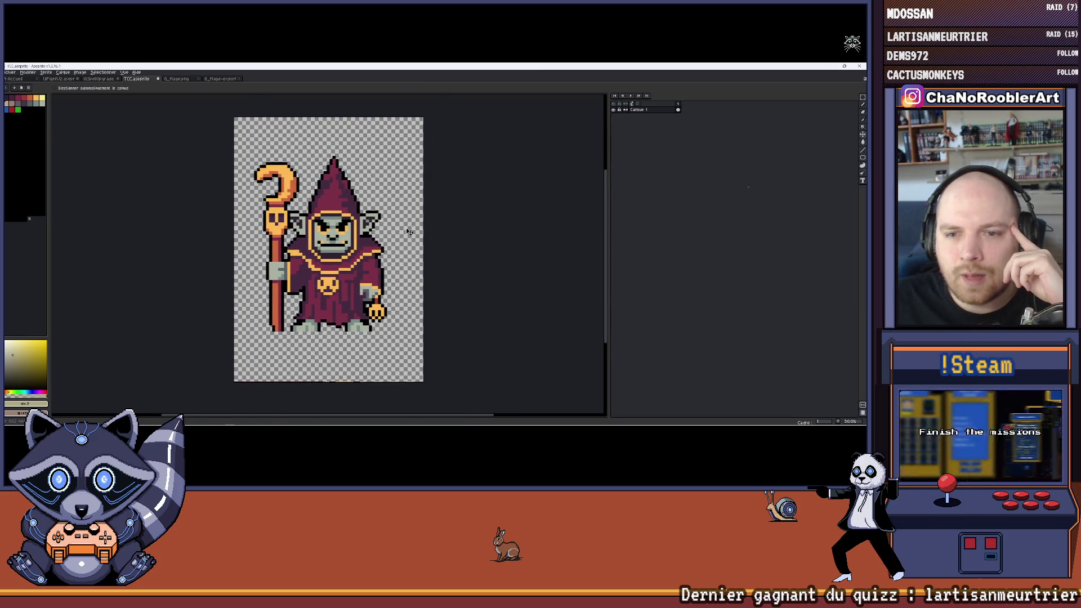
{"action": "scroll", "coordinate": [407, 232], "scroll_direction": "up", "scroll_amount": 1}
{"action": "scroll", "coordinate": [407, 232], "scroll_direction": "down", "scroll_amount": 1}
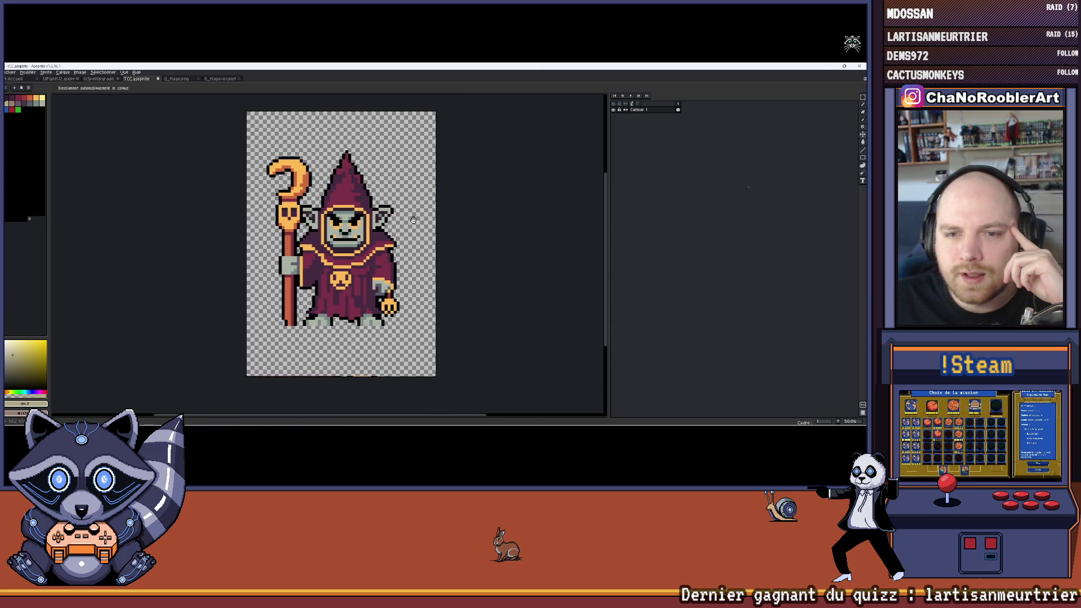
{"action": "scroll", "coordinate": [383, 225], "scroll_direction": "down", "scroll_amount": 2}
{"action": "scroll", "coordinate": [371, 225], "scroll_direction": "up", "scroll_amount": 3}
{"action": "scroll", "coordinate": [351, 225], "scroll_direction": "down", "scroll_amount": 2}
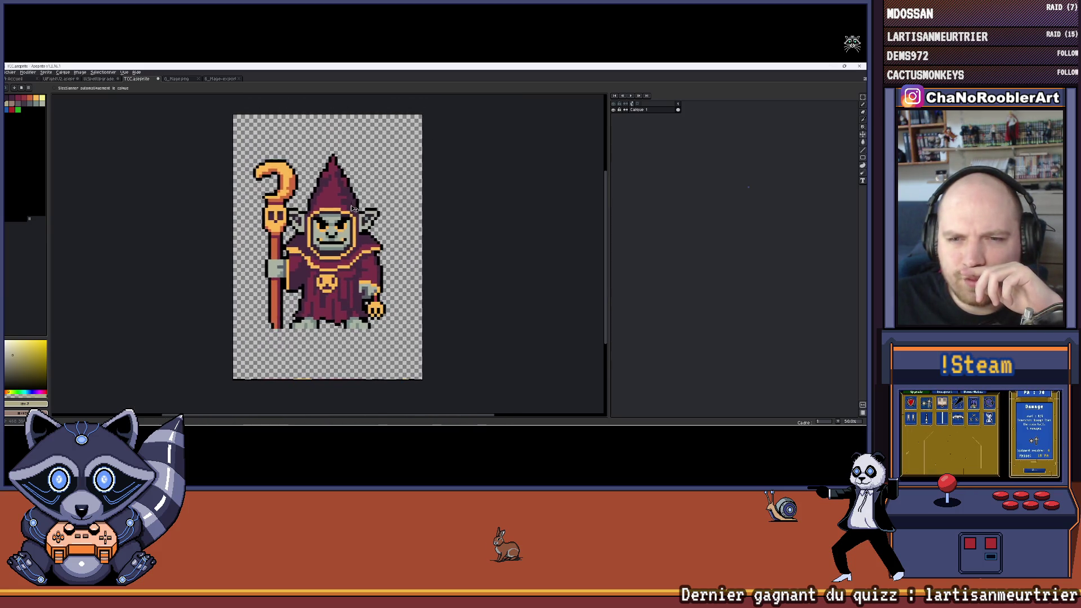
{"action": "scroll", "coordinate": [355, 203], "scroll_direction": "up", "scroll_amount": 1}
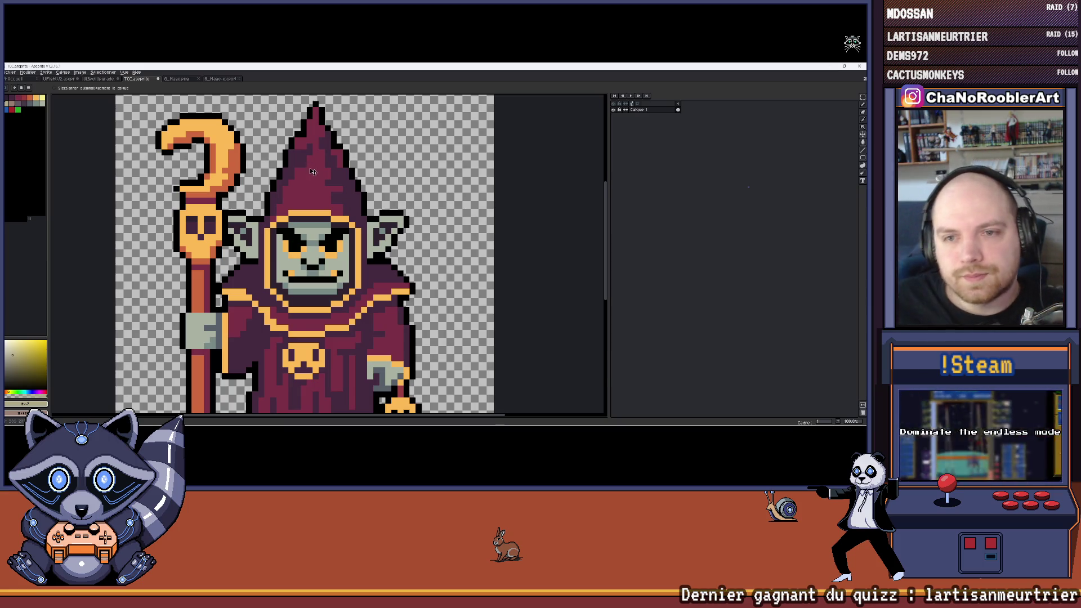
{"action": "scroll", "coordinate": [355, 202], "scroll_direction": "down", "scroll_amount": 1}
{"action": "left_click_drag", "start_coordinate": [361, 193], "coordinate": [319, 196]}
{"action": "left_click", "coordinate": [30, 104]}
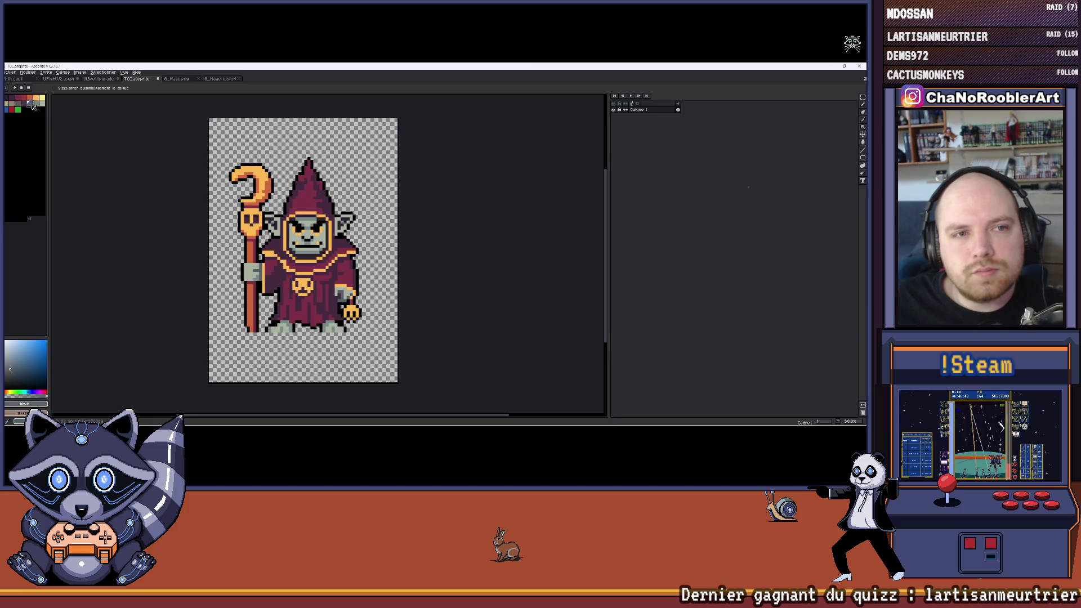
Step: Paint Bucket the background in turn with grey-blue, dark purple, blue, grey-green and orange
{"action": "key", "text": "g"}
{"action": "left_click", "coordinate": [332, 139]}
{"action": "left_click_drag", "start_coordinate": [174, 152], "coordinate": [183, 158]}
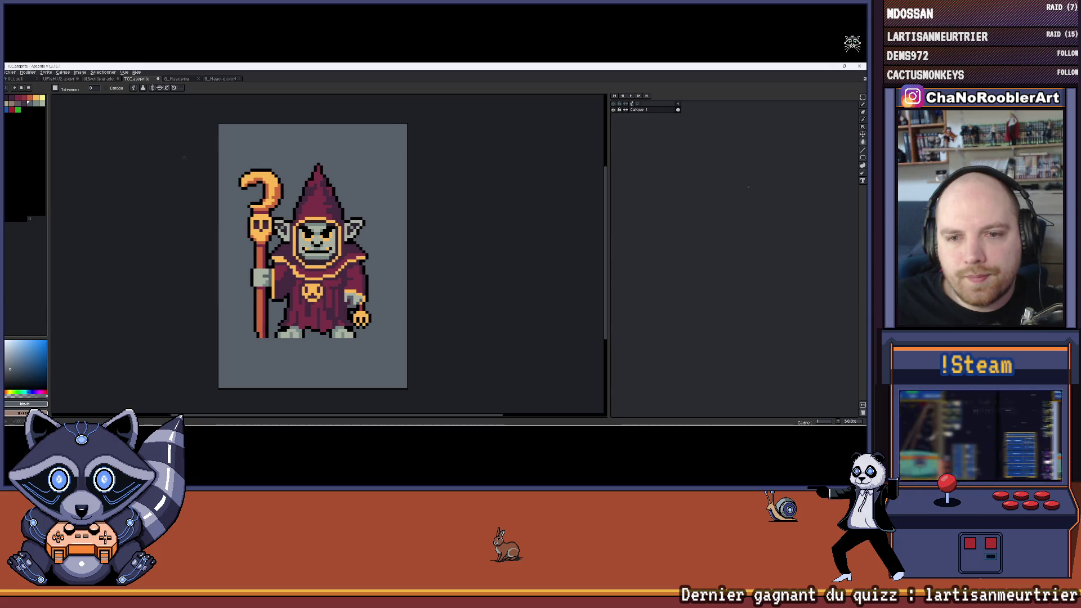
{"action": "left_click", "coordinate": [302, 134]}
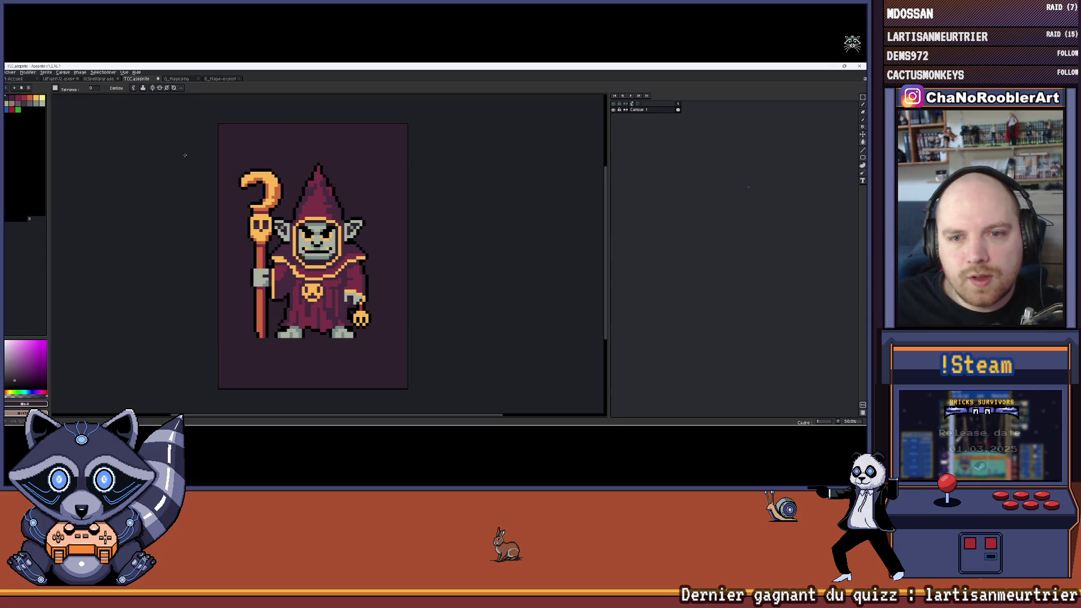
{"action": "left_click", "coordinate": [7, 109]}
{"action": "left_click", "coordinate": [225, 132]}
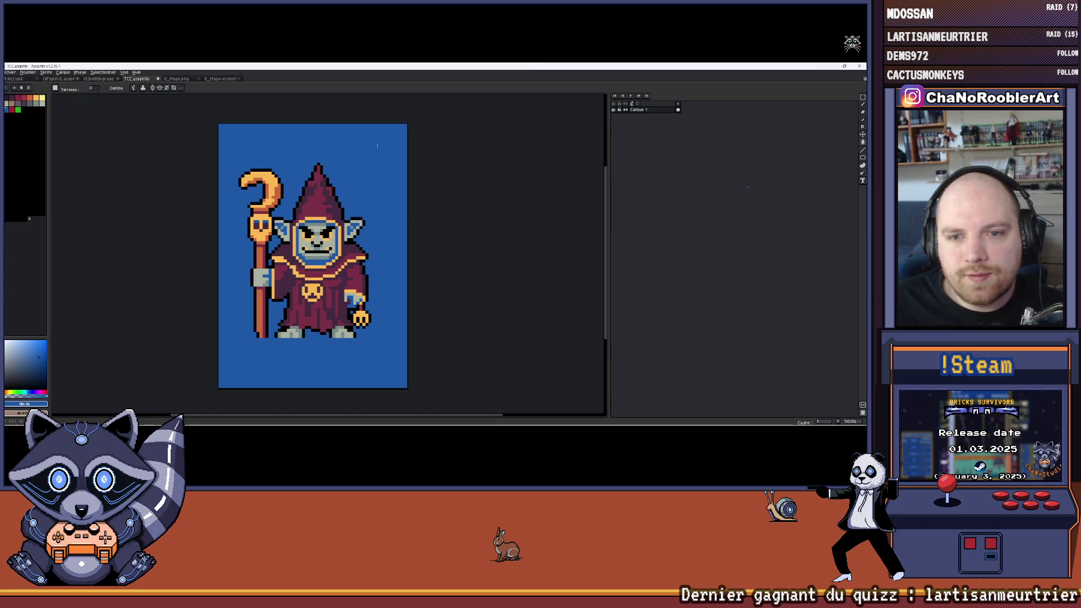
{"action": "left_click", "coordinate": [45, 107]}
{"action": "left_click", "coordinate": [265, 135]}
{"action": "left_click_drag", "start_coordinate": [276, 132], "coordinate": [265, 135]}
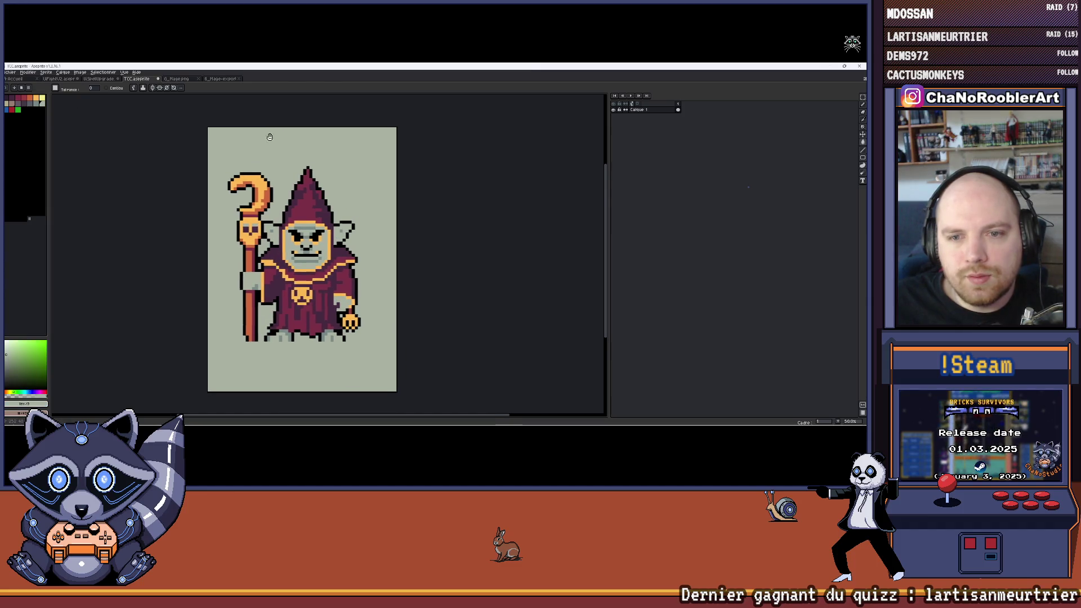
{"action": "left_click", "coordinate": [38, 102]}
{"action": "left_click", "coordinate": [369, 146]}
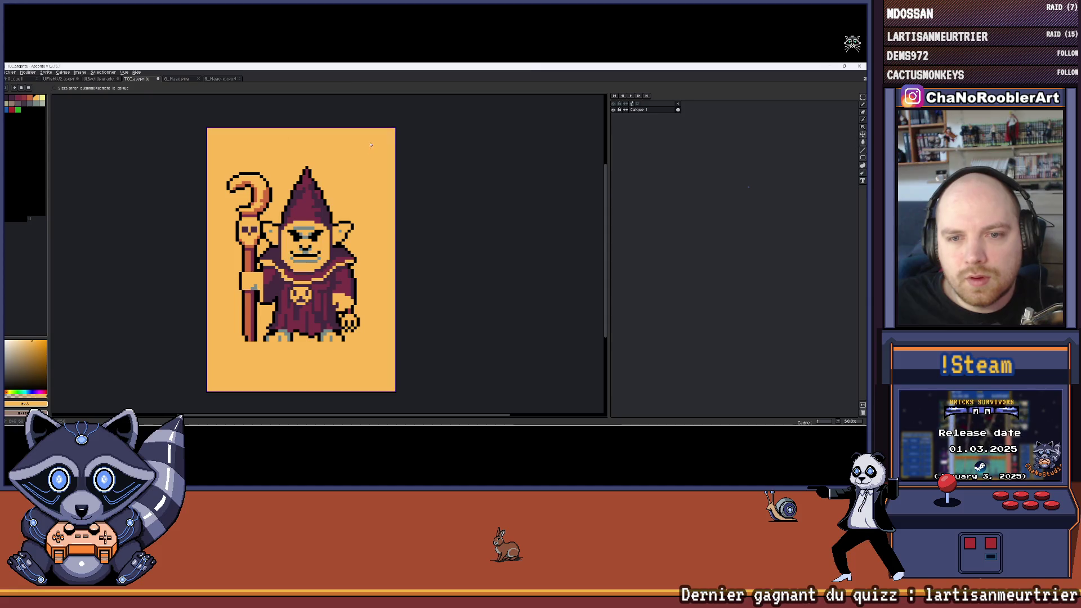
Step: Undo the fills back to transparency, then try a dark purple background fill
{"action": "key", "text": "ctrl+z"}
{"action": "key", "text": "ctrl+z"}
{"action": "key", "text": "ctrl+z"}
{"action": "key", "text": "ctrl+y"}
{"action": "key", "text": "ctrl+y"}
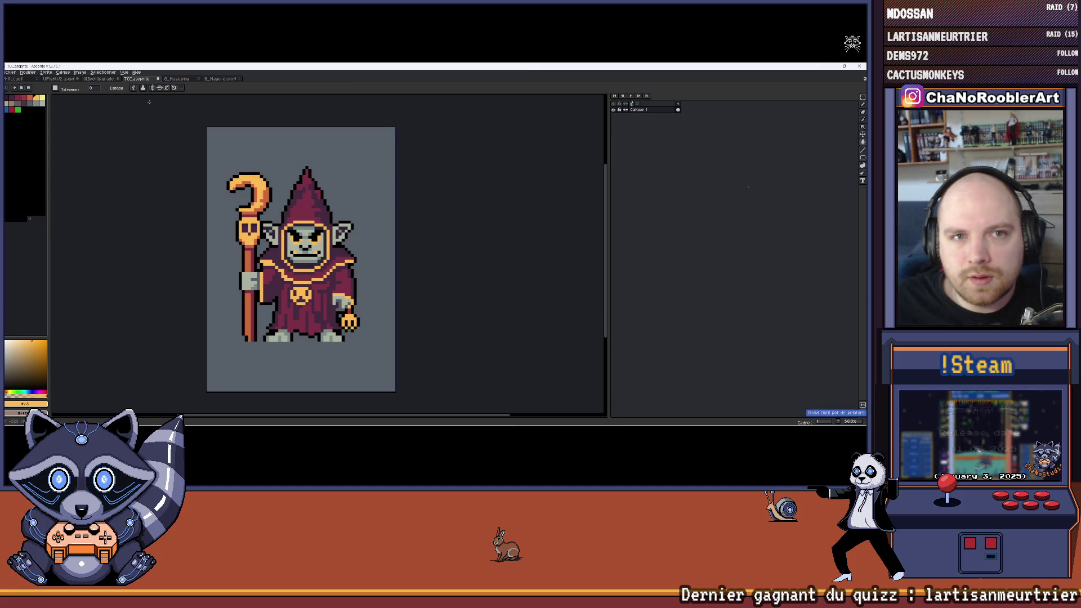
{"action": "key", "text": "ctrl+z"}
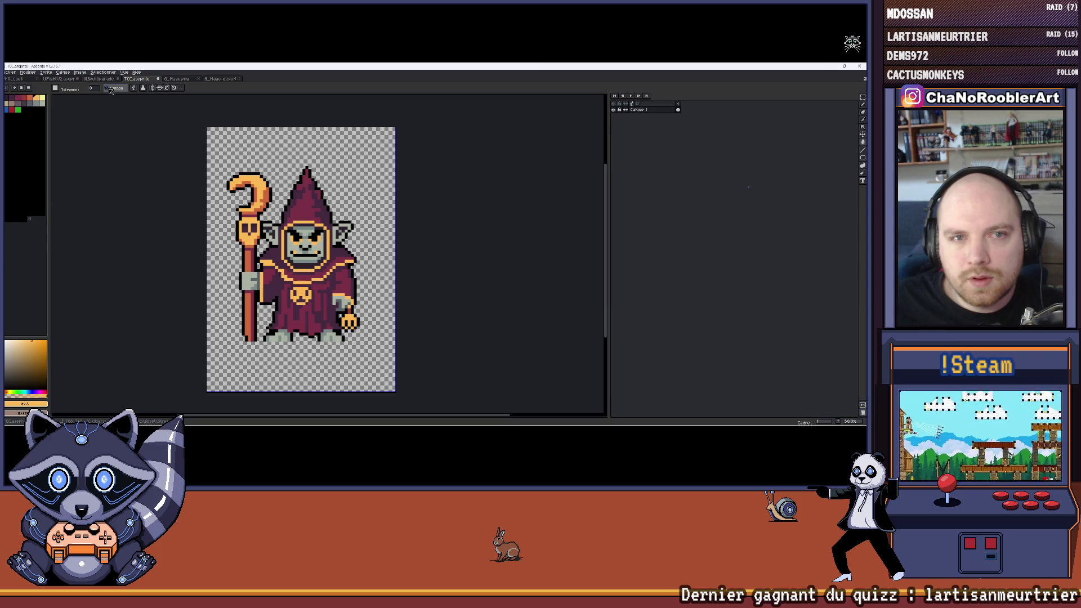
{"action": "left_click", "coordinate": [30, 104]}
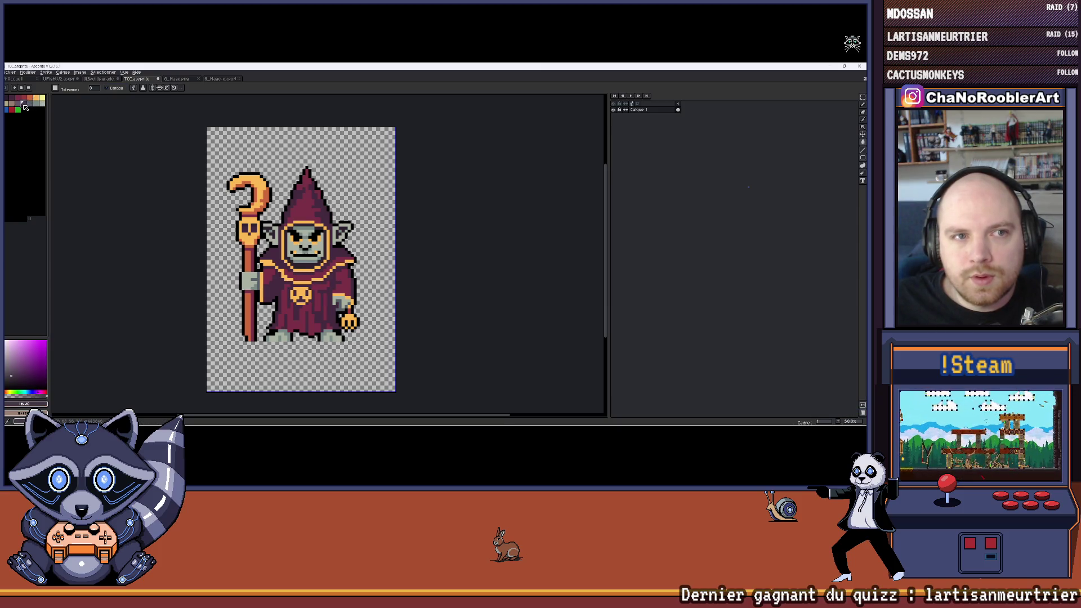
{"action": "left_click", "coordinate": [377, 169]}
{"action": "scroll", "coordinate": [377, 169], "scroll_direction": "down", "scroll_amount": 1}
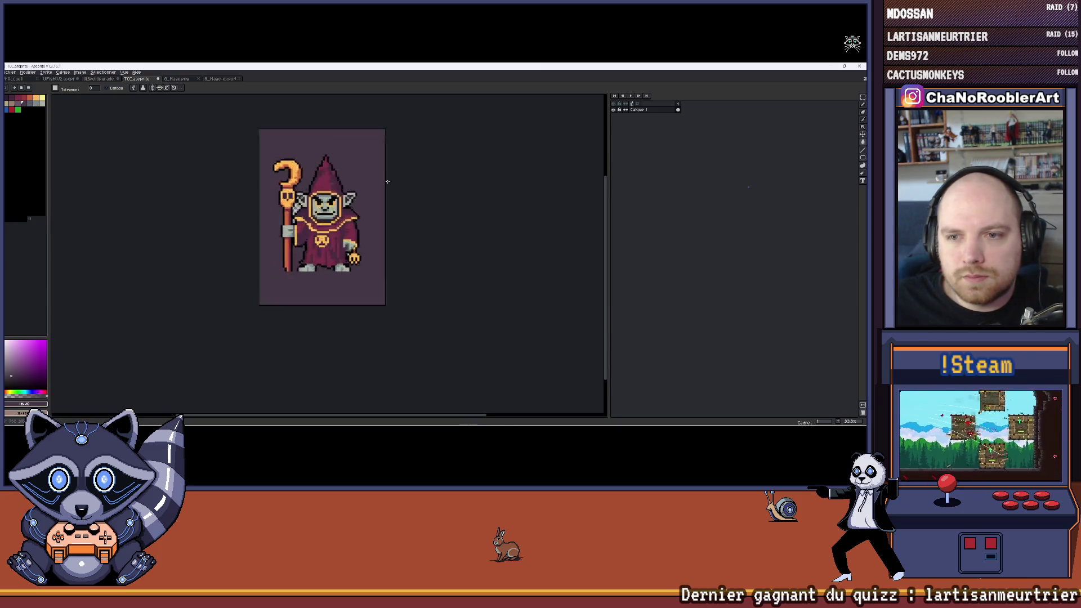
{"action": "scroll", "coordinate": [368, 194], "scroll_direction": "up", "scroll_amount": 1}
Step: Try maroon, darker purple and pale yellow backgrounds, then undo back to transparency
{"action": "left_click", "coordinate": [24, 101]}
{"action": "left_click", "coordinate": [280, 144]}
{"action": "left_click", "coordinate": [8, 99]}
{"action": "left_click", "coordinate": [260, 143]}
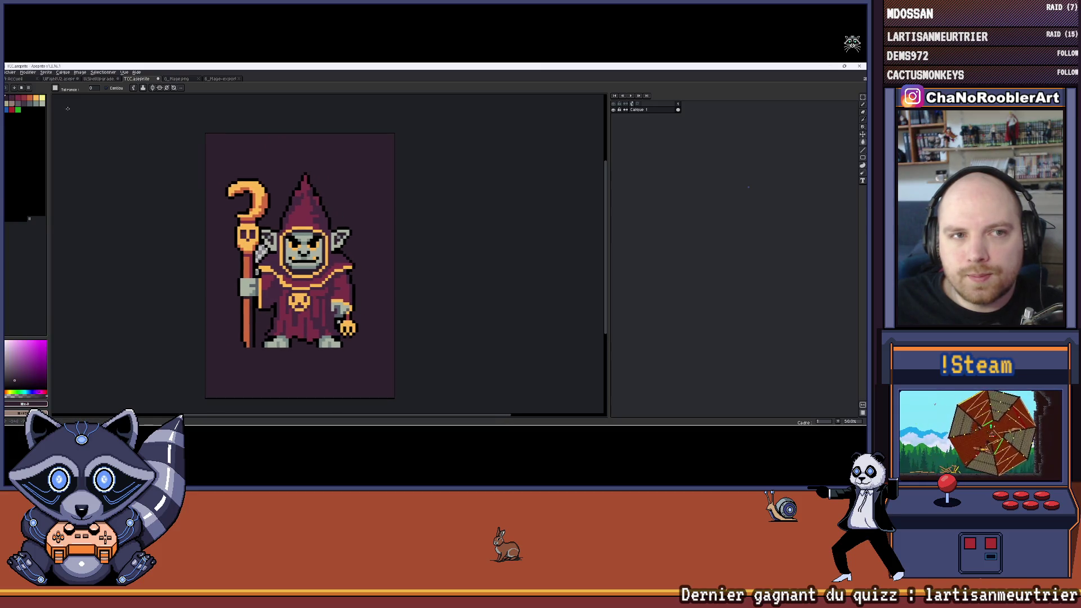
{"action": "left_click", "coordinate": [43, 99]}
{"action": "left_click", "coordinate": [319, 148]}
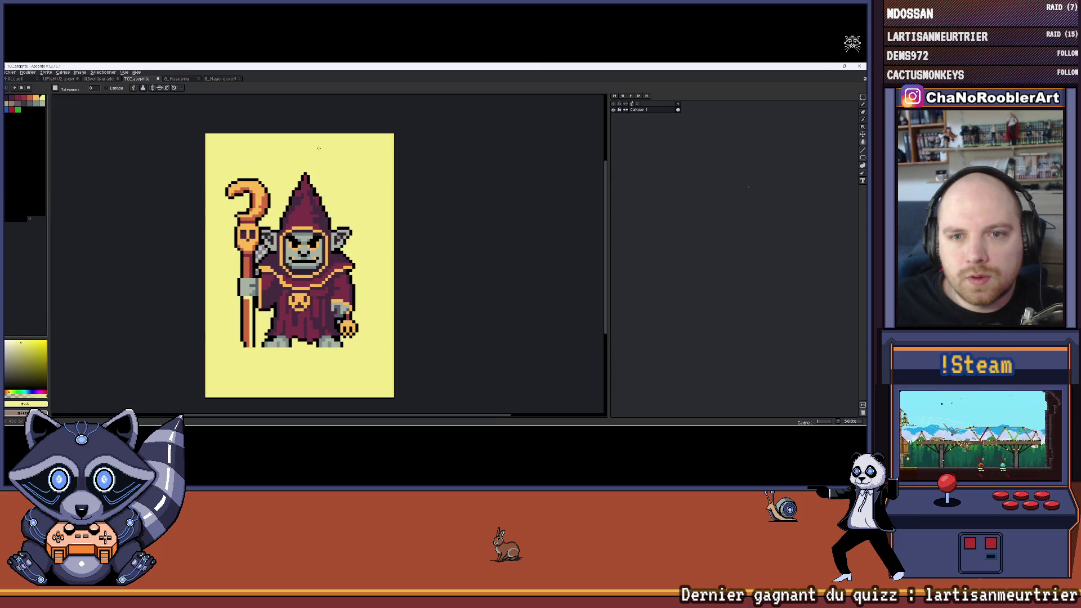
{"action": "key", "text": "ctrl+z"}
{"action": "key", "text": "ctrl+z"}
{"action": "key", "text": "ctrl+z"}
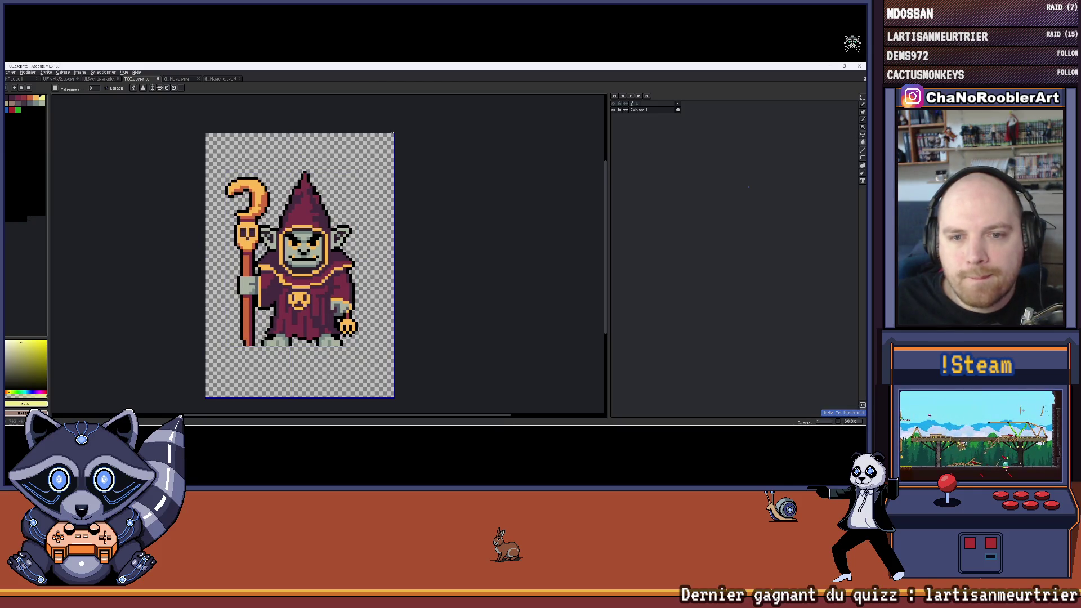
Step: Wrap Calque 1 in a new group and rename the group Mage
{"action": "double_click", "coordinate": [639, 110]}
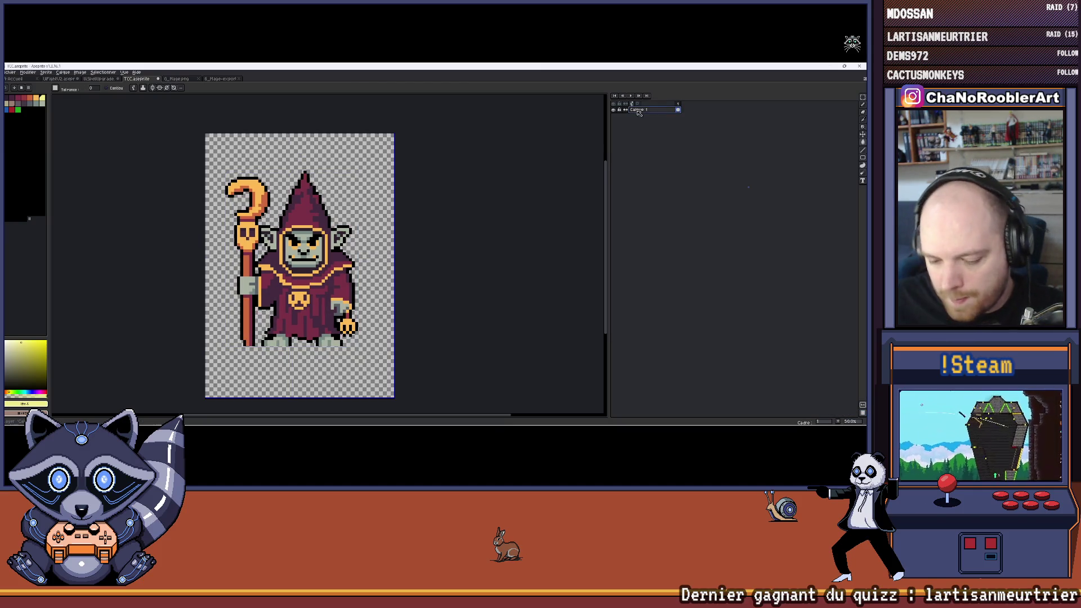
{"action": "right_click", "coordinate": [644, 110]}
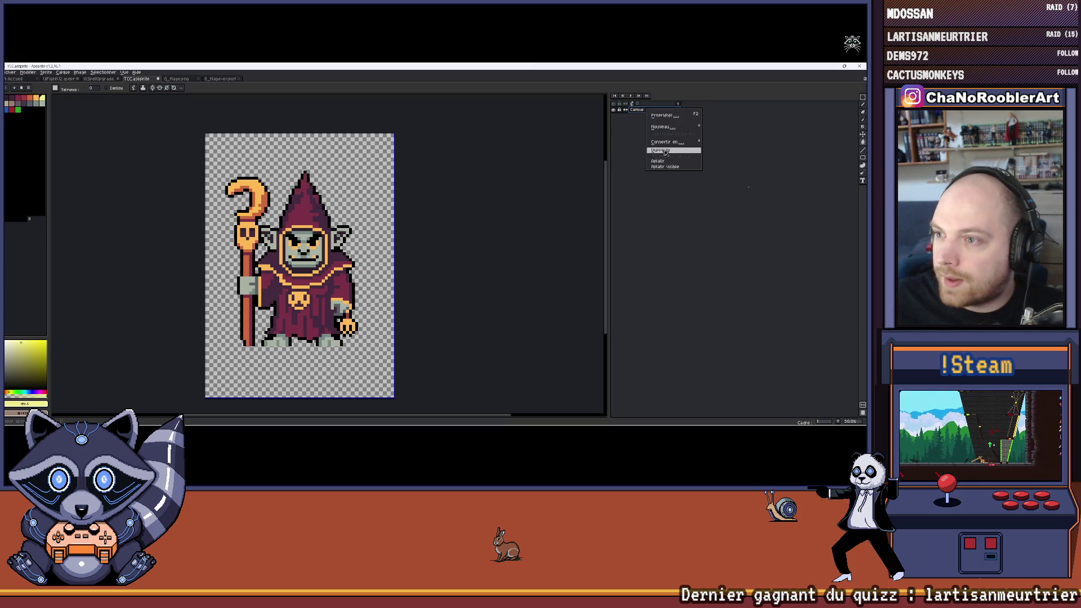
{"action": "mouse_move", "coordinate": [669, 127]}
{"action": "left_click", "coordinate": [734, 130]}
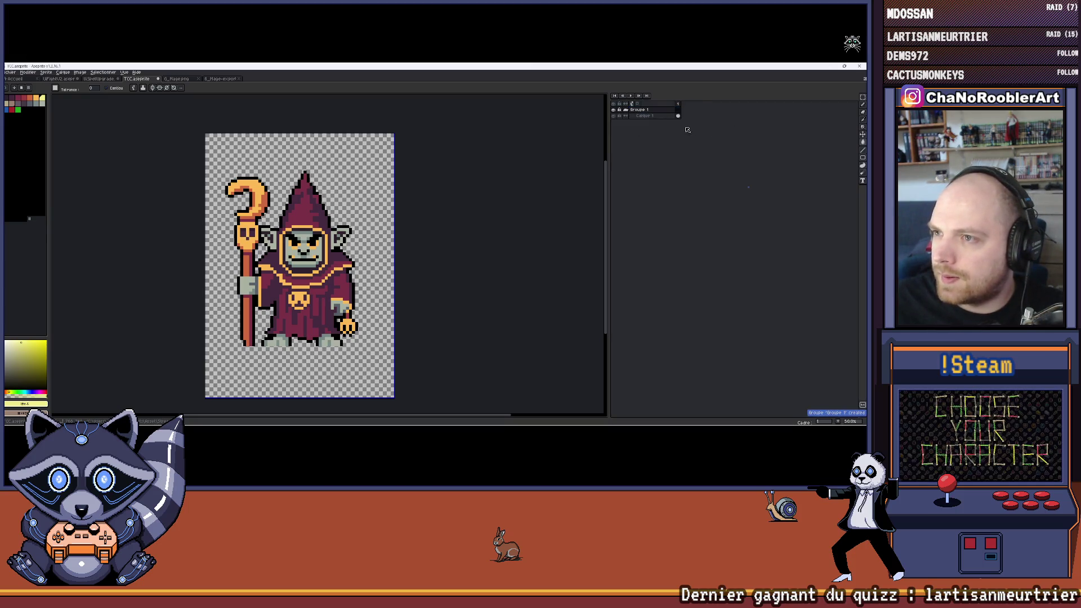
{"action": "left_click", "coordinate": [658, 110]}
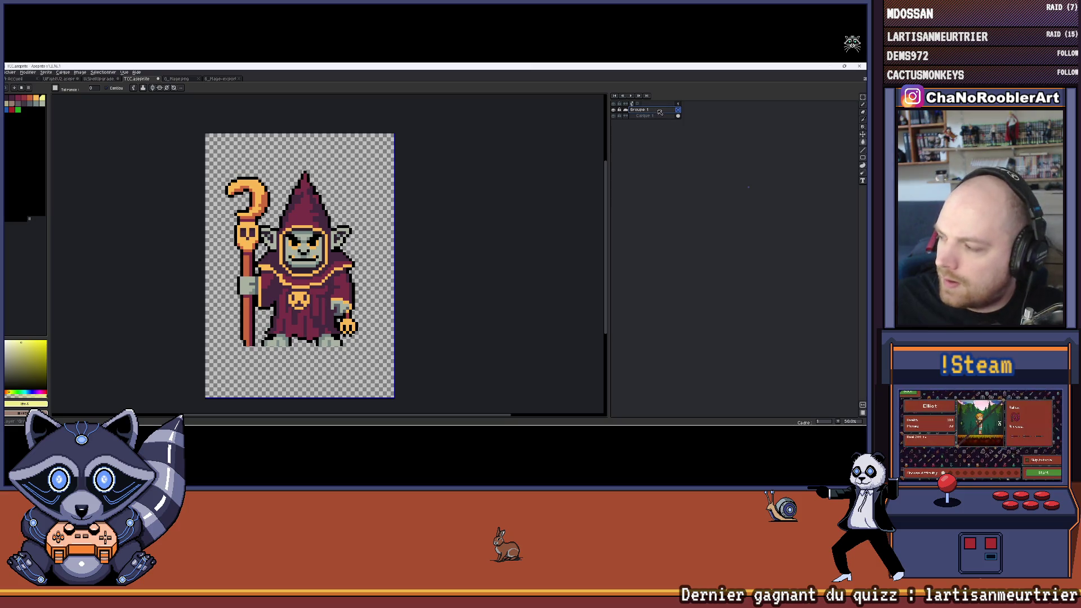
{"action": "key", "text": "shift+p"}
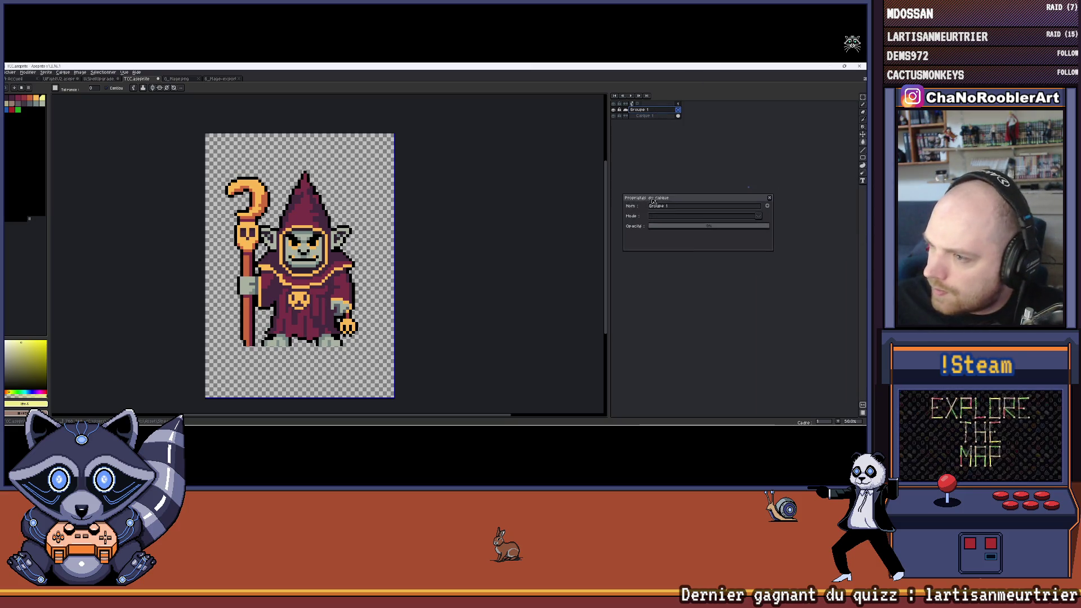
{"action": "type", "text": "Mage"}
{"action": "key", "text": "Return"}
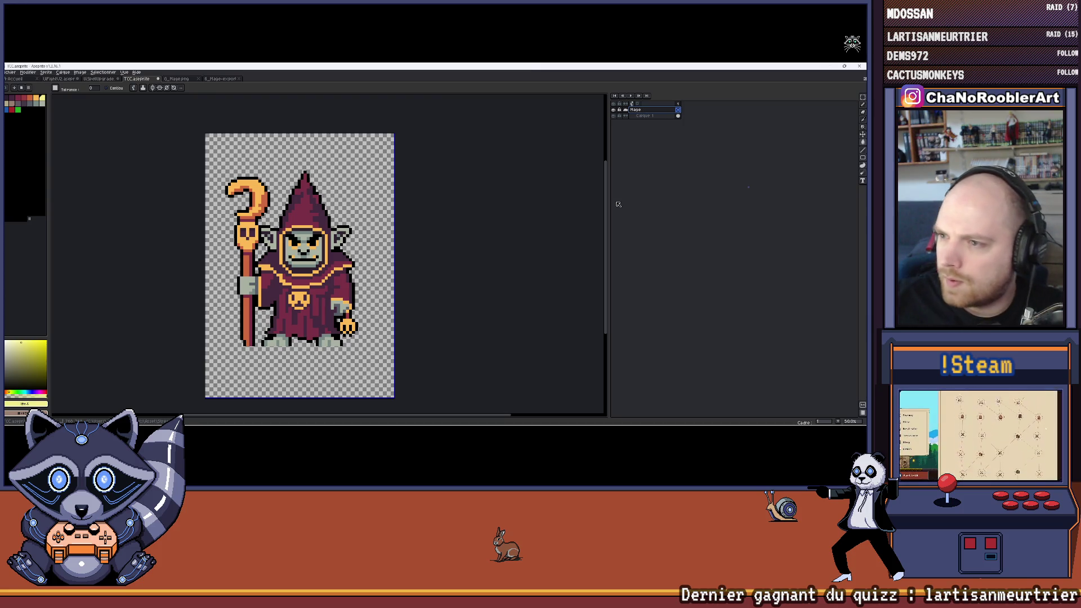
Step: Add a new empty layer, Calque 2, and drag it below Calque 1
{"action": "left_click", "coordinate": [645, 116]}
{"action": "scroll", "coordinate": [253, 229], "scroll_direction": "up", "scroll_amount": 1}
{"action": "scroll", "coordinate": [253, 229], "scroll_direction": "down", "scroll_amount": 1}
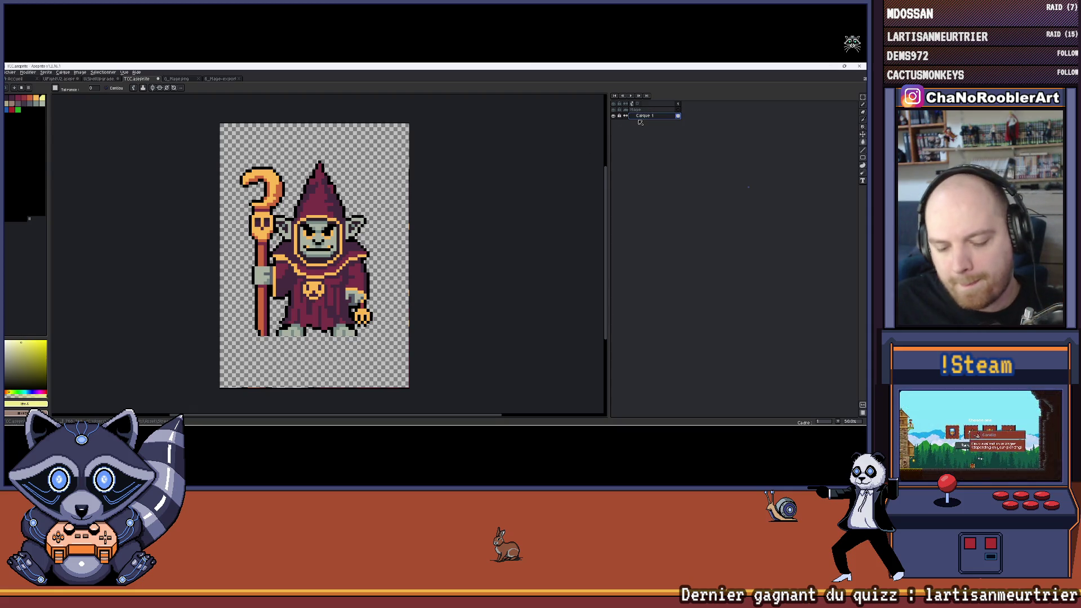
{"action": "key", "text": "shift+n"}
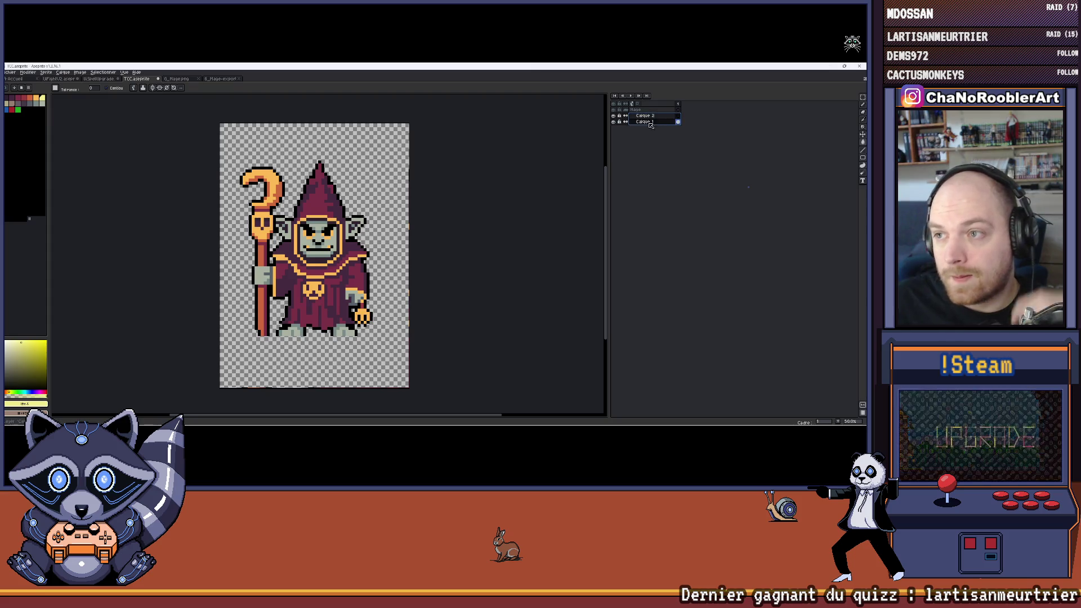
{"action": "left_click_drag", "start_coordinate": [652, 118], "coordinate": [651, 124]}
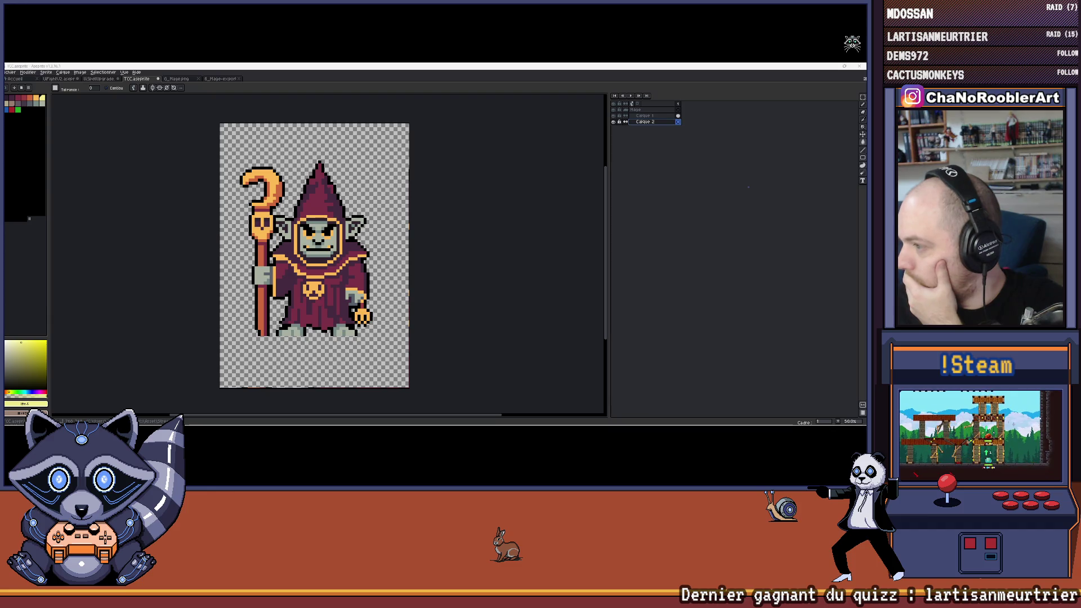
{"action": "key", "text": "alt+Tab"}
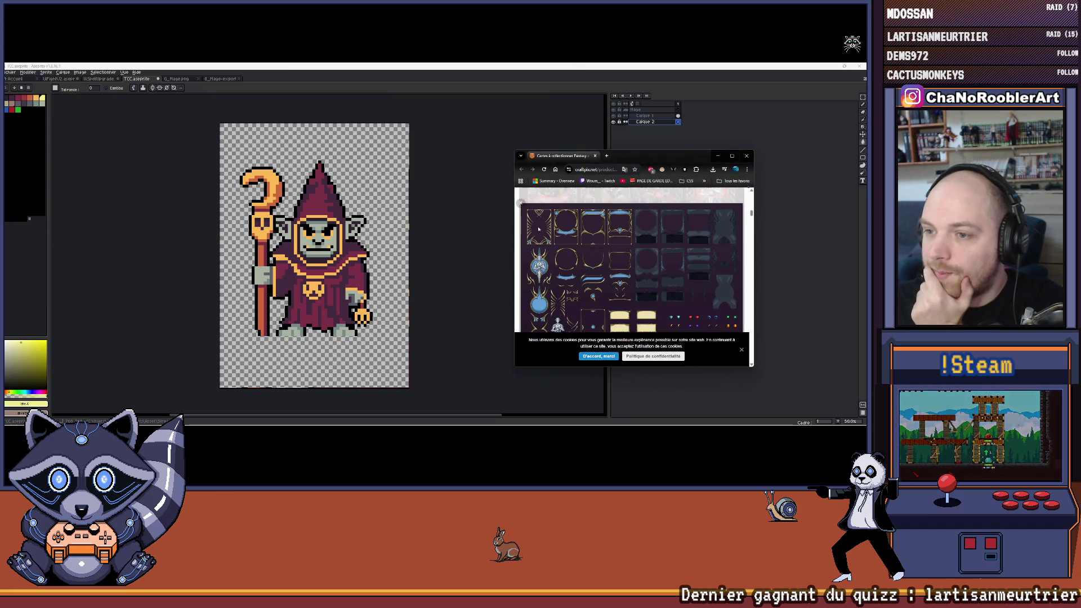
{"action": "key", "text": "alt+Tab"}
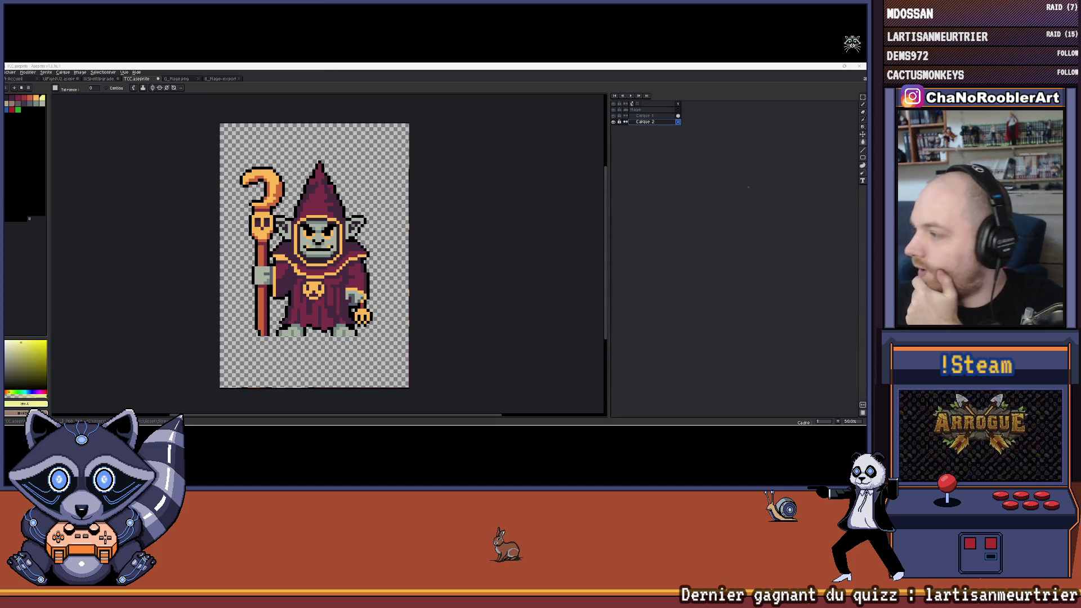
{"action": "scroll", "coordinate": [243, 125], "scroll_direction": "up", "scroll_amount": 2}
{"action": "scroll", "coordinate": [243, 124], "scroll_direction": "down", "scroll_amount": 2}
Step: Drag Calque 2 above Calque 1 in the layer stack
{"action": "double_click", "coordinate": [653, 121]}
{"action": "left_click_drag", "start_coordinate": [657, 122], "coordinate": [657, 116]}
{"action": "scroll", "coordinate": [389, 131], "scroll_direction": "up", "scroll_amount": 3}
{"action": "scroll", "coordinate": [390, 131], "scroll_direction": "up", "scroll_amount": 1}
{"action": "scroll", "coordinate": [394, 132], "scroll_direction": "down", "scroll_amount": 4}
{"action": "scroll", "coordinate": [458, 135], "scroll_direction": "up", "scroll_amount": 1}
{"action": "left_click_drag", "start_coordinate": [458, 136], "coordinate": [426, 117]}
Step: Turn on symmetry and move the goblin mage on Calque 1 about 10 px up
{"action": "left_click", "coordinate": [156, 89]}
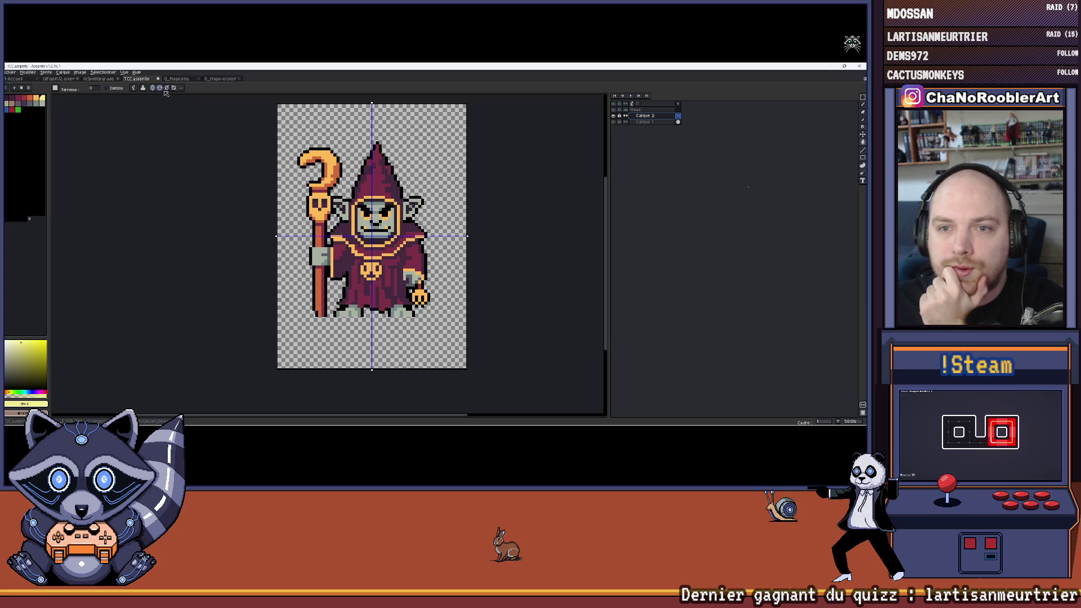
{"action": "left_click", "coordinate": [644, 122]}
{"action": "left_click", "coordinate": [863, 135]}
{"action": "left_click_drag", "start_coordinate": [413, 246], "coordinate": [411, 239]}
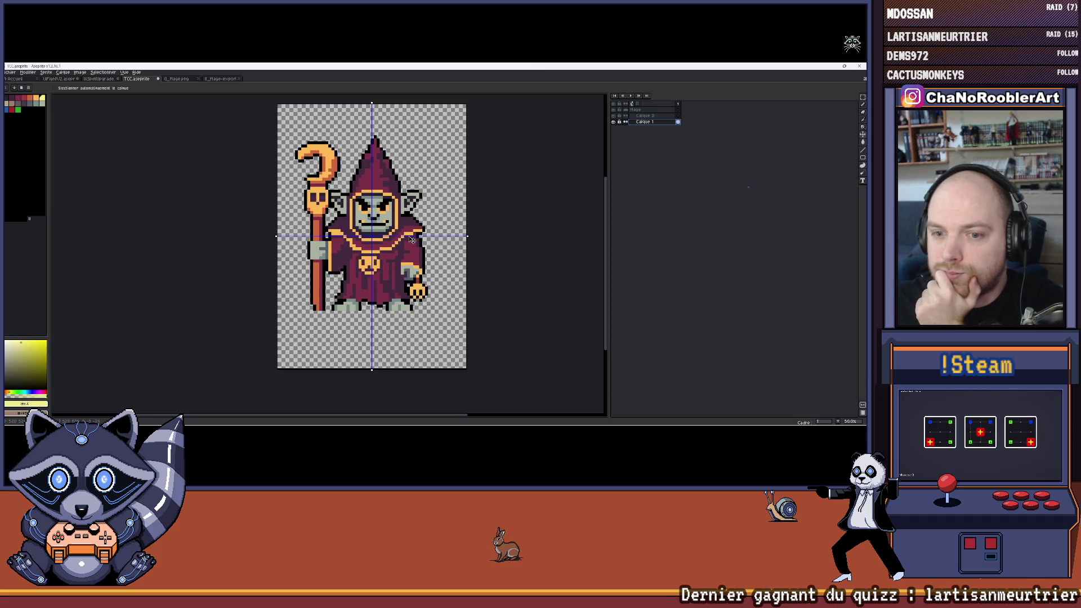
{"action": "left_click_drag", "start_coordinate": [411, 239], "coordinate": [411, 240]}
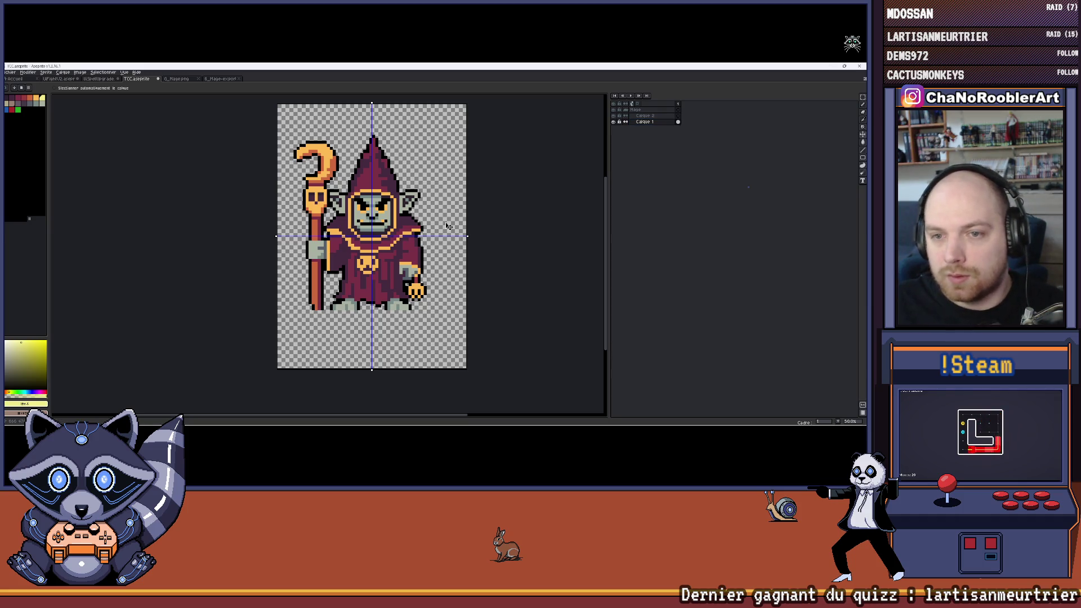
{"action": "mouse_move", "coordinate": [499, 225]}
{"action": "left_mouse_down"}
{"action": "mouse_move", "coordinate": [526, 208]}
{"action": "mouse_move", "coordinate": [507, 202]}
{"action": "left_mouse_up"}
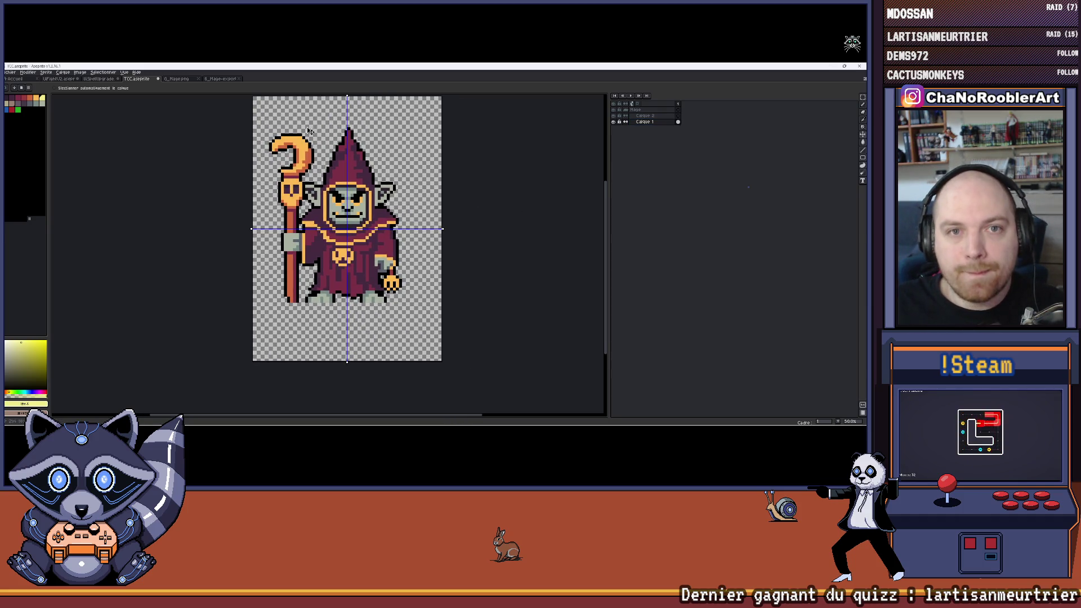
{"action": "scroll", "coordinate": [388, 142], "scroll_direction": "up", "scroll_amount": 2}
{"action": "scroll", "coordinate": [388, 141], "scroll_direction": "down", "scroll_amount": 2}
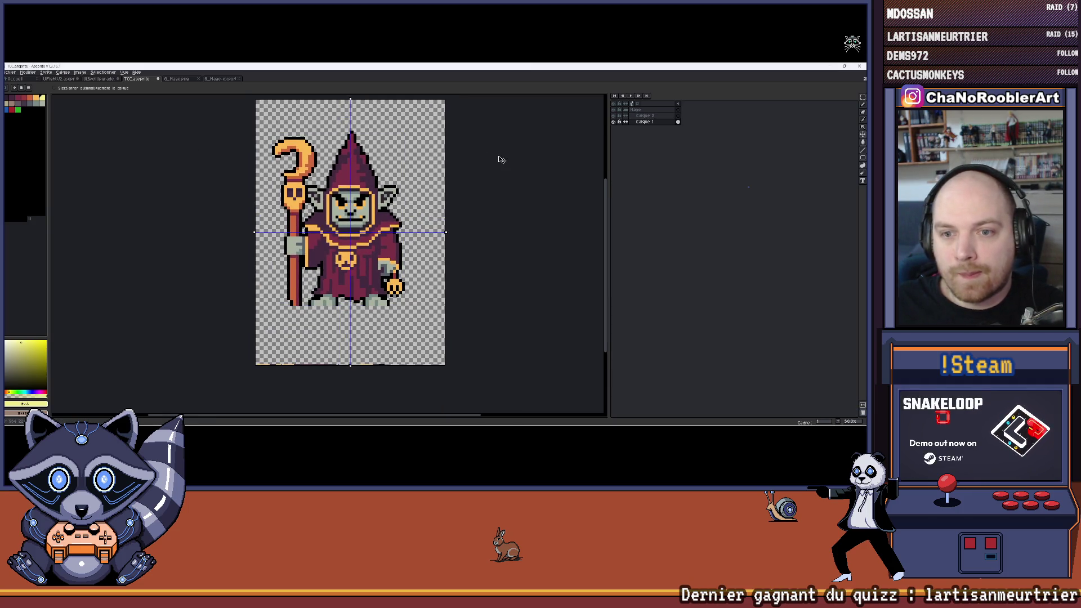
Step: Switch back to the Pencil tool
{"action": "key", "text": "b"}
{"action": "scroll", "coordinate": [236, 113], "scroll_direction": "up", "scroll_amount": 1}
{"action": "scroll", "coordinate": [236, 112], "scroll_direction": "down", "scroll_amount": 1}
{"action": "left_click_drag", "start_coordinate": [368, 128], "coordinate": [331, 145]}
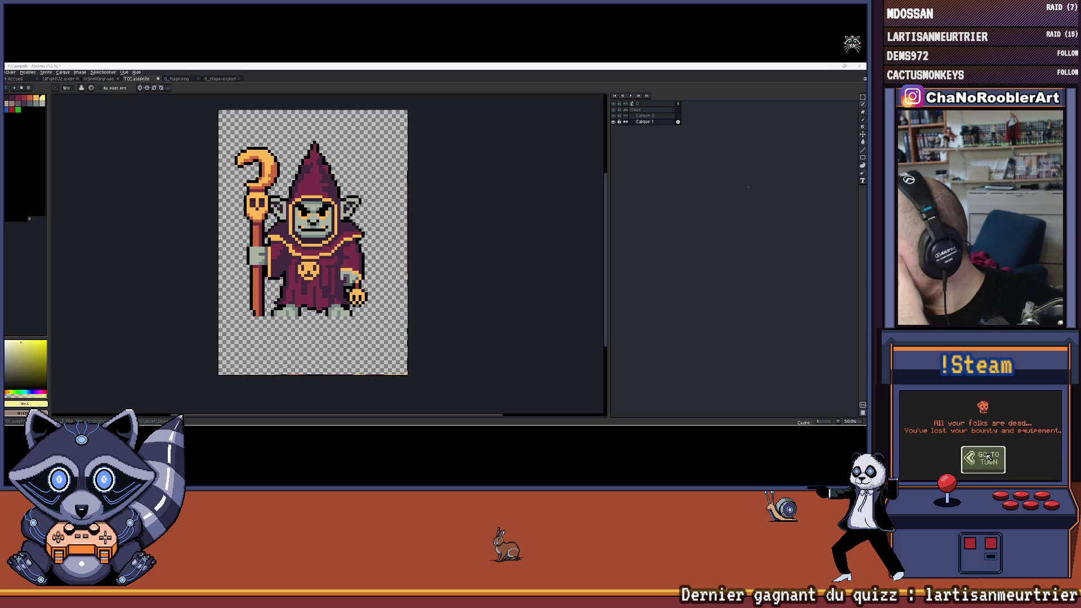
Step: Use the lower-right controls to view the goblin mage on the TCC card at 50% zoom
{"action": "left_click", "coordinate": [988, 458]}
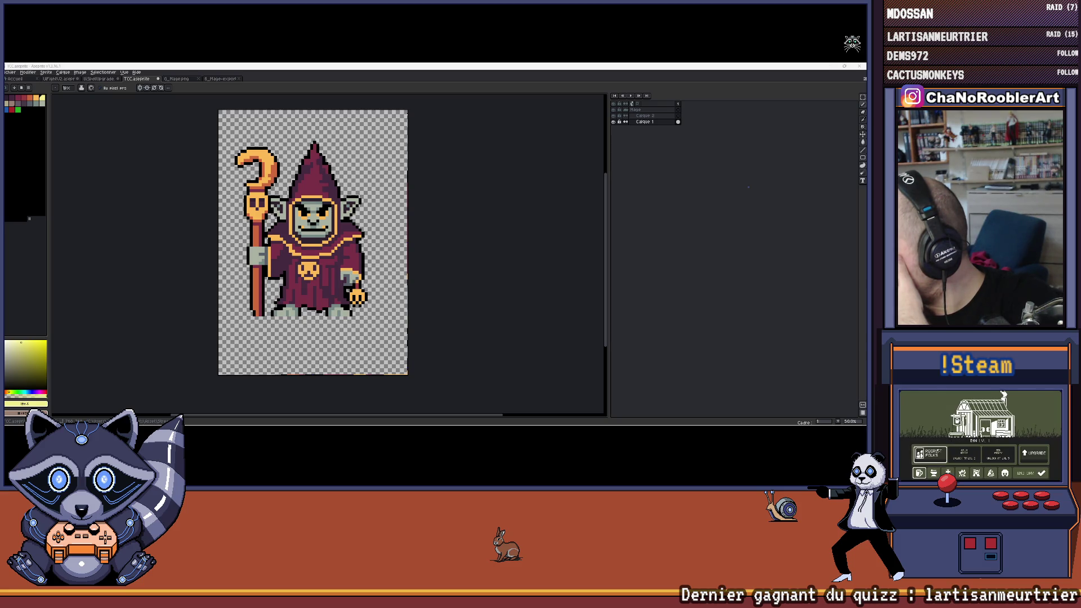
{"action": "left_click", "coordinate": [946, 426]}
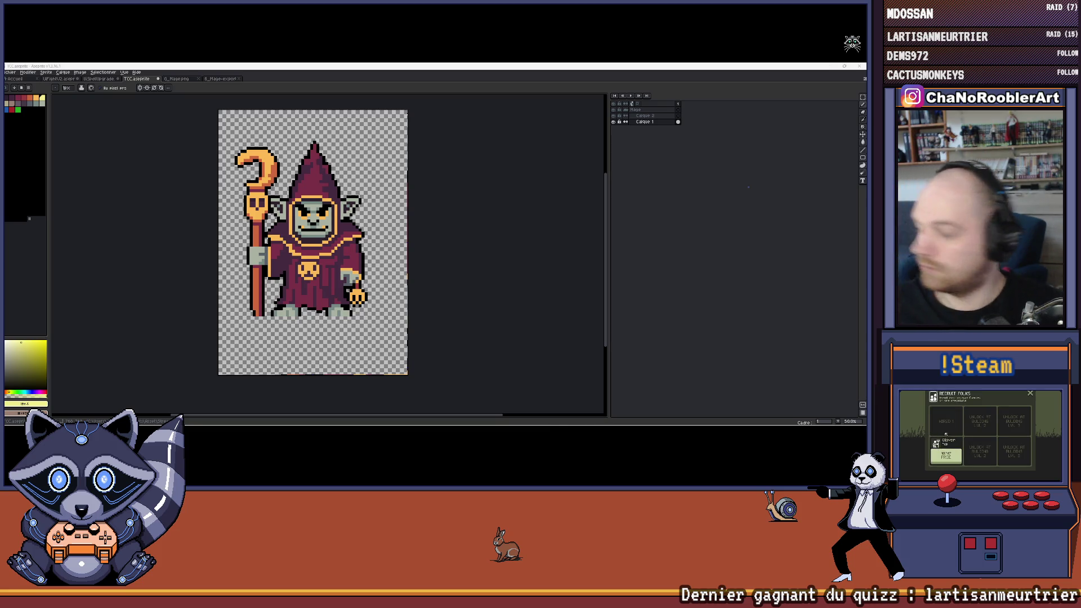
{"action": "left_click", "coordinate": [945, 456]}
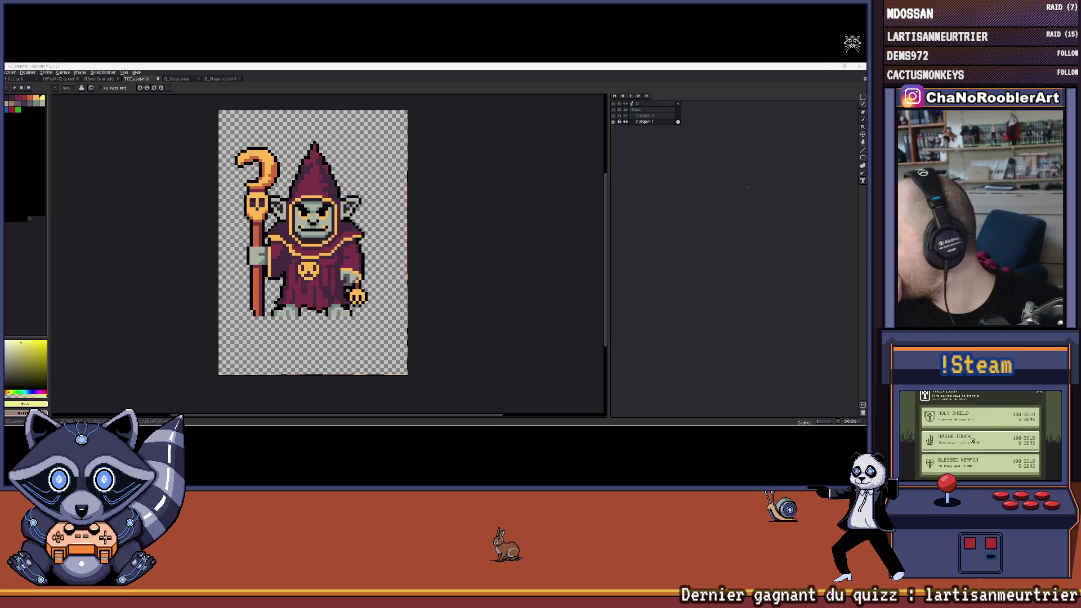
{"action": "left_click", "coordinate": [969, 465]}
{"action": "left_click", "coordinate": [968, 465]}
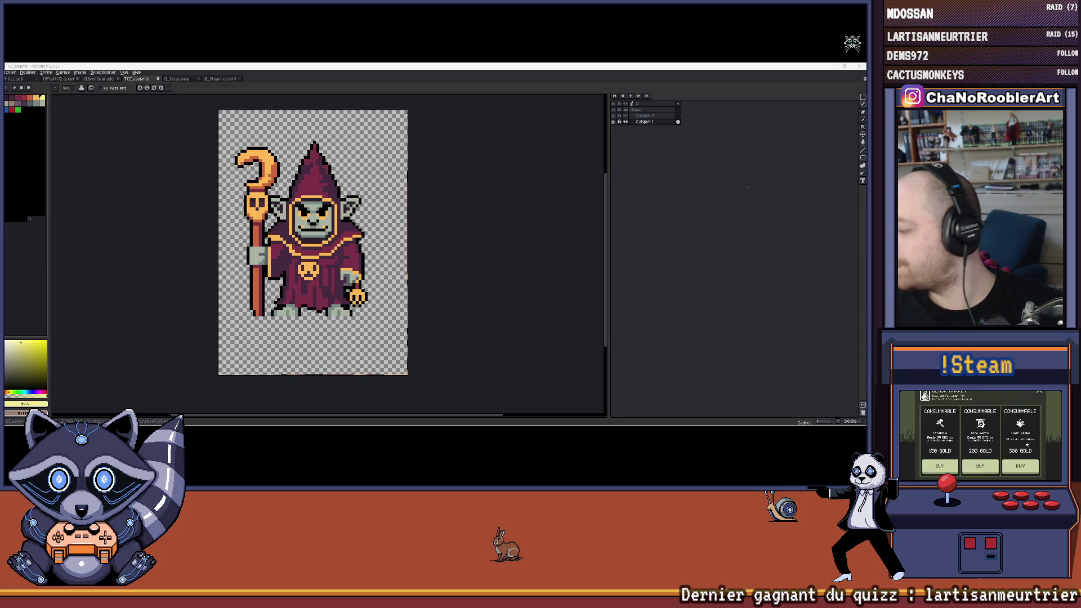
{"action": "left_click", "coordinate": [1020, 466]}
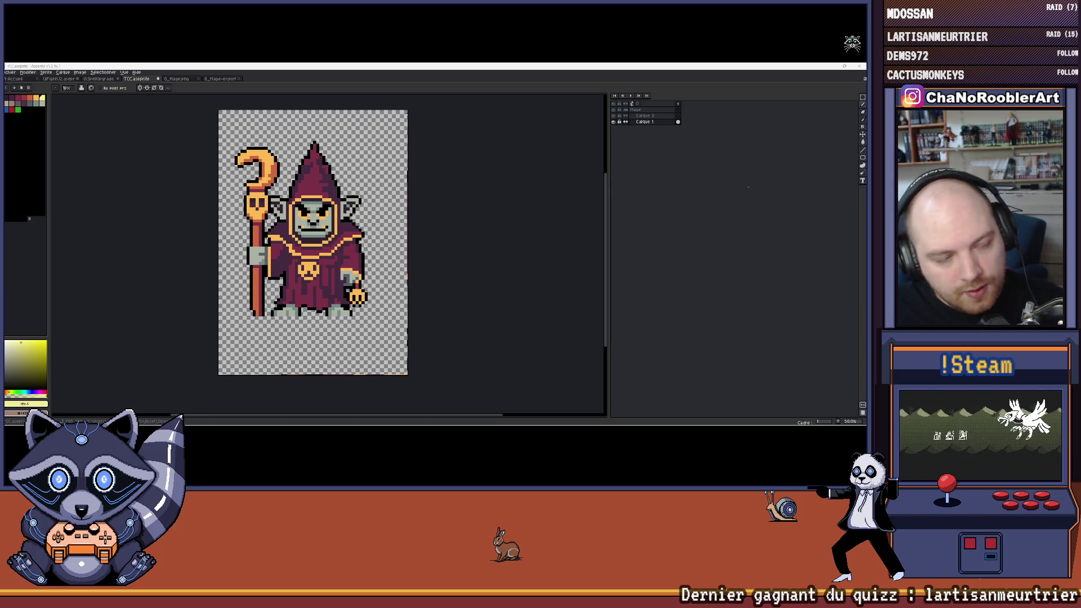
Step: Shift the goblin sprite about 12 px right with the Move tool
{"action": "left_click_drag", "start_coordinate": [257, 179], "coordinate": [351, 198]}
{"action": "scroll", "coordinate": [296, 179], "scroll_direction": "up", "scroll_amount": 2}
{"action": "scroll", "coordinate": [296, 179], "scroll_direction": "down", "scroll_amount": 2}
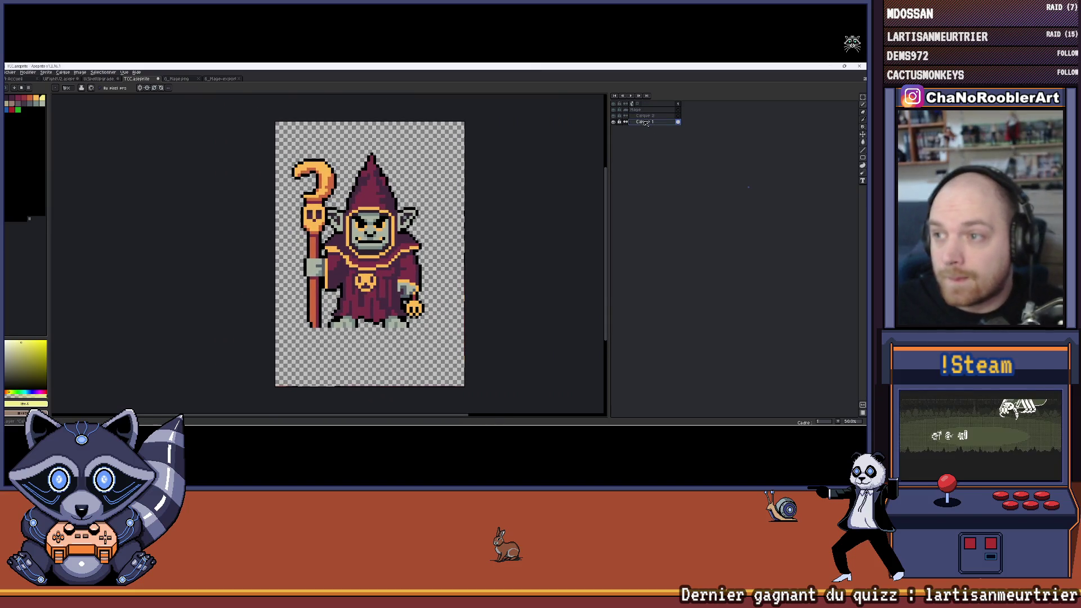
{"action": "scroll", "coordinate": [387, 224], "scroll_direction": "up", "scroll_amount": 2}
{"action": "scroll", "coordinate": [386, 217], "scroll_direction": "down", "scroll_amount": 2}
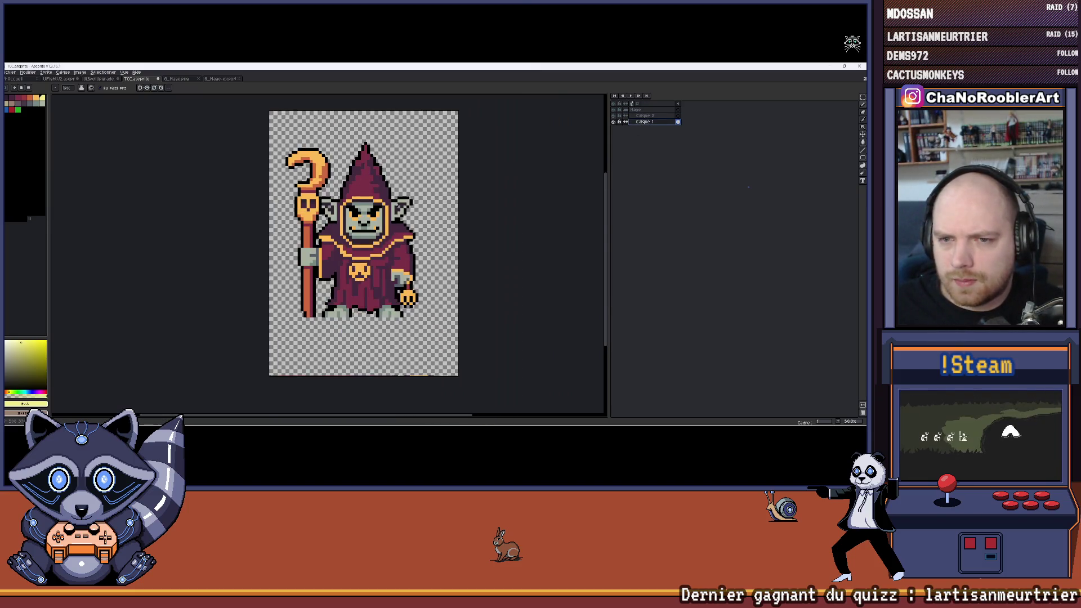
{"action": "left_click_drag", "start_coordinate": [386, 213], "coordinate": [391, 214]}
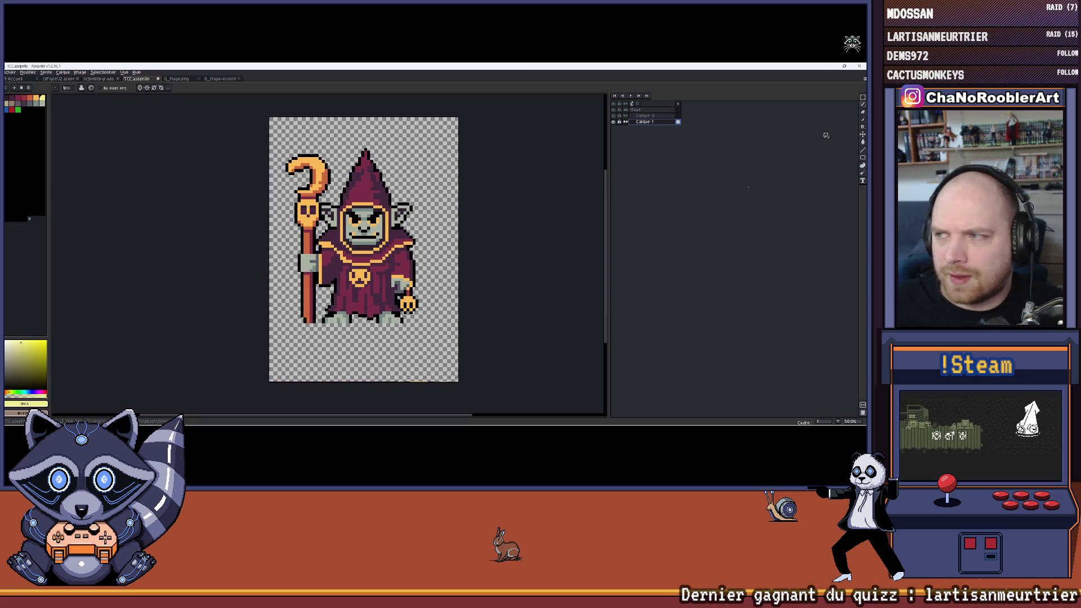
{"action": "left_click", "coordinate": [861, 135]}
{"action": "left_click_drag", "start_coordinate": [453, 251], "coordinate": [457, 251]}
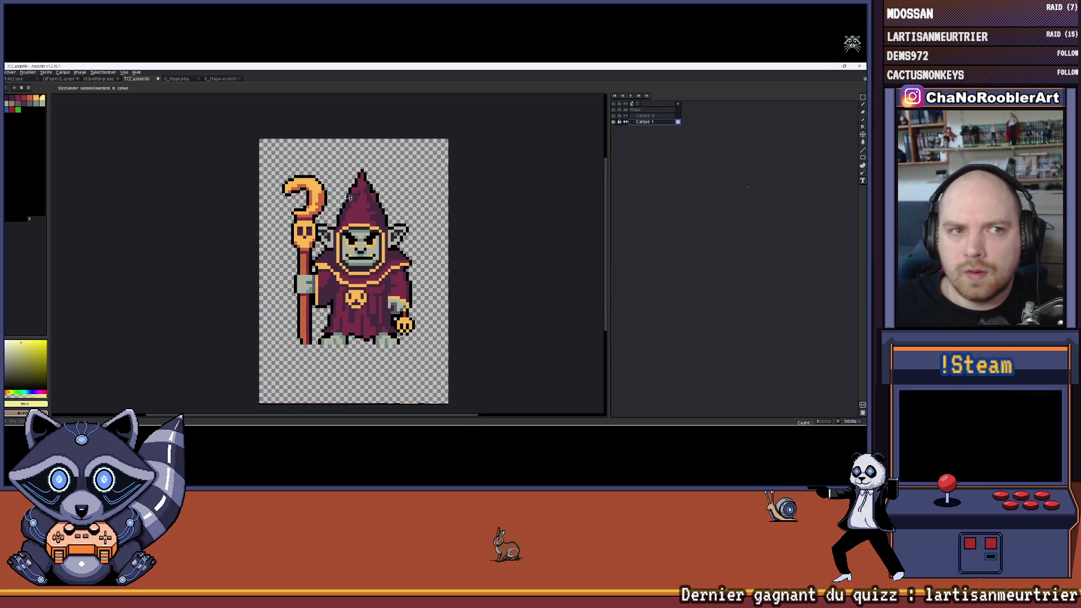
Step: Select the hat's layer, switch to the Pencil, and enable left-right and top-bottom symmetry
{"action": "left_click", "coordinate": [361, 167]}
{"action": "scroll", "coordinate": [361, 168], "scroll_direction": "up", "scroll_amount": 1}
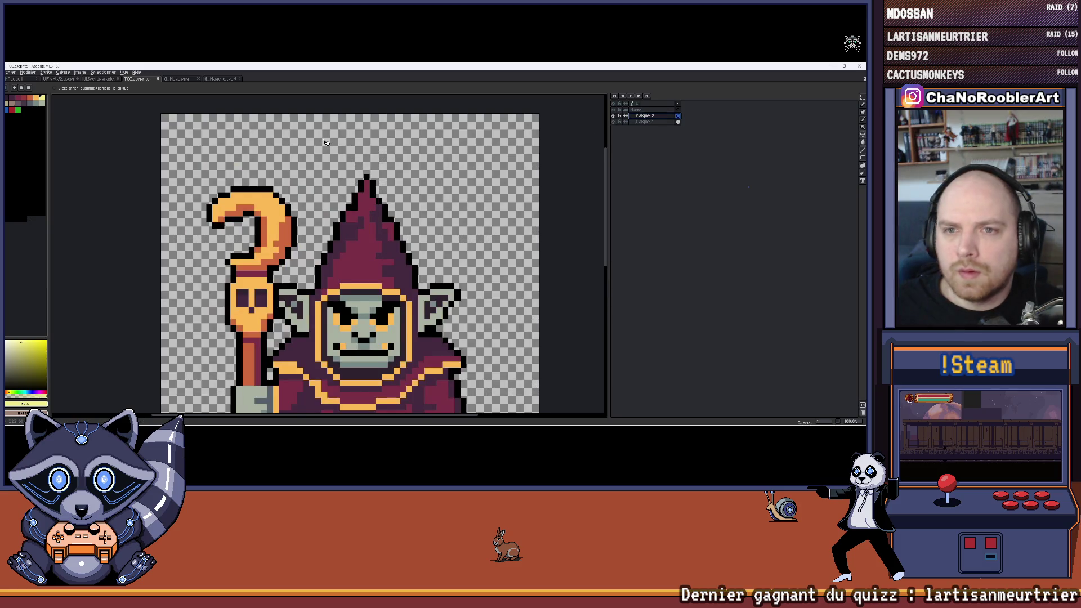
{"action": "scroll", "coordinate": [153, 145], "scroll_direction": "left", "scroll_amount": 1}
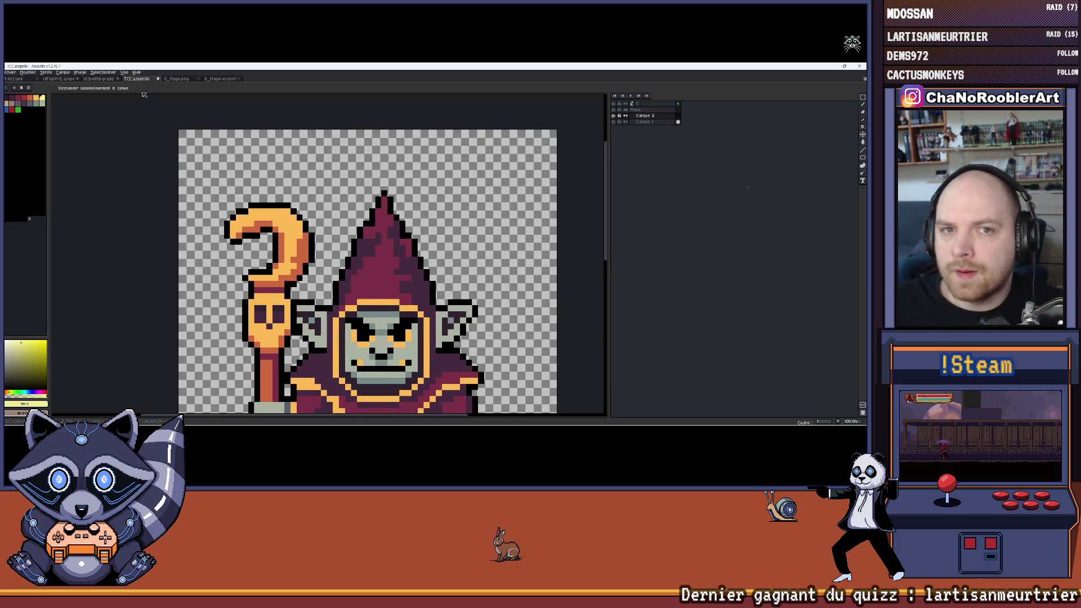
{"action": "key", "text": "b"}
{"action": "left_click", "coordinate": [146, 87]}
{"action": "left_click", "coordinate": [153, 88]}
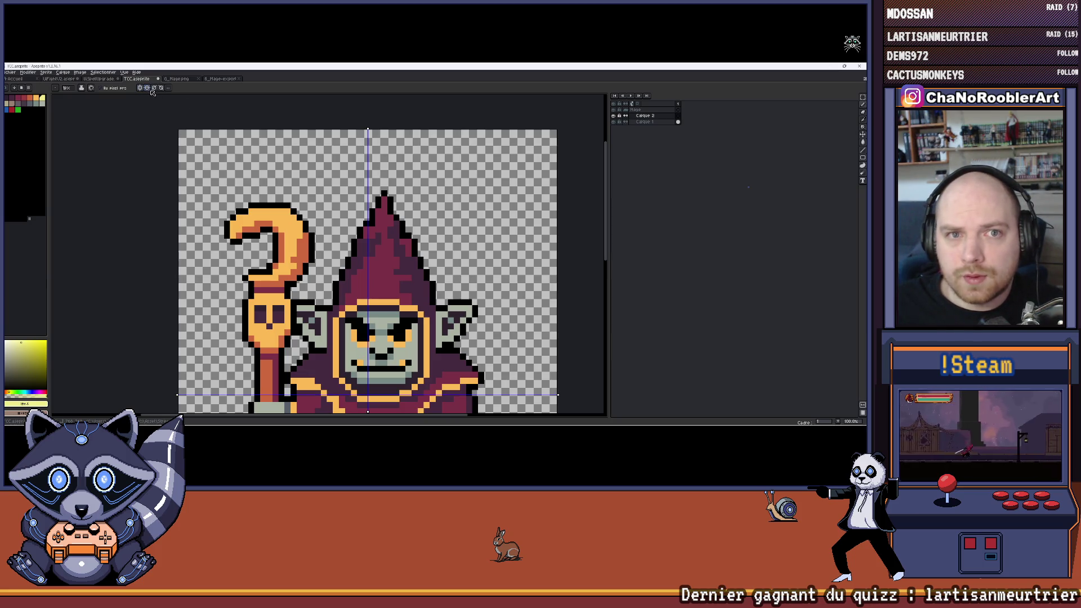
Step: Choose a shape tool from the tool list and enlarge the brush to 2 px
{"action": "scroll", "coordinate": [208, 200], "scroll_direction": "down", "scroll_amount": 4}
{"action": "scroll", "coordinate": [153, 179], "scroll_direction": "up", "scroll_amount": 4}
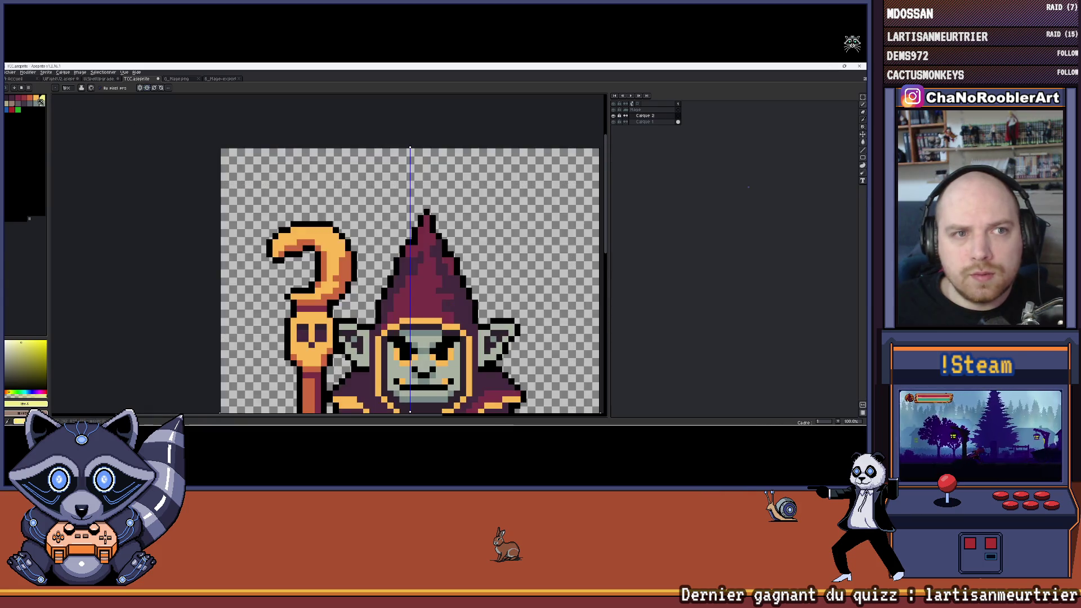
{"action": "scroll", "coordinate": [169, 137], "scroll_direction": "right", "scroll_amount": 2}
{"action": "scroll", "coordinate": [146, 153], "scroll_direction": "up", "scroll_amount": 1}
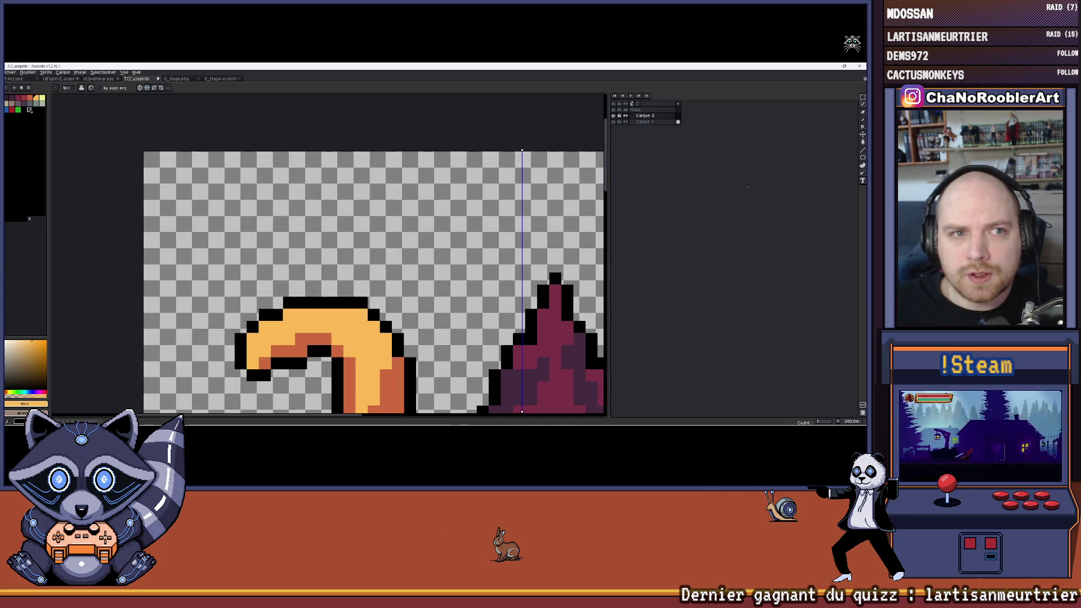
{"action": "scroll", "coordinate": [162, 152], "scroll_direction": "down", "scroll_amount": 1}
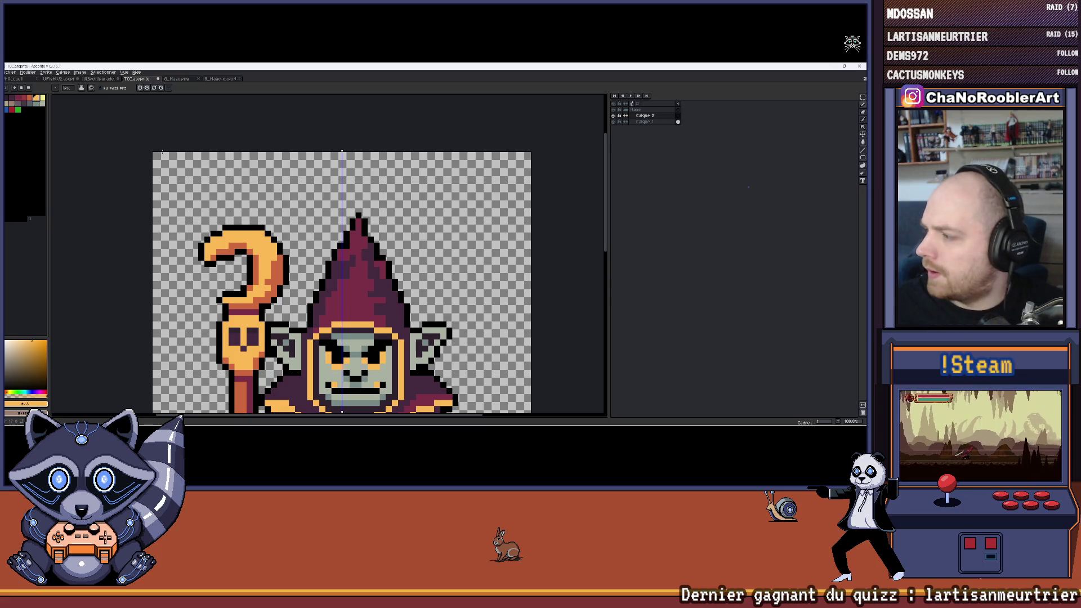
{"action": "left_click_drag", "start_coordinate": [162, 152], "coordinate": [169, 156]}
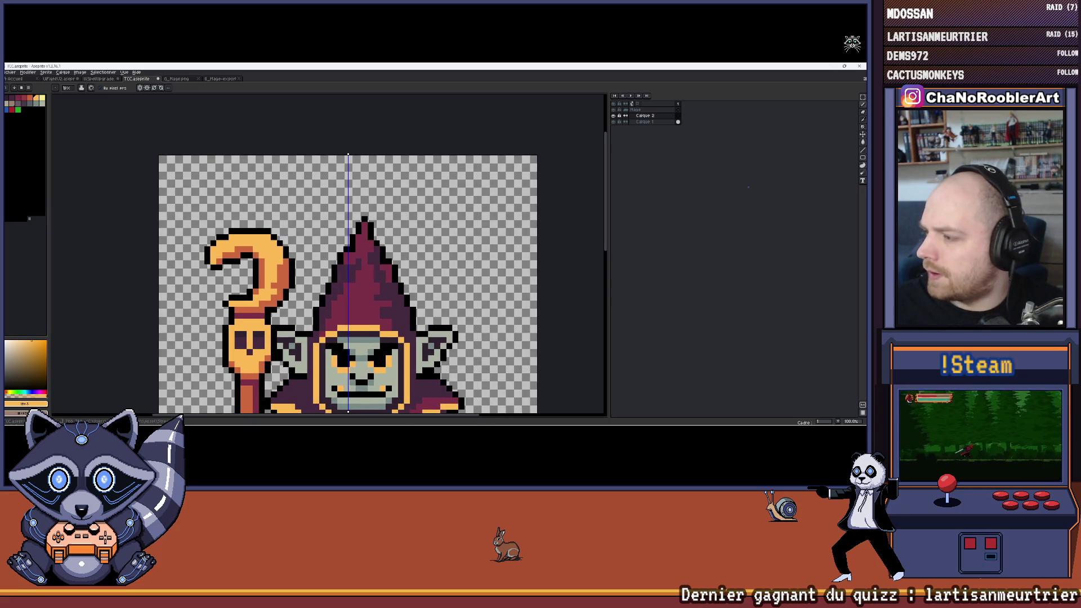
{"action": "scroll", "coordinate": [254, 300], "scroll_direction": "up", "scroll_amount": 1}
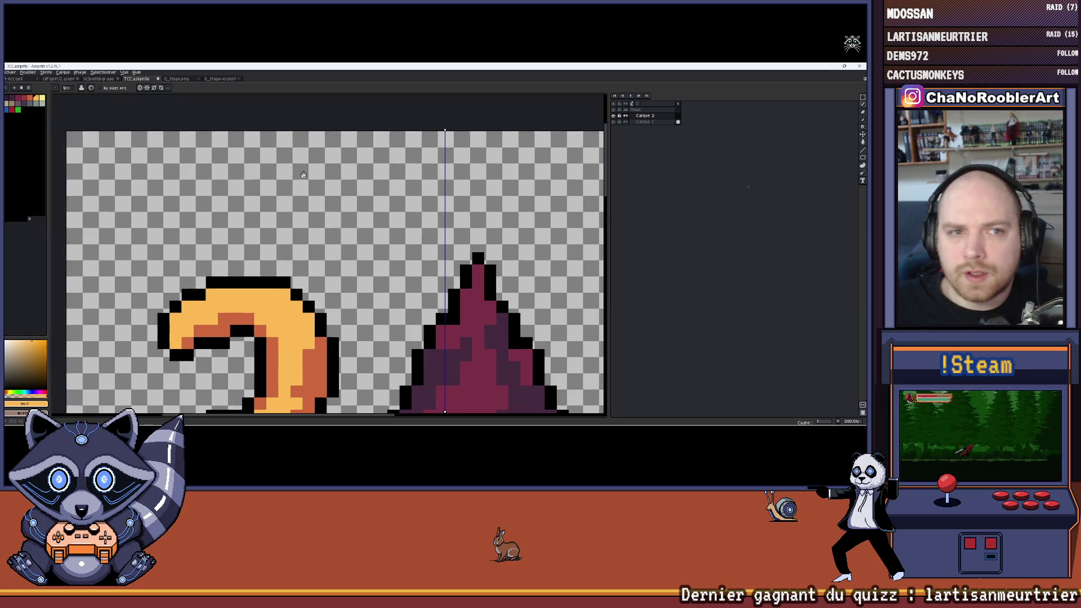
{"action": "scroll", "coordinate": [331, 193], "scroll_direction": "down", "scroll_amount": 4}
{"action": "scroll", "coordinate": [348, 225], "scroll_direction": "up", "scroll_amount": 1}
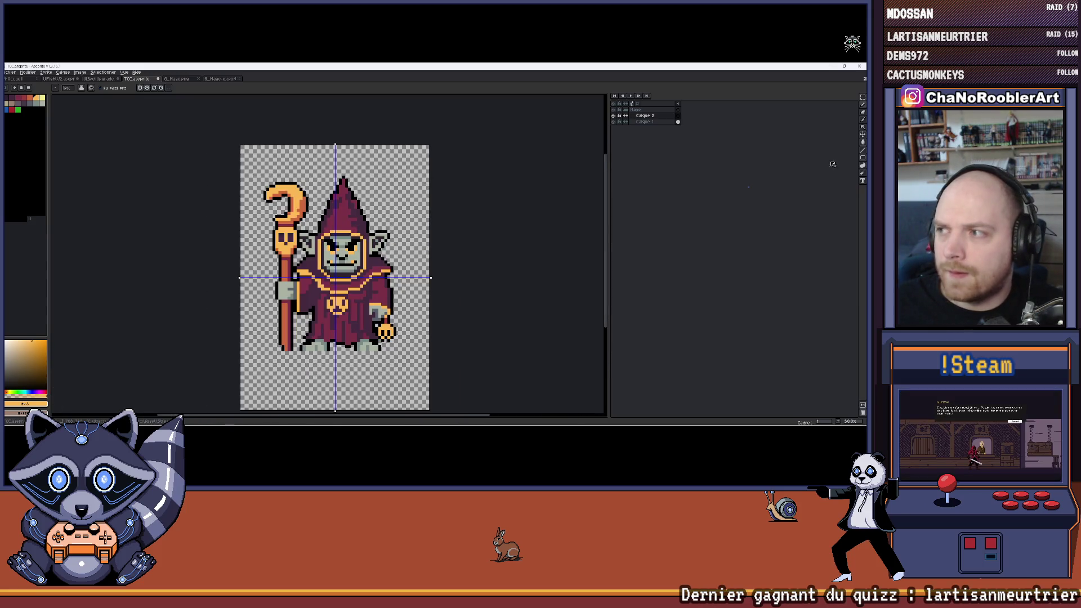
{"action": "left_click", "coordinate": [862, 158]}
{"action": "scroll", "coordinate": [231, 163], "scroll_direction": "up", "scroll_amount": 5}
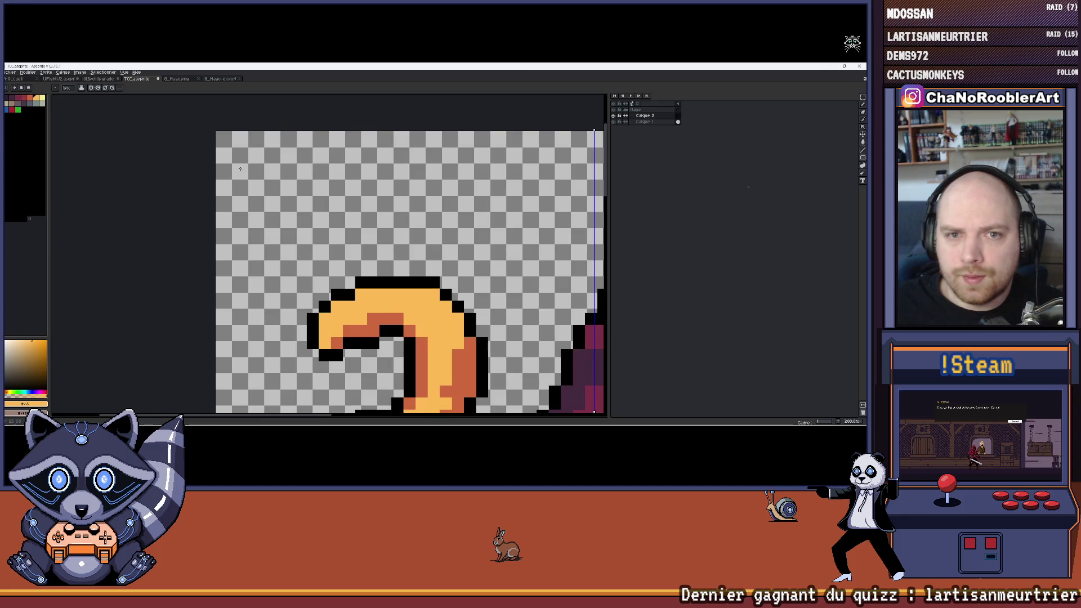
{"action": "scroll", "coordinate": [228, 167], "scroll_direction": "left", "scroll_amount": 2}
{"action": "key", "text": "plus"}
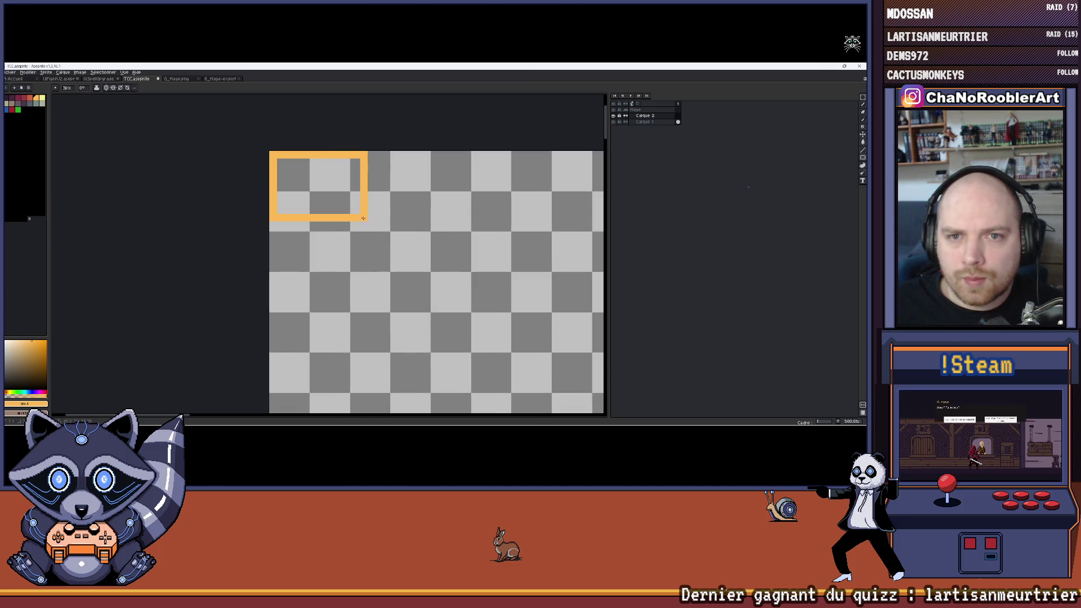
Step: Draw an orange rectangle that symmetry mirrors into a border along all canvas edges
{"action": "scroll", "coordinate": [376, 247], "scroll_direction": "down", "scroll_amount": 6}
{"action": "scroll", "coordinate": [433, 331], "scroll_direction": "up", "scroll_amount": 2}
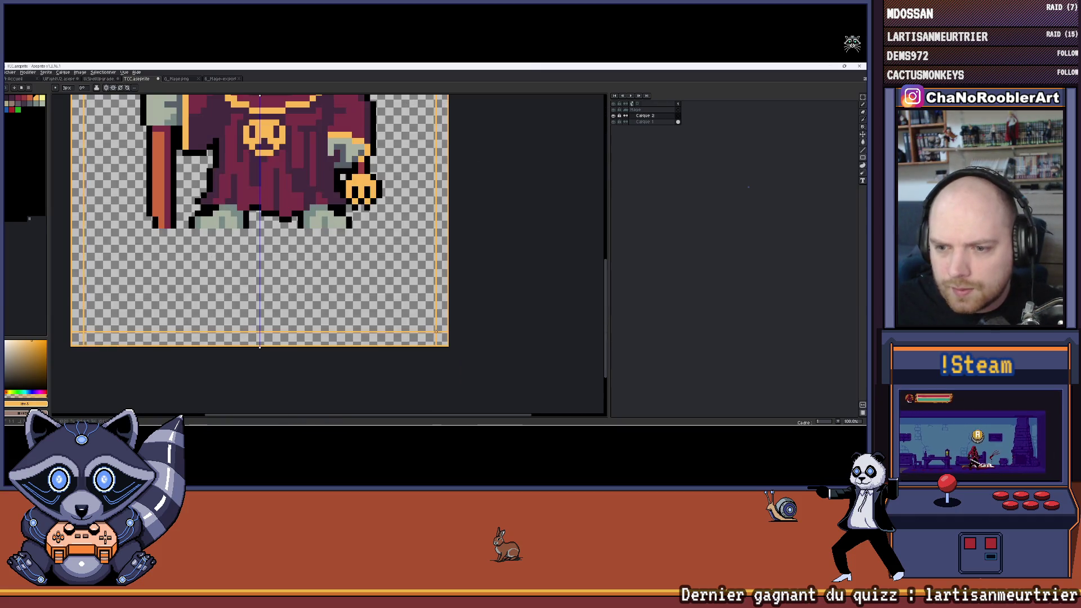
{"action": "left_click_drag", "start_coordinate": [439, 337], "coordinate": [433, 334]}
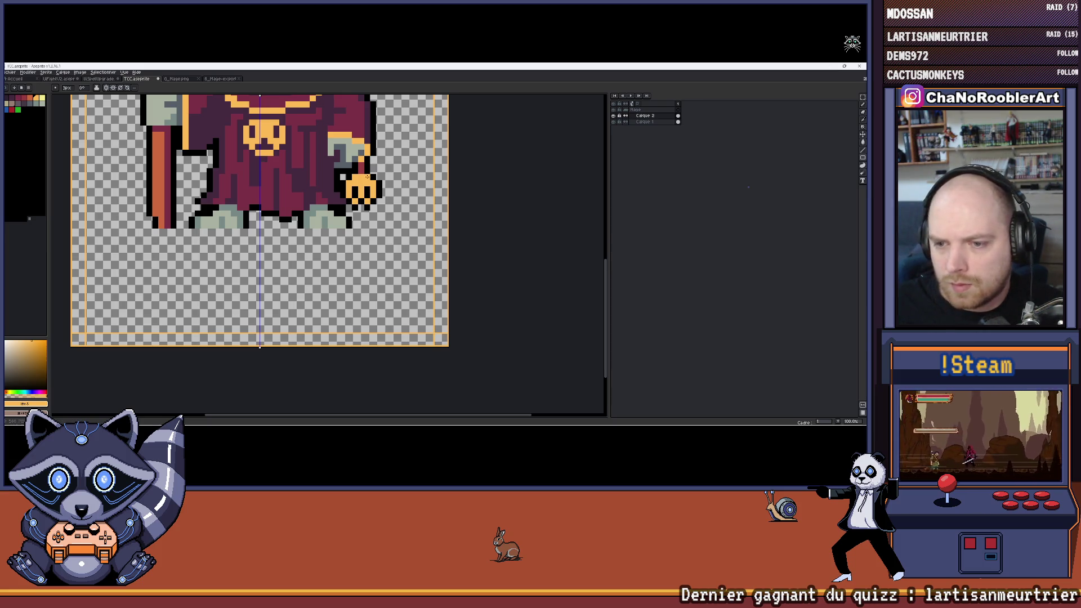
Step: Fill the top-left frame corner with orange using the Paint Bucket
{"action": "scroll", "coordinate": [367, 176], "scroll_direction": "down", "scroll_amount": 3}
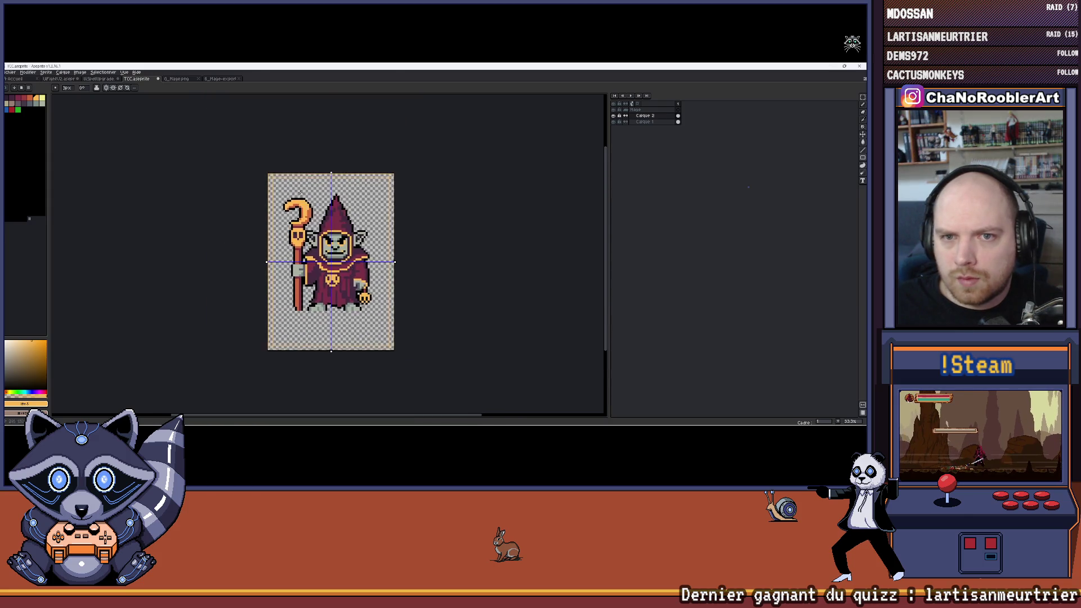
{"action": "scroll", "coordinate": [270, 177], "scroll_direction": "up", "scroll_amount": 5}
{"action": "key", "text": "g"}
{"action": "left_click", "coordinate": [288, 194]}
Step: Draw a filled yellow rectangle in the orange corner with the rectangle tool
{"action": "scroll", "coordinate": [382, 198], "scroll_direction": "down", "scroll_amount": 2}
{"action": "scroll", "coordinate": [382, 199], "scroll_direction": "down", "scroll_amount": 1}
{"action": "scroll", "coordinate": [365, 195], "scroll_direction": "up", "scroll_amount": 6}
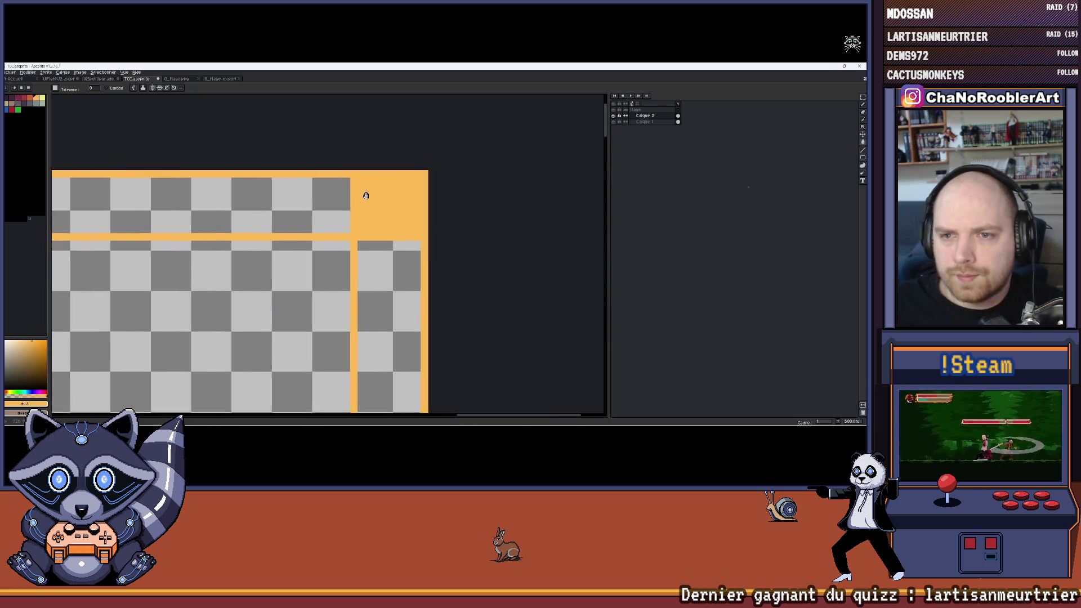
{"action": "scroll", "coordinate": [360, 197], "scroll_direction": "up", "scroll_amount": 4}
{"action": "scroll", "coordinate": [329, 201], "scroll_direction": "down", "scroll_amount": 2}
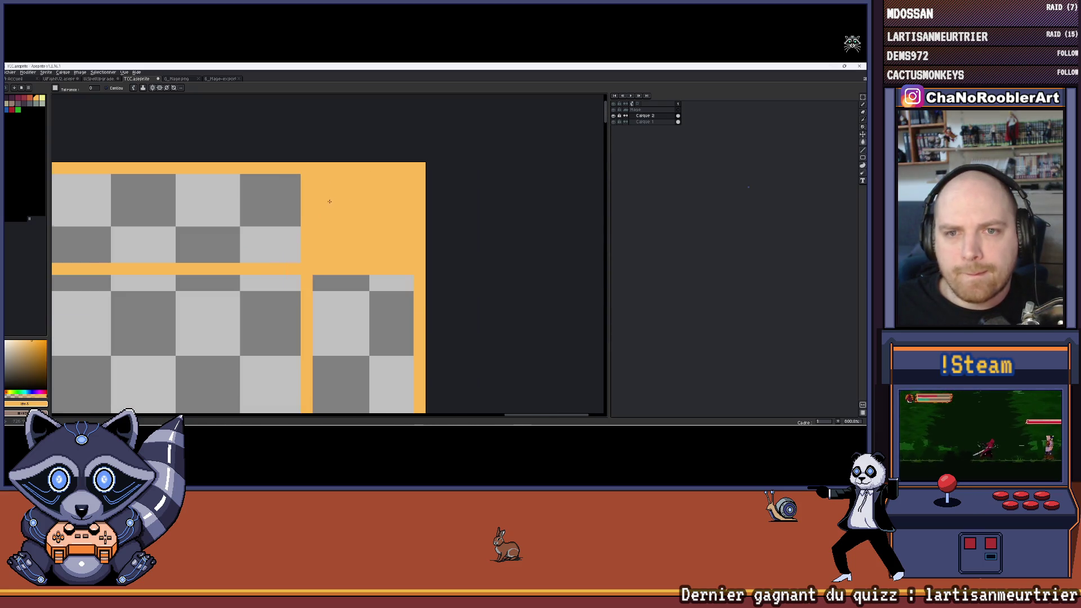
{"action": "left_click", "coordinate": [42, 99]}
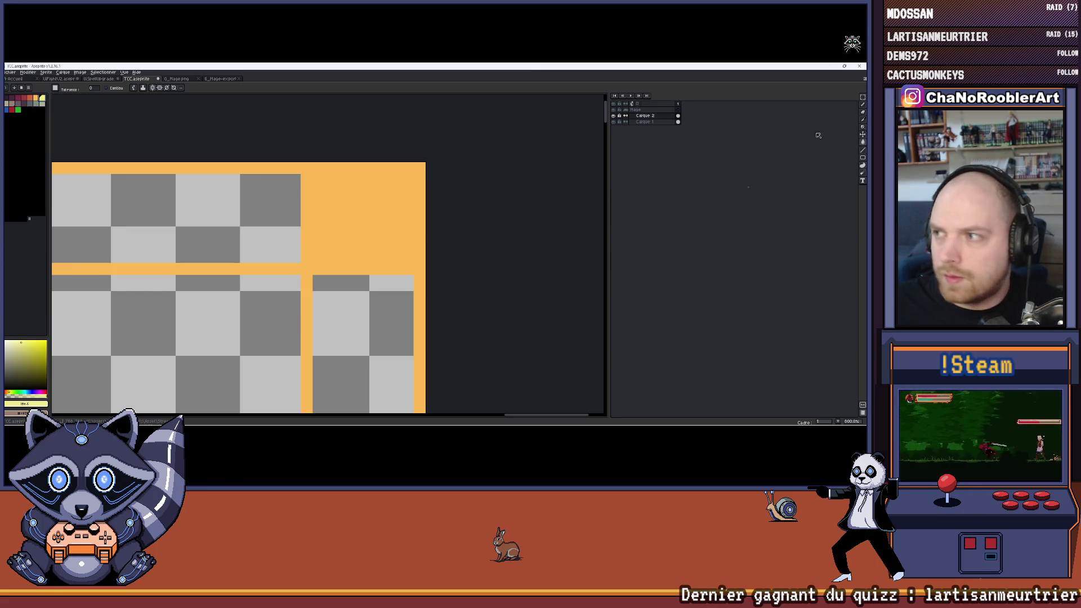
{"action": "left_click", "coordinate": [862, 96]}
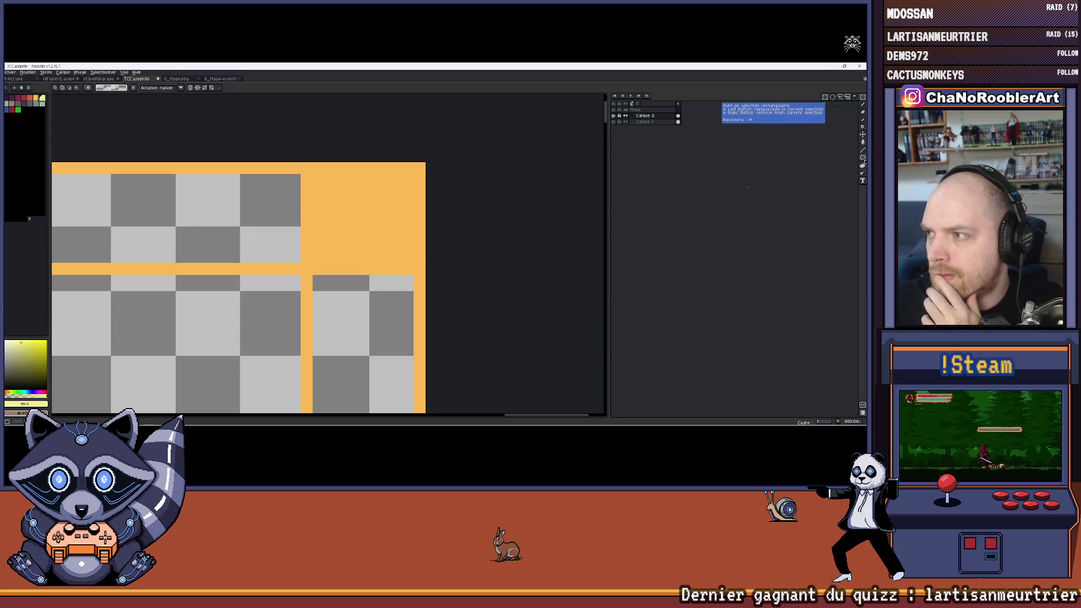
{"action": "left_click", "coordinate": [862, 158]}
{"action": "left_click", "coordinate": [856, 159]}
{"action": "scroll", "coordinate": [314, 171], "scroll_direction": "up", "scroll_amount": 1}
{"action": "left_click_drag", "start_coordinate": [314, 179], "coordinate": [458, 307]}
{"action": "left_click", "coordinate": [377, 267]}
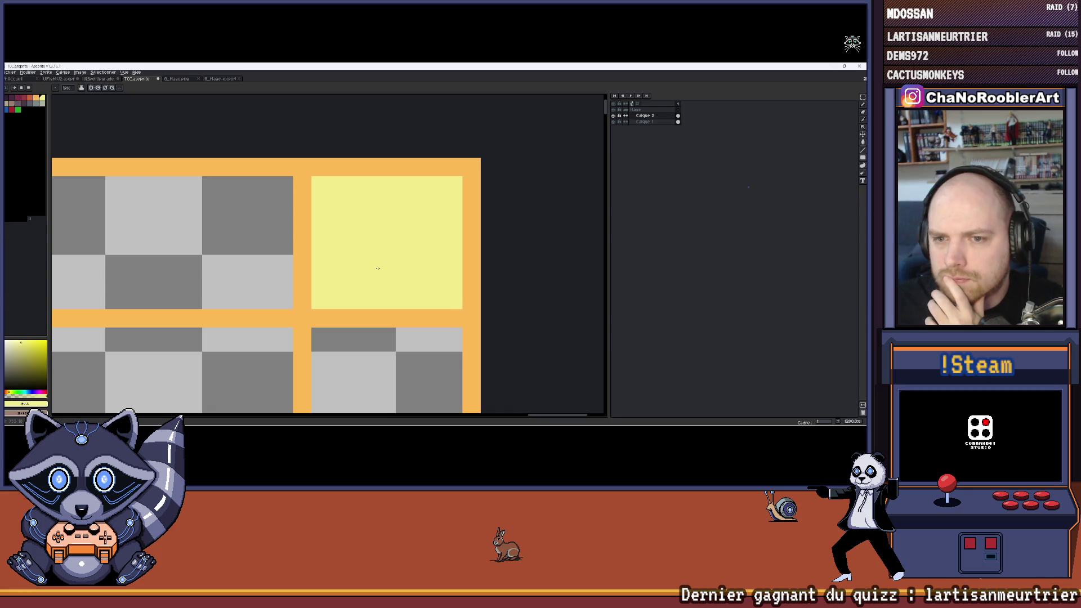
Step: Cover the corner square with a border-orange block, then draw a light yellow rectangle inside it
{"action": "scroll", "coordinate": [330, 197], "scroll_direction": "down", "scroll_amount": 2}
{"action": "scroll", "coordinate": [372, 206], "scroll_direction": "up", "scroll_amount": 2}
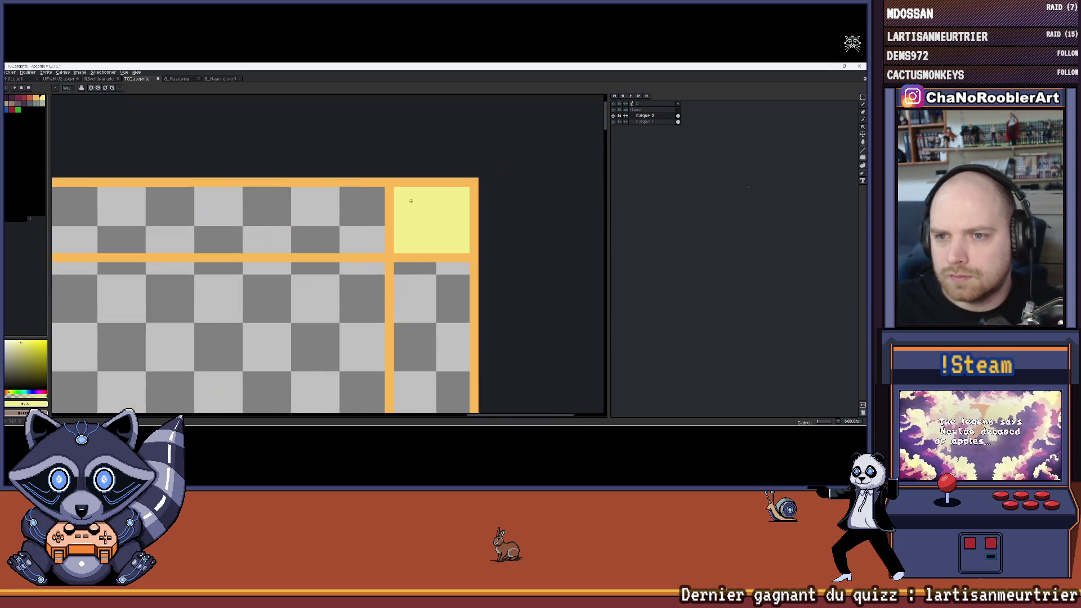
{"action": "left_click_drag", "start_coordinate": [372, 206], "coordinate": [310, 210]}
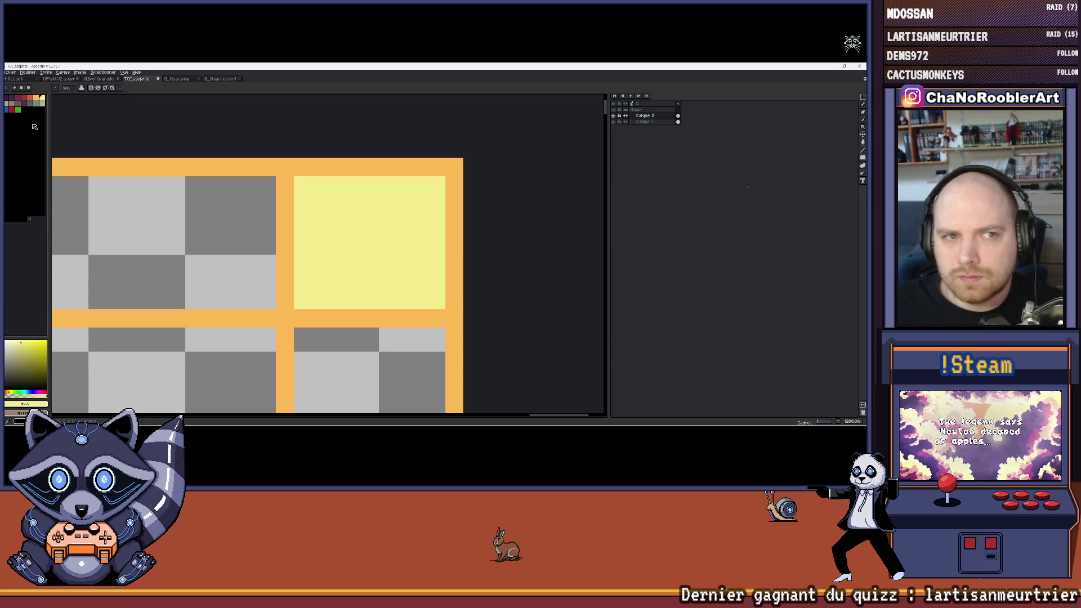
{"action": "left_click", "coordinate": [191, 161]}
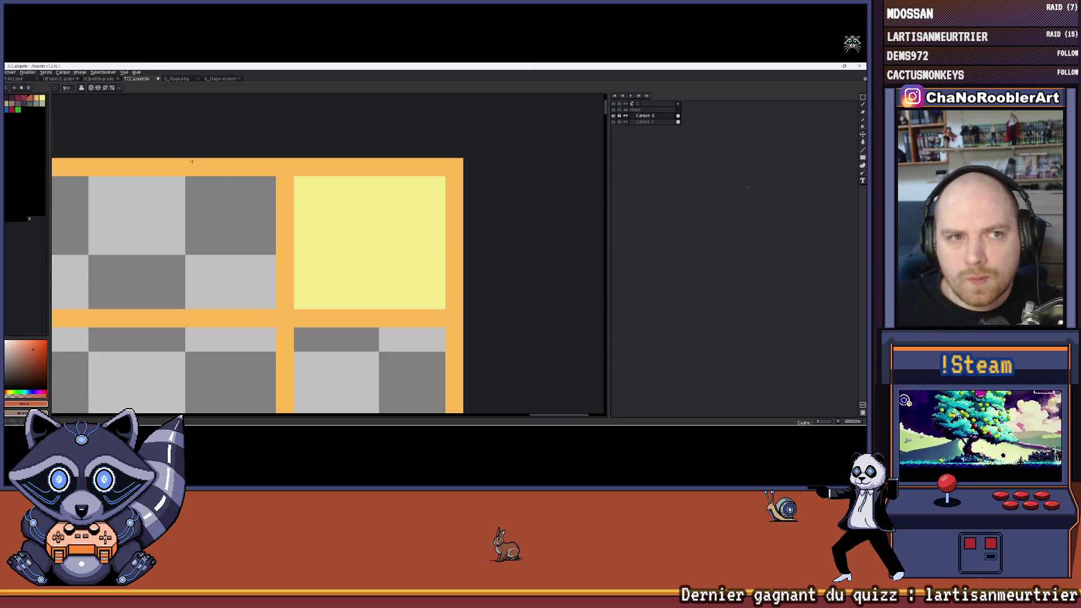
{"action": "mouse_move", "coordinate": [296, 184]}
{"action": "left_mouse_down"}
{"action": "mouse_move", "coordinate": [419, 301]}
{"action": "mouse_move", "coordinate": [442, 305]}
{"action": "left_mouse_up"}
{"action": "left_click", "coordinate": [37, 100]}
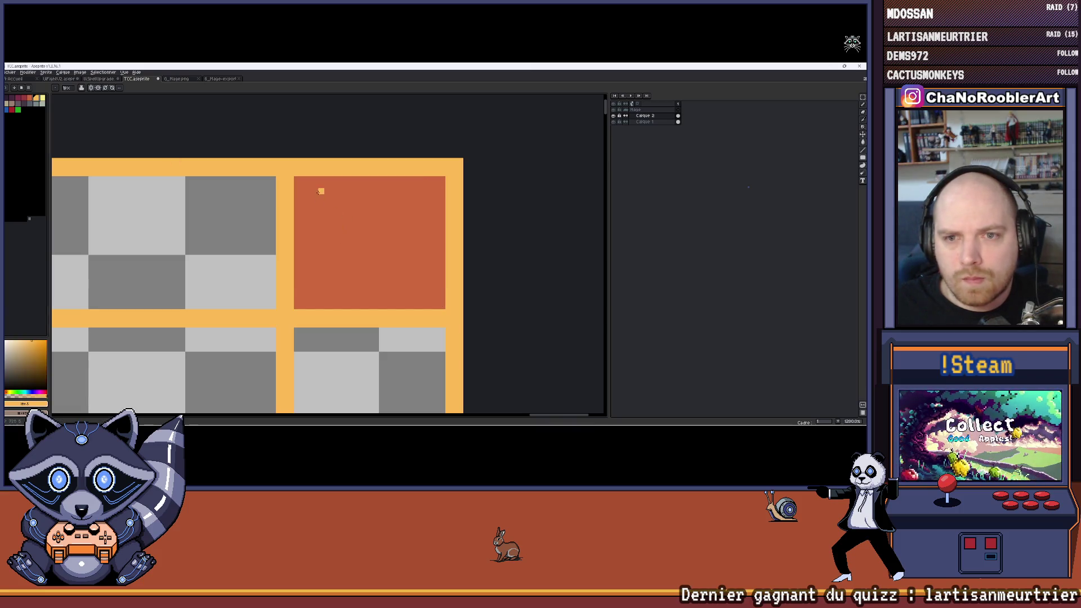
{"action": "left_click_drag", "start_coordinate": [307, 190], "coordinate": [433, 293]}
{"action": "left_click", "coordinate": [41, 98]}
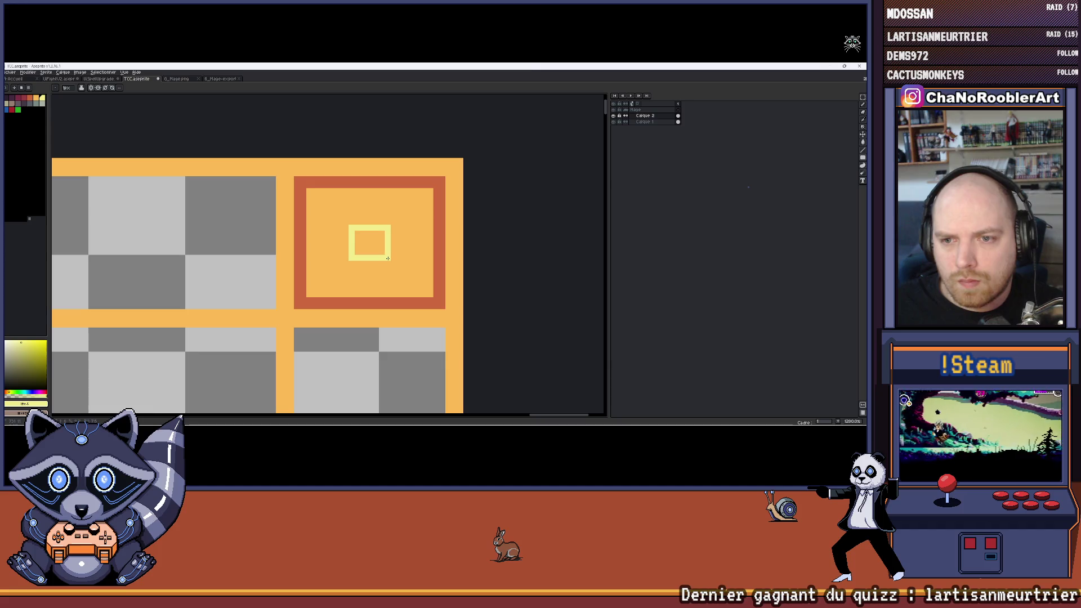
Step: Bucket-fill the ring around the yellow square dark crimson and its inside orange-red
{"action": "scroll", "coordinate": [387, 258], "scroll_direction": "down", "scroll_amount": 10}
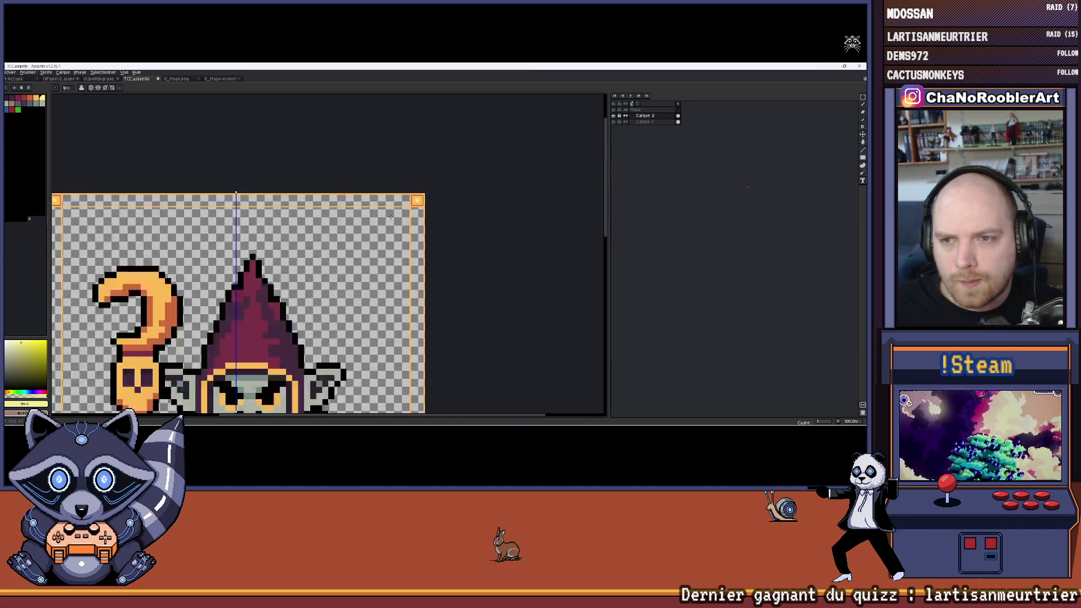
{"action": "mouse_move", "coordinate": [383, 233]}
{"action": "left_mouse_down"}
{"action": "mouse_move", "coordinate": [418, 149]}
{"action": "mouse_move", "coordinate": [339, 202]}
{"action": "mouse_move", "coordinate": [315, 245]}
{"action": "left_mouse_up"}
{"action": "scroll", "coordinate": [365, 274], "scroll_direction": "up", "scroll_amount": 7}
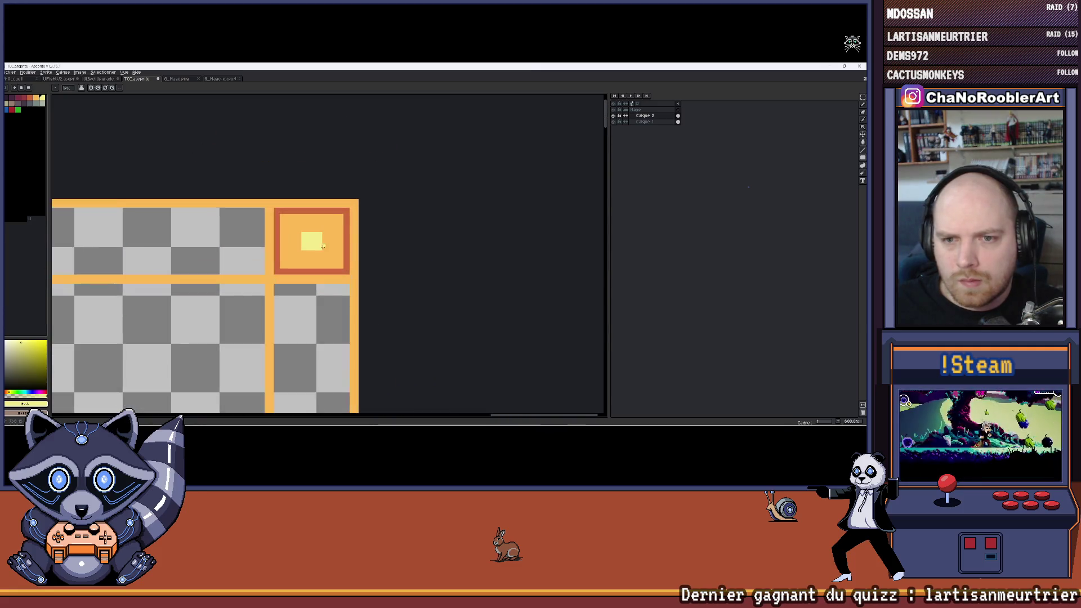
{"action": "scroll", "coordinate": [364, 274], "scroll_direction": "up", "scroll_amount": 1}
{"action": "key", "text": "i"}
{"action": "key", "text": "b"}
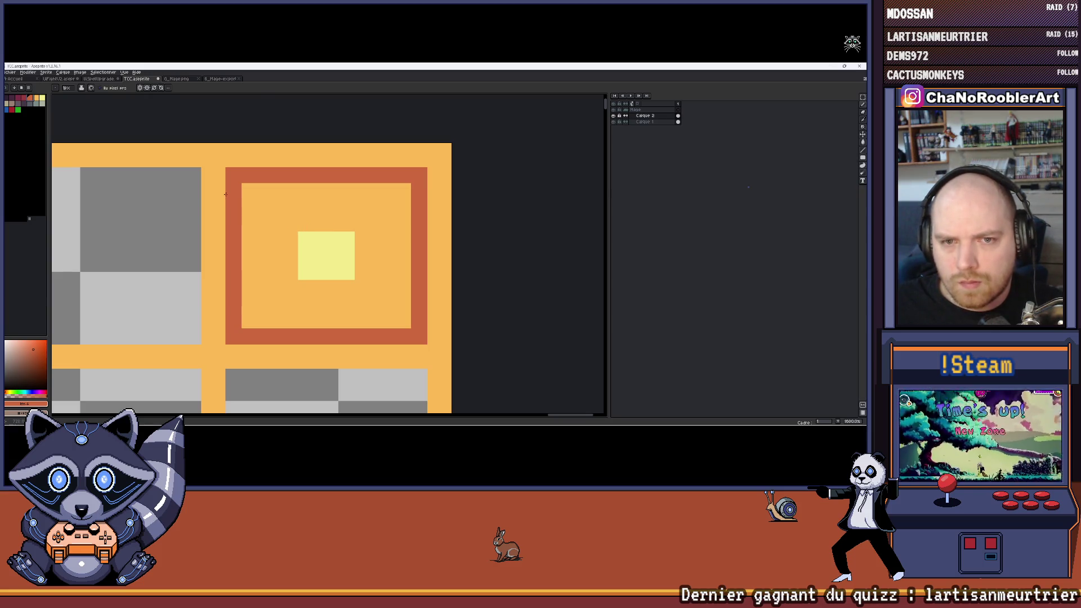
{"action": "left_click", "coordinate": [35, 103]}
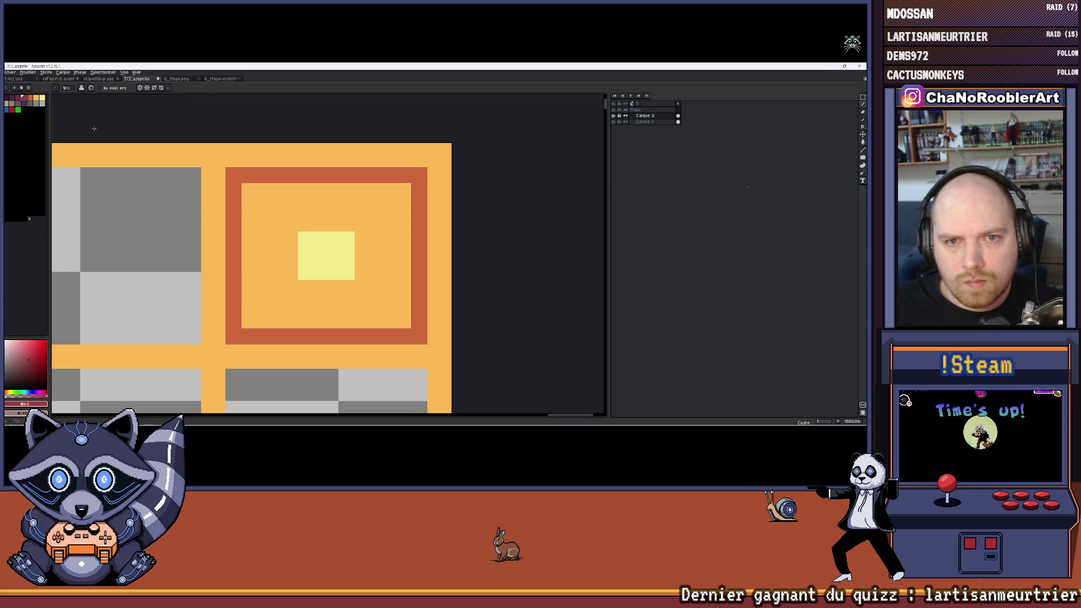
{"action": "left_click", "coordinate": [229, 179]}
{"action": "left_click", "coordinate": [32, 100]}
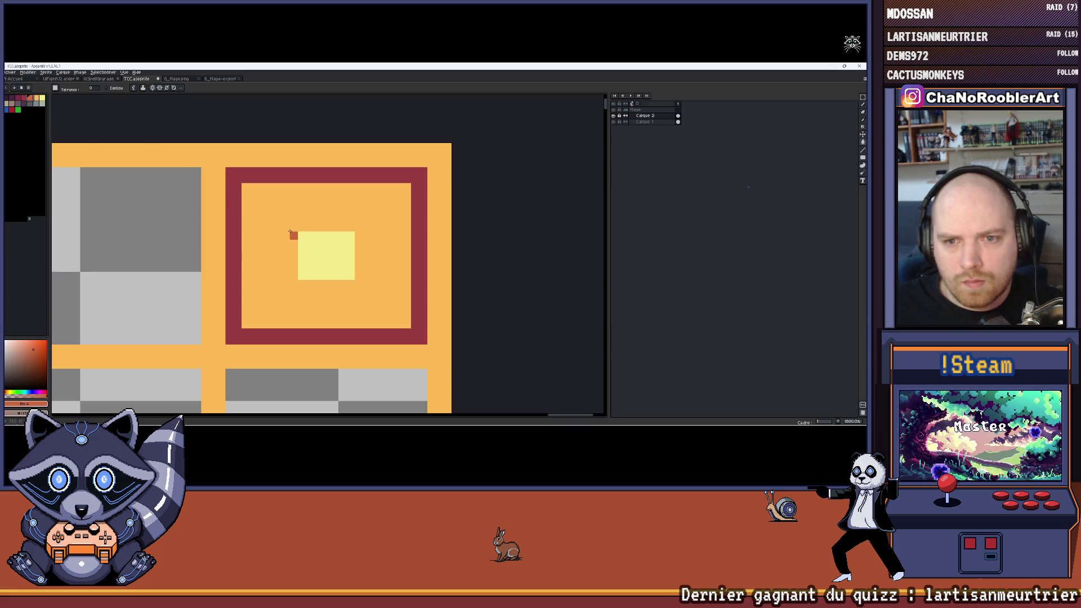
{"action": "left_click", "coordinate": [27, 106]}
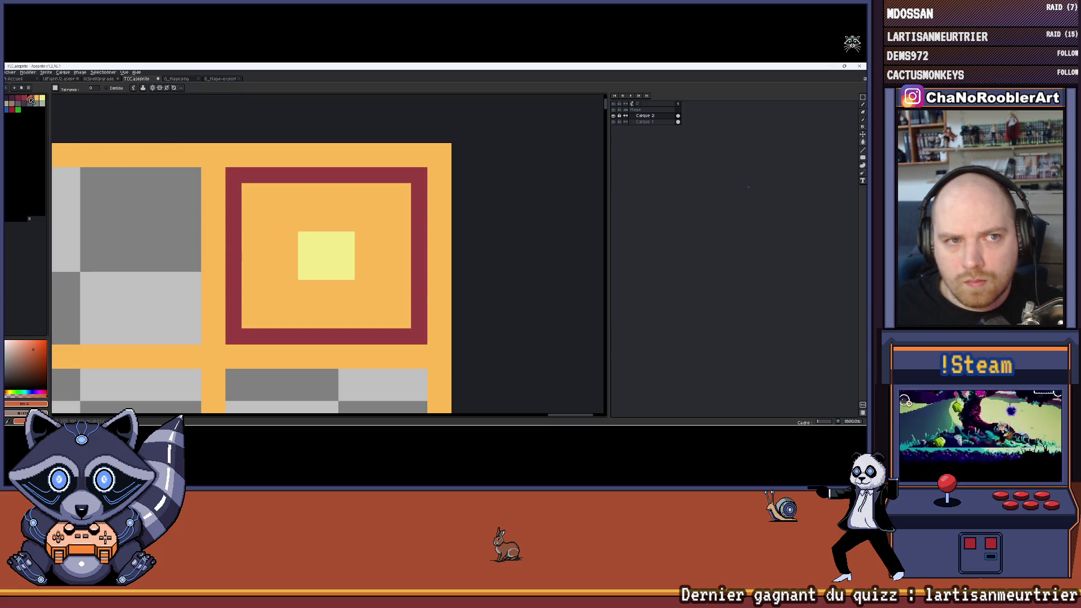
{"action": "left_click", "coordinate": [282, 199]}
Step: Undo the stray diagonal line and draw an orange outline around the yellow centre square
{"action": "left_click", "coordinate": [328, 253], "text": "alt"}
{"action": "left_click", "coordinate": [33, 102]}
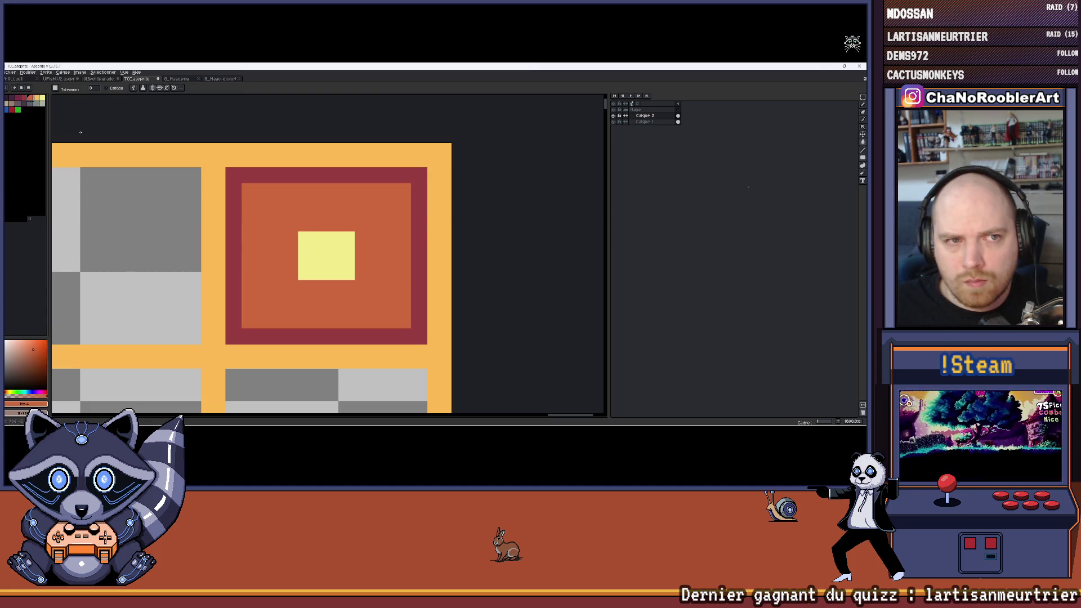
{"action": "key", "text": "ctrl+z"}
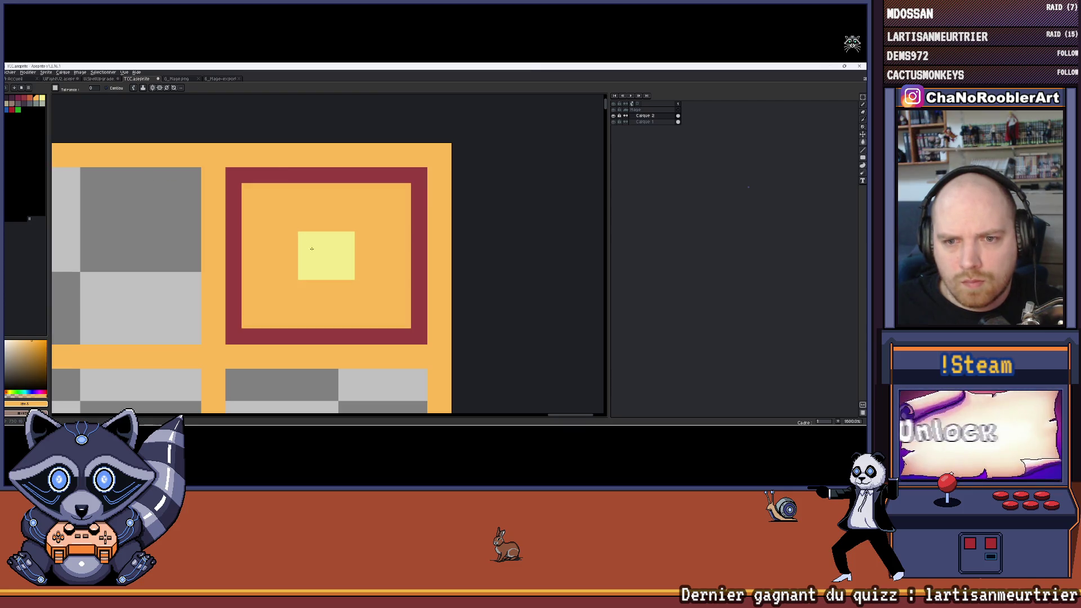
{"action": "key", "text": "ctrl+y"}
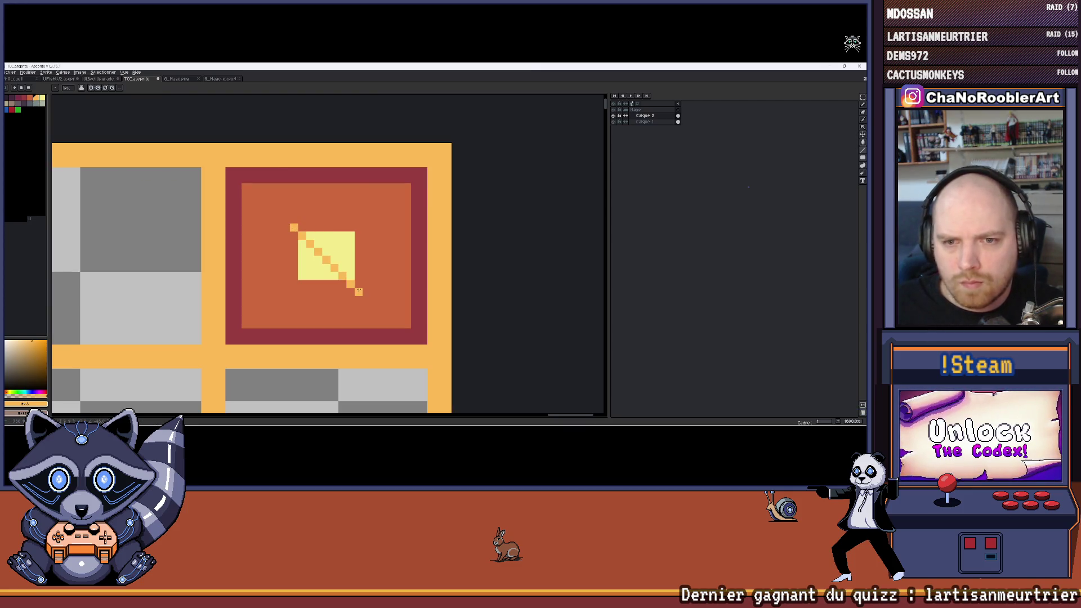
{"action": "key", "text": "ctrl+z"}
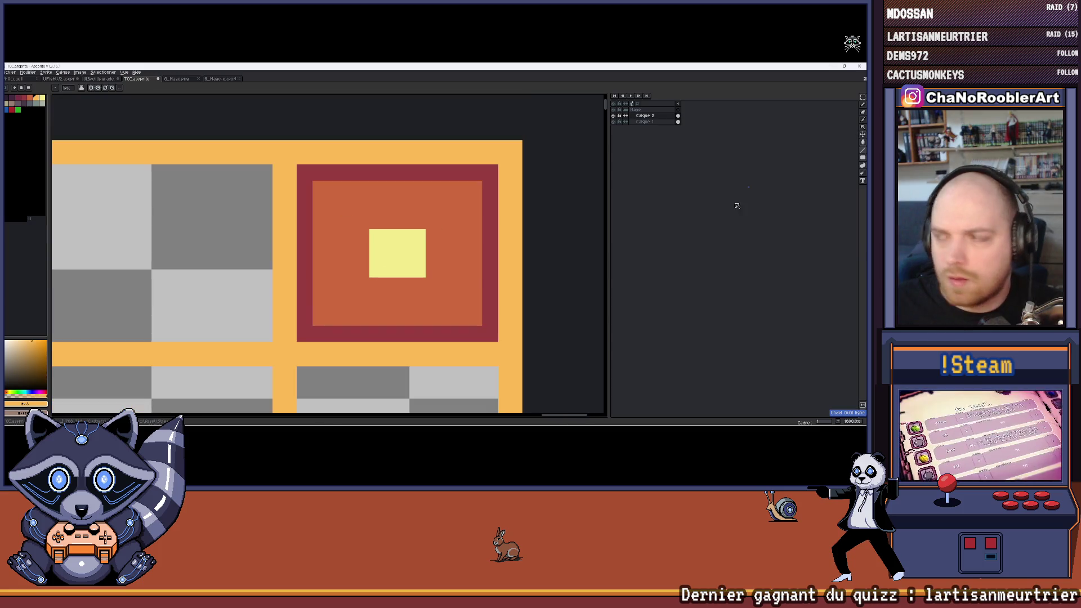
{"action": "key", "text": "v"}
{"action": "left_click_drag", "start_coordinate": [363, 224], "coordinate": [432, 280]}
{"action": "scroll", "coordinate": [430, 280], "scroll_direction": "down", "scroll_amount": 3}
{"action": "scroll", "coordinate": [340, 238], "scroll_direction": "up", "scroll_amount": 4}
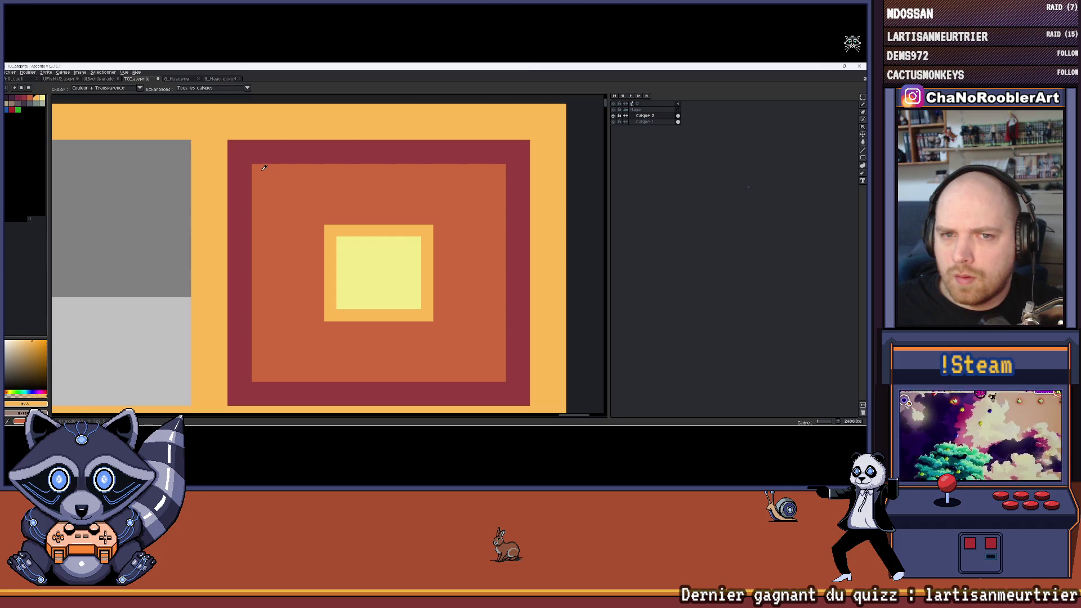
{"action": "scroll", "coordinate": [257, 169], "scroll_direction": "down", "scroll_amount": 10}
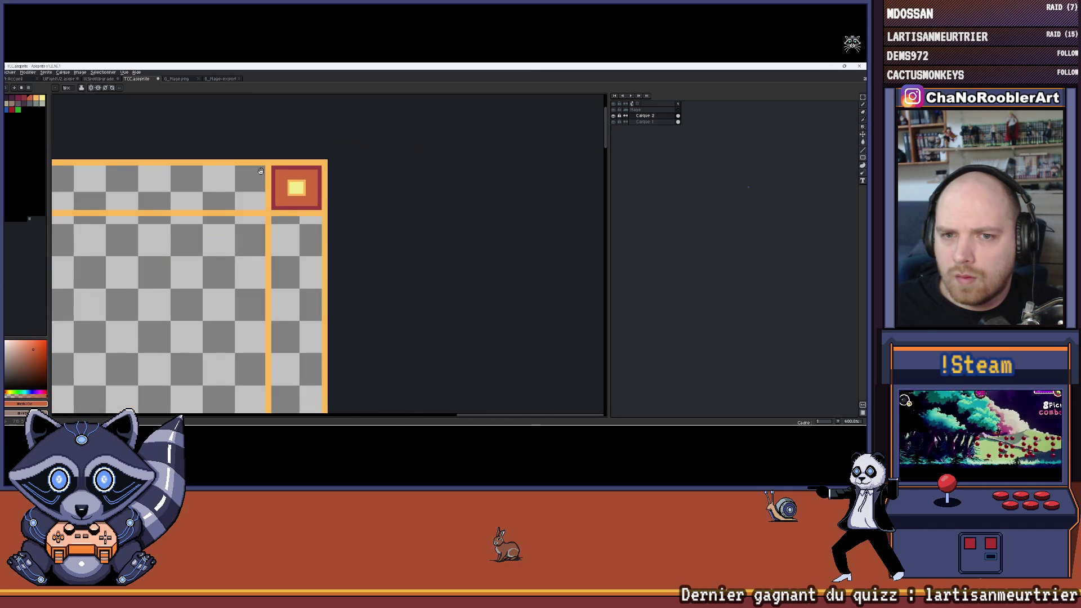
{"action": "scroll", "coordinate": [406, 197], "scroll_direction": "up", "scroll_amount": 2}
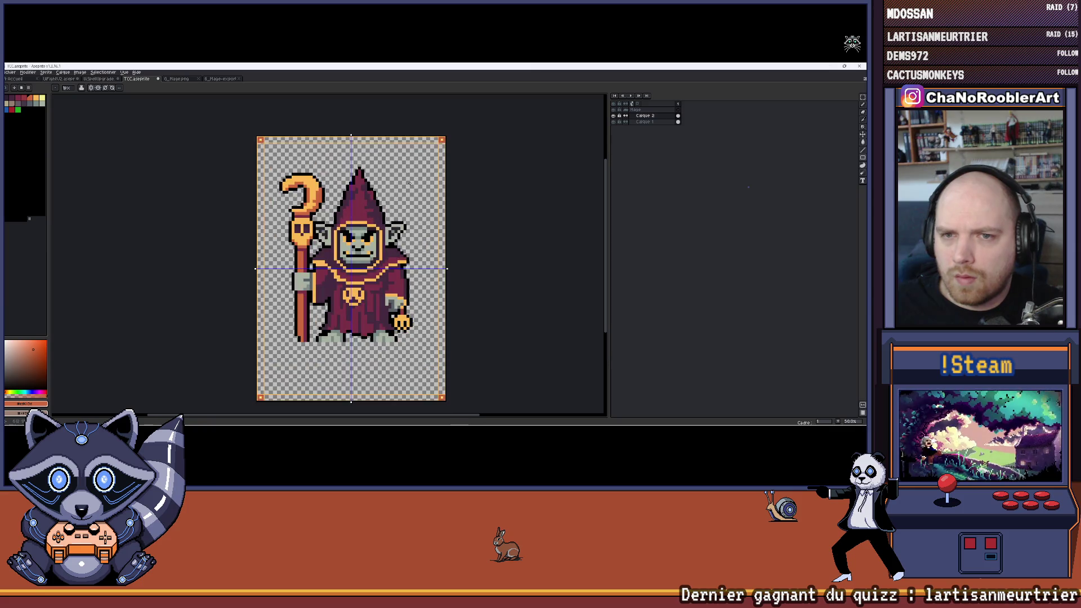
Step: Centre the whole mage sprite in view and pick a background colour from the palette
{"action": "left_click_drag", "start_coordinate": [406, 197], "coordinate": [416, 253]}
{"action": "scroll", "coordinate": [428, 186], "scroll_direction": "up", "scroll_amount": 4}
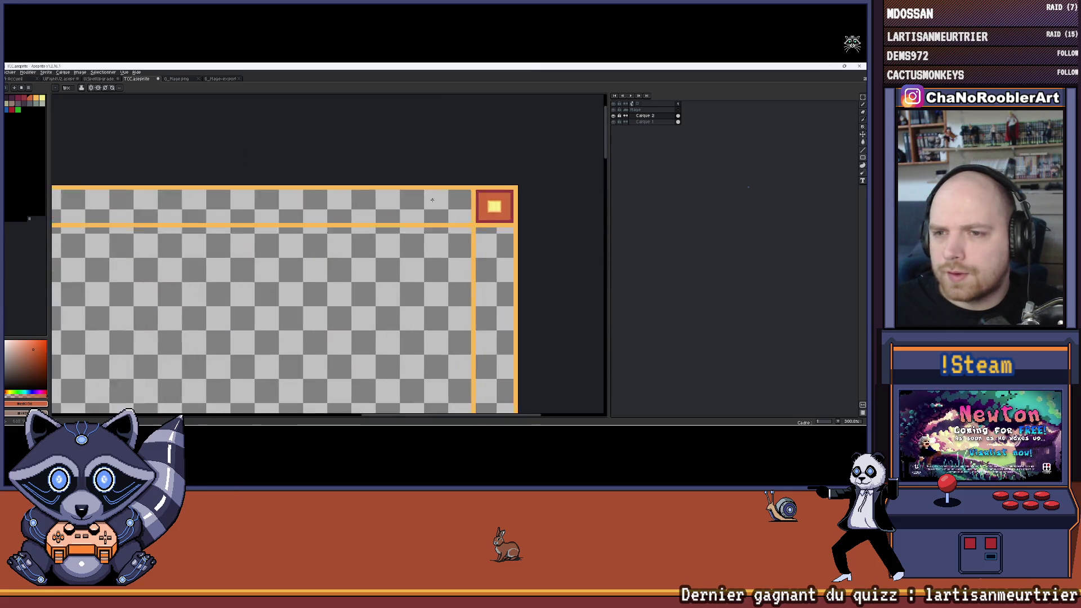
{"action": "scroll", "coordinate": [513, 220], "scroll_direction": "down", "scroll_amount": 4}
{"action": "scroll", "coordinate": [443, 216], "scroll_direction": "up", "scroll_amount": 2}
{"action": "scroll", "coordinate": [442, 216], "scroll_direction": "up", "scroll_amount": 1}
{"action": "scroll", "coordinate": [414, 188], "scroll_direction": "down", "scroll_amount": 3}
{"action": "mouse_move", "coordinate": [207, 220]}
{"action": "left_mouse_down"}
{"action": "mouse_move", "coordinate": [329, 203]}
{"action": "mouse_move", "coordinate": [371, 145]}
{"action": "mouse_move", "coordinate": [351, 146]}
{"action": "left_mouse_up"}
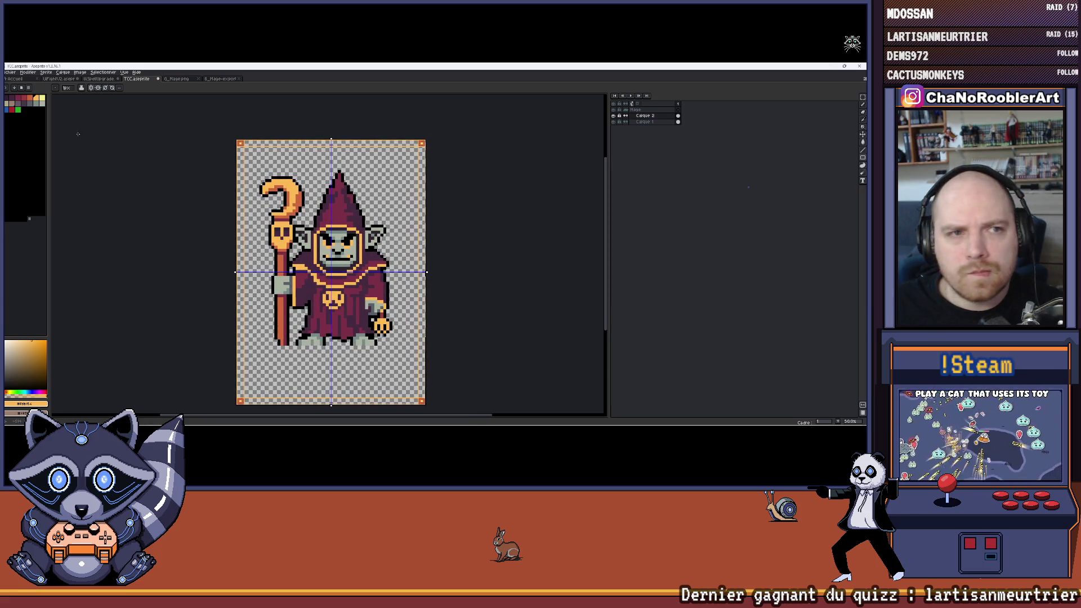
{"action": "left_click", "coordinate": [15, 101]}
Step: Fill the card background dark purple, briefly trying a brighter magenta-purple instead
{"action": "left_click", "coordinate": [308, 161]}
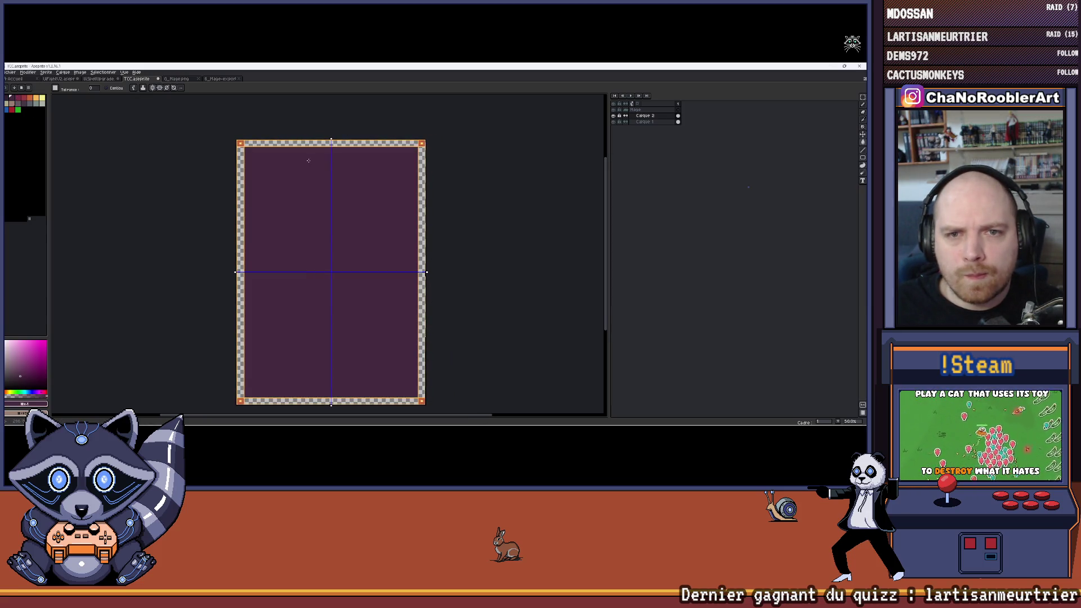
{"action": "key", "text": "ctrl+z"}
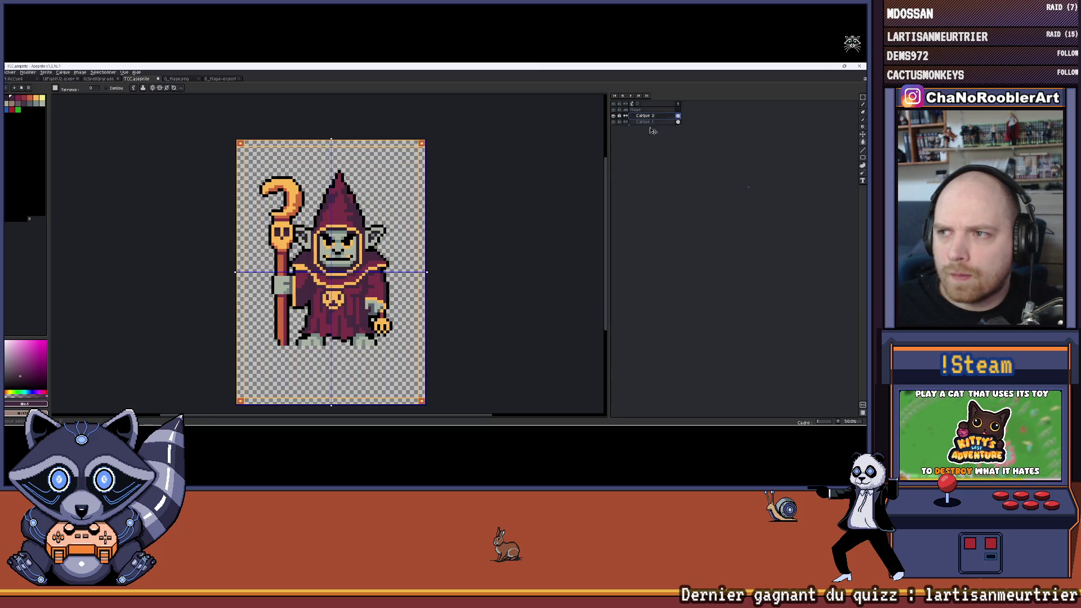
{"action": "left_click", "coordinate": [389, 178]}
{"action": "scroll", "coordinate": [372, 180], "scroll_direction": "down", "scroll_amount": 1}
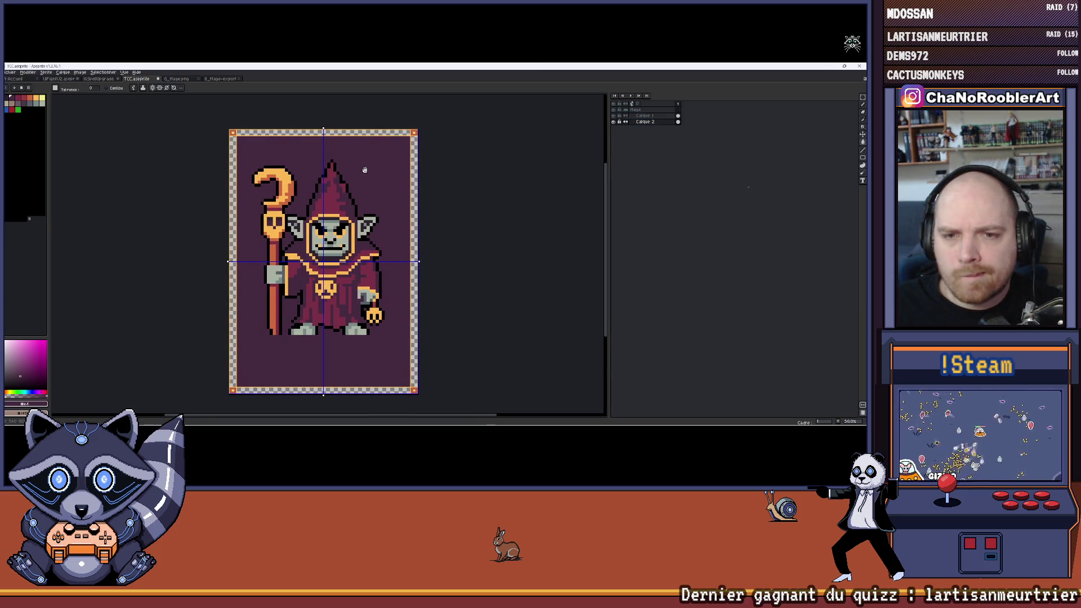
{"action": "left_click", "coordinate": [268, 145]}
{"action": "left_click", "coordinate": [300, 146]}
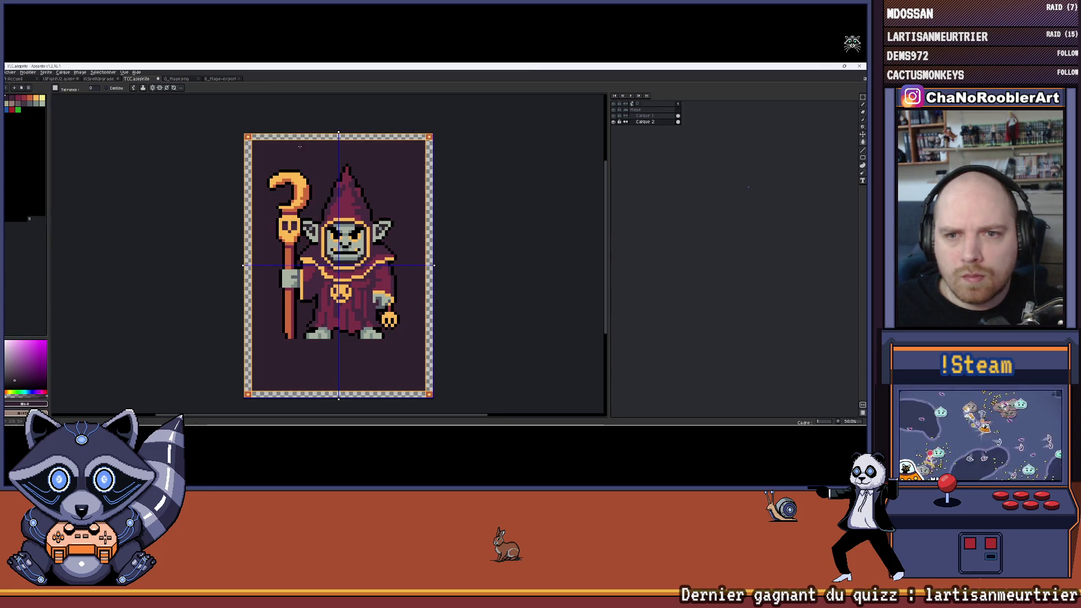
{"action": "left_click_drag", "start_coordinate": [397, 166], "coordinate": [367, 158]}
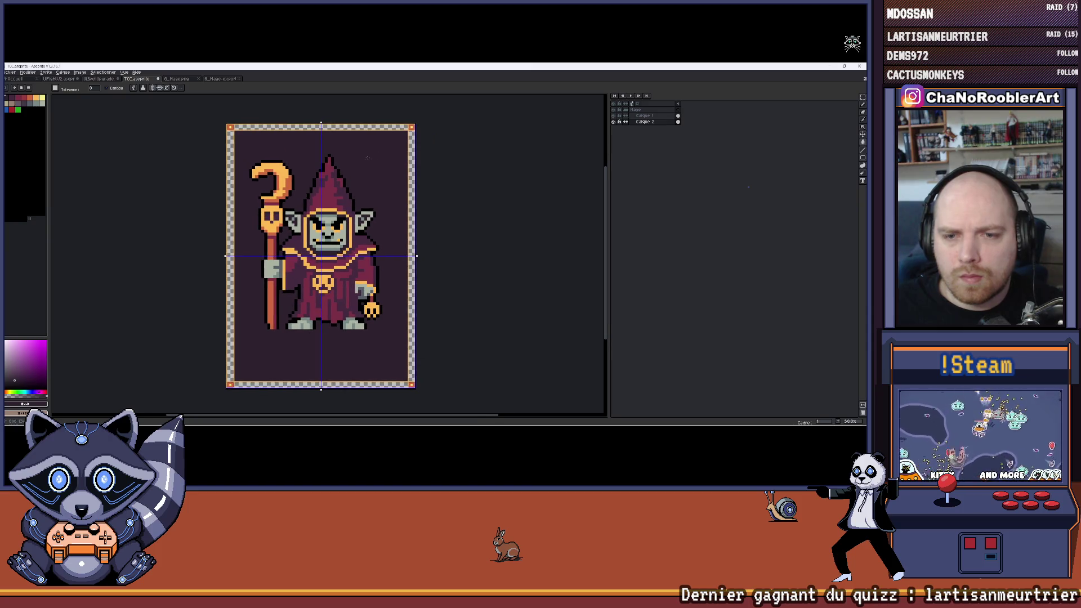
Step: Try grey-green and blue-grey backgrounds, then settle back on dark purple
{"action": "left_click", "coordinate": [43, 108]}
{"action": "left_click", "coordinate": [268, 134]}
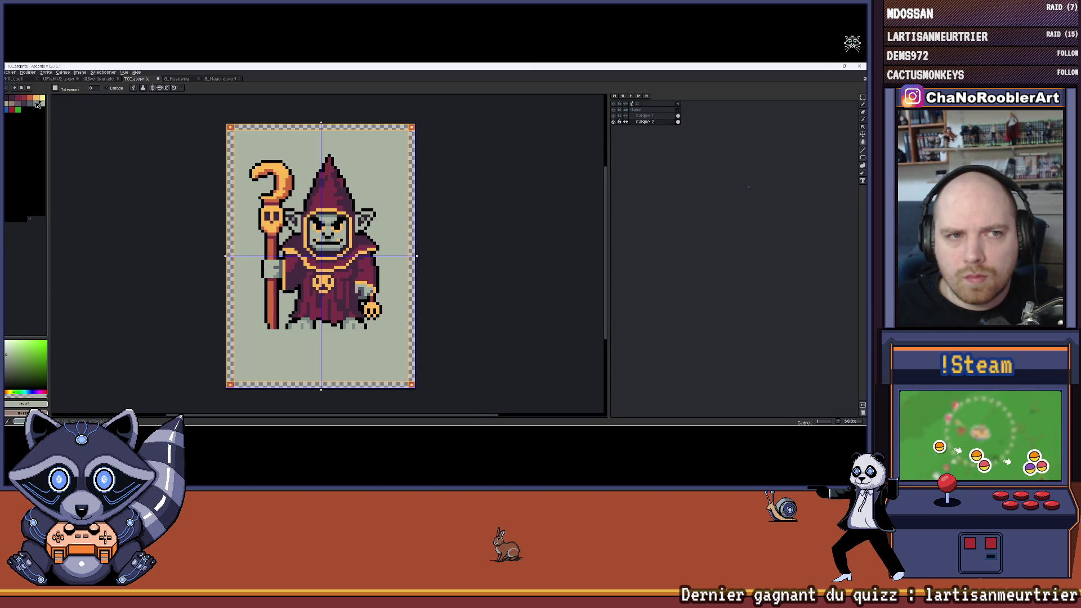
{"action": "left_click", "coordinate": [284, 146]}
{"action": "left_click", "coordinate": [31, 103]}
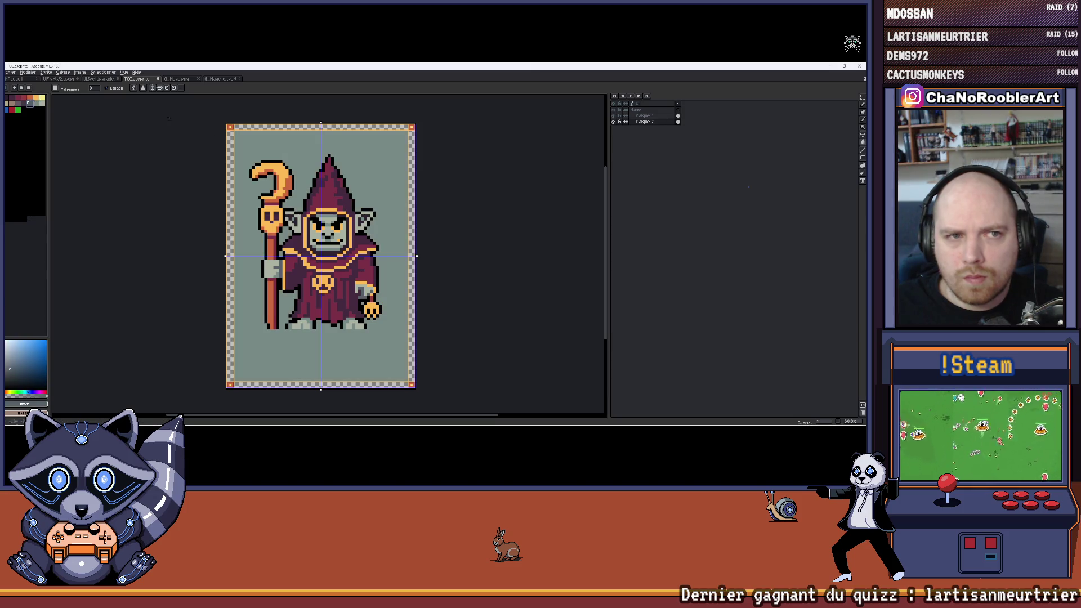
{"action": "left_click", "coordinate": [305, 141]}
{"action": "left_click", "coordinate": [30, 107]}
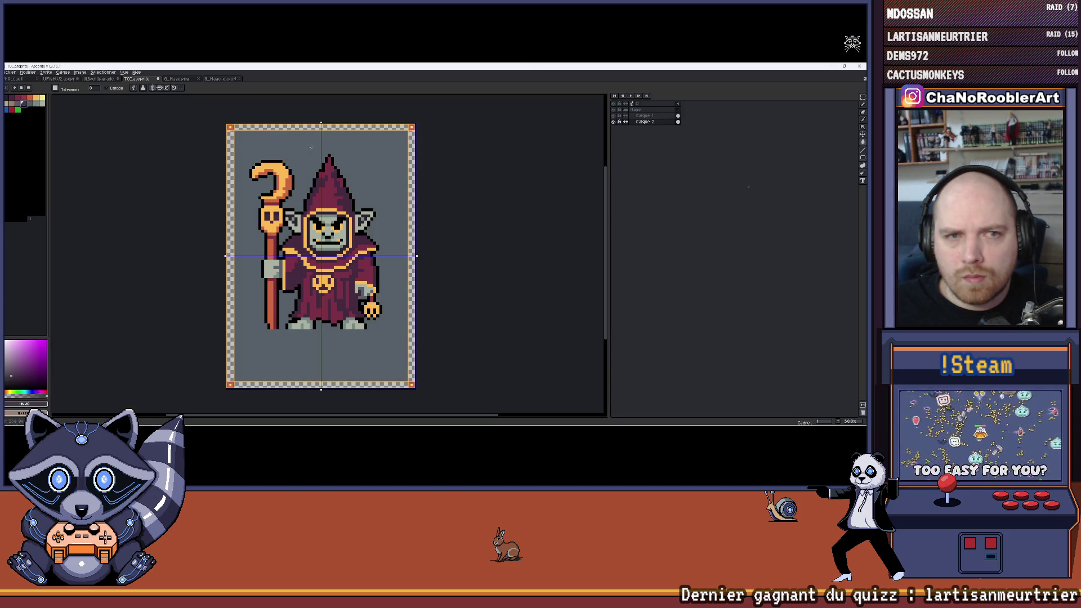
{"action": "left_click", "coordinate": [349, 147]}
{"action": "scroll", "coordinate": [337, 157], "scroll_direction": "down", "scroll_amount": 2}
{"action": "scroll", "coordinate": [340, 154], "scroll_direction": "up", "scroll_amount": 3}
{"action": "scroll", "coordinate": [339, 153], "scroll_direction": "down", "scroll_amount": 1}
{"action": "left_click_drag", "start_coordinate": [350, 153], "coordinate": [376, 171]}
Step: Select layer Calque 1 and shift the mage one pixel left with the Move tool
{"action": "left_click", "coordinate": [643, 115]}
{"action": "left_click", "coordinate": [862, 135]}
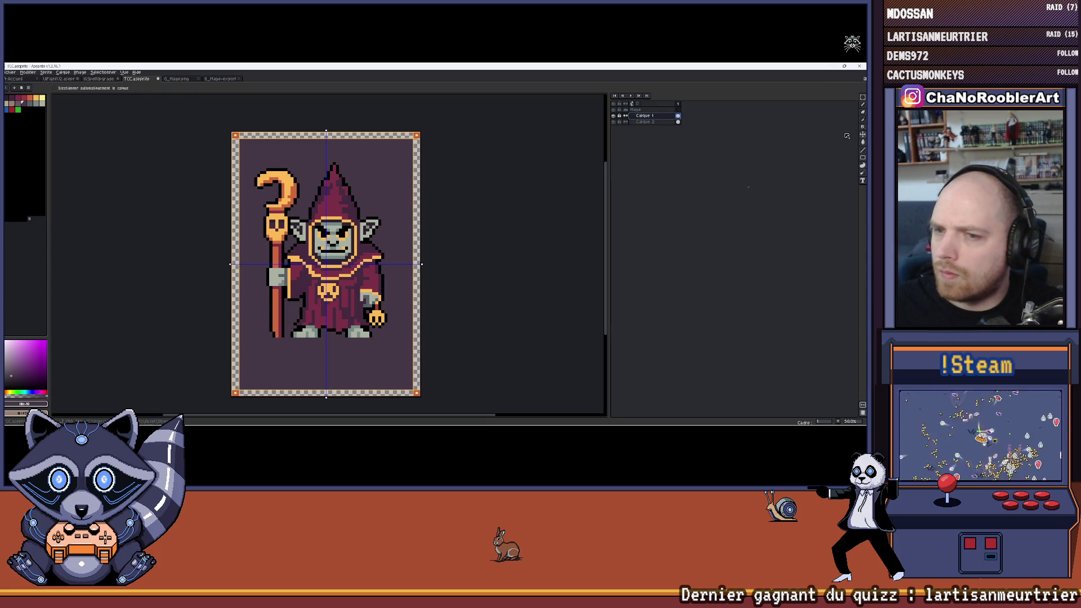
{"action": "left_click_drag", "start_coordinate": [383, 294], "coordinate": [377, 294]}
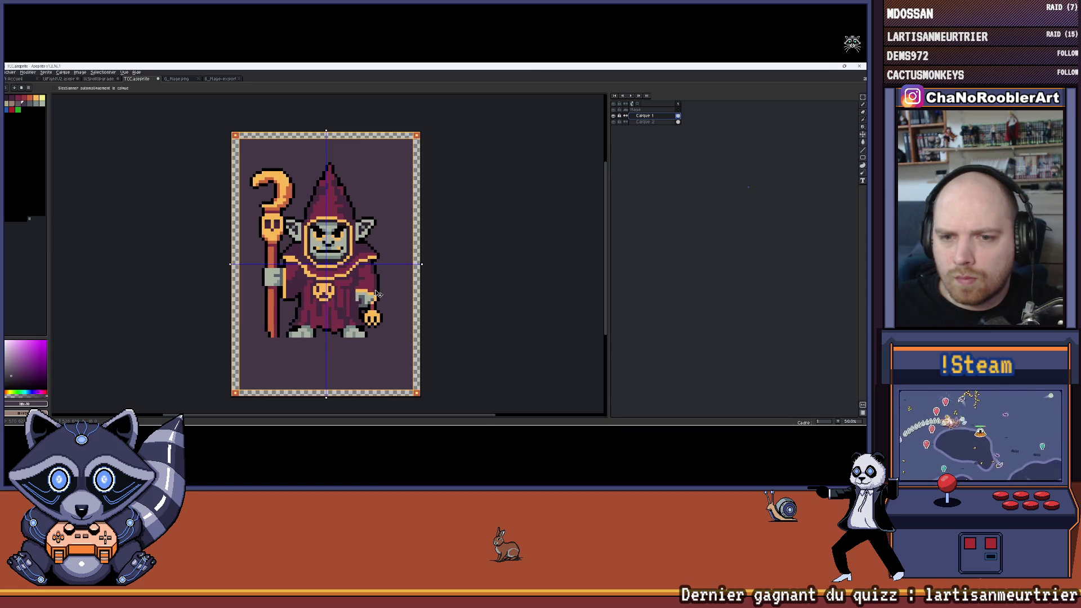
{"action": "scroll", "coordinate": [460, 275], "scroll_direction": "down", "scroll_amount": 1}
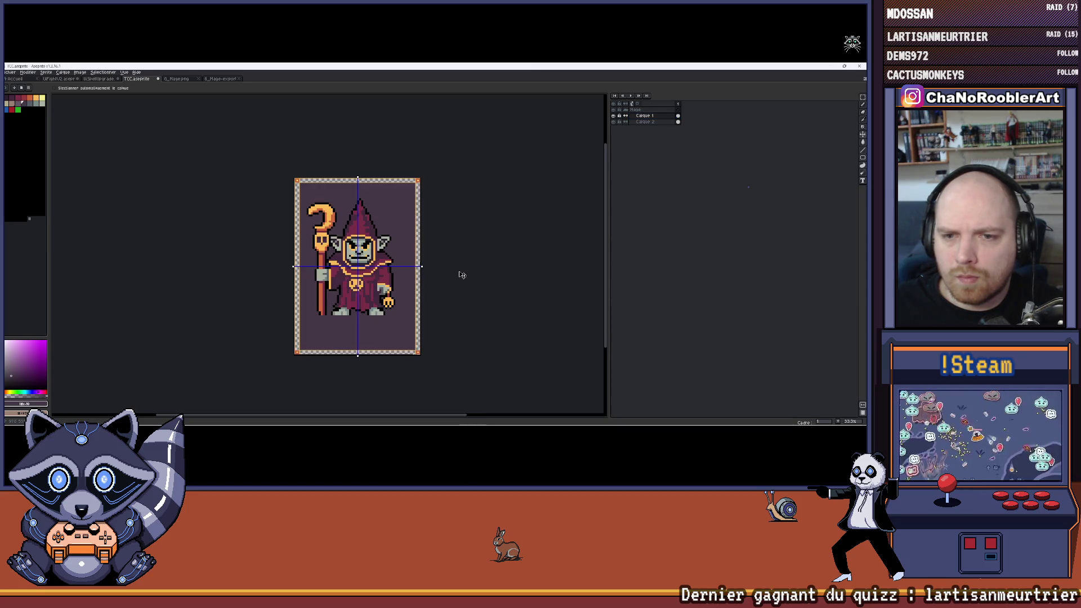
{"action": "scroll", "coordinate": [443, 256], "scroll_direction": "up", "scroll_amount": 1}
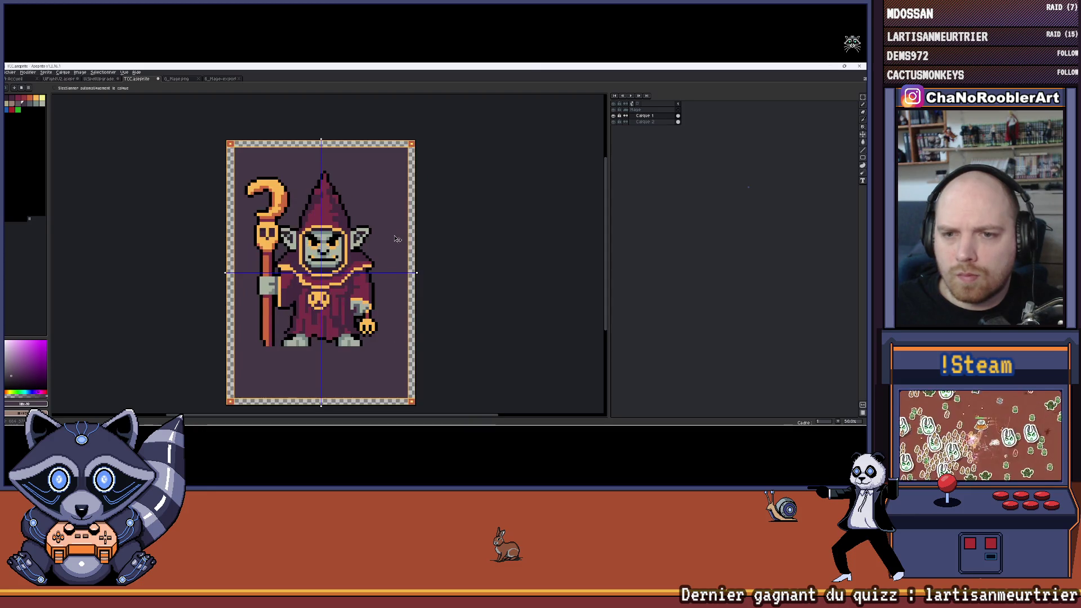
Step: Toggle the mage layer's visibility to check it, reselect Calque 1, and pick orange
{"action": "left_click", "coordinate": [645, 121]}
{"action": "left_click", "coordinate": [612, 116]}
{"action": "left_click", "coordinate": [613, 116]}
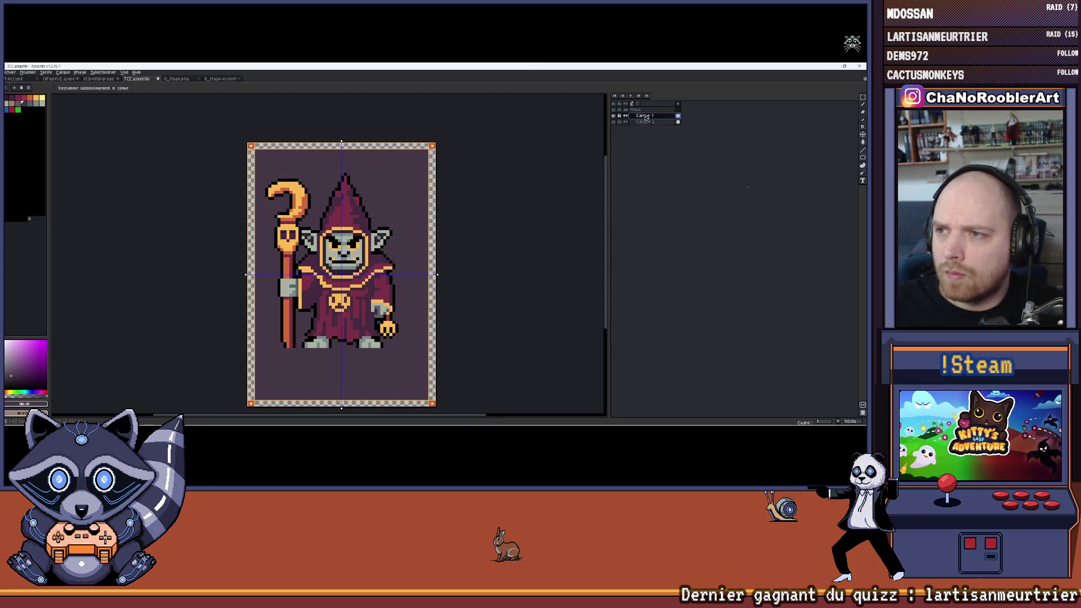
{"action": "left_click", "coordinate": [644, 116]}
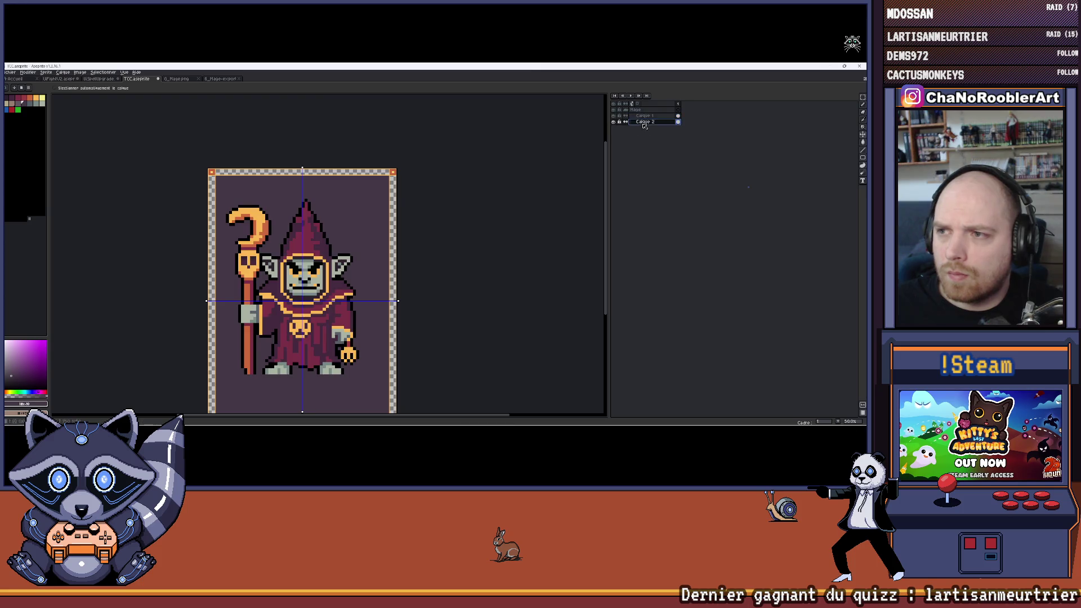
{"action": "scroll", "coordinate": [401, 189], "scroll_direction": "up", "scroll_amount": 1}
{"action": "left_click", "coordinate": [389, 163], "text": "alt"}
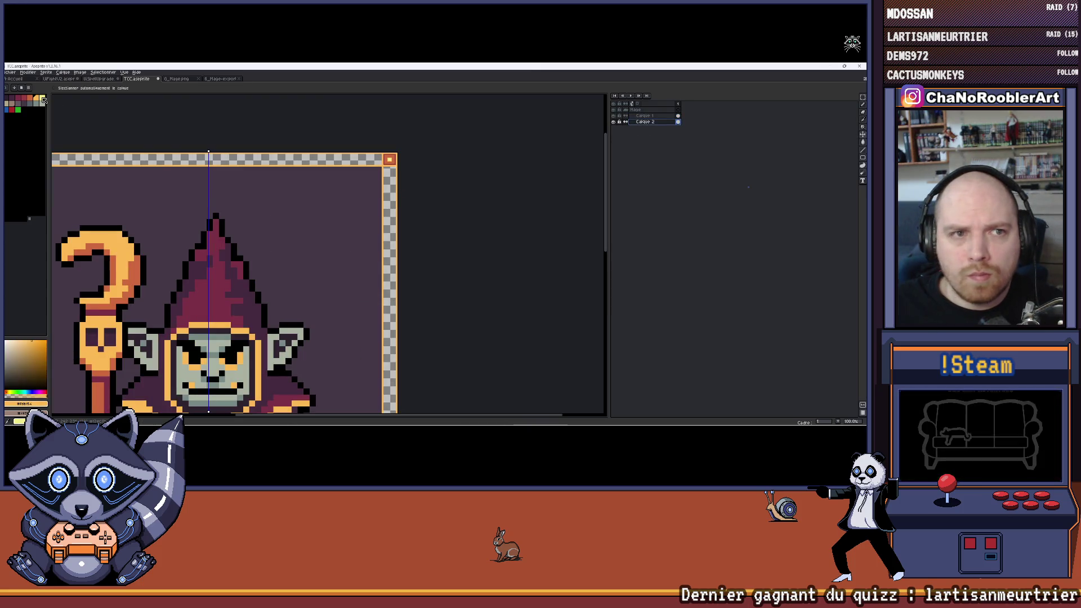
Step: Bucket-fill the top and right border strips of the frame orange
{"action": "key", "text": "g"}
{"action": "left_click", "coordinate": [390, 225]}
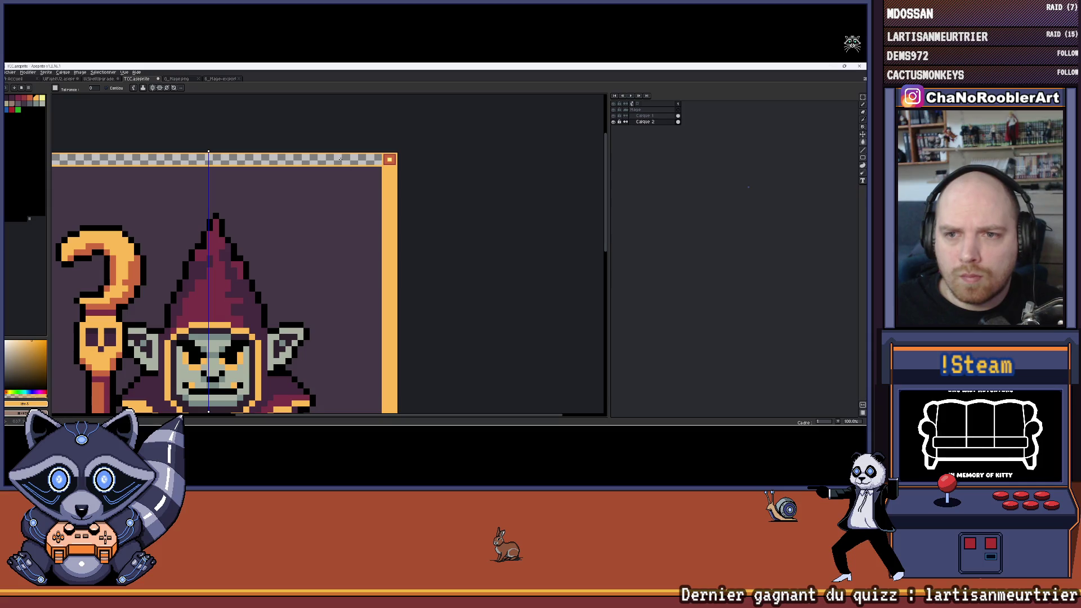
{"action": "left_click", "coordinate": [240, 159]}
{"action": "scroll", "coordinate": [380, 217], "scroll_direction": "down", "scroll_amount": 2}
{"action": "left_click_drag", "start_coordinate": [379, 217], "coordinate": [367, 198]}
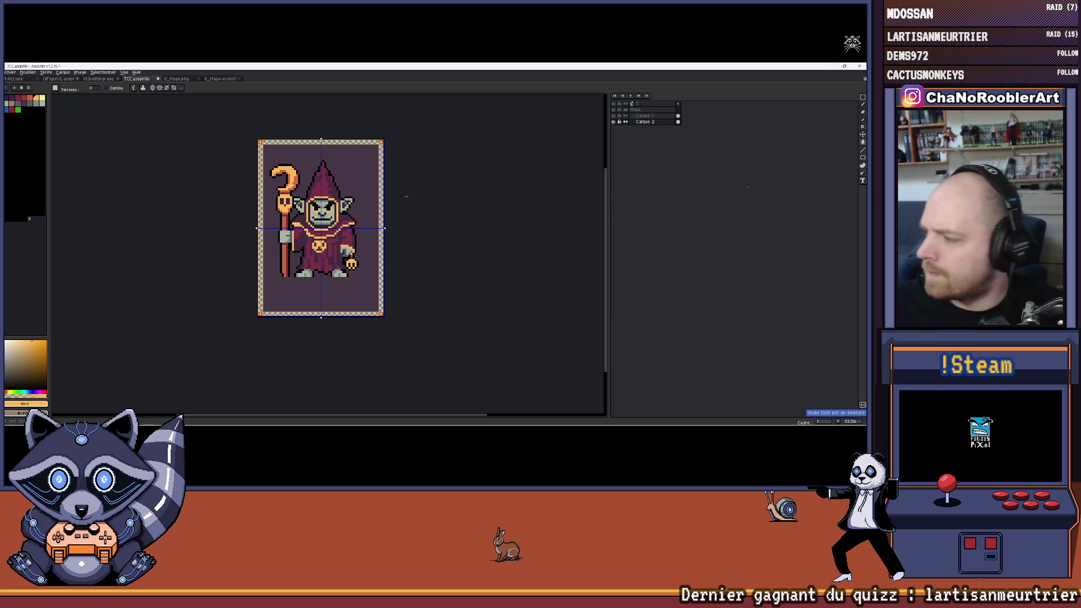
{"action": "scroll", "coordinate": [402, 188], "scroll_direction": "up", "scroll_amount": 4}
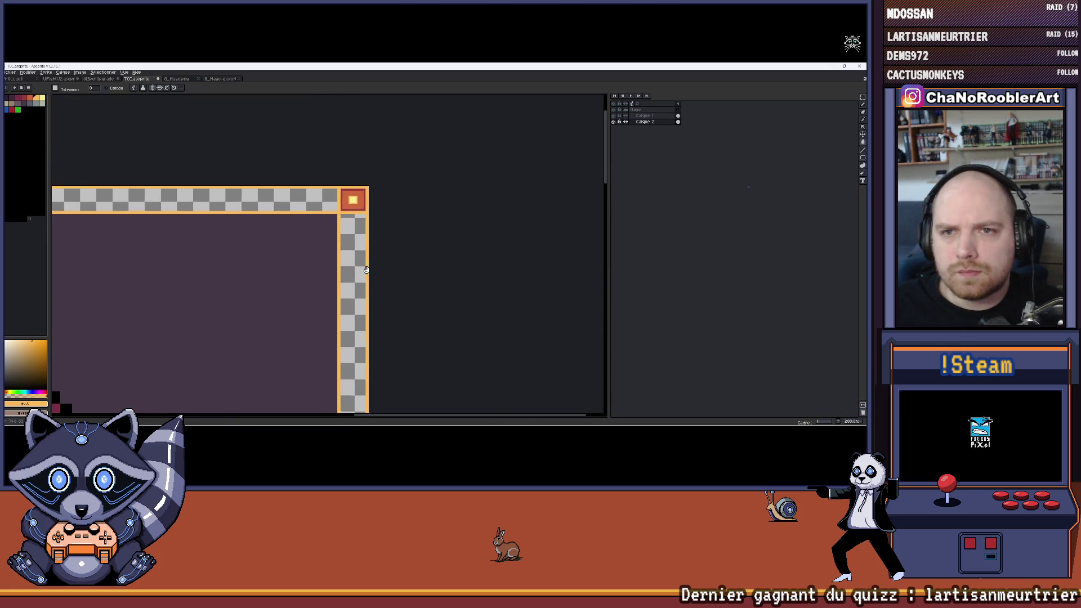
{"action": "left_click_drag", "start_coordinate": [356, 256], "coordinate": [357, 224]}
Step: Zoom in to about 1200% on the frame's bottom-right corner and pick a new palette colour
{"action": "scroll", "coordinate": [367, 204], "scroll_direction": "up", "scroll_amount": 1}
{"action": "key", "text": "i"}
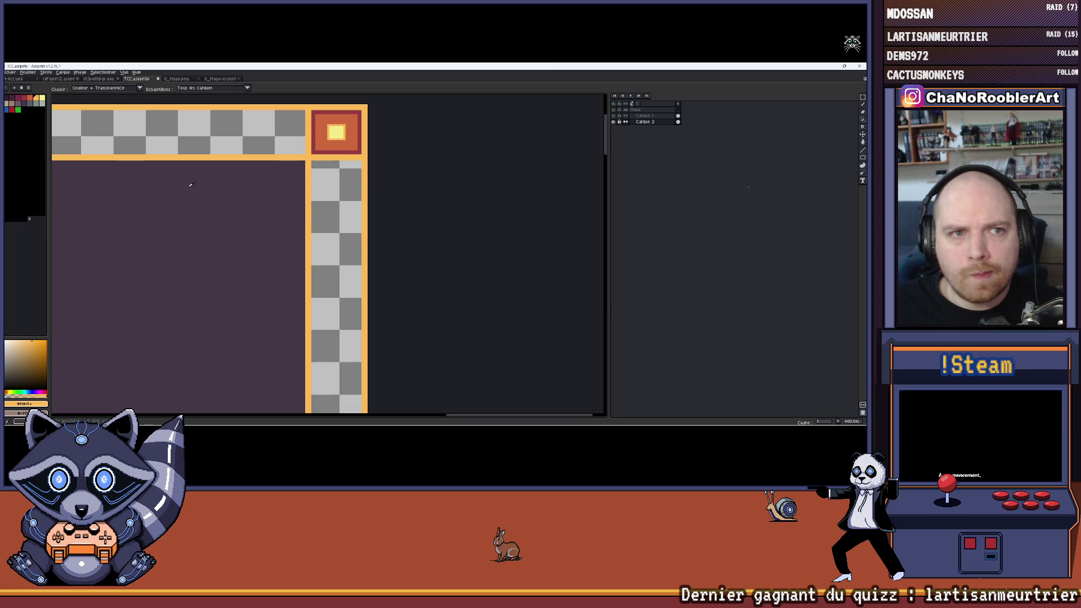
{"action": "left_click", "coordinate": [30, 98]}
{"action": "scroll", "coordinate": [371, 180], "scroll_direction": "down", "scroll_amount": 3}
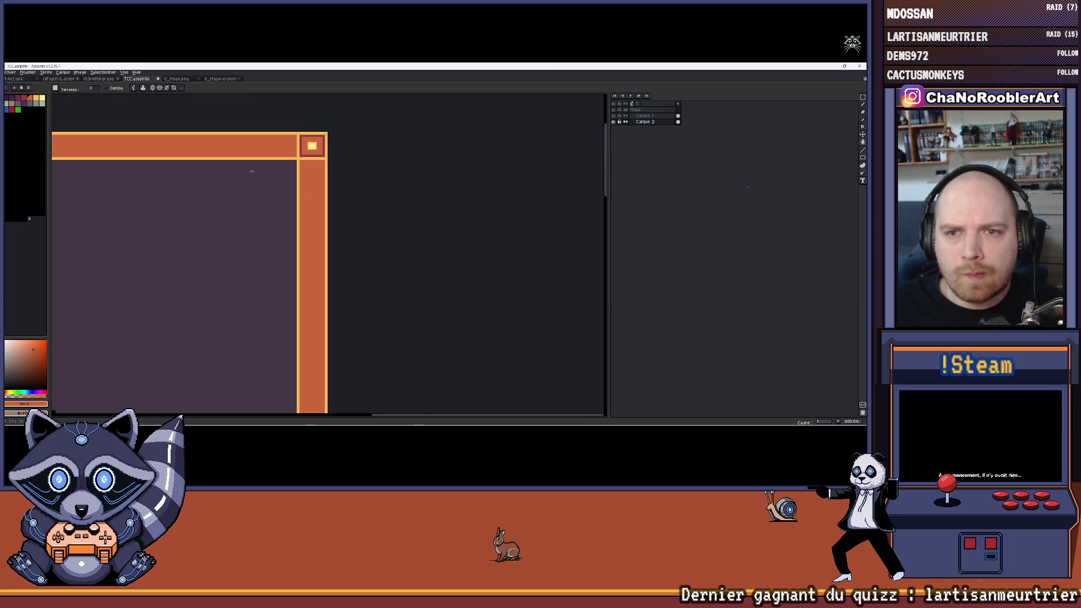
{"action": "scroll", "coordinate": [371, 180], "scroll_direction": "down", "scroll_amount": 2}
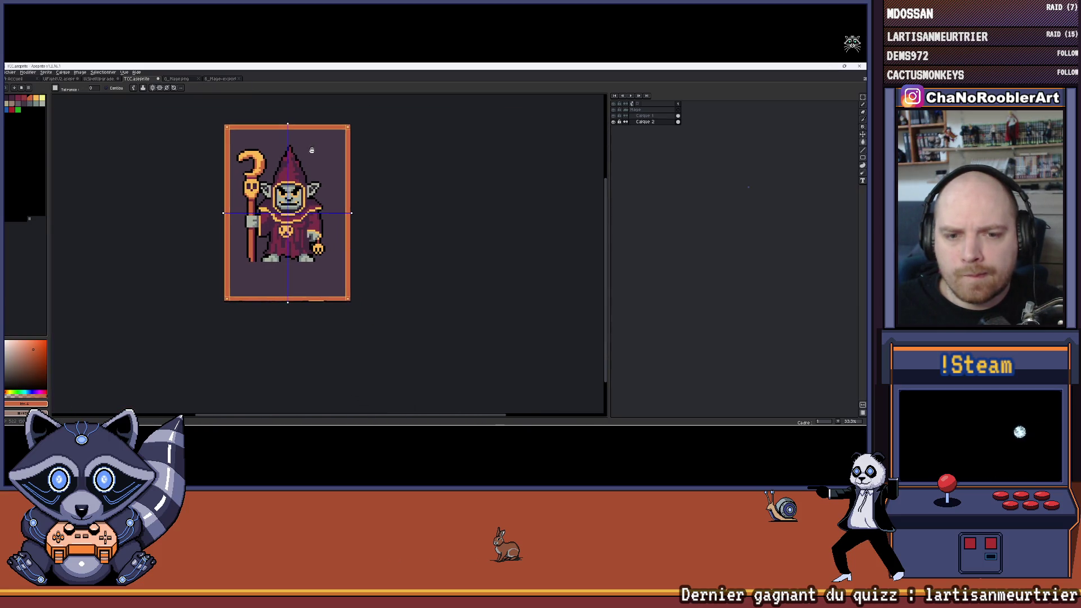
{"action": "scroll", "coordinate": [327, 328], "scroll_direction": "up", "scroll_amount": 2}
{"action": "scroll", "coordinate": [327, 328], "scroll_direction": "up", "scroll_amount": 6}
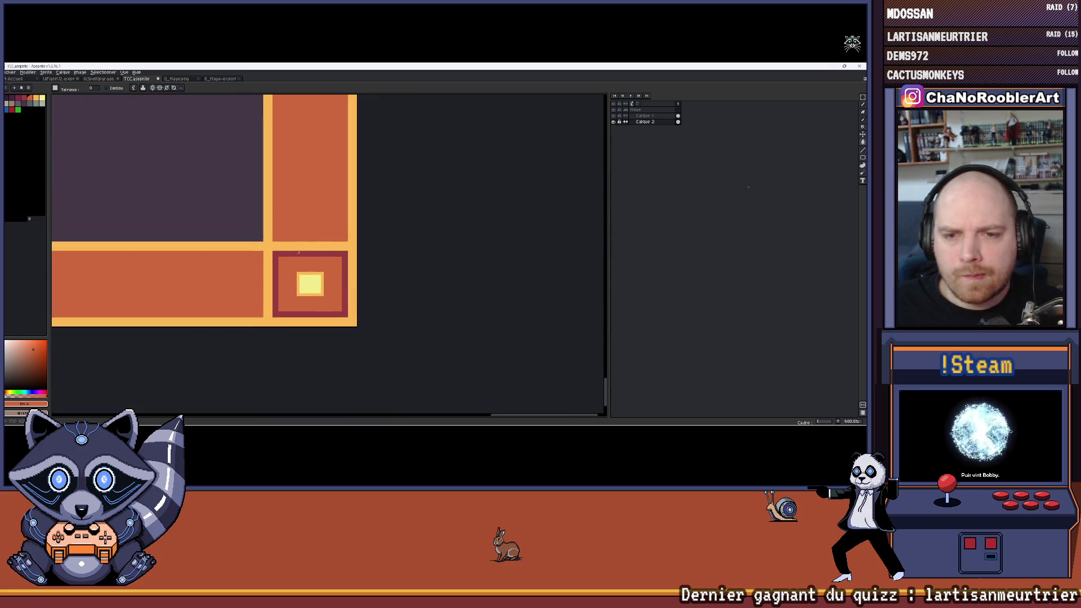
{"action": "scroll", "coordinate": [307, 253], "scroll_direction": "up", "scroll_amount": 2}
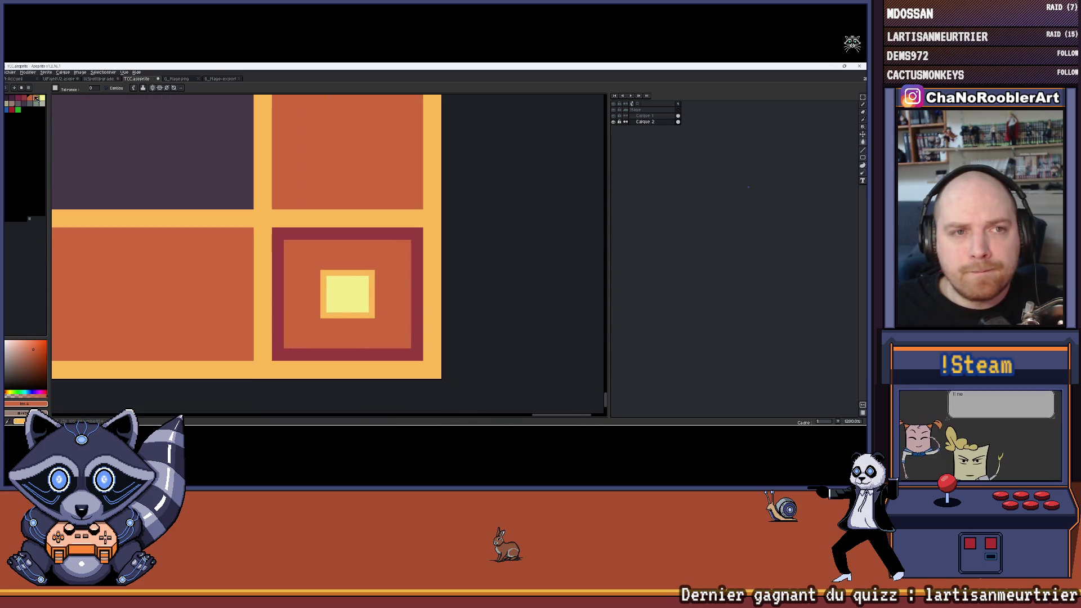
Step: Draw a pale yellow rectangle outline toward the corner after undoing a pale yellow border fill
{"action": "left_click", "coordinate": [43, 99]}
{"action": "left_click", "coordinate": [256, 216]}
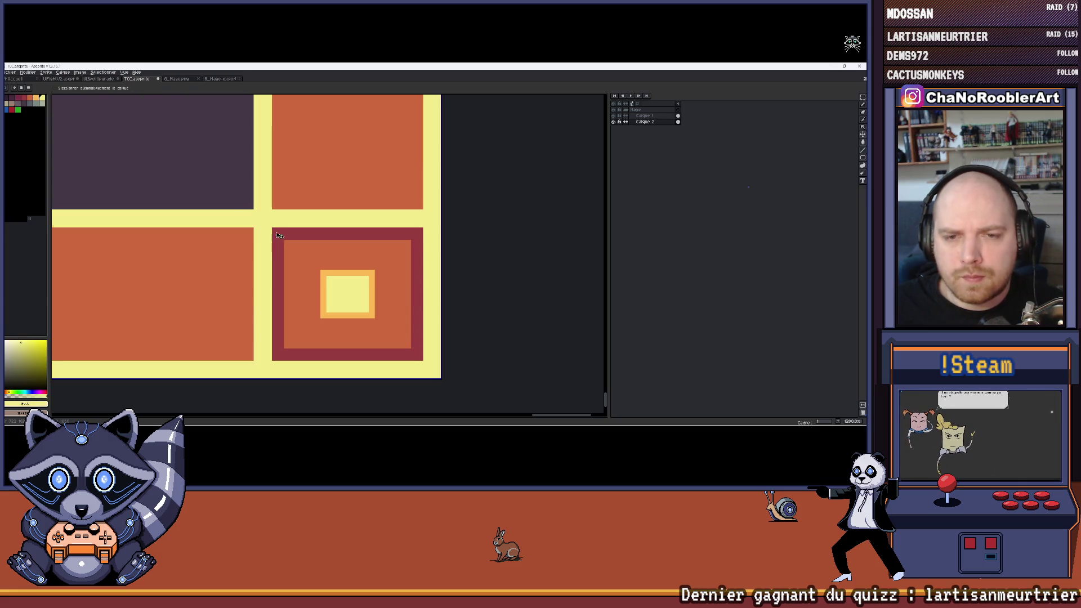
{"action": "key", "text": "ctrl+z"}
{"action": "left_click", "coordinate": [862, 158]}
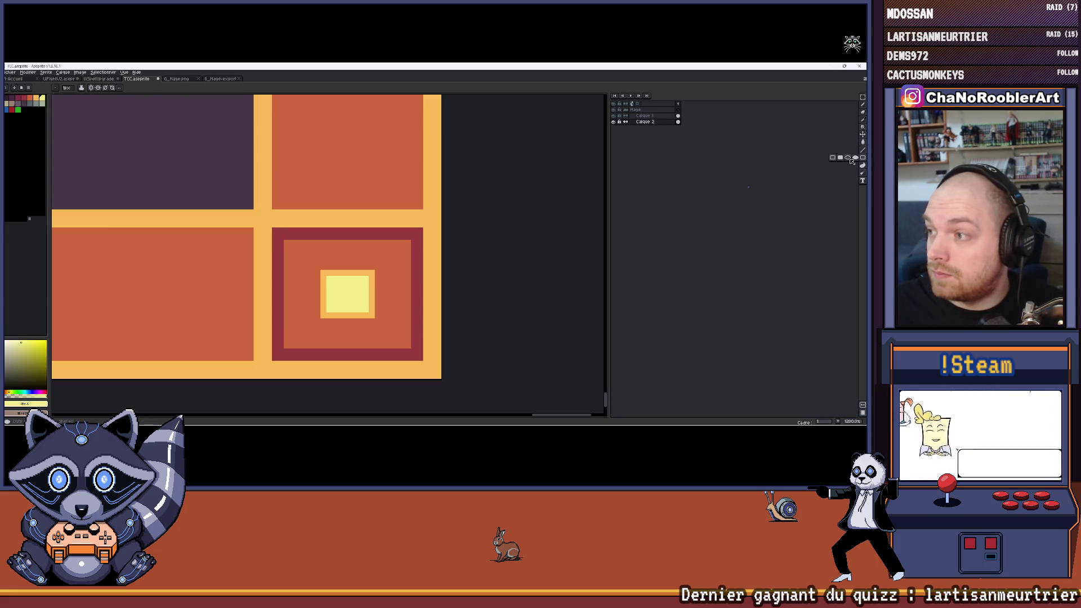
{"action": "mouse_move", "coordinate": [267, 225]}
{"action": "left_mouse_down"}
{"action": "mouse_move", "coordinate": [429, 373]}
{"action": "mouse_move", "coordinate": [421, 371]}
{"action": "left_mouse_up"}
{"action": "scroll", "coordinate": [364, 329], "scroll_direction": "down", "scroll_amount": 10}
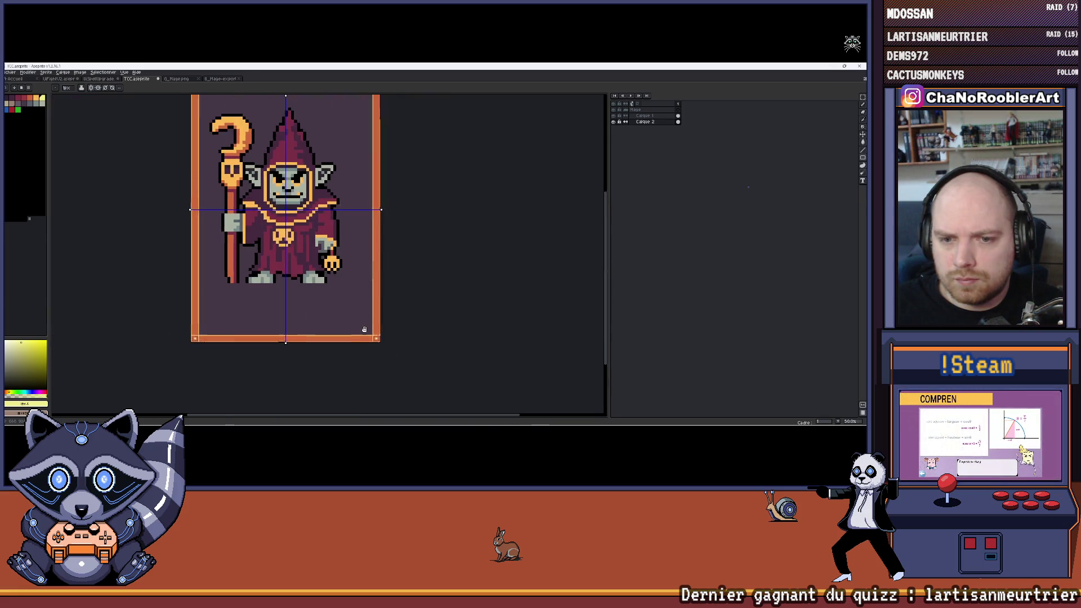
{"action": "scroll", "coordinate": [365, 329], "scroll_direction": "down", "scroll_amount": 1}
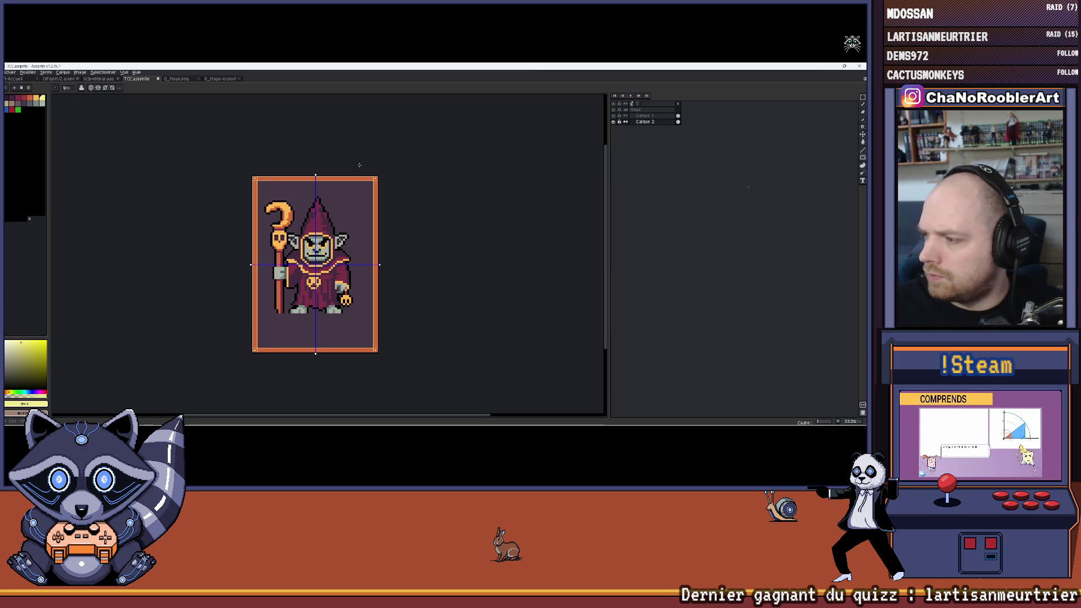
{"action": "scroll", "coordinate": [359, 165], "scroll_direction": "up", "scroll_amount": 5}
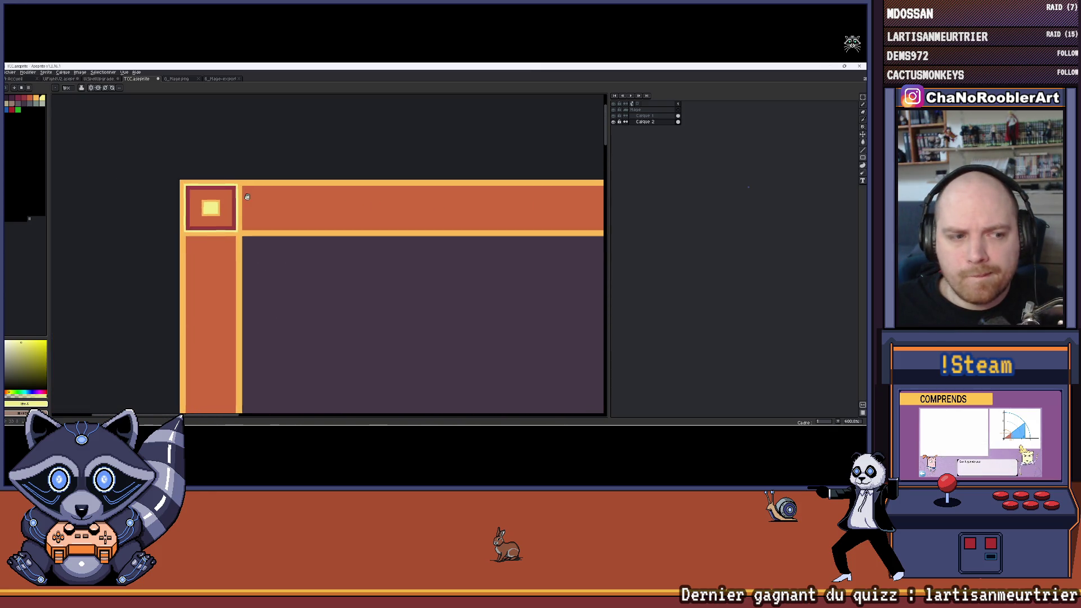
{"action": "scroll", "coordinate": [247, 196], "scroll_direction": "down", "scroll_amount": 6}
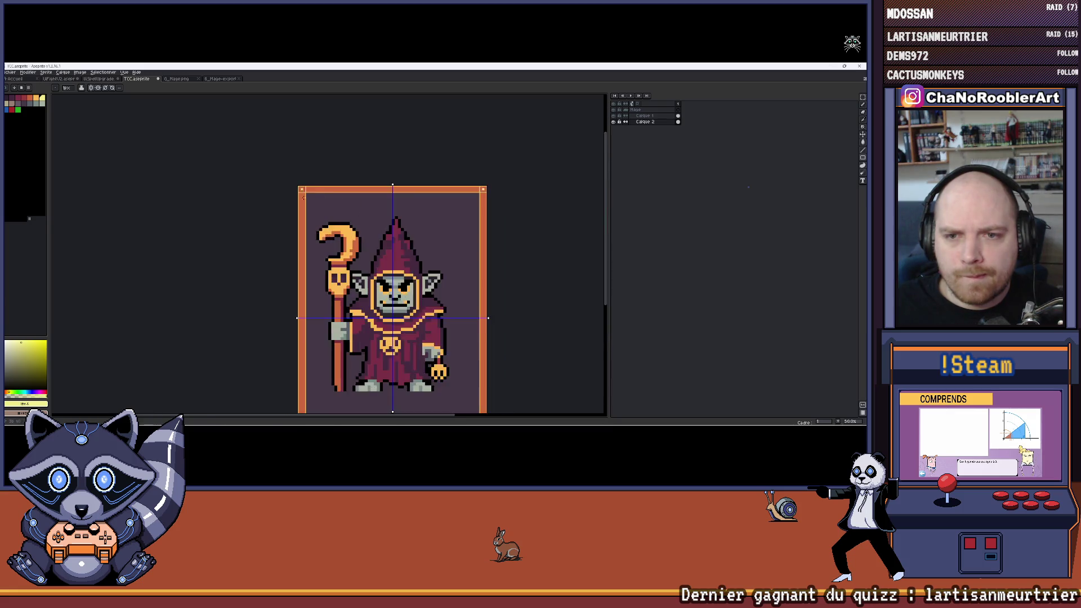
{"action": "scroll", "coordinate": [303, 197], "scroll_direction": "up", "scroll_amount": 6}
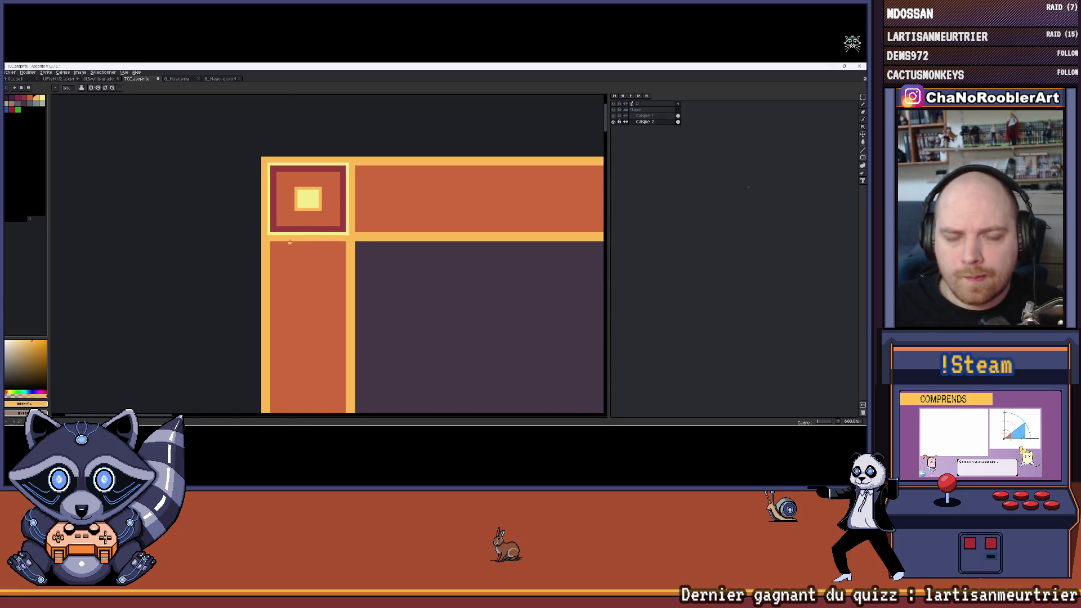
{"action": "scroll", "coordinate": [290, 242], "scroll_direction": "up", "scroll_amount": 3}
Step: Eyedrop the frame's maroon and draw horizontal and vertical maroon lines beside the corner square
{"action": "key", "text": "i"}
{"action": "left_click", "coordinate": [271, 216]}
{"action": "key", "text": "b"}
{"action": "left_click_drag", "start_coordinate": [254, 242], "coordinate": [398, 242]}
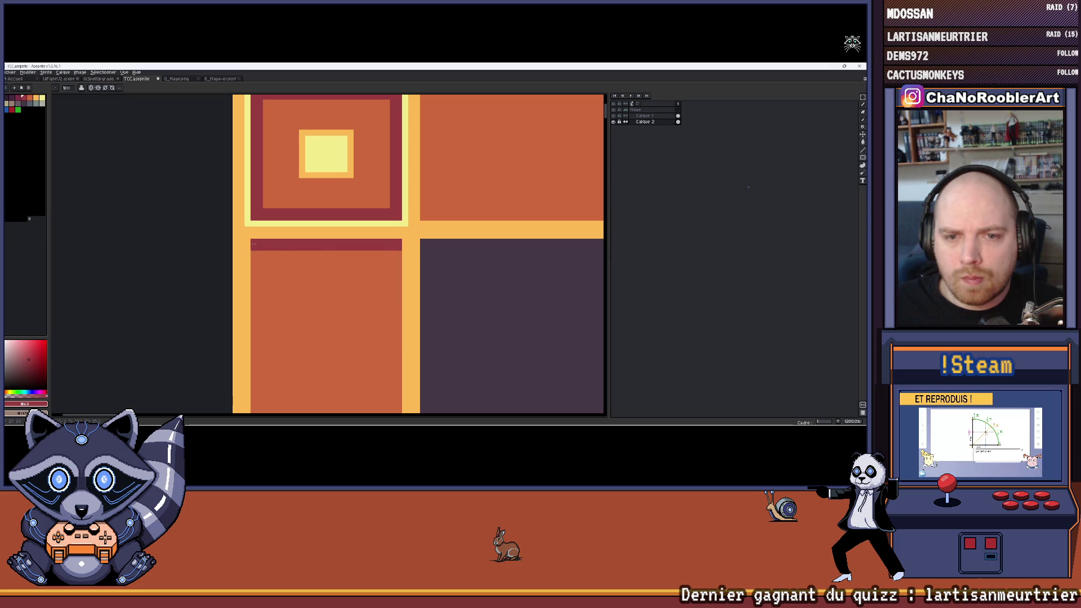
{"action": "scroll", "coordinate": [327, 202], "scroll_direction": "down", "scroll_amount": 3}
{"action": "scroll", "coordinate": [335, 224], "scroll_direction": "up", "scroll_amount": 4}
{"action": "left_click_drag", "start_coordinate": [309, 167], "coordinate": [309, 309]}
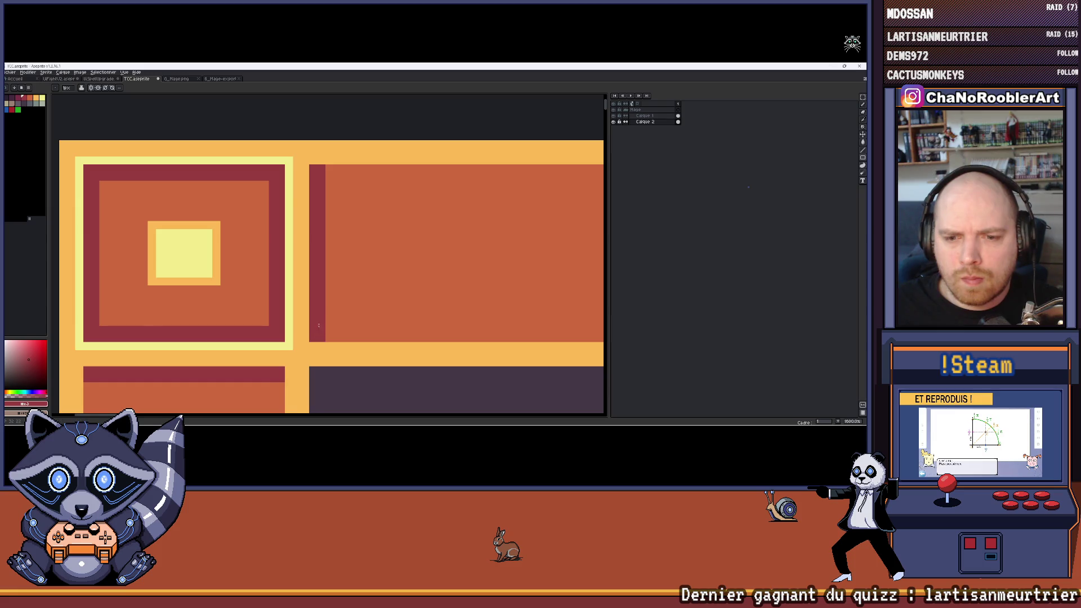
Step: Recolour the stray yellow pixels at the stripe's end in the top-left corner maroon
{"action": "scroll", "coordinate": [318, 325], "scroll_direction": "down", "scroll_amount": 5}
{"action": "scroll", "coordinate": [314, 224], "scroll_direction": "up", "scroll_amount": 2}
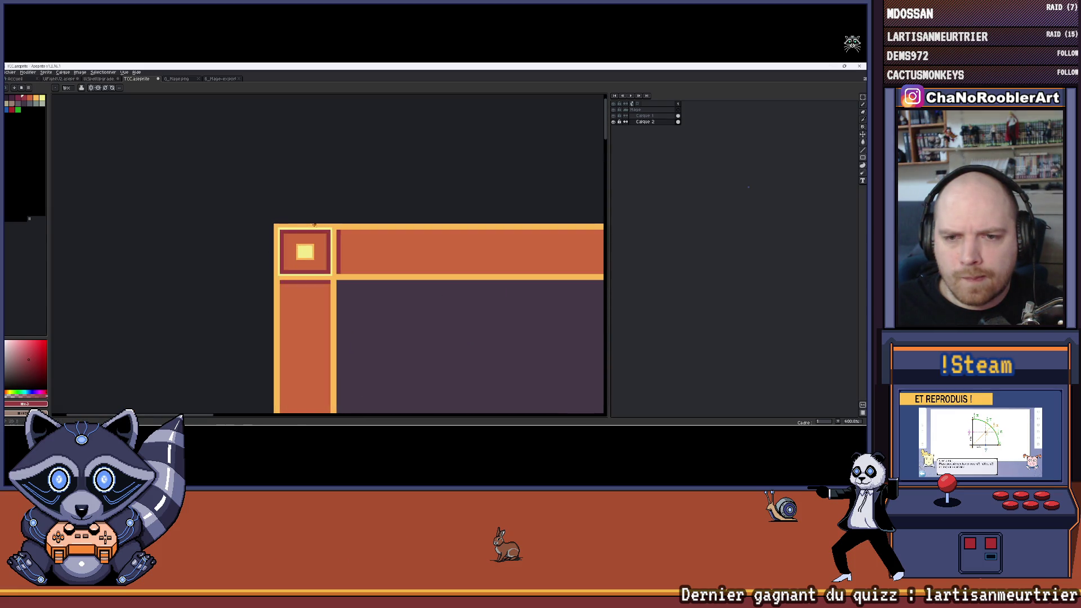
{"action": "scroll", "coordinate": [315, 225], "scroll_direction": "up", "scroll_amount": 5}
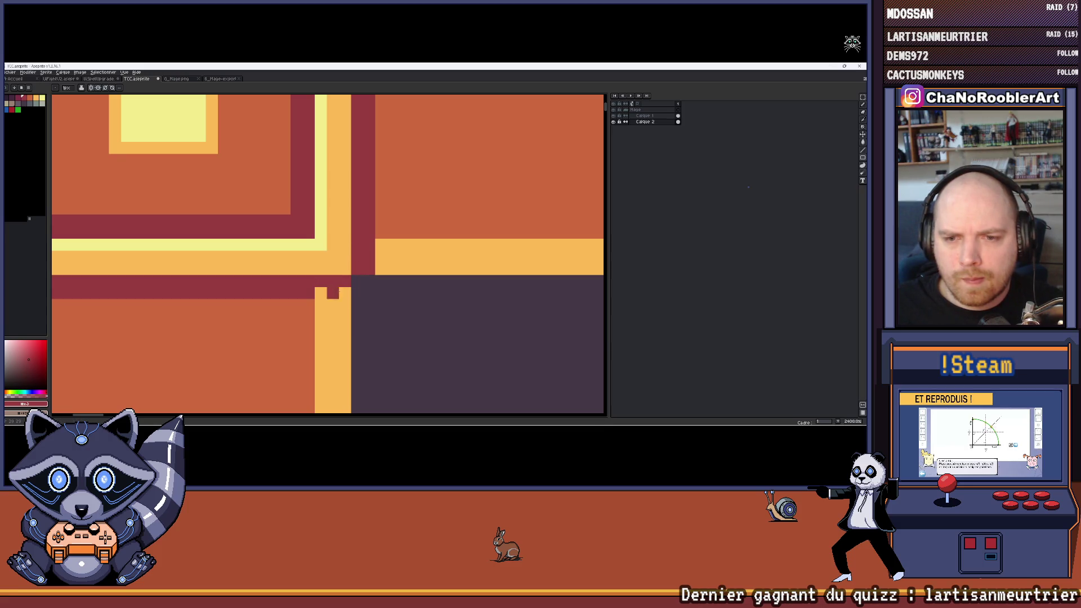
{"action": "scroll", "coordinate": [317, 288], "scroll_direction": "down", "scroll_amount": 7}
{"action": "scroll", "coordinate": [349, 212], "scroll_direction": "up", "scroll_amount": 5}
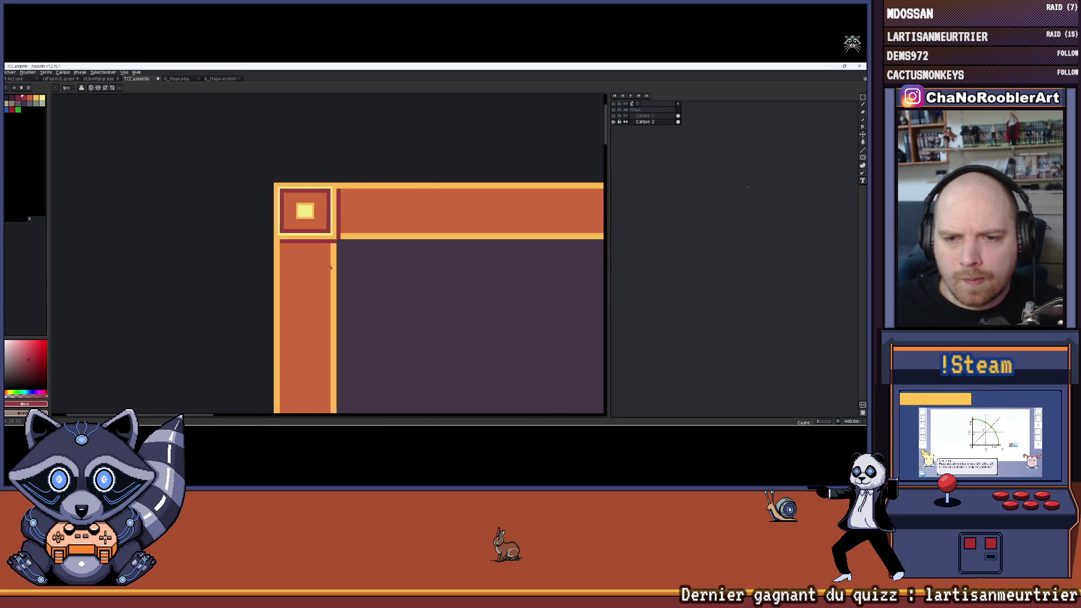
{"action": "scroll", "coordinate": [348, 215], "scroll_direction": "down", "scroll_amount": 4}
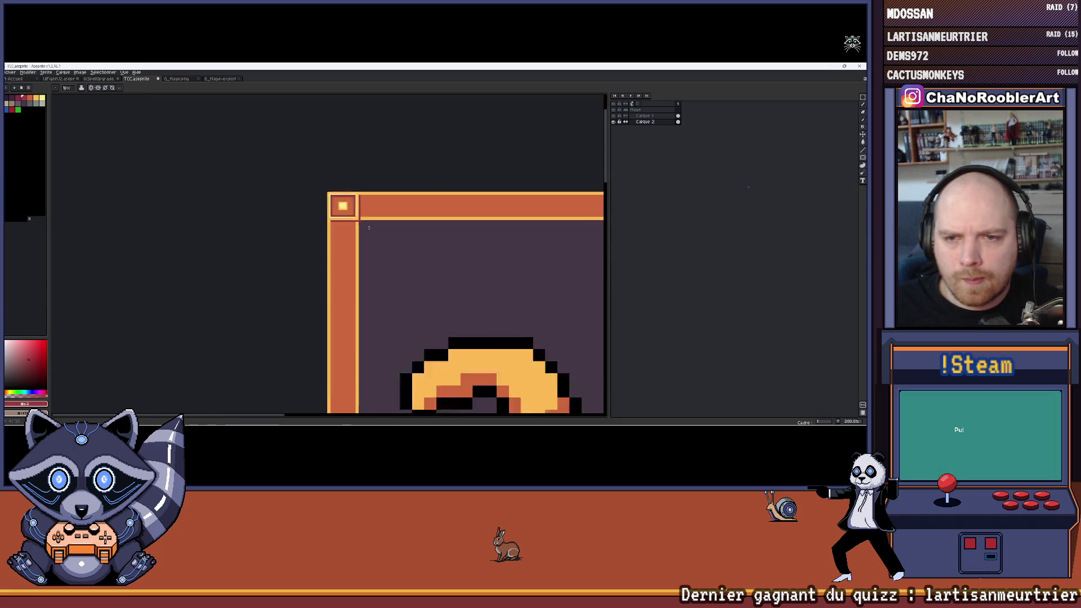
{"action": "left_click_drag", "start_coordinate": [394, 236], "coordinate": [342, 239]}
{"action": "scroll", "coordinate": [304, 230], "scroll_direction": "up", "scroll_amount": 7}
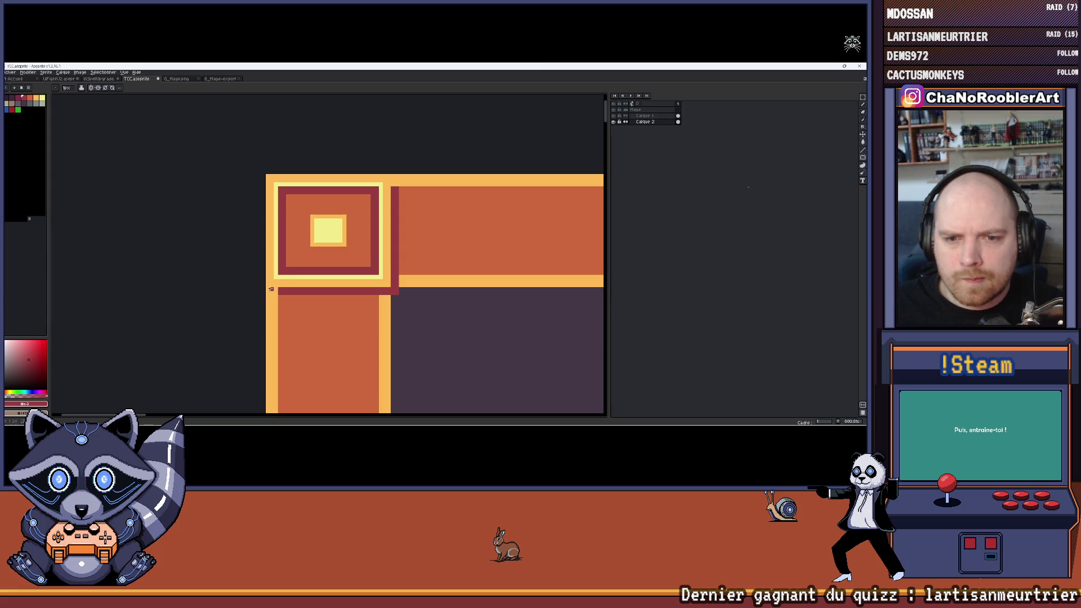
{"action": "left_click_drag", "start_coordinate": [267, 294], "coordinate": [297, 290]}
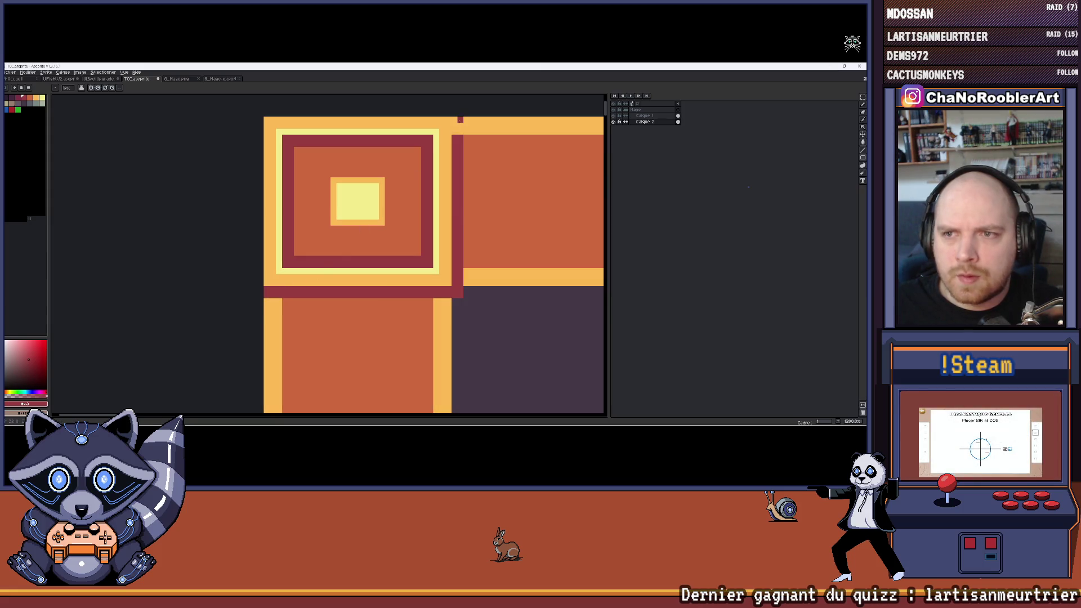
Step: Zoom and pan to centre the frame's corner ornament in view
{"action": "scroll", "coordinate": [460, 120], "scroll_direction": "down", "scroll_amount": 10}
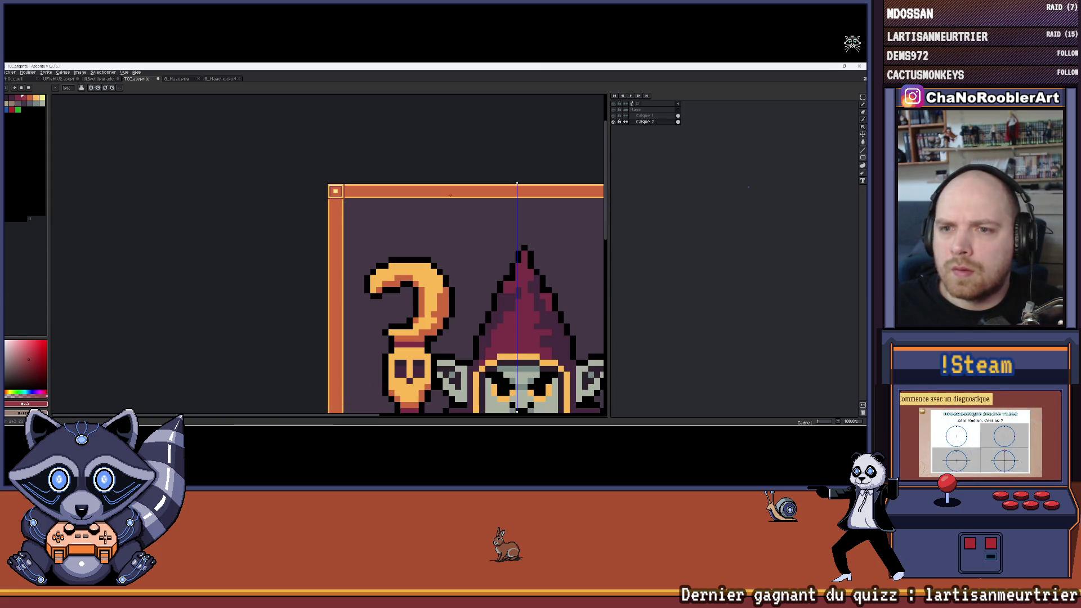
{"action": "scroll", "coordinate": [385, 213], "scroll_direction": "up", "scroll_amount": 2}
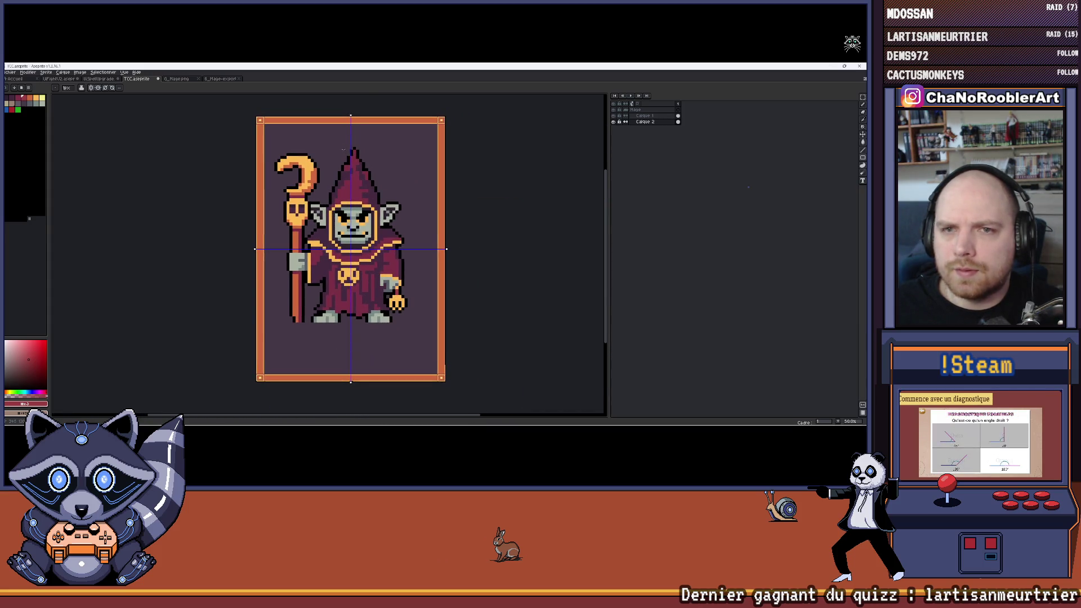
{"action": "scroll", "coordinate": [329, 223], "scroll_direction": "up", "scroll_amount": 5}
{"action": "scroll", "coordinate": [330, 223], "scroll_direction": "up", "scroll_amount": 1}
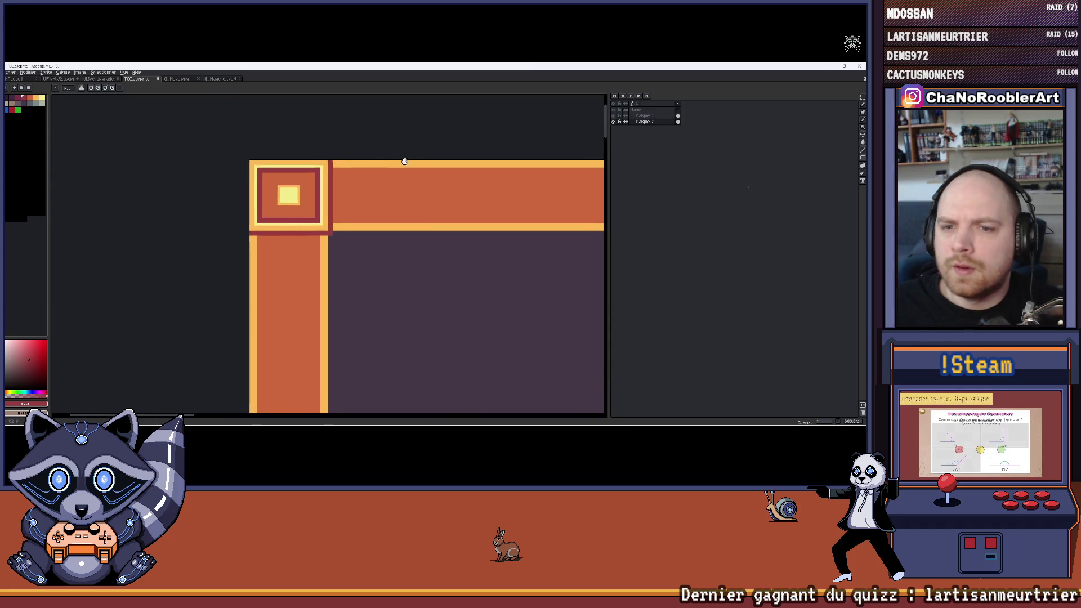
{"action": "scroll", "coordinate": [316, 158], "scroll_direction": "down", "scroll_amount": 4}
{"action": "scroll", "coordinate": [367, 172], "scroll_direction": "up", "scroll_amount": 2}
{"action": "scroll", "coordinate": [386, 188], "scroll_direction": "down", "scroll_amount": 2}
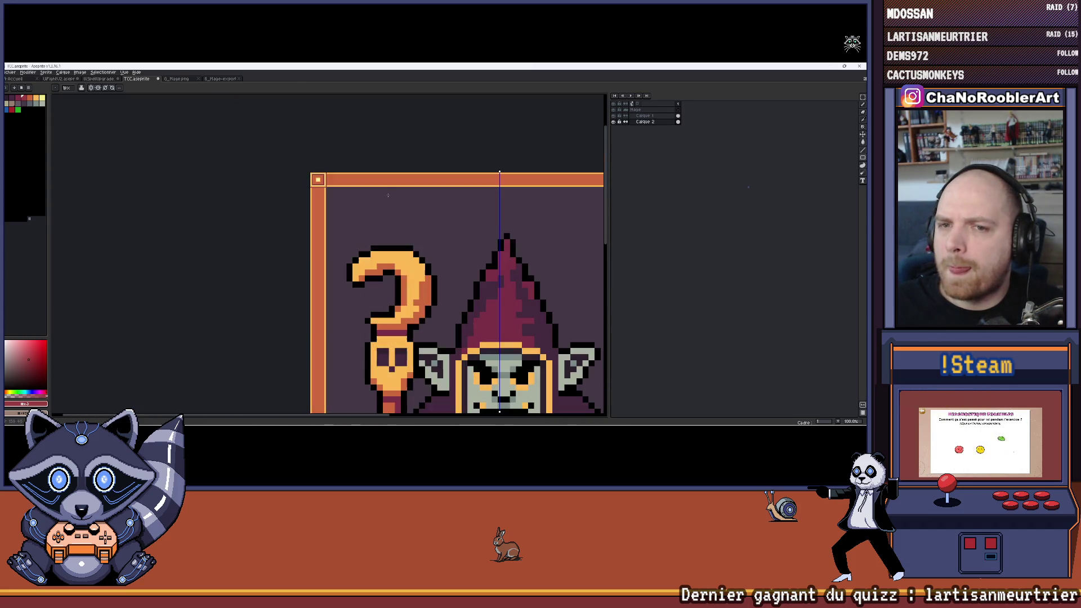
{"action": "scroll", "coordinate": [388, 191], "scroll_direction": "up", "scroll_amount": 1}
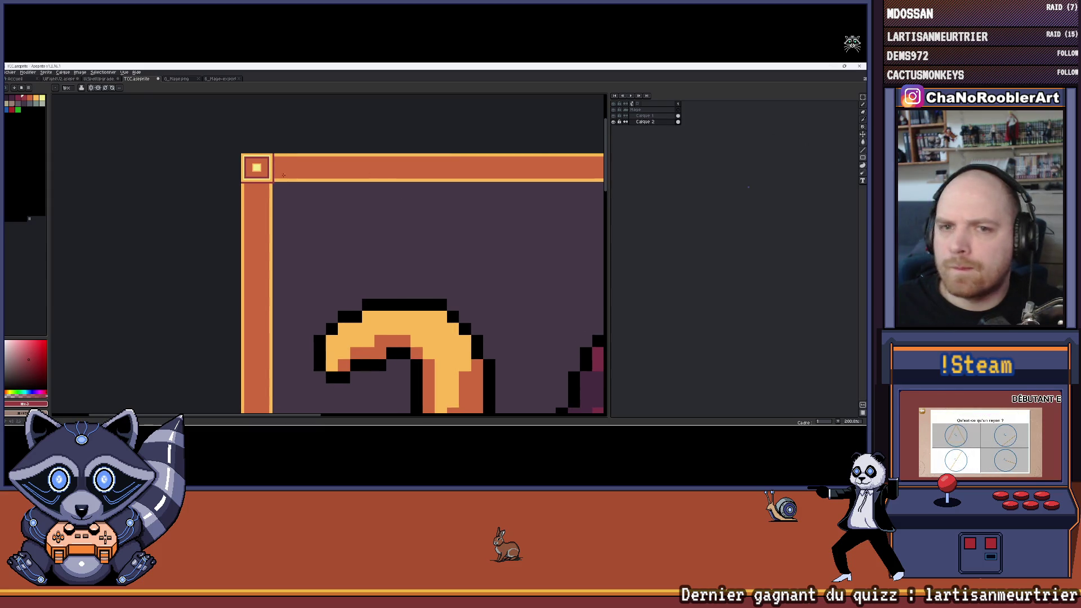
{"action": "scroll", "coordinate": [315, 186], "scroll_direction": "up", "scroll_amount": 2}
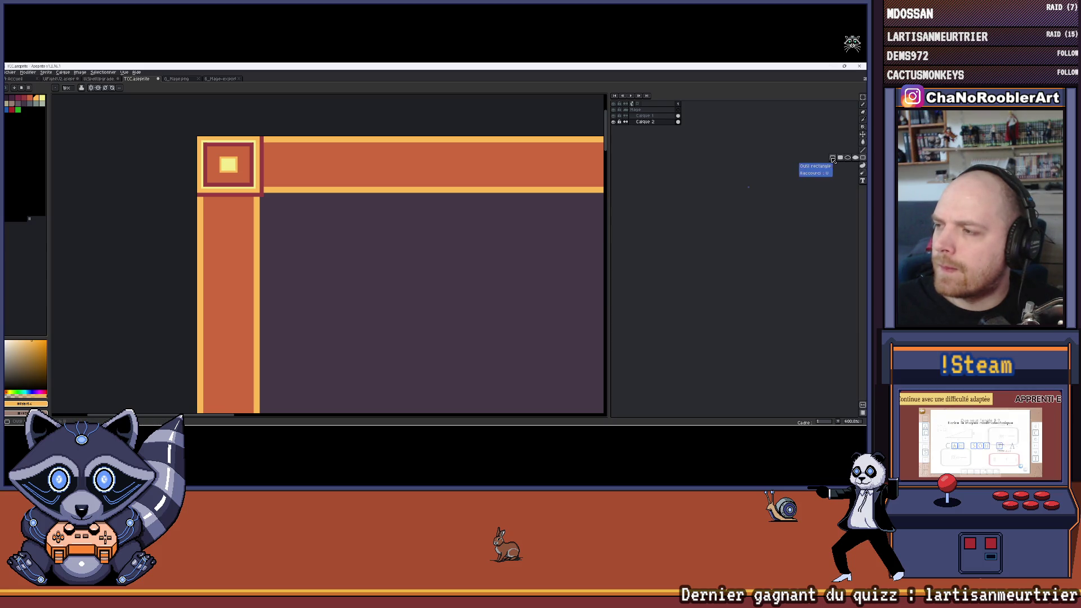
{"action": "scroll", "coordinate": [263, 147], "scroll_direction": "up", "scroll_amount": 1}
{"action": "scroll", "coordinate": [263, 147], "scroll_direction": "down", "scroll_amount": 2}
{"action": "scroll", "coordinate": [264, 147], "scroll_direction": "up", "scroll_amount": 2}
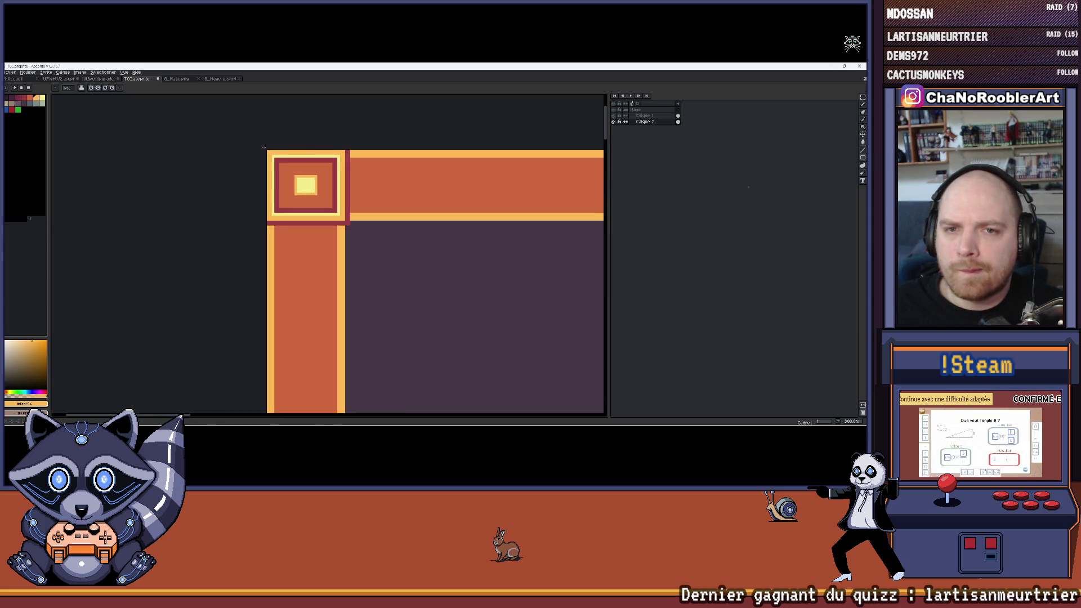
{"action": "scroll", "coordinate": [483, 171], "scroll_direction": "up", "scroll_amount": 1}
{"action": "scroll", "coordinate": [464, 272], "scroll_direction": "left", "scroll_amount": 2}
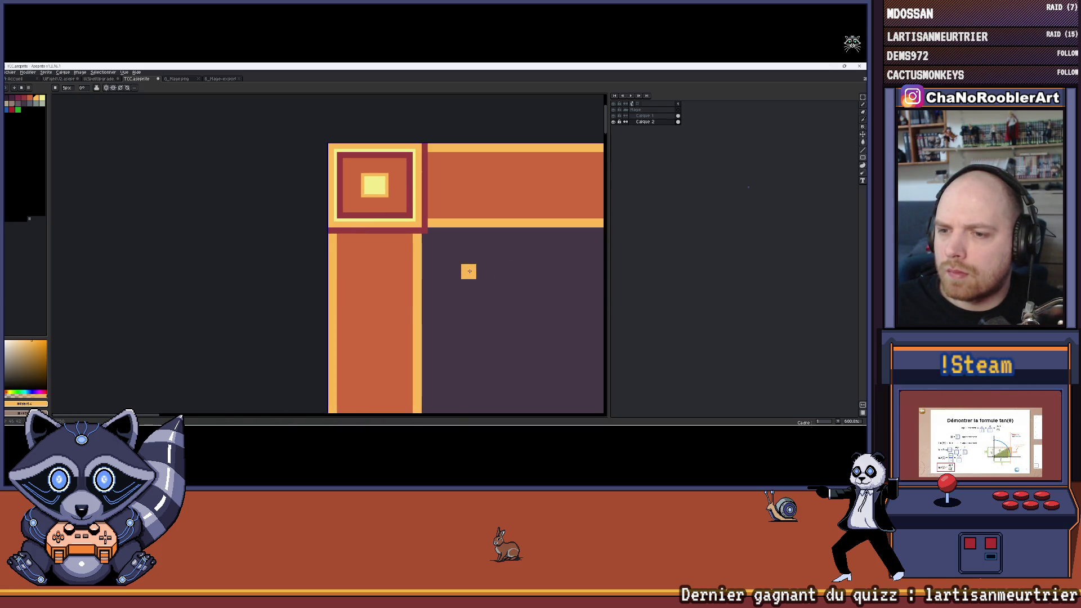
{"action": "left_click_drag", "start_coordinate": [499, 270], "coordinate": [410, 238]}
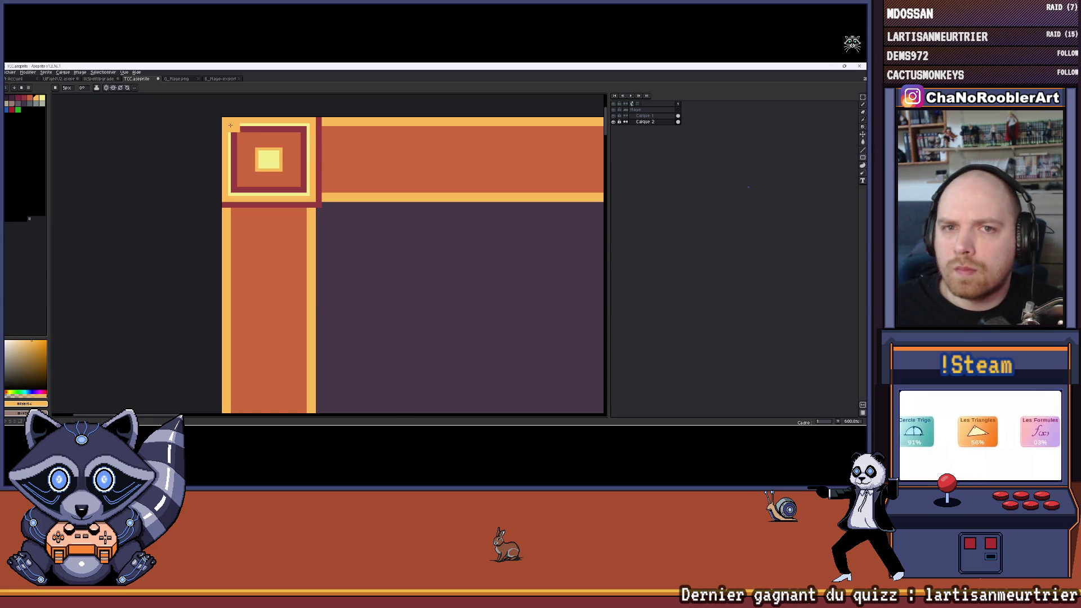
Step: Draw a trial orange rectangle outline on the card, undo it, and zoom out to the whole card
{"action": "left_click_drag", "start_coordinate": [230, 125], "coordinate": [462, 344]}
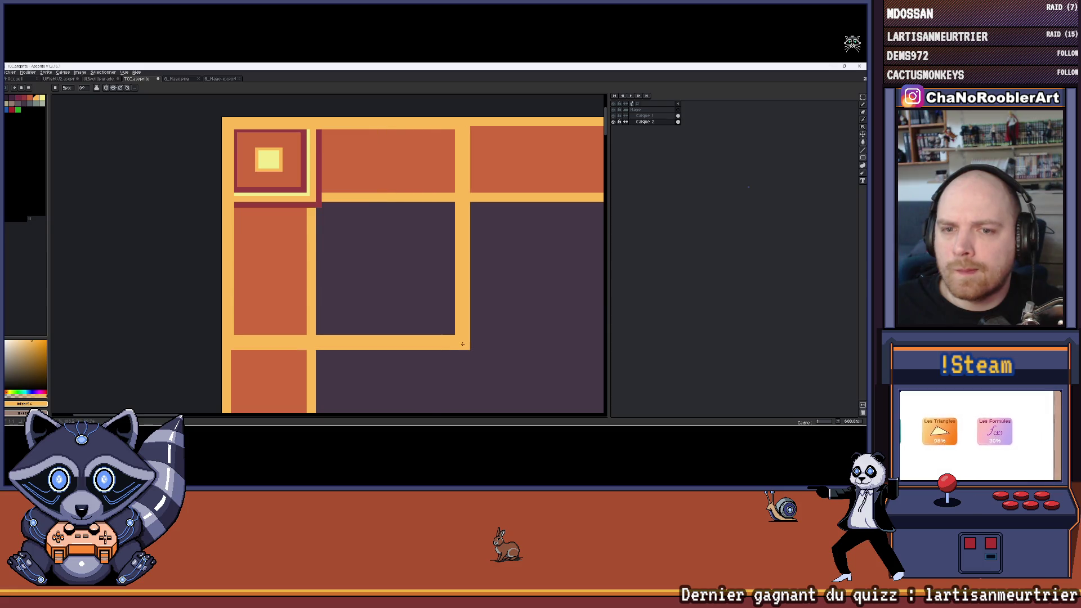
{"action": "scroll", "coordinate": [462, 344], "scroll_direction": "down", "scroll_amount": 7}
{"action": "left_click_drag", "start_coordinate": [378, 276], "coordinate": [366, 192]}
{"action": "scroll", "coordinate": [332, 180], "scroll_direction": "up", "scroll_amount": 5}
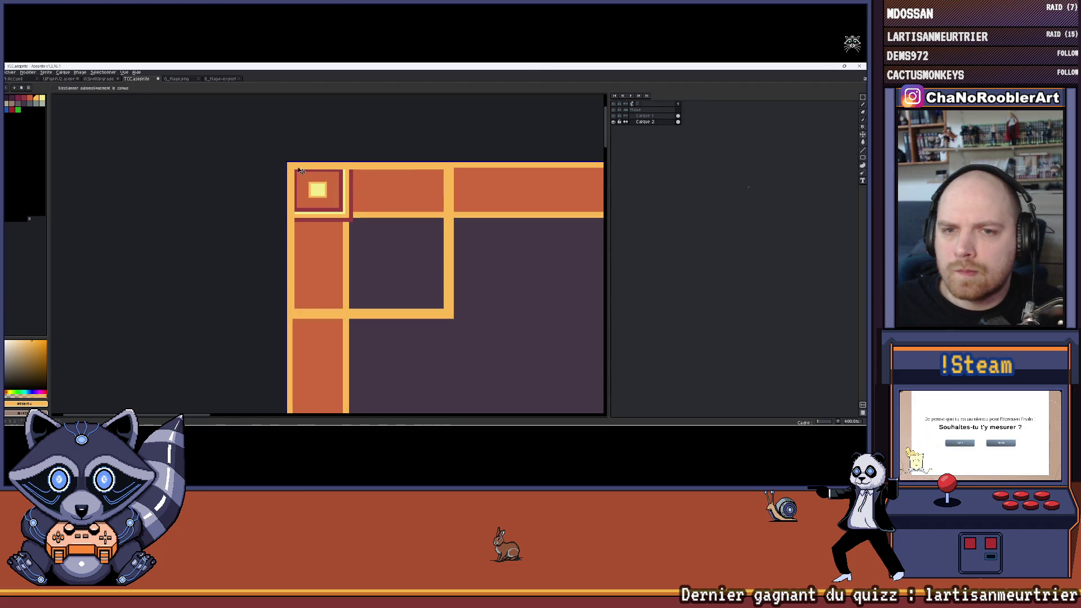
{"action": "key", "text": "ctrl+z"}
{"action": "mouse_move", "coordinate": [331, 178]}
{"action": "left_mouse_down"}
{"action": "mouse_move", "coordinate": [140, 137]}
{"action": "mouse_move", "coordinate": [199, 141]}
{"action": "left_mouse_up"}
{"action": "scroll", "coordinate": [140, 137], "scroll_direction": "down", "scroll_amount": 5}
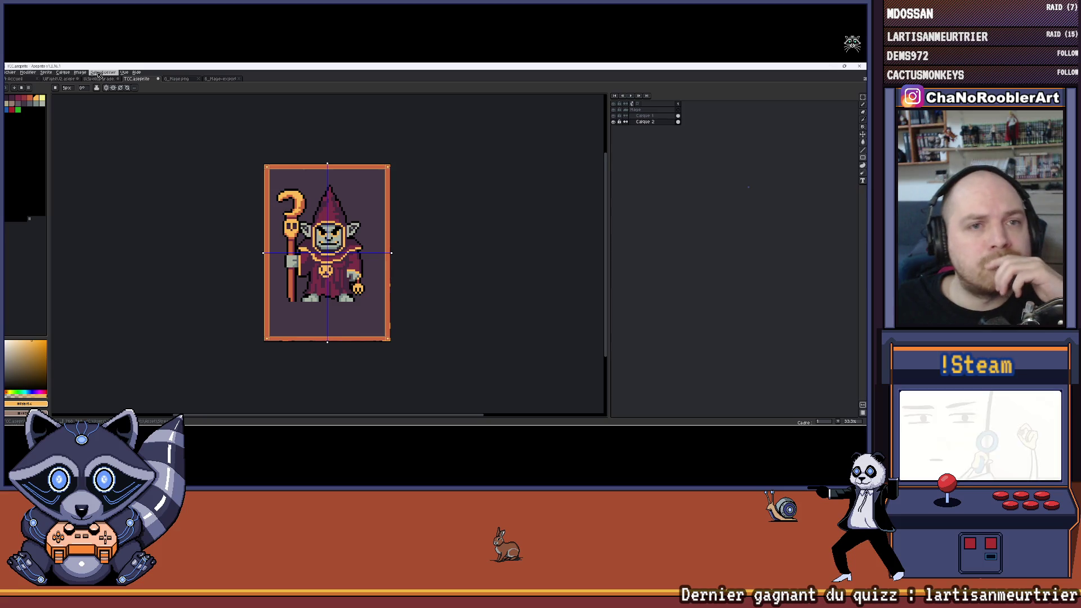
{"action": "left_click", "coordinate": [86, 75]}
Step: Open the sprite preview window from the menus
{"action": "mouse_move", "coordinate": [124, 73]}
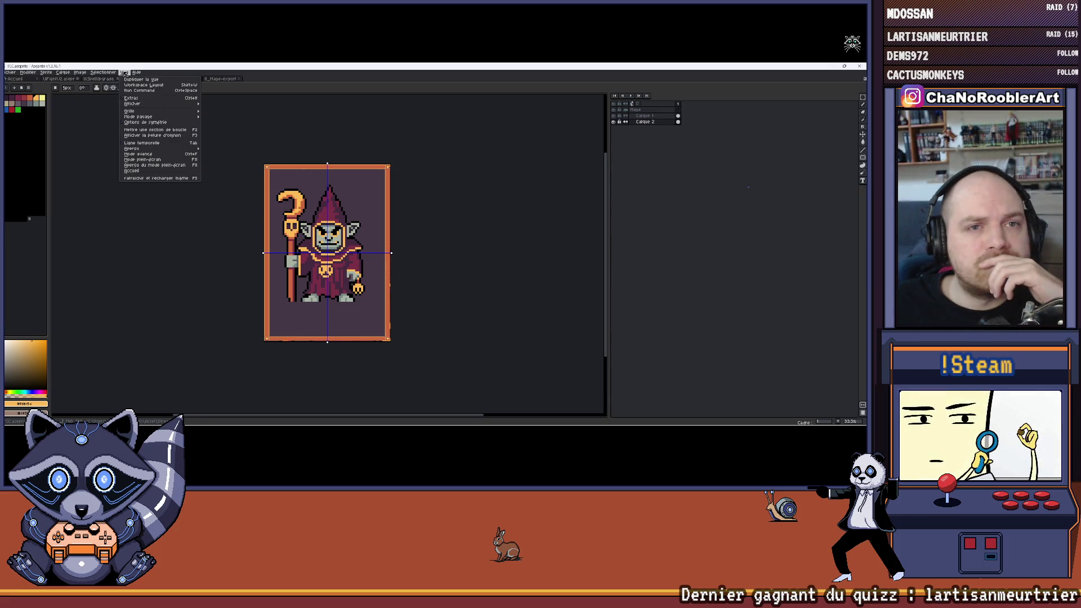
{"action": "mouse_move", "coordinate": [130, 148]}
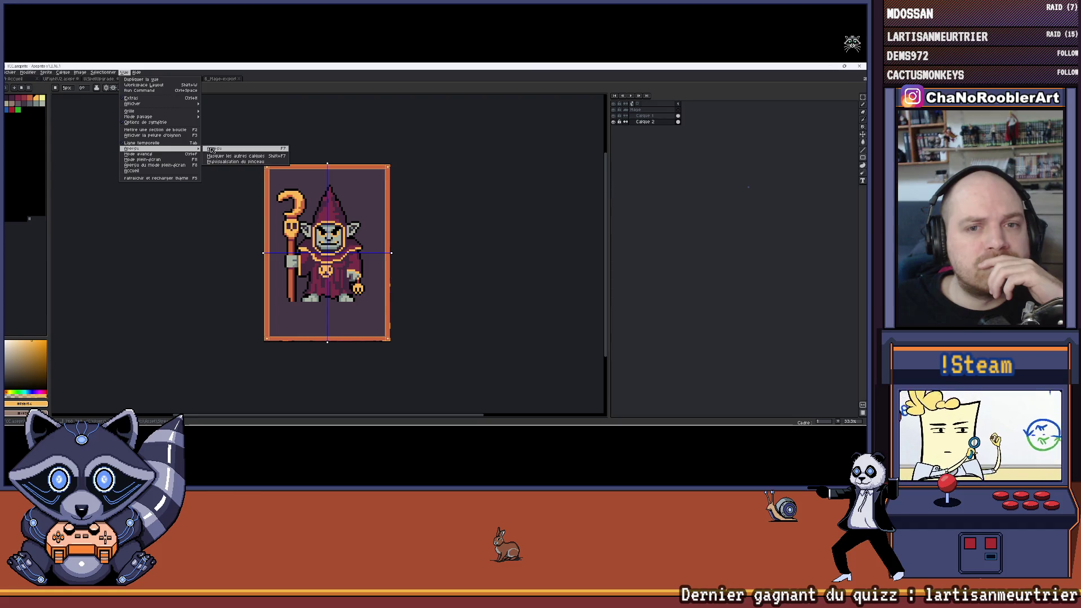
{"action": "left_click", "coordinate": [231, 150]}
{"action": "scroll", "coordinate": [714, 206], "scroll_direction": "down", "scroll_amount": 1}
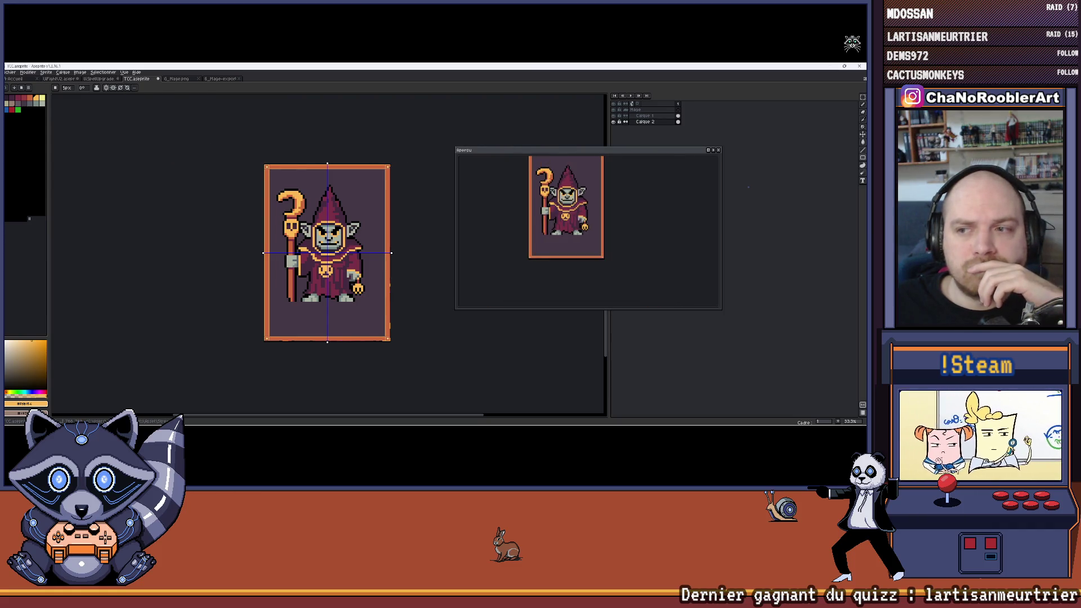
Step: Narrow the preview window and move it to the right of the canvas
{"action": "left_click_drag", "start_coordinate": [721, 206], "coordinate": [676, 205]}
{"action": "left_click_drag", "start_coordinate": [456, 205], "coordinate": [580, 205]}
{"action": "scroll", "coordinate": [625, 230], "scroll_direction": "up", "scroll_amount": 1}
{"action": "left_click_drag", "start_coordinate": [606, 152], "coordinate": [700, 206]}
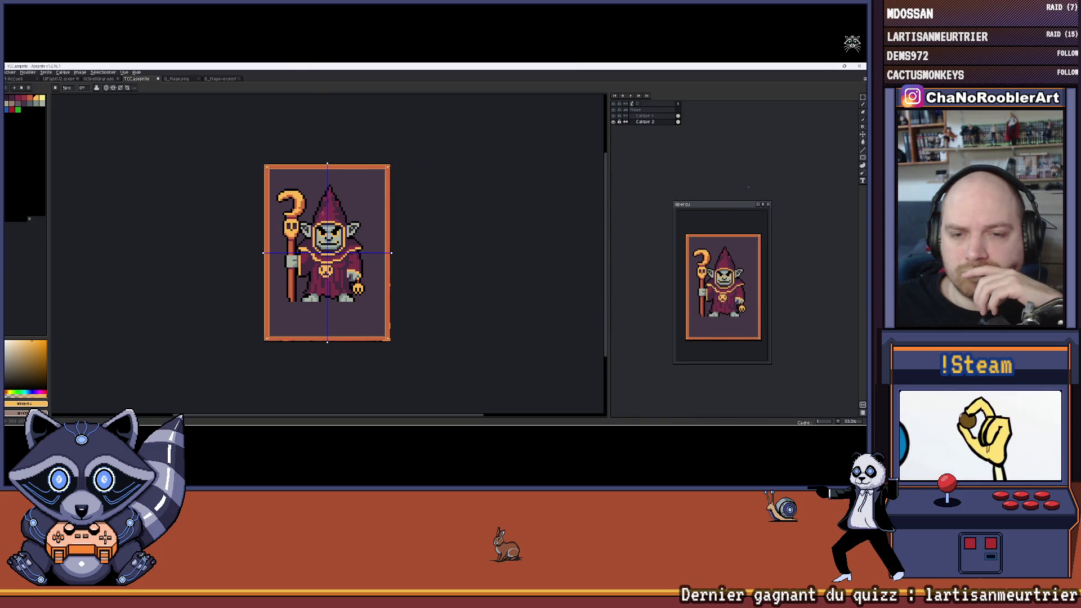
{"action": "scroll", "coordinate": [322, 194], "scroll_direction": "up", "scroll_amount": 2}
{"action": "left_click_drag", "start_coordinate": [251, 134], "coordinate": [290, 163]}
Step: Zoom into the top-left corner and draw a light-orange rectangle, redrawing it after an undo
{"action": "scroll", "coordinate": [252, 159], "scroll_direction": "up", "scroll_amount": 2}
{"action": "scroll", "coordinate": [242, 157], "scroll_direction": "up", "scroll_amount": 2}
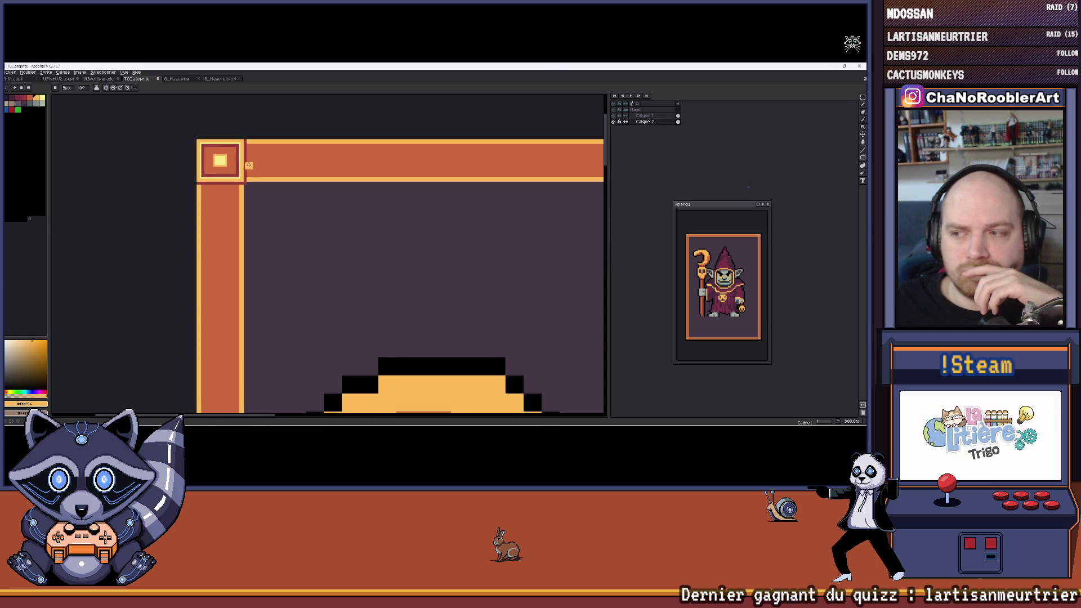
{"action": "mouse_move", "coordinate": [182, 135]}
{"action": "left_mouse_down"}
{"action": "mouse_move", "coordinate": [312, 239]}
{"action": "mouse_move", "coordinate": [331, 275]}
{"action": "mouse_move", "coordinate": [328, 289]}
{"action": "mouse_move", "coordinate": [322, 281]}
{"action": "left_mouse_up"}
{"action": "key", "text": "v"}
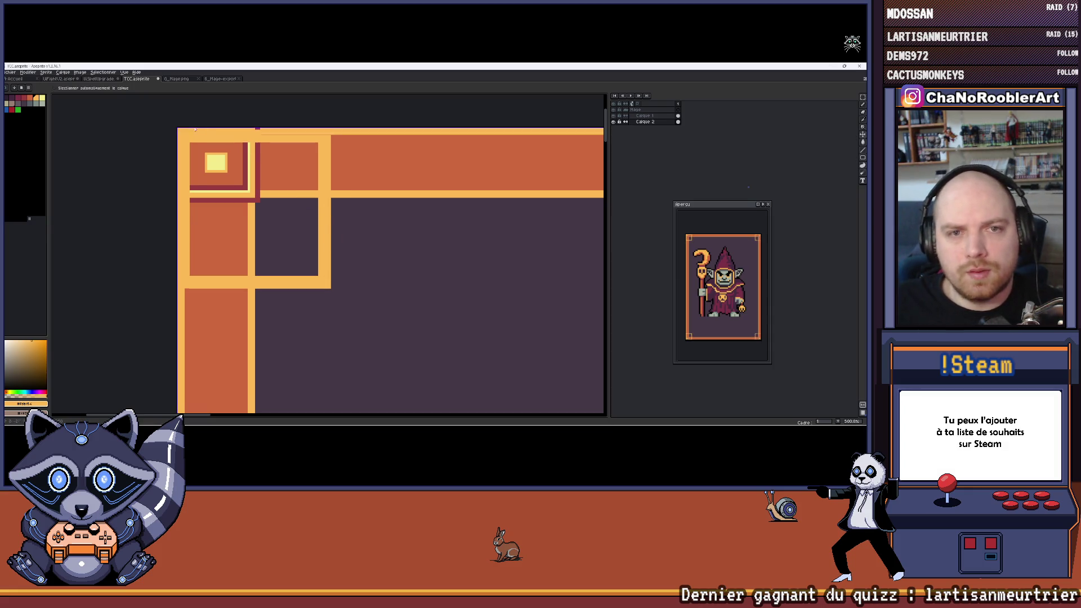
{"action": "key", "text": "ctrl+z"}
{"action": "mouse_move", "coordinate": [184, 136]}
{"action": "left_mouse_down"}
{"action": "mouse_move", "coordinate": [293, 253]}
{"action": "mouse_move", "coordinate": [290, 242]}
{"action": "left_mouse_up"}
Step: Fill the corner's dark square, orange area, red L-line and red square with light orange
{"action": "key", "text": "g"}
{"action": "left_click", "coordinate": [274, 229]}
{"action": "left_click", "coordinate": [271, 166]}
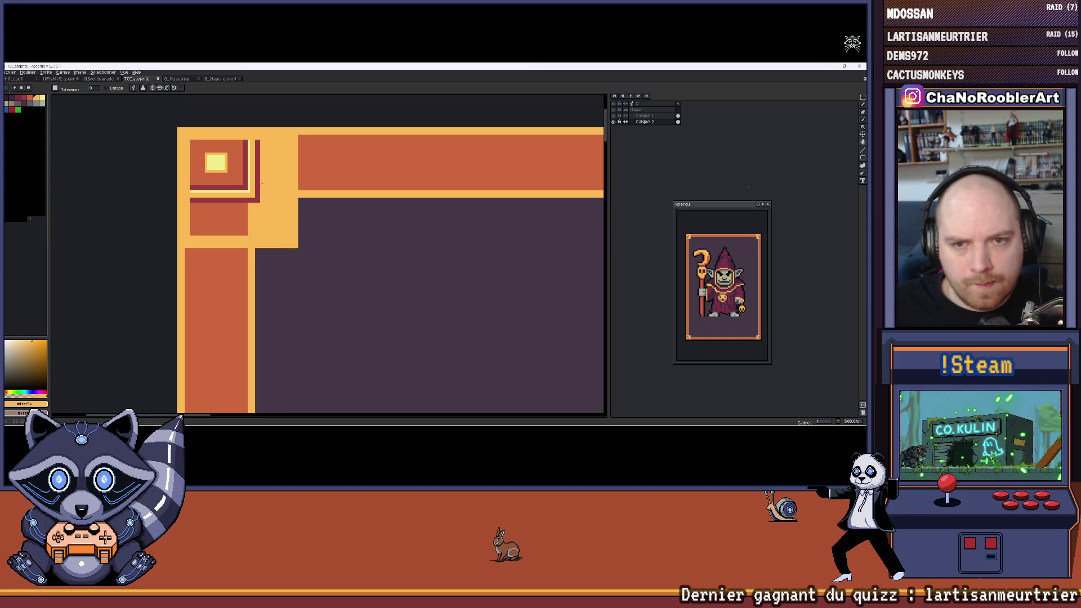
{"action": "left_click", "coordinate": [239, 188]}
{"action": "left_click", "coordinate": [232, 188]}
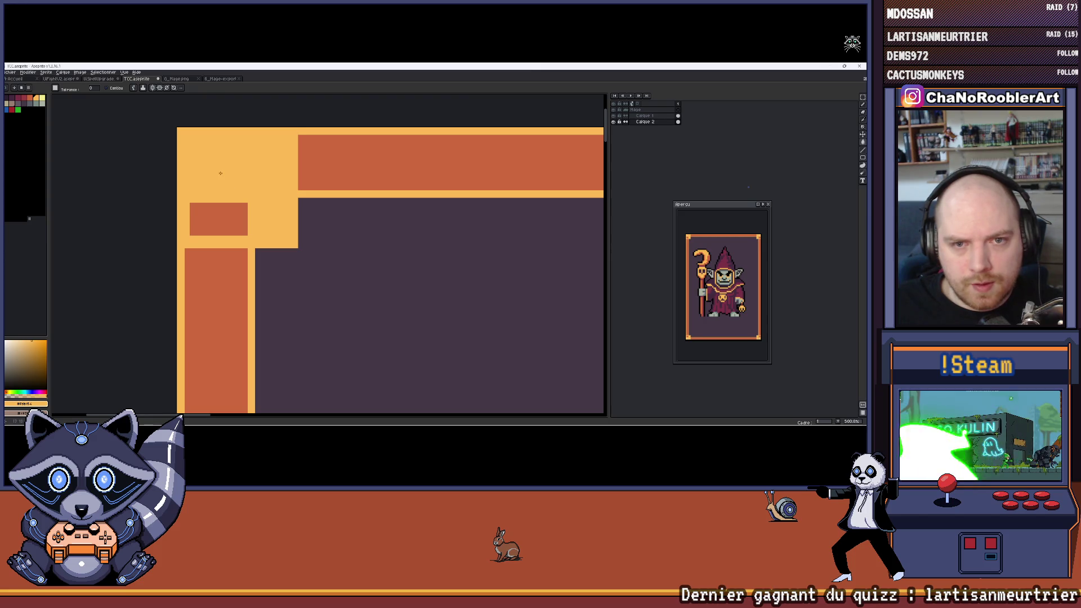
{"action": "left_click", "coordinate": [219, 220]}
{"action": "scroll", "coordinate": [224, 192], "scroll_direction": "down", "scroll_amount": 6}
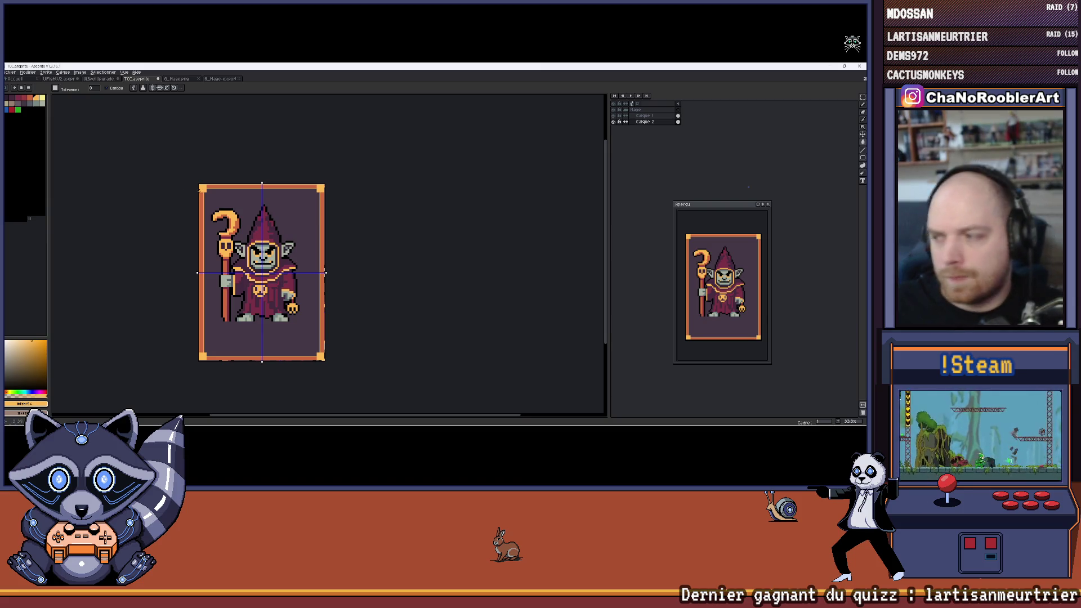
Step: Draw a 3px light-orange line down inside the frame's left border
{"action": "scroll", "coordinate": [214, 186], "scroll_direction": "up", "scroll_amount": 8}
{"action": "scroll", "coordinate": [257, 164], "scroll_direction": "down", "scroll_amount": 7}
{"action": "scroll", "coordinate": [257, 164], "scroll_direction": "up", "scroll_amount": 3}
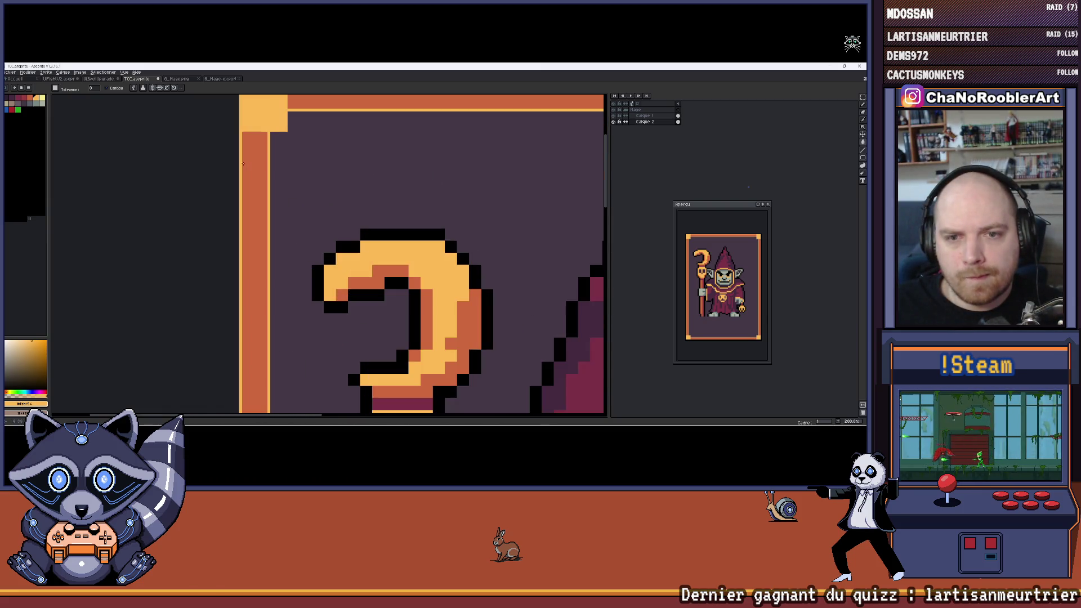
{"action": "mouse_move", "coordinate": [275, 139]}
{"action": "left_mouse_down"}
{"action": "mouse_move", "coordinate": [266, 202]}
{"action": "mouse_move", "coordinate": [283, 172]}
{"action": "mouse_move", "coordinate": [293, 174]}
{"action": "left_mouse_up"}
{"action": "scroll", "coordinate": [296, 179], "scroll_direction": "down", "scroll_amount": 3}
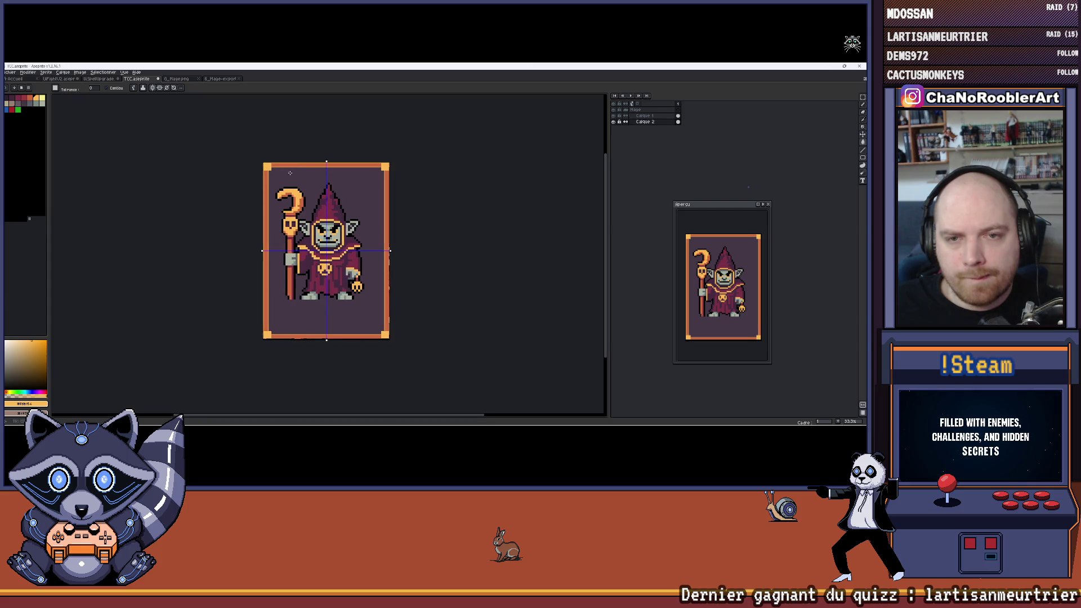
{"action": "scroll", "coordinate": [293, 174], "scroll_direction": "up", "scroll_amount": 5}
{"action": "scroll", "coordinate": [301, 178], "scroll_direction": "up", "scroll_amount": 2}
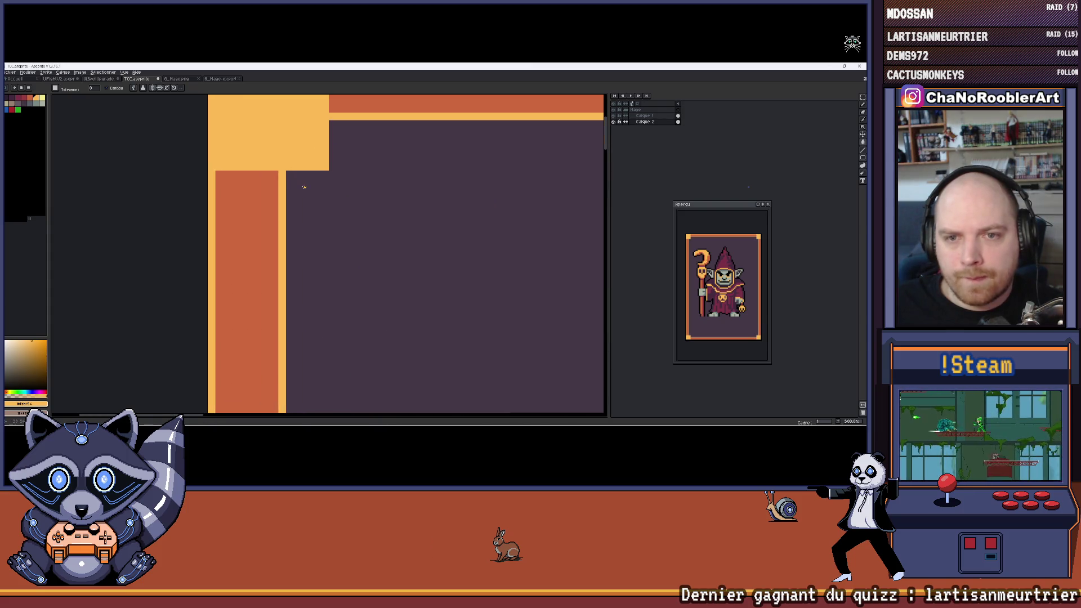
{"action": "left_click", "coordinate": [862, 158]}
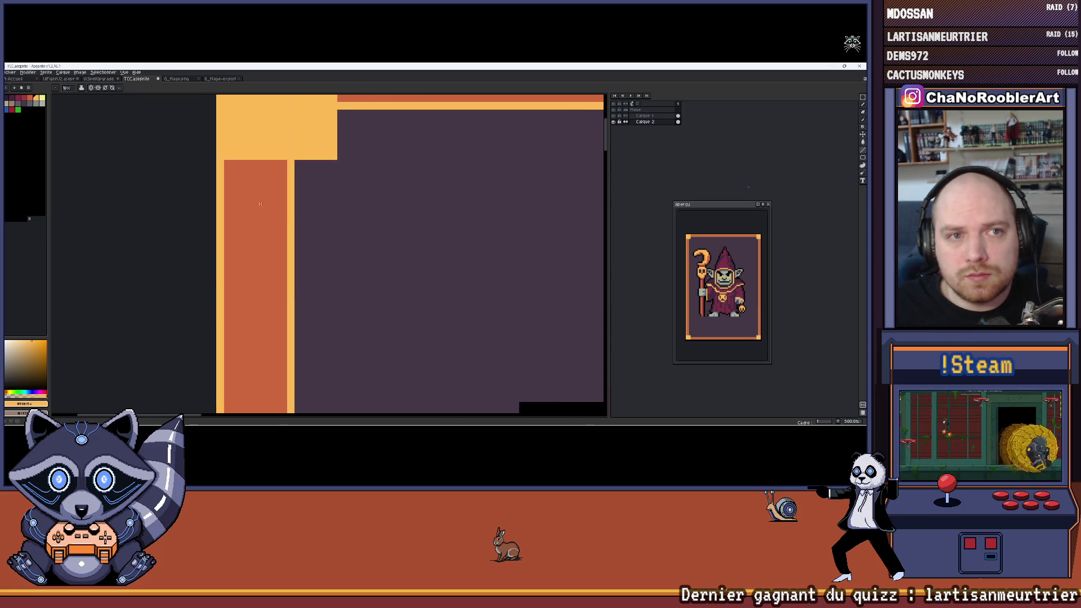
{"action": "key", "text": "b"}
{"action": "scroll", "coordinate": [291, 206], "scroll_direction": "down", "scroll_amount": 2}
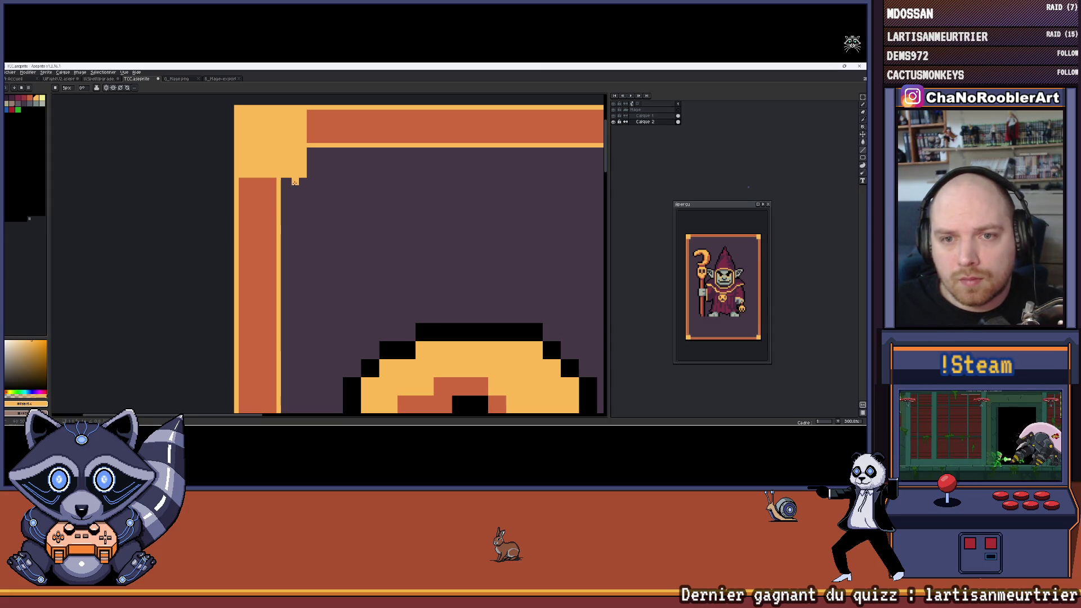
{"action": "left_click_drag", "start_coordinate": [295, 182], "coordinate": [281, 383]}
Step: Undo the stray diagonal stroke, leaving a small light-orange stub at the corner
{"action": "scroll", "coordinate": [316, 281], "scroll_direction": "down", "scroll_amount": 3}
{"action": "scroll", "coordinate": [315, 225], "scroll_direction": "up", "scroll_amount": 3}
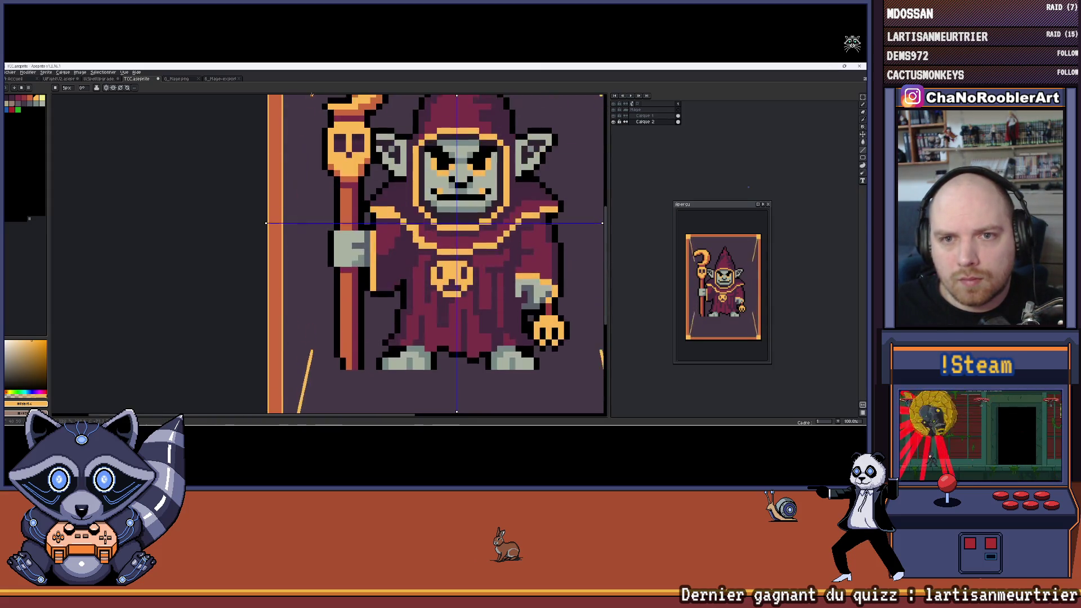
{"action": "scroll", "coordinate": [292, 207], "scroll_direction": "up", "scroll_amount": 2}
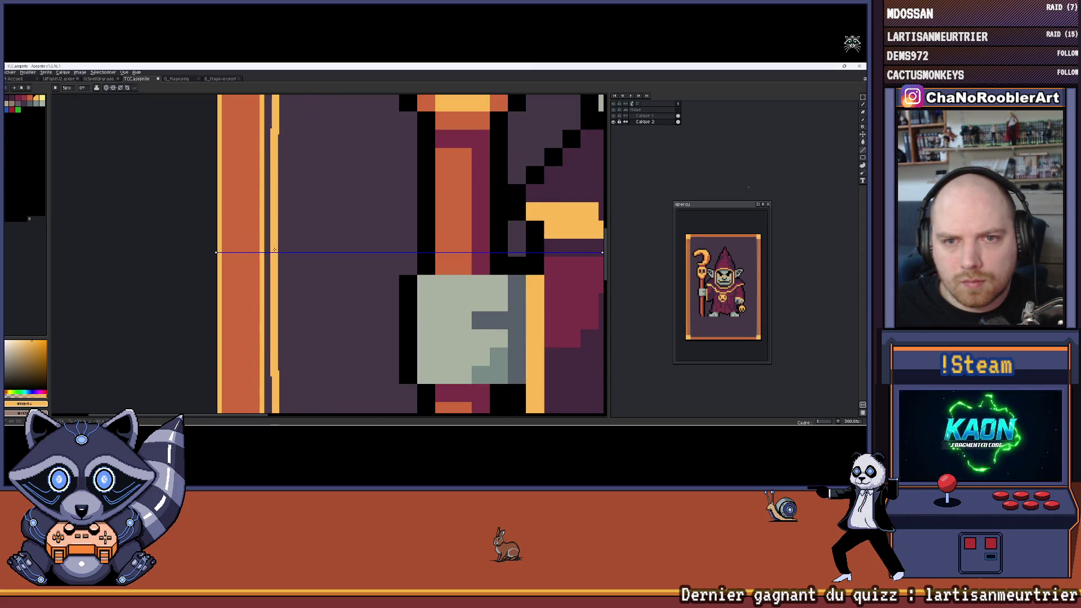
{"action": "key", "text": "ctrl+z"}
{"action": "key", "text": "ctrl+z"}
{"action": "scroll", "coordinate": [278, 250], "scroll_direction": "down", "scroll_amount": 2}
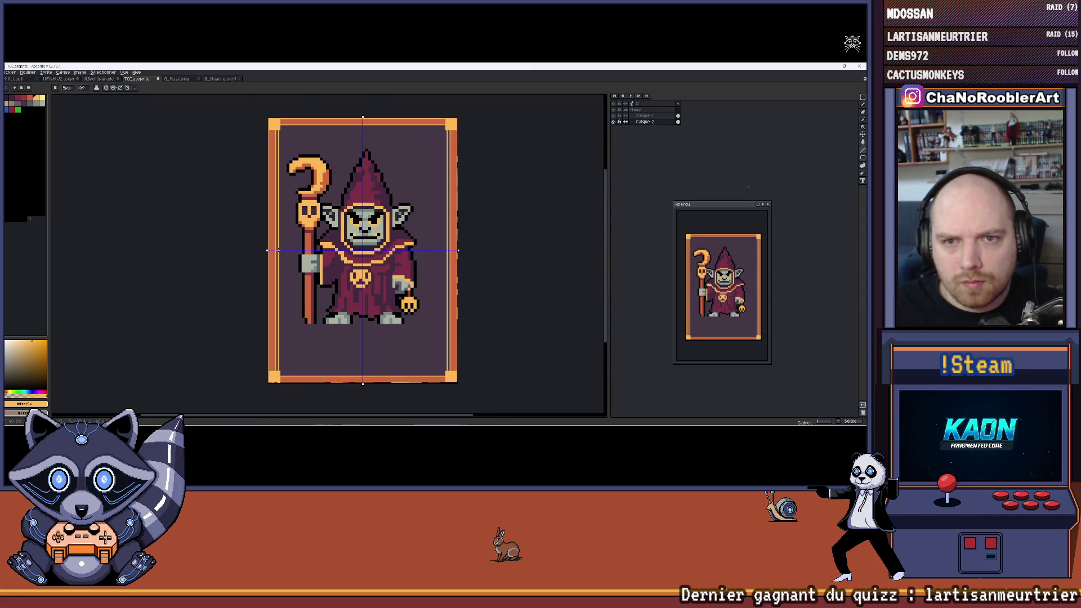
{"action": "scroll", "coordinate": [278, 250], "scroll_direction": "up", "scroll_amount": 1}
{"action": "scroll", "coordinate": [278, 250], "scroll_direction": "down", "scroll_amount": 2}
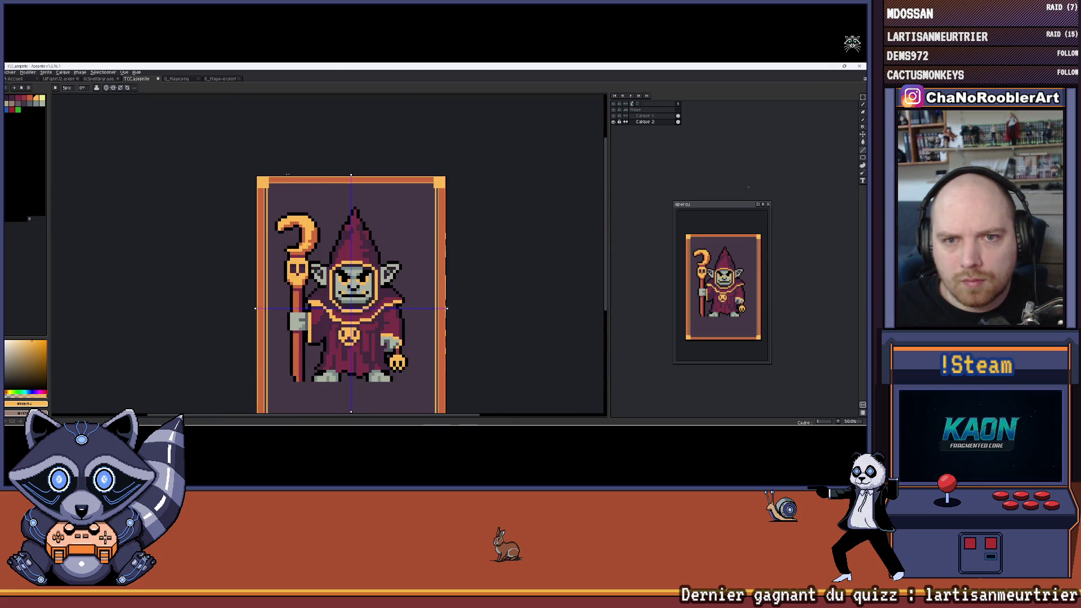
{"action": "scroll", "coordinate": [229, 258], "scroll_direction": "up", "scroll_amount": 3}
{"action": "scroll", "coordinate": [229, 258], "scroll_direction": "up", "scroll_amount": 2}
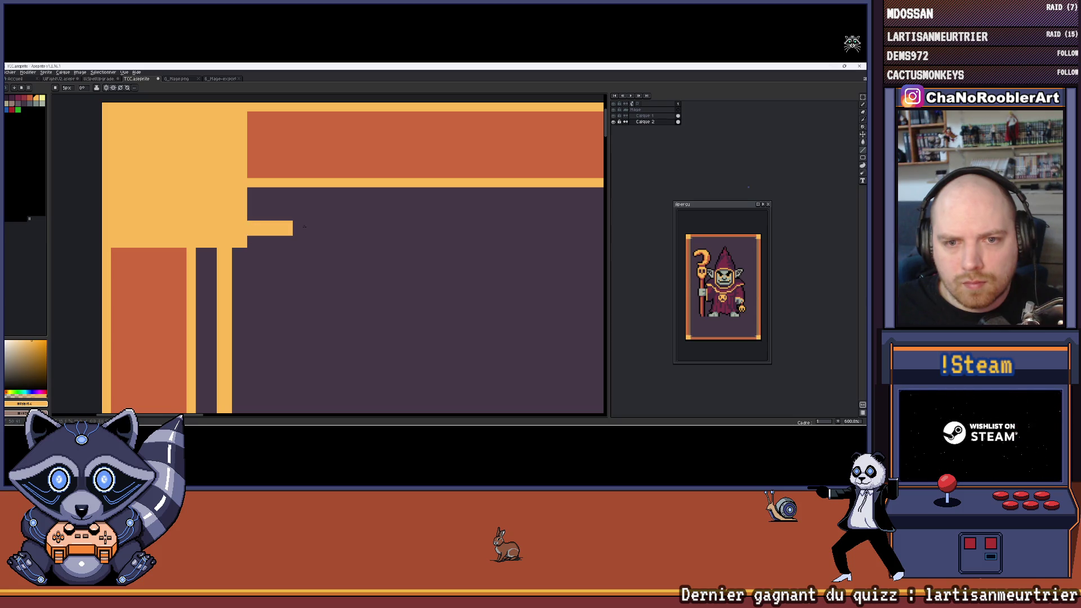
{"action": "scroll", "coordinate": [304, 226], "scroll_direction": "down", "scroll_amount": 5}
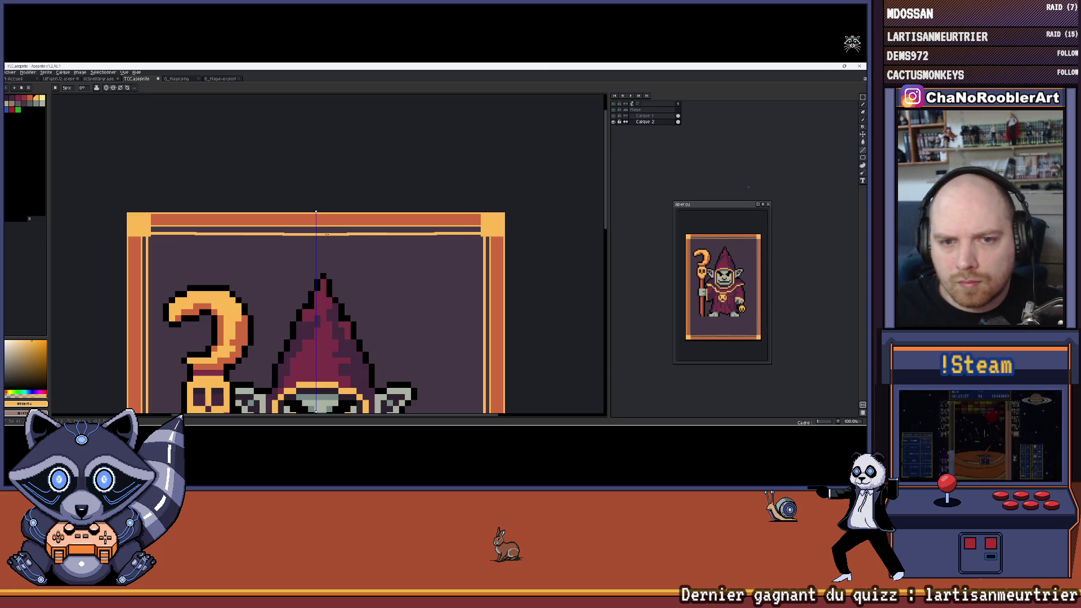
{"action": "scroll", "coordinate": [327, 232], "scroll_direction": "down", "scroll_amount": 2}
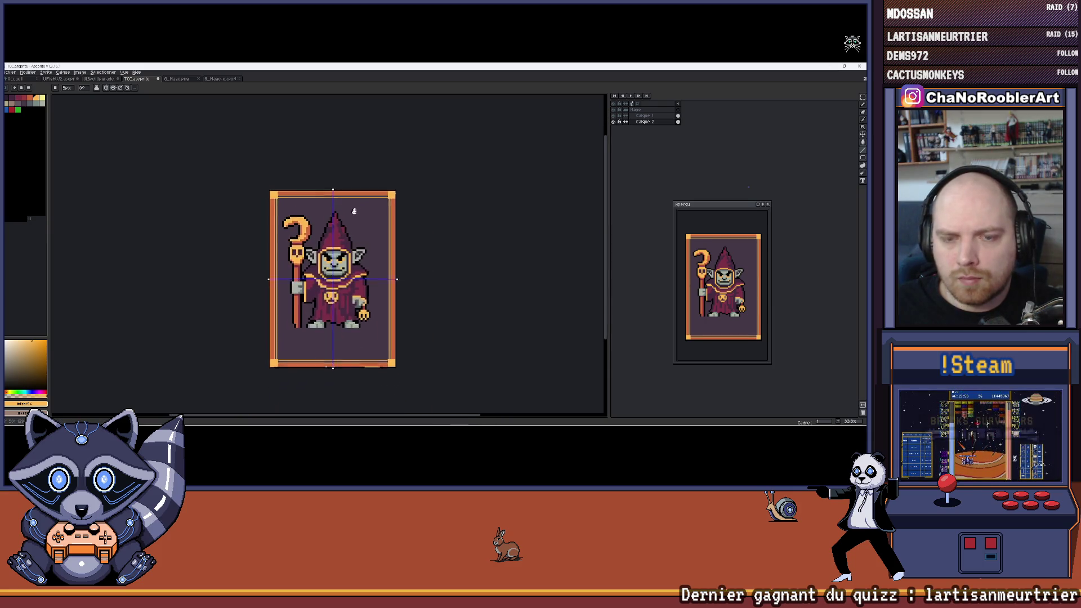
Step: Zoom in on the mage's hat and face and switch to the Paint Bucket
{"action": "left_click_drag", "start_coordinate": [348, 214], "coordinate": [332, 200]}
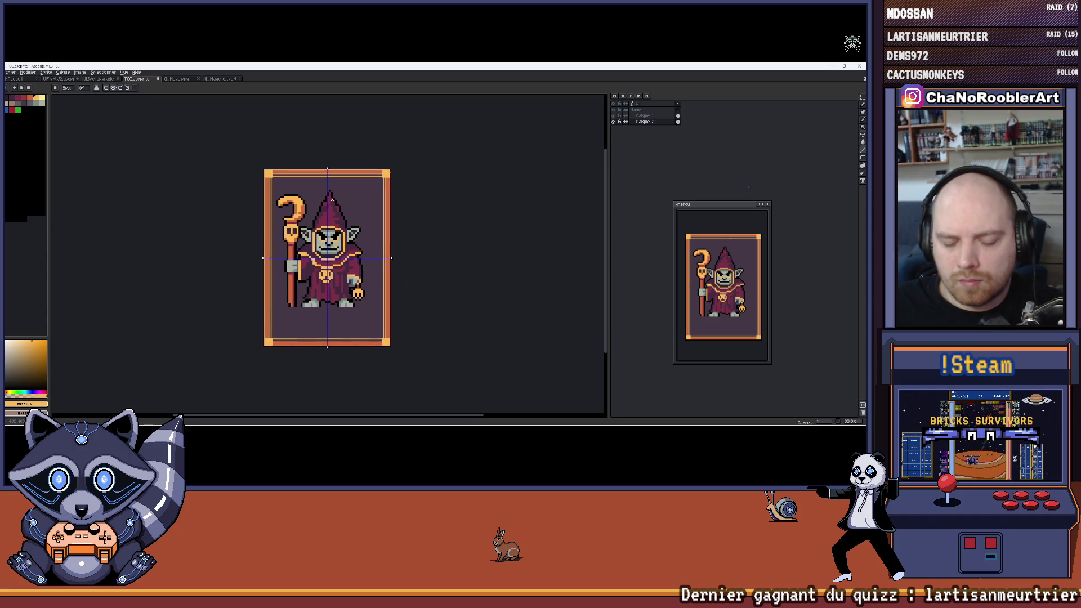
{"action": "scroll", "coordinate": [332, 199], "scroll_direction": "up", "scroll_amount": 1}
{"action": "scroll", "coordinate": [249, 174], "scroll_direction": "up", "scroll_amount": 1}
{"action": "left_click_drag", "start_coordinate": [249, 173], "coordinate": [253, 228]}
{"action": "scroll", "coordinate": [252, 228], "scroll_direction": "up", "scroll_amount": 1}
{"action": "key", "text": "g"}
{"action": "scroll", "coordinate": [251, 193], "scroll_direction": "down", "scroll_amount": 3}
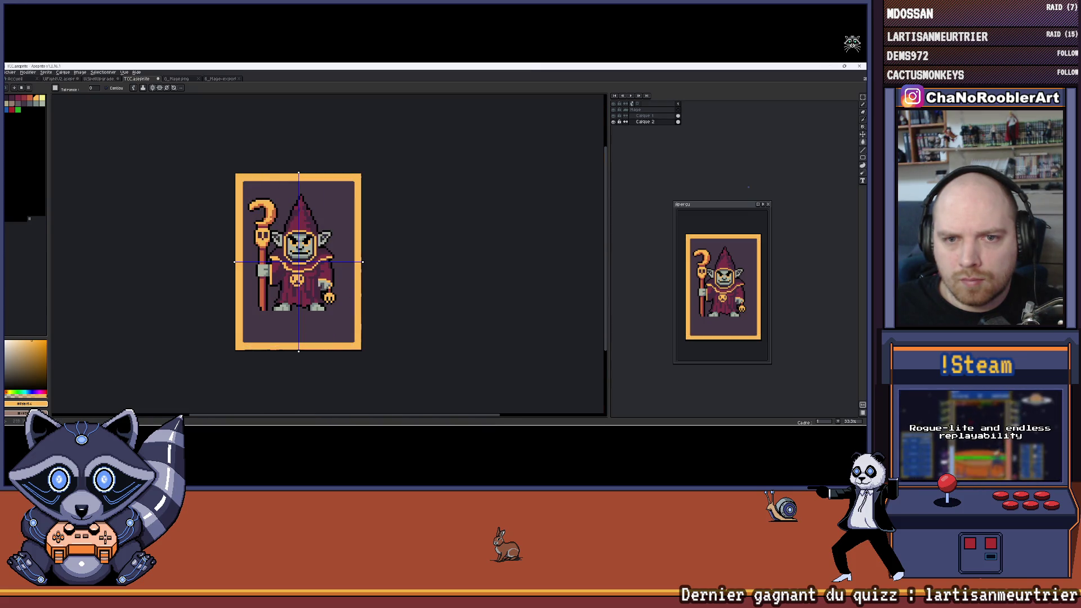
{"action": "scroll", "coordinate": [248, 184], "scroll_direction": "up", "scroll_amount": 4}
{"action": "scroll", "coordinate": [247, 184], "scroll_direction": "down", "scroll_amount": 4}
{"action": "scroll", "coordinate": [330, 332], "scroll_direction": "up", "scroll_amount": 1}
{"action": "scroll", "coordinate": [331, 332], "scroll_direction": "up", "scroll_amount": 1}
{"action": "scroll", "coordinate": [300, 190], "scroll_direction": "down", "scroll_amount": 1}
{"action": "scroll", "coordinate": [270, 169], "scroll_direction": "up", "scroll_amount": 1}
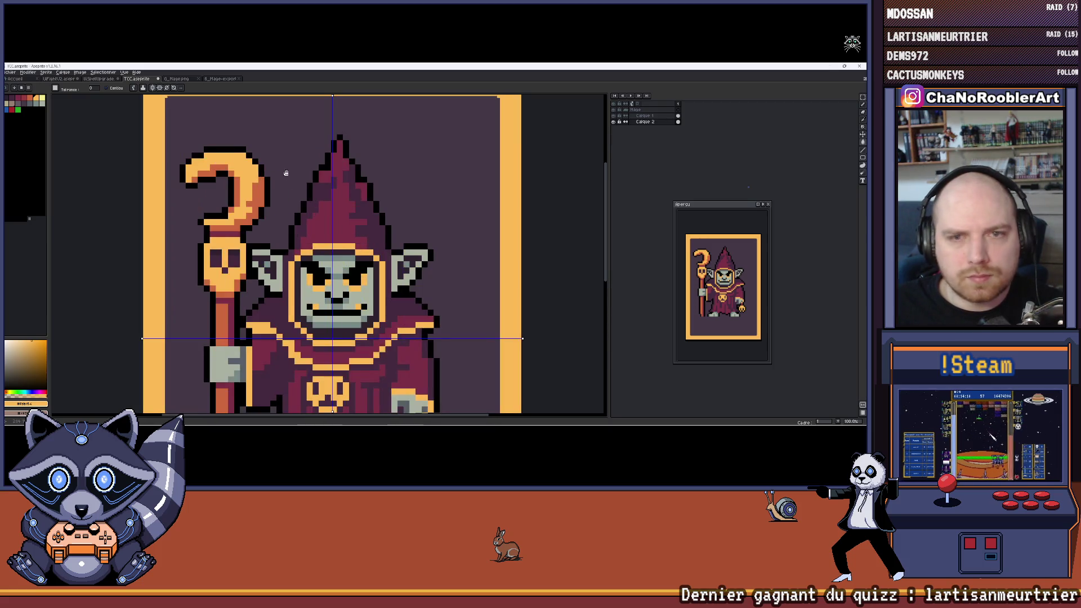
Step: Pick the dark purple background colour with the Eyedropper and return to the Paint Bucket
{"action": "key", "text": "i"}
{"action": "left_click", "coordinate": [270, 169]}
{"action": "key", "text": "g"}
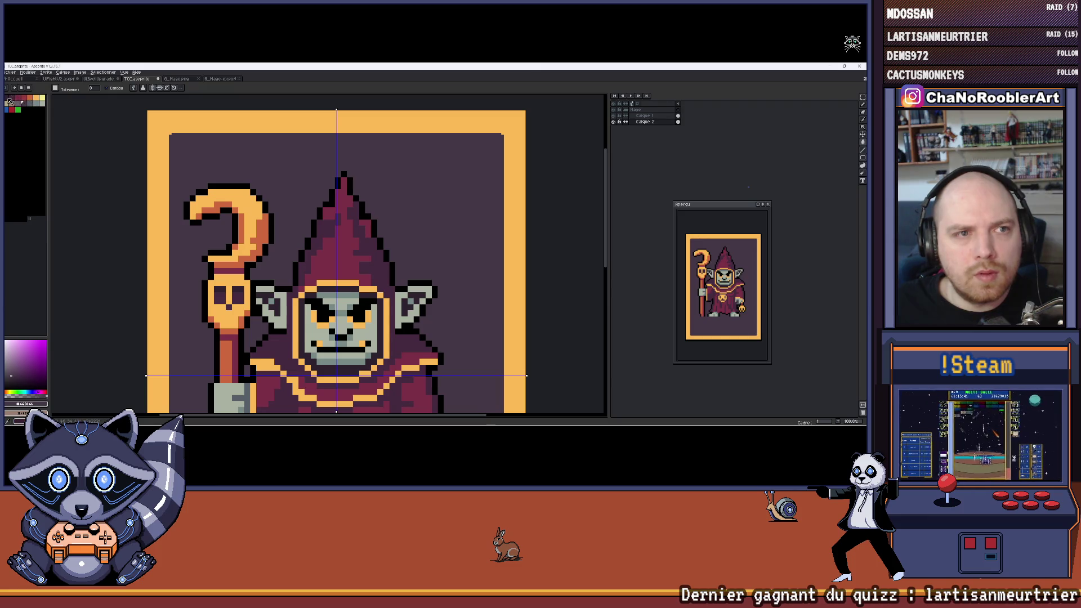
{"action": "scroll", "coordinate": [194, 149], "scroll_direction": "up", "scroll_amount": 1}
{"action": "scroll", "coordinate": [192, 148], "scroll_direction": "up", "scroll_amount": 1}
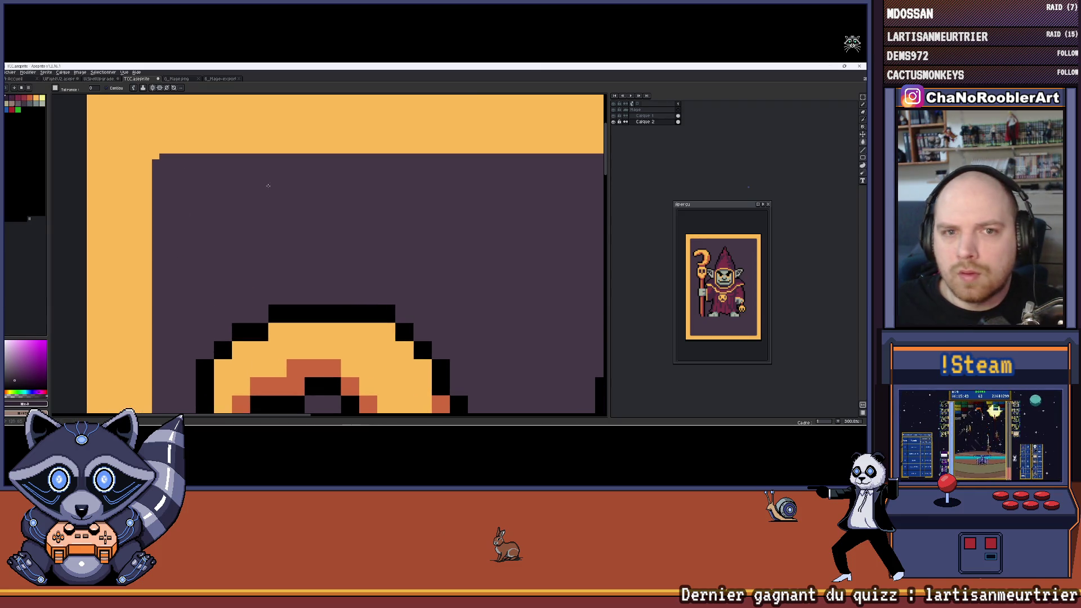
{"action": "left_click", "coordinate": [613, 116]}
{"action": "left_click", "coordinate": [614, 116]}
{"action": "left_click", "coordinate": [613, 116]}
{"action": "left_click", "coordinate": [613, 116]}
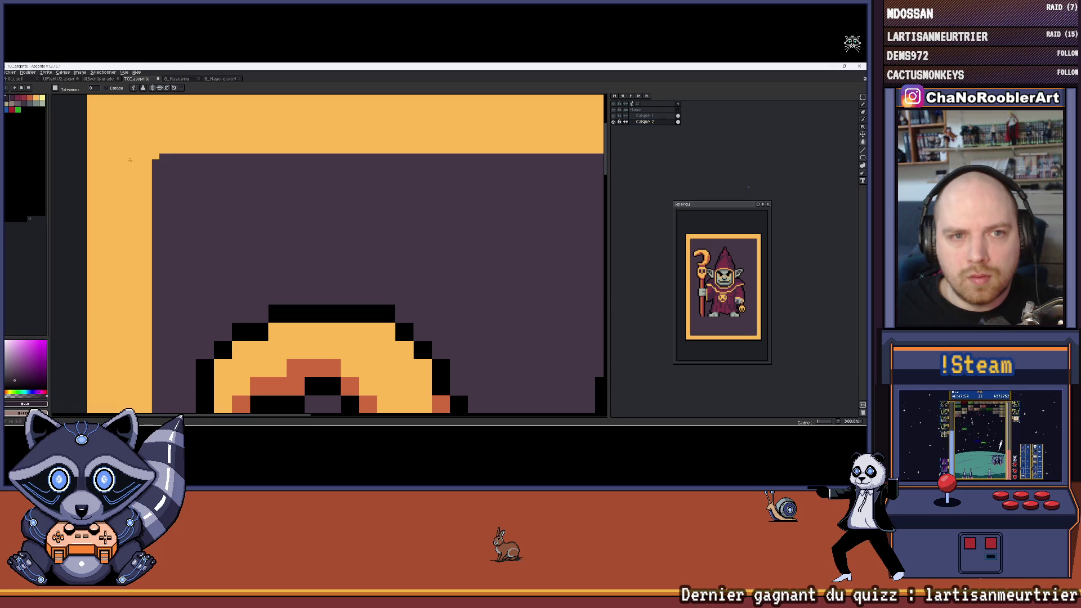
{"action": "key", "text": "b"}
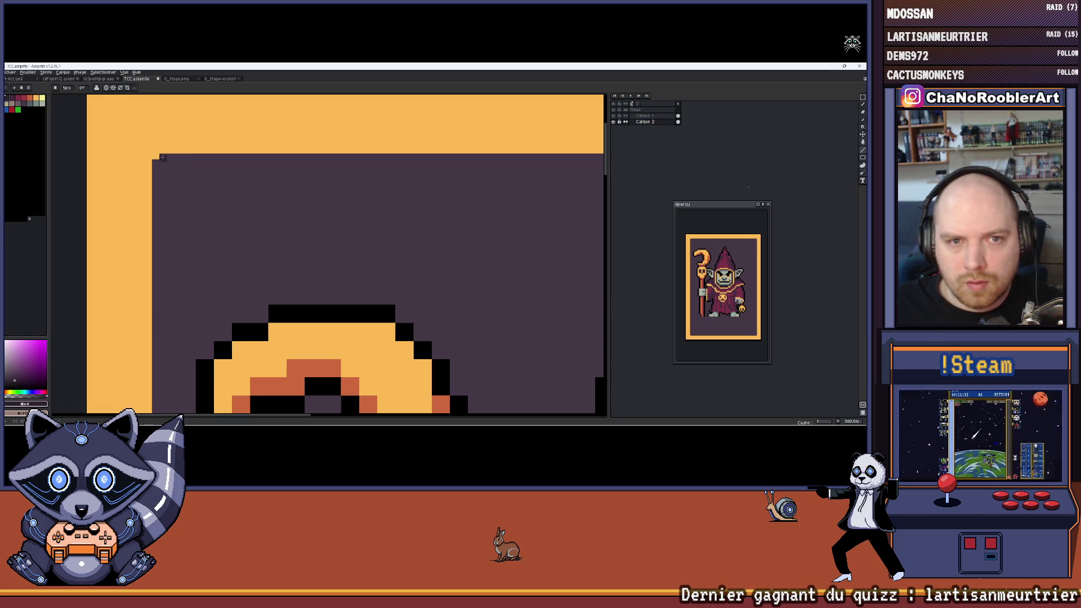
{"action": "scroll", "coordinate": [162, 157], "scroll_direction": "down", "scroll_amount": 3}
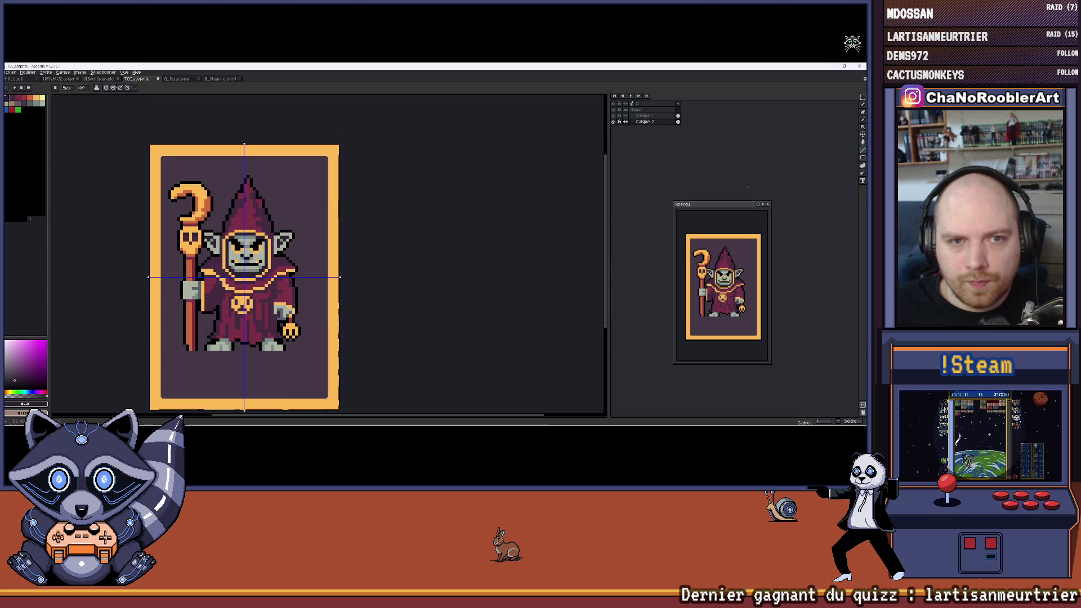
{"action": "scroll", "coordinate": [169, 161], "scroll_direction": "up", "scroll_amount": 4}
{"action": "mouse_move", "coordinate": [183, 166]}
{"action": "left_mouse_down"}
{"action": "mouse_move", "coordinate": [231, 197]}
{"action": "mouse_move", "coordinate": [243, 190]}
{"action": "mouse_move", "coordinate": [230, 199]}
{"action": "left_mouse_up"}
{"action": "scroll", "coordinate": [243, 190], "scroll_direction": "up", "scroll_amount": 2}
{"action": "left_click", "coordinate": [266, 161], "text": "alt"}
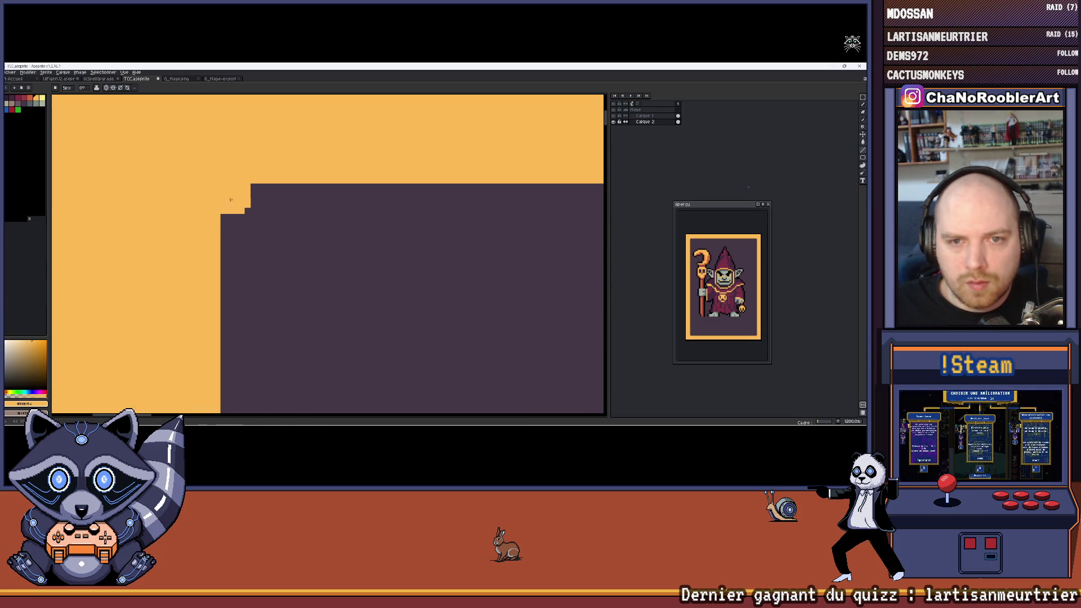
{"action": "scroll", "coordinate": [234, 199], "scroll_direction": "down", "scroll_amount": 8}
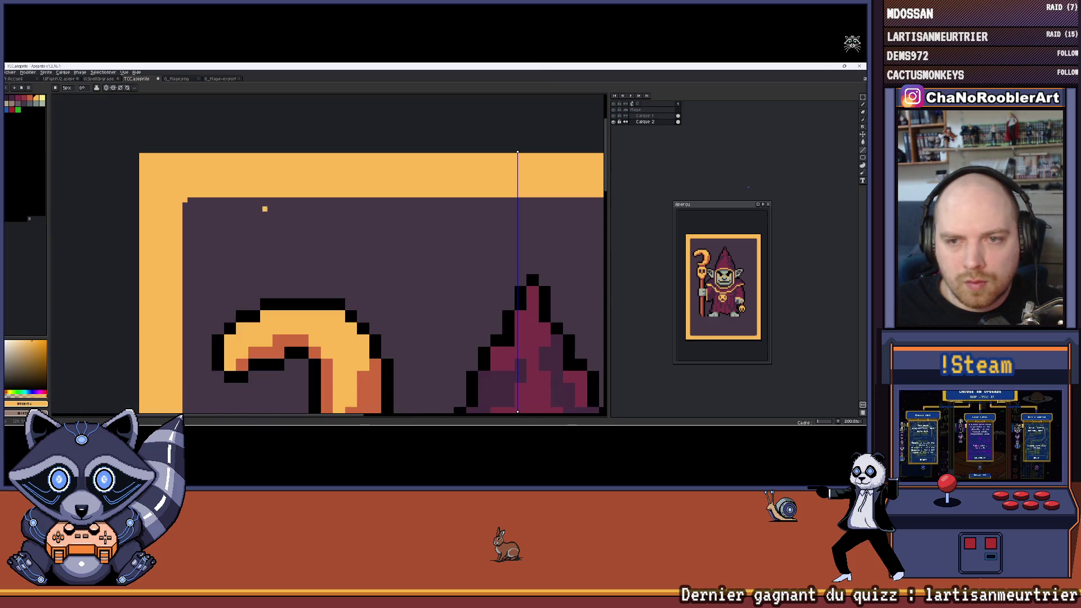
{"action": "scroll", "coordinate": [303, 152], "scroll_direction": "up", "scroll_amount": 4}
{"action": "scroll", "coordinate": [329, 133], "scroll_direction": "down", "scroll_amount": 4}
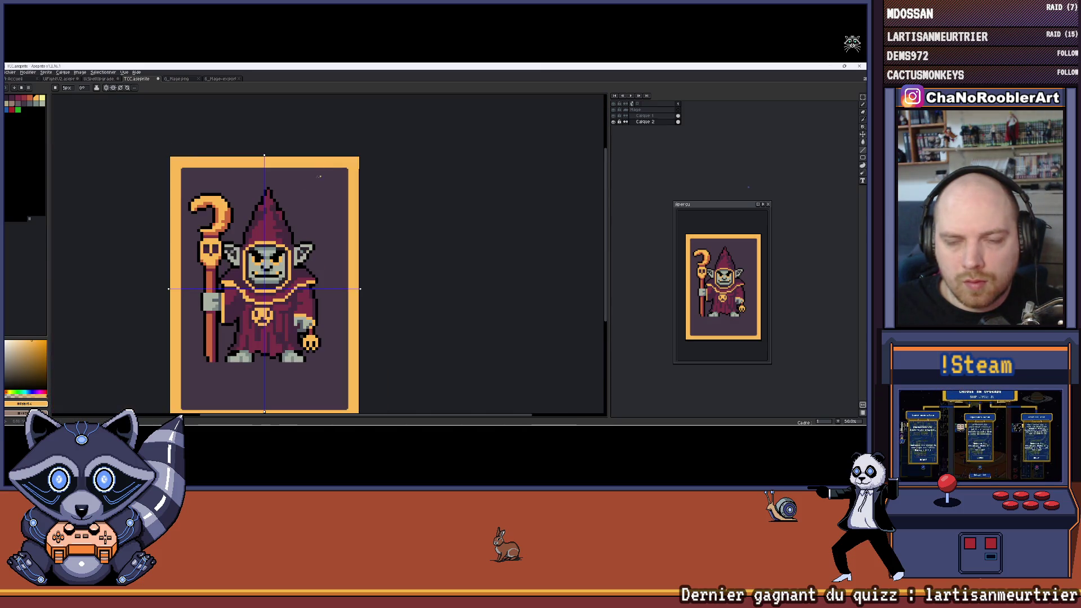
{"action": "scroll", "coordinate": [281, 186], "scroll_direction": "down", "scroll_amount": 1}
{"action": "scroll", "coordinate": [250, 233], "scroll_direction": "up", "scroll_amount": 3}
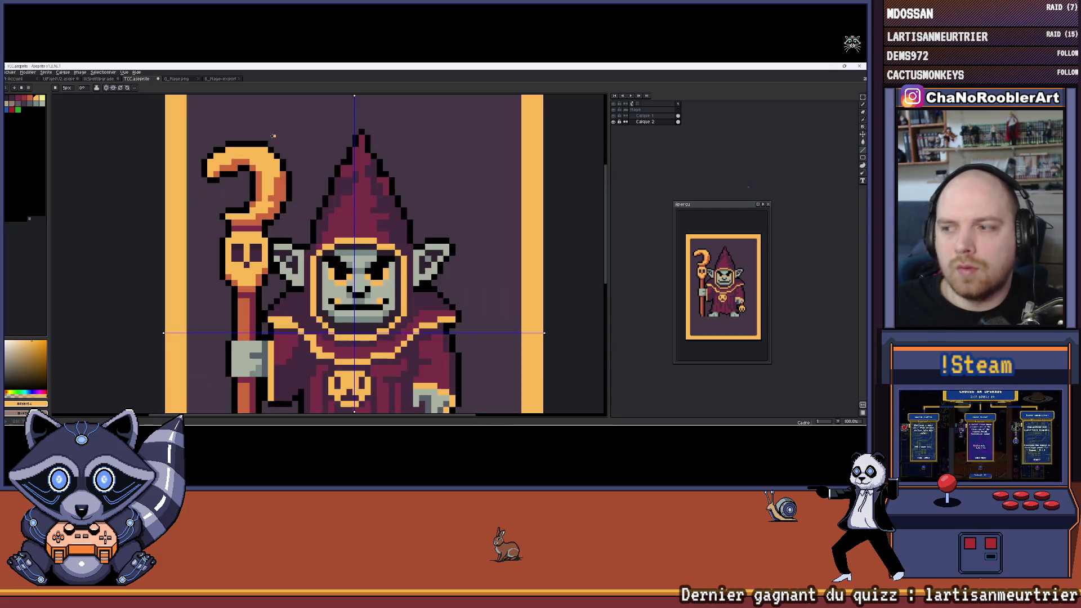
{"action": "scroll", "coordinate": [176, 188], "scroll_direction": "up", "scroll_amount": 4}
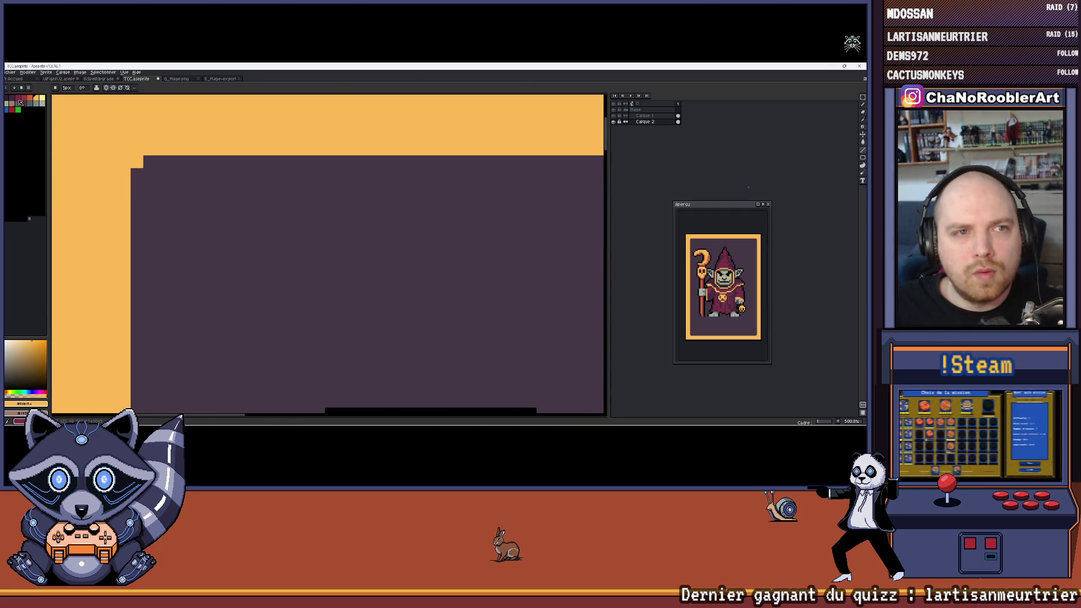
{"action": "scroll", "coordinate": [149, 160], "scroll_direction": "right", "scroll_amount": 5}
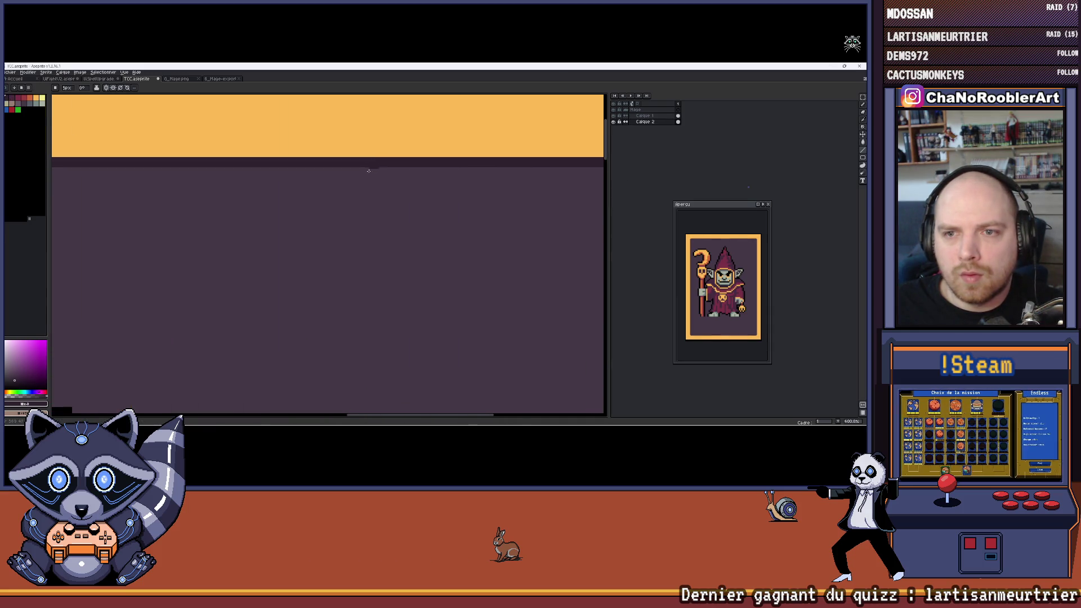
{"action": "scroll", "coordinate": [263, 159], "scroll_direction": "down", "scroll_amount": 3}
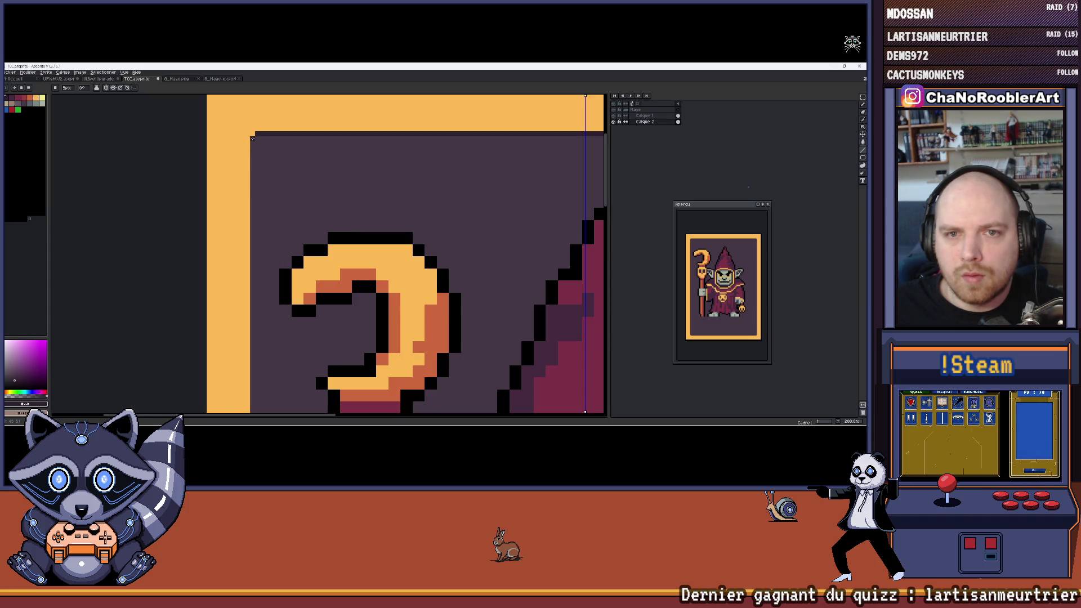
{"action": "scroll", "coordinate": [253, 242], "scroll_direction": "down", "scroll_amount": 5}
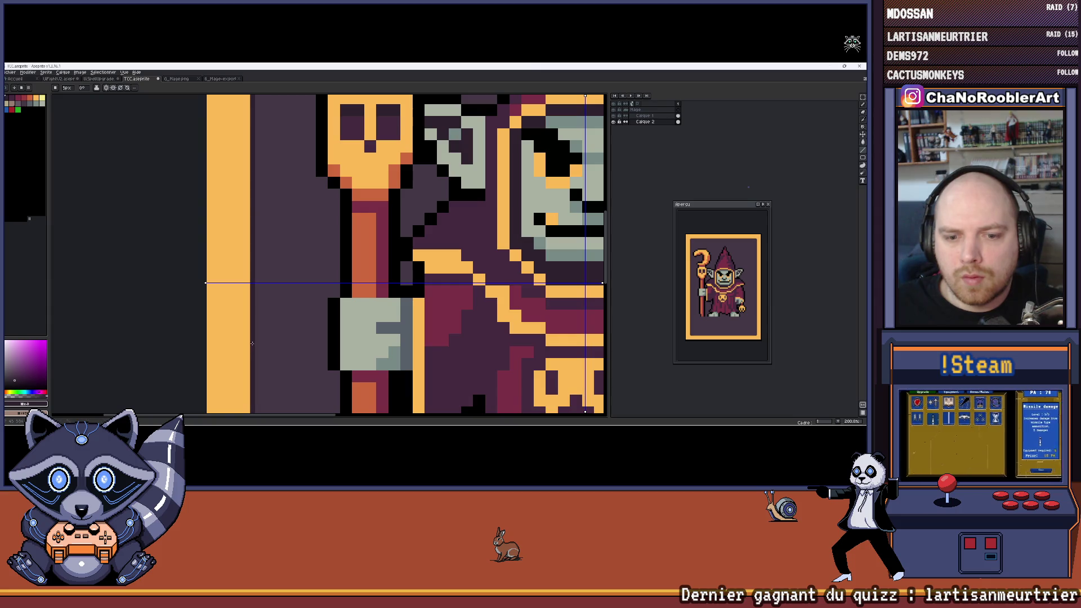
{"action": "scroll", "coordinate": [252, 344], "scroll_direction": "down", "scroll_amount": 5}
{"action": "scroll", "coordinate": [309, 281], "scroll_direction": "down", "scroll_amount": 3}
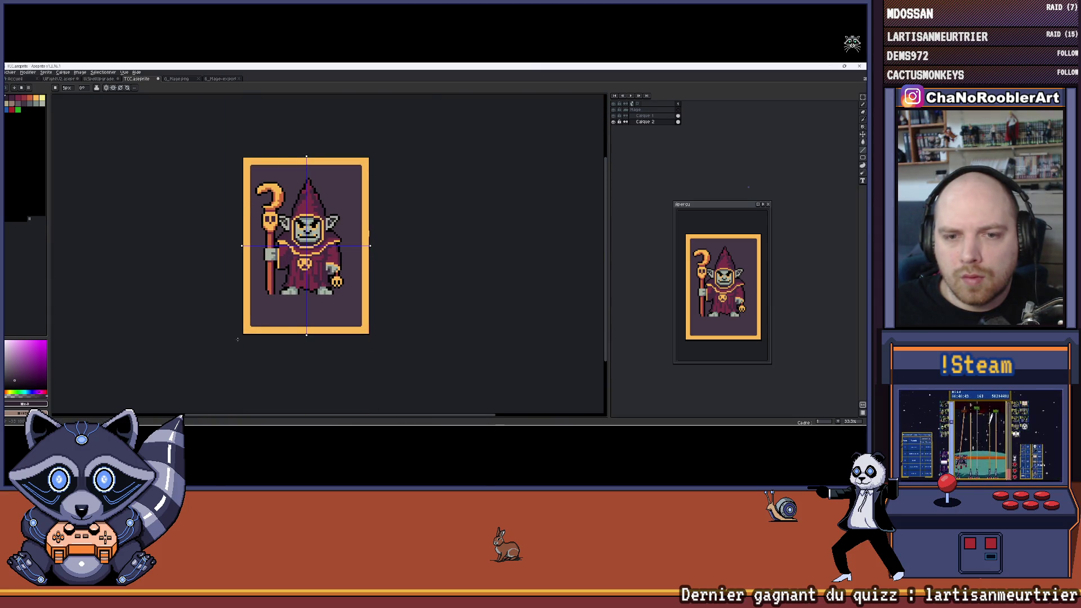
{"action": "scroll", "coordinate": [288, 338], "scroll_direction": "up", "scroll_amount": 2}
{"action": "scroll", "coordinate": [256, 254], "scroll_direction": "down", "scroll_amount": 2}
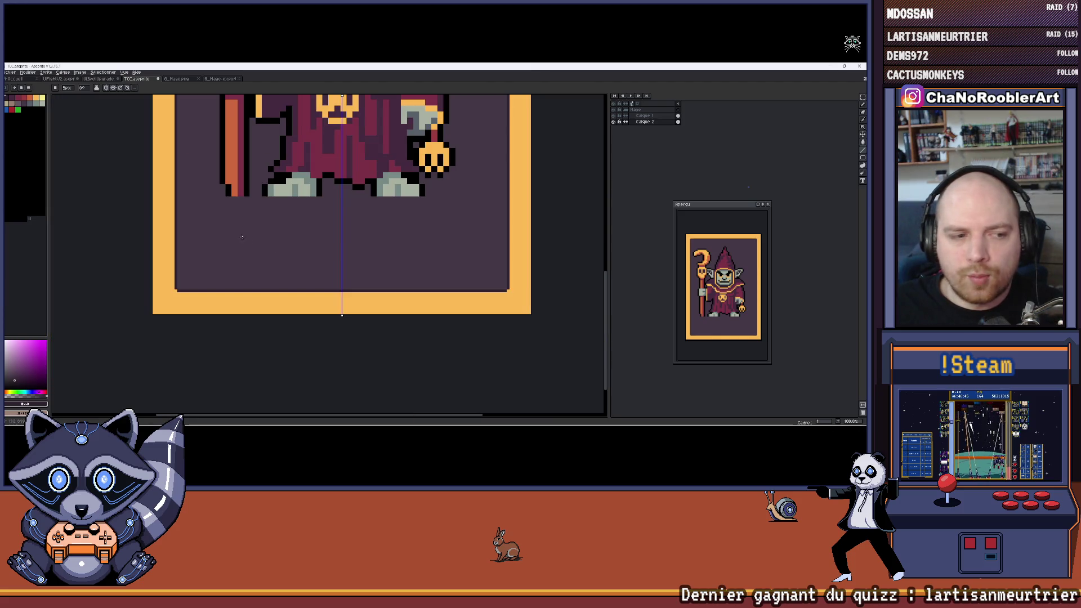
{"action": "scroll", "coordinate": [242, 237], "scroll_direction": "up", "scroll_amount": 2}
{"action": "scroll", "coordinate": [254, 214], "scroll_direction": "down", "scroll_amount": 3}
{"action": "scroll", "coordinate": [265, 181], "scroll_direction": "up", "scroll_amount": 1}
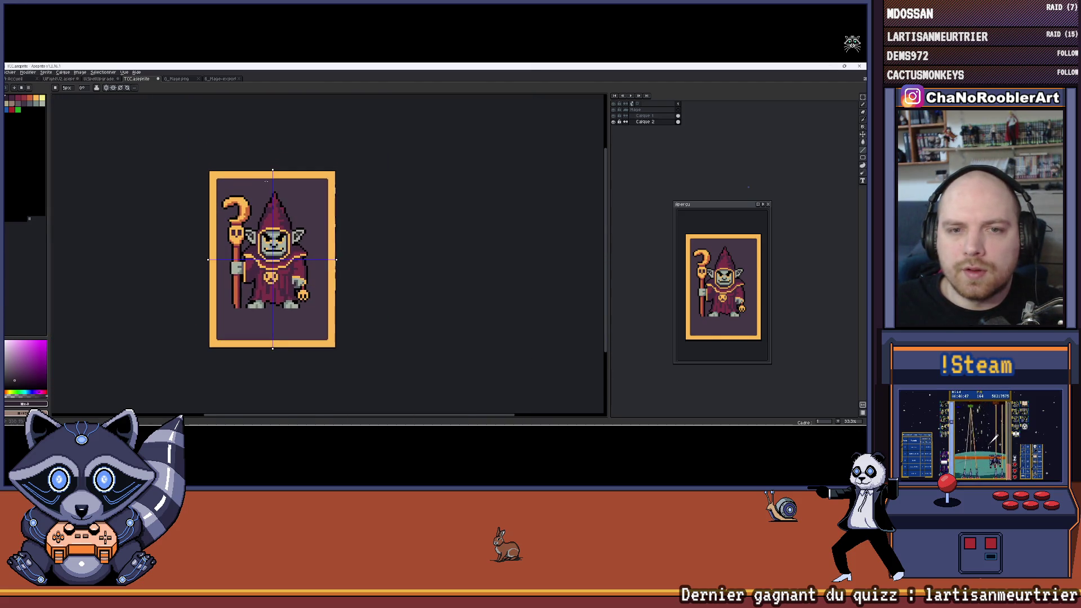
{"action": "scroll", "coordinate": [270, 186], "scroll_direction": "up", "scroll_amount": 1}
{"action": "scroll", "coordinate": [304, 191], "scroll_direction": "up", "scroll_amount": 1}
{"action": "scroll", "coordinate": [333, 196], "scroll_direction": "down", "scroll_amount": 1}
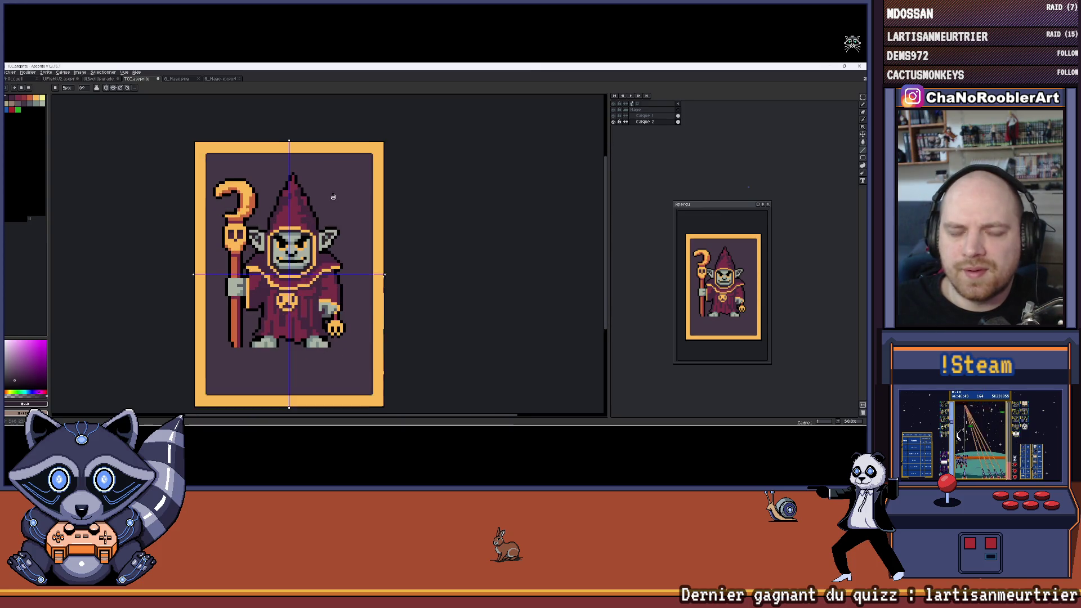
{"action": "left_click_drag", "start_coordinate": [333, 196], "coordinate": [336, 190]}
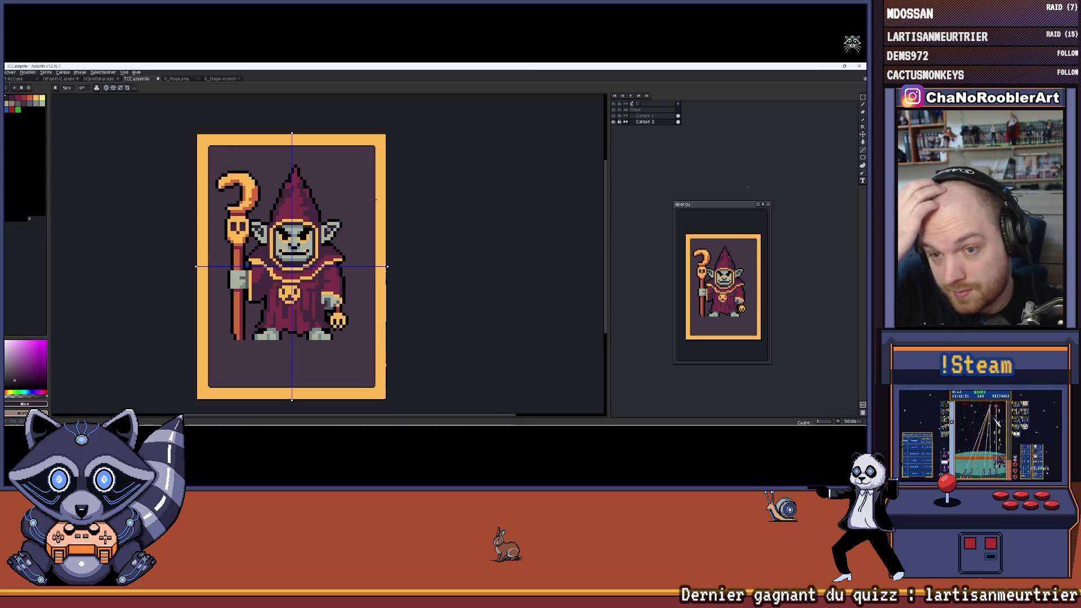
{"action": "scroll", "coordinate": [336, 191], "scroll_direction": "down", "scroll_amount": 1}
{"action": "scroll", "coordinate": [336, 192], "scroll_direction": "up", "scroll_amount": 3}
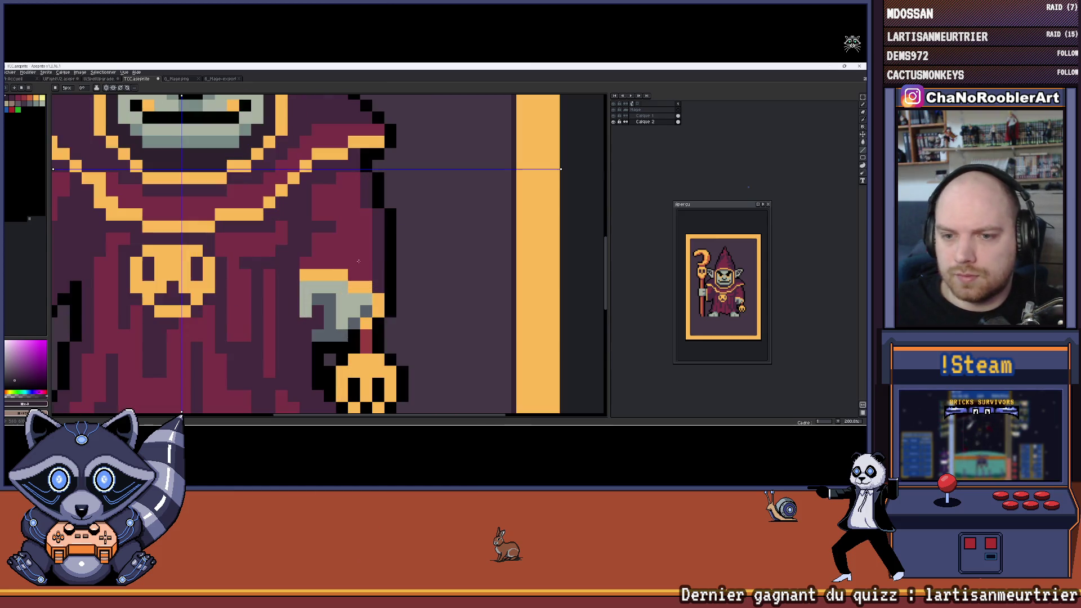
{"action": "left_click_drag", "start_coordinate": [400, 246], "coordinate": [464, 256]}
{"action": "scroll", "coordinate": [465, 256], "scroll_direction": "down", "scroll_amount": 2}
{"action": "scroll", "coordinate": [400, 178], "scroll_direction": "up", "scroll_amount": 1}
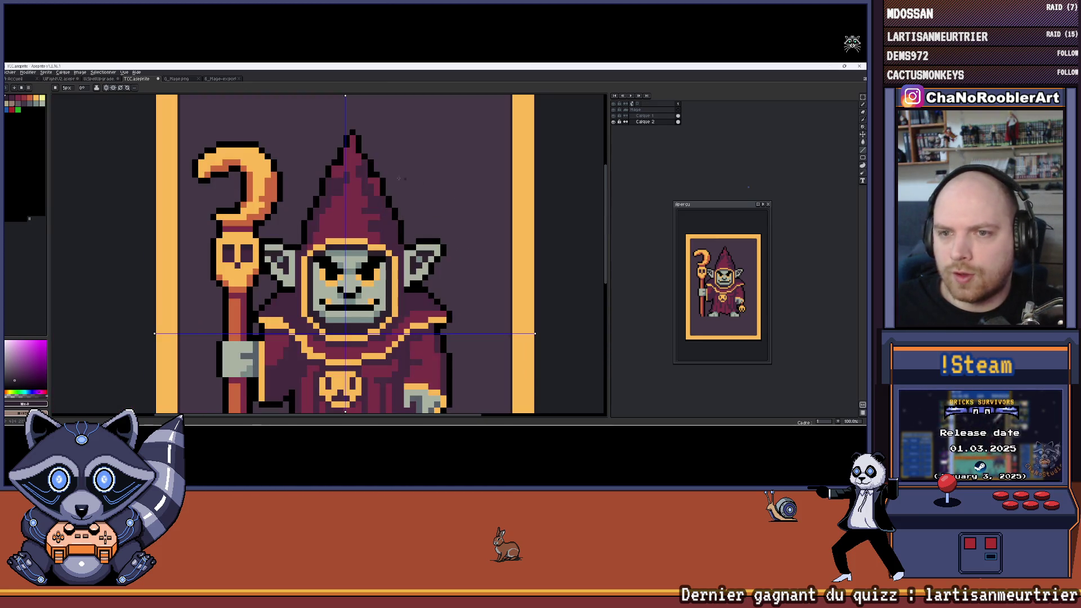
{"action": "scroll", "coordinate": [282, 144], "scroll_direction": "down", "scroll_amount": 1}
{"action": "scroll", "coordinate": [225, 163], "scroll_direction": "up", "scroll_amount": 1}
{"action": "scroll", "coordinate": [211, 168], "scroll_direction": "up", "scroll_amount": 3}
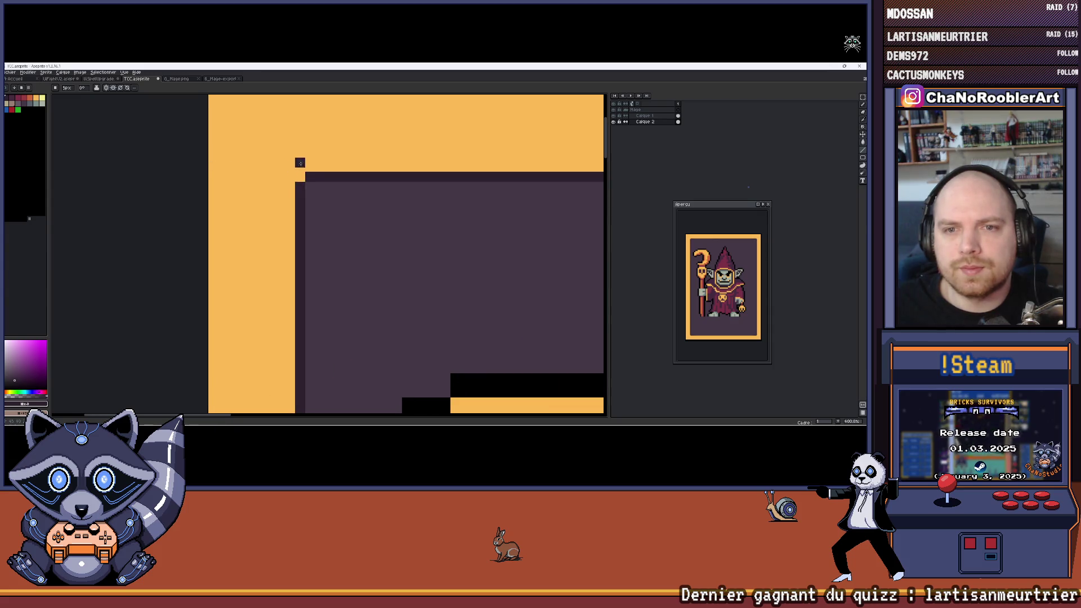
{"action": "scroll", "coordinate": [300, 162], "scroll_direction": "down", "scroll_amount": 2}
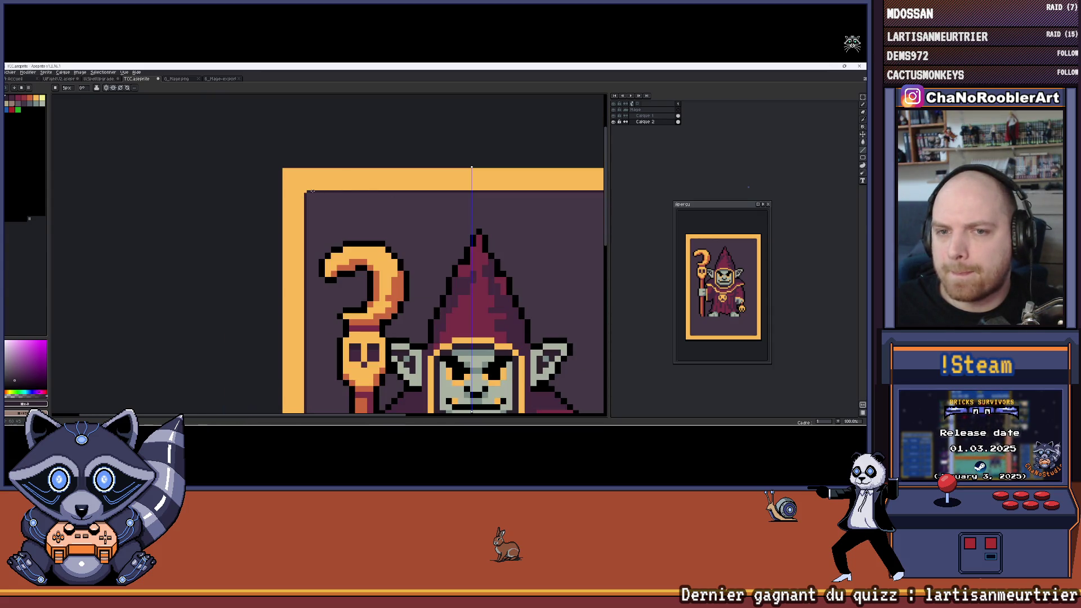
{"action": "scroll", "coordinate": [312, 191], "scroll_direction": "up", "scroll_amount": 1}
{"action": "scroll", "coordinate": [342, 214], "scroll_direction": "down", "scroll_amount": 4}
{"action": "scroll", "coordinate": [394, 223], "scroll_direction": "up", "scroll_amount": 1}
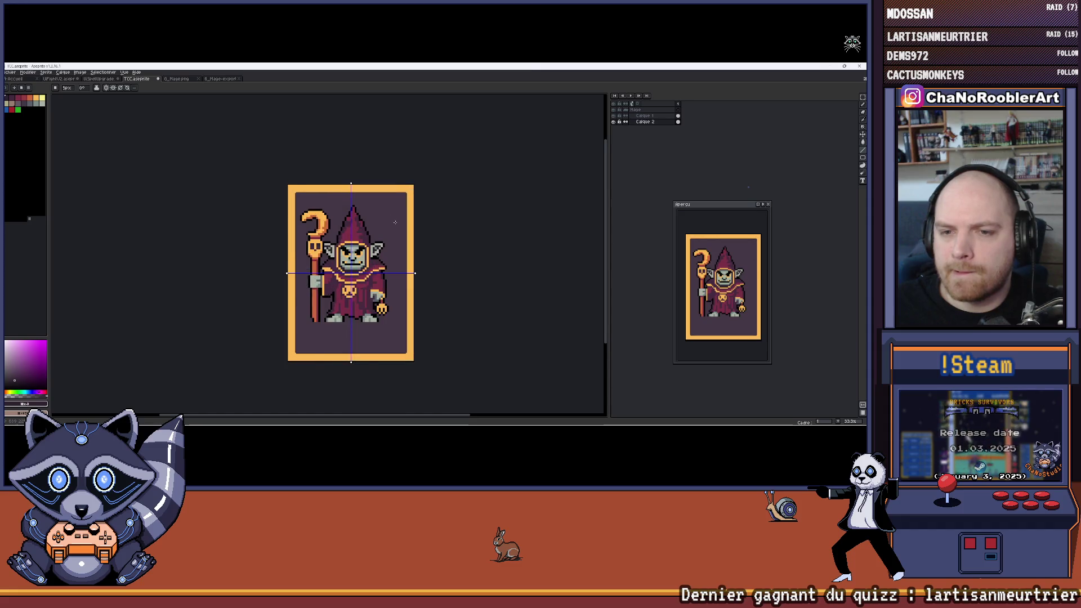
{"action": "scroll", "coordinate": [395, 222], "scroll_direction": "up", "scroll_amount": 1}
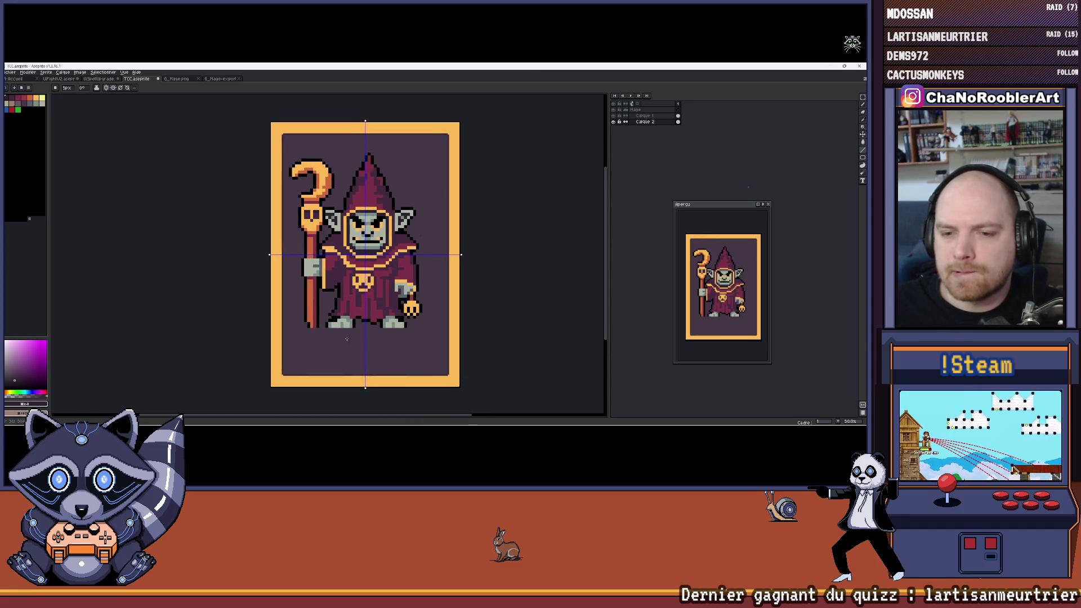
{"action": "scroll", "coordinate": [347, 338], "scroll_direction": "up", "scroll_amount": 5}
{"action": "scroll", "coordinate": [276, 290], "scroll_direction": "down", "scroll_amount": 5}
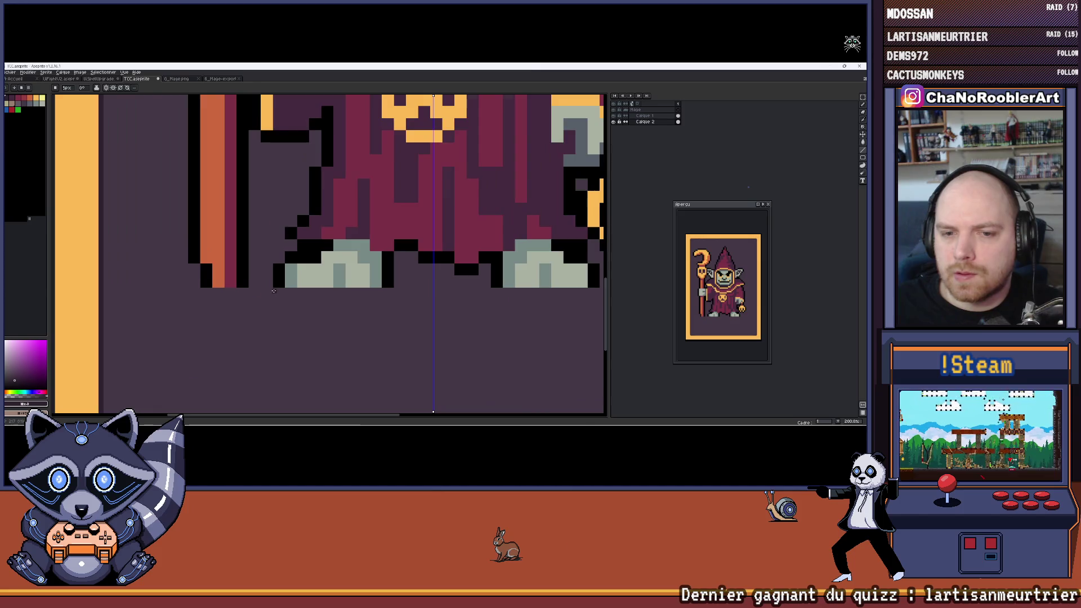
{"action": "left_click", "coordinate": [644, 116]}
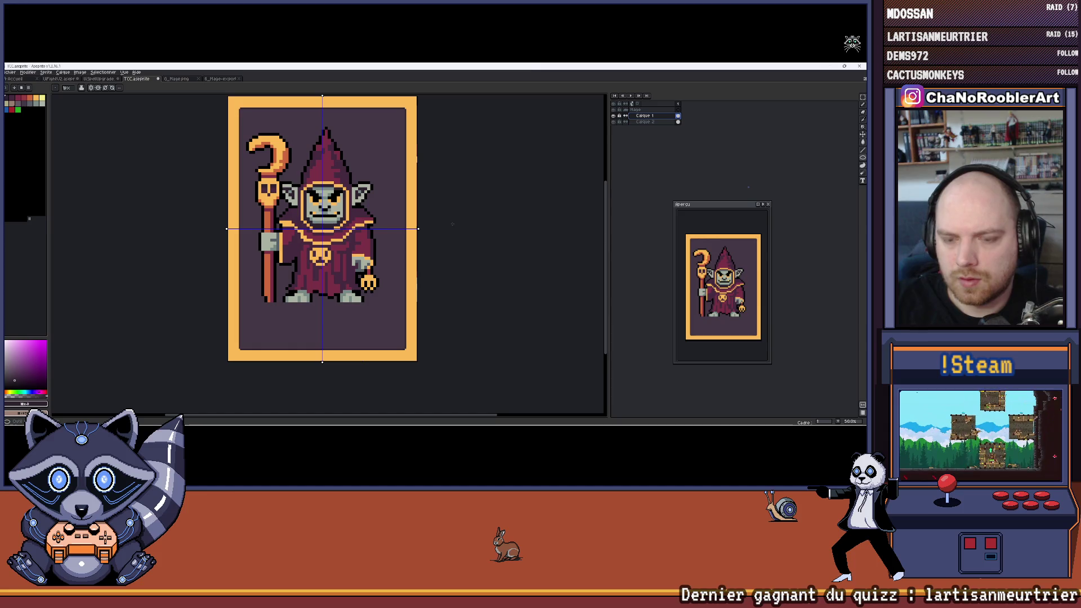
Step: Open the Outline effect and try light grey, then yellow, as the outline colour
{"action": "key", "text": "shift+o"}
{"action": "left_click", "coordinate": [565, 222]}
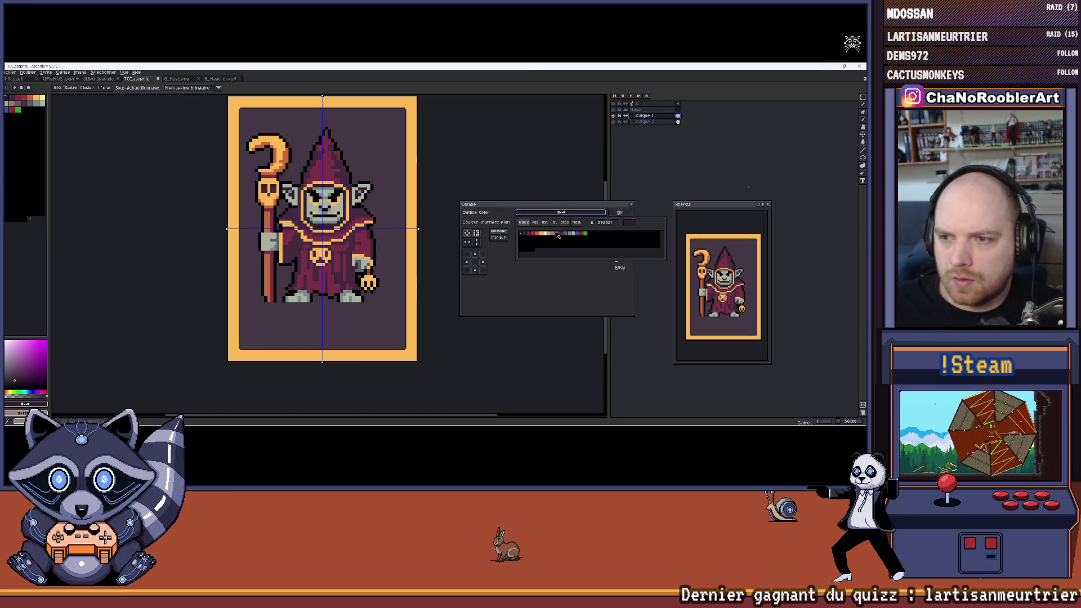
{"action": "left_click", "coordinate": [576, 234]}
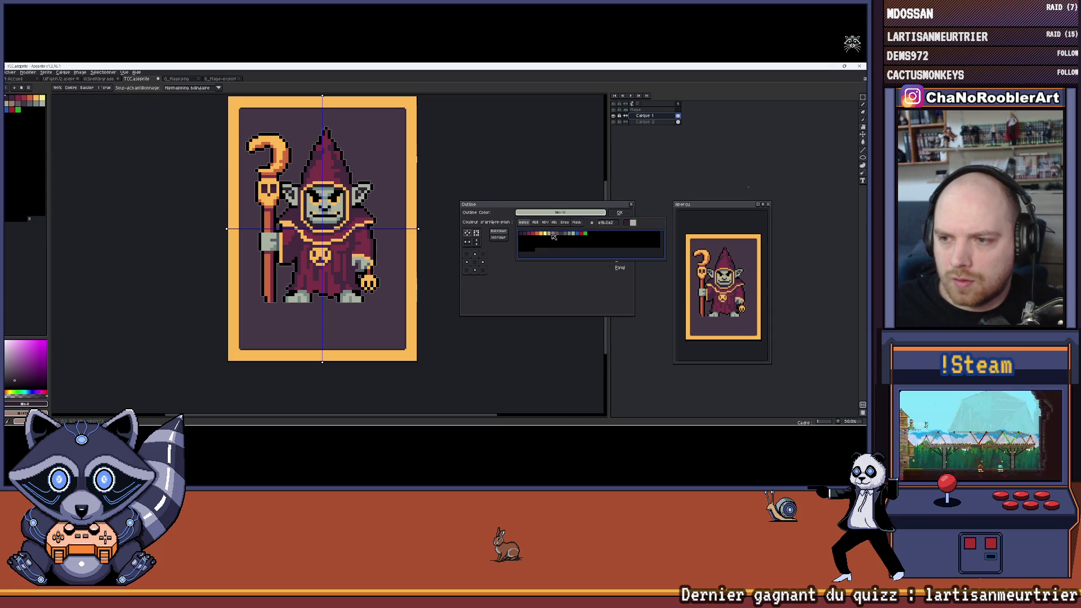
{"action": "left_click", "coordinate": [551, 234]}
{"action": "left_click", "coordinate": [525, 281]}
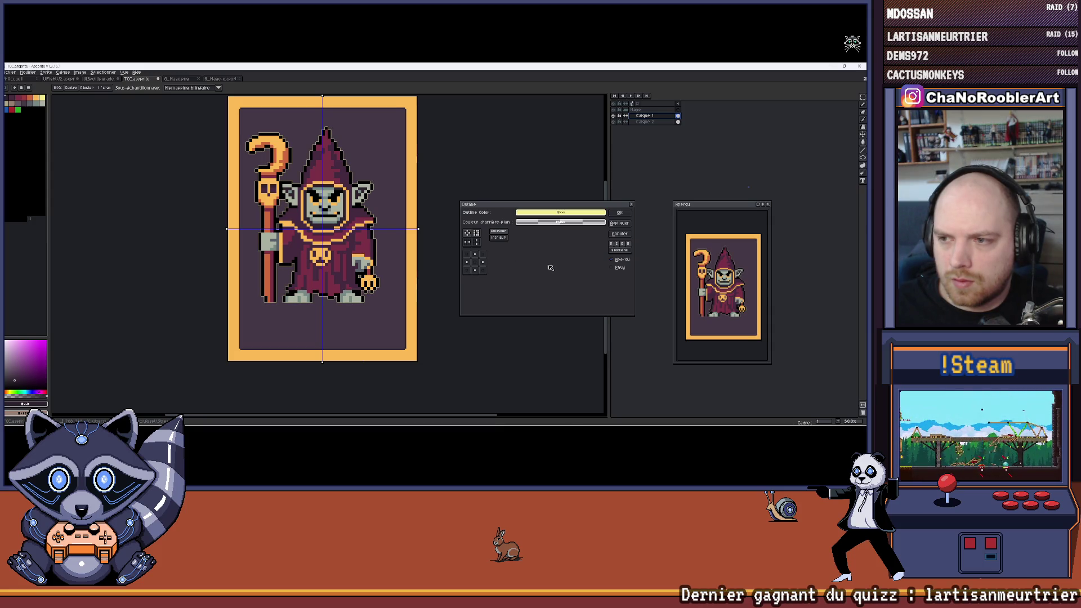
Step: Try dark and brighter reds, then settle on a pale outline colour and apply the effect
{"action": "left_click", "coordinate": [575, 214]}
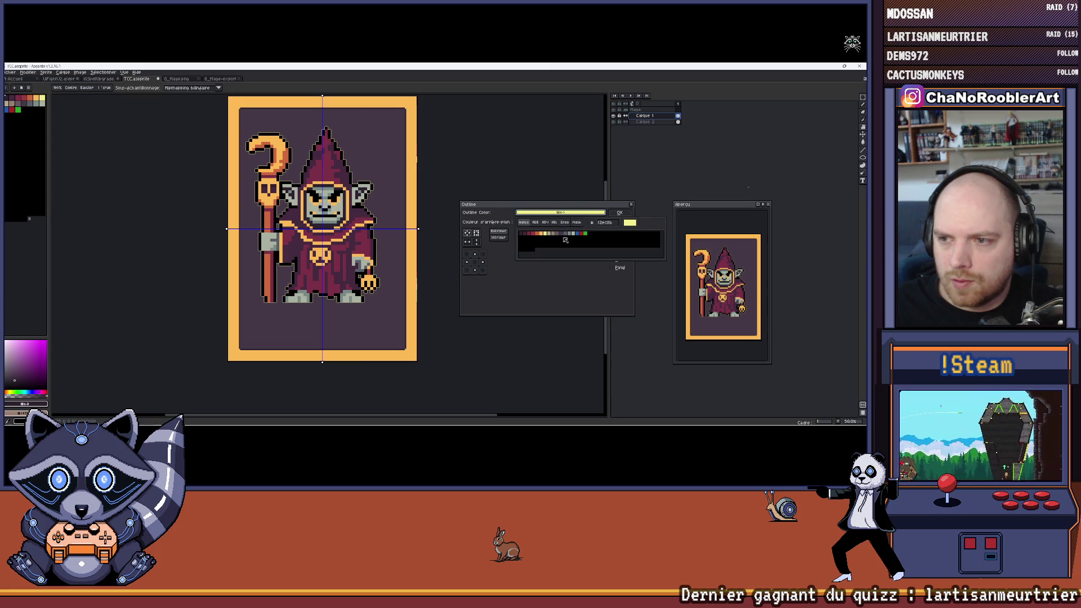
{"action": "left_click", "coordinate": [532, 234]}
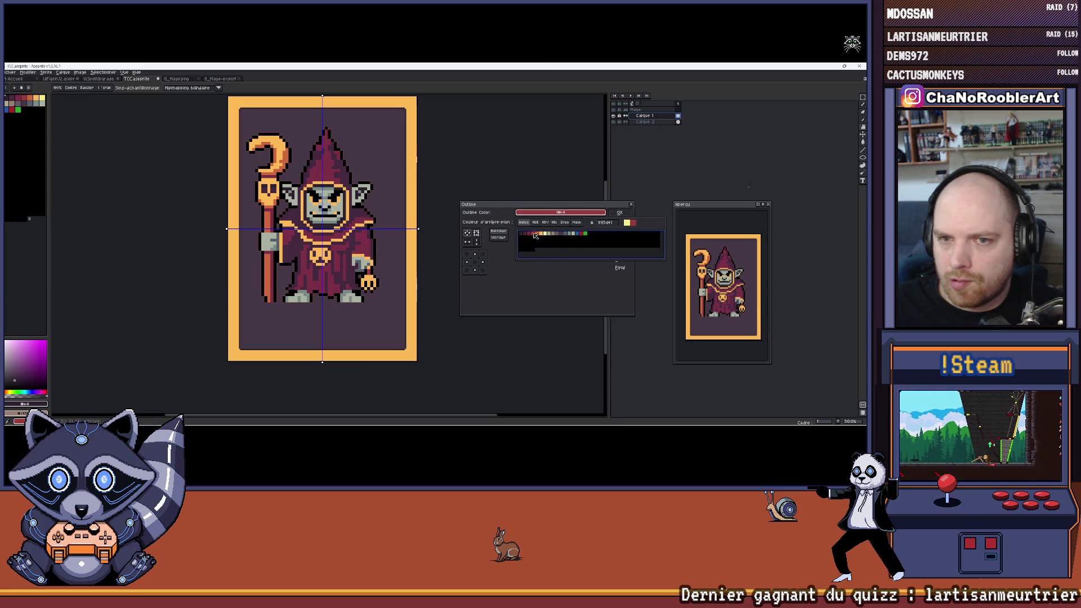
{"action": "left_click", "coordinate": [584, 233]}
{"action": "left_click", "coordinate": [581, 234]}
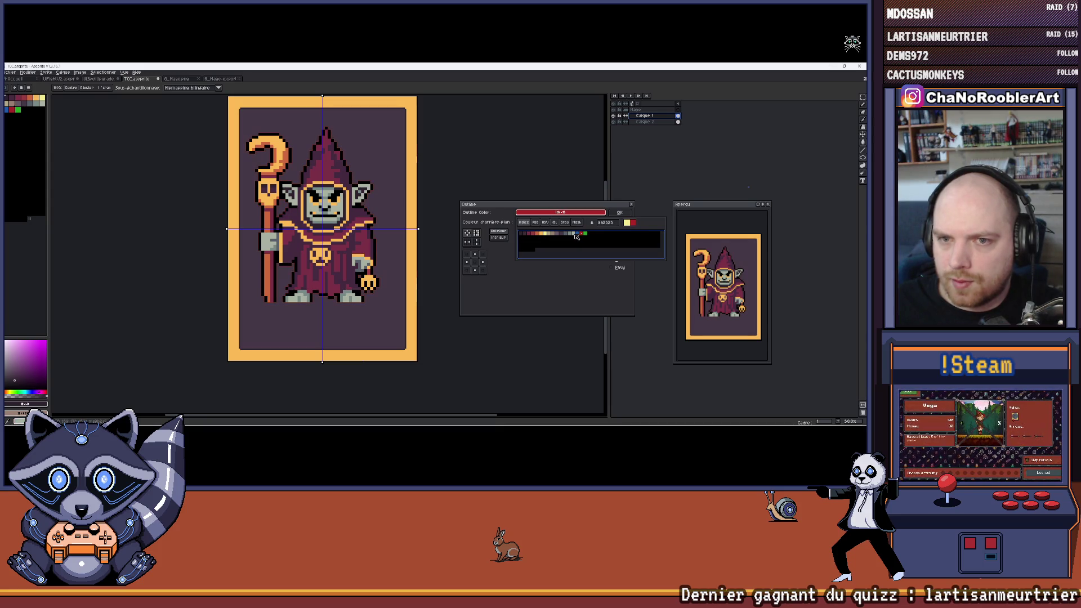
{"action": "left_click", "coordinate": [550, 234]}
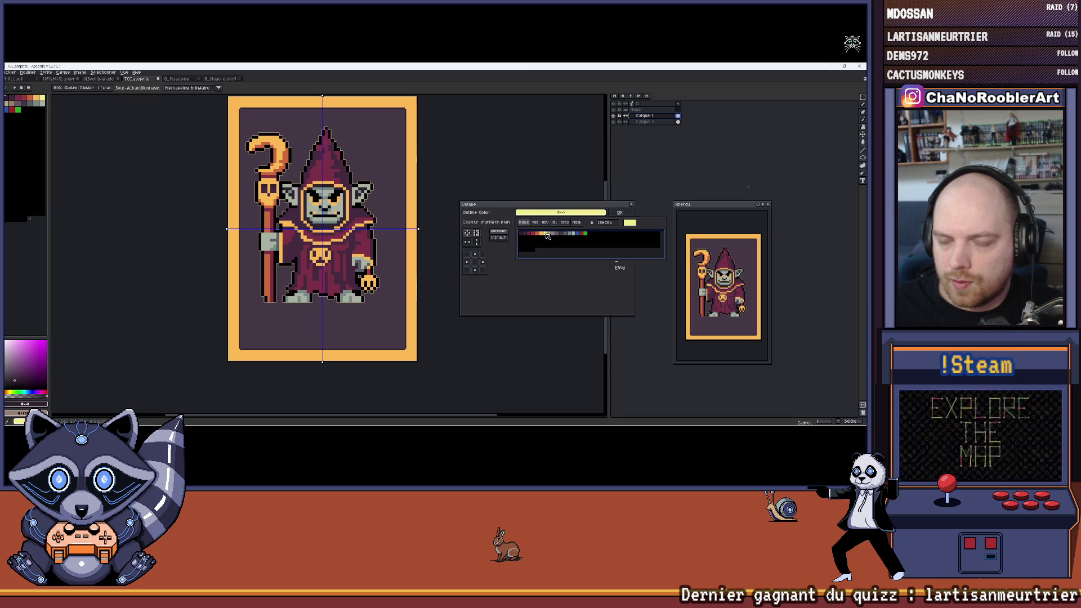
{"action": "left_click", "coordinate": [619, 212]}
{"action": "mouse_move", "coordinate": [369, 173]}
{"action": "left_mouse_down"}
{"action": "mouse_move", "coordinate": [405, 210]}
{"action": "mouse_move", "coordinate": [364, 211]}
{"action": "left_mouse_up"}
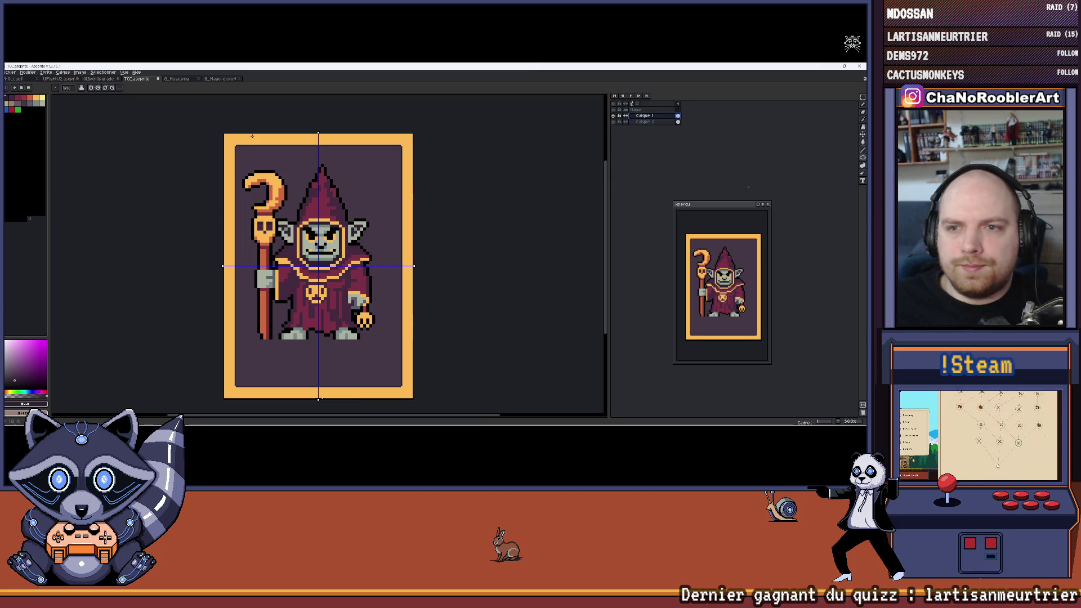
Step: Drag the goblin mage slightly lower with the Move tool, then fine-tune it with arrow-key nudges
{"action": "left_click_drag", "start_coordinate": [330, 201], "coordinate": [354, 190]}
{"action": "key", "text": "v"}
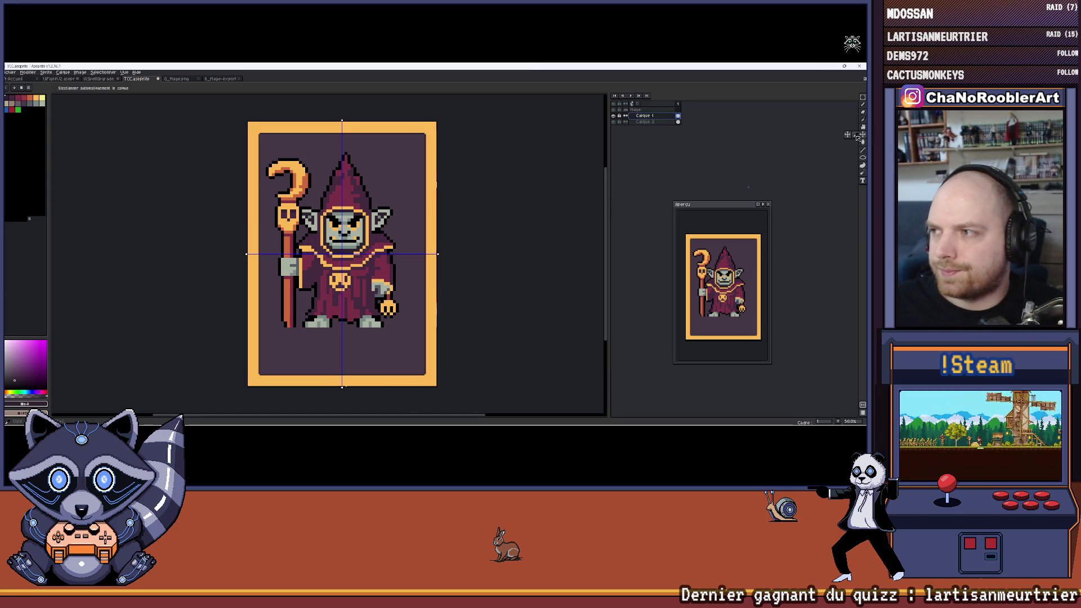
{"action": "left_click_drag", "start_coordinate": [374, 246], "coordinate": [376, 254]}
{"action": "key", "text": "Left"}
{"action": "key", "text": "Left"}
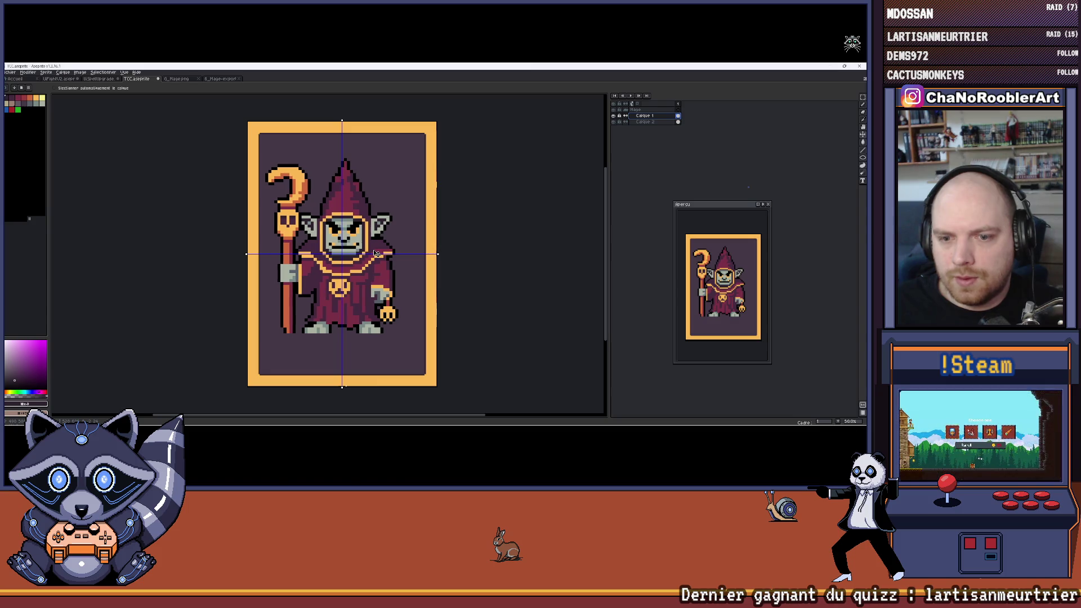
{"action": "key", "text": "Up"}
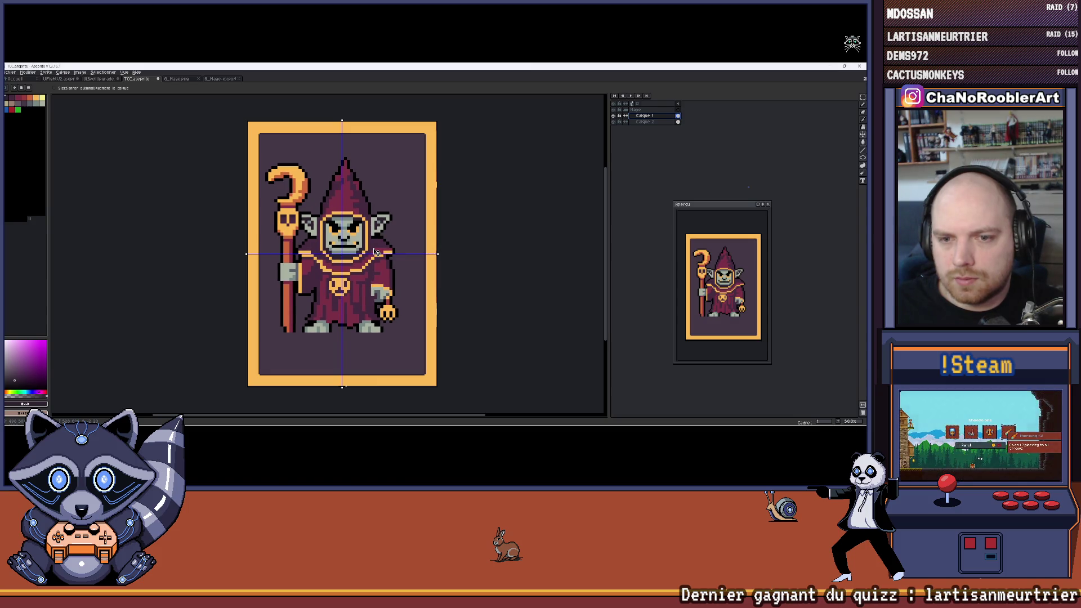
{"action": "key", "text": "Right"}
{"action": "key", "text": "Right"}
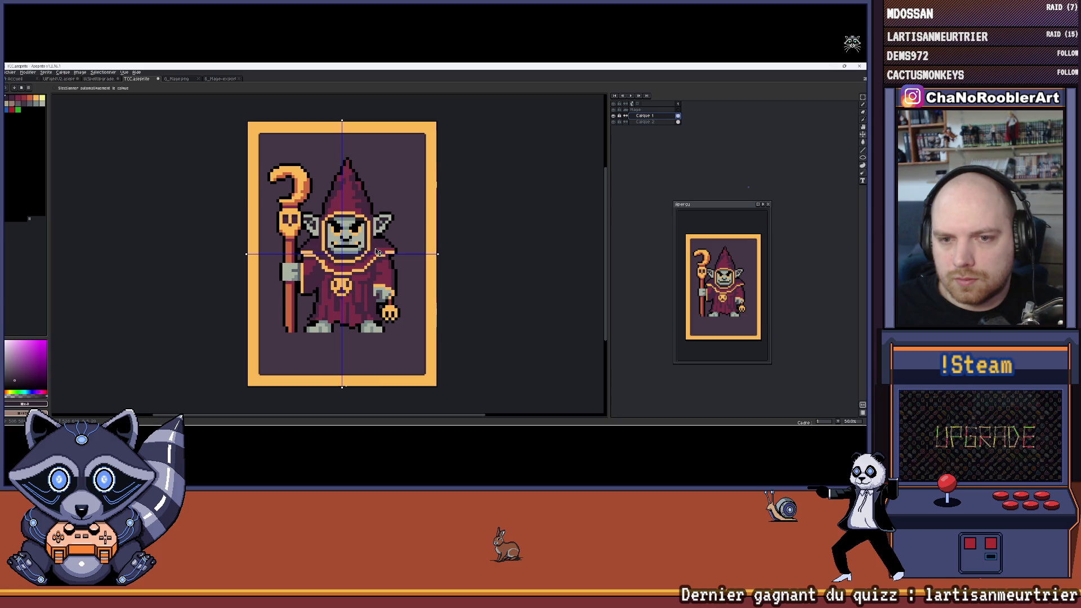
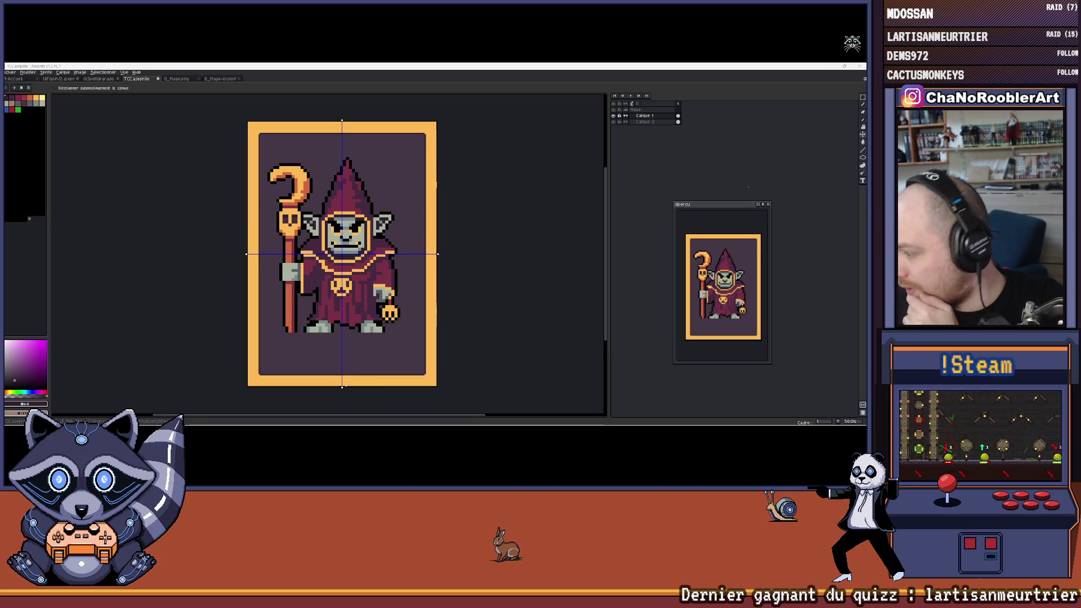
Step: Zoom around the card's border corners and switch to the selection tool
{"action": "left_click_drag", "start_coordinate": [297, 146], "coordinate": [247, 127]}
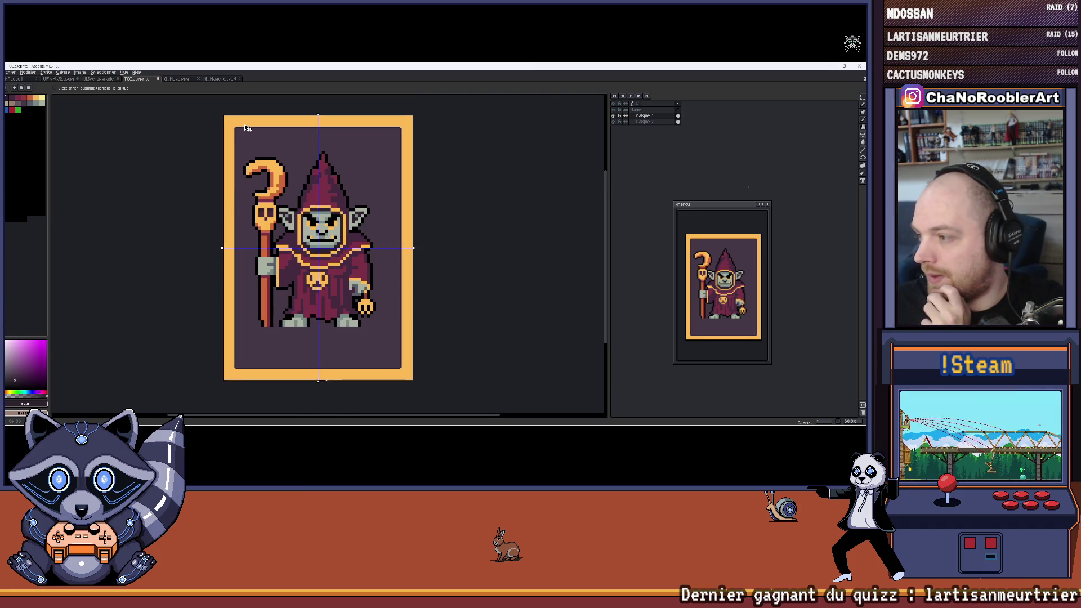
{"action": "scroll", "coordinate": [246, 127], "scroll_direction": "up", "scroll_amount": 3}
{"action": "scroll", "coordinate": [185, 156], "scroll_direction": "down", "scroll_amount": 5}
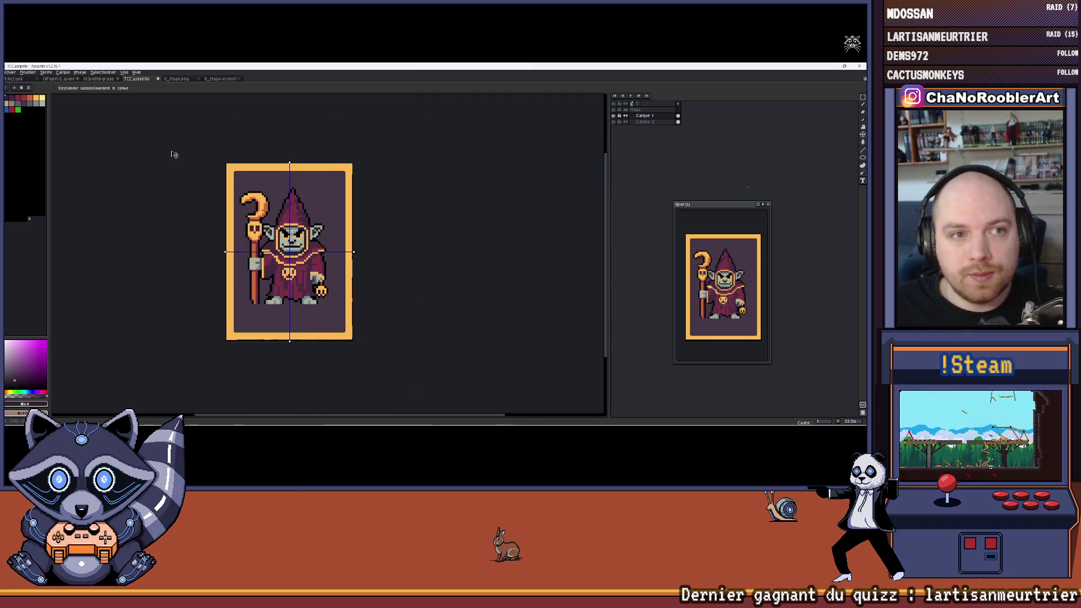
{"action": "scroll", "coordinate": [236, 127], "scroll_direction": "up", "scroll_amount": 2}
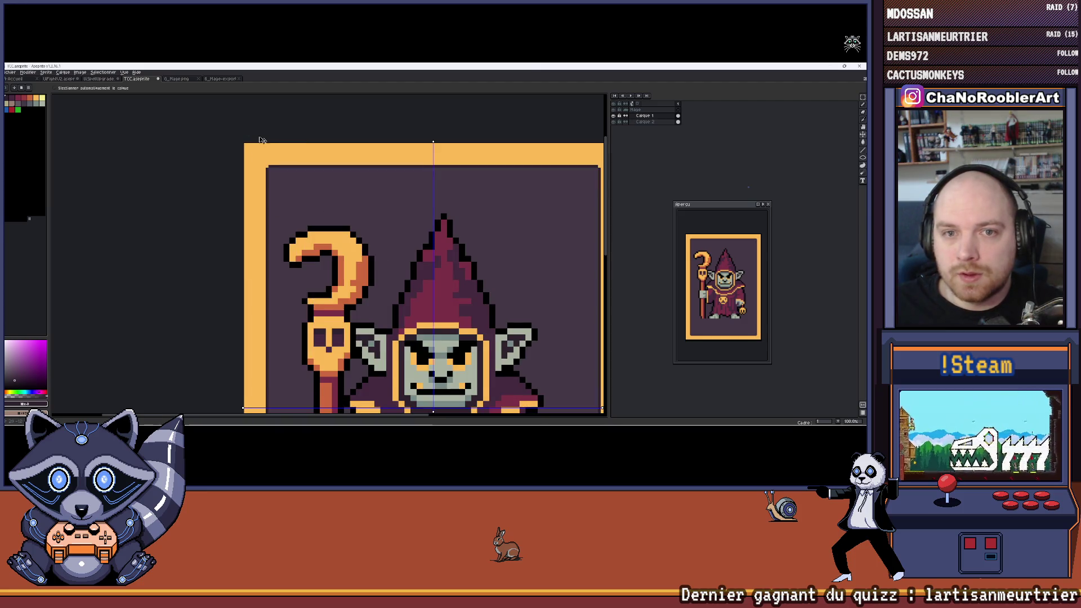
{"action": "scroll", "coordinate": [244, 118], "scroll_direction": "down", "scroll_amount": 2}
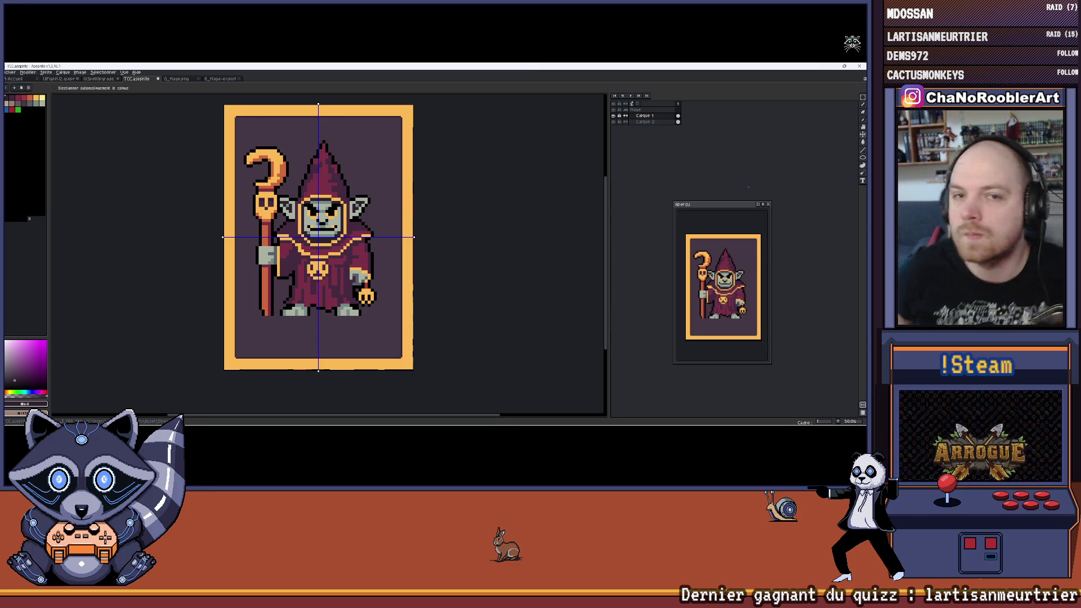
{"action": "scroll", "coordinate": [194, 138], "scroll_direction": "right", "scroll_amount": 1}
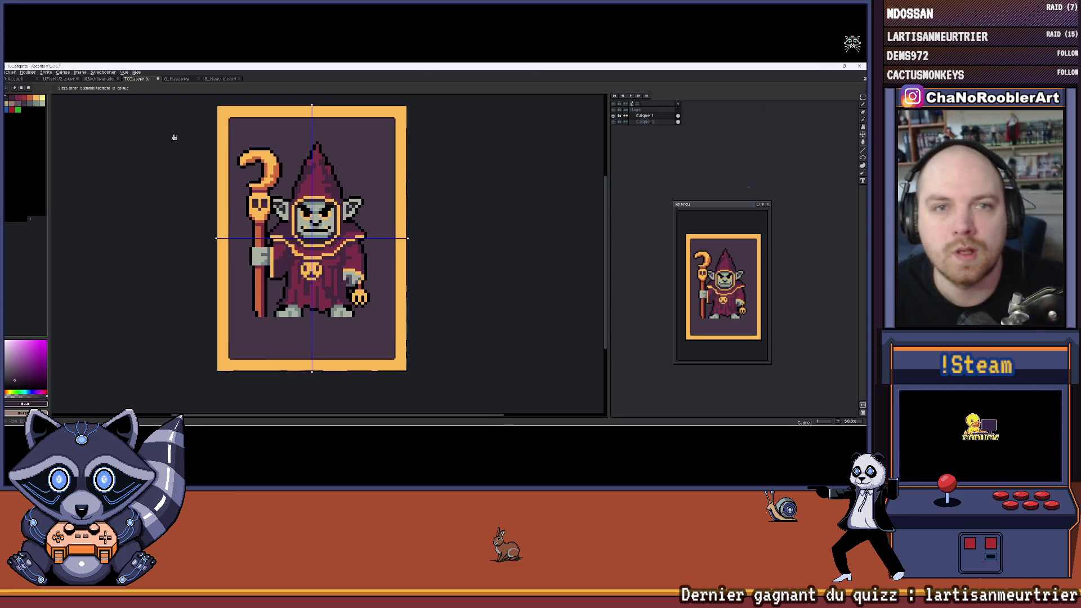
{"action": "scroll", "coordinate": [256, 123], "scroll_direction": "up", "scroll_amount": 5}
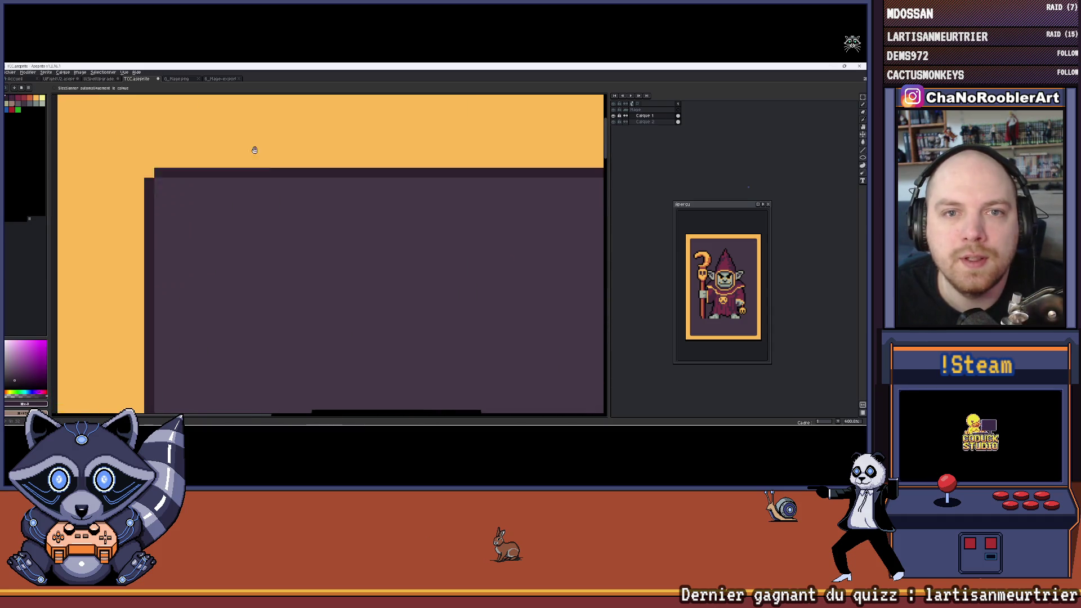
{"action": "scroll", "coordinate": [212, 169], "scroll_direction": "down", "scroll_amount": 2}
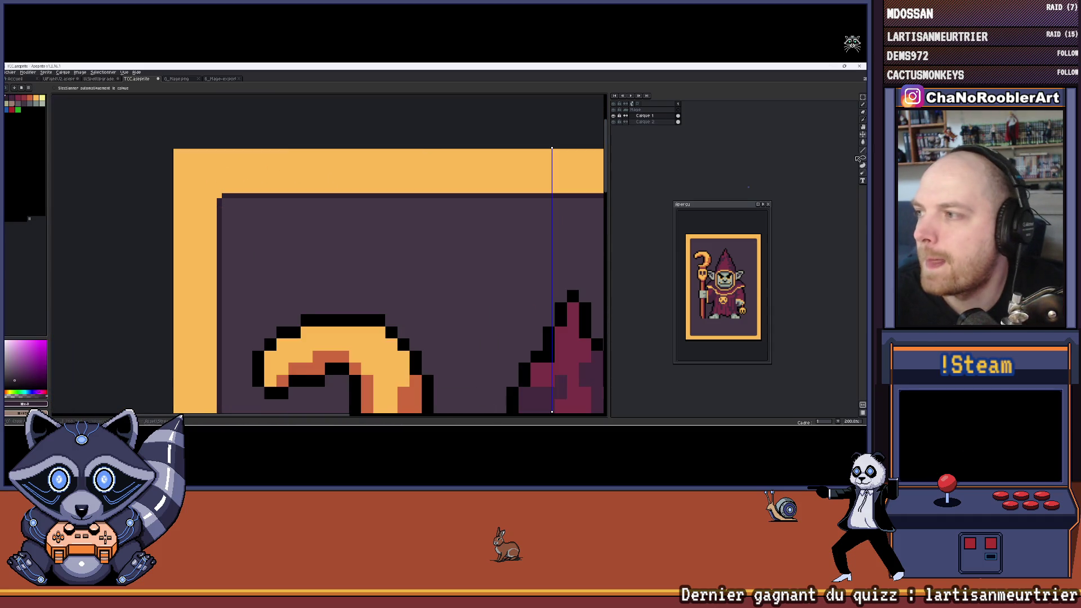
{"action": "left_click", "coordinate": [860, 159]}
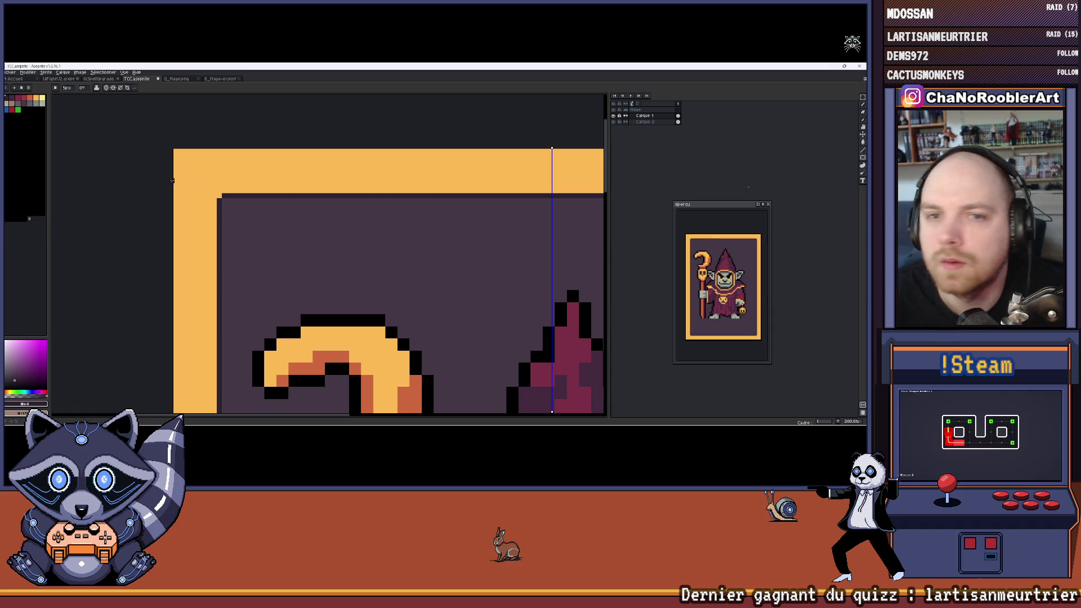
Step: Raise the brush size from 3px to 5px while inspecting the corners
{"action": "scroll", "coordinate": [175, 162], "scroll_direction": "left", "scroll_amount": 1}
{"action": "scroll", "coordinate": [256, 160], "scroll_direction": "right", "scroll_amount": 1}
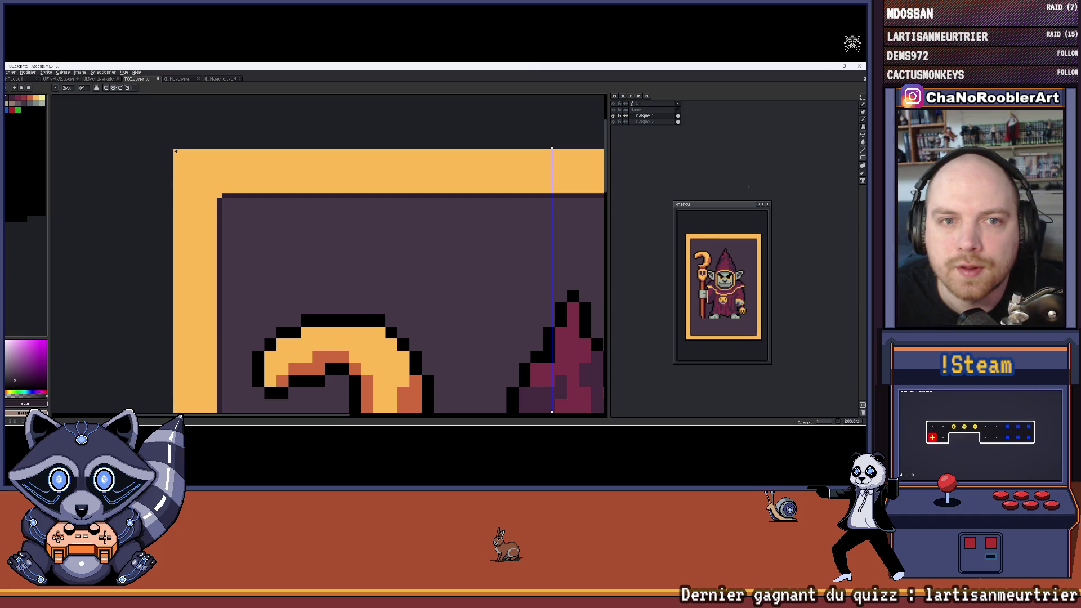
{"action": "scroll", "coordinate": [174, 151], "scroll_direction": "up", "scroll_amount": 2}
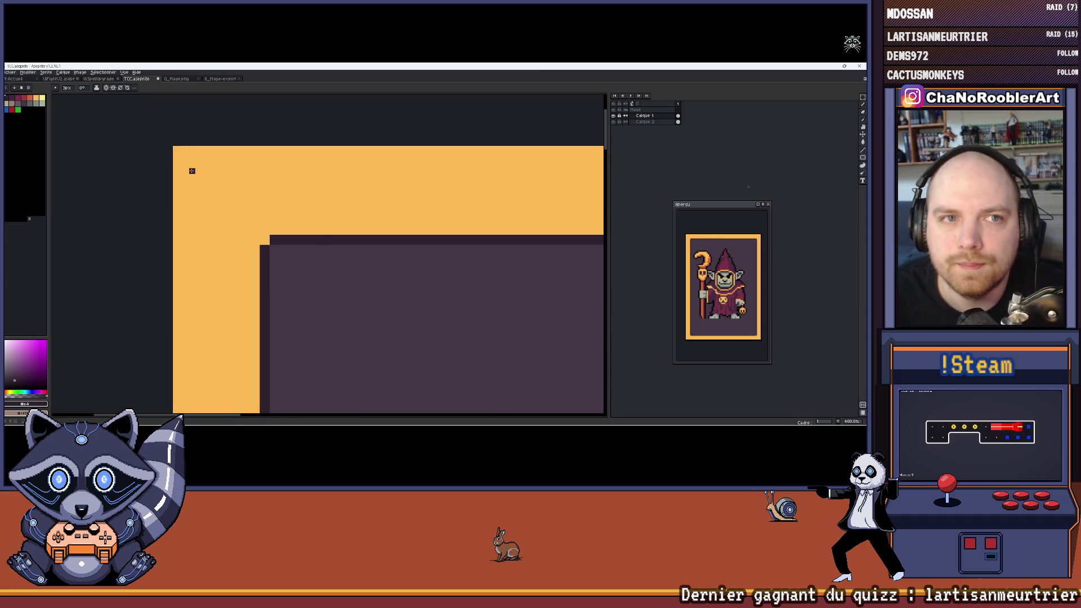
{"action": "scroll", "coordinate": [192, 170], "scroll_direction": "left", "scroll_amount": 1}
{"action": "key", "text": "plus"}
{"action": "key", "text": "plus"}
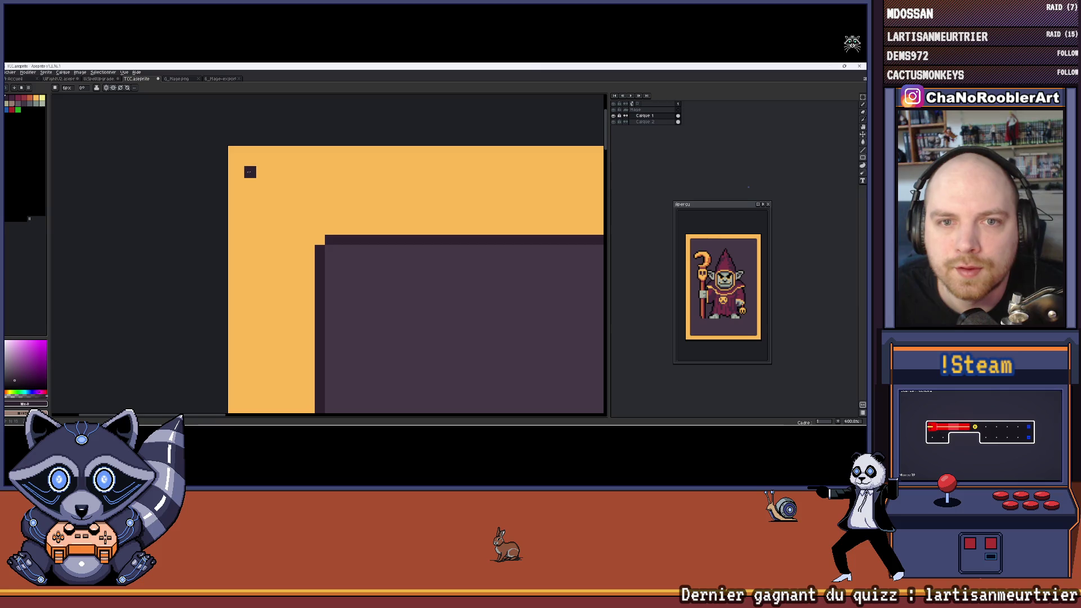
{"action": "scroll", "coordinate": [323, 169], "scroll_direction": "down", "scroll_amount": 4}
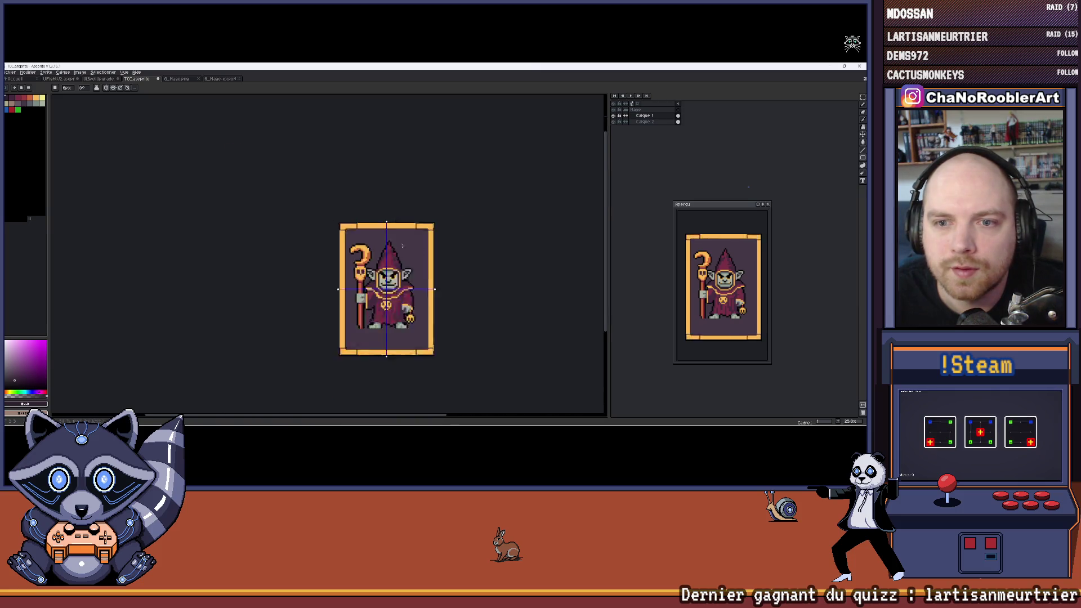
{"action": "scroll", "coordinate": [323, 169], "scroll_direction": "up", "scroll_amount": 2}
{"action": "scroll", "coordinate": [419, 304], "scroll_direction": "up", "scroll_amount": 3}
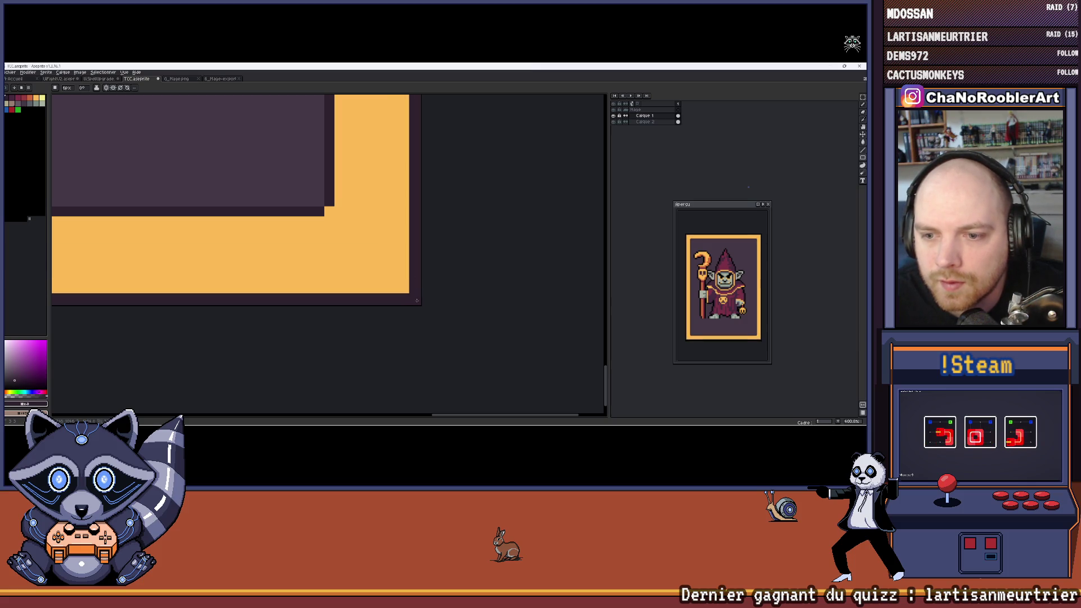
{"action": "scroll", "coordinate": [423, 303], "scroll_direction": "down", "scroll_amount": 5}
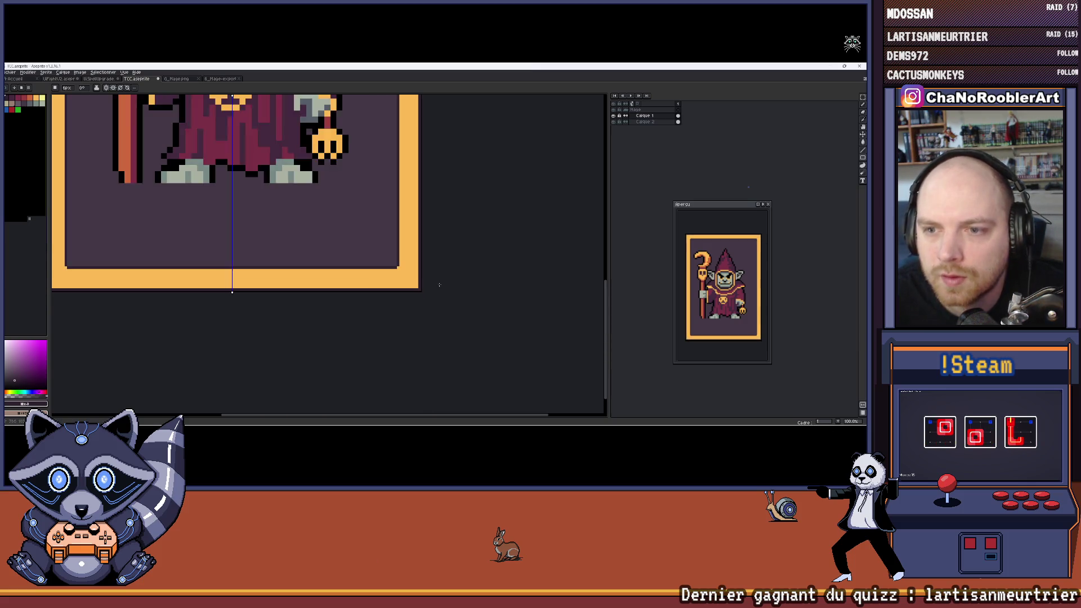
{"action": "scroll", "coordinate": [321, 138], "scroll_direction": "up", "scroll_amount": 1}
{"action": "scroll", "coordinate": [321, 137], "scroll_direction": "up", "scroll_amount": 2}
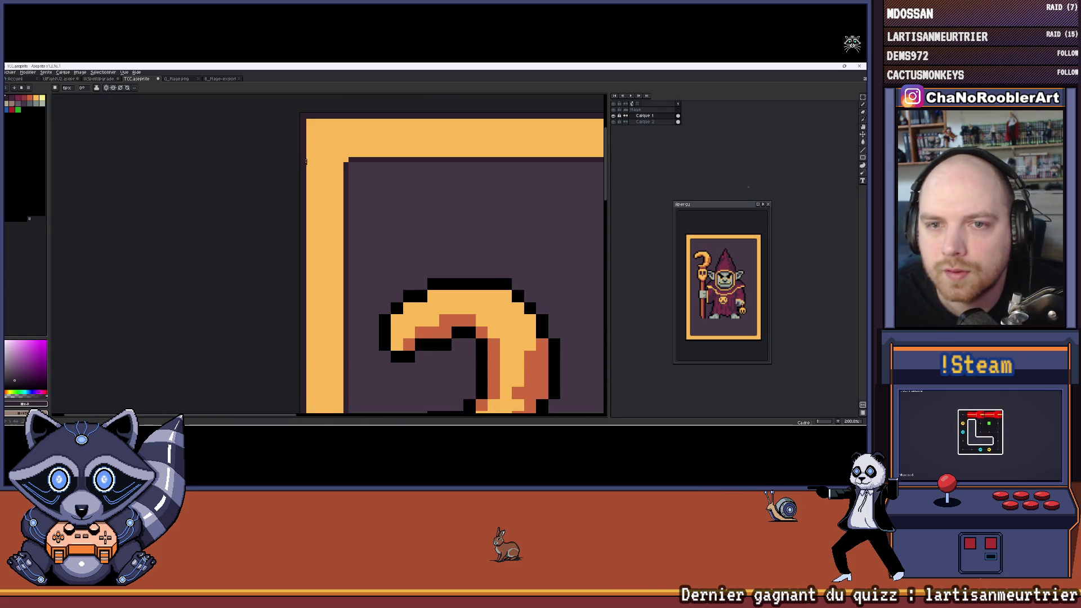
{"action": "scroll", "coordinate": [304, 160], "scroll_direction": "down", "scroll_amount": 3}
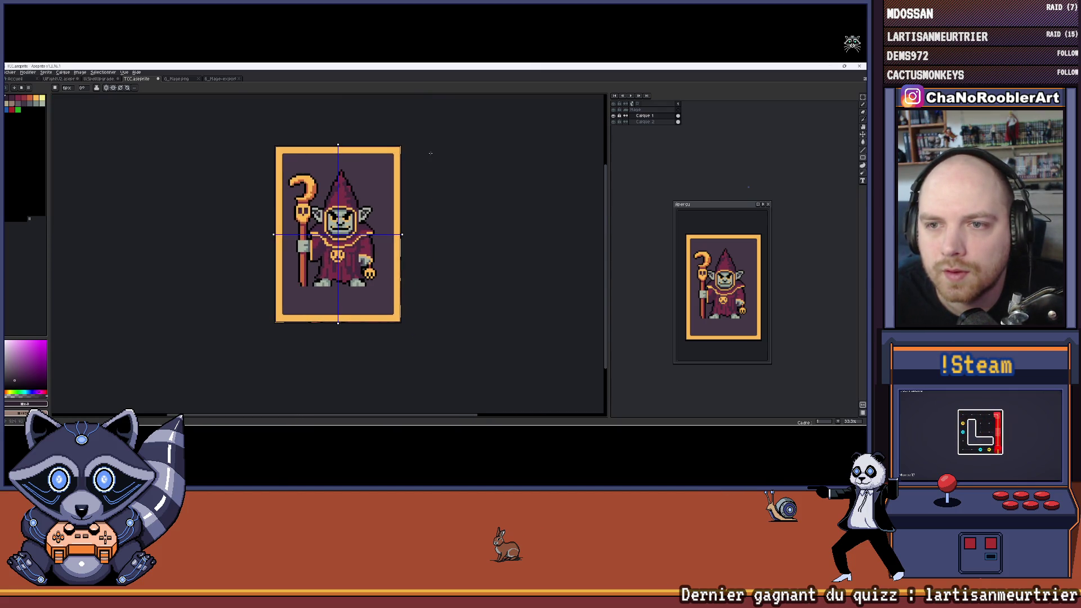
{"action": "scroll", "coordinate": [399, 208], "scroll_direction": "up", "scroll_amount": 2}
{"action": "scroll", "coordinate": [399, 208], "scroll_direction": "down", "scroll_amount": 1}
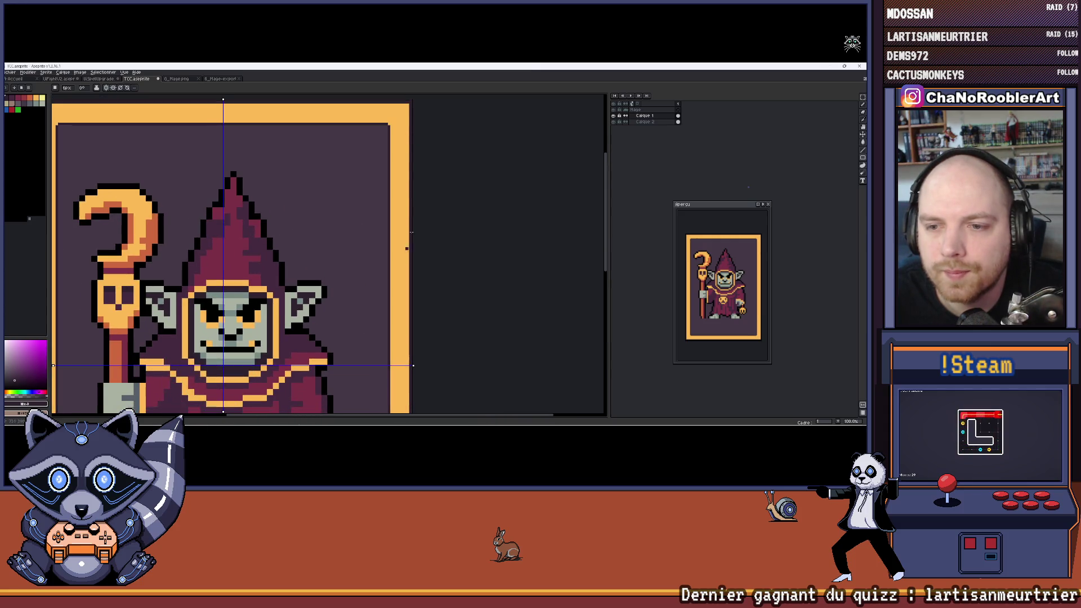
{"action": "scroll", "coordinate": [383, 211], "scroll_direction": "up", "scroll_amount": 6}
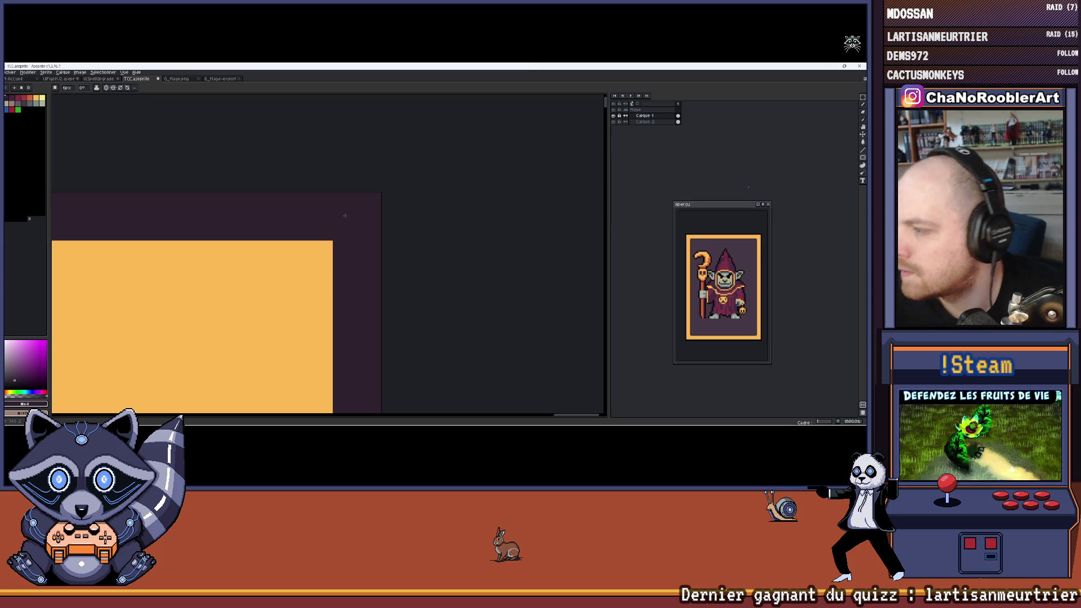
{"action": "scroll", "coordinate": [345, 215], "scroll_direction": "down", "scroll_amount": 5}
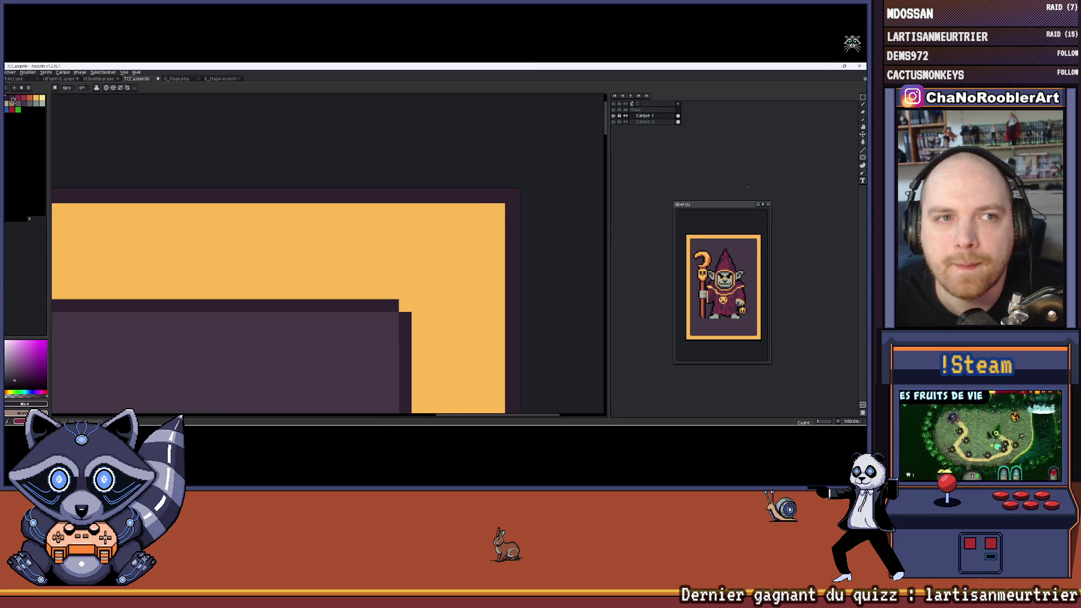
{"action": "left_click", "coordinate": [45, 101]}
{"action": "scroll", "coordinate": [391, 181], "scroll_direction": "right", "scroll_amount": 3}
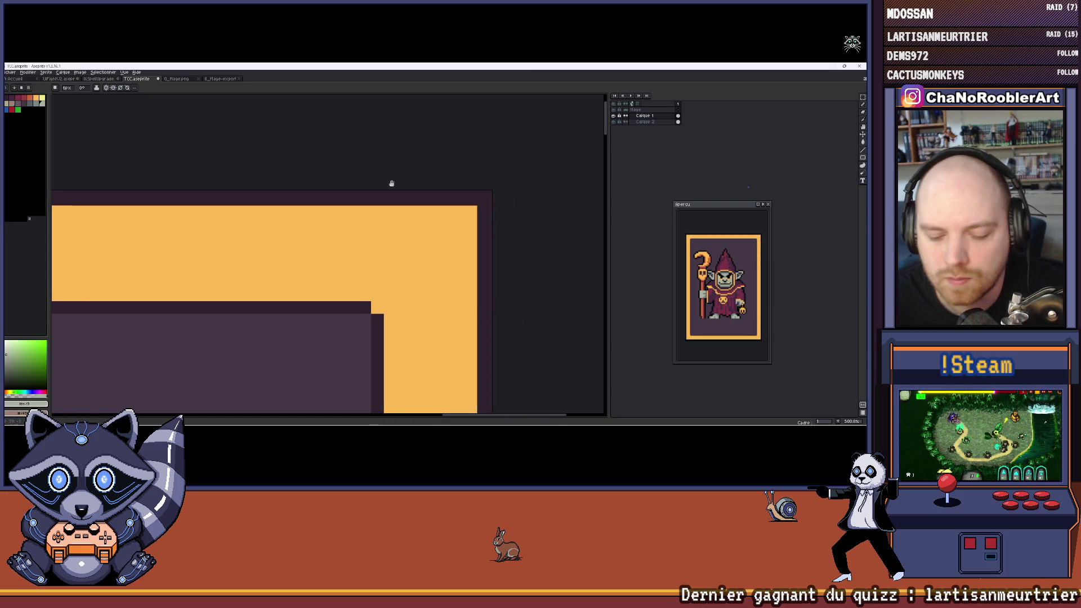
{"action": "key", "text": "minus"}
{"action": "key", "text": "minus"}
{"action": "key", "text": "minus"}
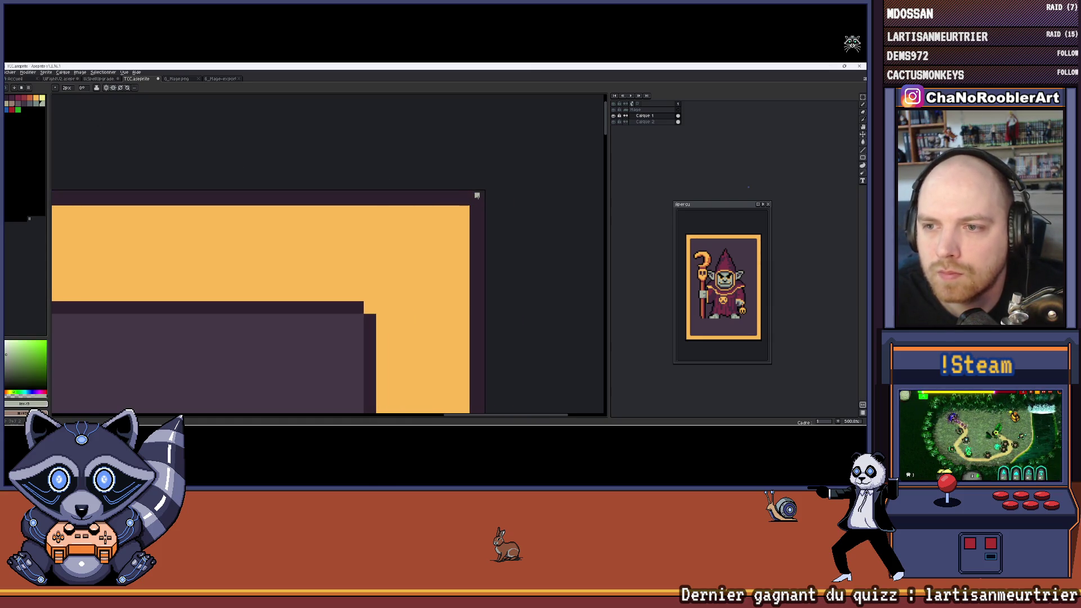
{"action": "scroll", "coordinate": [478, 196], "scroll_direction": "up", "scroll_amount": 4}
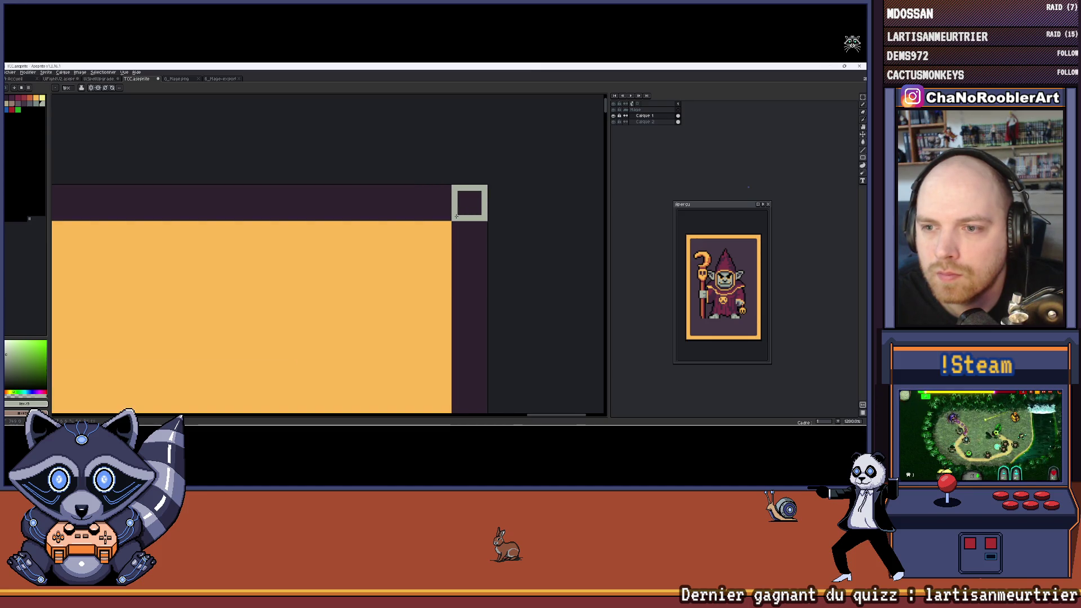
{"action": "key", "text": "minus"}
{"action": "key", "text": "minus"}
{"action": "key", "text": "minus"}
{"action": "left_click_drag", "start_coordinate": [484, 188], "coordinate": [468, 208]}
{"action": "scroll", "coordinate": [454, 218], "scroll_direction": "down", "scroll_amount": 4}
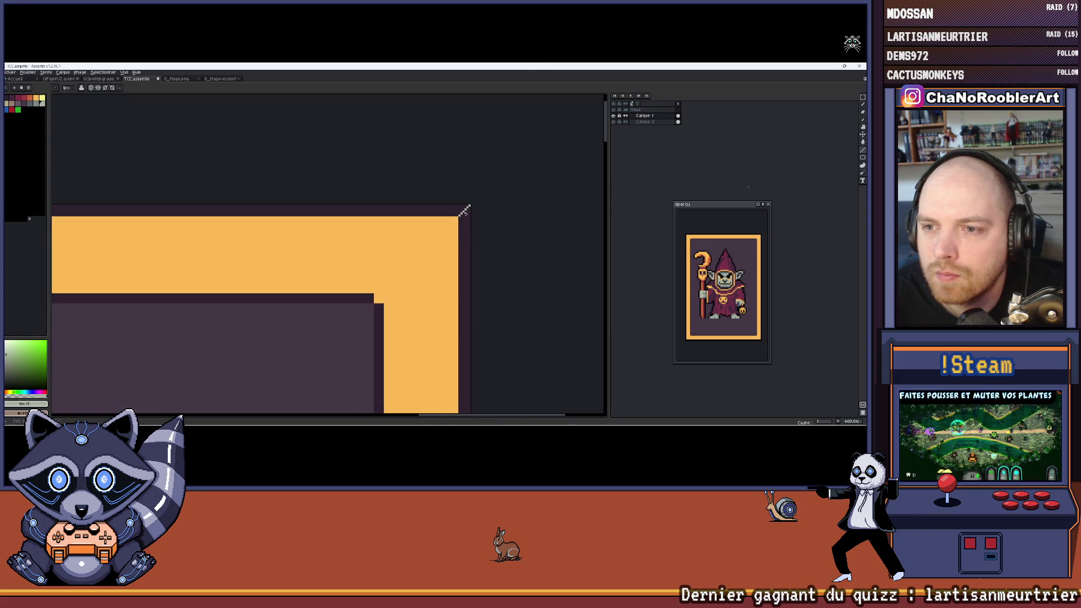
{"action": "scroll", "coordinate": [495, 209], "scroll_direction": "up", "scroll_amount": 1}
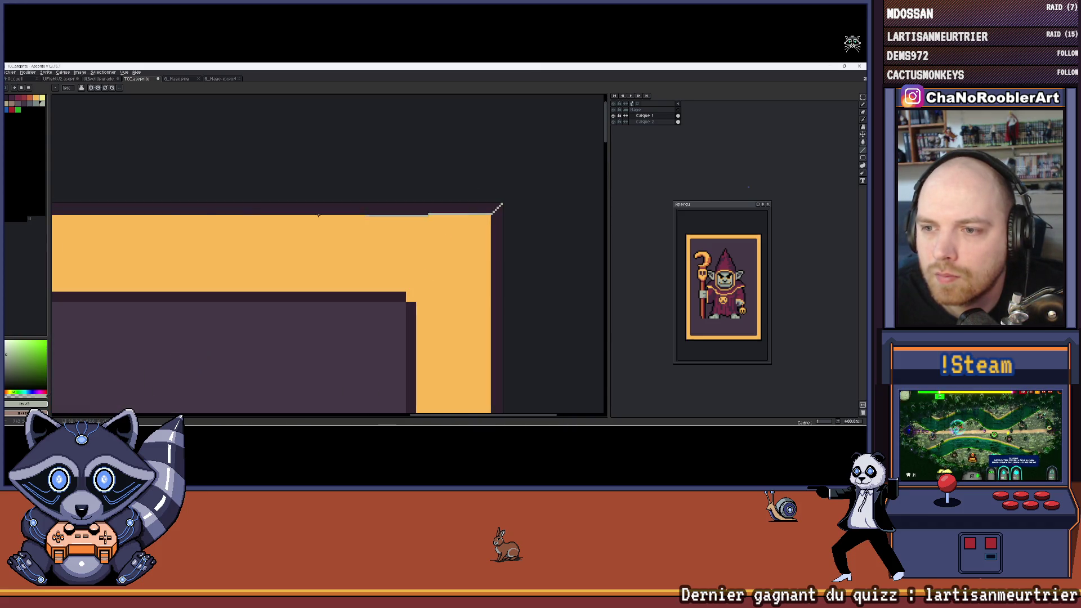
{"action": "scroll", "coordinate": [495, 210], "scroll_direction": "left", "scroll_amount": 10}
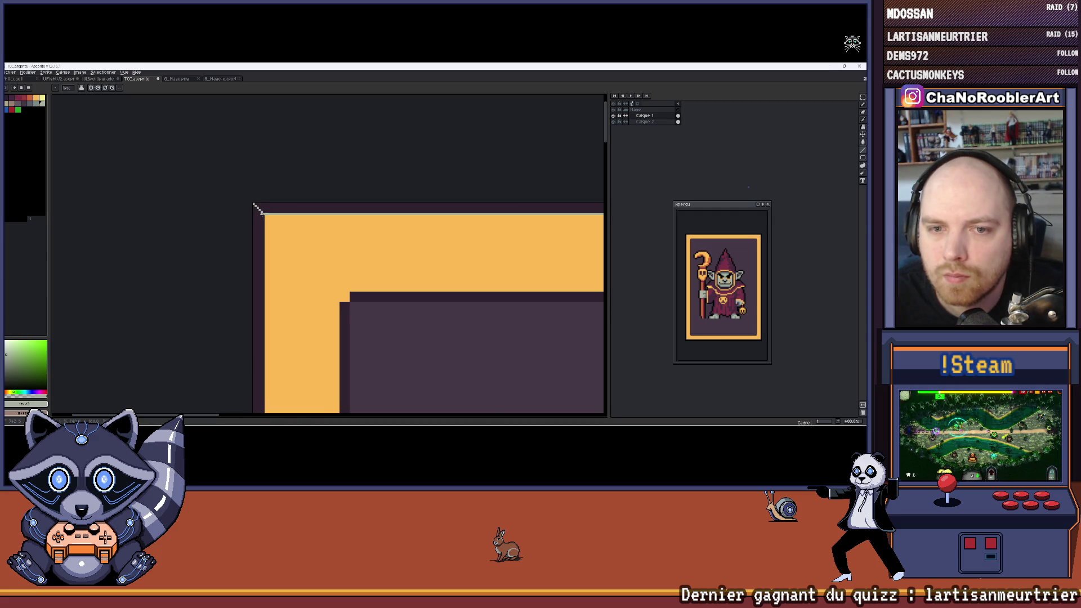
{"action": "scroll", "coordinate": [265, 214], "scroll_direction": "up", "scroll_amount": 1}
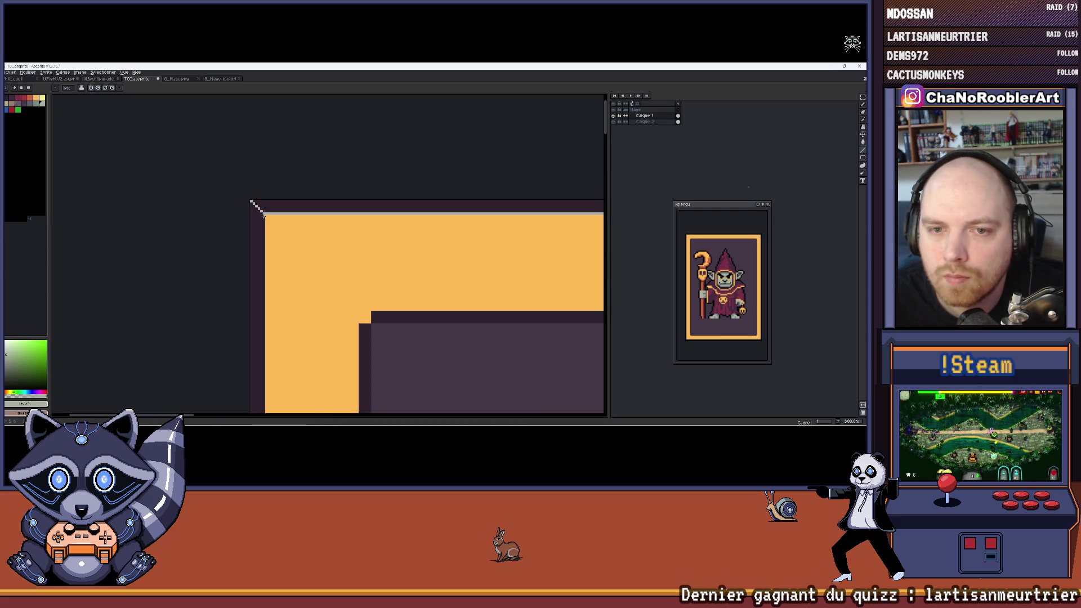
{"action": "scroll", "coordinate": [256, 207], "scroll_direction": "down", "scroll_amount": 5}
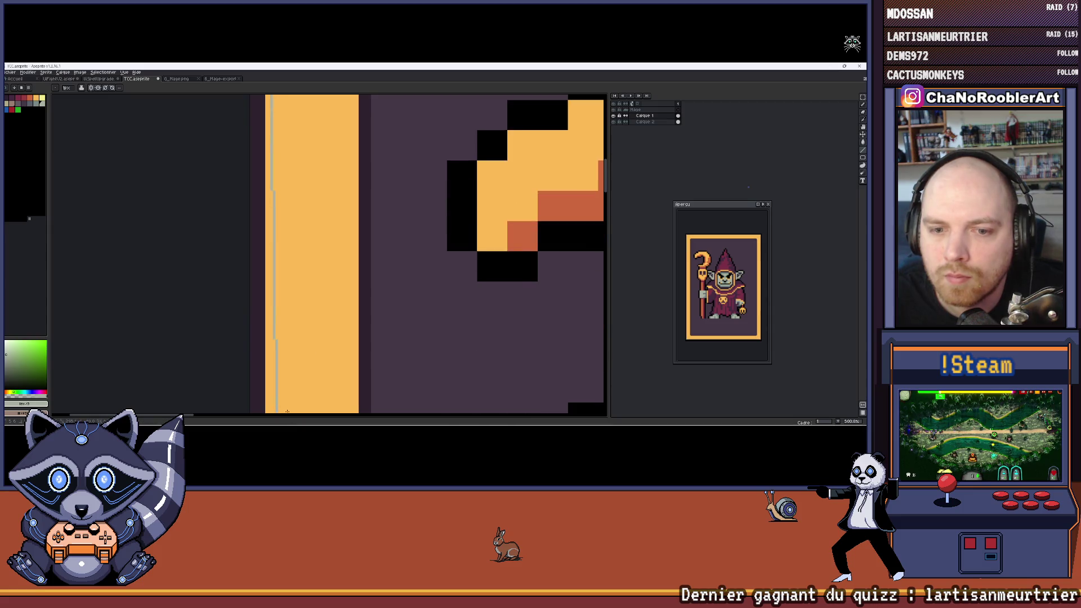
{"action": "scroll", "coordinate": [280, 334], "scroll_direction": "down", "scroll_amount": 5}
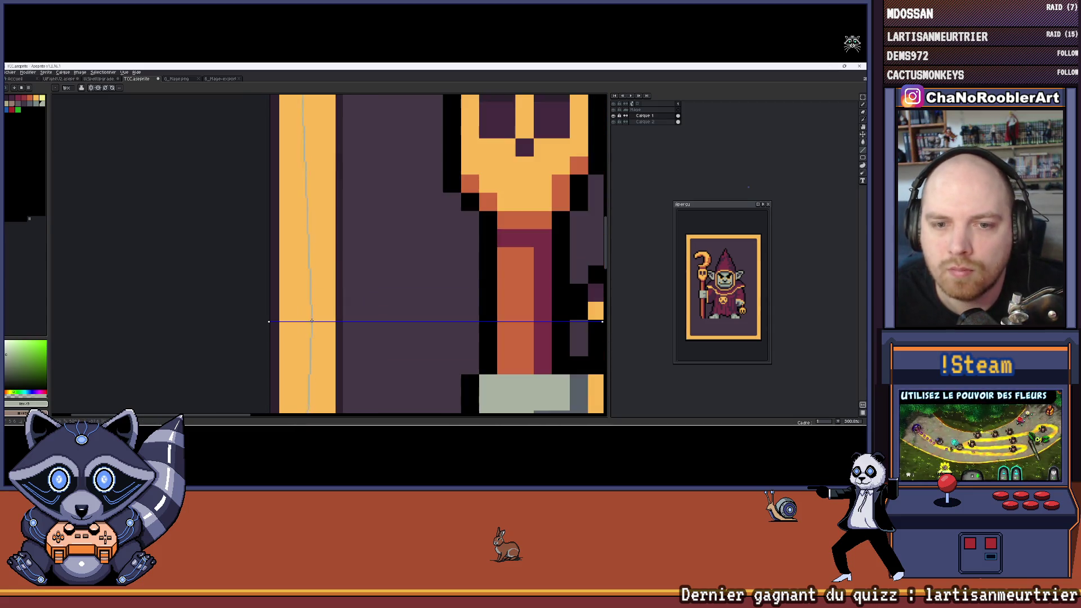
{"action": "scroll", "coordinate": [280, 334], "scroll_direction": "up", "scroll_amount": 1}
{"action": "left_click_drag", "start_coordinate": [280, 333], "coordinate": [250, 319]}
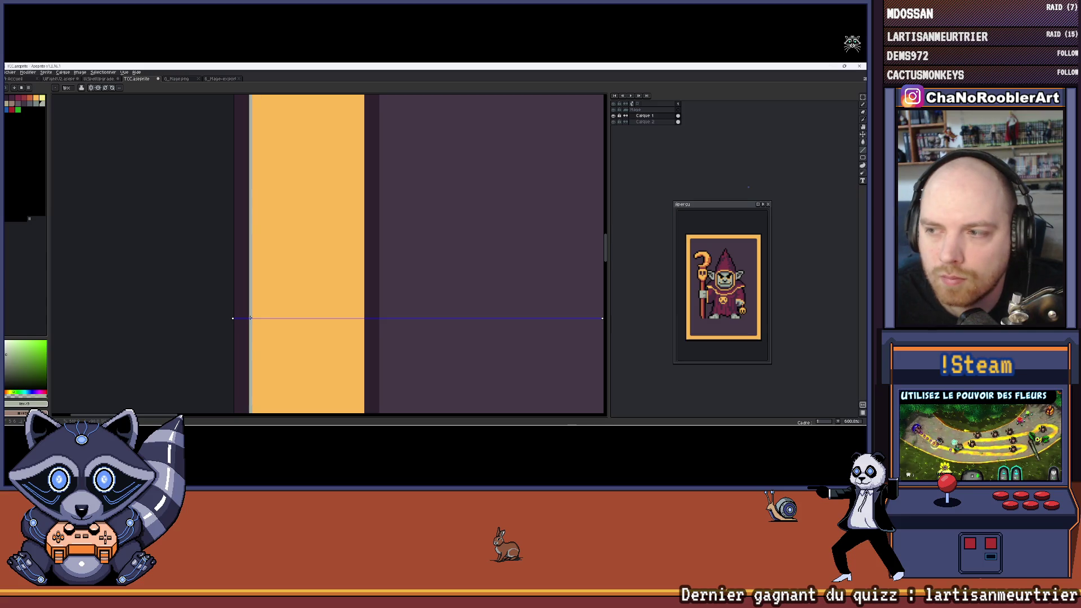
{"action": "scroll", "coordinate": [388, 225], "scroll_direction": "down", "scroll_amount": 6}
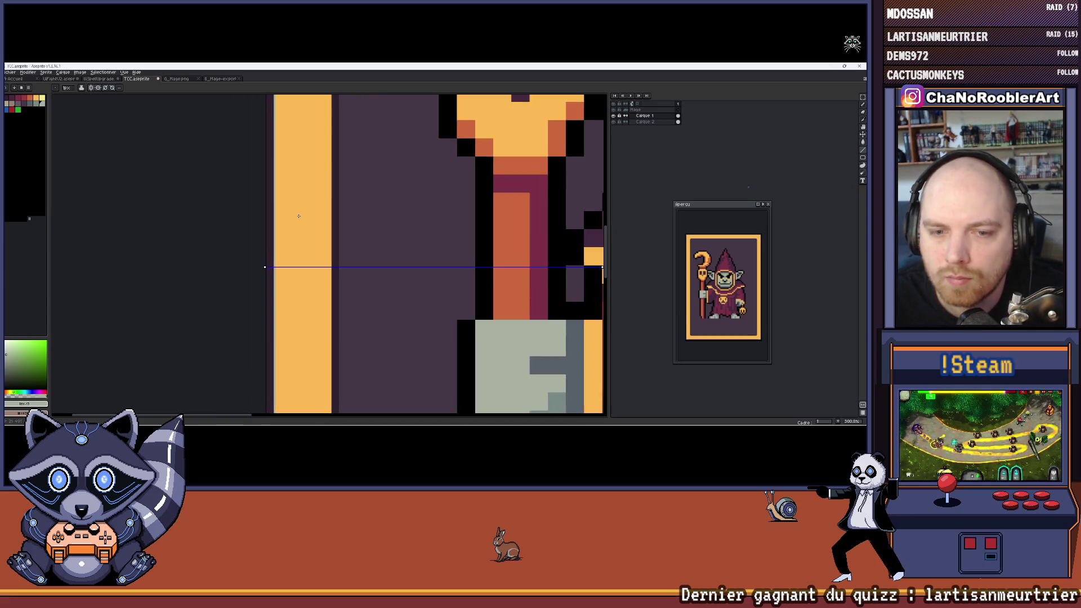
{"action": "scroll", "coordinate": [253, 152], "scroll_direction": "up", "scroll_amount": 7}
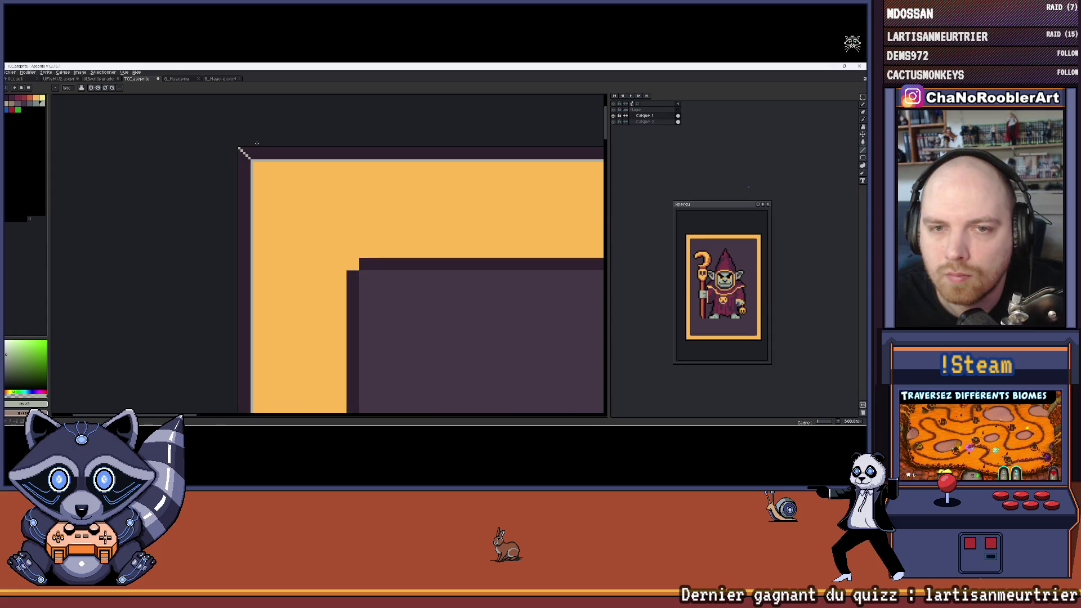
{"action": "scroll", "coordinate": [253, 151], "scroll_direction": "up", "scroll_amount": 3}
{"action": "scroll", "coordinate": [244, 177], "scroll_direction": "down", "scroll_amount": 5}
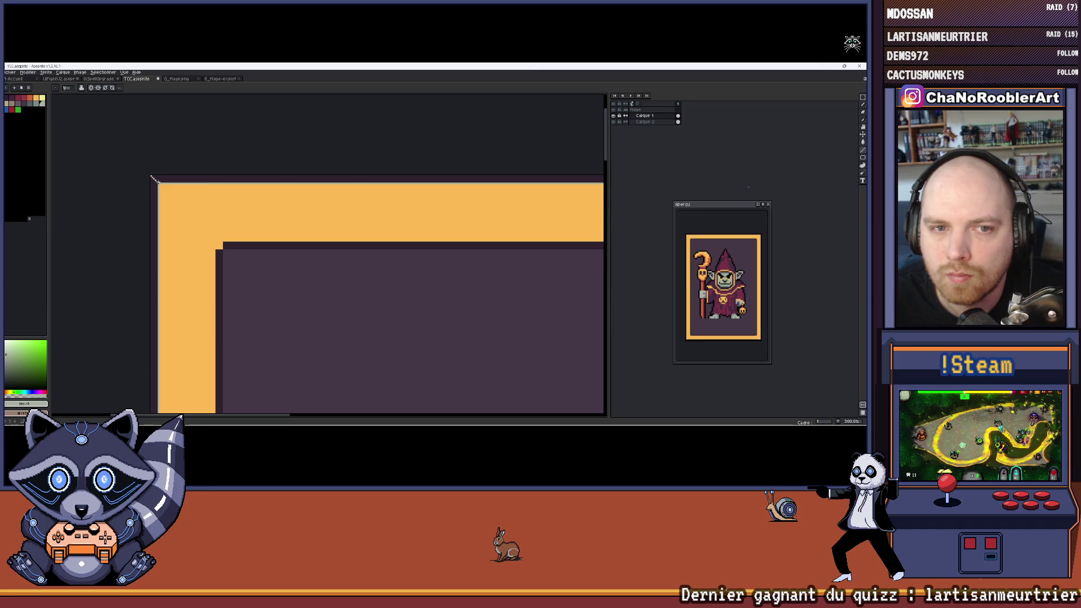
{"action": "scroll", "coordinate": [544, 183], "scroll_direction": "right", "scroll_amount": 5}
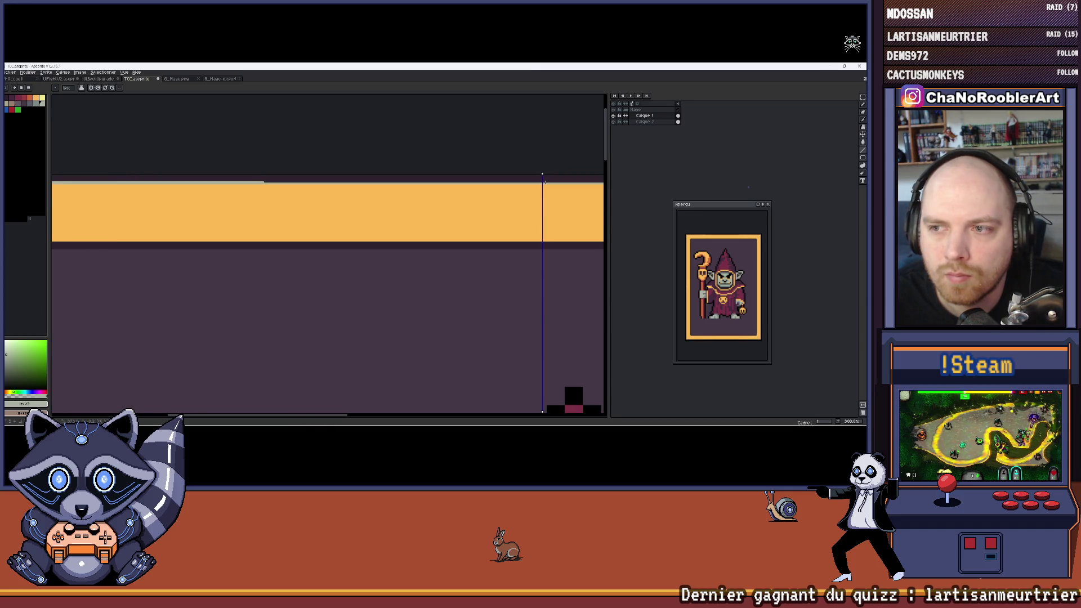
{"action": "scroll", "coordinate": [338, 206], "scroll_direction": "left", "scroll_amount": 5}
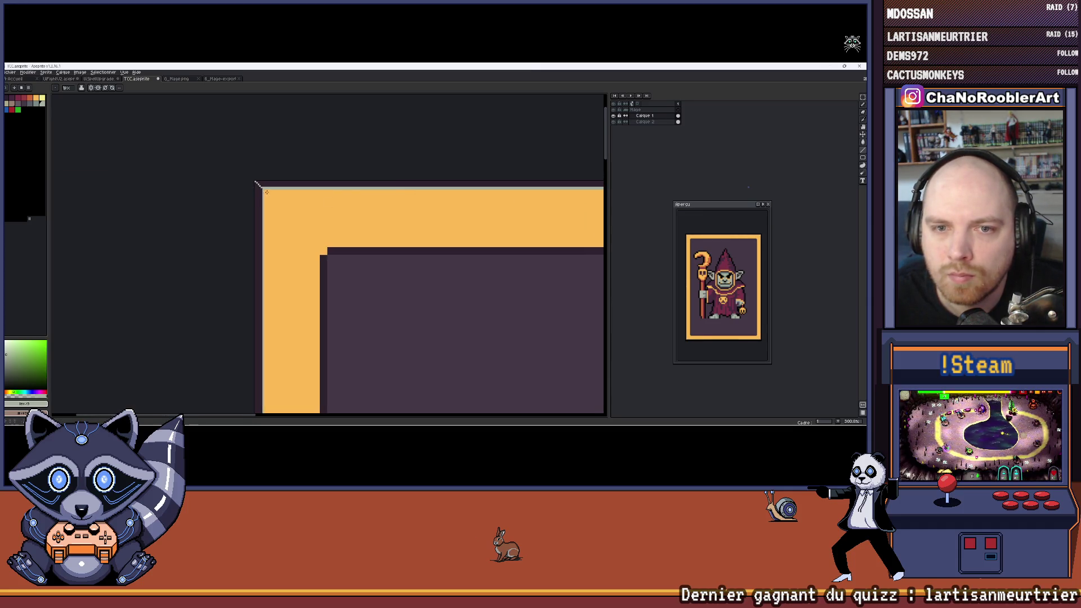
{"action": "scroll", "coordinate": [256, 183], "scroll_direction": "down", "scroll_amount": 10}
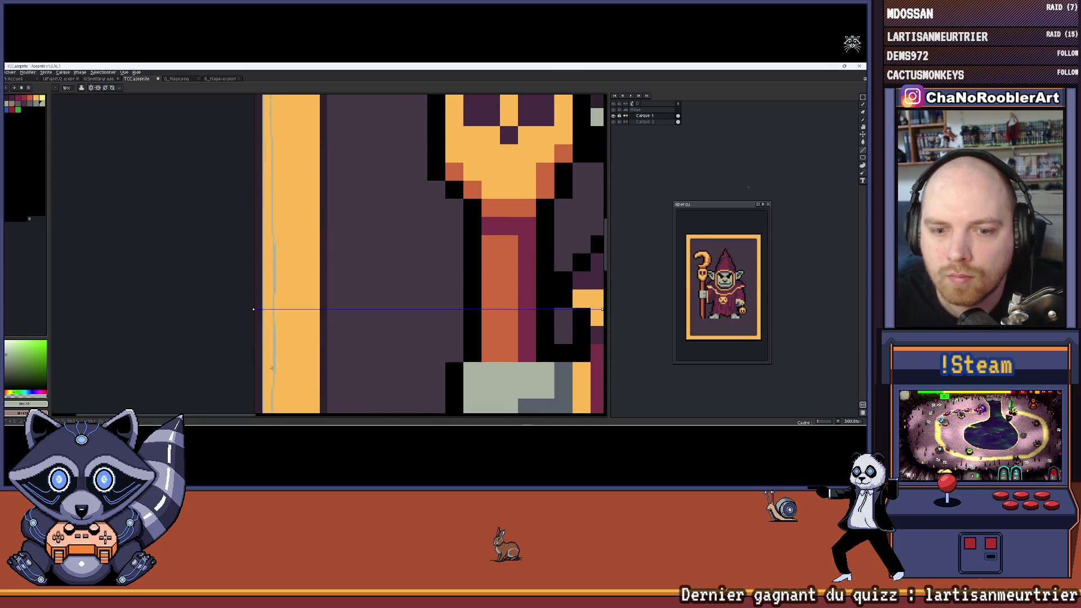
{"action": "scroll", "coordinate": [278, 202], "scroll_direction": "down", "scroll_amount": 2}
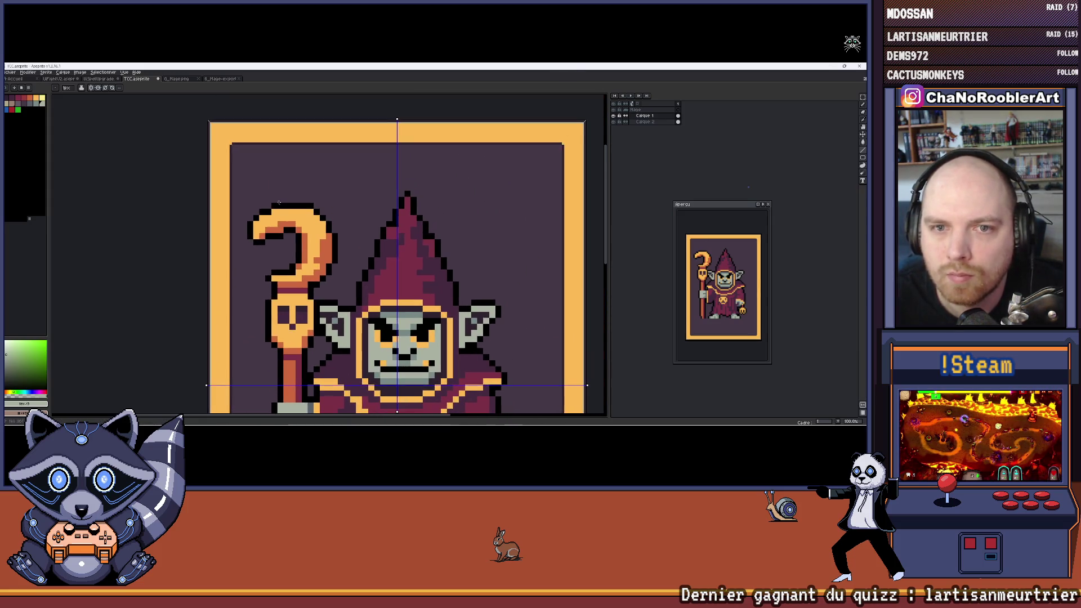
{"action": "scroll", "coordinate": [237, 171], "scroll_direction": "up", "scroll_amount": 3}
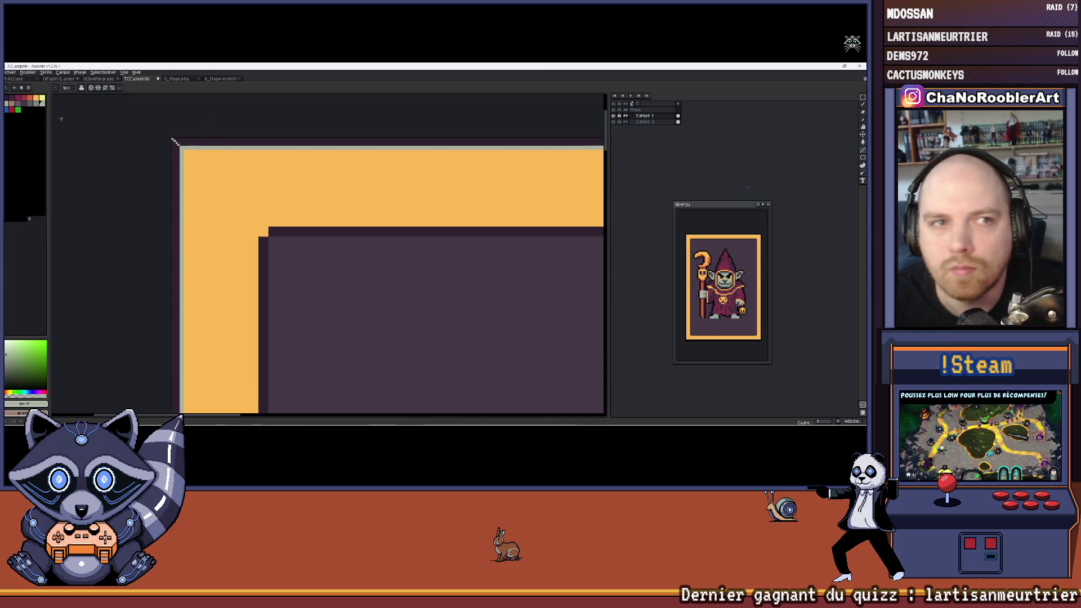
Step: Pick orange and undo the accidental orange fill
{"action": "left_click", "coordinate": [32, 100]}
{"action": "scroll", "coordinate": [256, 182], "scroll_direction": "down", "scroll_amount": 4}
{"action": "key", "text": "ctrl+z"}
{"action": "scroll", "coordinate": [193, 124], "scroll_direction": "up", "scroll_amount": 4}
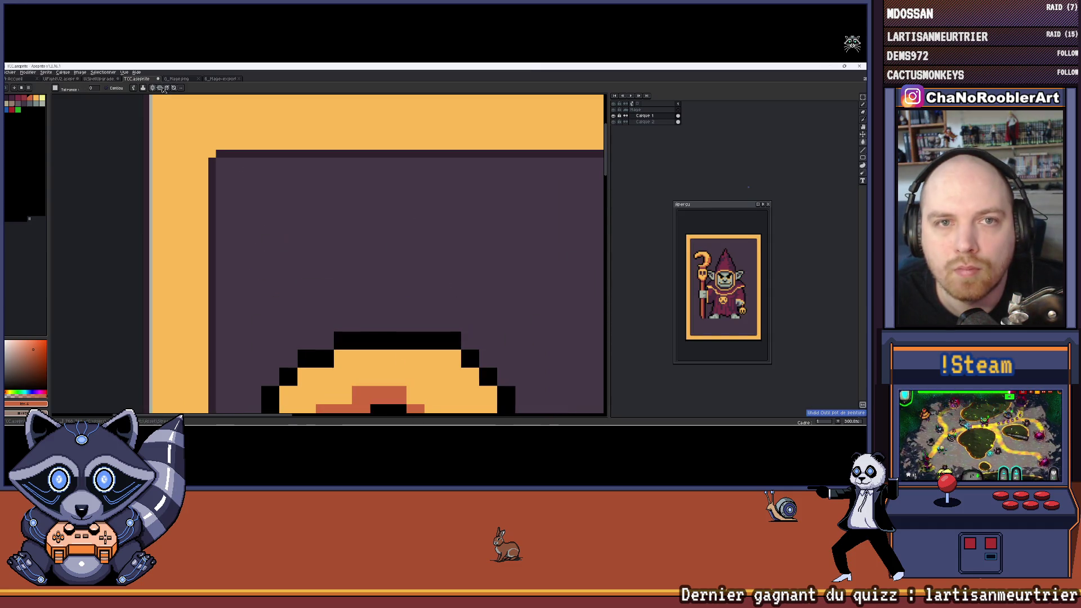
{"action": "key", "text": "ctrl+y"}
{"action": "key", "text": "ctrl+z"}
{"action": "scroll", "coordinate": [193, 124], "scroll_direction": "down", "scroll_amount": 4}
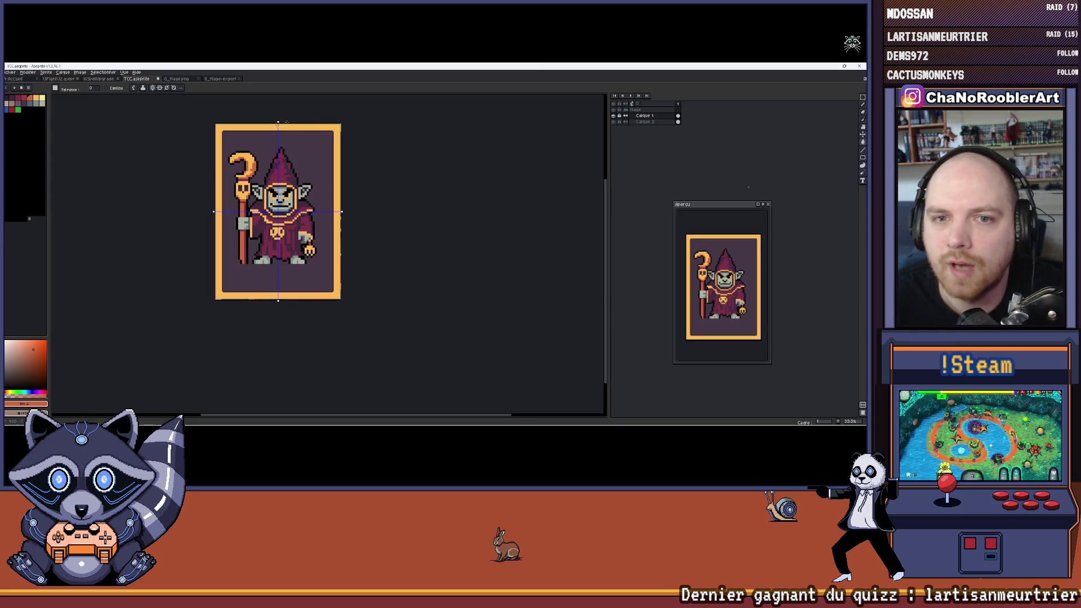
{"action": "scroll", "coordinate": [287, 121], "scroll_direction": "up", "scroll_amount": 3}
Step: Marquee-select the mage, with vertical symmetry turned off, and cut it from its layer
{"action": "mouse_move", "coordinate": [287, 122]}
{"action": "left_mouse_down"}
{"action": "mouse_move", "coordinate": [358, 151]}
{"action": "mouse_move", "coordinate": [366, 182]}
{"action": "mouse_move", "coordinate": [301, 159]}
{"action": "mouse_move", "coordinate": [310, 126]}
{"action": "left_mouse_up"}
{"action": "scroll", "coordinate": [312, 125], "scroll_direction": "down", "scroll_amount": 2}
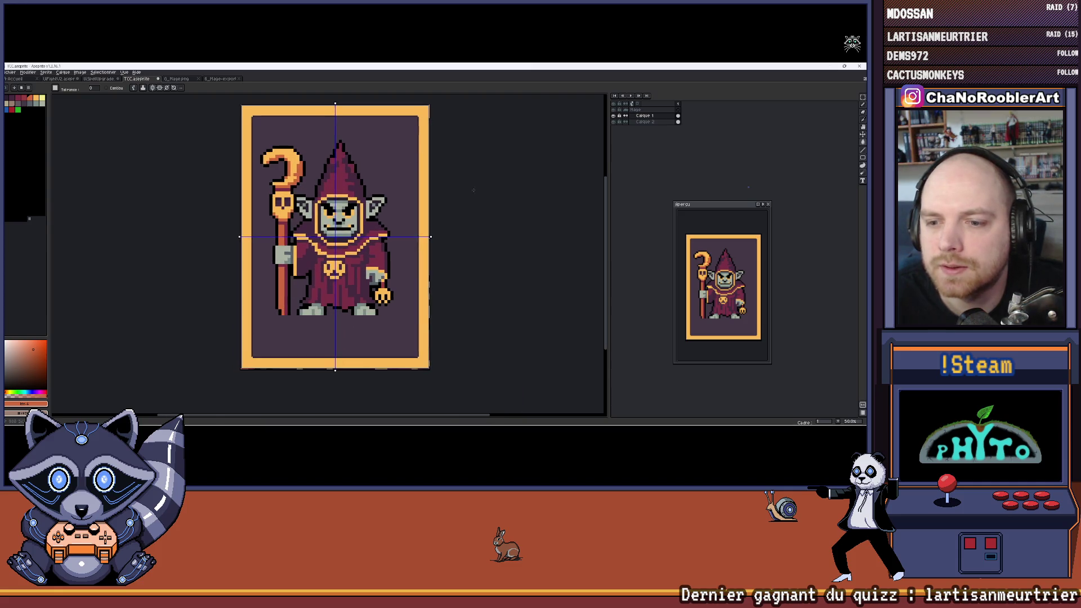
{"action": "scroll", "coordinate": [386, 163], "scroll_direction": "up", "scroll_amount": 2}
{"action": "scroll", "coordinate": [409, 260], "scroll_direction": "down", "scroll_amount": 3}
{"action": "scroll", "coordinate": [376, 219], "scroll_direction": "up", "scroll_amount": 1}
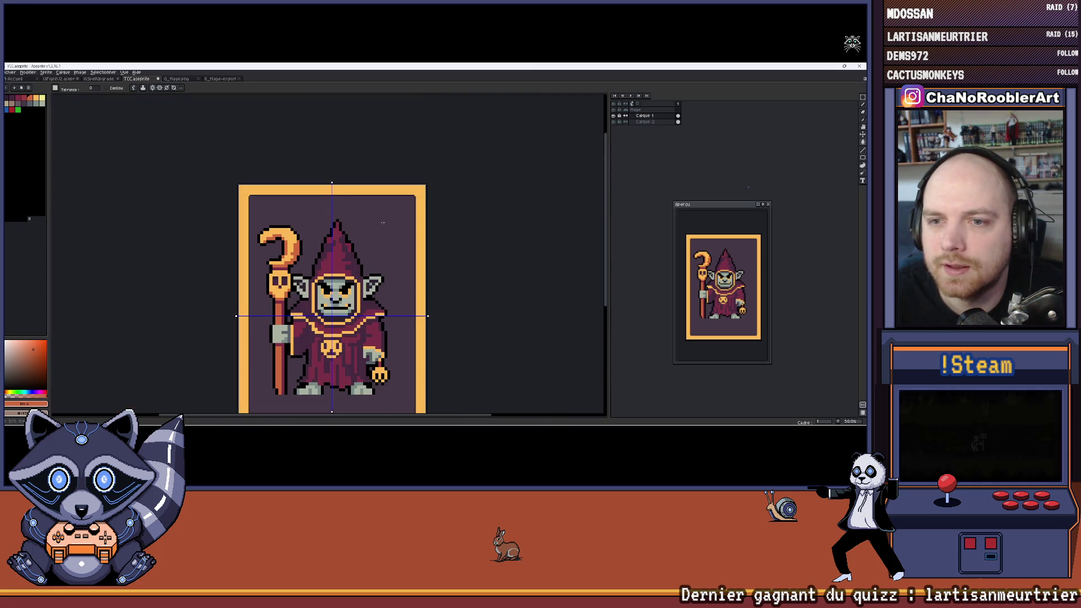
{"action": "left_click_drag", "start_coordinate": [385, 215], "coordinate": [400, 182]}
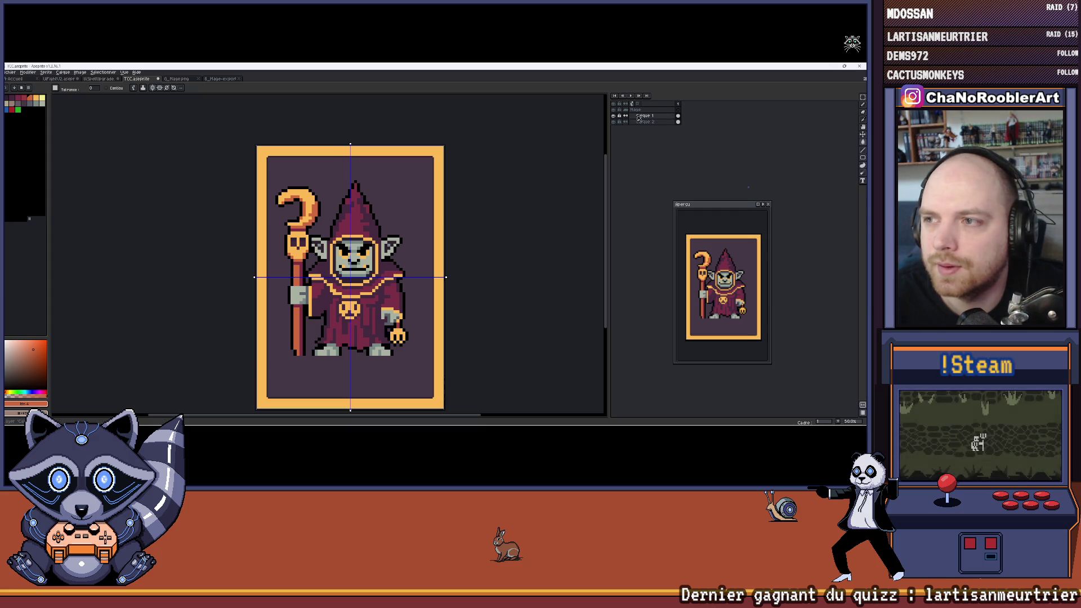
{"action": "left_click", "coordinate": [862, 96]}
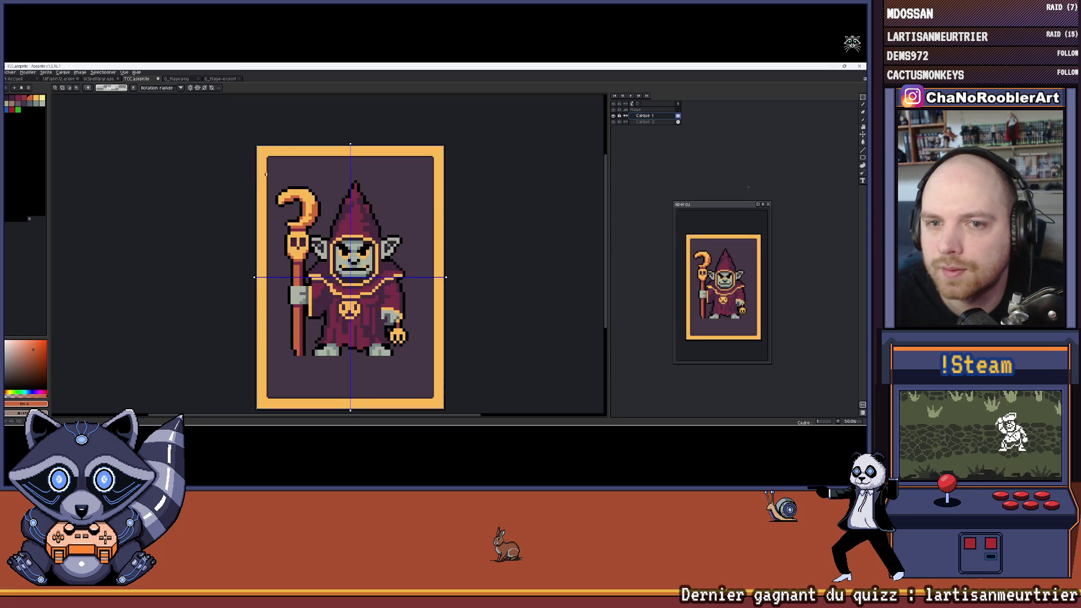
{"action": "left_click", "coordinate": [198, 88]}
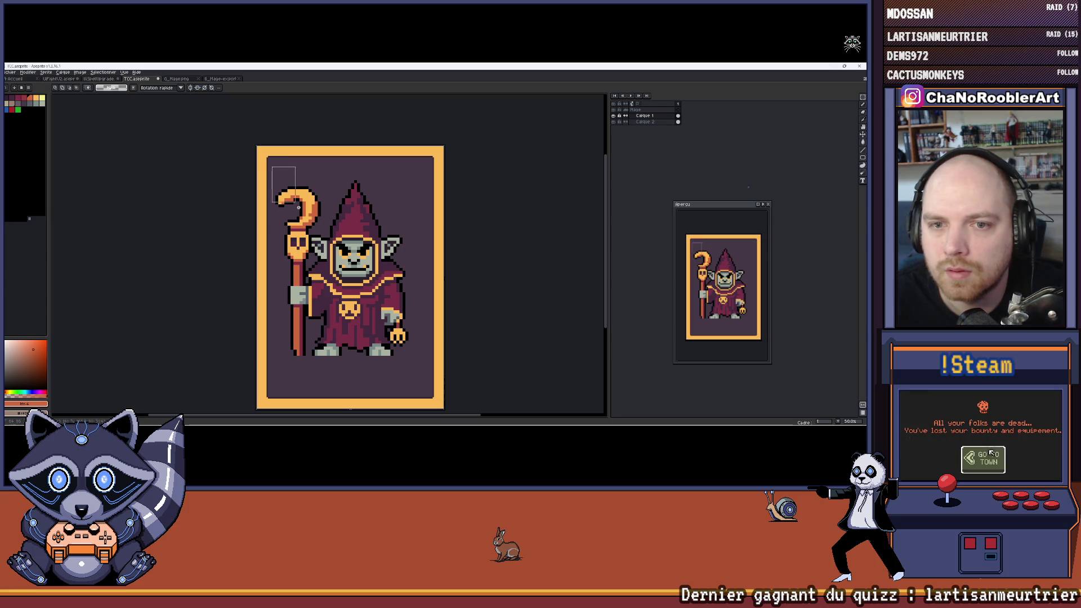
{"action": "key", "text": "Delete"}
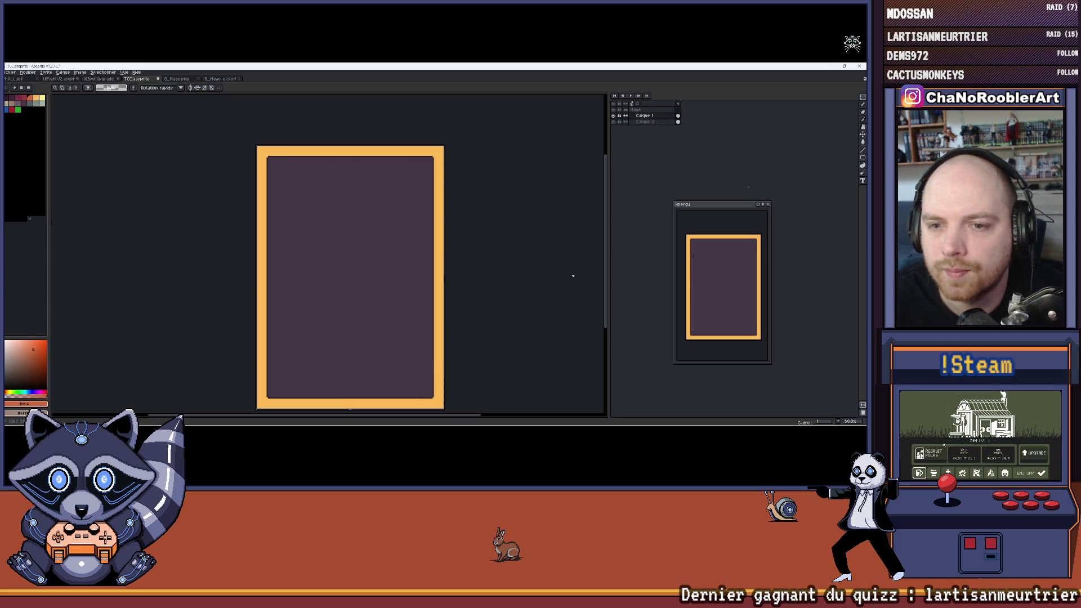
Step: Add layer Calque 3, delete Calque 1, and paste the mage onto Calque 3
{"action": "key", "text": "shift+n"}
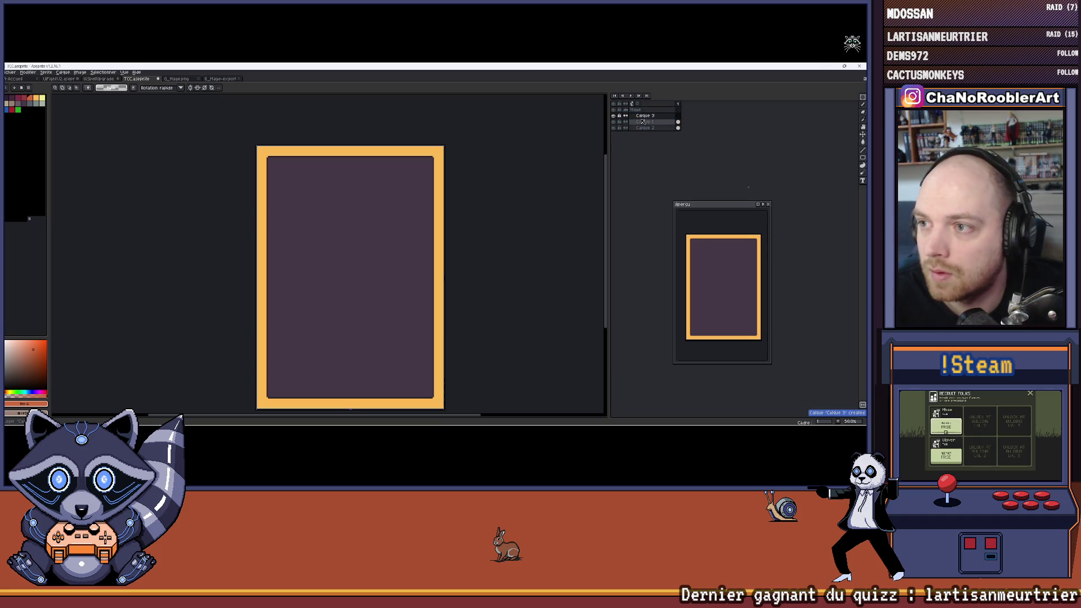
{"action": "right_click", "coordinate": [642, 121]}
{"action": "left_click", "coordinate": [653, 148]}
{"action": "left_click", "coordinate": [644, 115]}
{"action": "key", "text": "ctrl+v"}
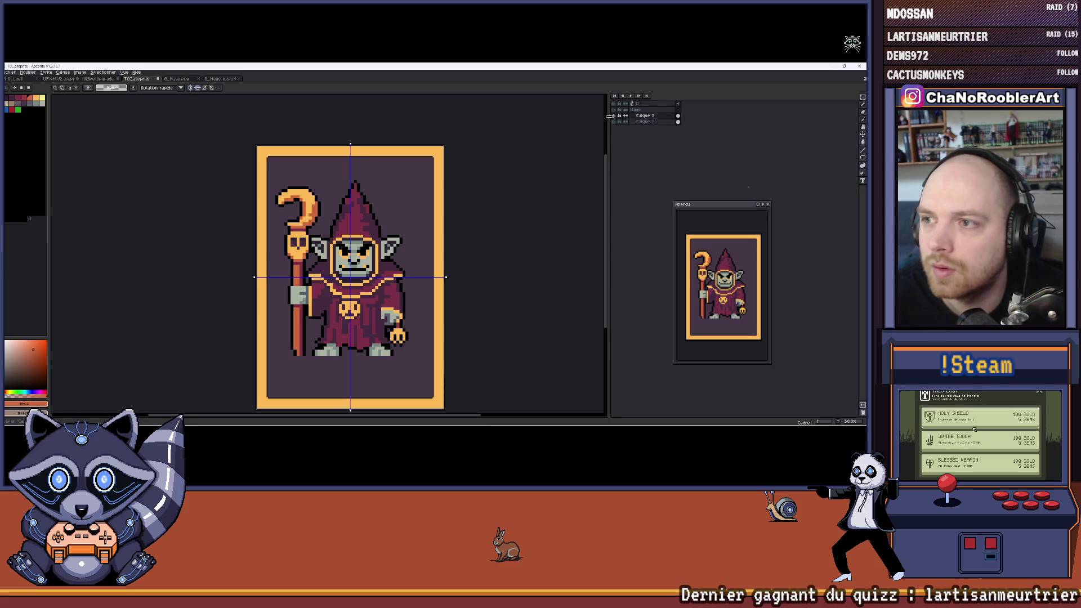
Step: Bucket-fill the orange border on layer Calque 2 with maroon
{"action": "left_click", "coordinate": [642, 122]}
{"action": "scroll", "coordinate": [271, 150], "scroll_direction": "up", "scroll_amount": 6}
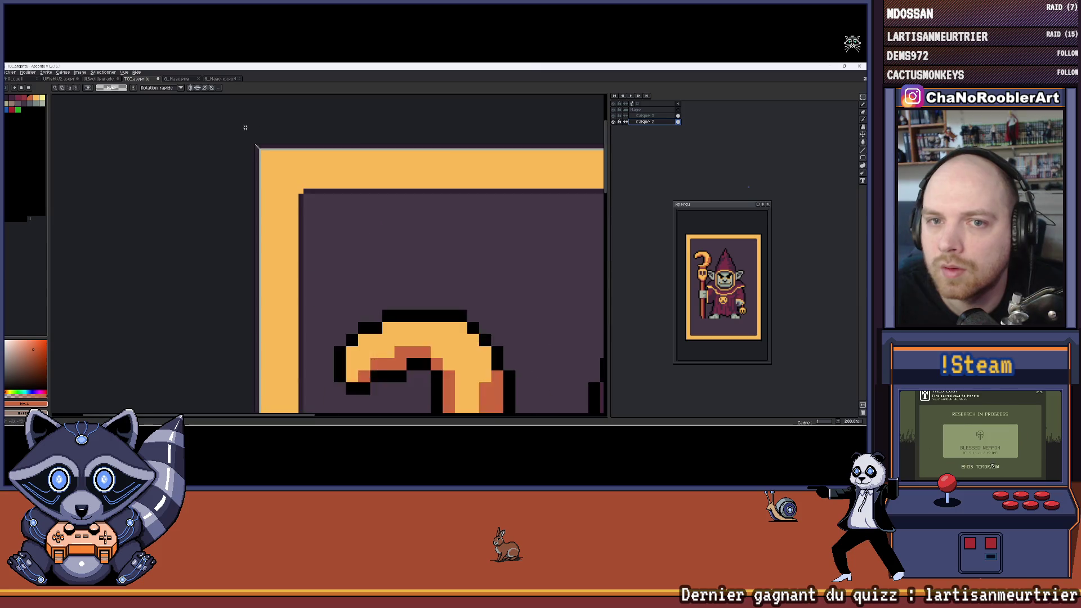
{"action": "left_click", "coordinate": [22, 100]}
{"action": "key", "text": "g"}
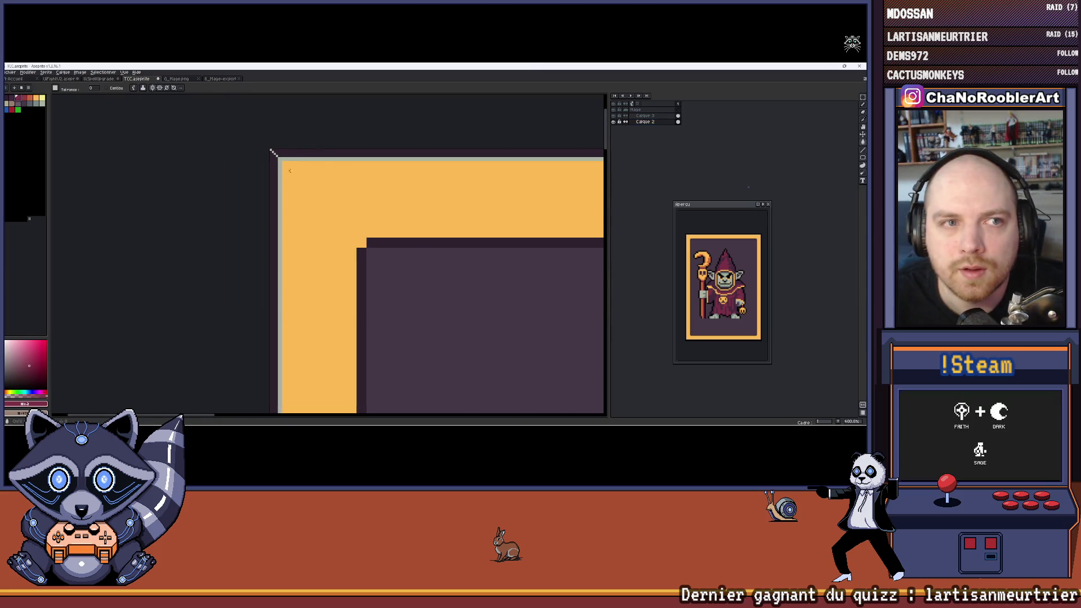
{"action": "left_click", "coordinate": [297, 178]}
{"action": "scroll", "coordinate": [298, 177], "scroll_direction": "up", "scroll_amount": 1}
Step: Try filling the frame's thin grey outline yellow, then undo it
{"action": "key", "text": "i"}
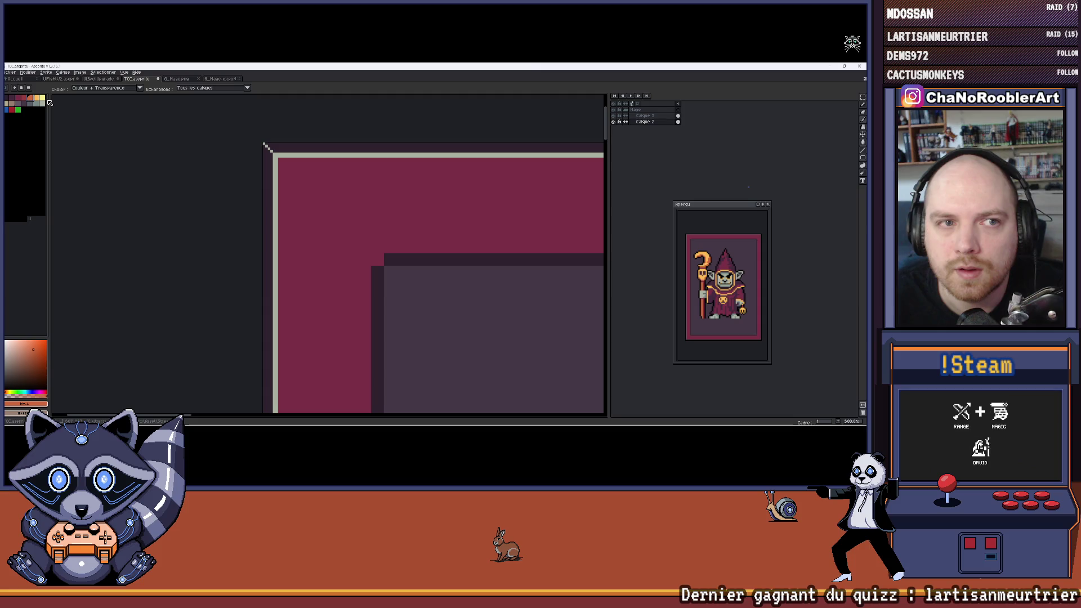
{"action": "left_click", "coordinate": [42, 99]}
{"action": "key", "text": "g"}
{"action": "left_click", "coordinate": [272, 151]}
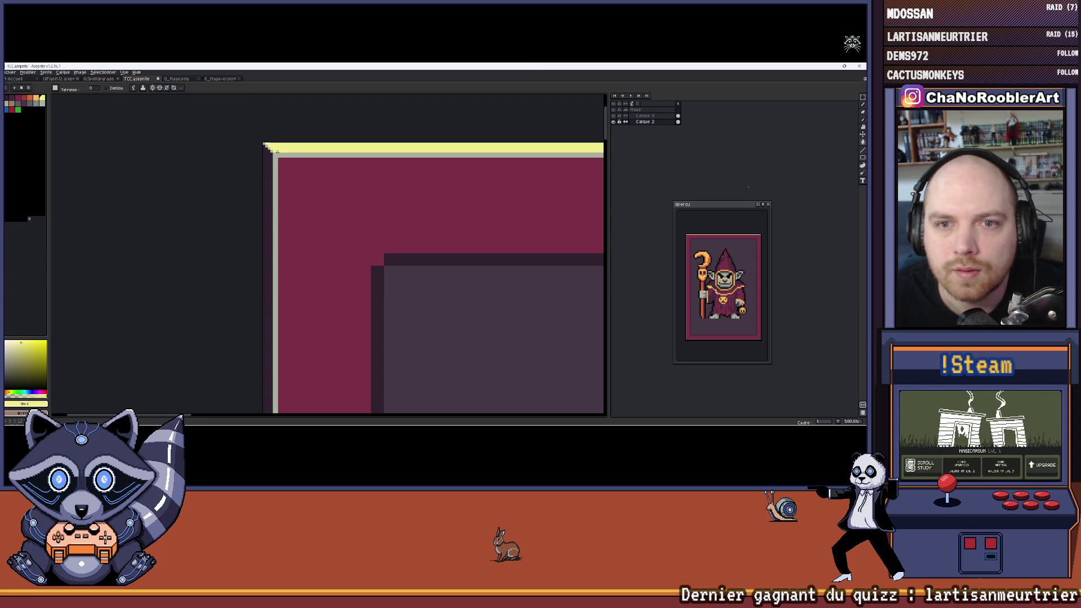
{"action": "scroll", "coordinate": [281, 151], "scroll_direction": "down", "scroll_amount": 1}
{"action": "scroll", "coordinate": [269, 147], "scroll_direction": "up", "scroll_amount": 5}
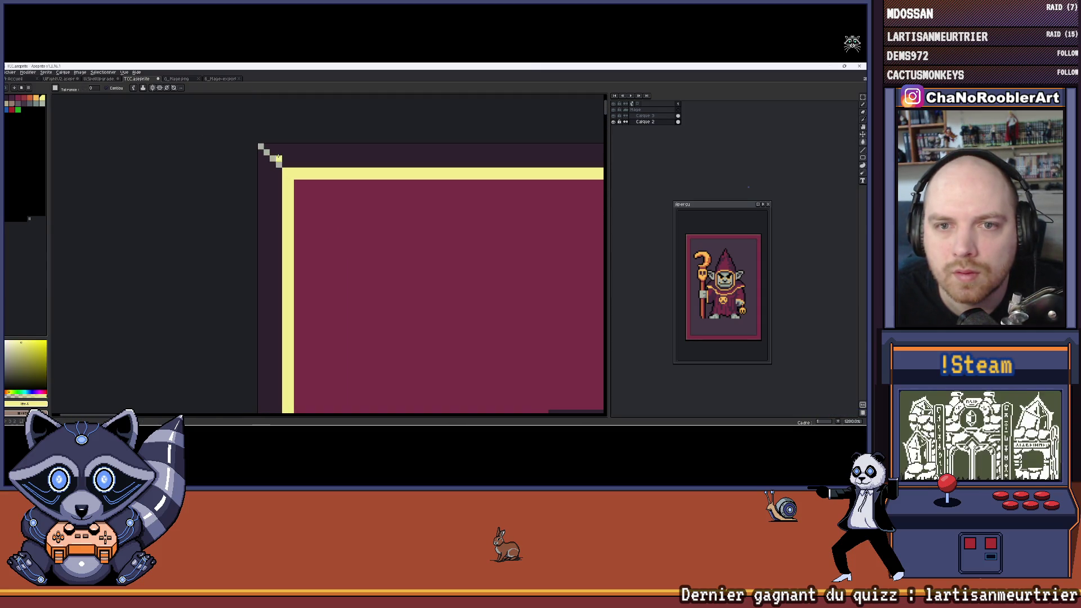
{"action": "key", "text": "ctrl+z"}
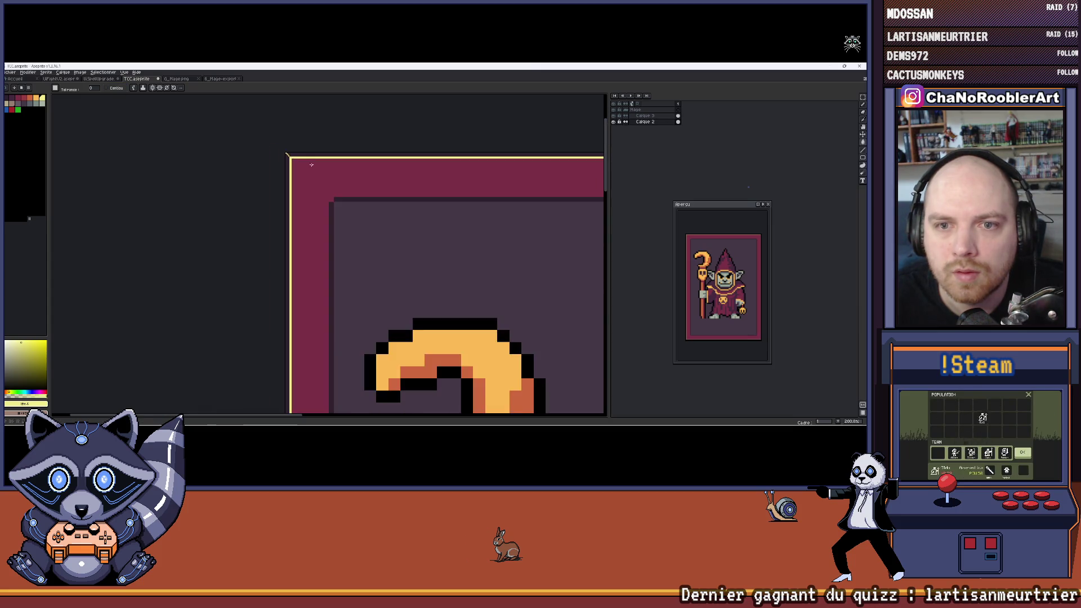
{"action": "scroll", "coordinate": [335, 279], "scroll_direction": "down", "scroll_amount": 5}
{"action": "scroll", "coordinate": [335, 279], "scroll_direction": "up", "scroll_amount": 1}
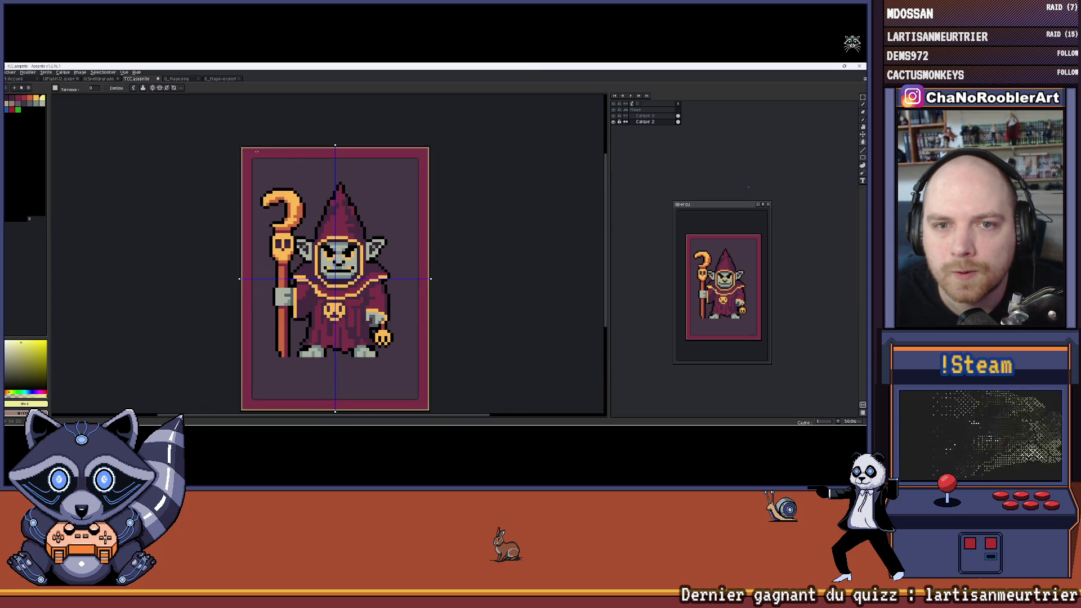
{"action": "scroll", "coordinate": [235, 147], "scroll_direction": "up", "scroll_amount": 3}
{"action": "scroll", "coordinate": [235, 148], "scroll_direction": "down", "scroll_amount": 2}
{"action": "scroll", "coordinate": [235, 147], "scroll_direction": "up", "scroll_amount": 5}
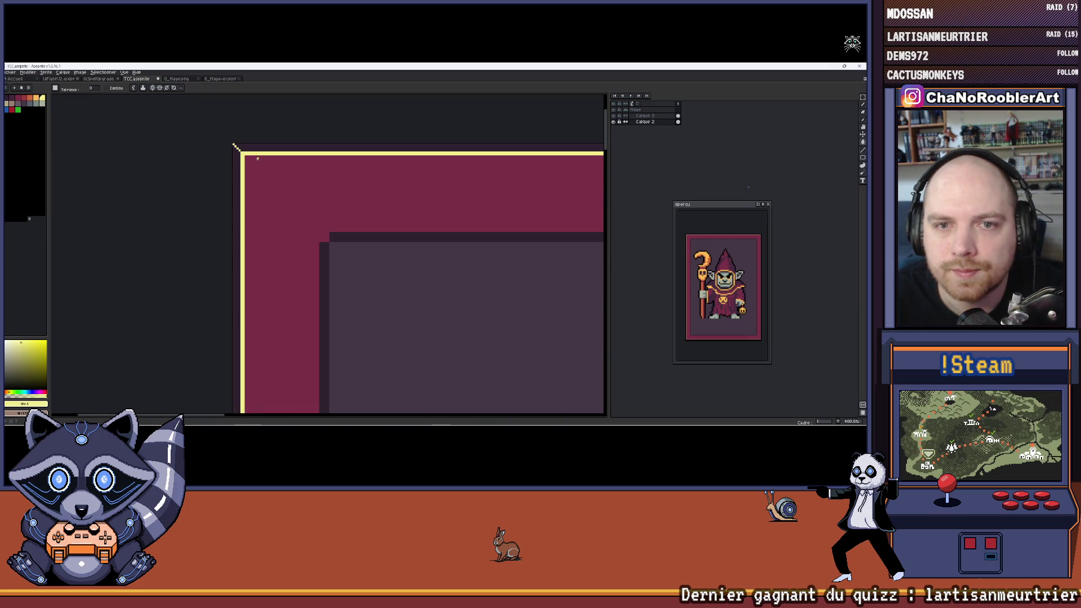
Step: Recolour the frame's thin outer outline orange
{"action": "left_click", "coordinate": [31, 101]}
{"action": "left_click", "coordinate": [242, 153]}
{"action": "scroll", "coordinate": [264, 151], "scroll_direction": "down", "scroll_amount": 5}
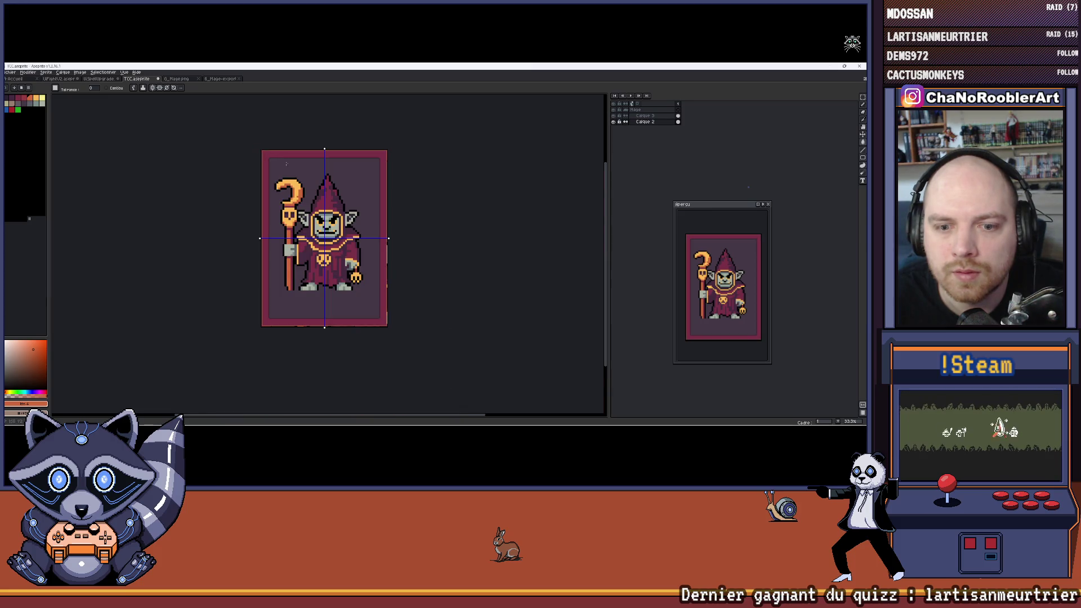
{"action": "scroll", "coordinate": [312, 260], "scroll_direction": "up", "scroll_amount": 3}
{"action": "scroll", "coordinate": [312, 261], "scroll_direction": "down", "scroll_amount": 3}
{"action": "scroll", "coordinate": [311, 260], "scroll_direction": "up", "scroll_amount": 1}
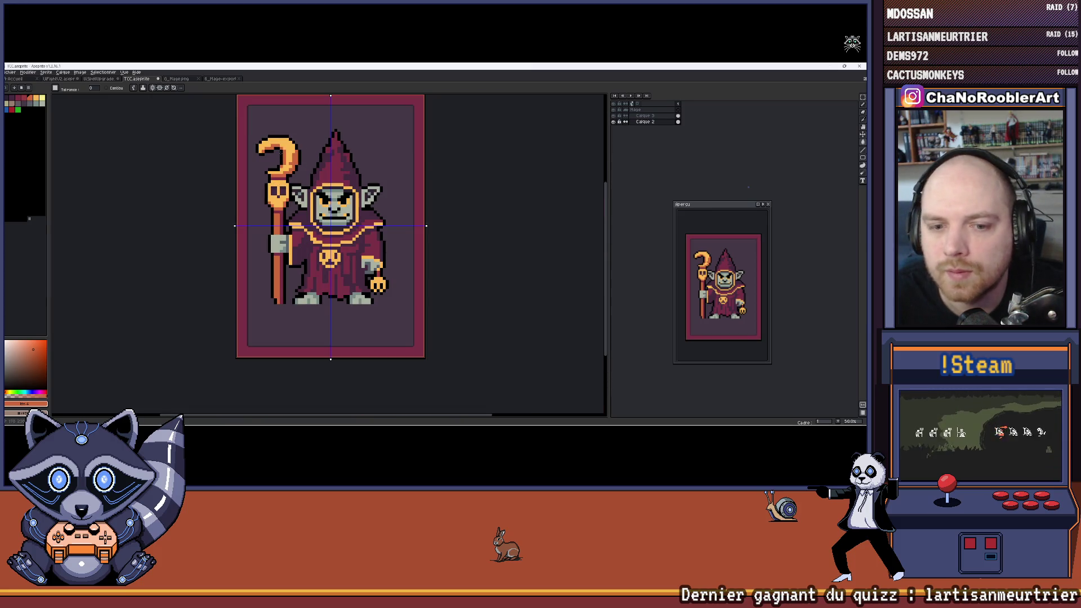
{"action": "scroll", "coordinate": [256, 136], "scroll_direction": "up", "scroll_amount": 1}
{"action": "scroll", "coordinate": [257, 136], "scroll_direction": "down", "scroll_amount": 2}
{"action": "scroll", "coordinate": [257, 135], "scroll_direction": "up", "scroll_amount": 1}
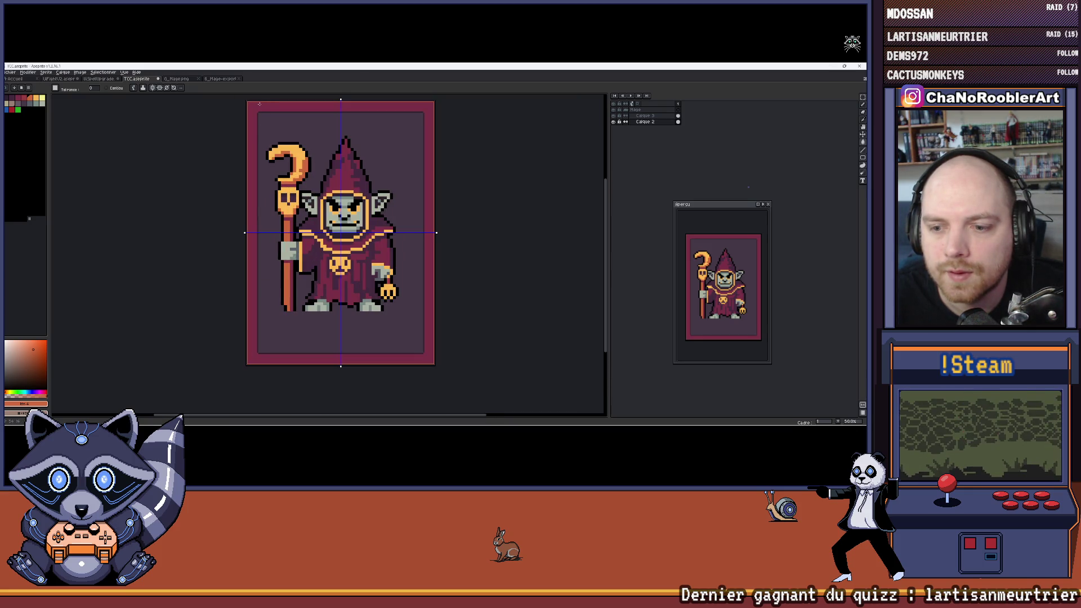
{"action": "scroll", "coordinate": [249, 111], "scroll_direction": "up", "scroll_amount": 3}
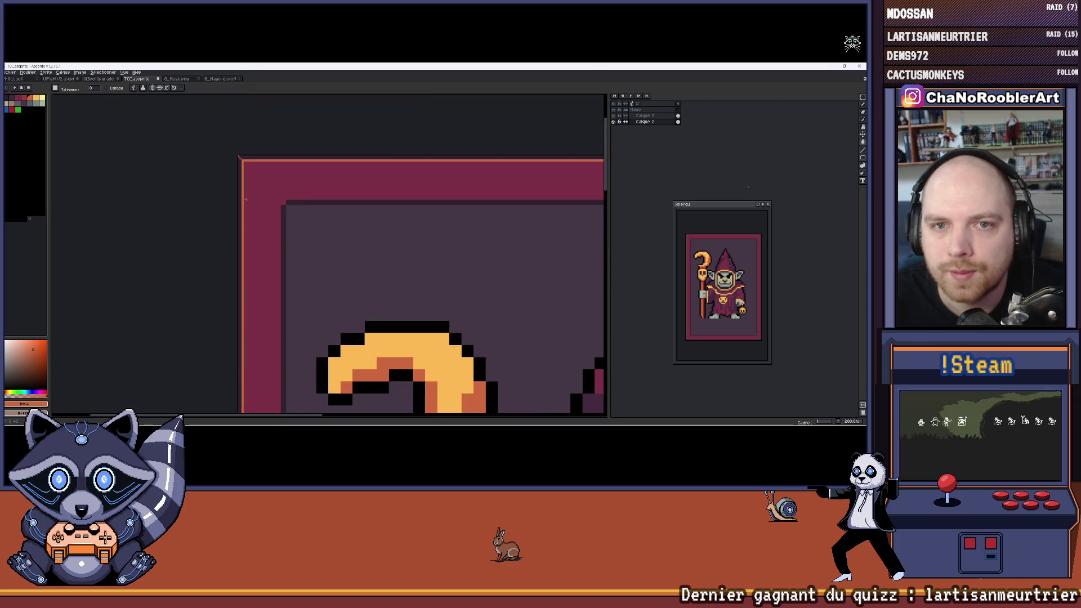
Step: Undo the frame's previous fill and re-fill the frame border magenta
{"action": "left_click", "coordinate": [16, 100]}
{"action": "key", "text": "ctrl+z"}
{"action": "scroll", "coordinate": [286, 167], "scroll_direction": "down", "scroll_amount": 3}
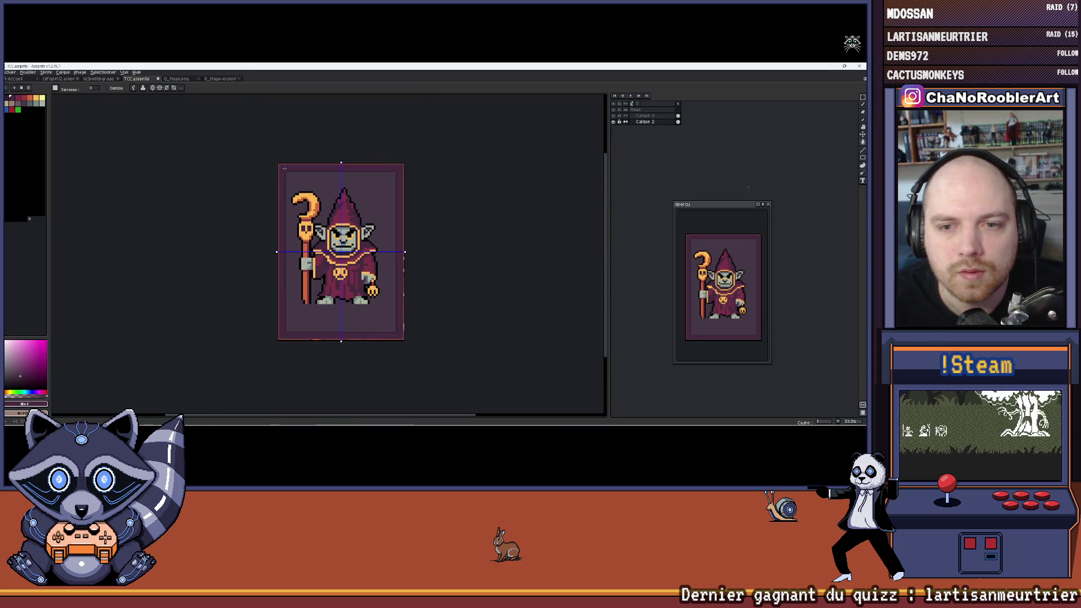
{"action": "scroll", "coordinate": [286, 166], "scroll_direction": "up", "scroll_amount": 2}
{"action": "left_click_drag", "start_coordinate": [310, 157], "coordinate": [285, 163]}
{"action": "left_click", "coordinate": [25, 104]}
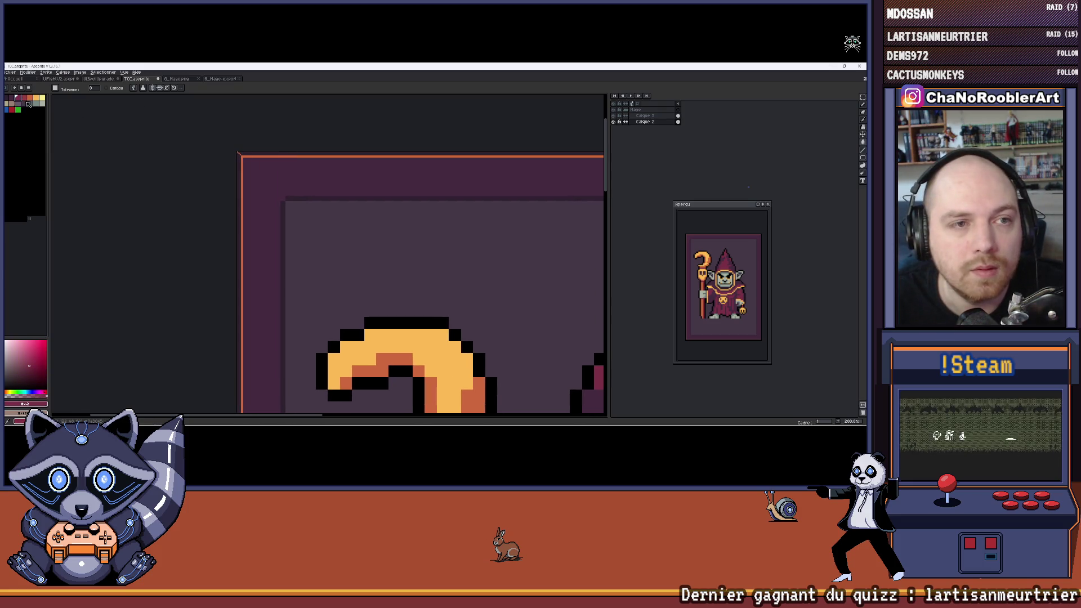
{"action": "left_click", "coordinate": [260, 170]}
Step: Choose a lighter yellow-orange for the outer edge and zoom toward the top-left corner
{"action": "scroll", "coordinate": [240, 154], "scroll_direction": "up", "scroll_amount": 1}
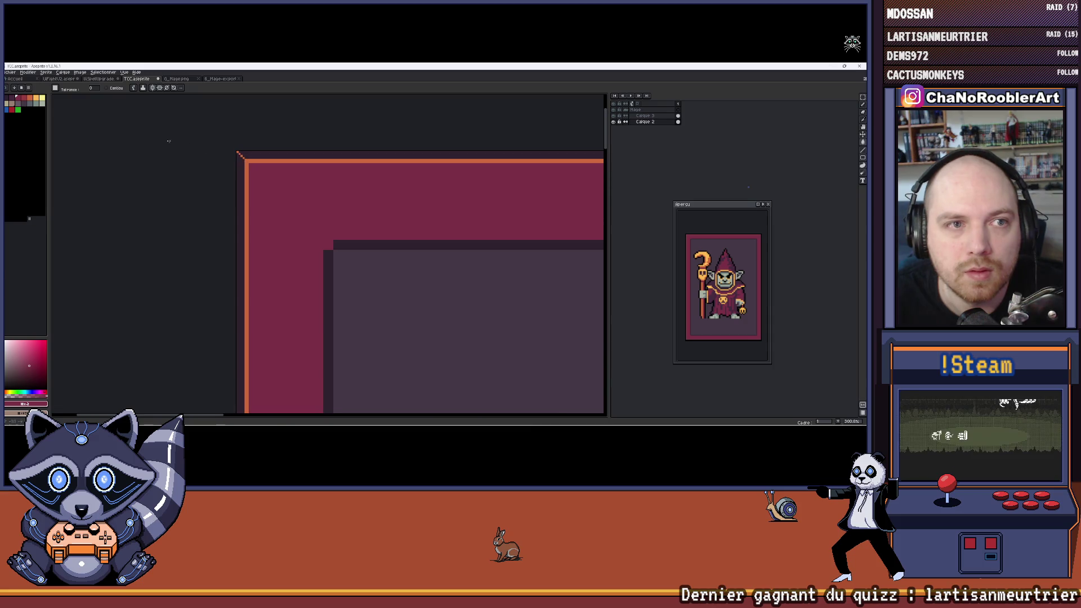
{"action": "left_click", "coordinate": [37, 100]}
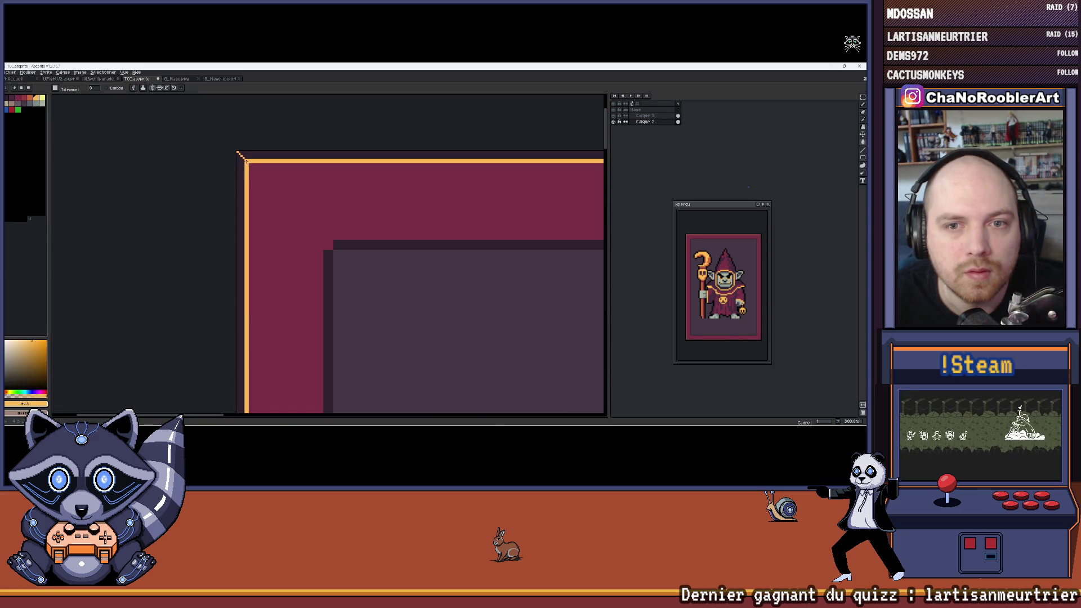
{"action": "scroll", "coordinate": [246, 161], "scroll_direction": "down", "scroll_amount": 4}
{"action": "scroll", "coordinate": [297, 178], "scroll_direction": "up", "scroll_amount": 1}
{"action": "left_click_drag", "start_coordinate": [300, 188], "coordinate": [301, 51]}
{"action": "scroll", "coordinate": [263, 269], "scroll_direction": "up", "scroll_amount": 1}
{"action": "scroll", "coordinate": [270, 232], "scroll_direction": "down", "scroll_amount": 3}
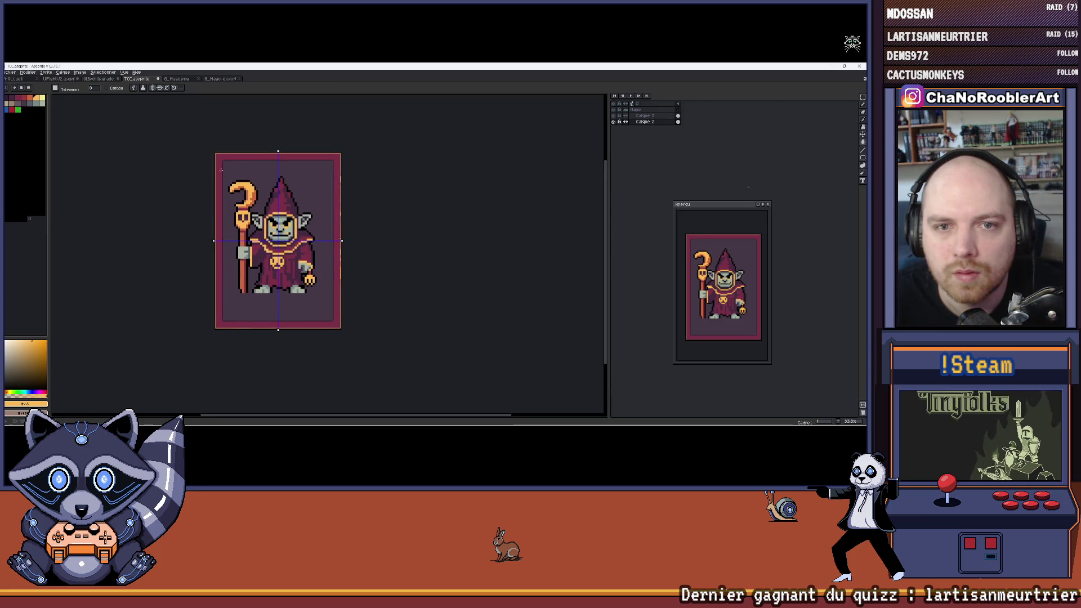
{"action": "scroll", "coordinate": [229, 163], "scroll_direction": "up", "scroll_amount": 4}
{"action": "scroll", "coordinate": [229, 163], "scroll_direction": "up", "scroll_amount": 1}
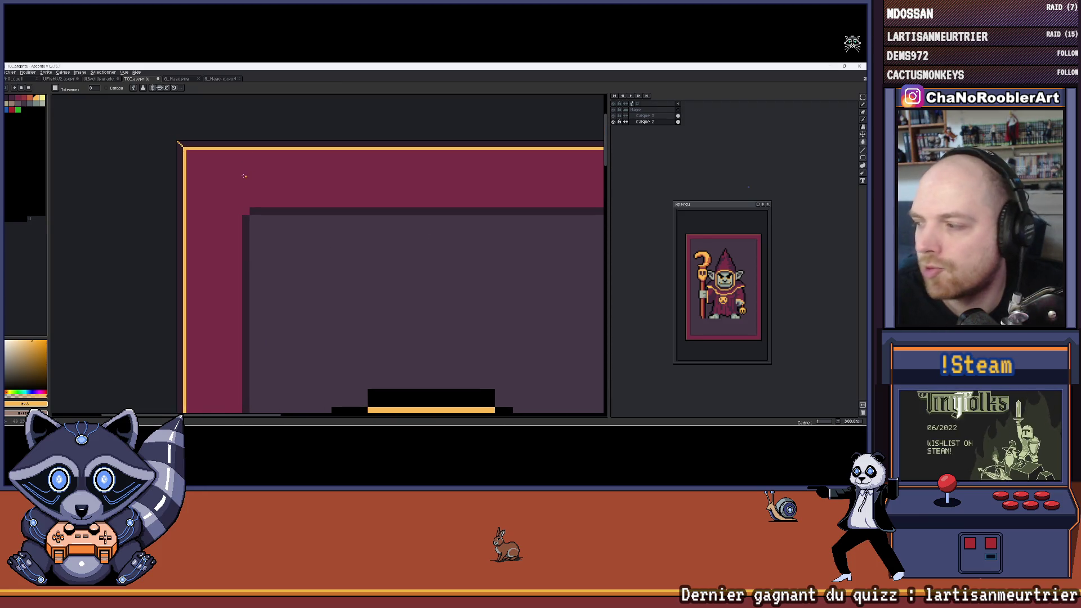
{"action": "scroll", "coordinate": [246, 211], "scroll_direction": "up", "scroll_amount": 1}
{"action": "mouse_move", "coordinate": [246, 212]}
{"action": "left_mouse_down"}
{"action": "mouse_move", "coordinate": [409, 206]}
{"action": "mouse_move", "coordinate": [245, 221]}
{"action": "left_mouse_up"}
{"action": "scroll", "coordinate": [281, 214], "scroll_direction": "up", "scroll_amount": 2}
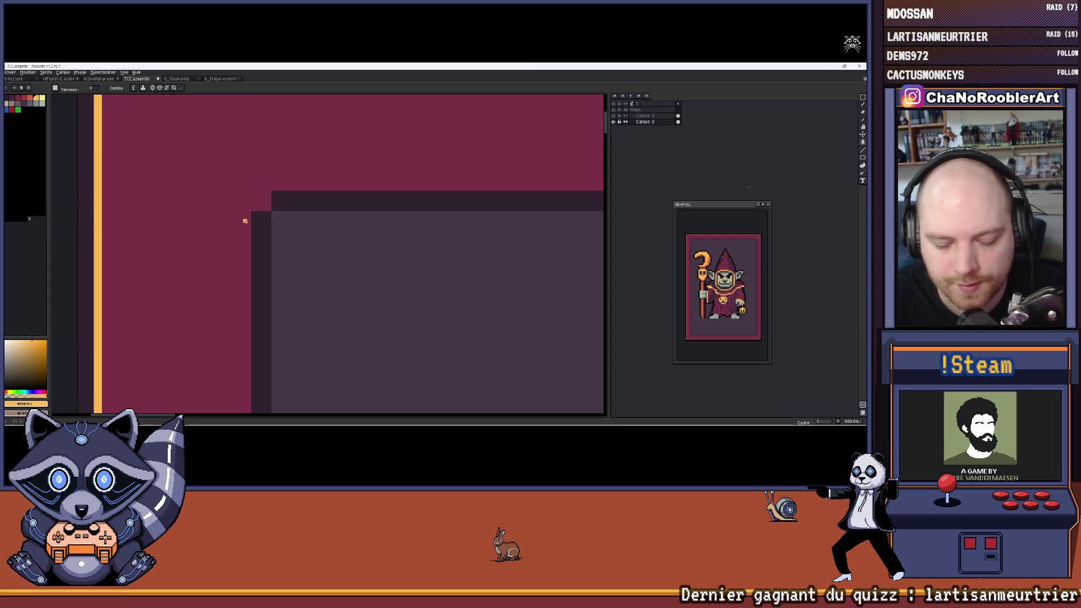
Step: Eyedrop the border's yellow-orange colour and switch to the Pencil
{"action": "left_click", "coordinate": [245, 221], "text": "alt"}
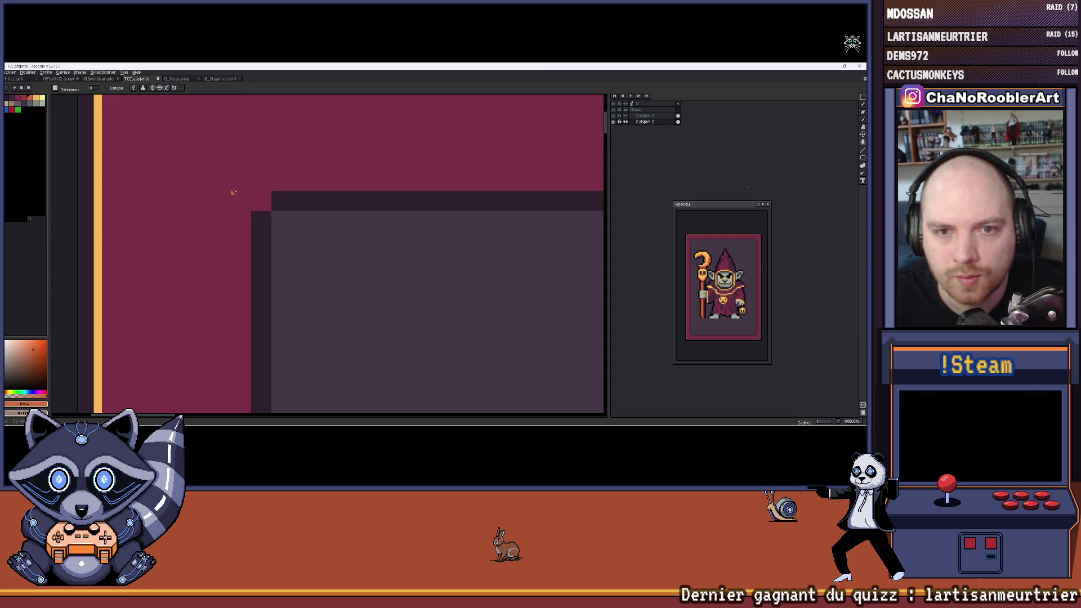
{"action": "key", "text": "b"}
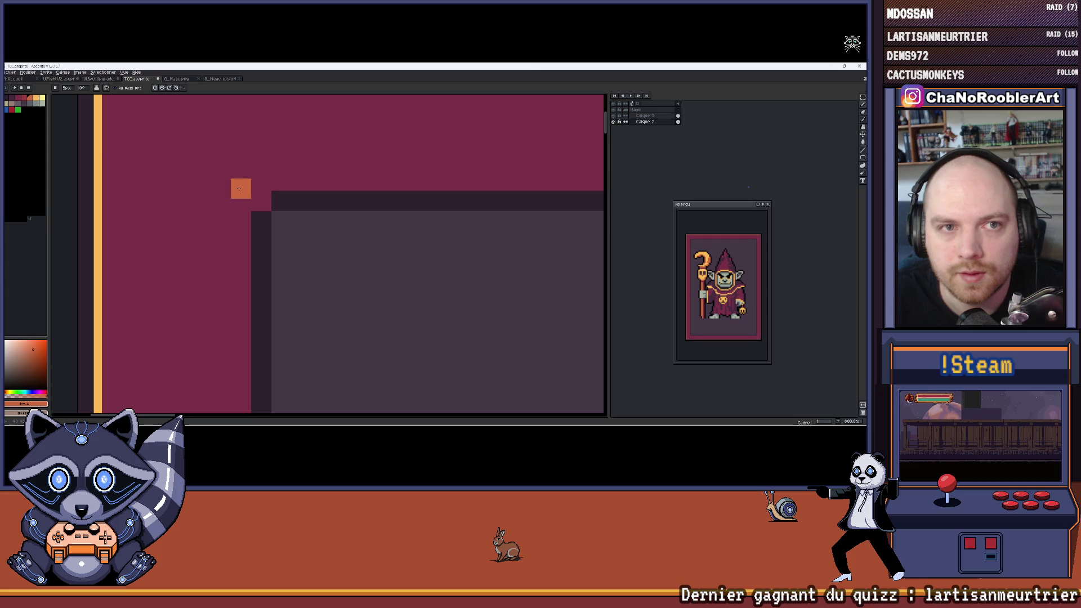
{"action": "scroll", "coordinate": [260, 199], "scroll_direction": "down", "scroll_amount": 3}
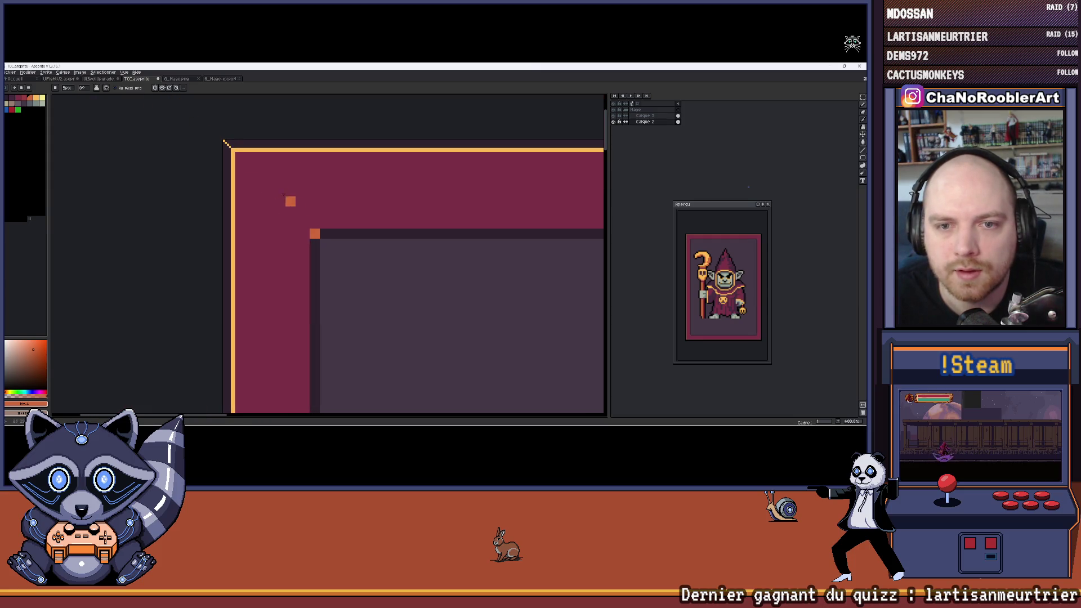
{"action": "left_click", "coordinate": [236, 152], "text": "alt"}
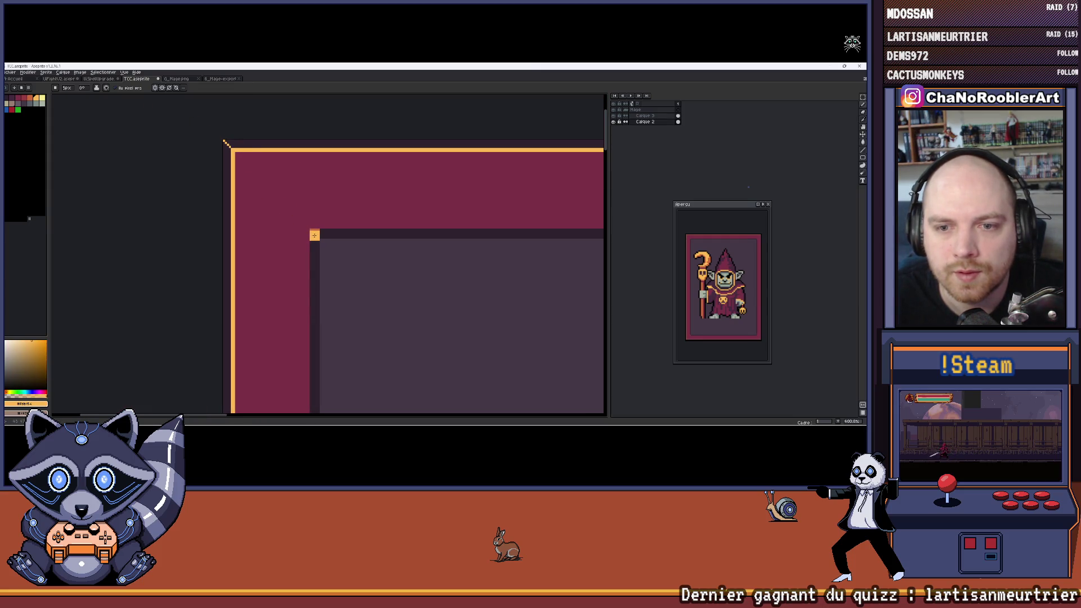
{"action": "scroll", "coordinate": [255, 161], "scroll_direction": "up", "scroll_amount": 1}
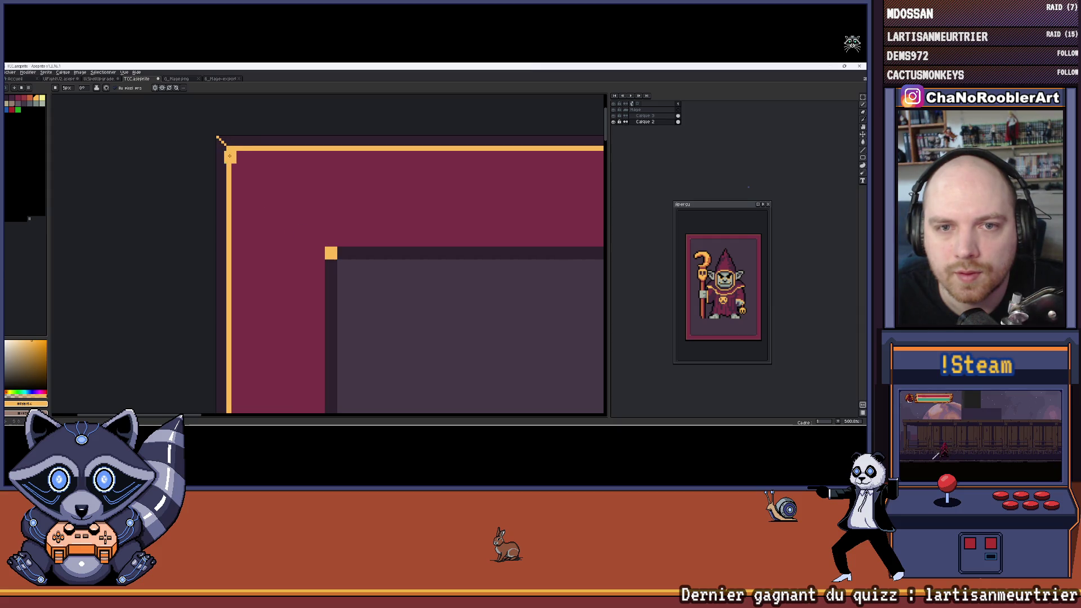
Step: Switch to the Line tool and position the view over the frame's top corner
{"action": "mouse_move", "coordinate": [307, 147]}
{"action": "left_mouse_down"}
{"action": "mouse_move", "coordinate": [342, 166]}
{"action": "mouse_move", "coordinate": [471, 163]}
{"action": "mouse_move", "coordinate": [416, 180]}
{"action": "left_mouse_up"}
{"action": "left_click", "coordinate": [861, 149]}
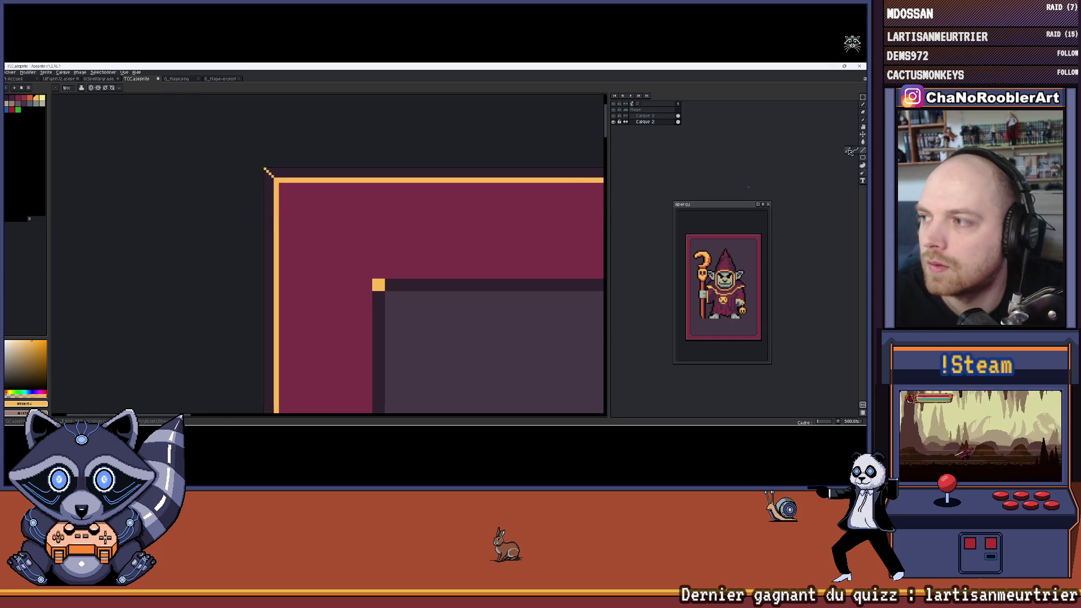
{"action": "scroll", "coordinate": [332, 209], "scroll_direction": "up", "scroll_amount": 2}
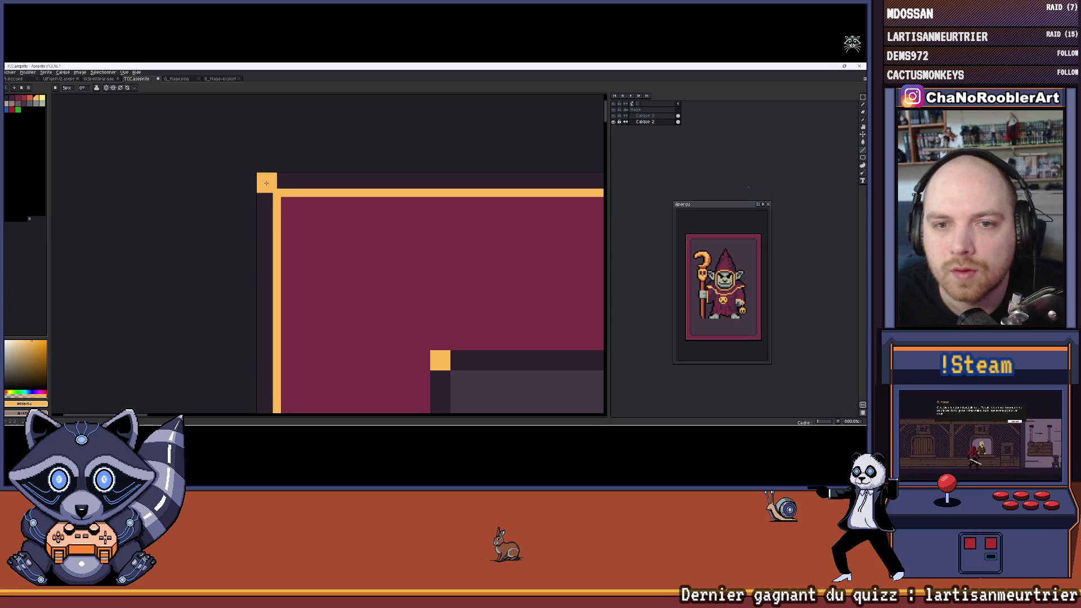
{"action": "scroll", "coordinate": [265, 182], "scroll_direction": "down", "scroll_amount": 5}
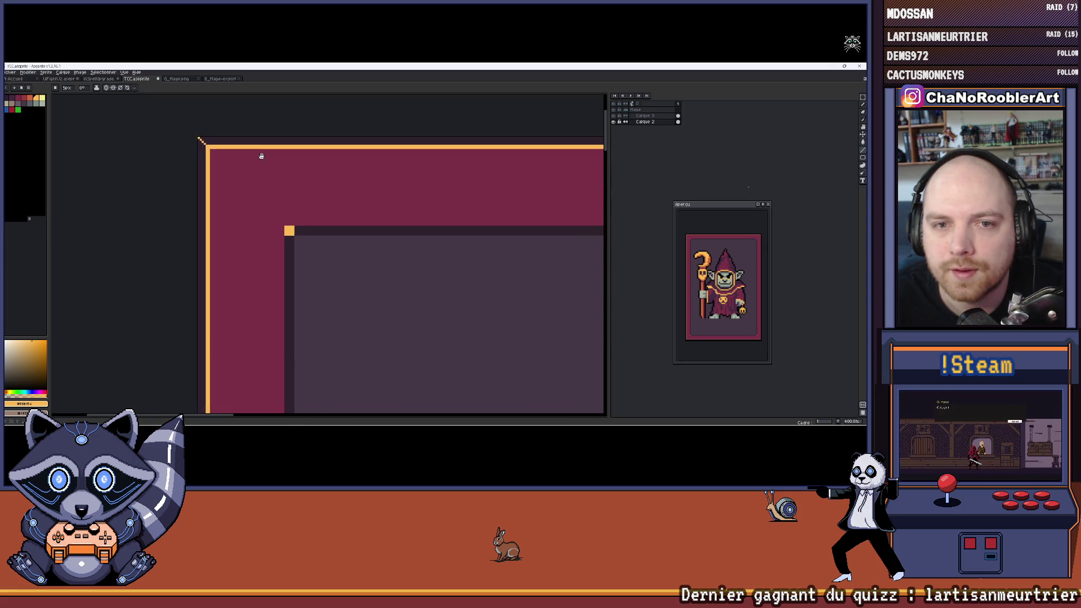
{"action": "left_click_drag", "start_coordinate": [284, 173], "coordinate": [271, 153]}
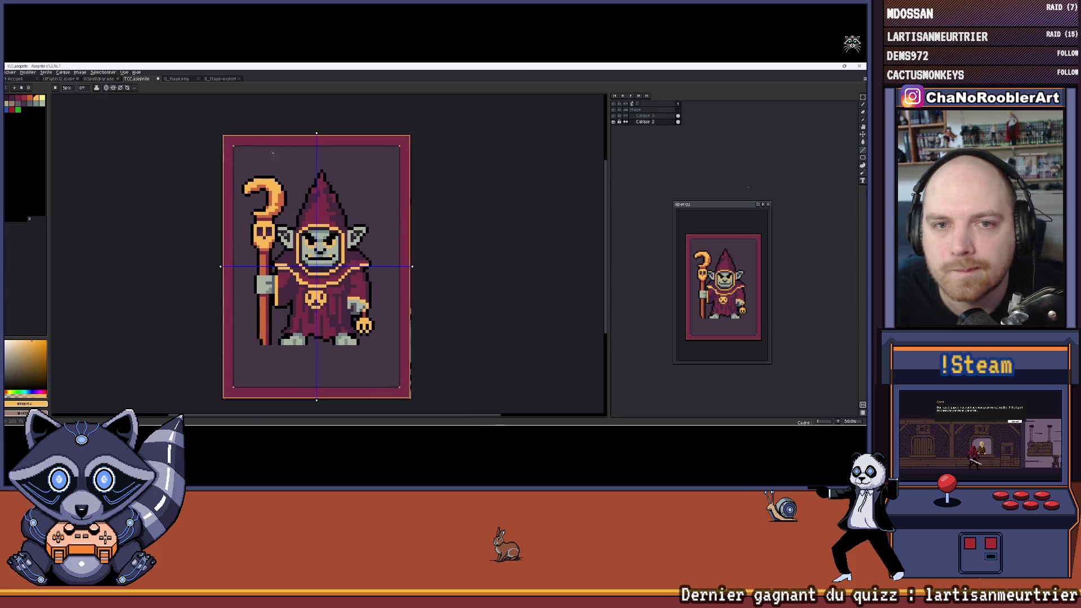
{"action": "scroll", "coordinate": [305, 188], "scroll_direction": "up", "scroll_amount": 1}
{"action": "scroll", "coordinate": [313, 175], "scroll_direction": "down", "scroll_amount": 1}
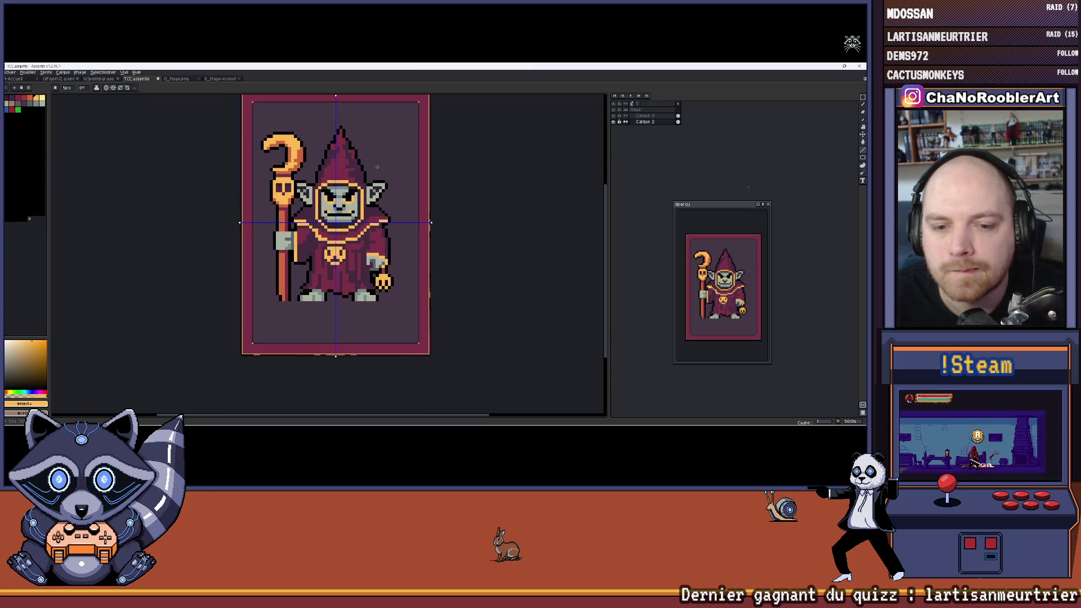
{"action": "scroll", "coordinate": [337, 191], "scroll_direction": "up", "scroll_amount": 1}
{"action": "scroll", "coordinate": [337, 191], "scroll_direction": "down", "scroll_amount": 5}
{"action": "scroll", "coordinate": [233, 236], "scroll_direction": "up", "scroll_amount": 2}
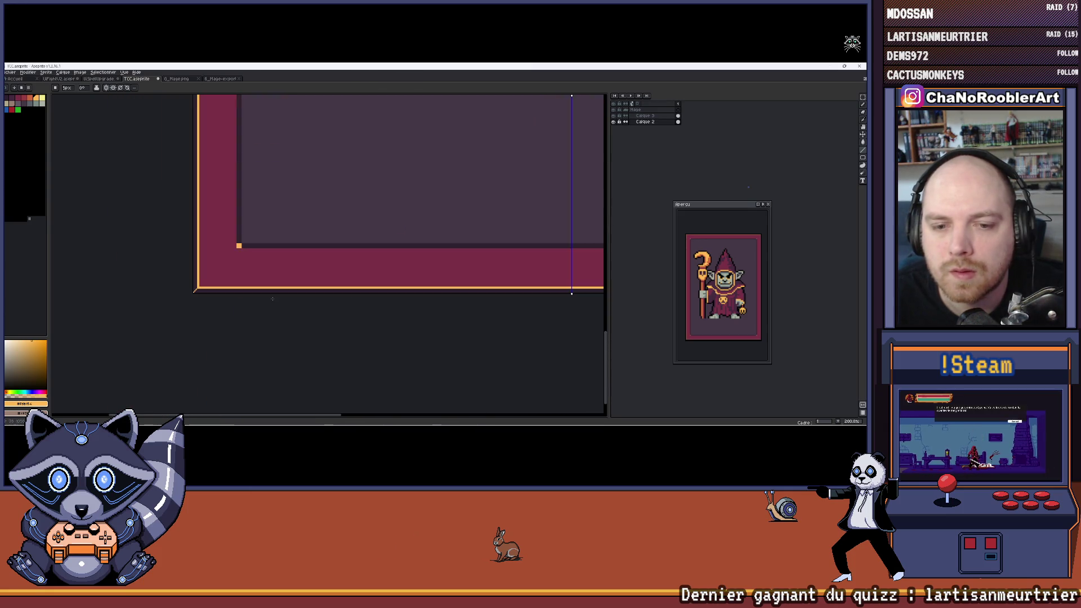
Step: Raise the brush to 3px, draw a thick orange line, then undo it
{"action": "scroll", "coordinate": [281, 245], "scroll_direction": "right", "scroll_amount": 5}
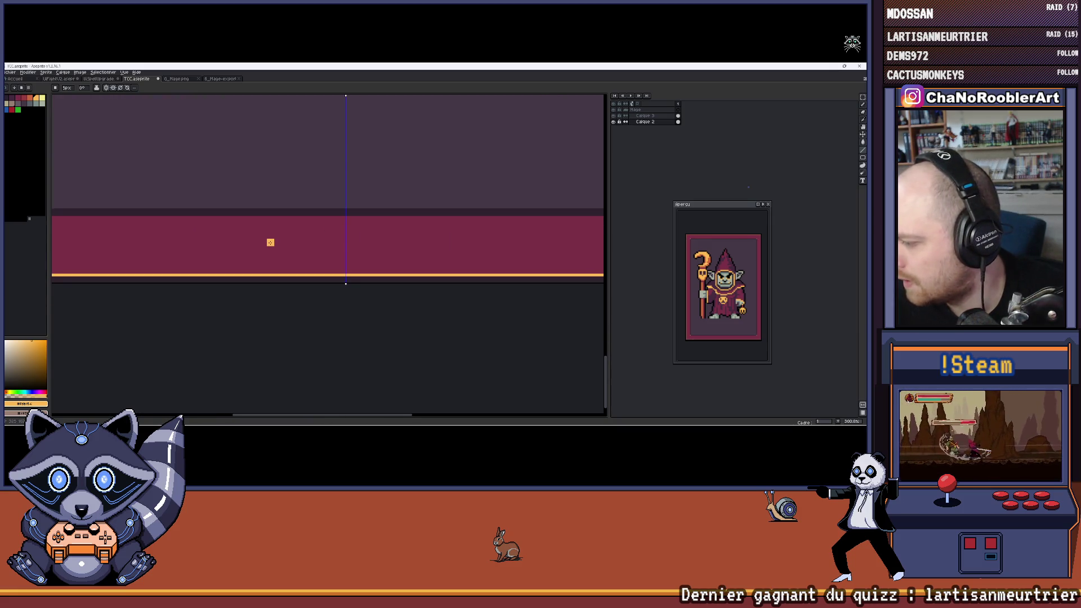
{"action": "scroll", "coordinate": [152, 242], "scroll_direction": "left", "scroll_amount": 5}
{"action": "scroll", "coordinate": [140, 244], "scroll_direction": "up", "scroll_amount": 2}
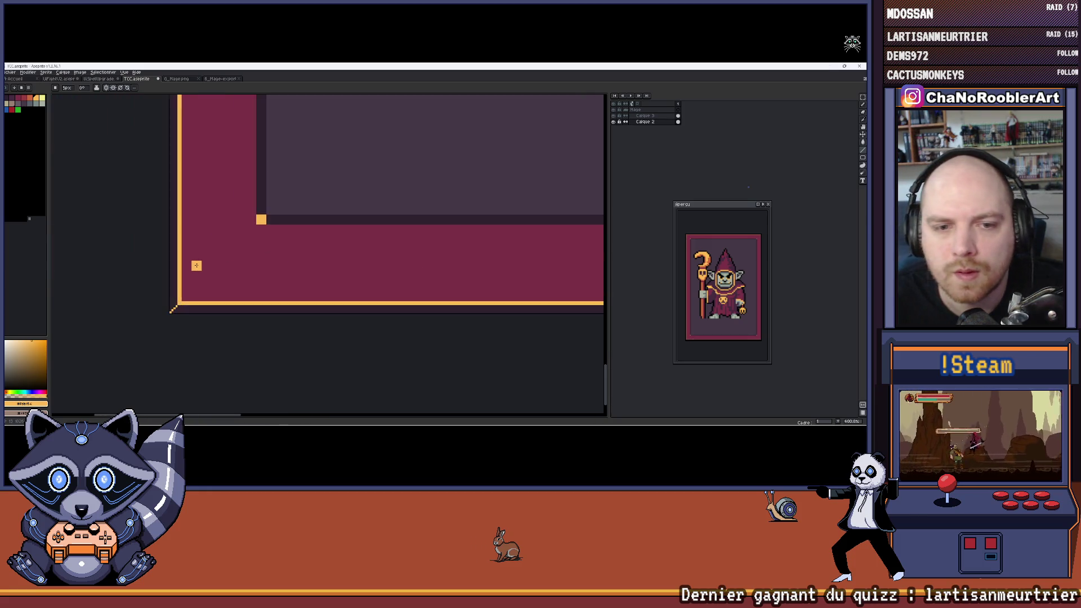
{"action": "scroll", "coordinate": [196, 261], "scroll_direction": "up", "scroll_amount": 2}
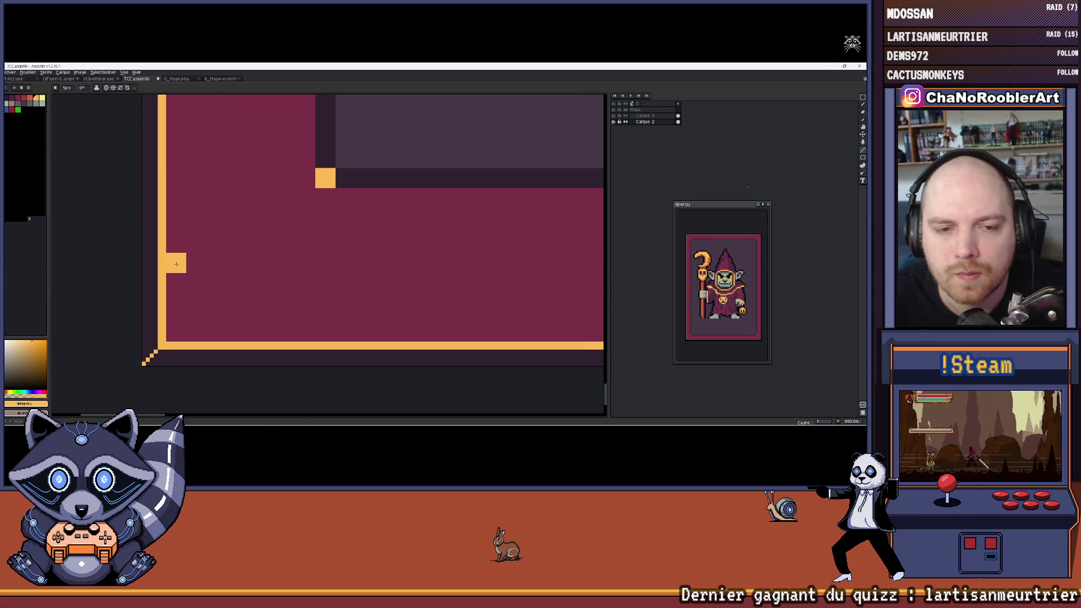
{"action": "key", "text": "v"}
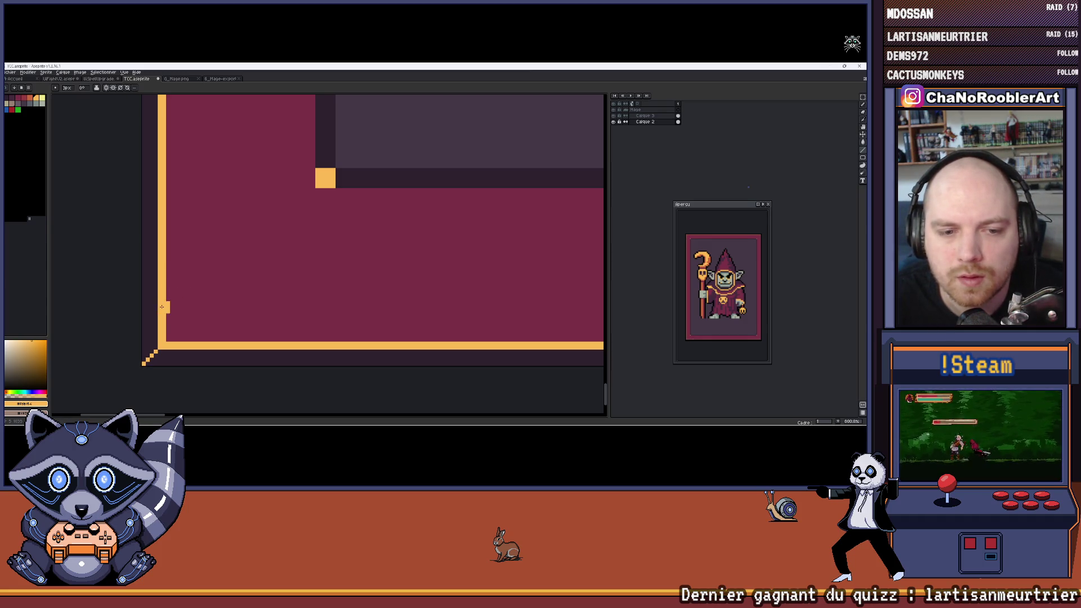
{"action": "key", "text": "plus"}
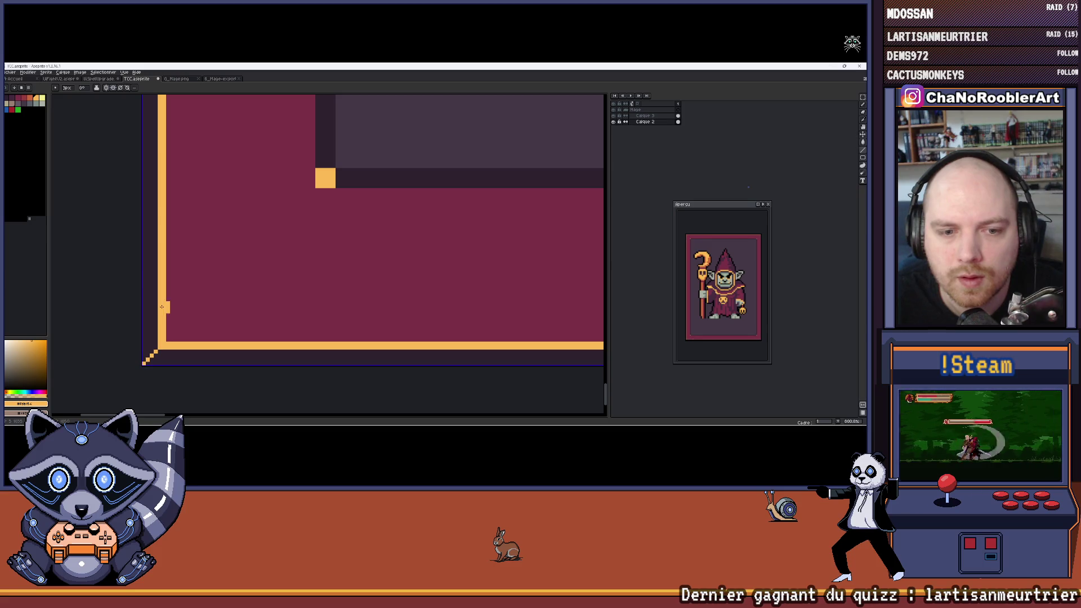
{"action": "mouse_move", "coordinate": [169, 341]}
{"action": "left_mouse_down"}
{"action": "mouse_move", "coordinate": [601, 346]}
{"action": "mouse_move", "coordinate": [494, 348]}
{"action": "left_mouse_up"}
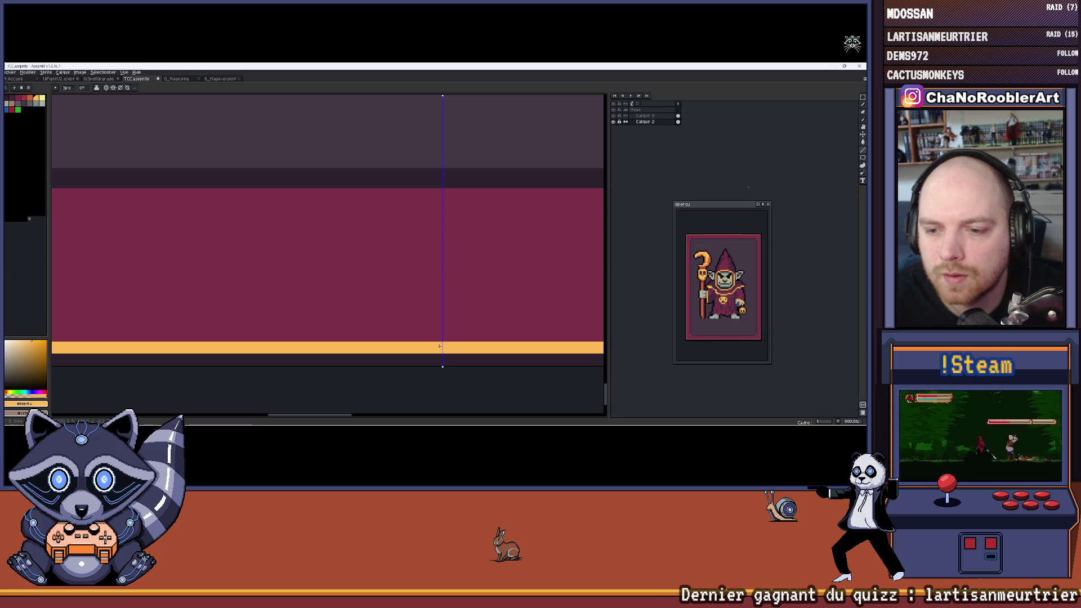
{"action": "scroll", "coordinate": [224, 326], "scroll_direction": "down", "scroll_amount": 3}
{"action": "key", "text": "ctrl+z"}
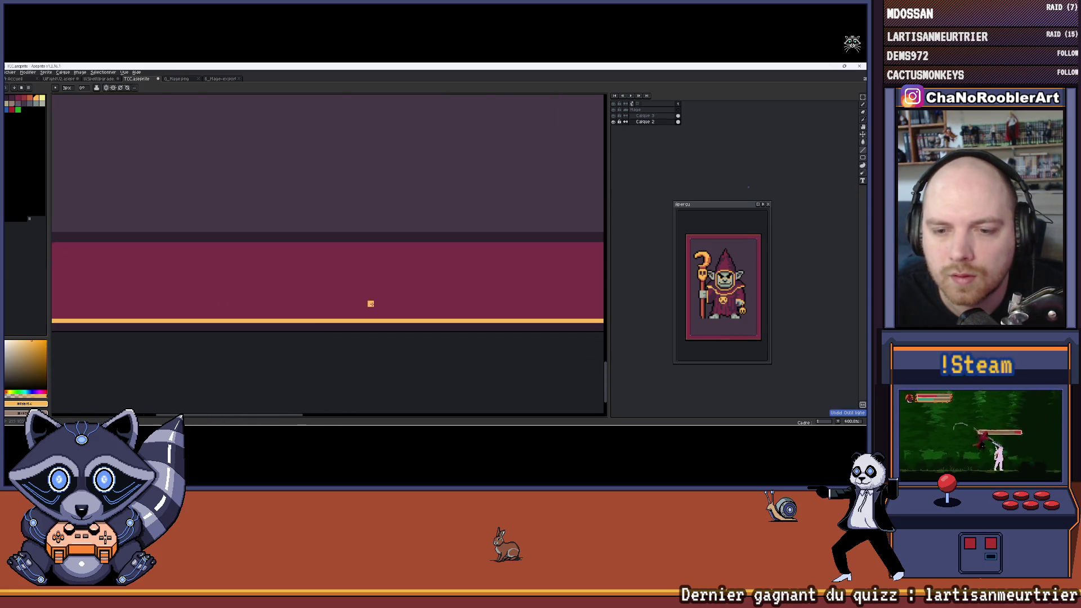
Step: Draw an orange line along the card's bottom border
{"action": "scroll", "coordinate": [370, 304], "scroll_direction": "down", "scroll_amount": 1}
{"action": "scroll", "coordinate": [561, 311], "scroll_direction": "up", "scroll_amount": 3}
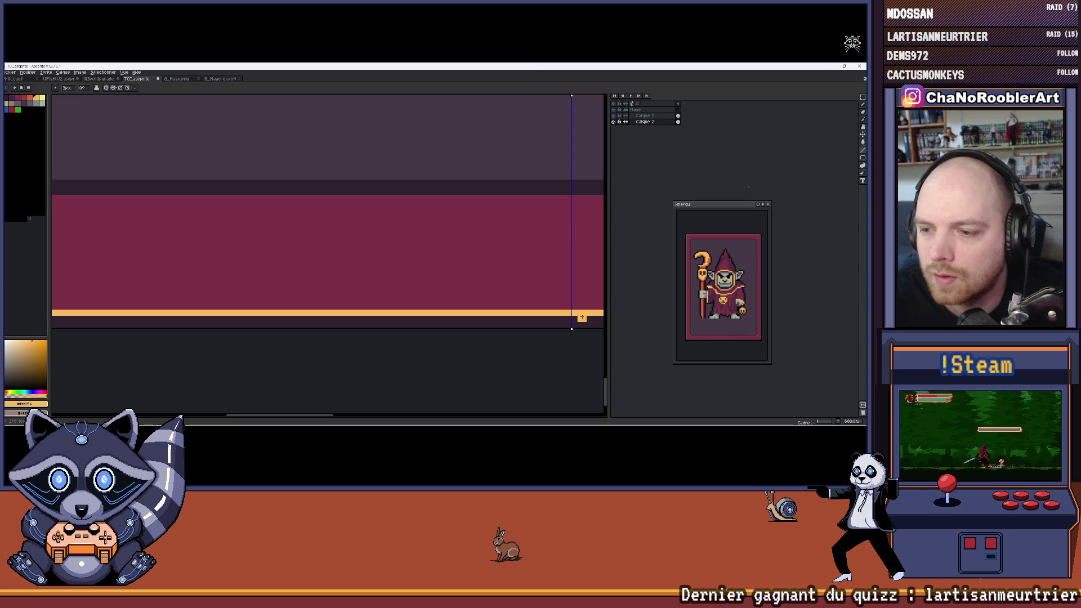
{"action": "mouse_move", "coordinate": [528, 312]}
{"action": "left_mouse_down"}
{"action": "mouse_move", "coordinate": [337, 274]}
{"action": "mouse_move", "coordinate": [343, 309]}
{"action": "left_mouse_up"}
{"action": "scroll", "coordinate": [384, 272], "scroll_direction": "down", "scroll_amount": 2}
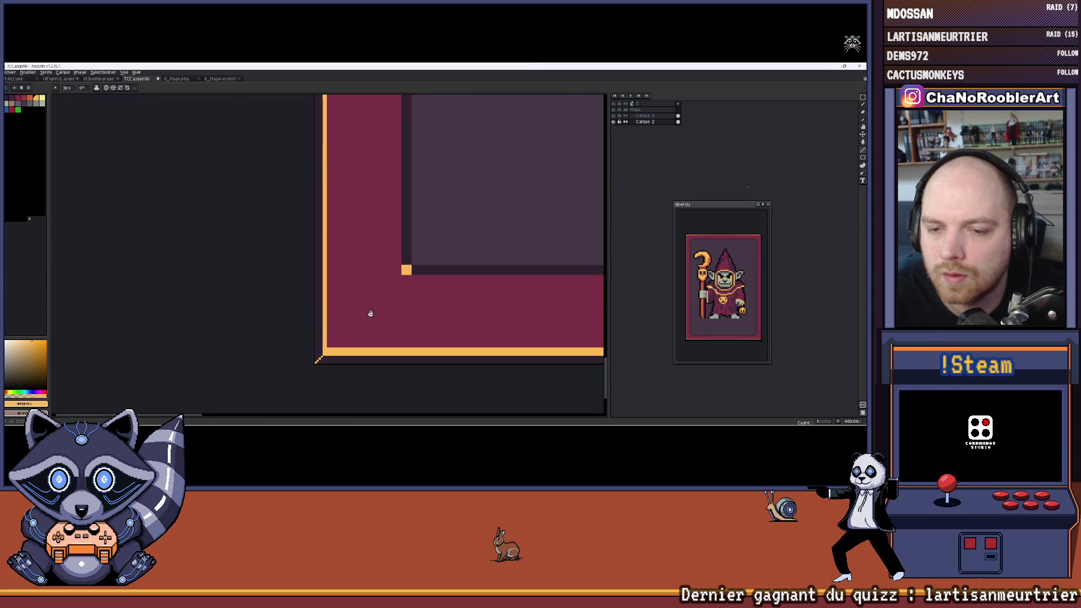
{"action": "scroll", "coordinate": [326, 351], "scroll_direction": "up", "scroll_amount": 5}
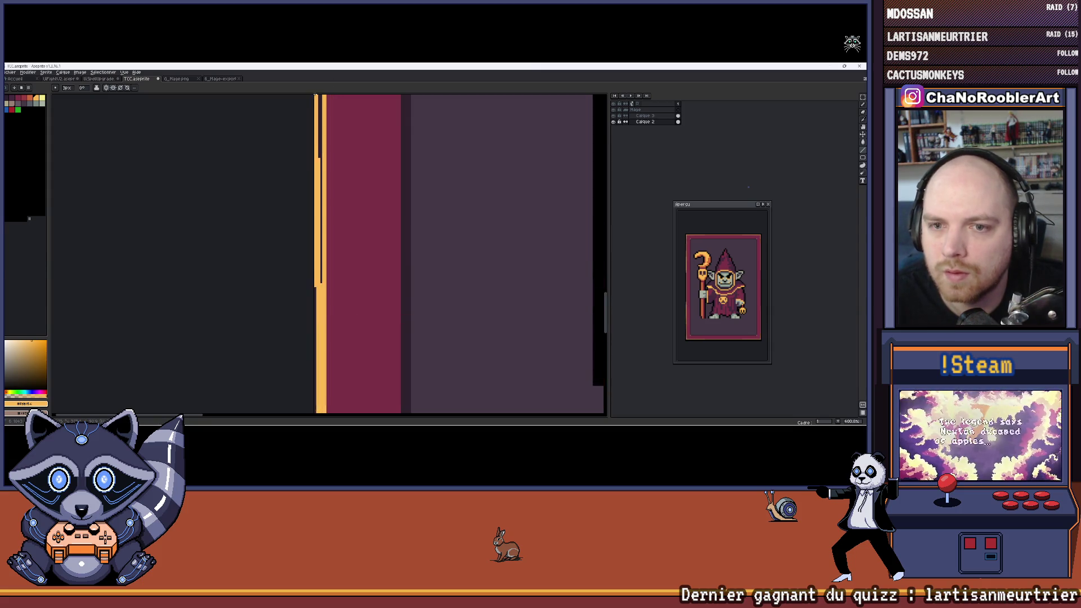
Step: Undo the second orange vertical stripe and zoom into the frame's top-left corner
{"action": "key", "text": "ctrl+z"}
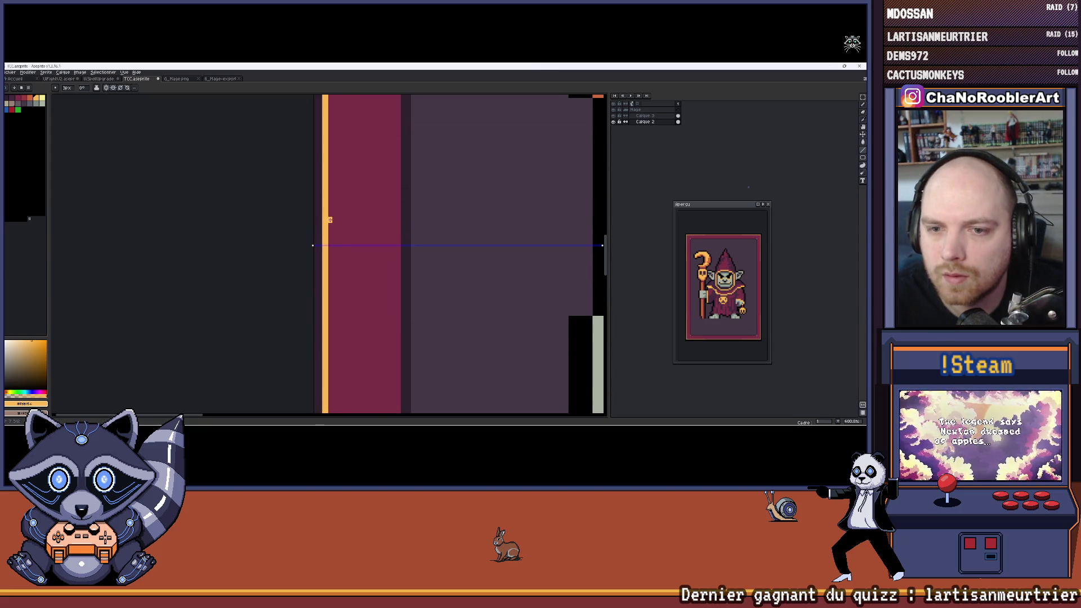
{"action": "scroll", "coordinate": [330, 219], "scroll_direction": "up", "scroll_amount": 5}
{"action": "scroll", "coordinate": [297, 292], "scroll_direction": "up", "scroll_amount": 3}
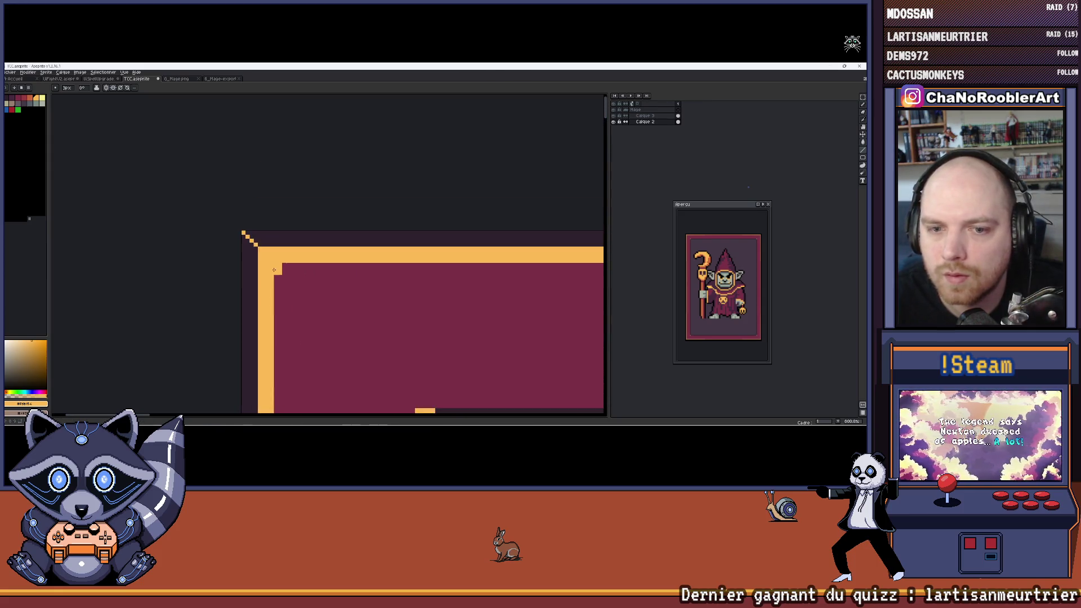
{"action": "scroll", "coordinate": [275, 270], "scroll_direction": "up", "scroll_amount": 1}
{"action": "scroll", "coordinate": [298, 253], "scroll_direction": "down", "scroll_amount": 6}
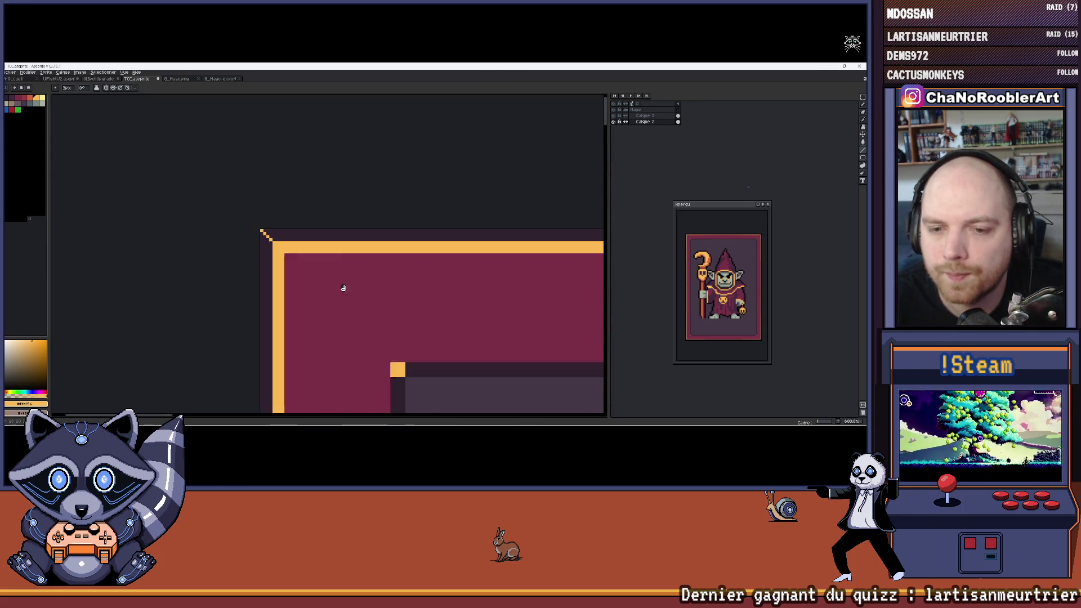
{"action": "scroll", "coordinate": [329, 280], "scroll_direction": "up", "scroll_amount": 4}
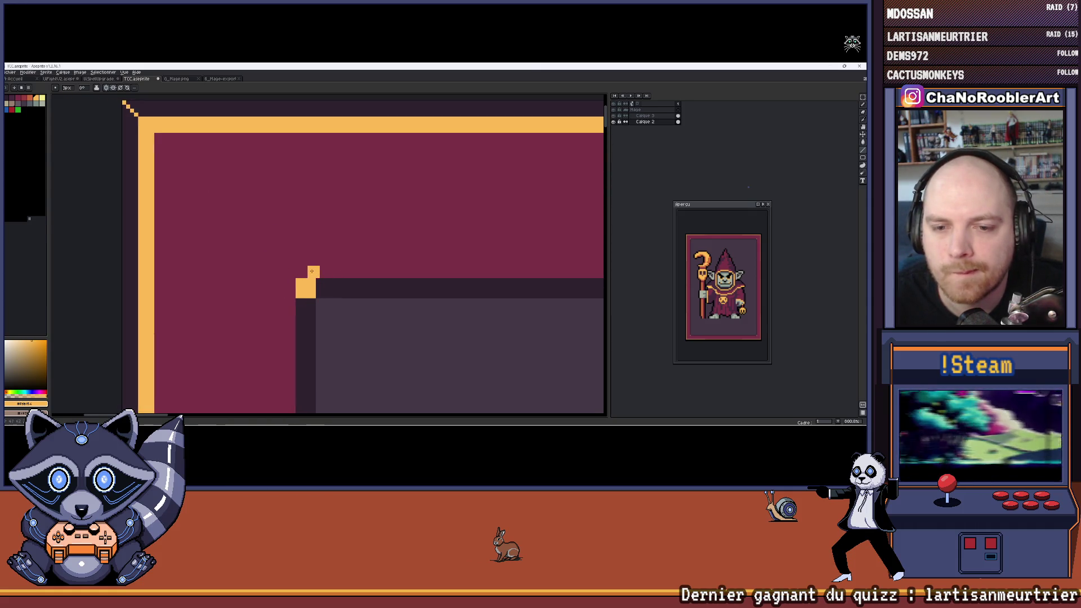
{"action": "scroll", "coordinate": [312, 271], "scroll_direction": "up", "scroll_amount": 2}
{"action": "scroll", "coordinate": [315, 264], "scroll_direction": "down", "scroll_amount": 3}
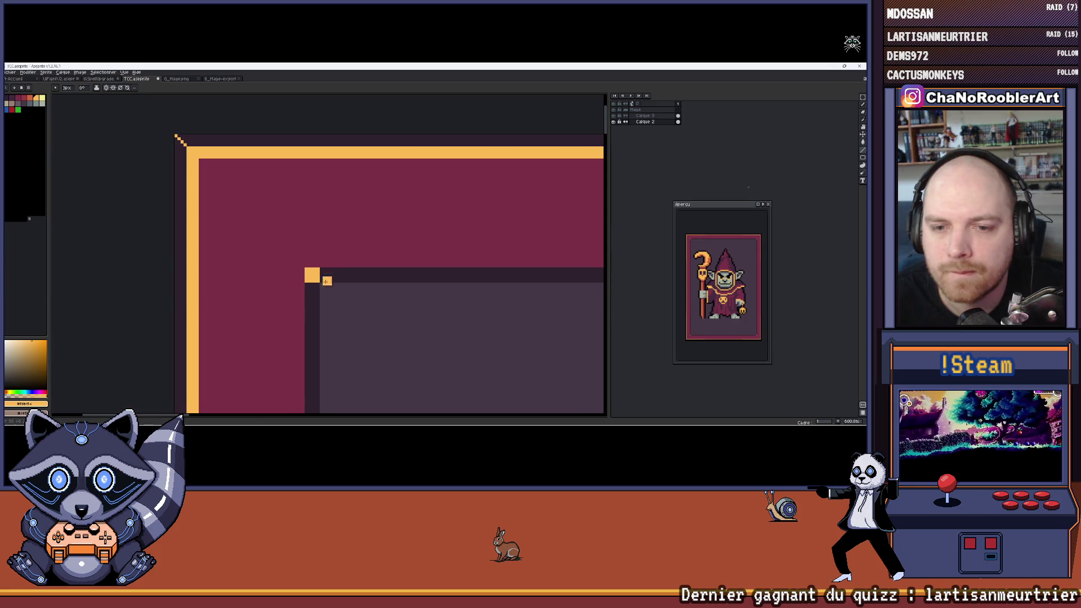
{"action": "left_click_drag", "start_coordinate": [327, 292], "coordinate": [310, 293]}
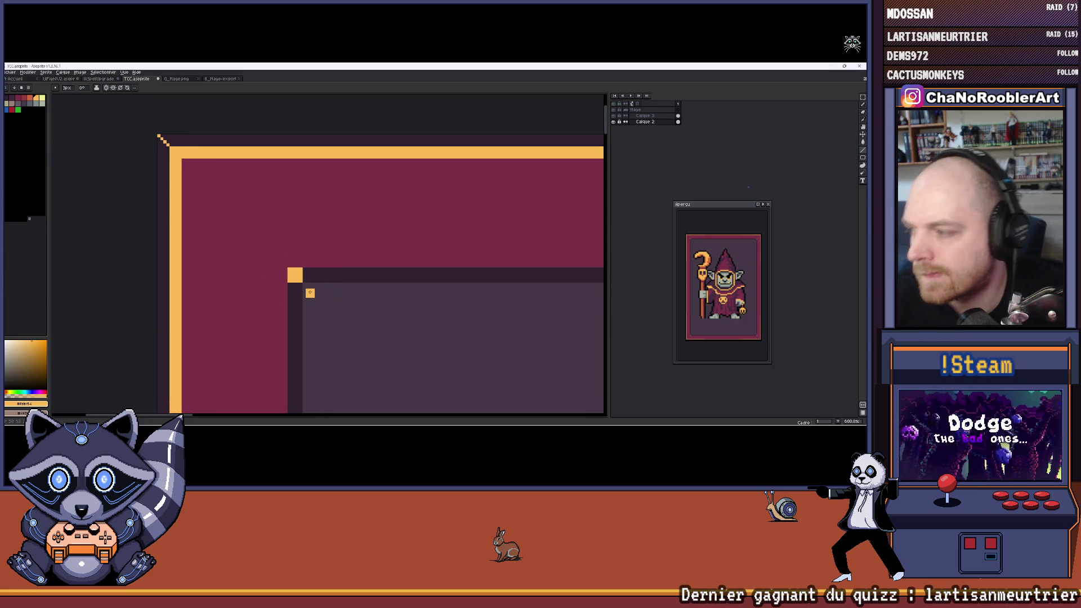
{"action": "scroll", "coordinate": [296, 296], "scroll_direction": "up", "scroll_amount": 3}
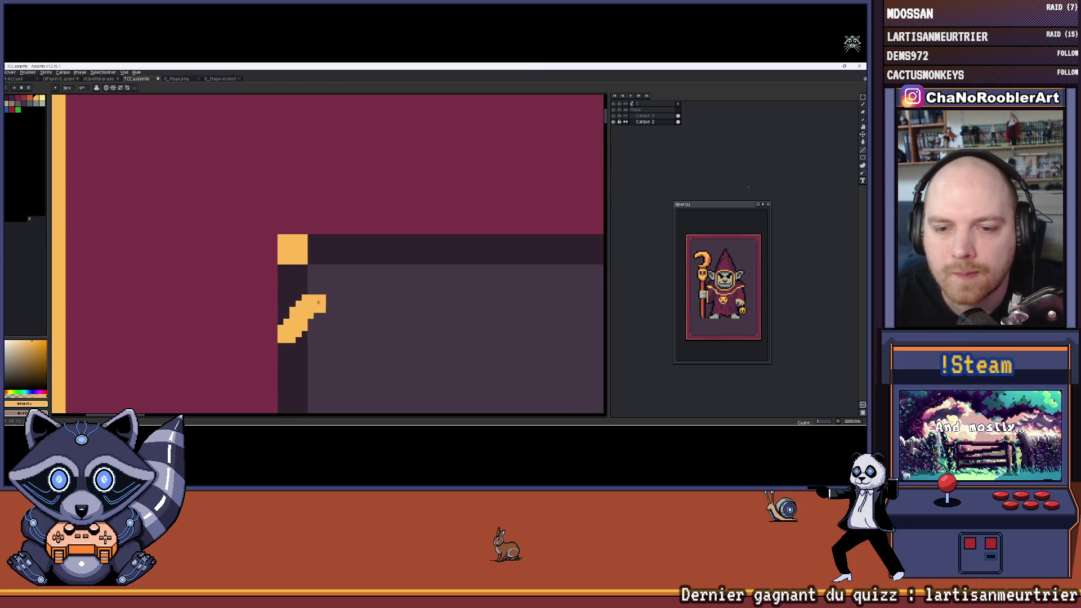
{"action": "left_click_drag", "start_coordinate": [322, 304], "coordinate": [314, 304]}
{"action": "key", "text": "v"}
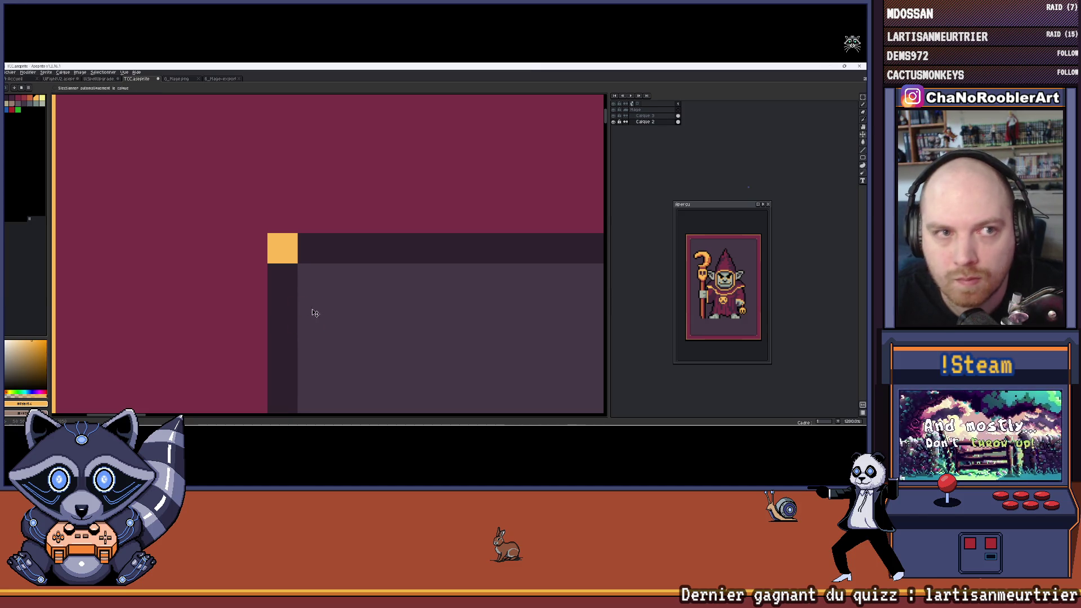
{"action": "key", "text": "b"}
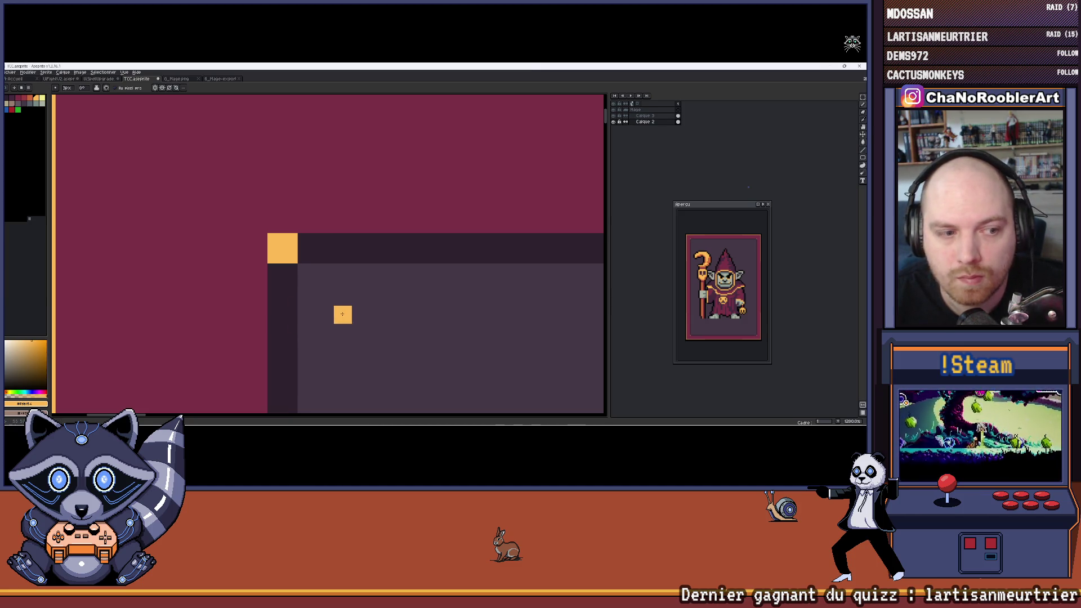
{"action": "left_click_drag", "start_coordinate": [283, 333], "coordinate": [271, 331]}
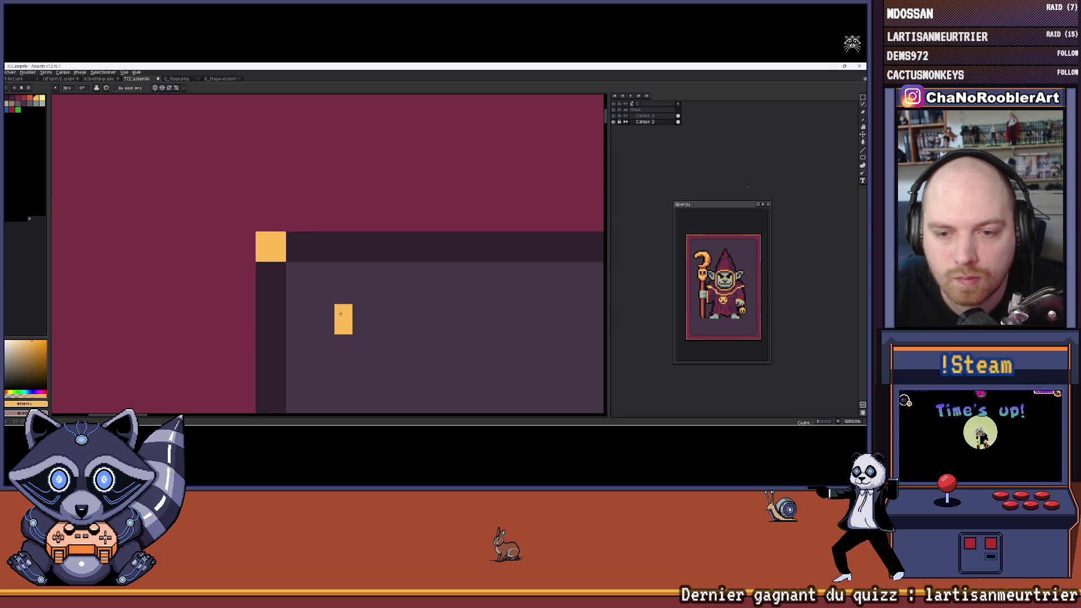
{"action": "left_click", "coordinate": [325, 326]}
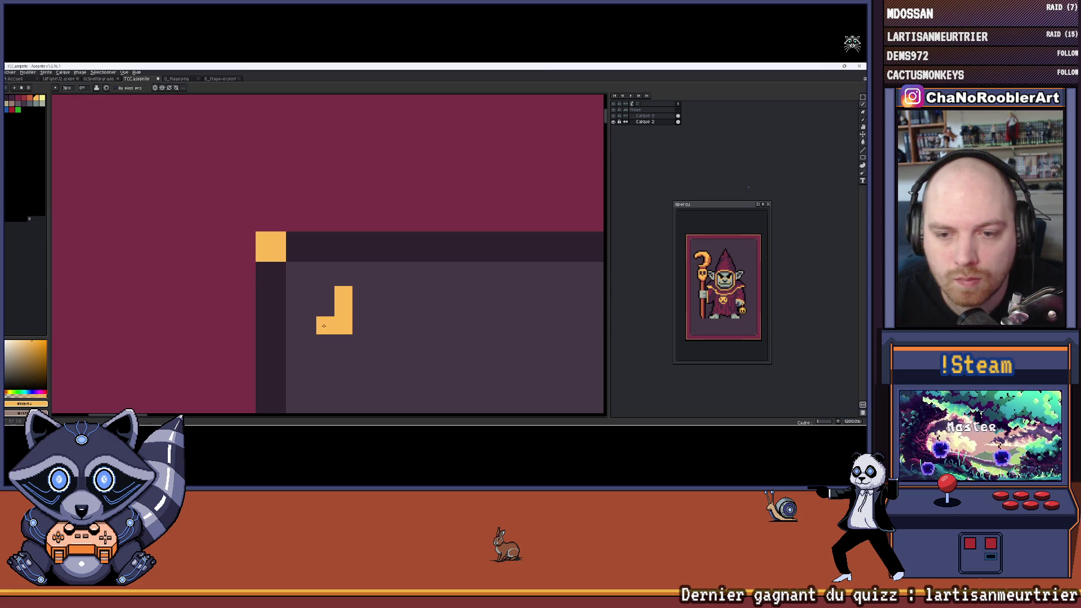
{"action": "left_click_drag", "start_coordinate": [362, 279], "coordinate": [363, 237]}
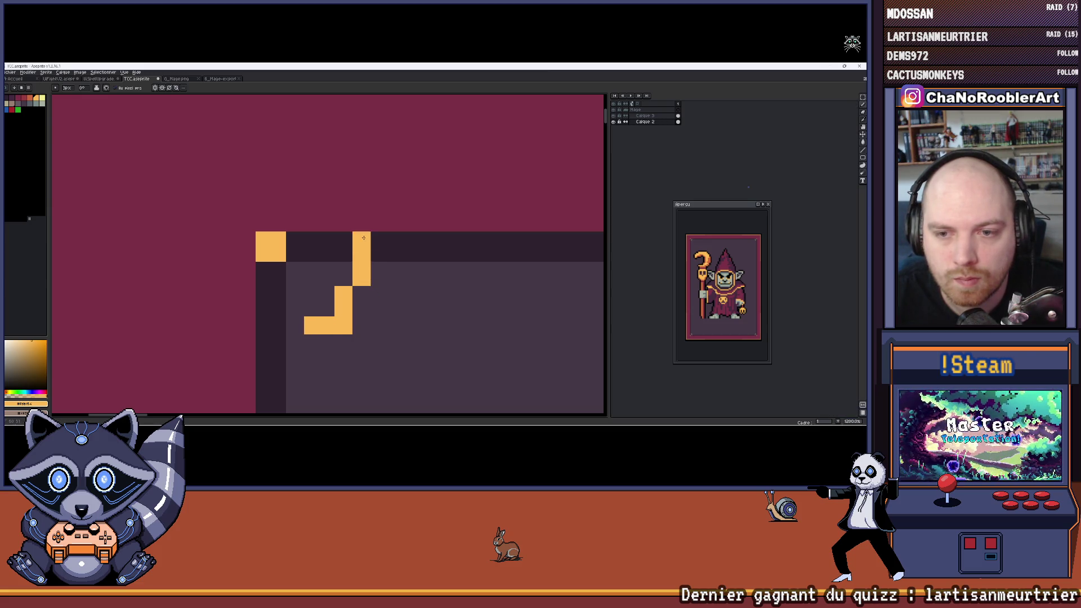
{"action": "key", "text": "ctrl+z"}
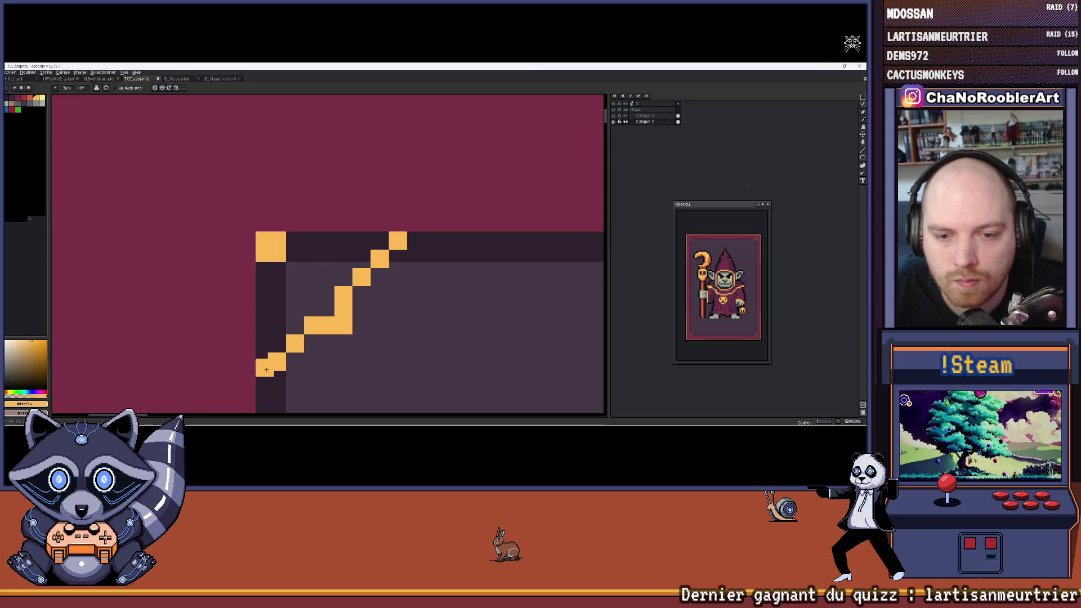
{"action": "left_click_drag", "start_coordinate": [274, 363], "coordinate": [315, 299]}
{"action": "scroll", "coordinate": [300, 305], "scroll_direction": "down", "scroll_amount": 10}
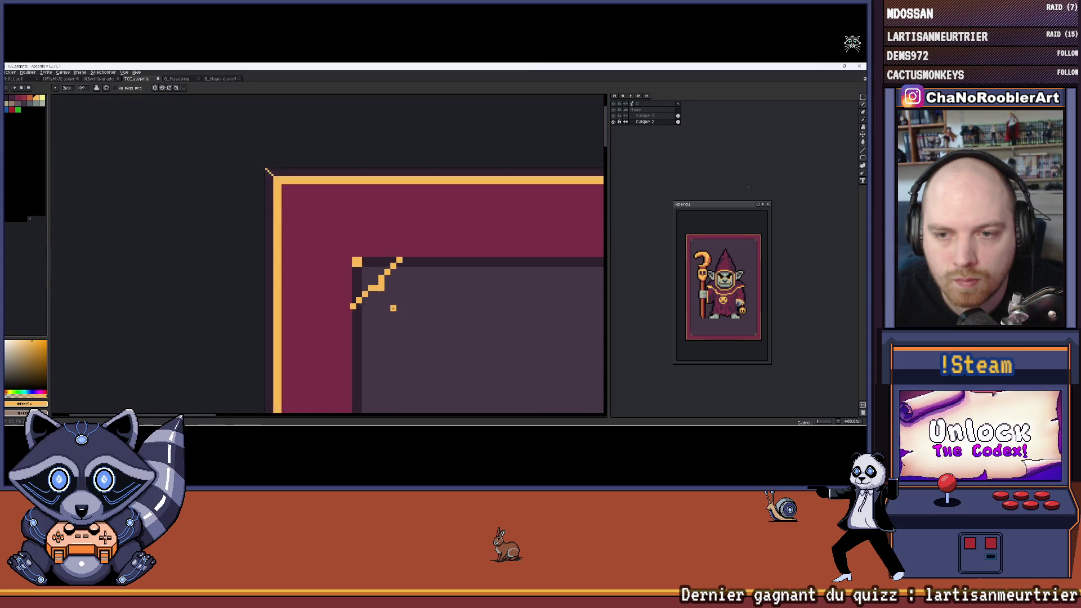
{"action": "scroll", "coordinate": [332, 238], "scroll_direction": "up", "scroll_amount": 6}
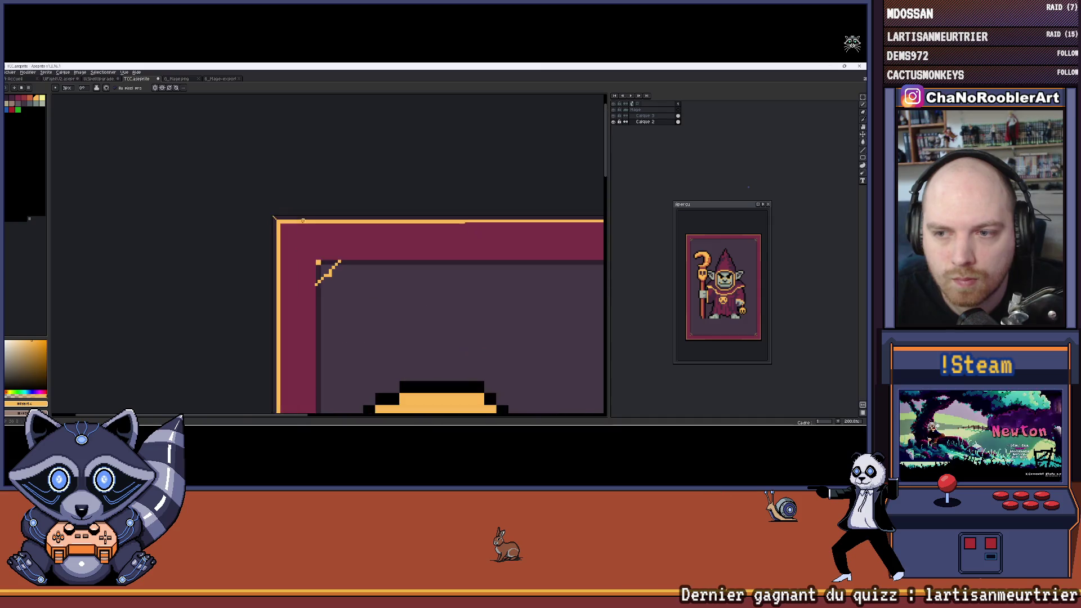
{"action": "scroll", "coordinate": [373, 279], "scroll_direction": "up", "scroll_amount": 1}
{"action": "key", "text": "ctrl+z"}
{"action": "key", "text": "ctrl+z"}
{"action": "key", "text": "ctrl+z"}
{"action": "key", "text": "ctrl+z"}
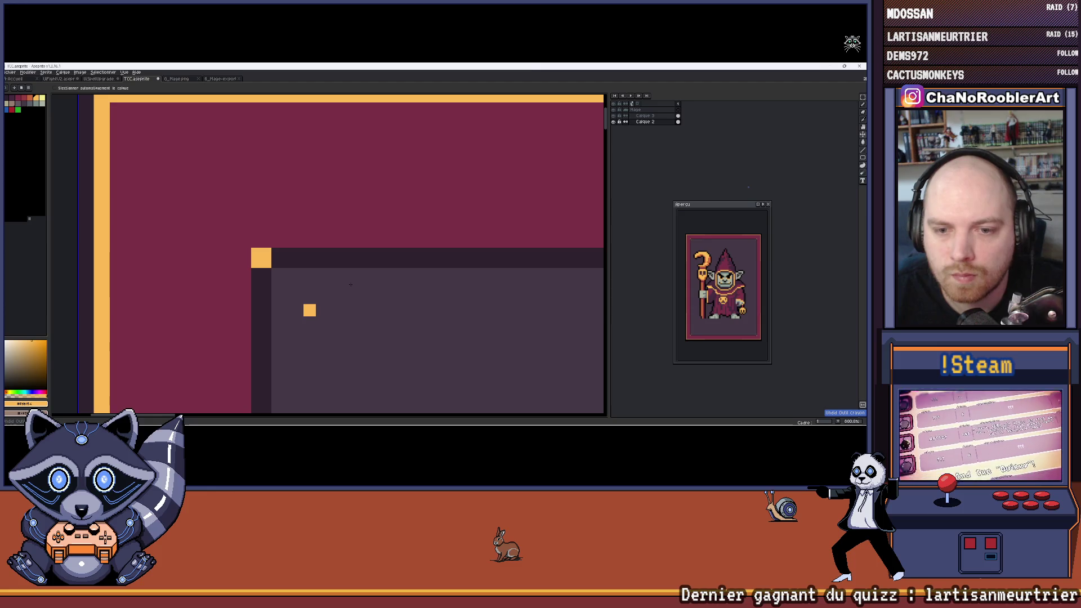
{"action": "mouse_move", "coordinate": [373, 254]}
{"action": "left_mouse_down"}
{"action": "mouse_move", "coordinate": [256, 363]}
{"action": "mouse_move", "coordinate": [260, 373]}
{"action": "left_mouse_up"}
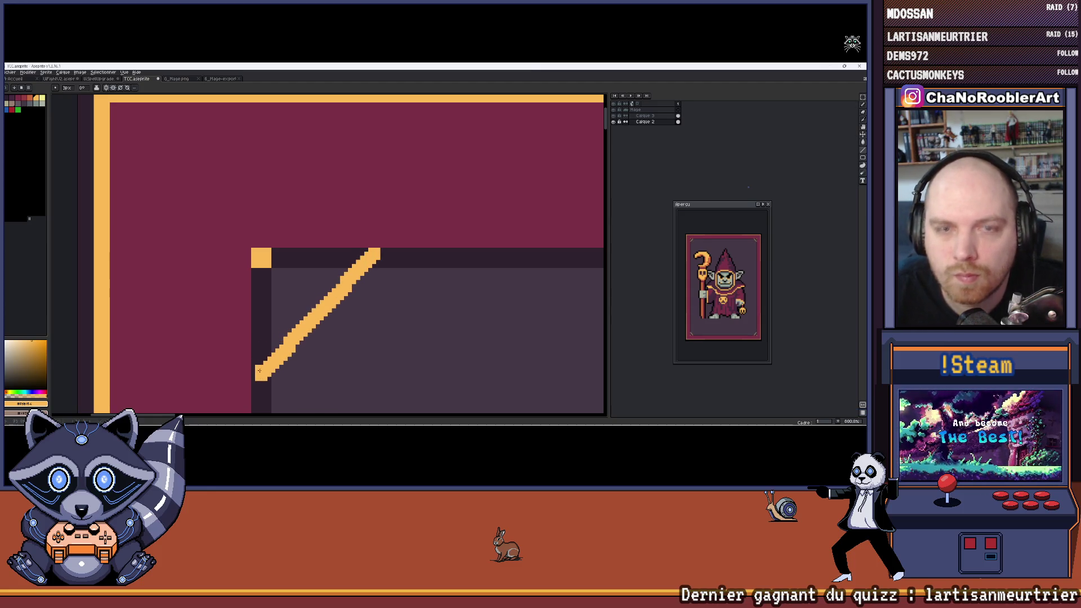
{"action": "key", "text": "ctrl+z"}
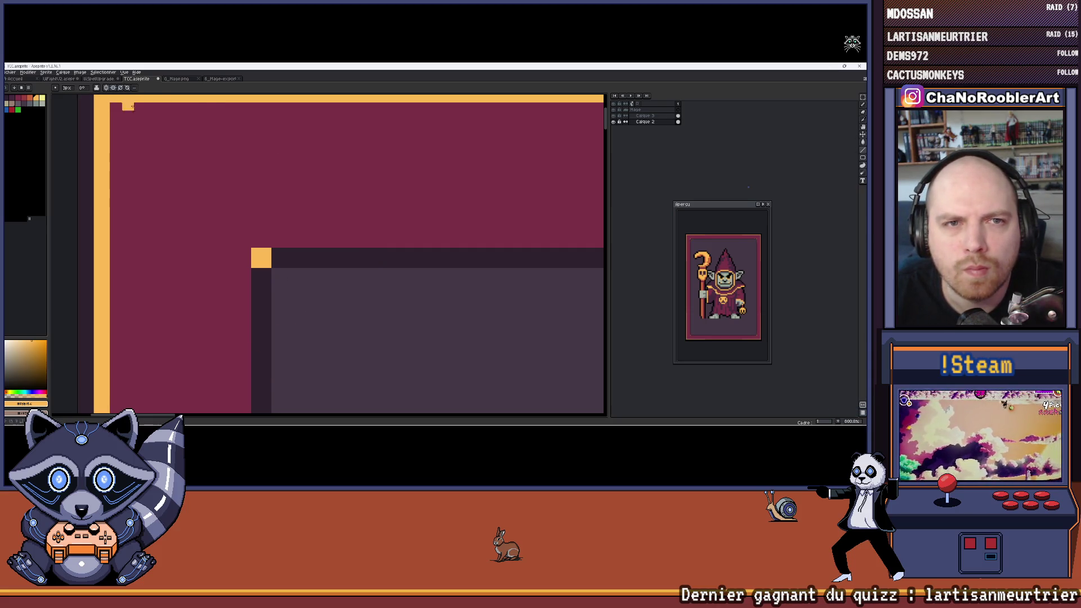
{"action": "left_click_drag", "start_coordinate": [361, 258], "coordinate": [318, 297]}
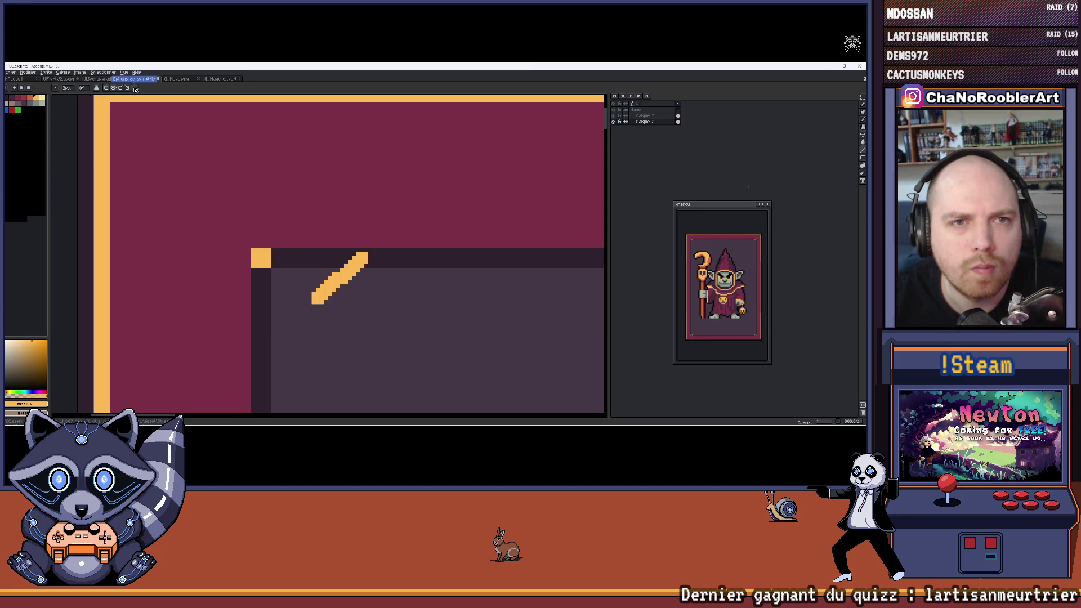
{"action": "key", "text": "ctrl+z"}
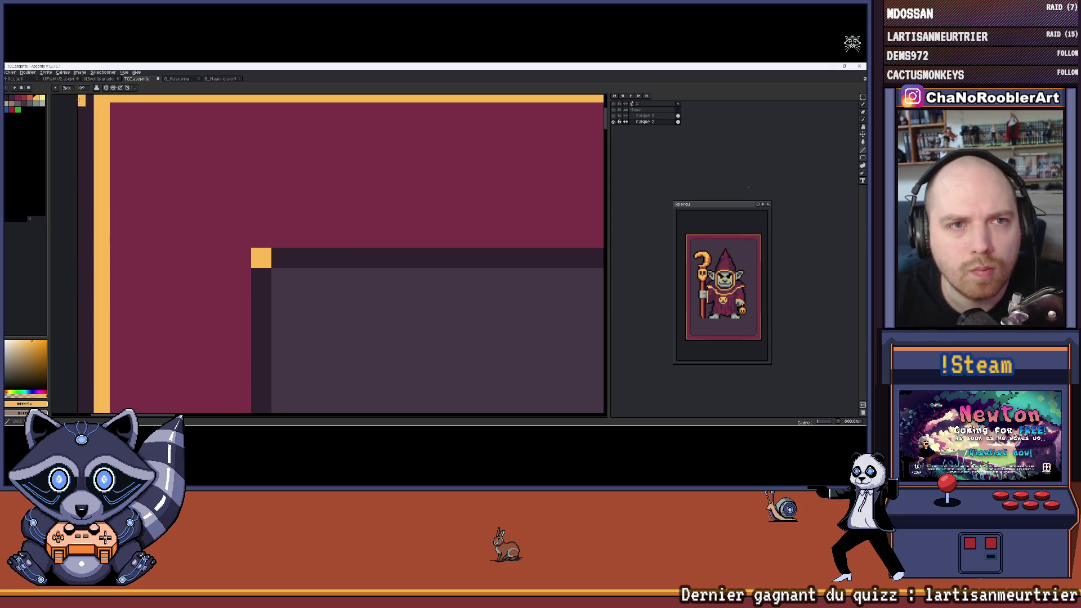
{"action": "key", "text": "b"}
Step: Place orange pixels beside the inner corner, undoing the stray connecting lines
{"action": "left_click", "coordinate": [362, 282]}
{"action": "left_click", "coordinate": [330, 253], "text": "shift"}
{"action": "key", "text": "ctrl+z"}
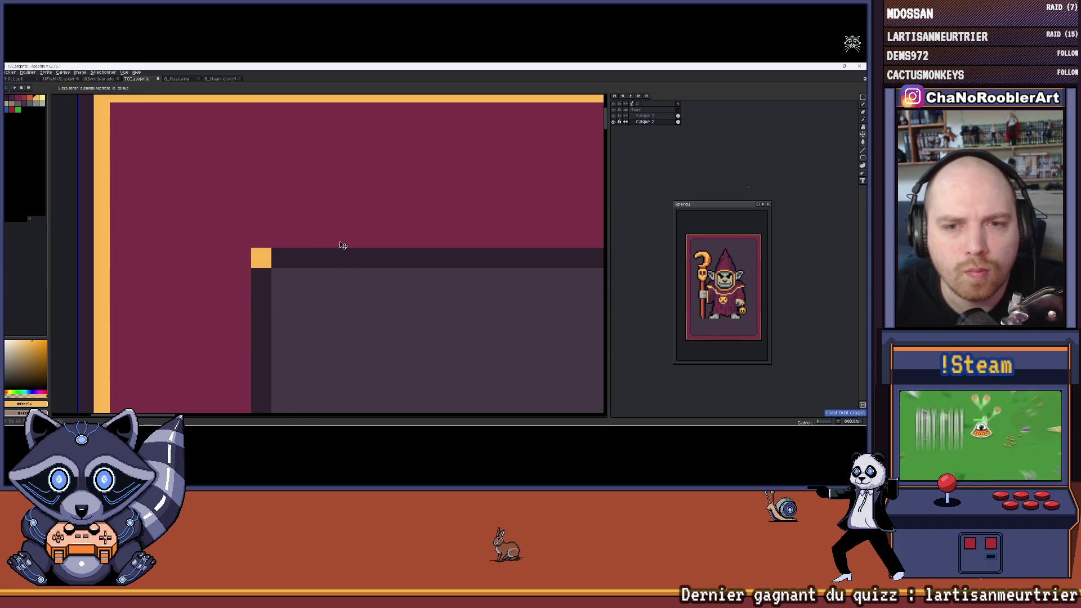
{"action": "left_click", "coordinate": [310, 294]}
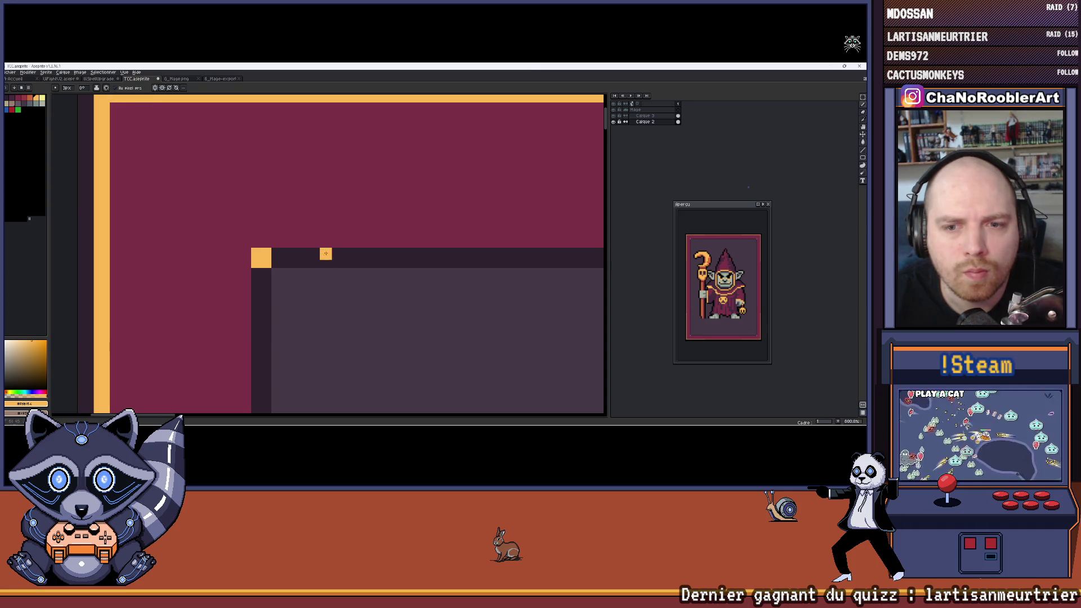
{"action": "left_click", "coordinate": [326, 253], "text": "shift"}
{"action": "key", "text": "ctrl+z"}
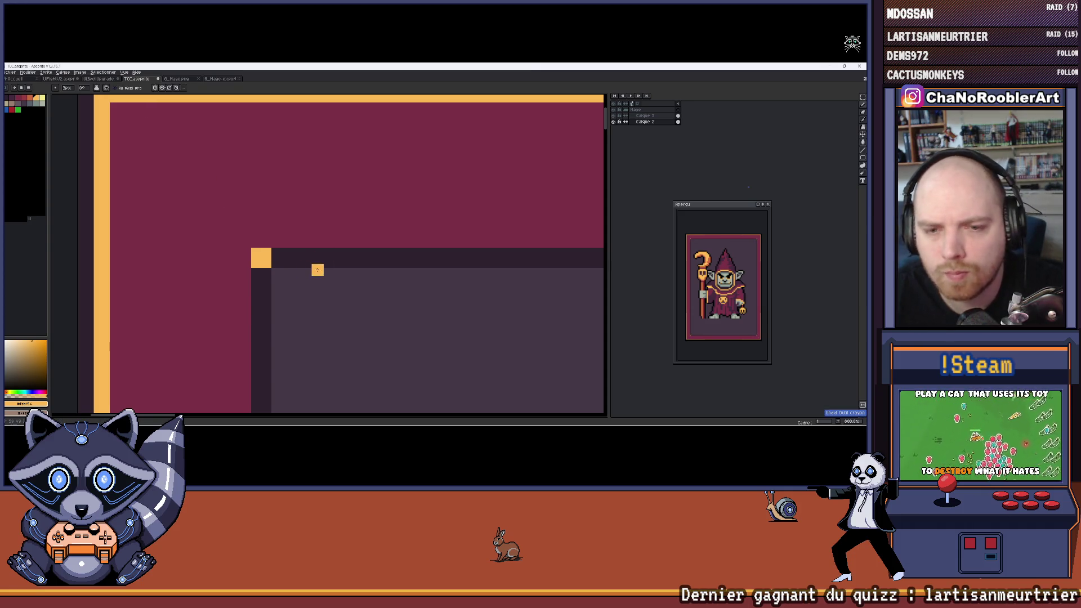
Step: Add diagonal orange pixels to the ornament's cross and upper arm
{"action": "scroll", "coordinate": [317, 270], "scroll_direction": "up", "scroll_amount": 1}
{"action": "left_click", "coordinate": [308, 269]}
{"action": "left_click_drag", "start_coordinate": [277, 333], "coordinate": [313, 286]}
{"action": "left_click", "coordinate": [317, 250]}
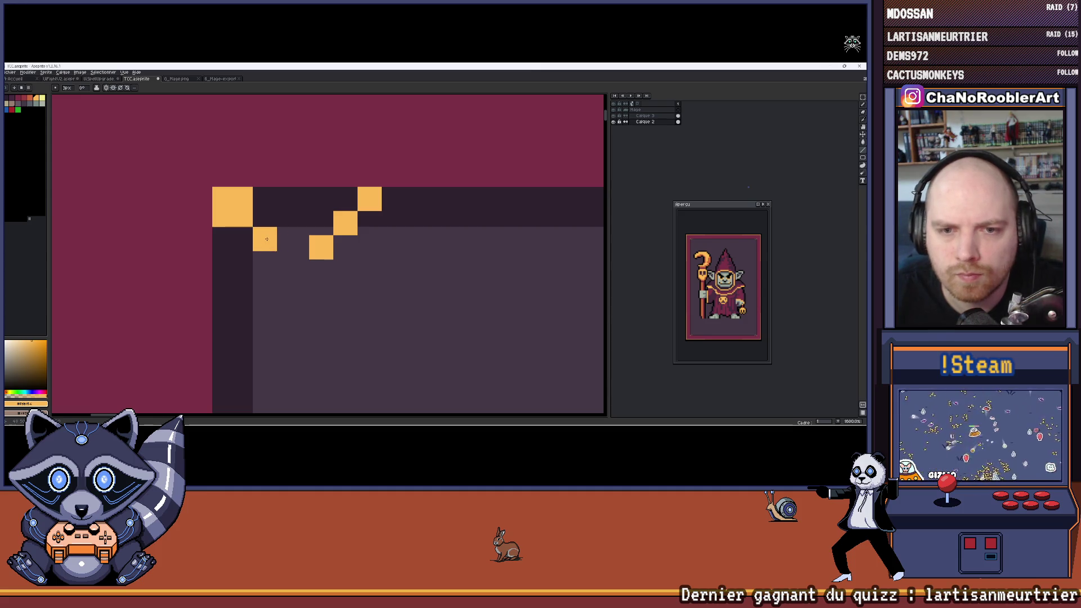
{"action": "key", "text": "ctrl+z"}
{"action": "key", "text": "ctrl+z"}
{"action": "key", "text": "ctrl+z"}
{"action": "left_click", "coordinate": [265, 238]}
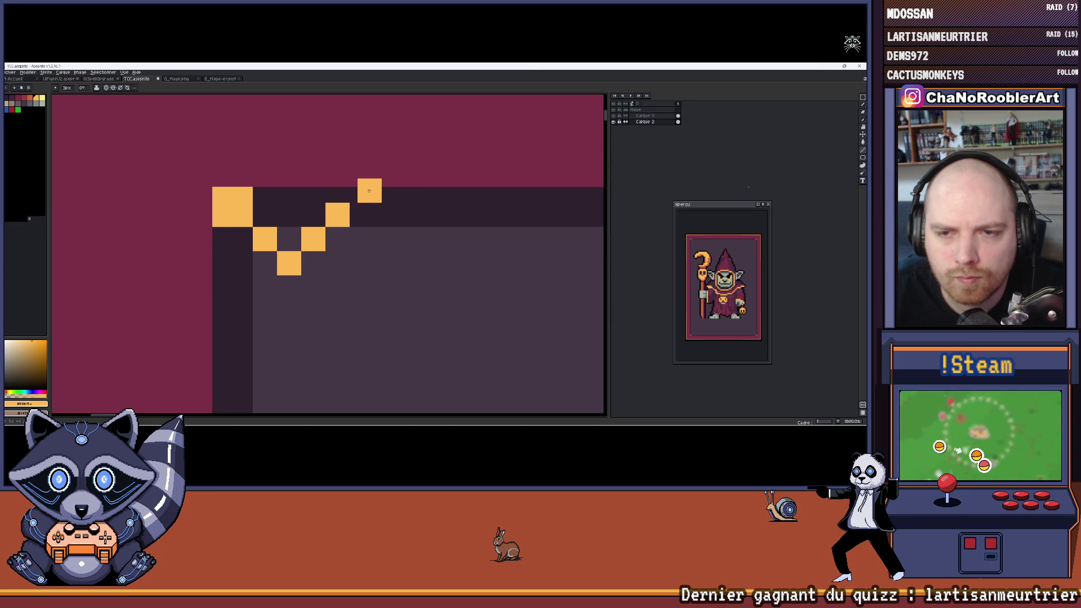
{"action": "left_click", "coordinate": [360, 191]}
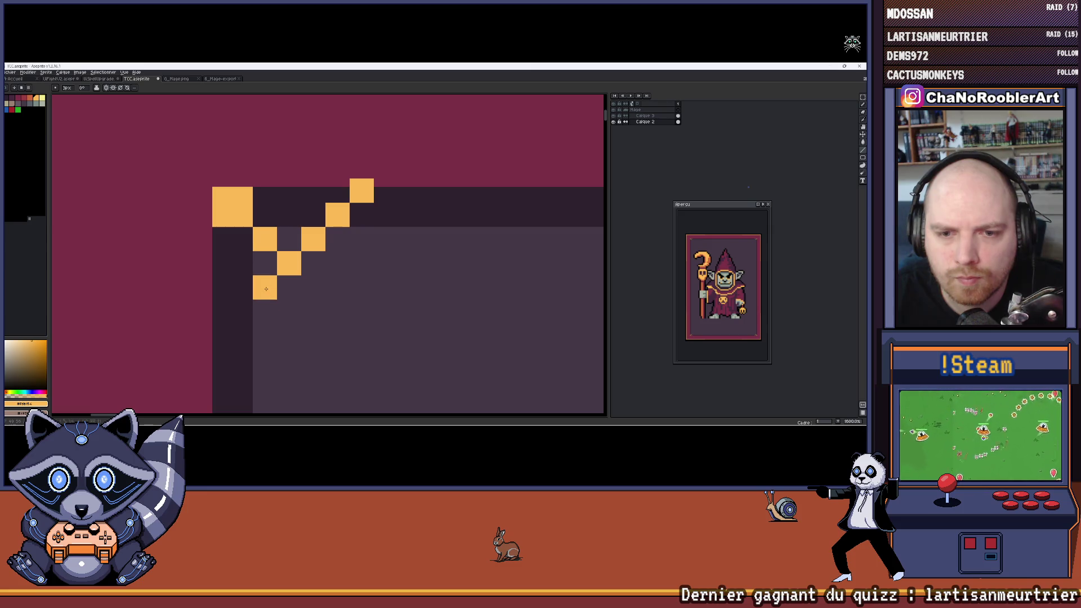
{"action": "scroll", "coordinate": [214, 336], "scroll_direction": "down", "scroll_amount": 8}
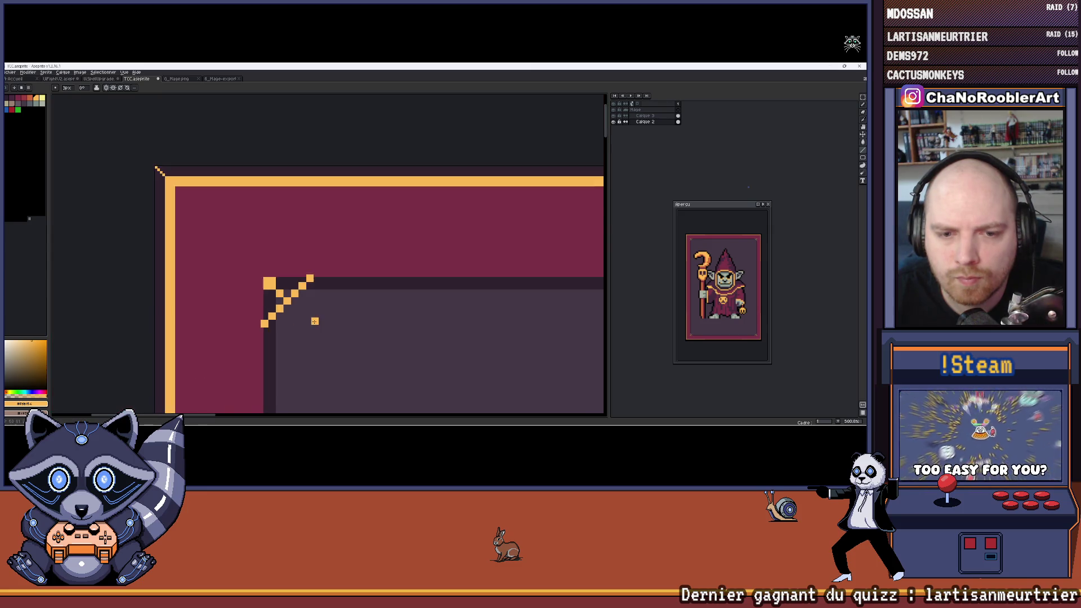
{"action": "scroll", "coordinate": [310, 246], "scroll_direction": "up", "scroll_amount": 8}
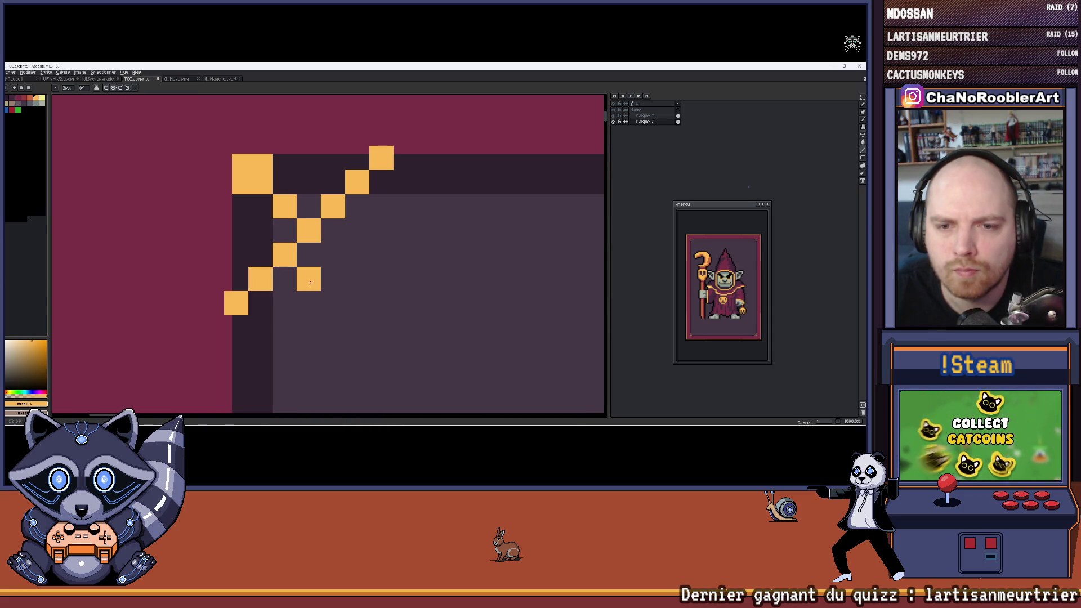
{"action": "left_click", "coordinate": [357, 254]}
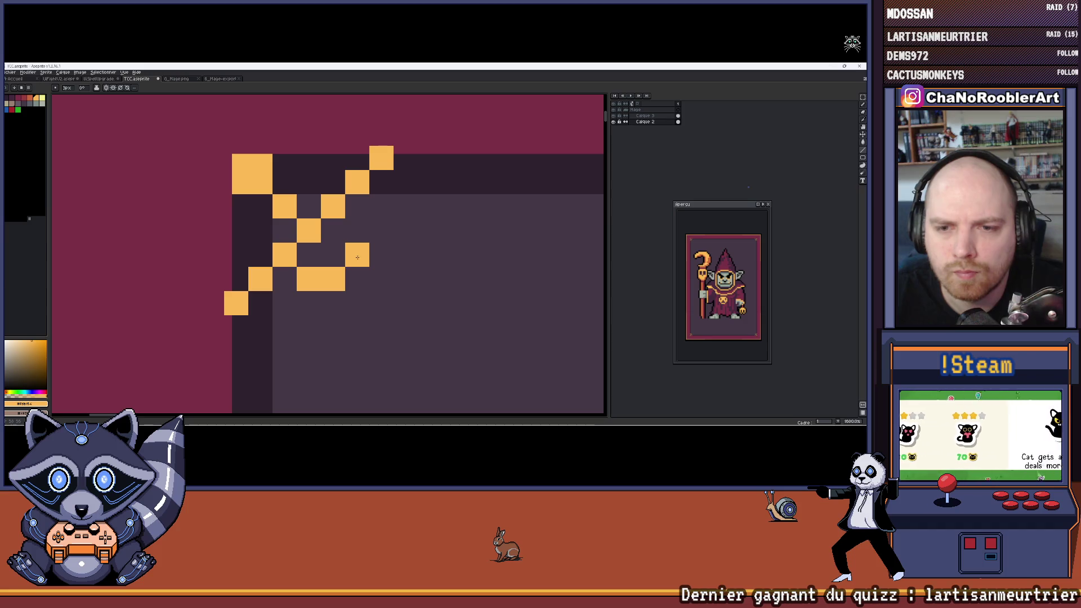
{"action": "left_click", "coordinate": [357, 230]}
Step: Sample the frame border's dark purple as the drawing colour
{"action": "scroll", "coordinate": [372, 229], "scroll_direction": "down", "scroll_amount": 4}
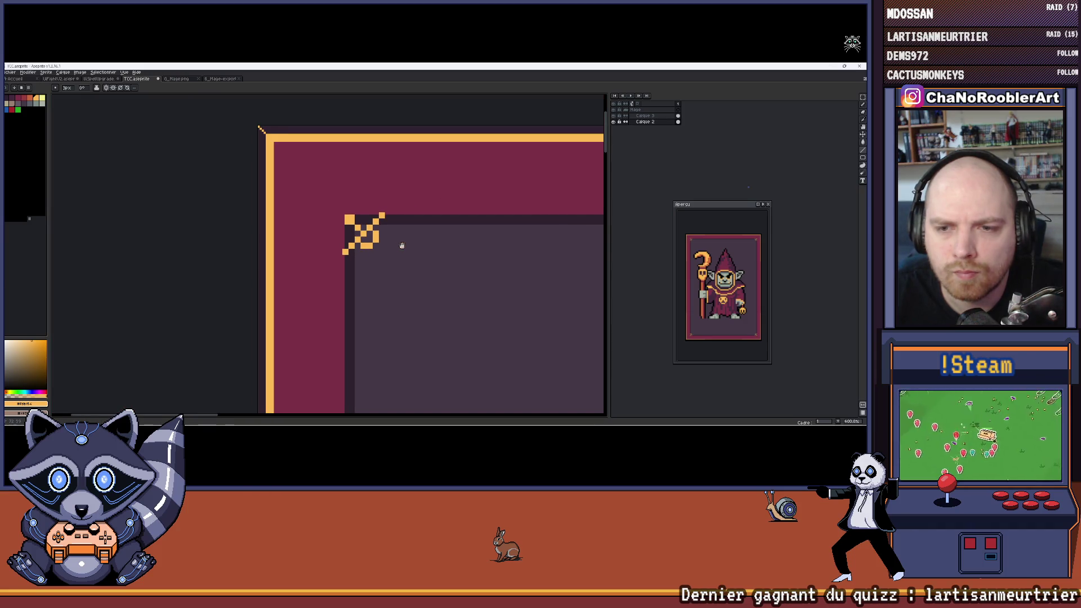
{"action": "scroll", "coordinate": [402, 245], "scroll_direction": "down", "scroll_amount": 5}
{"action": "scroll", "coordinate": [402, 254], "scroll_direction": "up", "scroll_amount": 4}
{"action": "scroll", "coordinate": [342, 265], "scroll_direction": "down", "scroll_amount": 1}
{"action": "scroll", "coordinate": [341, 260], "scroll_direction": "up", "scroll_amount": 3}
{"action": "scroll", "coordinate": [341, 260], "scroll_direction": "up", "scroll_amount": 1}
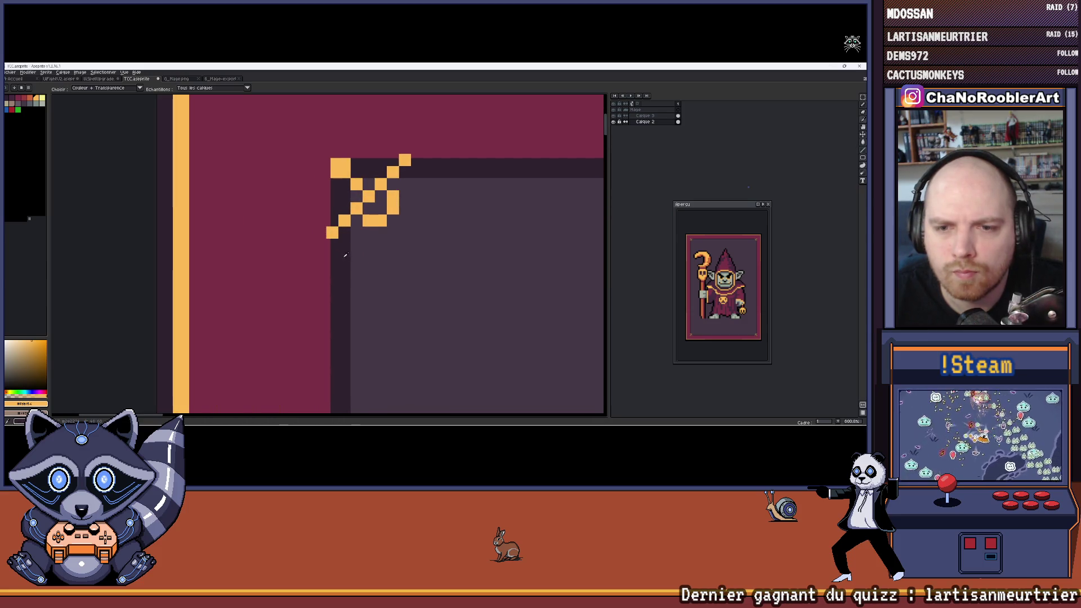
{"action": "left_click", "coordinate": [361, 290], "text": "alt"}
{"action": "scroll", "coordinate": [353, 234], "scroll_direction": "up", "scroll_amount": 2}
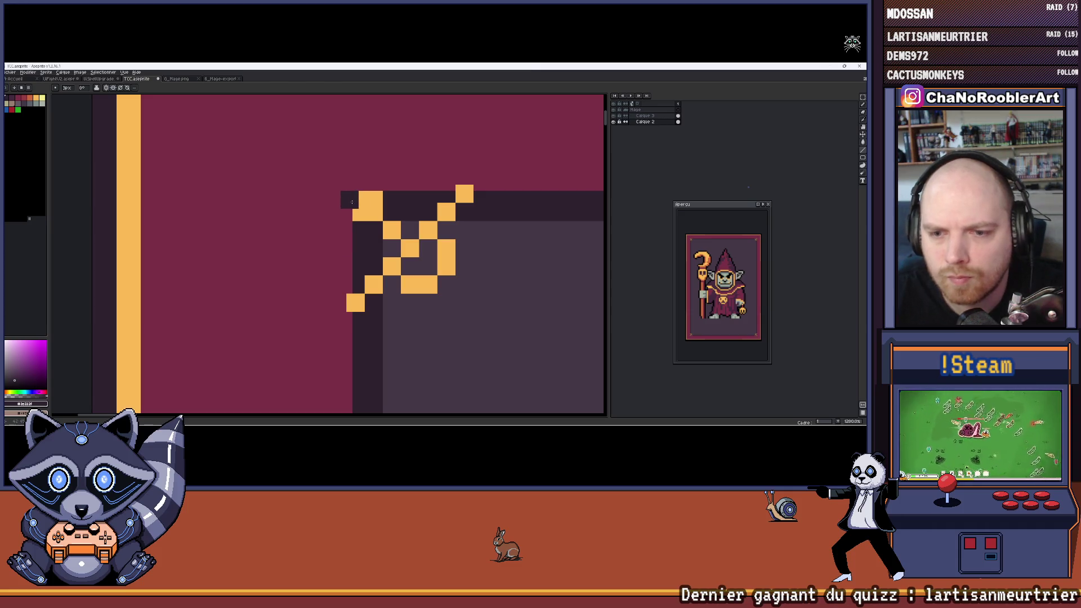
Step: Paint the ornament's orange tip block dark purple, undoing the stray bucket fill and stray pixel
{"action": "key", "text": "v"}
{"action": "key", "text": "b"}
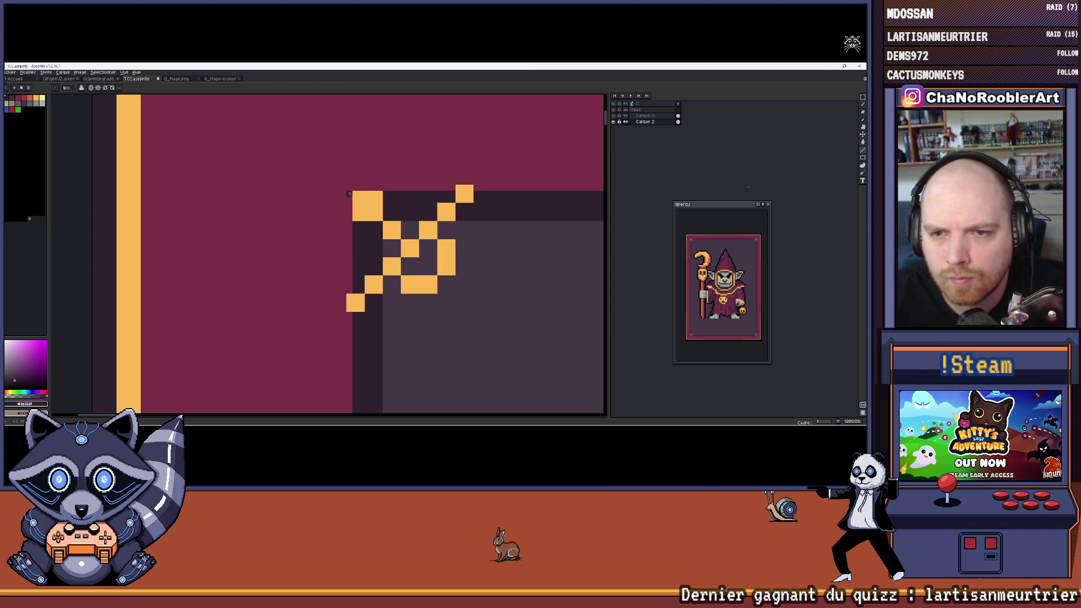
{"action": "key", "text": "g"}
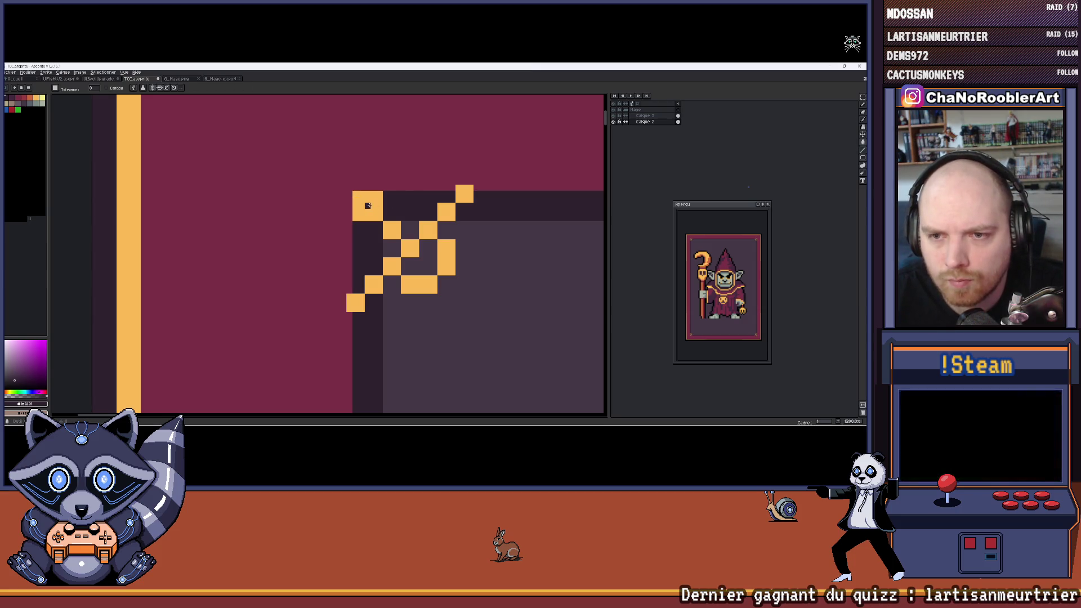
{"action": "left_click", "coordinate": [367, 205]}
{"action": "key", "text": "ctrl+z"}
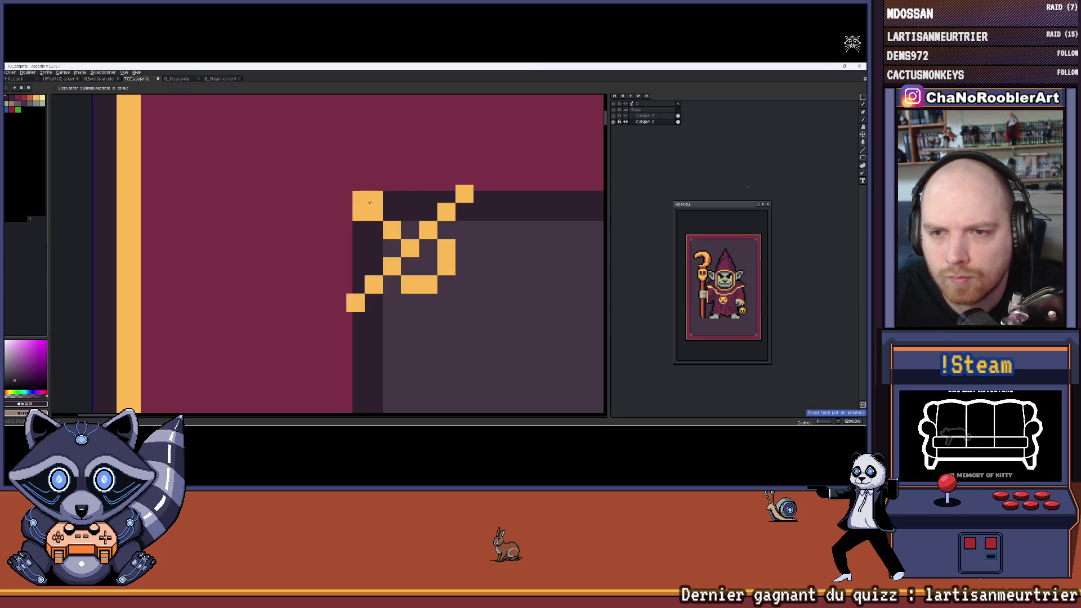
{"action": "key", "text": "b"}
{"action": "left_click", "coordinate": [373, 201]}
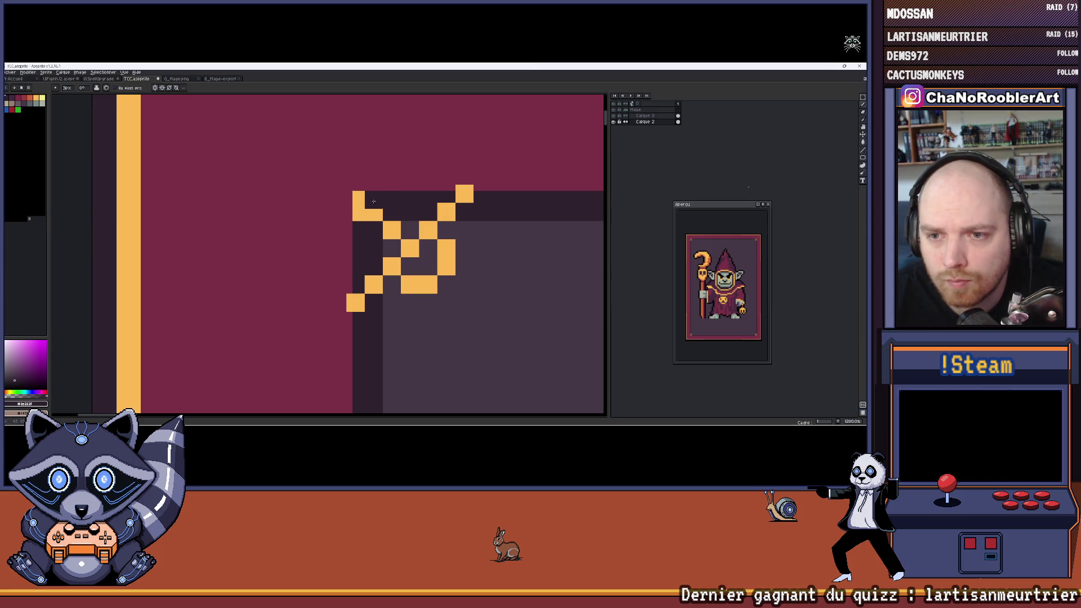
{"action": "key", "text": "ctrl+z"}
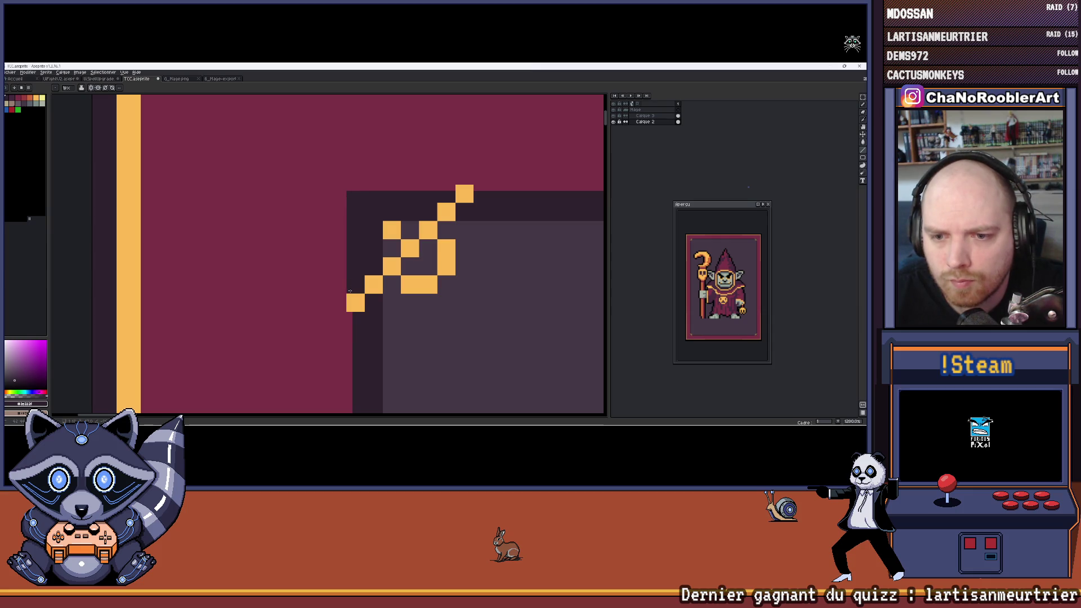
Step: Pan and zoom along the top frame edge to centre the top-left corner ornament
{"action": "scroll", "coordinate": [349, 291], "scroll_direction": "down", "scroll_amount": 5}
{"action": "scroll", "coordinate": [349, 291], "scroll_direction": "up", "scroll_amount": 3}
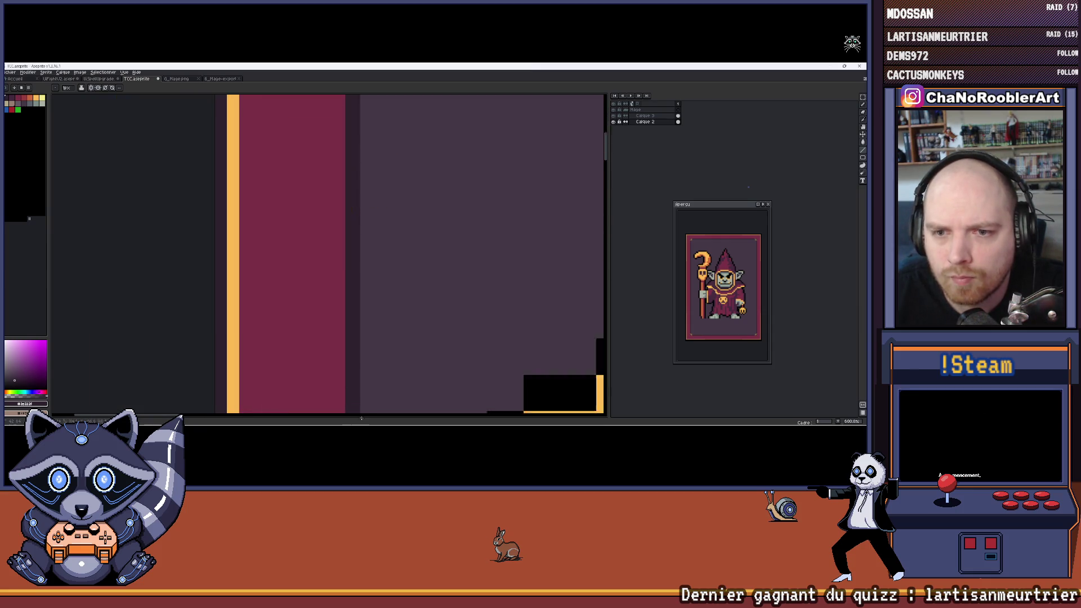
{"action": "scroll", "coordinate": [361, 417], "scroll_direction": "down", "scroll_amount": 5}
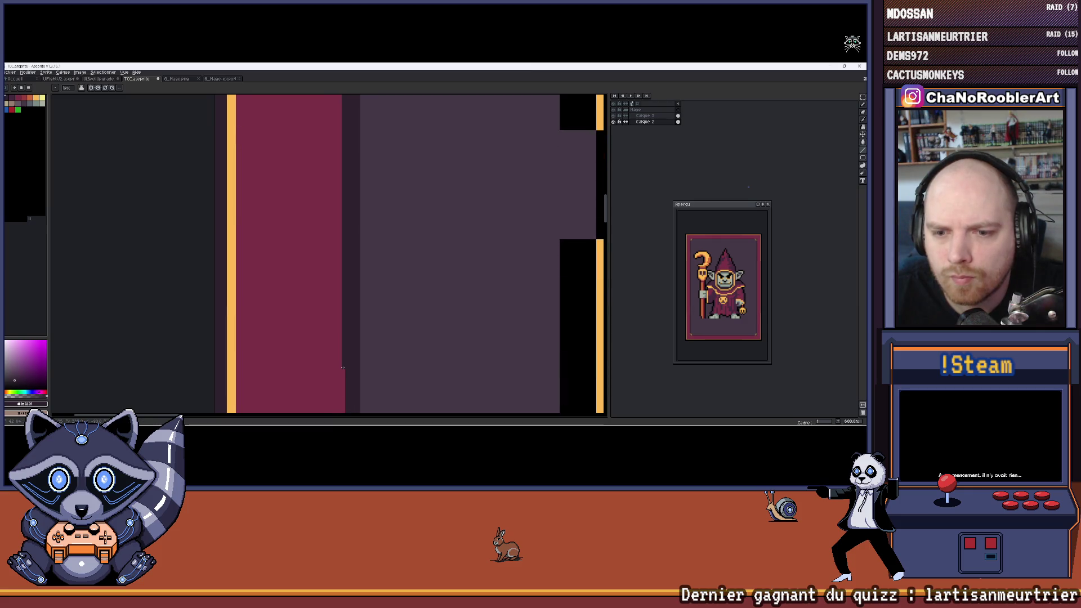
{"action": "scroll", "coordinate": [343, 368], "scroll_direction": "down", "scroll_amount": 4}
{"action": "scroll", "coordinate": [393, 159], "scroll_direction": "up", "scroll_amount": 3}
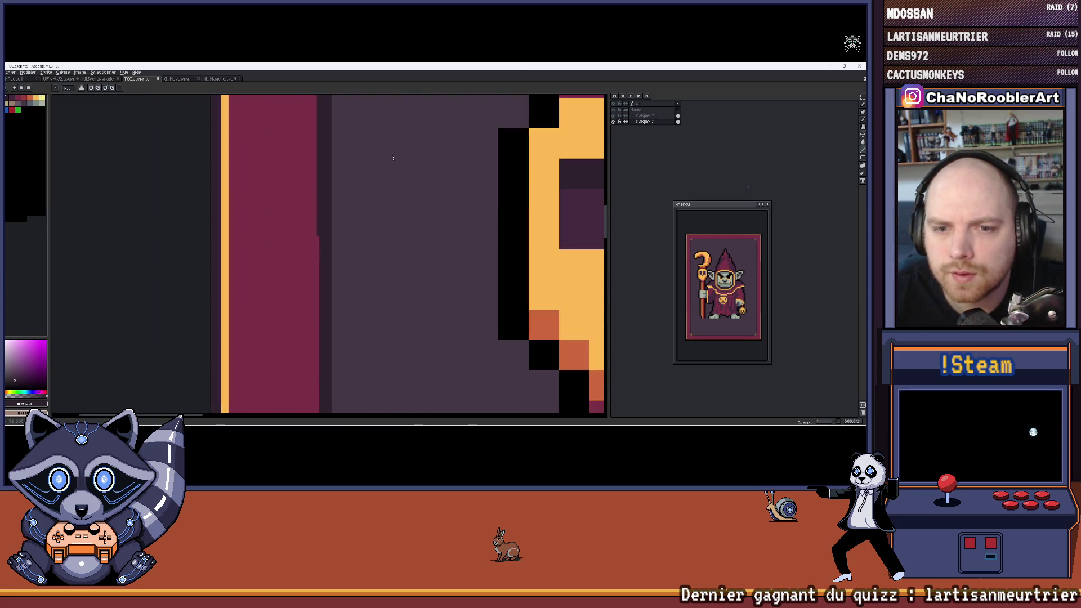
{"action": "scroll", "coordinate": [393, 159], "scroll_direction": "down", "scroll_amount": 2}
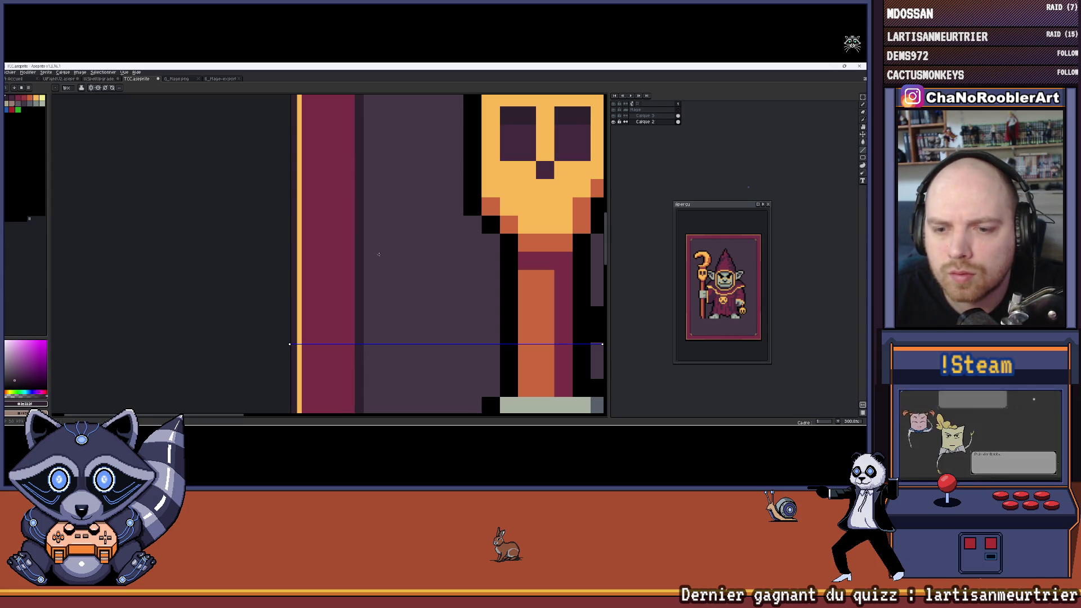
{"action": "scroll", "coordinate": [378, 254], "scroll_direction": "down", "scroll_amount": 2}
{"action": "scroll", "coordinate": [315, 163], "scroll_direction": "up", "scroll_amount": 4}
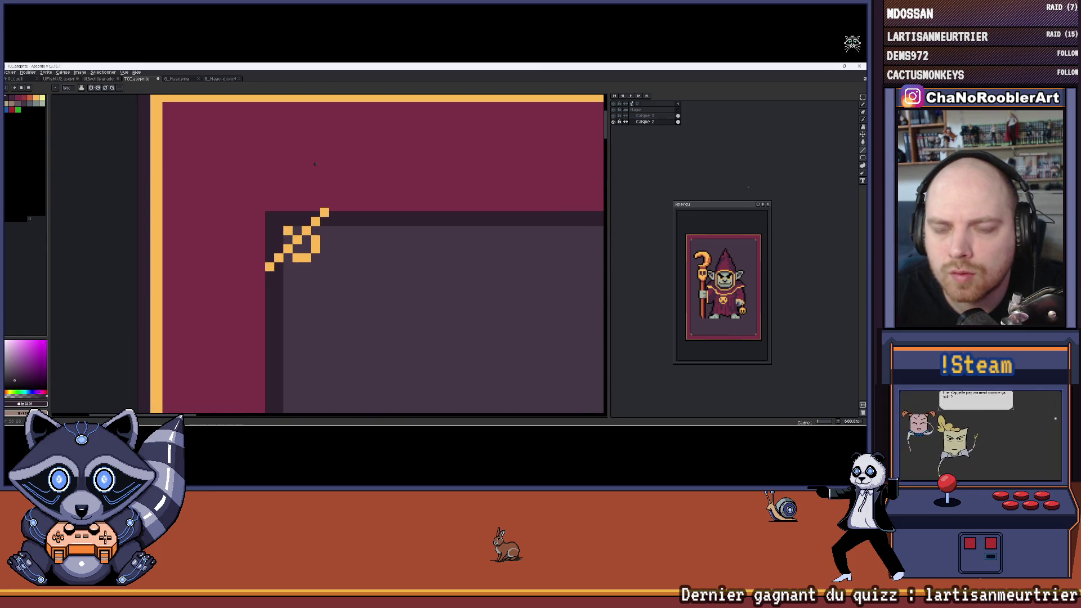
{"action": "scroll", "coordinate": [315, 163], "scroll_direction": "up", "scroll_amount": 1}
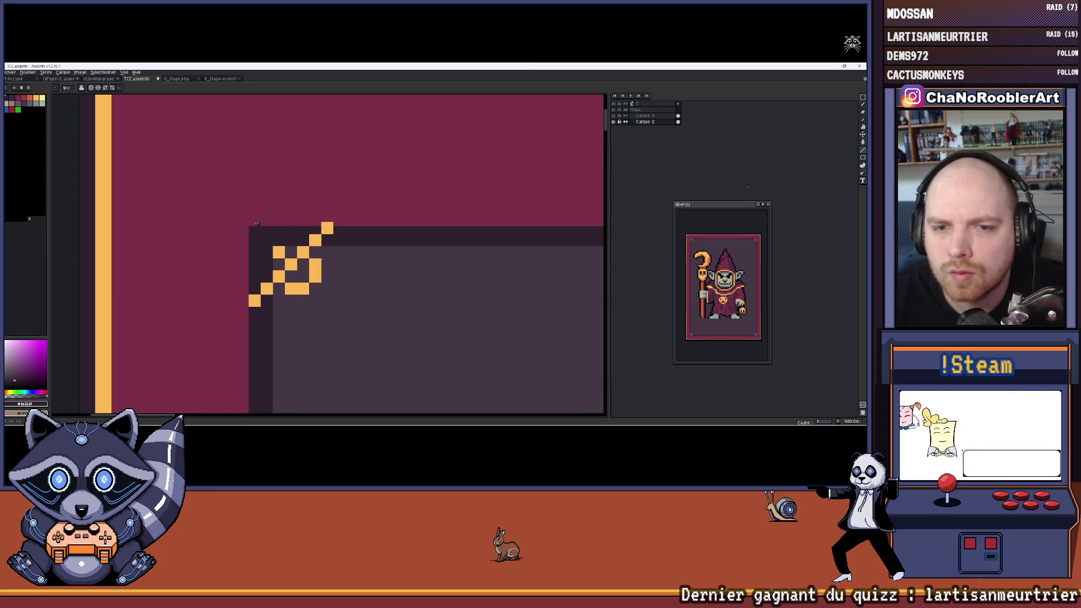
{"action": "scroll", "coordinate": [311, 215], "scroll_direction": "down", "scroll_amount": 2}
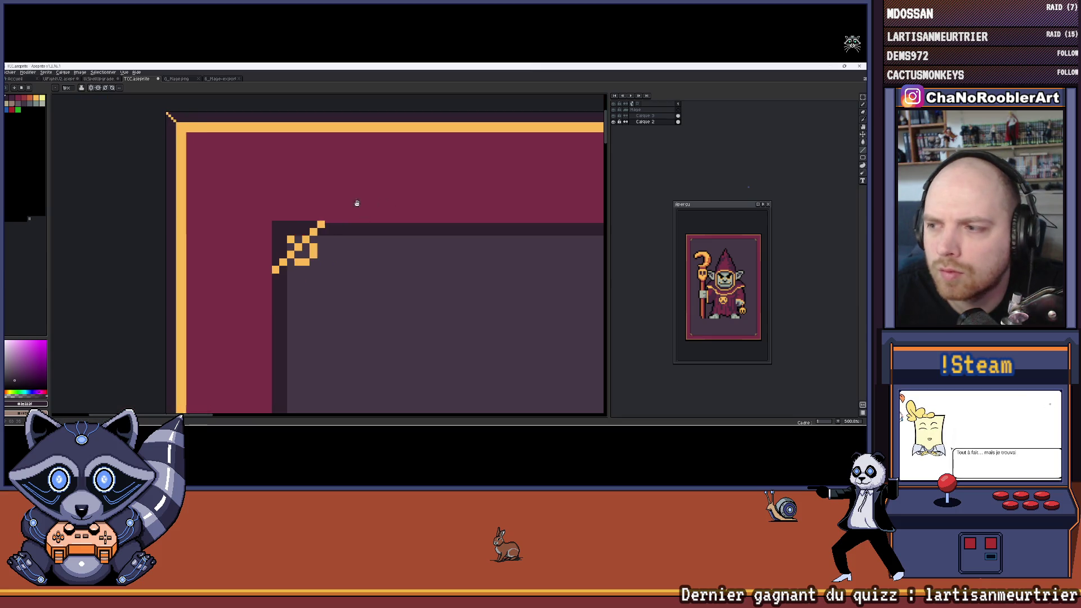
{"action": "left_click_drag", "start_coordinate": [357, 202], "coordinate": [222, 188]}
{"action": "scroll", "coordinate": [123, 195], "scroll_direction": "right", "scroll_amount": 5}
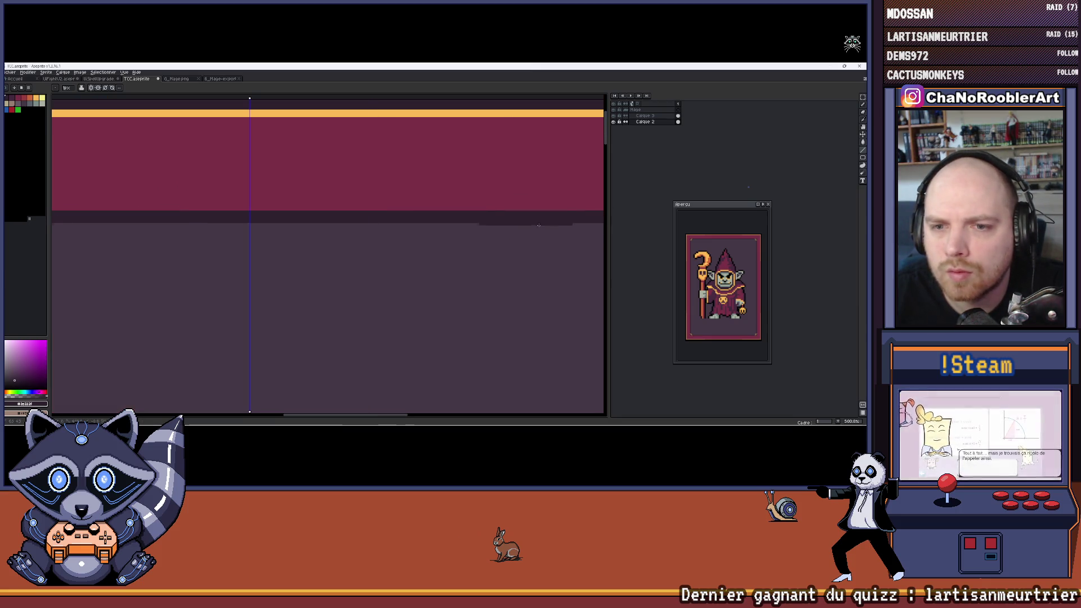
{"action": "scroll", "coordinate": [123, 194], "scroll_direction": "left", "scroll_amount": 5}
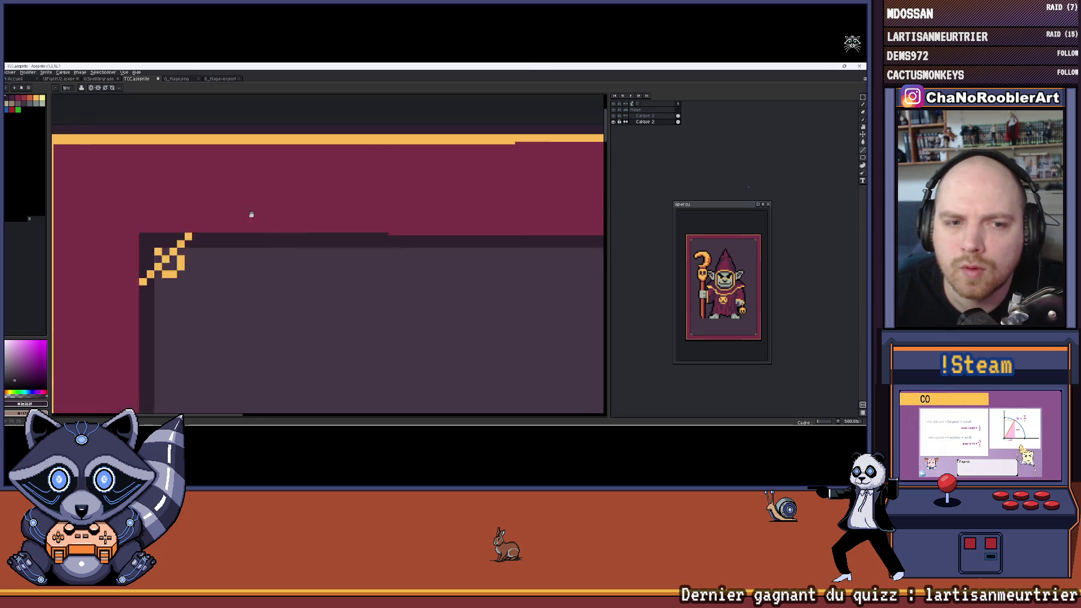
{"action": "scroll", "coordinate": [231, 212], "scroll_direction": "up", "scroll_amount": 4}
{"action": "scroll", "coordinate": [265, 227], "scroll_direction": "down", "scroll_amount": 3}
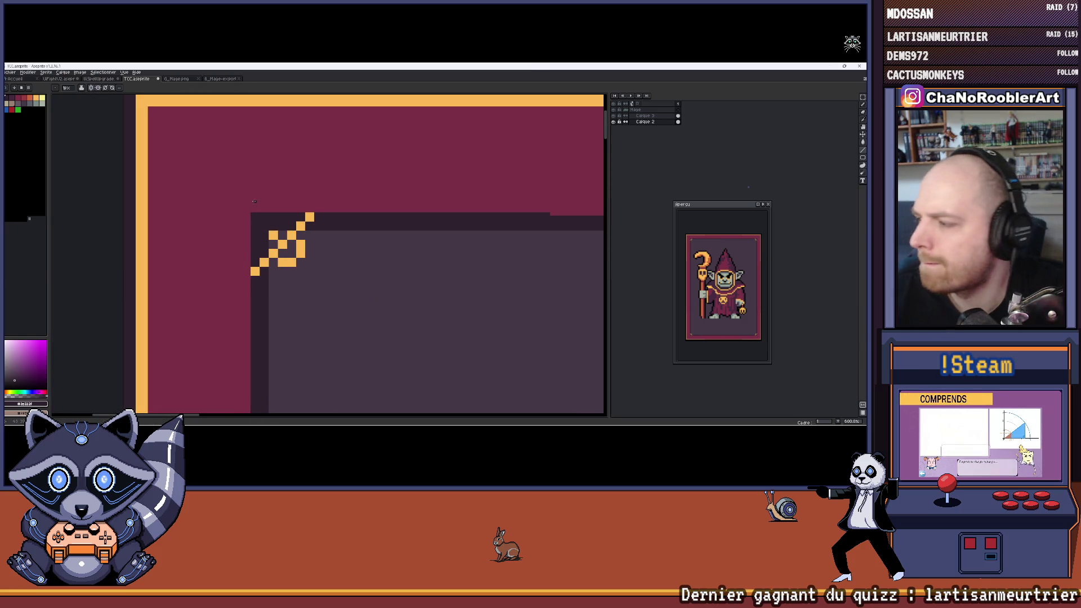
{"action": "left_click_drag", "start_coordinate": [255, 201], "coordinate": [314, 215]}
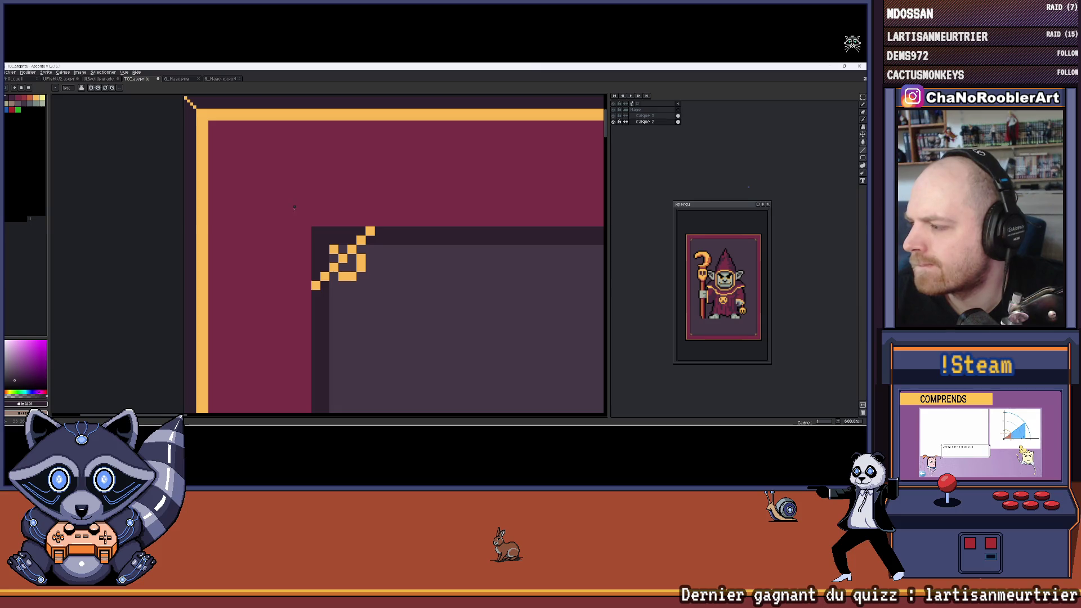
Step: Pick the ornament's orange and extend its diagonal with orange pixels at 3px brush size
{"action": "key", "text": "i"}
{"action": "scroll", "coordinate": [353, 265], "scroll_direction": "up", "scroll_amount": 3}
{"action": "left_click", "coordinate": [371, 262]}
{"action": "key", "text": "b"}
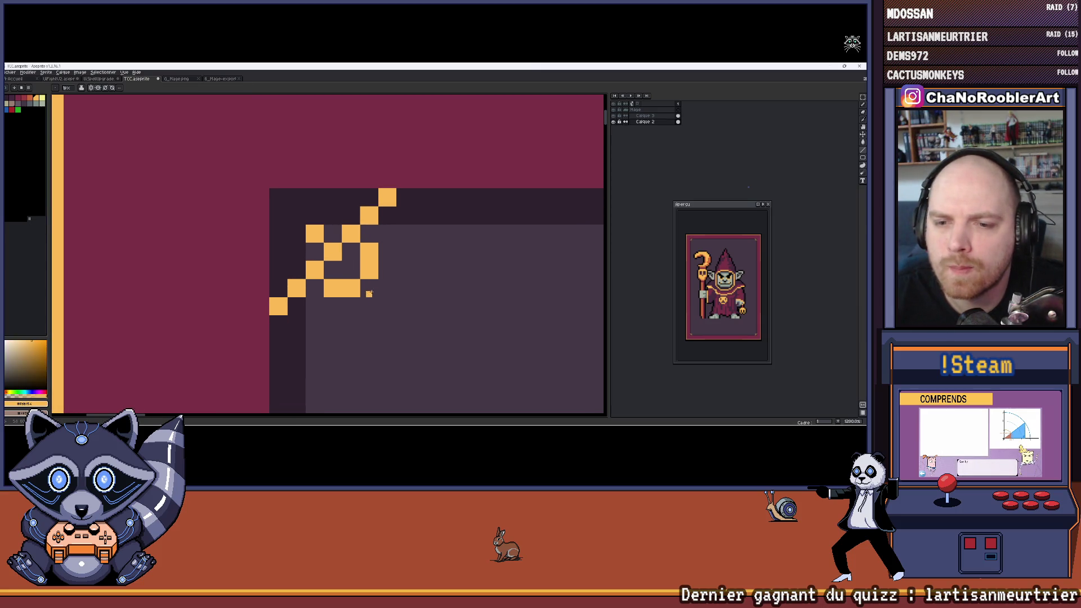
{"action": "left_click_drag", "start_coordinate": [374, 294], "coordinate": [306, 264]}
{"action": "key", "text": "plus"}
{"action": "key", "text": "plus"}
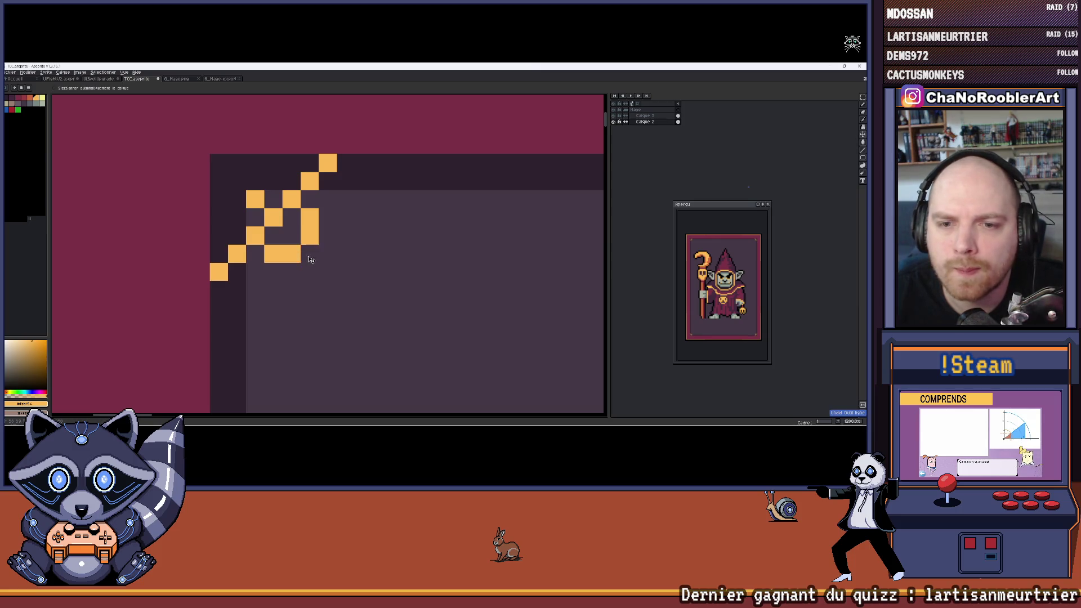
{"action": "left_click", "coordinate": [327, 274]}
{"action": "left_click", "coordinate": [347, 294]}
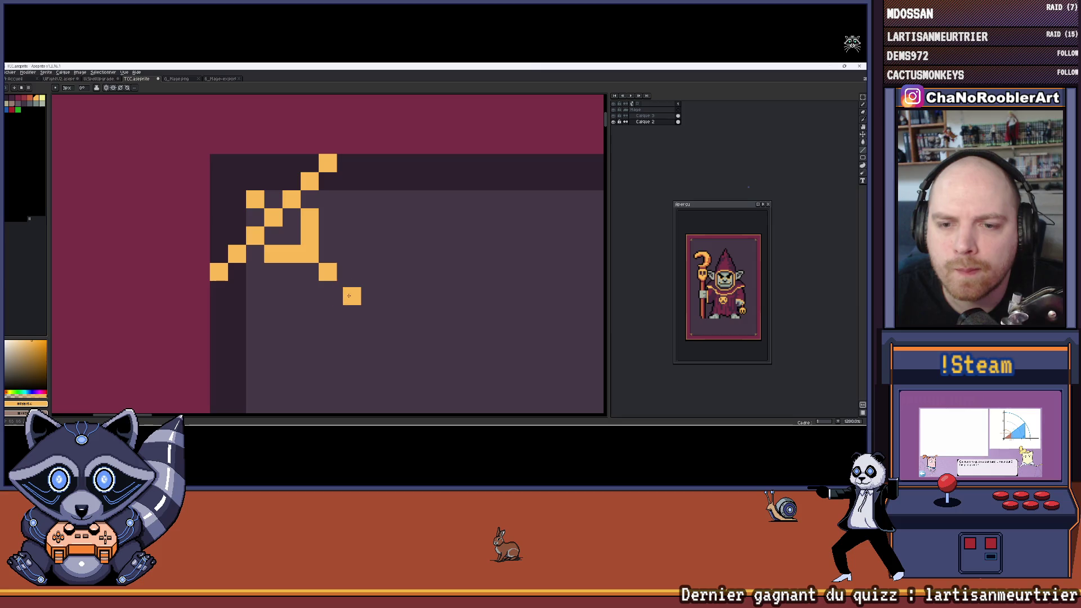
Step: Enlarge the preview window so it shows the whole card
{"action": "scroll", "coordinate": [285, 209], "scroll_direction": "down", "scroll_amount": 5}
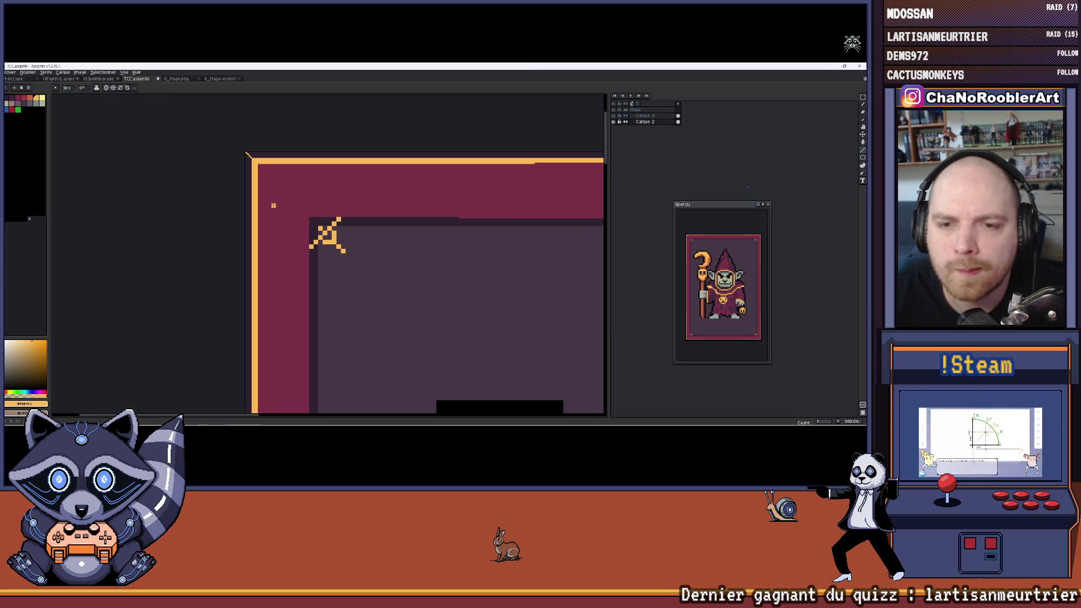
{"action": "scroll", "coordinate": [284, 208], "scroll_direction": "down", "scroll_amount": 3}
{"action": "scroll", "coordinate": [284, 197], "scroll_direction": "down", "scroll_amount": 2}
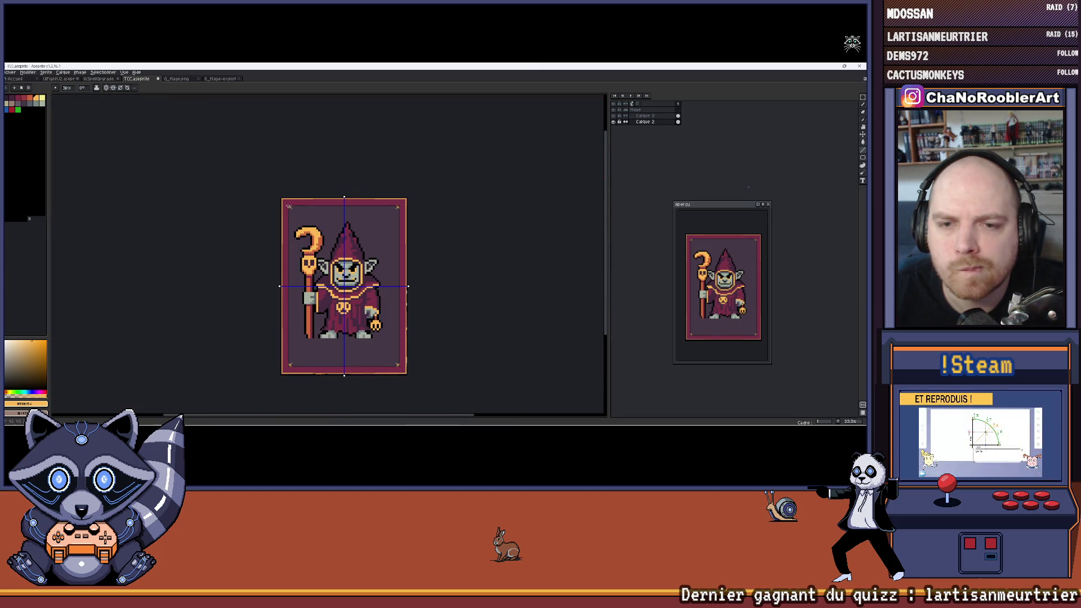
{"action": "scroll", "coordinate": [304, 208], "scroll_direction": "up", "scroll_amount": 4}
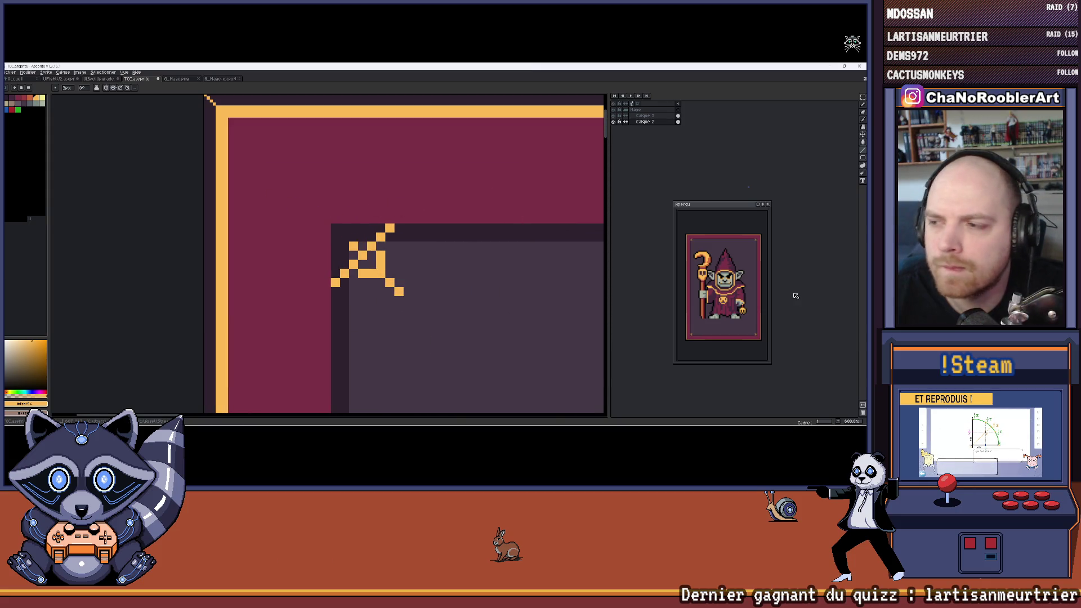
{"action": "scroll", "coordinate": [691, 217], "scroll_direction": "up", "scroll_amount": 3}
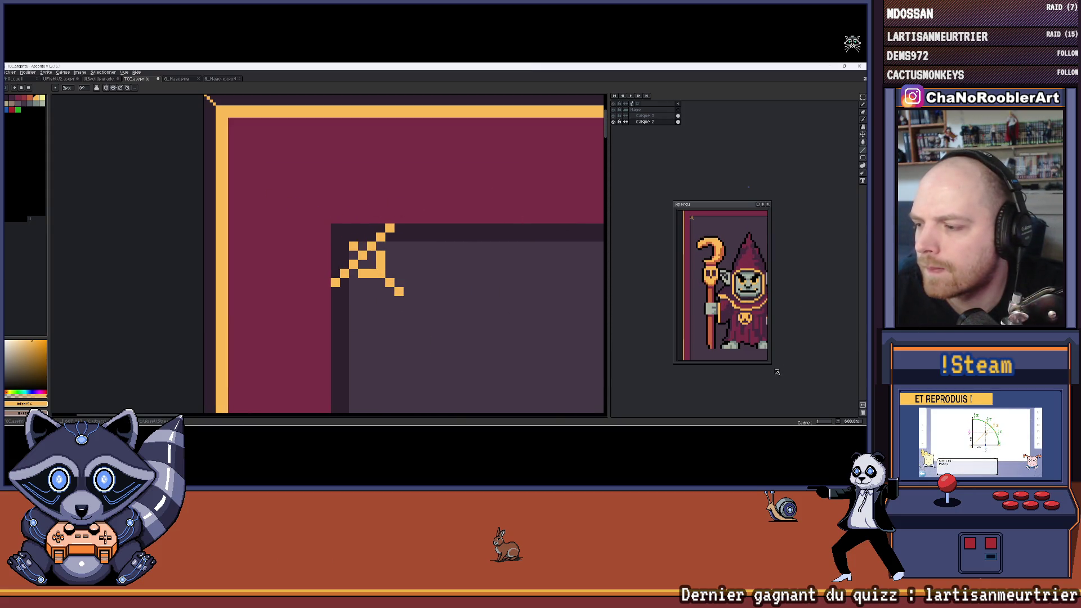
{"action": "left_click_drag", "start_coordinate": [769, 364], "coordinate": [822, 396]}
{"action": "left_click_drag", "start_coordinate": [771, 323], "coordinate": [770, 323]}
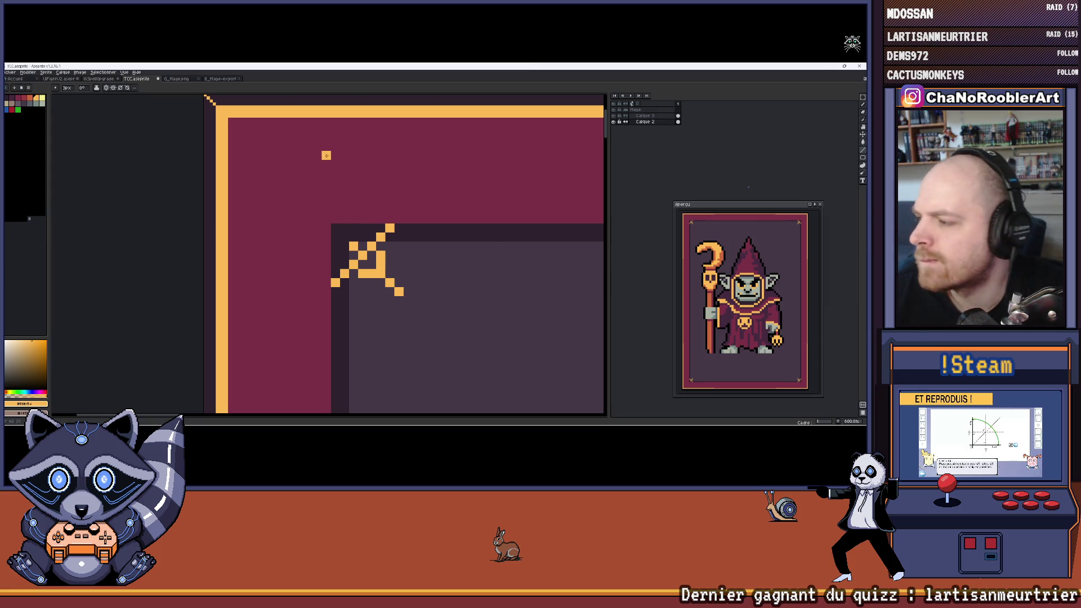
{"action": "scroll", "coordinate": [377, 163], "scroll_direction": "down", "scroll_amount": 4}
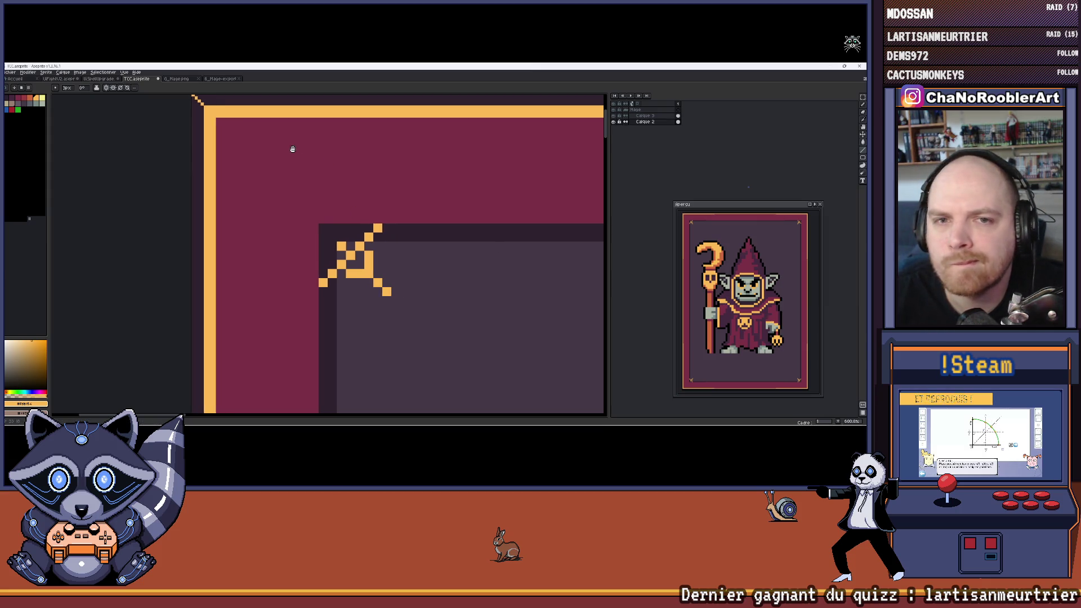
{"action": "scroll", "coordinate": [312, 164], "scroll_direction": "up", "scroll_amount": 2}
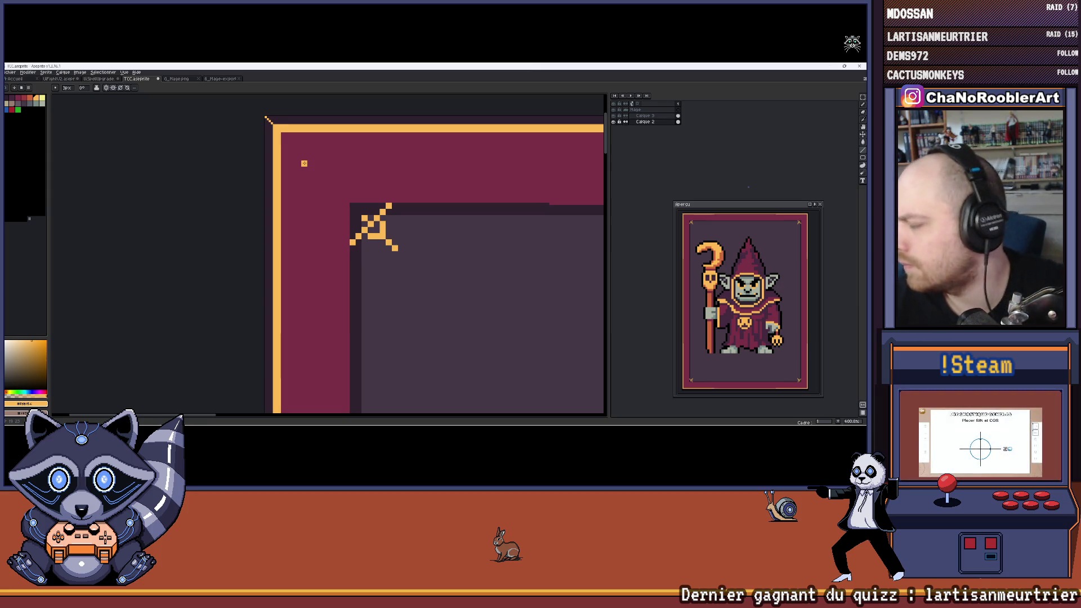
Step: Add more orange pixels to curl the corner ornament into a small loop
{"action": "left_click_drag", "start_coordinate": [376, 159], "coordinate": [350, 180]}
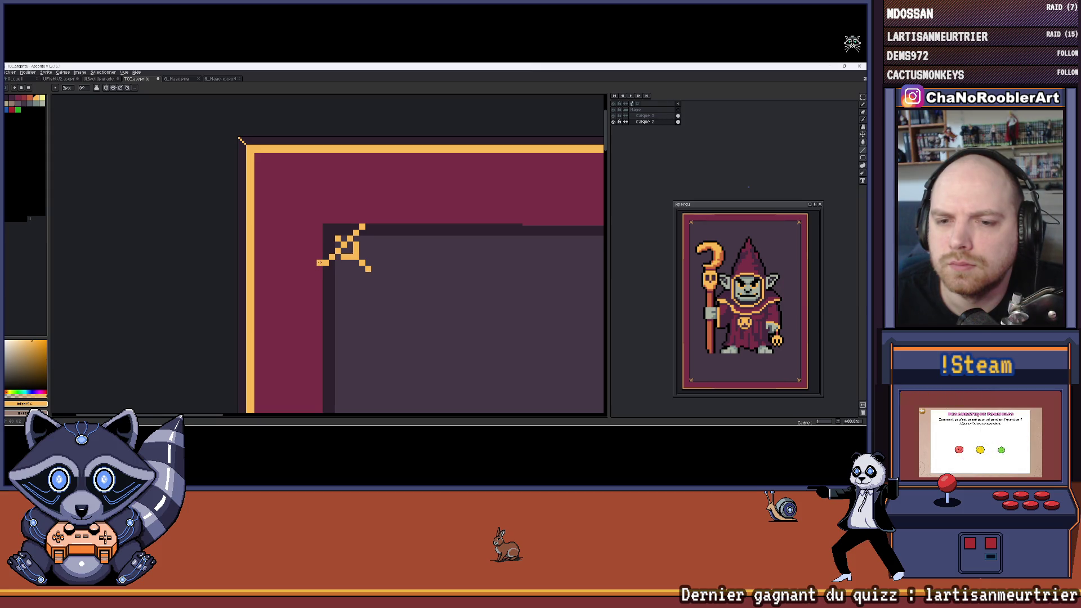
{"action": "scroll", "coordinate": [315, 253], "scroll_direction": "up", "scroll_amount": 2}
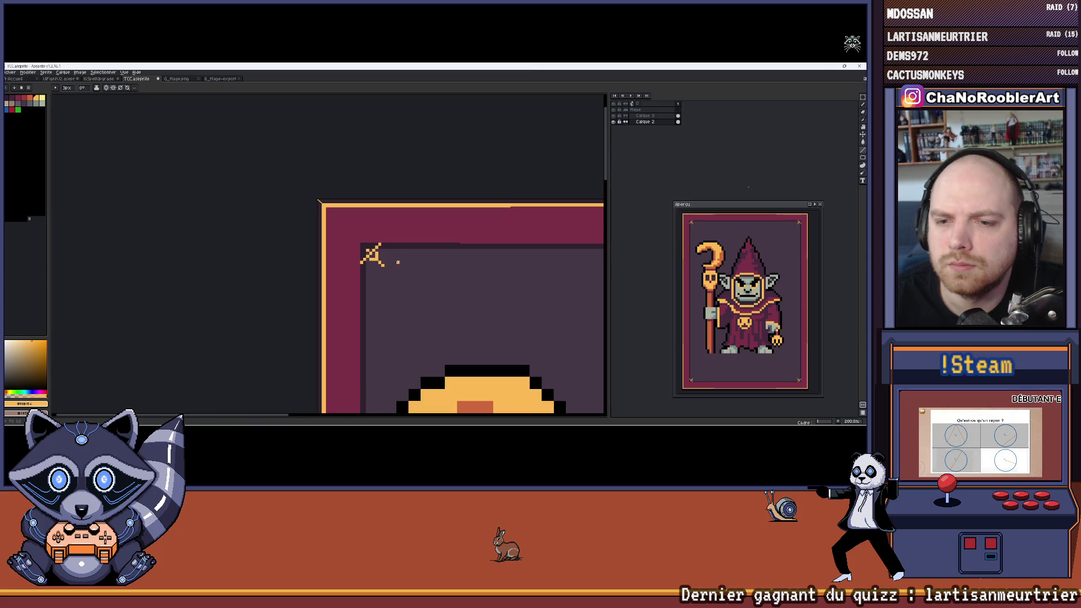
{"action": "scroll", "coordinate": [373, 247], "scroll_direction": "up", "scroll_amount": 1}
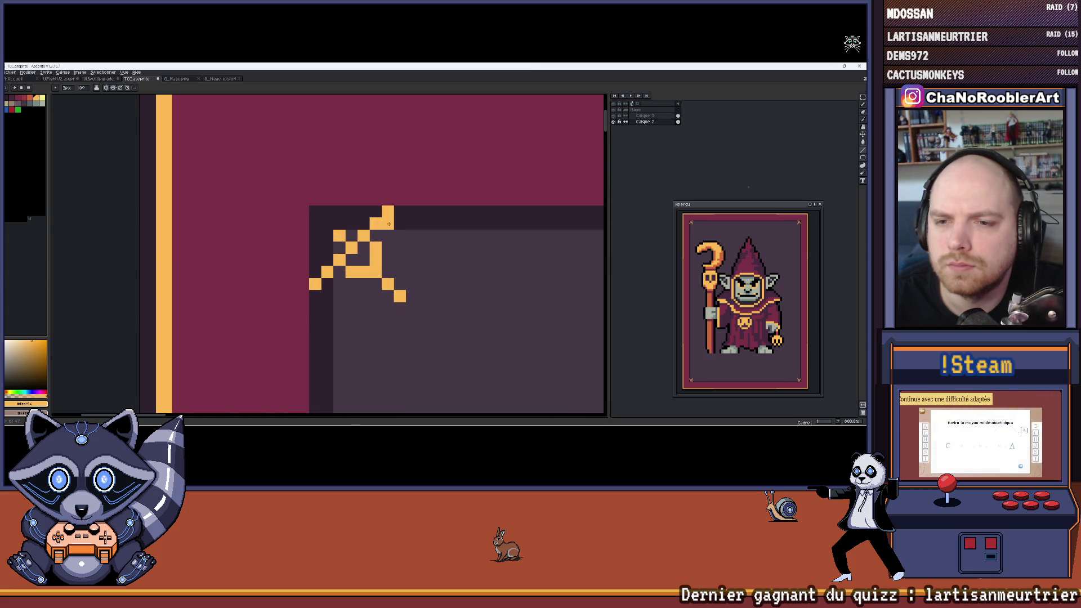
{"action": "left_click", "coordinate": [388, 235]}
{"action": "left_click", "coordinate": [399, 247]}
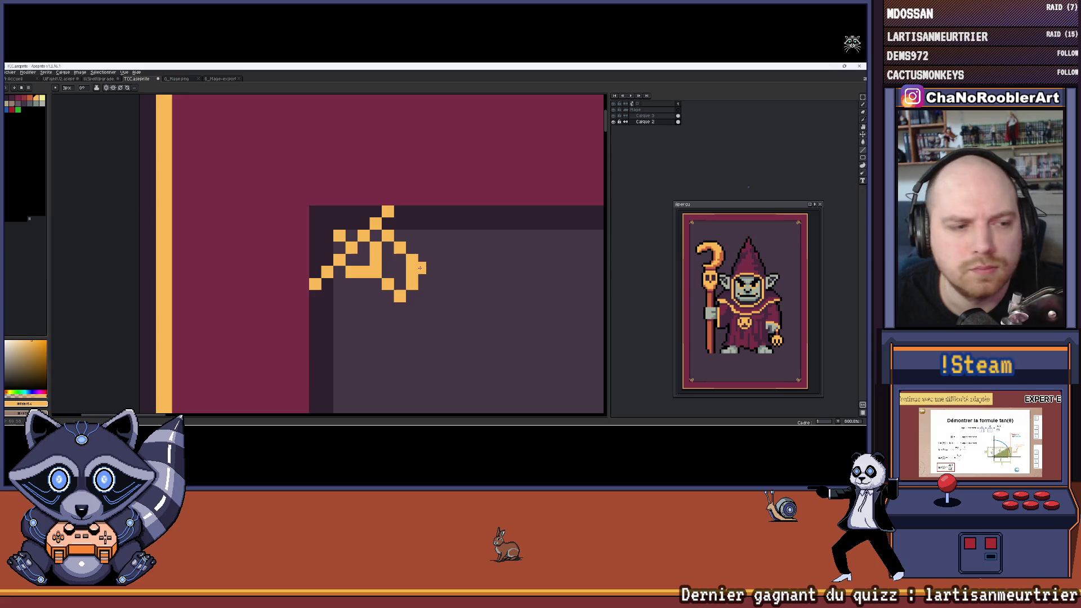
{"action": "left_click_drag", "start_coordinate": [392, 264], "coordinate": [360, 258]}
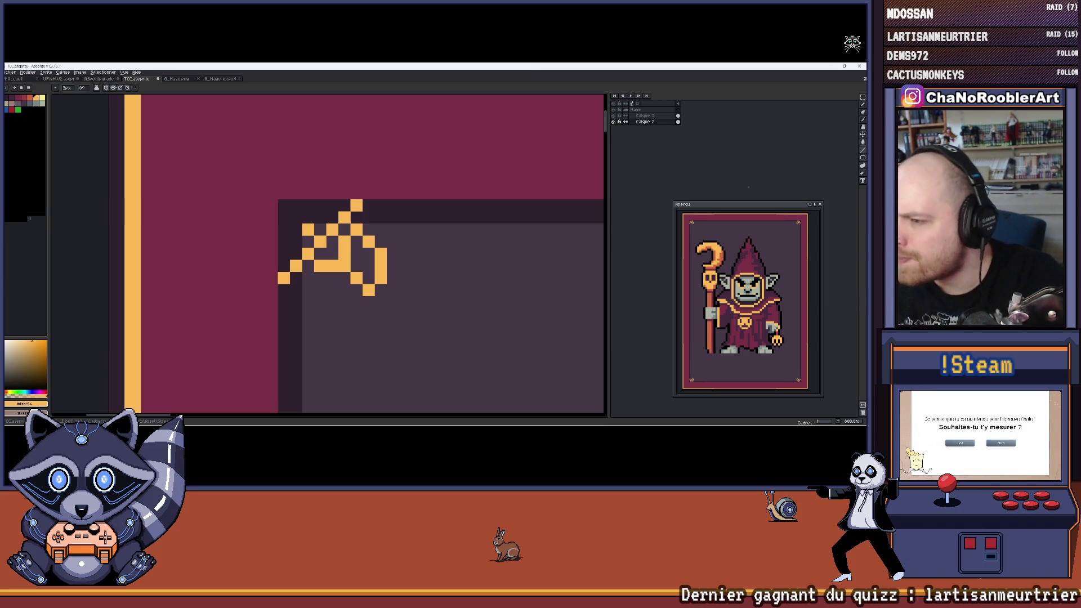
{"action": "key", "text": "super"}
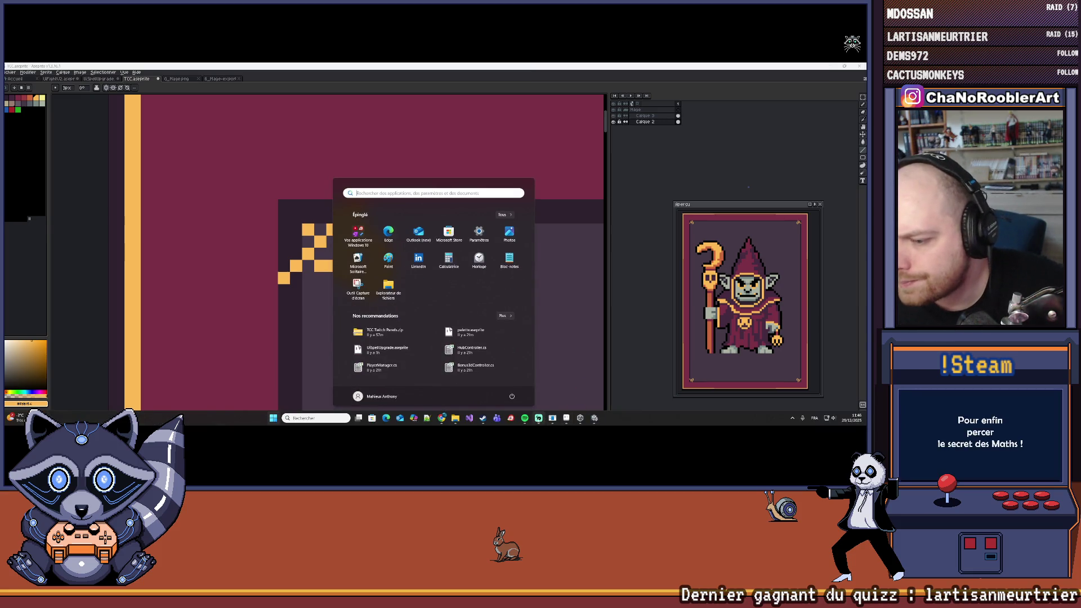
{"action": "key", "text": "super"}
{"action": "key", "text": "super"}
{"action": "mouse_move", "coordinate": [521, 412]}
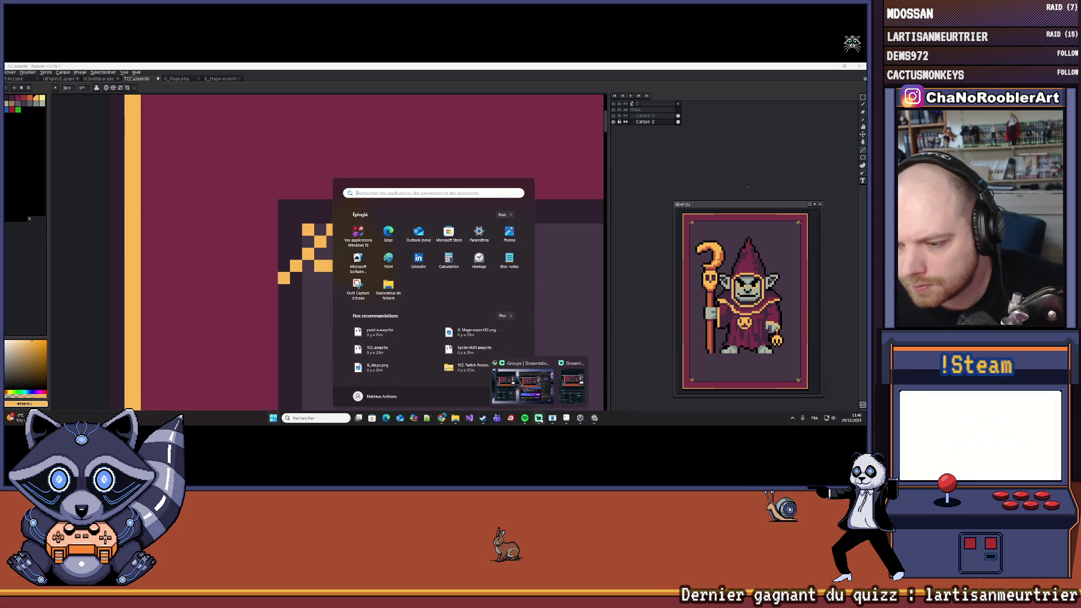
{"action": "left_click", "coordinate": [792, 418]}
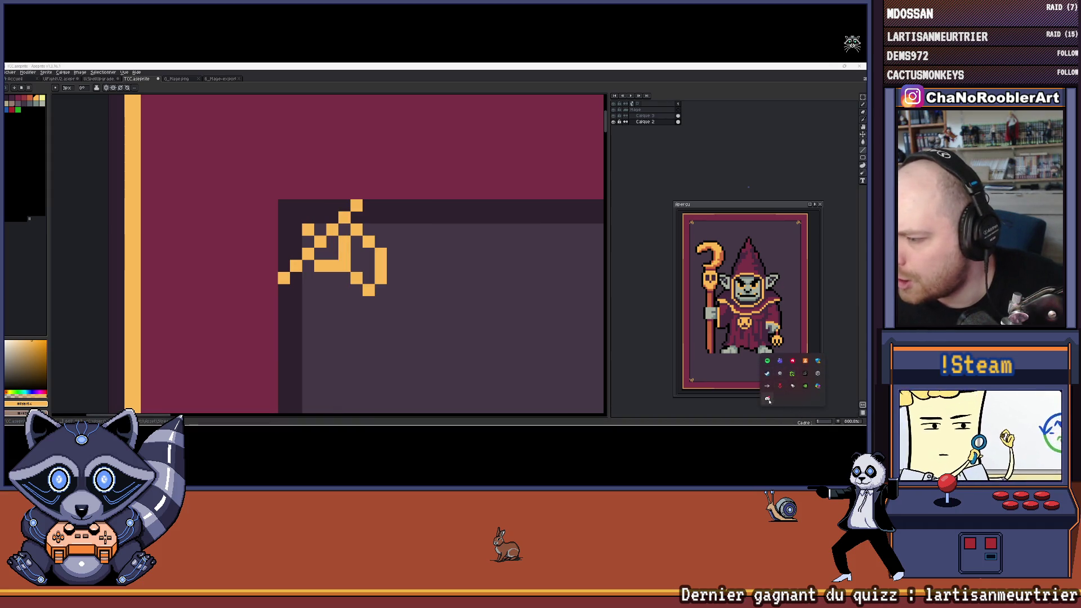
{"action": "left_click", "coordinate": [501, 126]}
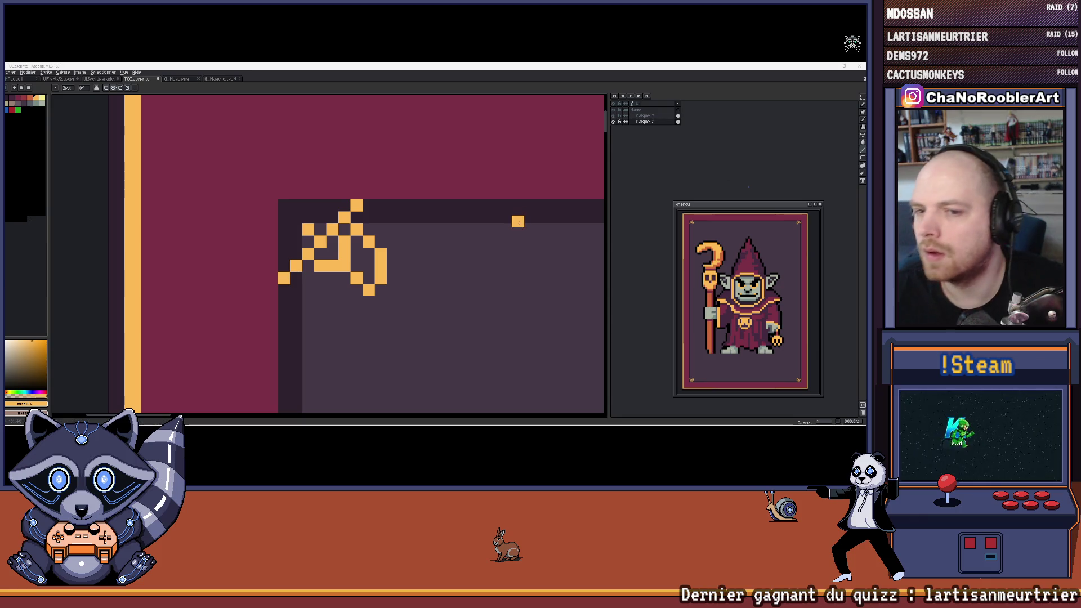
Step: Undo the last ornament strokes and redraw orange pixels for a compact star
{"action": "scroll", "coordinate": [438, 261], "scroll_direction": "left", "scroll_amount": 2}
{"action": "key", "text": "ctrl+z"}
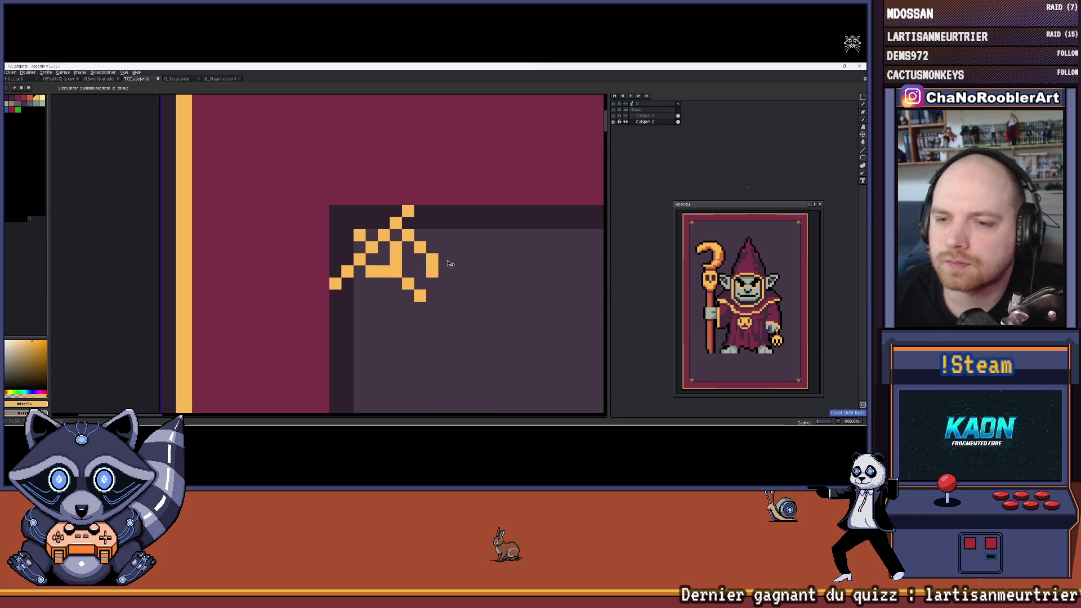
{"action": "key", "text": "ctrl+z"}
{"action": "key", "text": "ctrl+z"}
{"action": "key", "text": "ctrl+z"}
{"action": "scroll", "coordinate": [444, 262], "scroll_direction": "up", "scroll_amount": 3}
{"action": "left_click", "coordinate": [407, 277]}
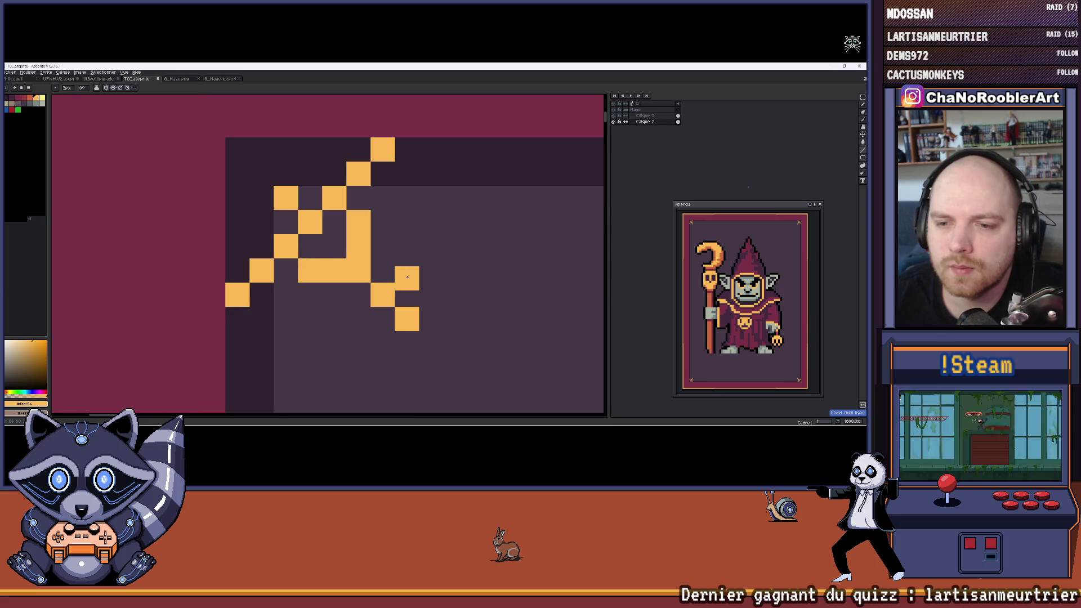
{"action": "mouse_move", "coordinate": [404, 271]}
{"action": "left_mouse_down"}
{"action": "mouse_move", "coordinate": [384, 237]}
{"action": "mouse_move", "coordinate": [353, 314]}
{"action": "left_mouse_up"}
{"action": "left_click", "coordinate": [359, 317]}
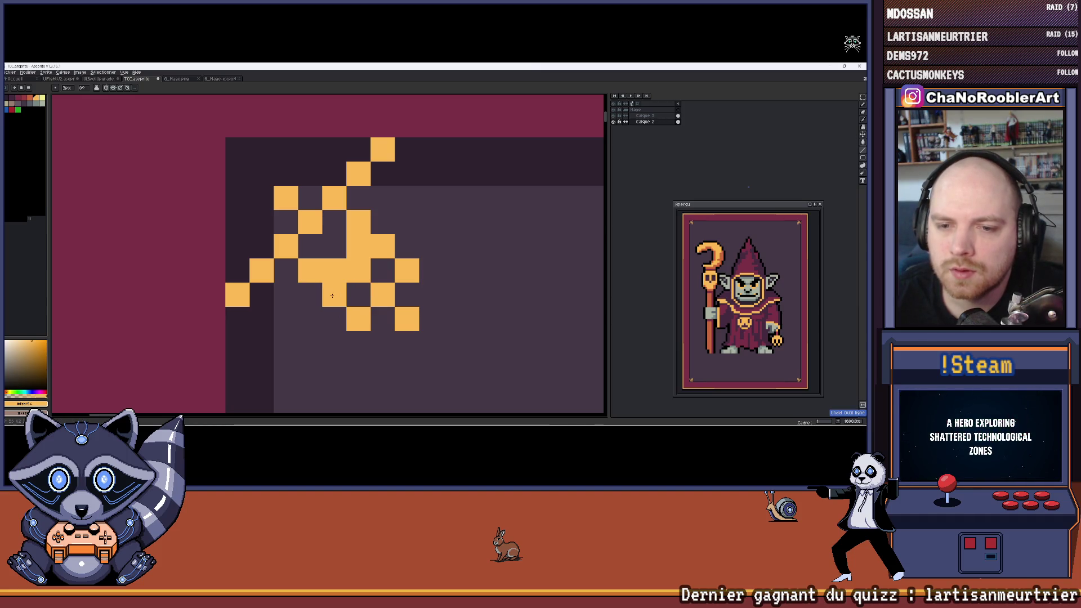
Step: Recentre the corner, undo the last line and draw a diagonal line across the star
{"action": "scroll", "coordinate": [433, 255], "scroll_direction": "down", "scroll_amount": 5}
{"action": "left_click_drag", "start_coordinate": [421, 257], "coordinate": [405, 258]}
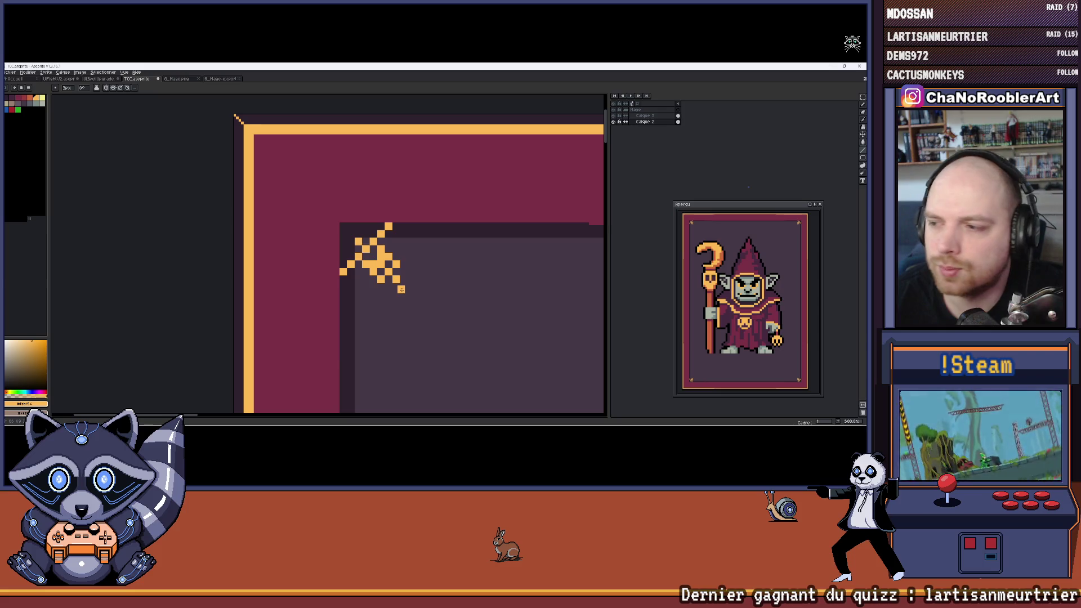
{"action": "scroll", "coordinate": [371, 238], "scroll_direction": "down", "scroll_amount": 2}
{"action": "scroll", "coordinate": [724, 248], "scroll_direction": "up", "scroll_amount": 1}
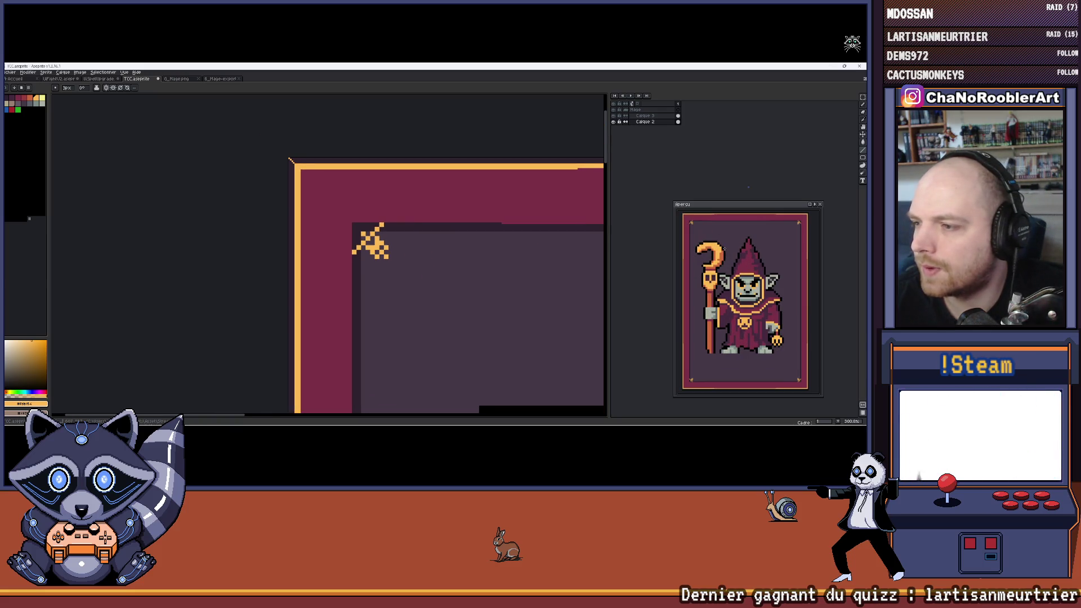
{"action": "left_click_drag", "start_coordinate": [418, 212], "coordinate": [403, 209]}
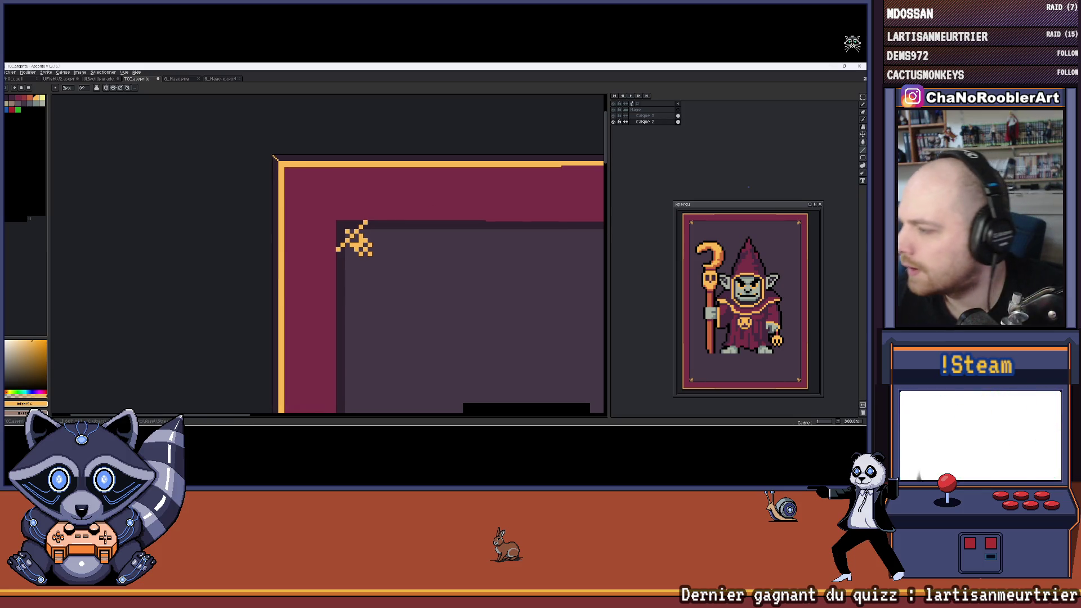
{"action": "key", "text": "ctrl+z"}
{"action": "left_click_drag", "start_coordinate": [338, 250], "coordinate": [367, 224]}
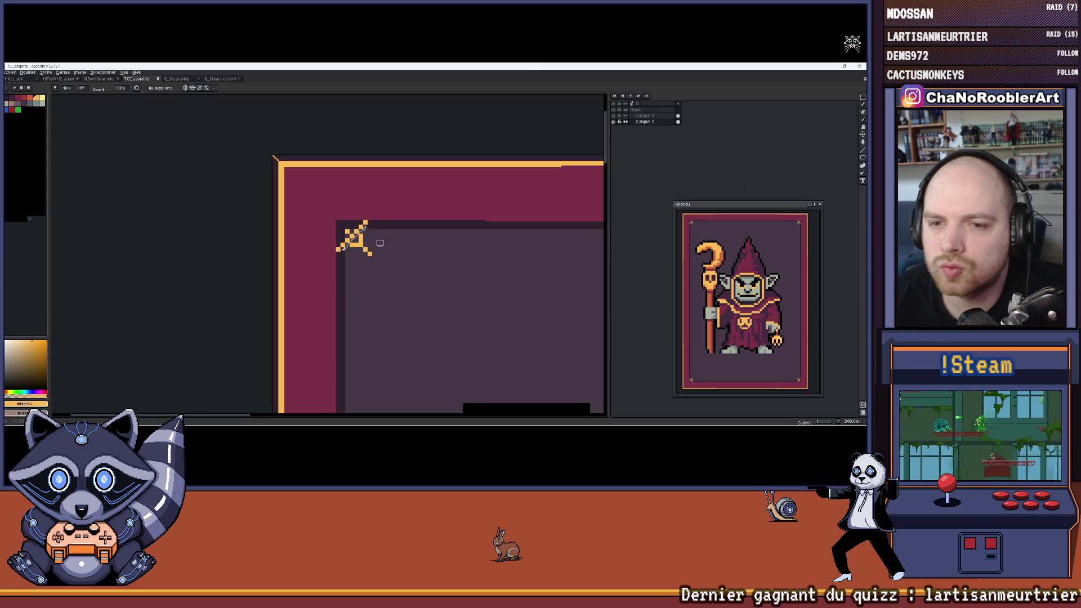
Step: Undo the diagonal and edge lines, redo the edge line, leaving one orange corner pixel
{"action": "key", "text": "ctrl+z"}
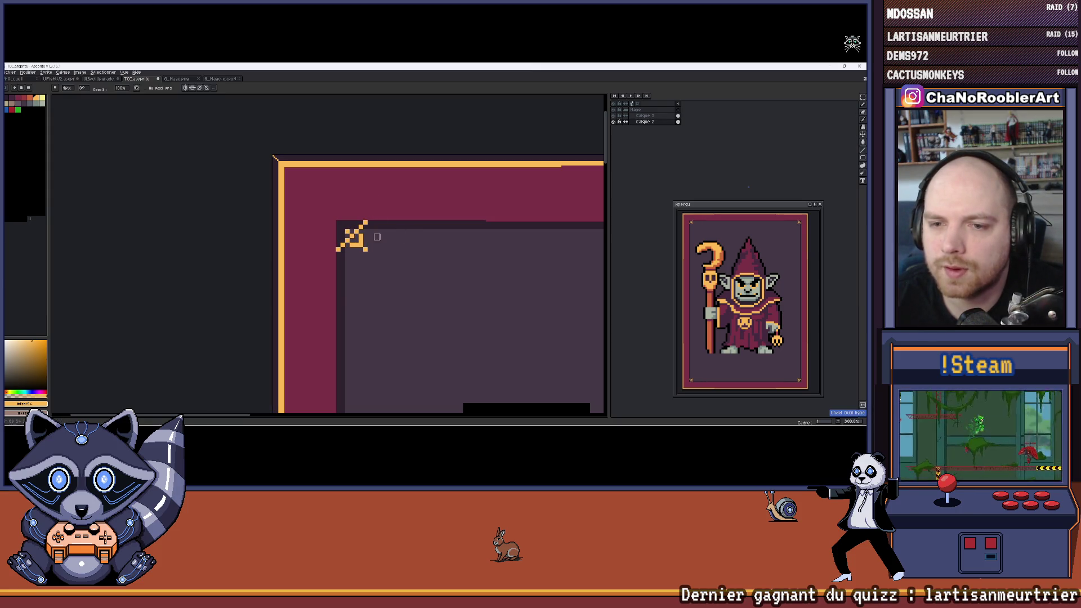
{"action": "key", "text": "ctrl+z"}
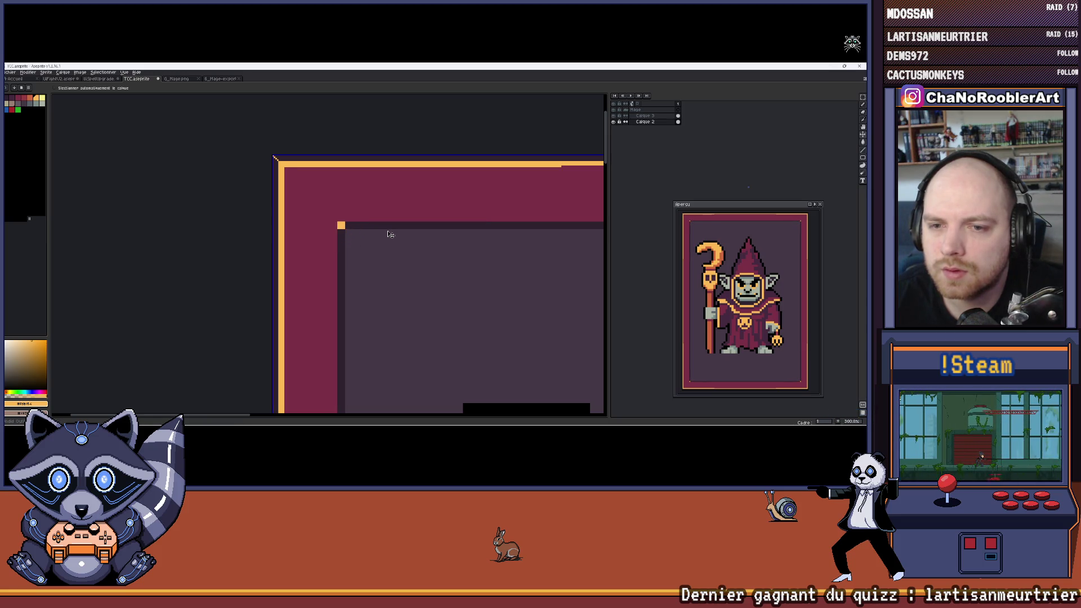
{"action": "key", "text": "ctrl+y"}
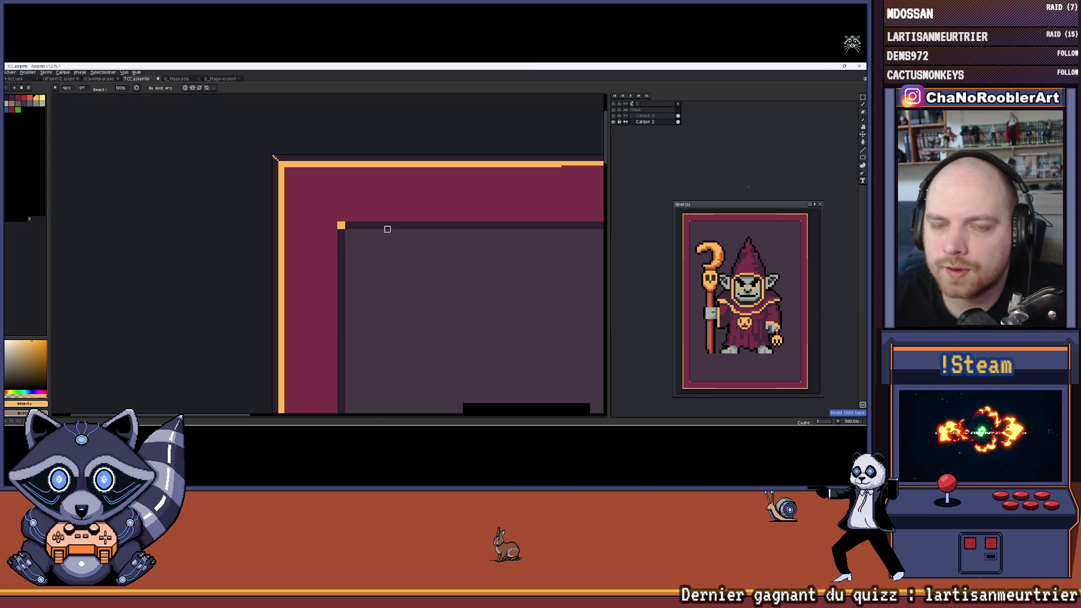
{"action": "scroll", "coordinate": [388, 229], "scroll_direction": "down", "scroll_amount": 3}
{"action": "scroll", "coordinate": [328, 203], "scroll_direction": "up", "scroll_amount": 4}
{"action": "mouse_move", "coordinate": [328, 204]}
{"action": "left_mouse_down"}
{"action": "mouse_move", "coordinate": [374, 203]}
{"action": "mouse_move", "coordinate": [315, 176]}
{"action": "left_mouse_up"}
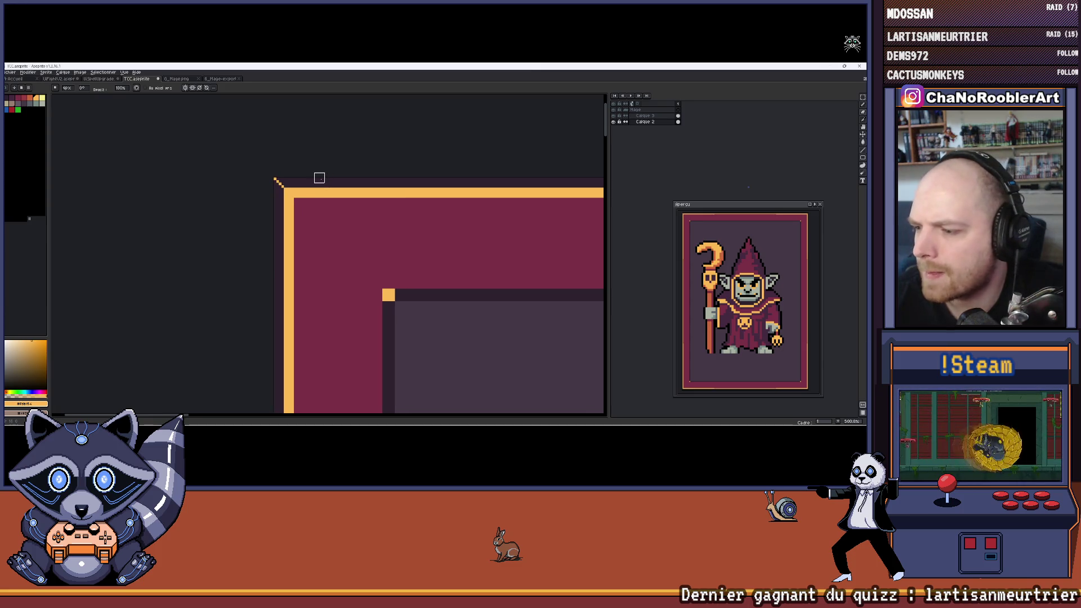
{"action": "scroll", "coordinate": [319, 178], "scroll_direction": "down", "scroll_amount": 4}
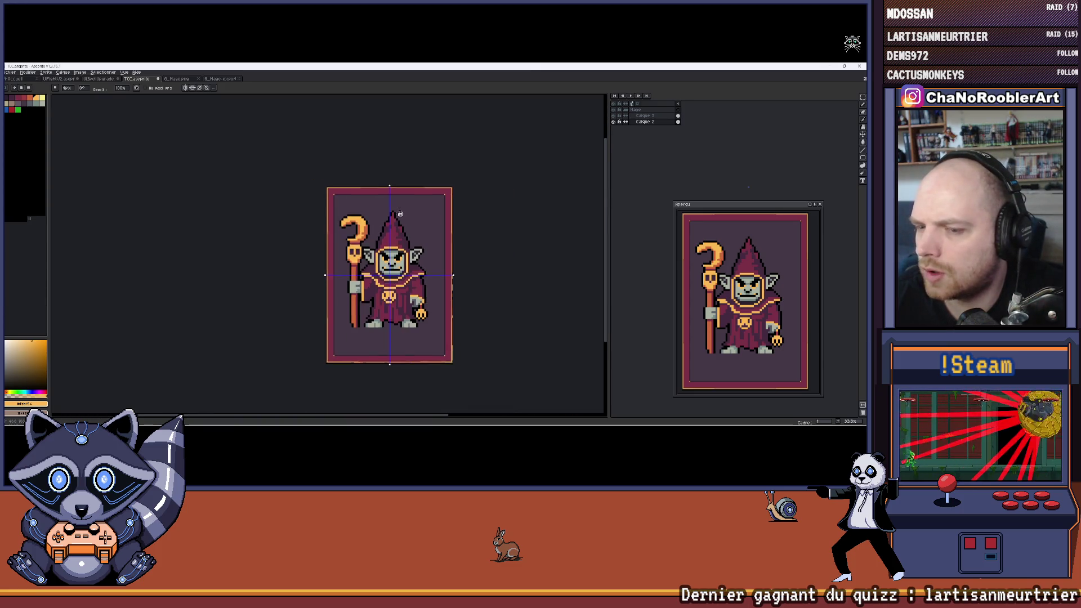
Step: From the G_Mage.png tab, open Monster64-32.aseprite from the ProjetM folder
{"action": "key", "text": "ctrl+Tab"}
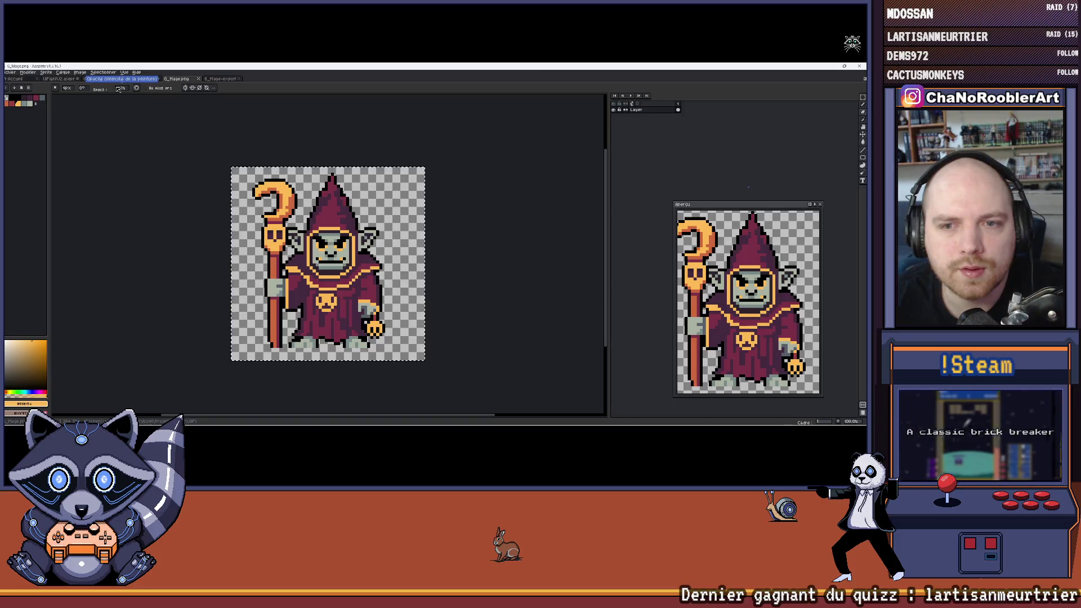
{"action": "left_click", "coordinate": [11, 72]}
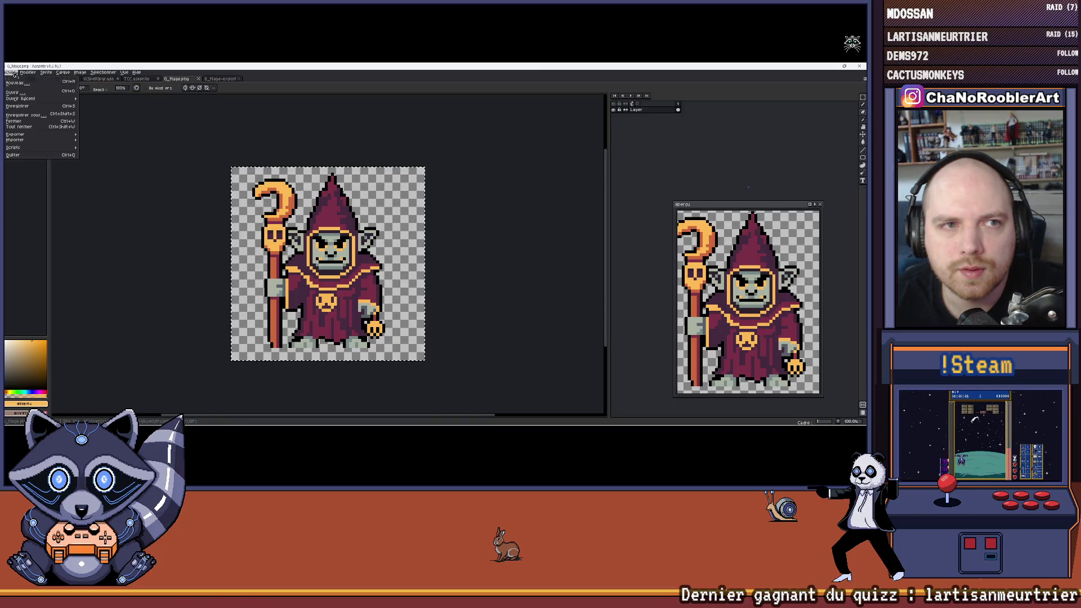
{"action": "left_click", "coordinate": [23, 91]}
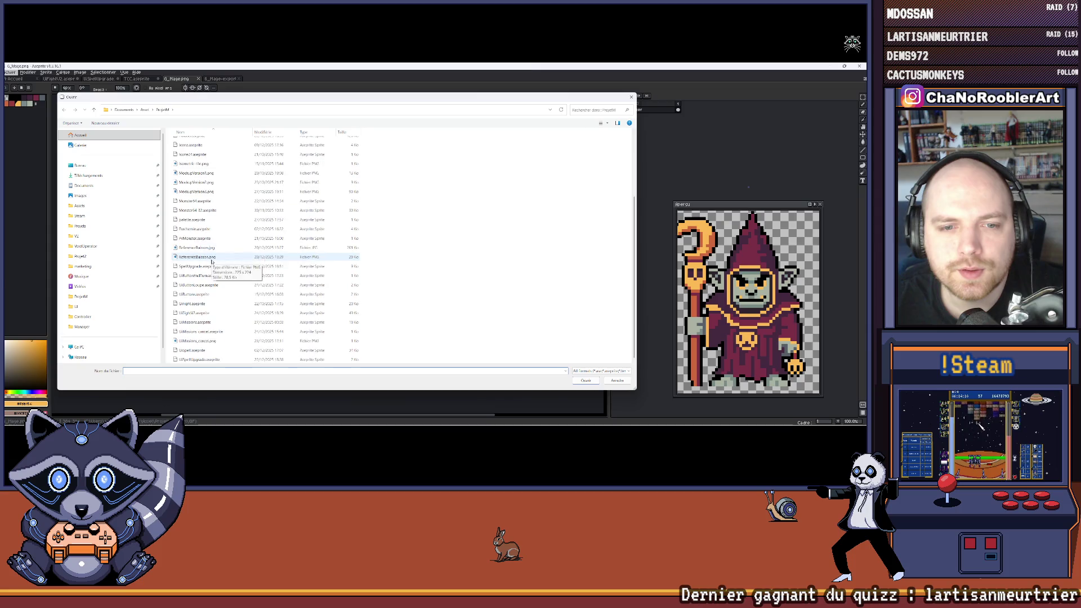
{"action": "scroll", "coordinate": [264, 234], "scroll_direction": "down", "scroll_amount": 3}
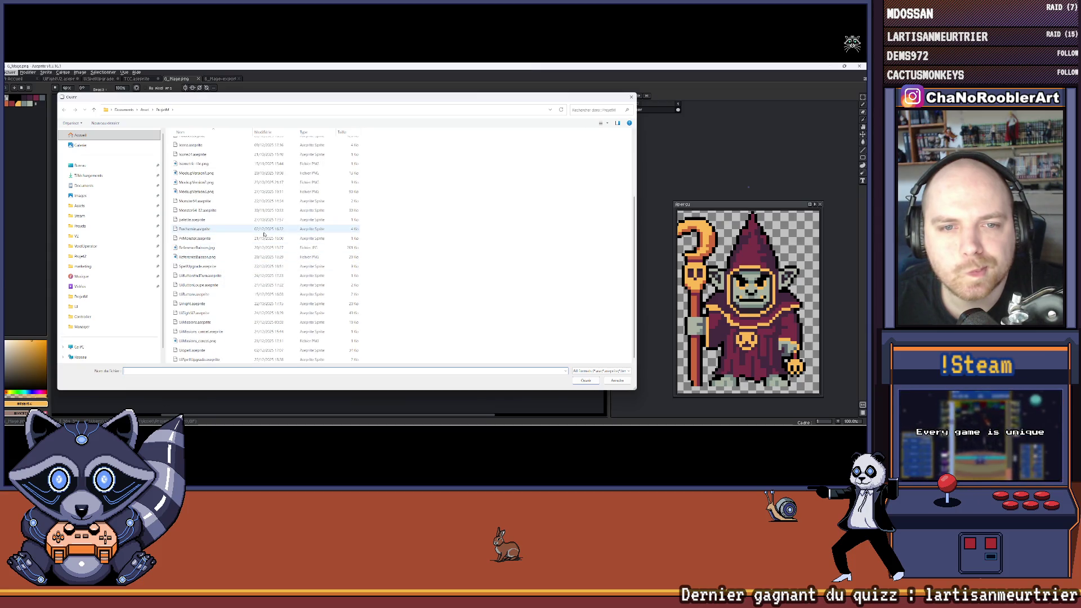
{"action": "double_click", "coordinate": [239, 210]}
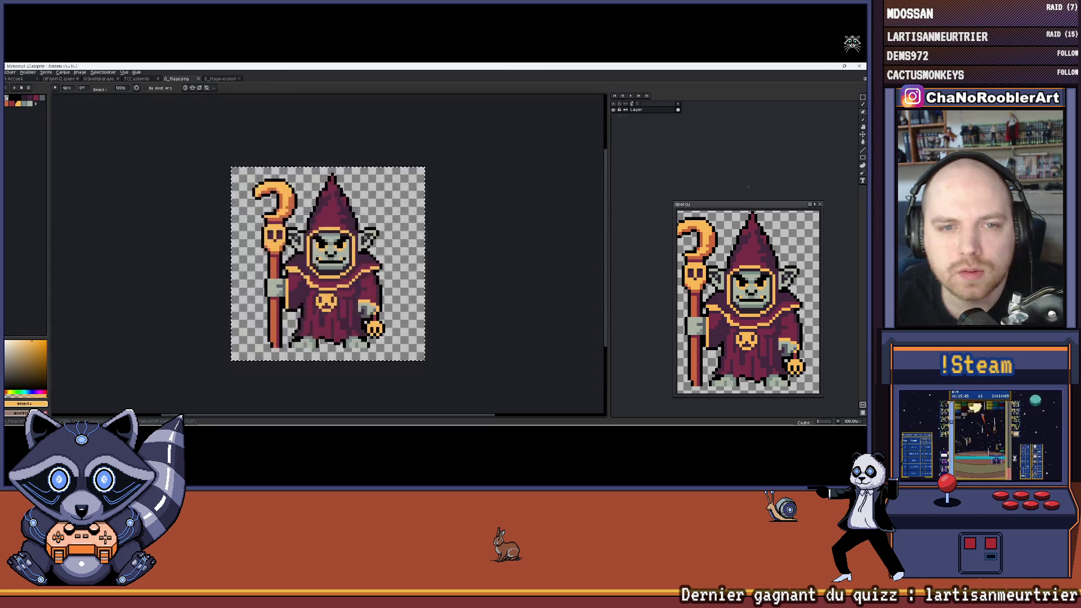
{"action": "scroll", "coordinate": [395, 274], "scroll_direction": "up", "scroll_amount": 2}
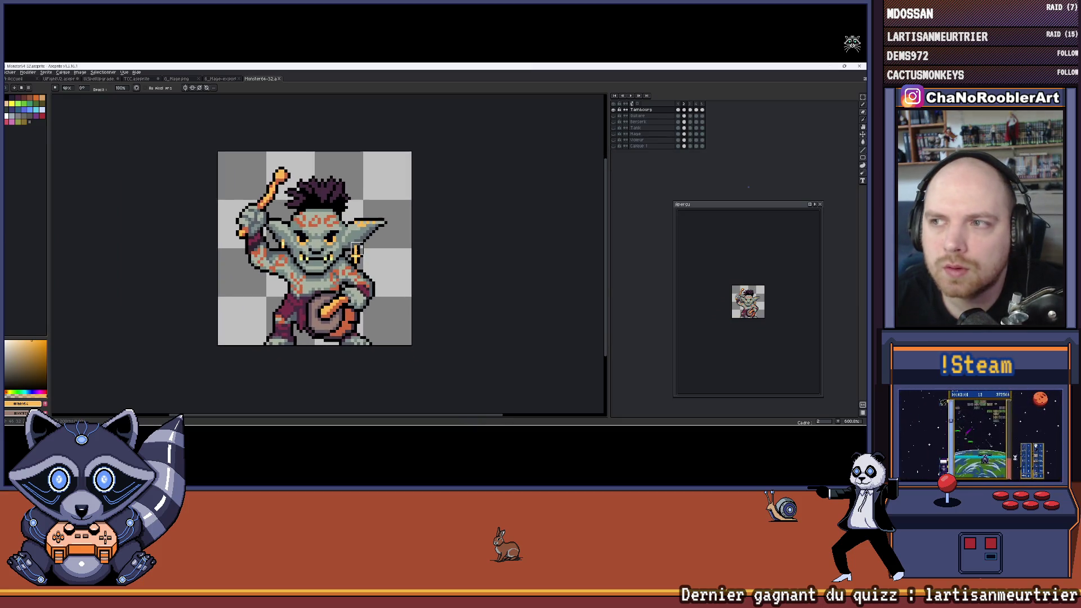
Step: Open the Sprite Size dialog and cancel it without resizing
{"action": "left_click", "coordinate": [45, 72]}
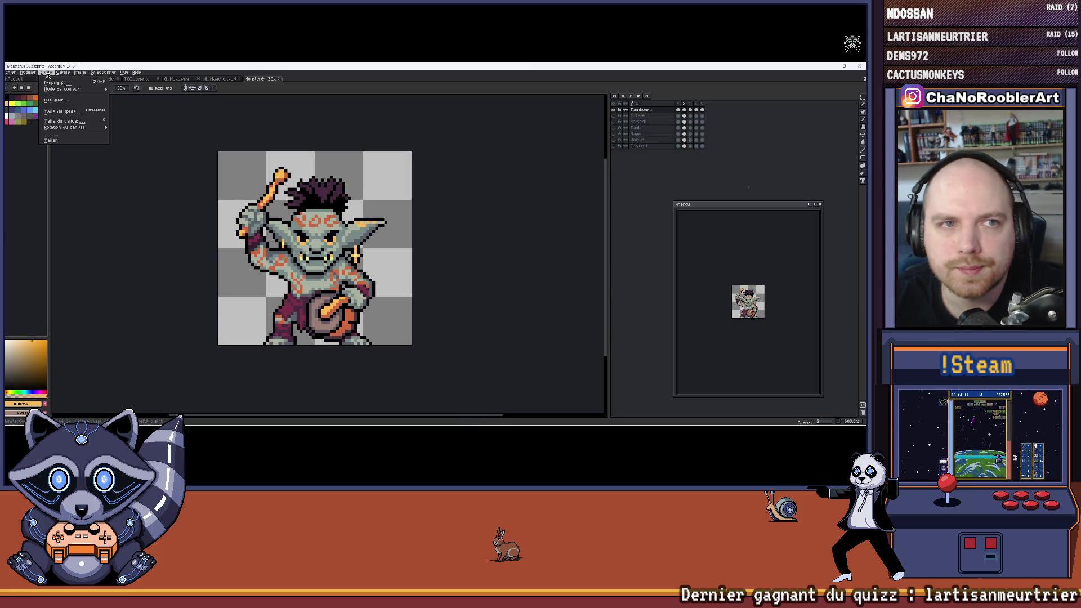
{"action": "left_click", "coordinate": [62, 102]}
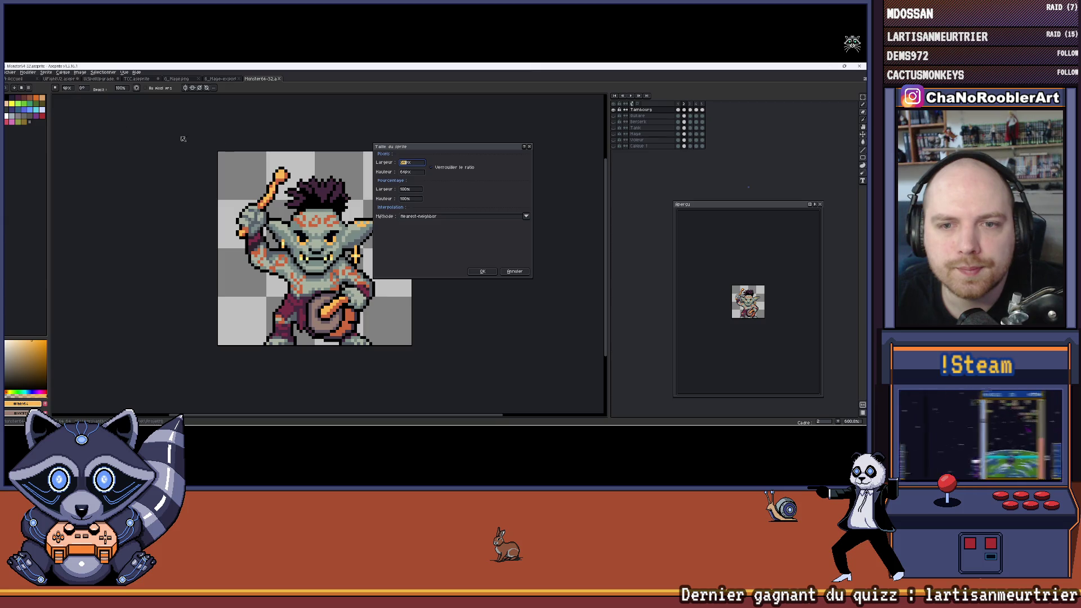
{"action": "left_click", "coordinate": [531, 148]}
Step: Toggle the Tambours and Berserk layers' visibility to compare, then return to TCC.aseprite
{"action": "left_click", "coordinate": [613, 109]}
{"action": "left_click", "coordinate": [613, 116]}
{"action": "left_click", "coordinate": [613, 115]}
{"action": "left_click", "coordinate": [614, 122]}
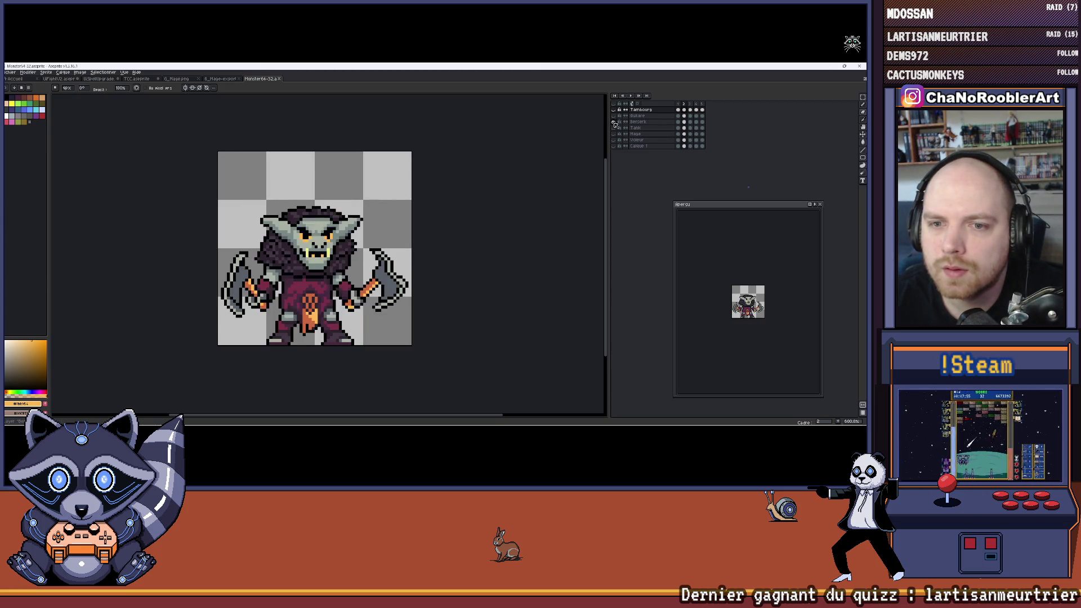
{"action": "left_click", "coordinate": [614, 122]}
{"action": "left_click", "coordinate": [613, 122]}
{"action": "left_click", "coordinate": [613, 122]}
{"action": "left_click", "coordinate": [614, 122]}
{"action": "left_click", "coordinate": [613, 110]}
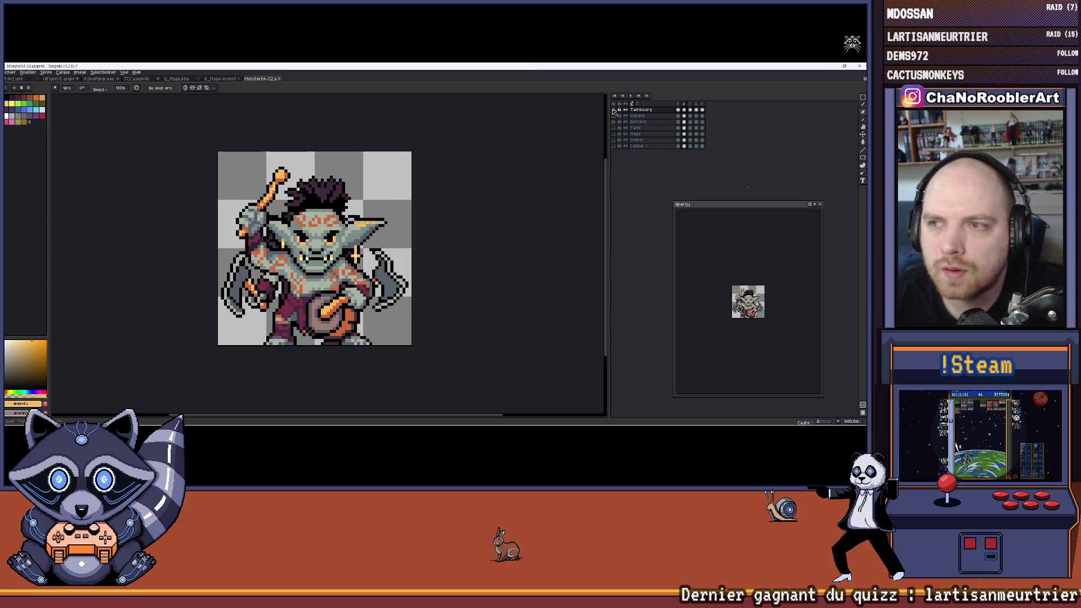
{"action": "left_click", "coordinate": [613, 122]}
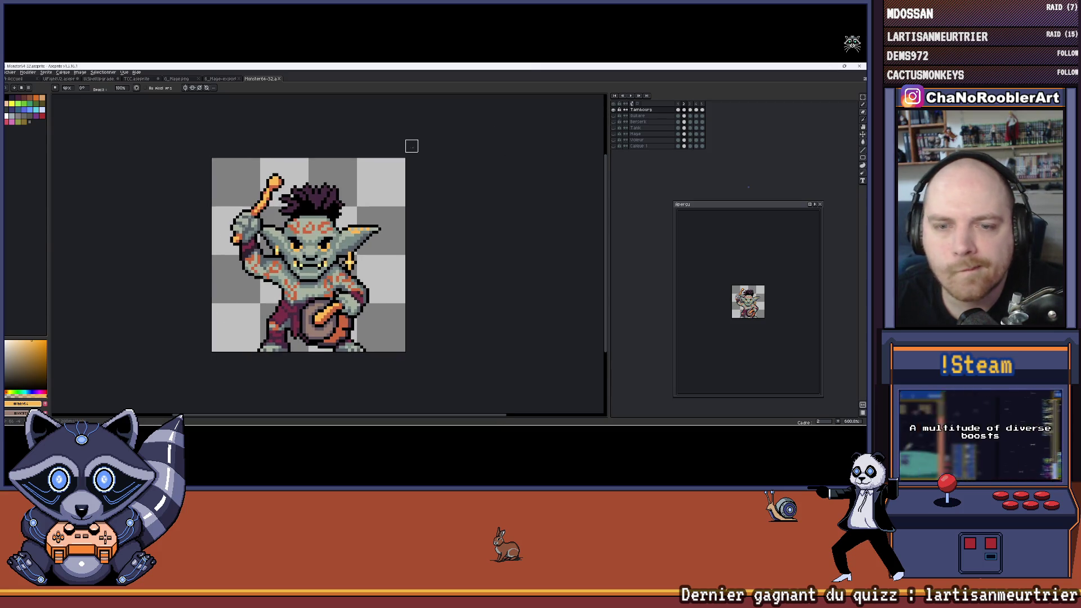
{"action": "left_click", "coordinate": [135, 79]}
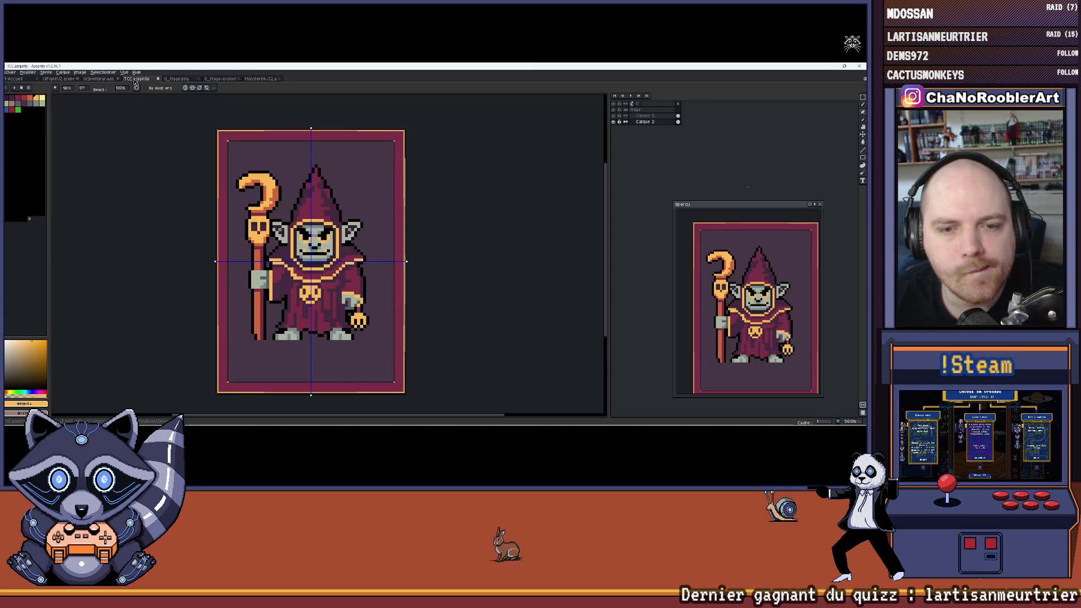
Step: Zoom into the frame's bottom-left corner with the Pencil, restoring the brush size
{"action": "scroll", "coordinate": [236, 340], "scroll_direction": "up", "scroll_amount": 2}
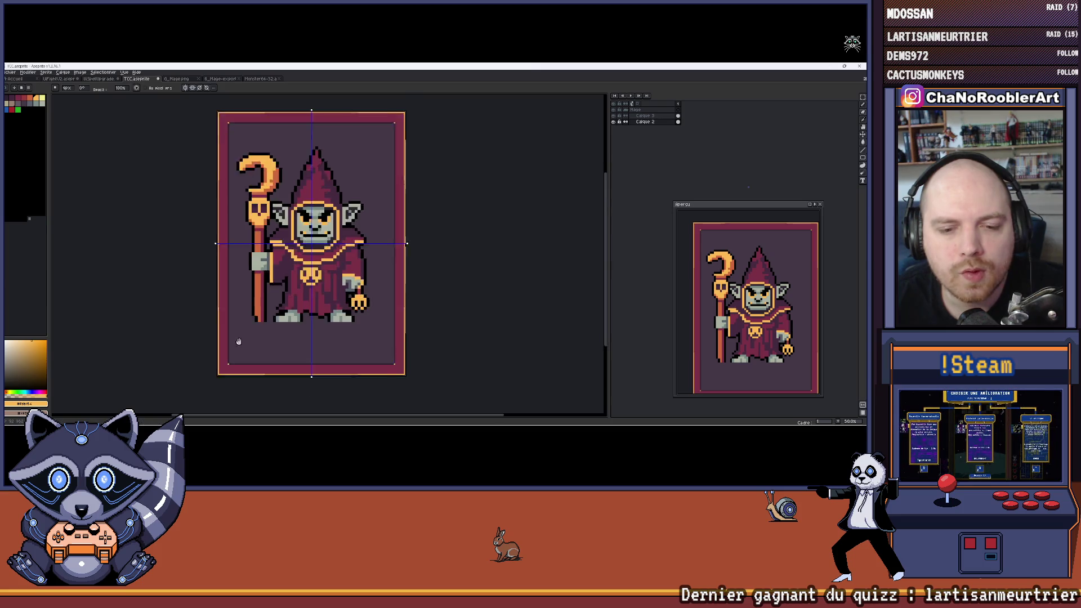
{"action": "scroll", "coordinate": [235, 303], "scroll_direction": "up", "scroll_amount": 3}
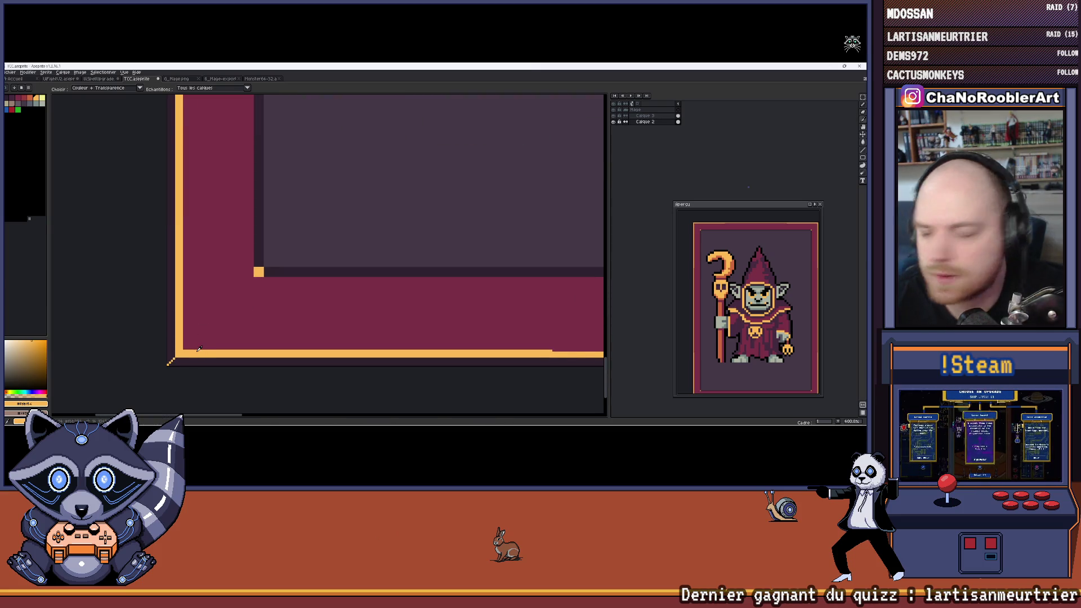
{"action": "key", "text": "b"}
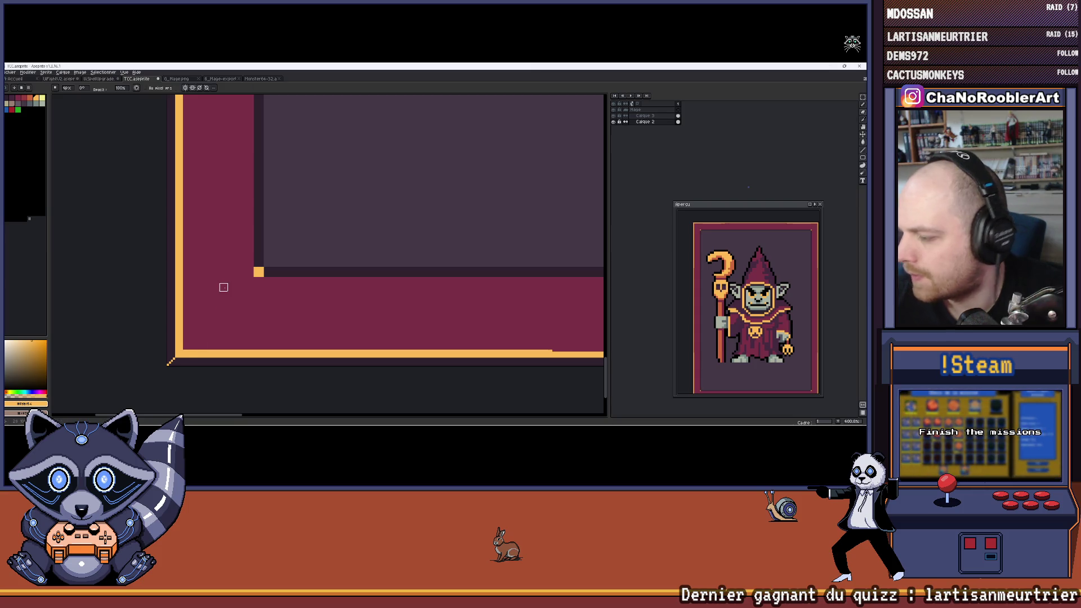
{"action": "left_click_drag", "start_coordinate": [223, 287], "coordinate": [208, 295]}
{"action": "key", "text": "minus"}
{"action": "scroll", "coordinate": [193, 306], "scroll_direction": "up", "scroll_amount": 1}
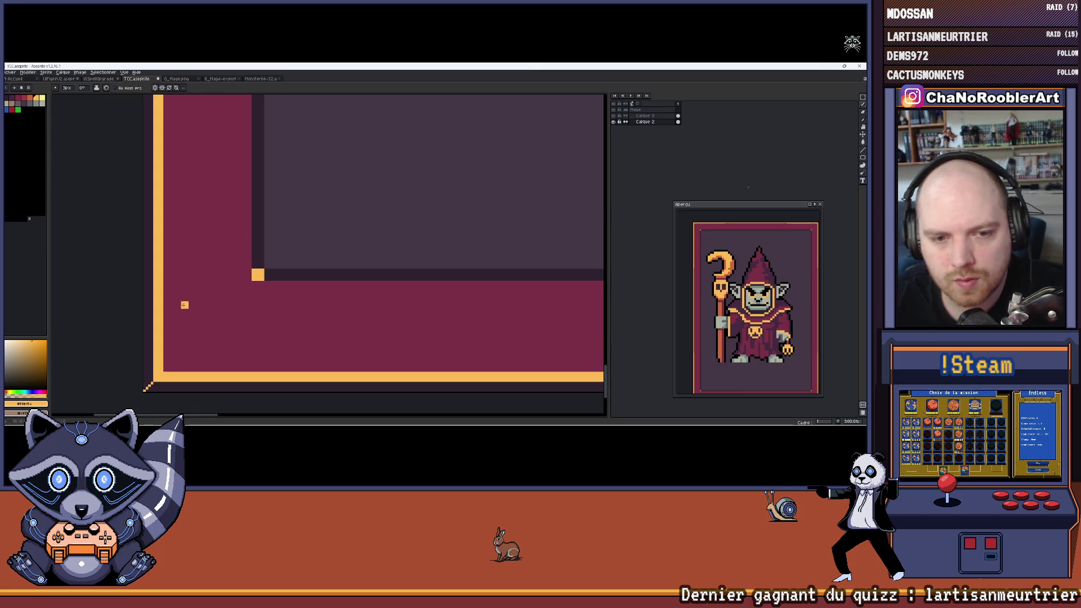
{"action": "scroll", "coordinate": [183, 301], "scroll_direction": "up", "scroll_amount": 1}
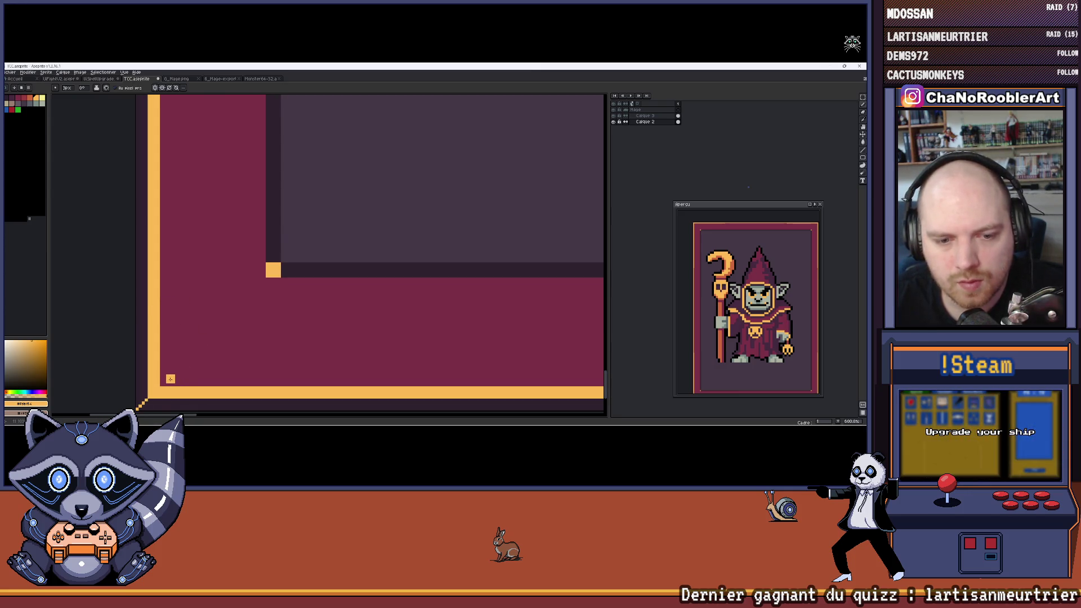
{"action": "key", "text": "plus"}
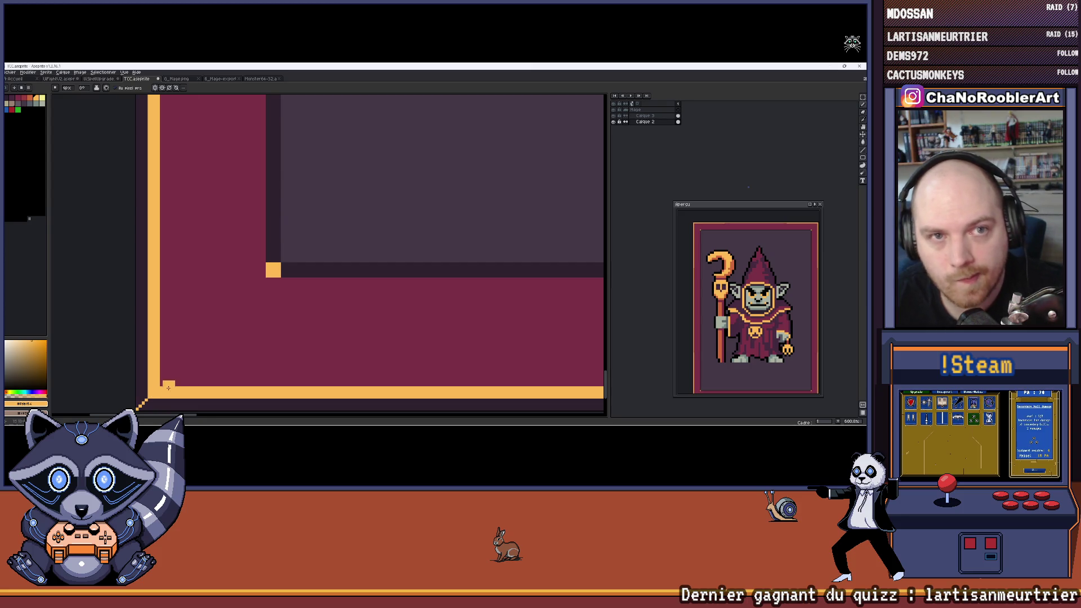
Step: Choose orange from the palette and frame the bottom-left corner in view
{"action": "left_click", "coordinate": [43, 103]}
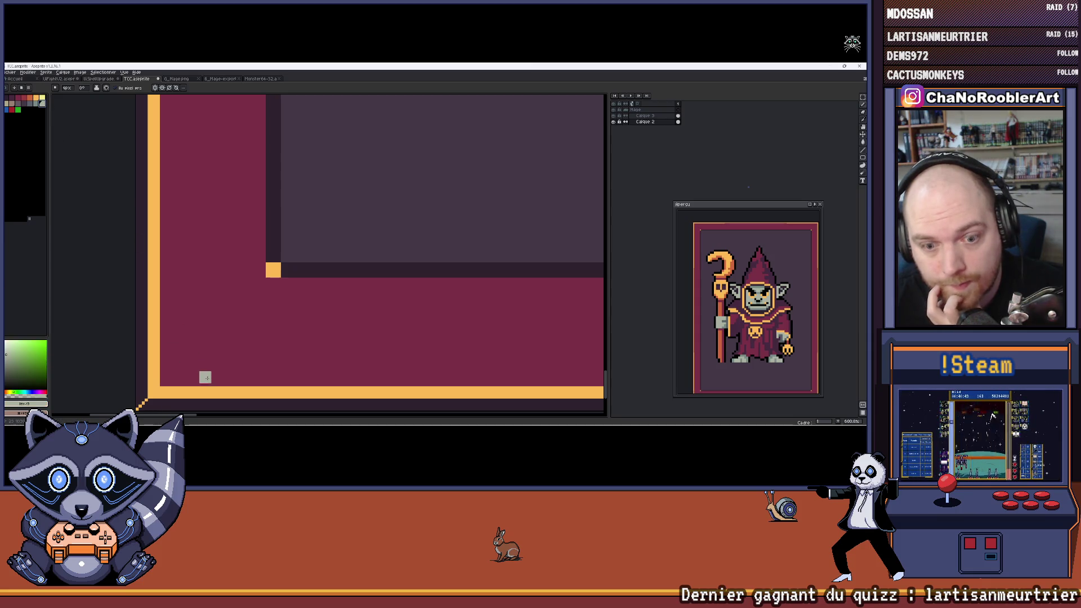
{"action": "left_click", "coordinate": [38, 99]}
{"action": "mouse_move", "coordinate": [184, 330]}
{"action": "left_mouse_down"}
{"action": "mouse_move", "coordinate": [169, 313]}
{"action": "mouse_move", "coordinate": [188, 321]}
{"action": "mouse_move", "coordinate": [202, 310]}
{"action": "left_mouse_up"}
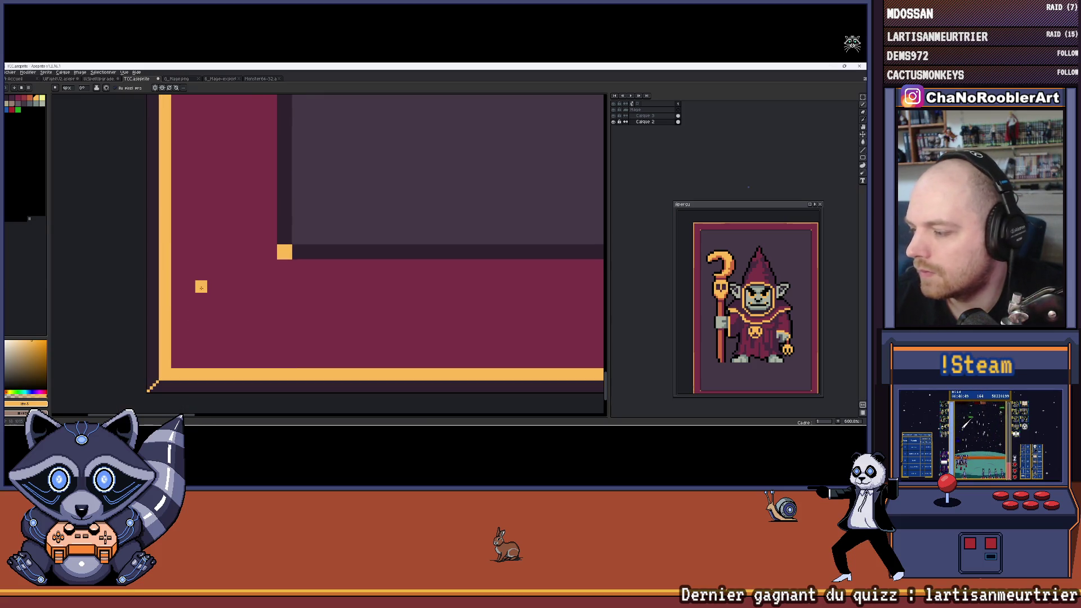
{"action": "scroll", "coordinate": [173, 253], "scroll_direction": "up", "scroll_amount": 1}
{"action": "left_click_drag", "start_coordinate": [176, 260], "coordinate": [177, 247]}
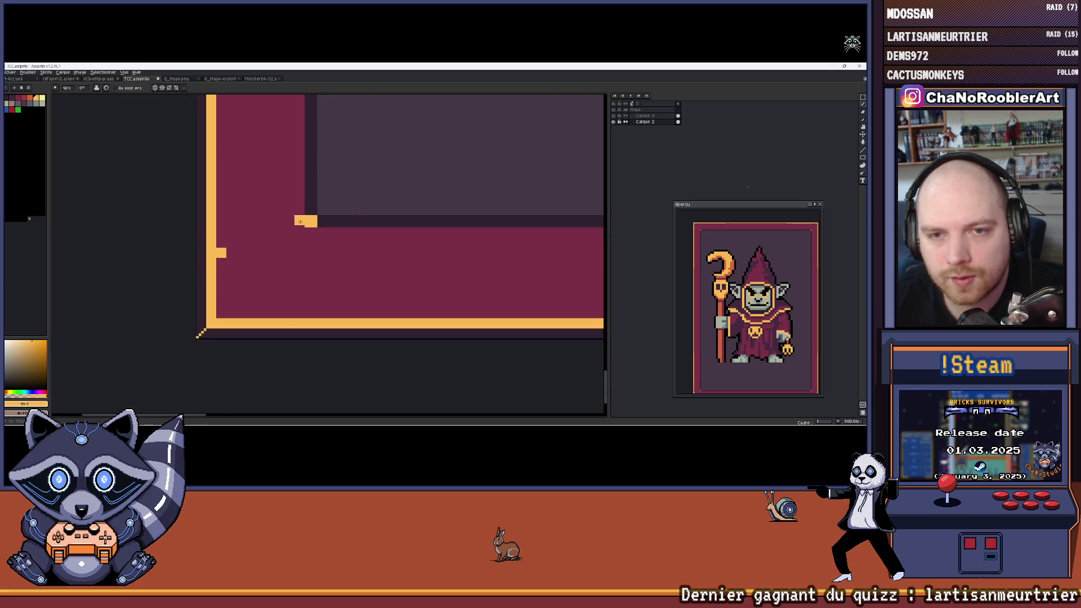
{"action": "scroll", "coordinate": [347, 271], "scroll_direction": "down", "scroll_amount": 1}
{"action": "scroll", "coordinate": [348, 271], "scroll_direction": "up", "scroll_amount": 1}
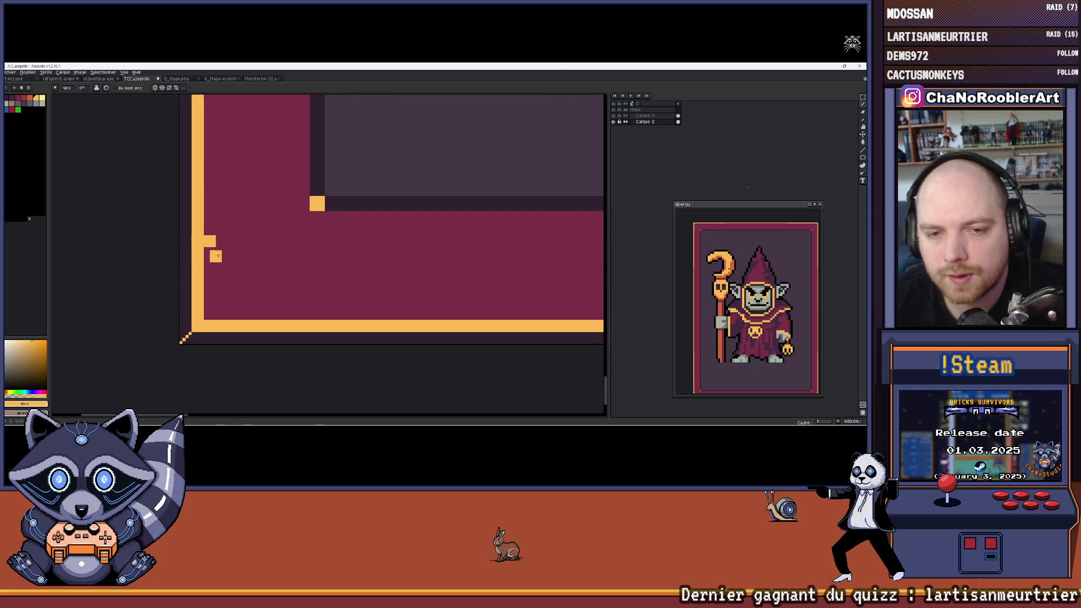
{"action": "scroll", "coordinate": [315, 265], "scroll_direction": "up", "scroll_amount": 1}
{"action": "scroll", "coordinate": [259, 253], "scroll_direction": "down", "scroll_amount": 1}
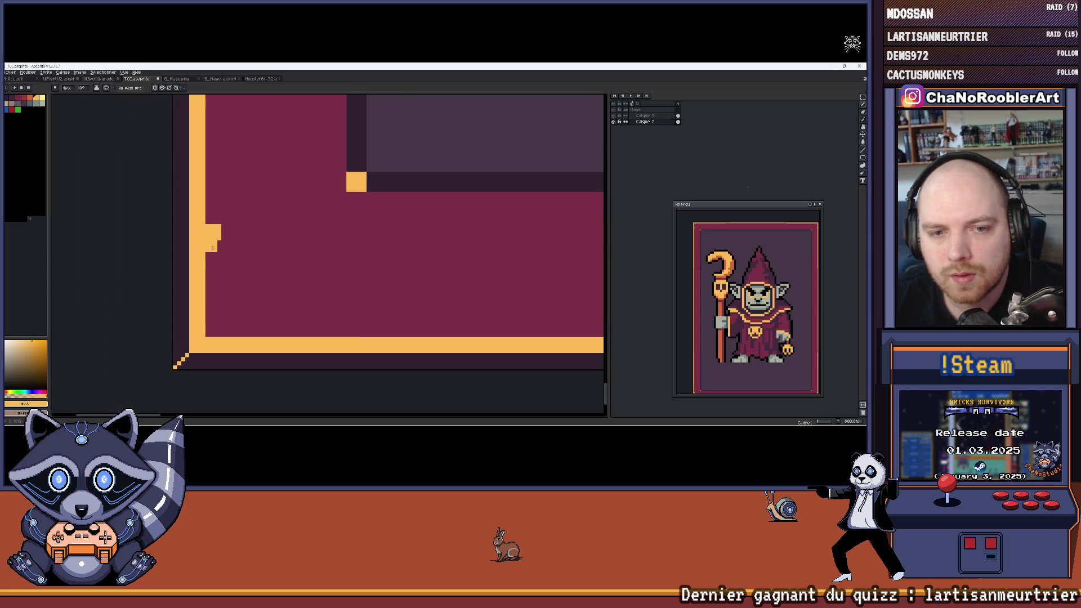
Step: Draw an orange diagonal stair-step across the corner, then fill the maroon area orange
{"action": "left_click_drag", "start_coordinate": [216, 232], "coordinate": [232, 251]}
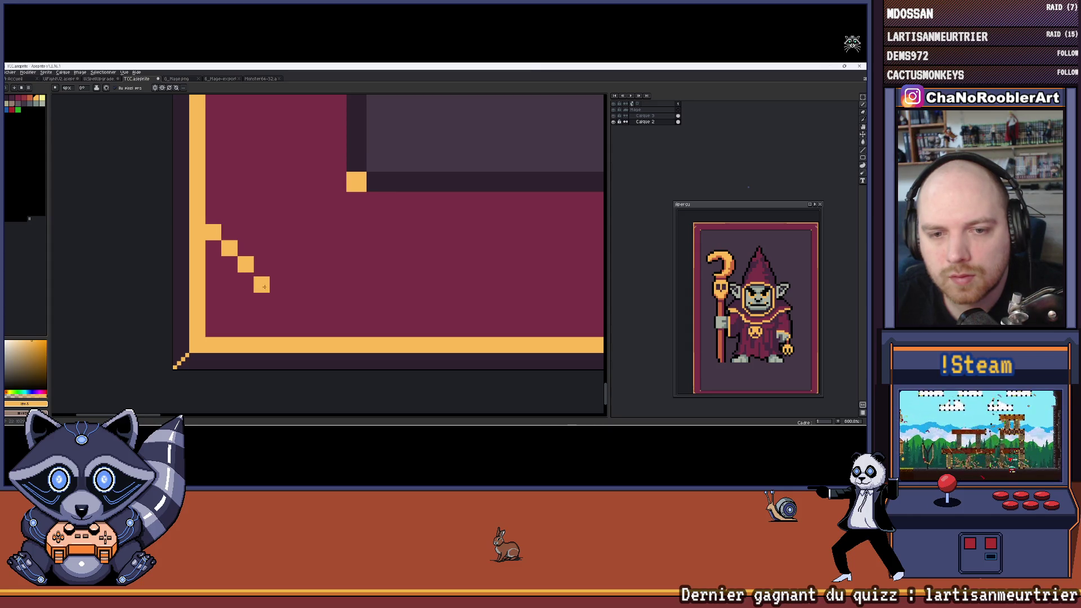
{"action": "left_click", "coordinate": [294, 313]}
{"action": "left_click", "coordinate": [314, 330]}
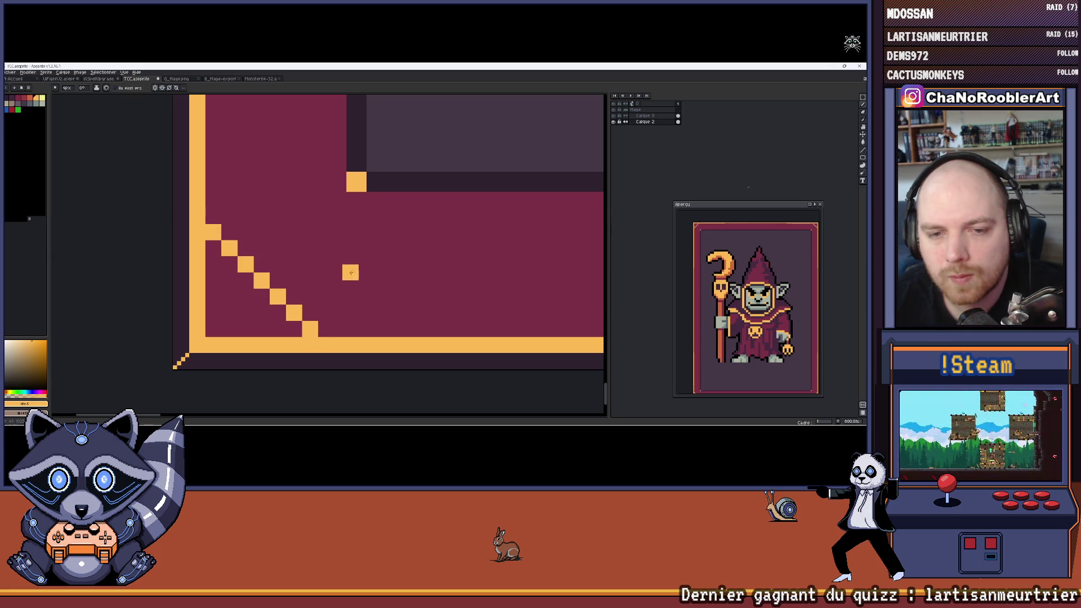
{"action": "scroll", "coordinate": [321, 257], "scroll_direction": "up", "scroll_amount": 1}
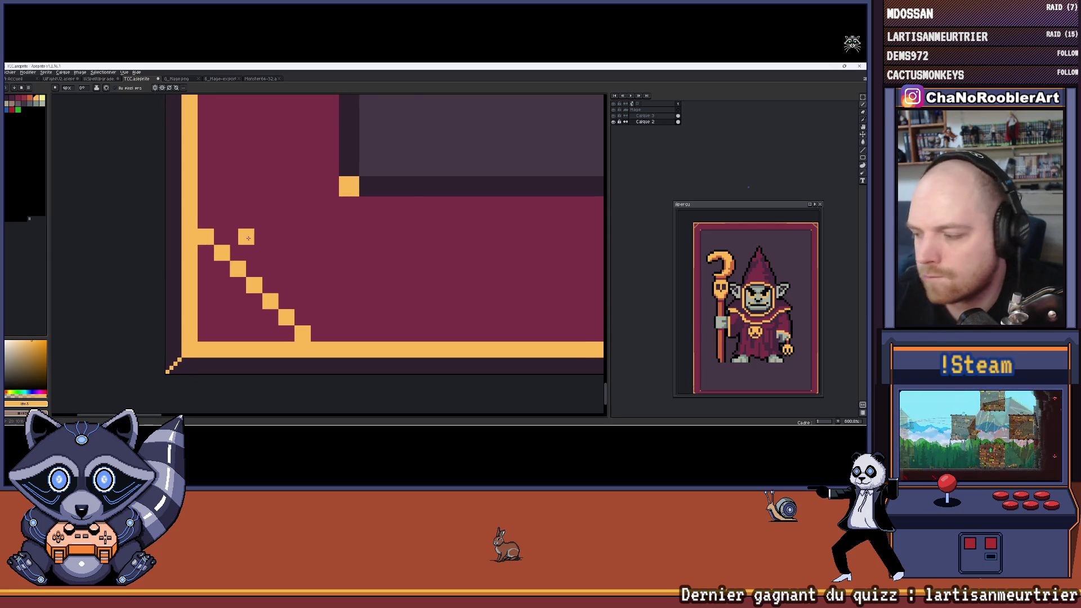
{"action": "scroll", "coordinate": [248, 238], "scroll_direction": "up", "scroll_amount": 1}
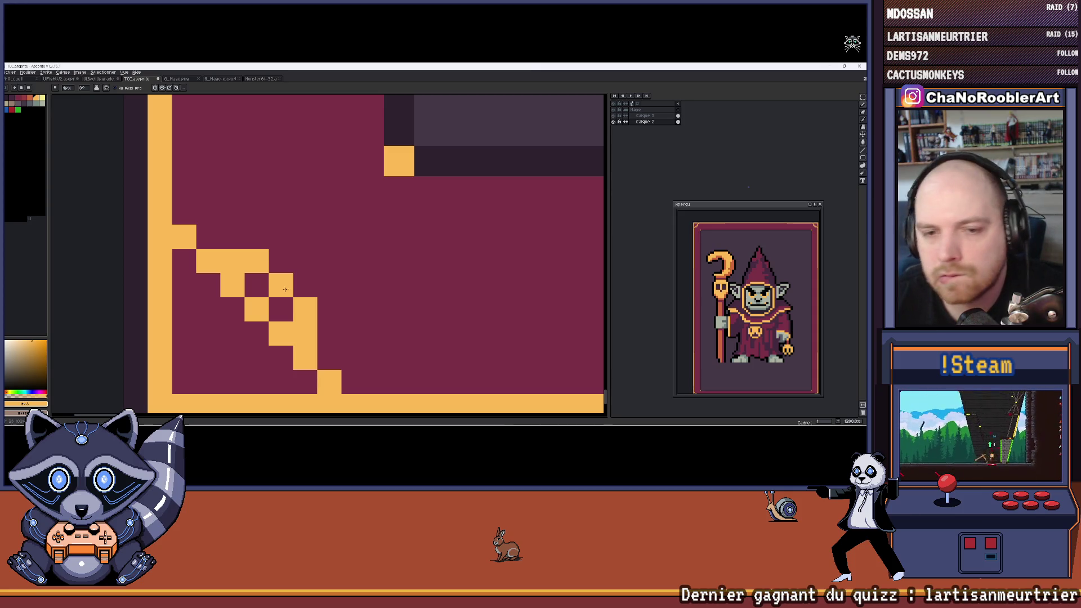
{"action": "scroll", "coordinate": [285, 289], "scroll_direction": "down", "scroll_amount": 2}
{"action": "left_click", "coordinate": [276, 311]}
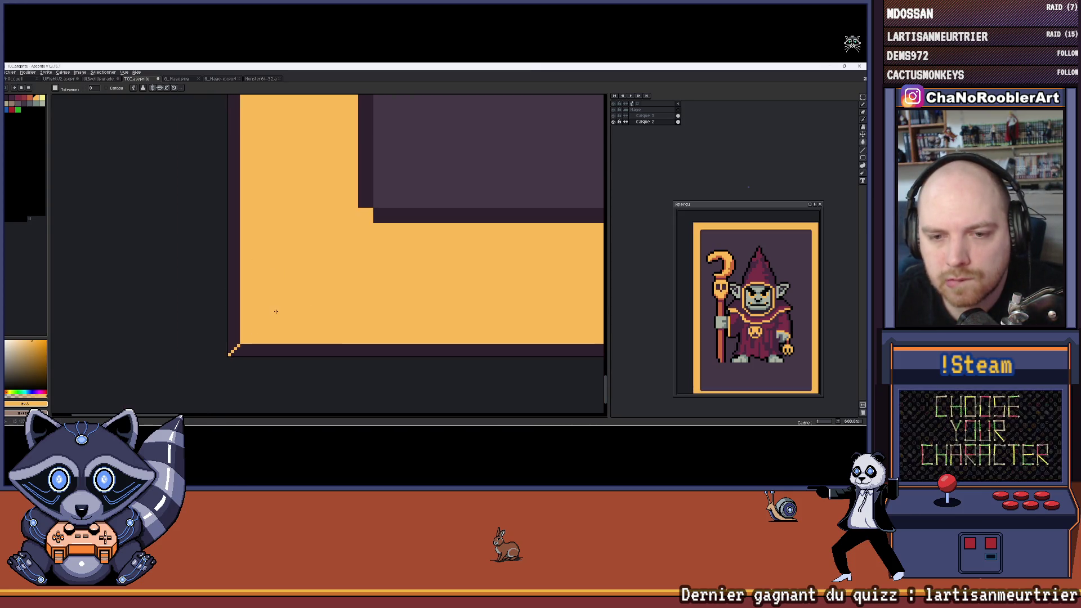
Step: Undo the stray orange fill, then fill the small corner triangle and enclosed maroon pixel orange
{"action": "key", "text": "ctrl+z"}
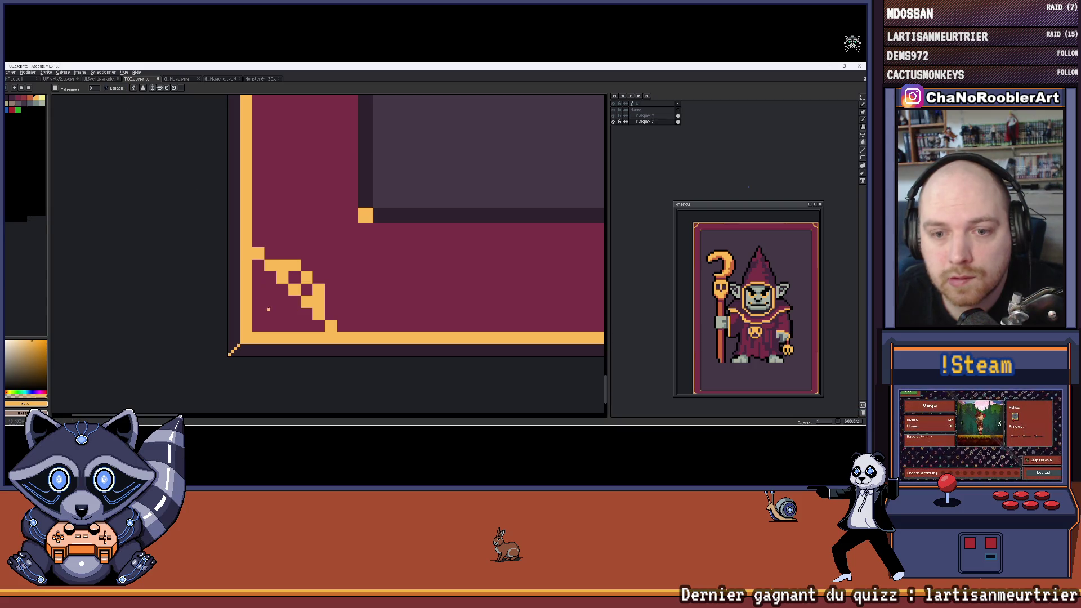
{"action": "left_click", "coordinate": [269, 308]}
{"action": "left_click", "coordinate": [309, 289]}
{"action": "scroll", "coordinate": [306, 275], "scroll_direction": "down", "scroll_amount": 5}
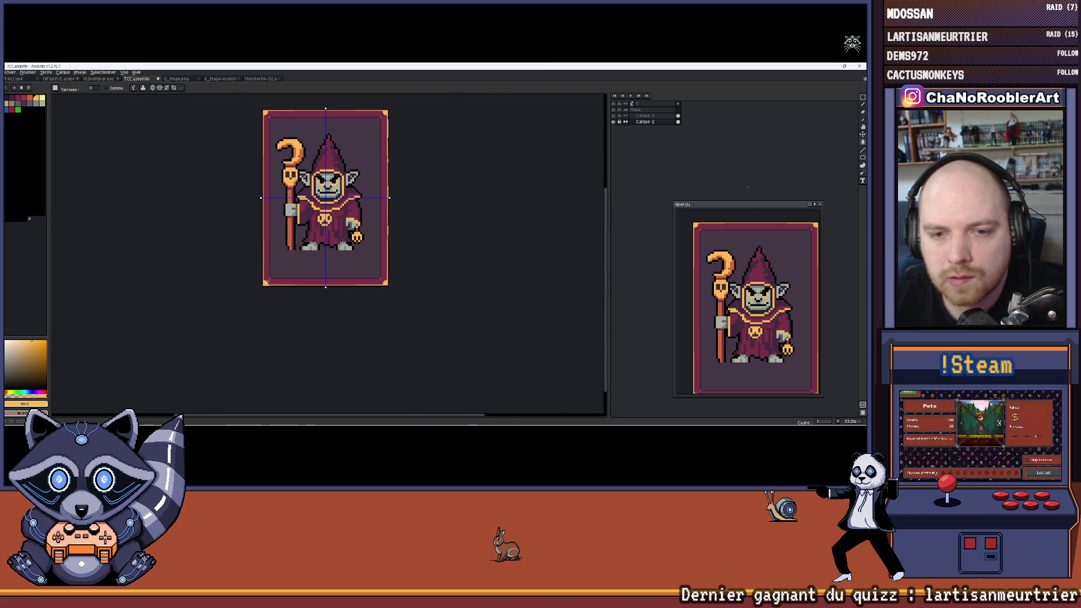
{"action": "scroll", "coordinate": [244, 300], "scroll_direction": "up", "scroll_amount": 2}
{"action": "mouse_move", "coordinate": [245, 299]}
{"action": "left_mouse_down"}
{"action": "mouse_move", "coordinate": [280, 262]}
{"action": "mouse_move", "coordinate": [357, 257]}
{"action": "left_mouse_up"}
{"action": "scroll", "coordinate": [282, 271], "scroll_direction": "up", "scroll_amount": 6}
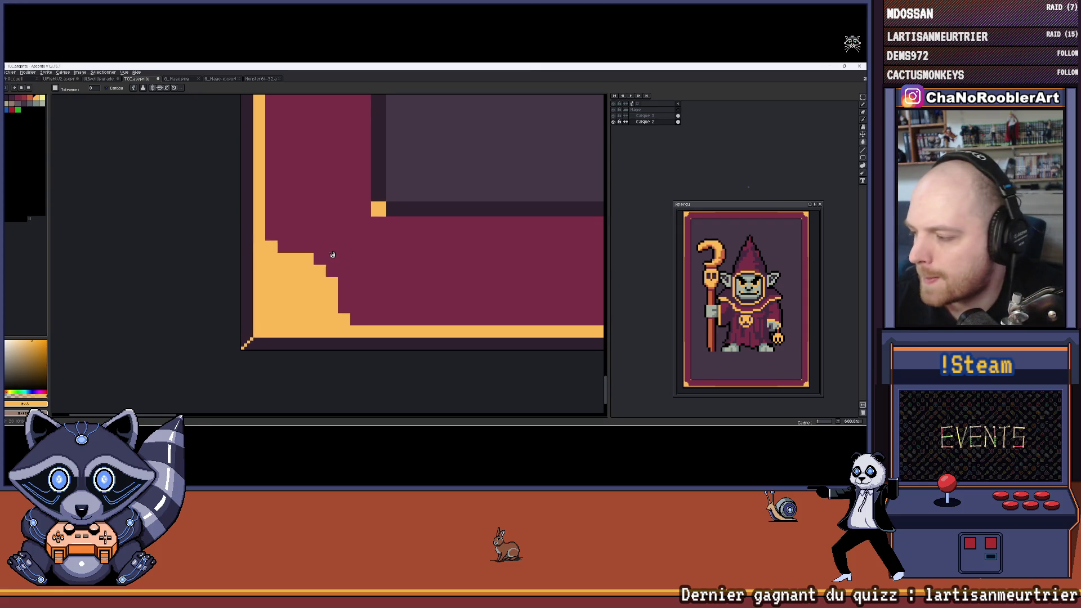
{"action": "scroll", "coordinate": [320, 261], "scroll_direction": "up", "scroll_amount": 1}
Step: Add light-yellow highlight pixels along the corner accent's stepped edge, undoing a mistaken yellow fill
{"action": "left_click", "coordinate": [313, 285], "text": "alt"}
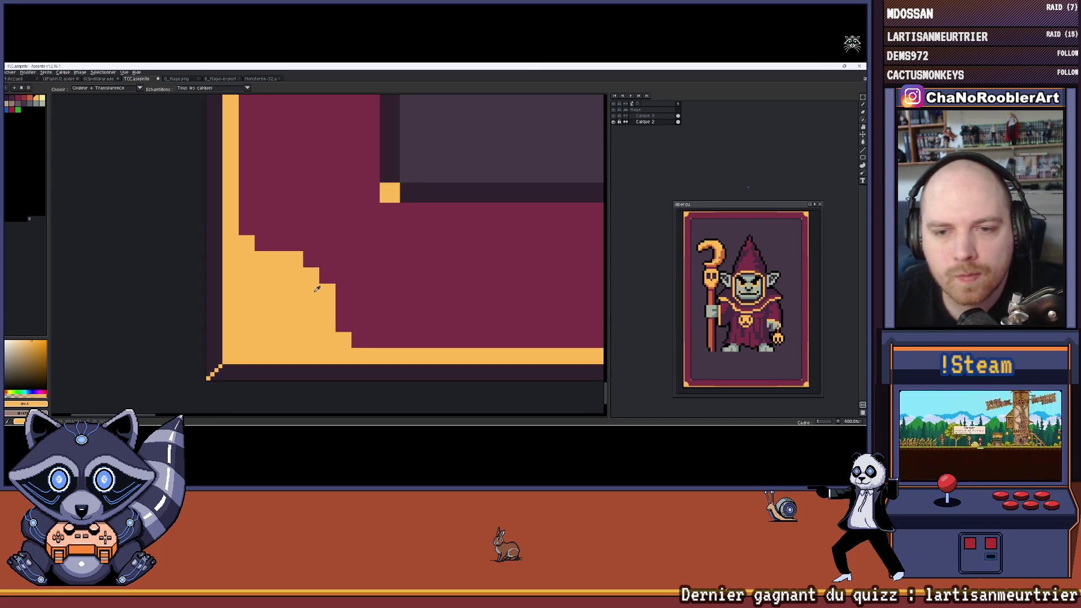
{"action": "left_click", "coordinate": [41, 100]}
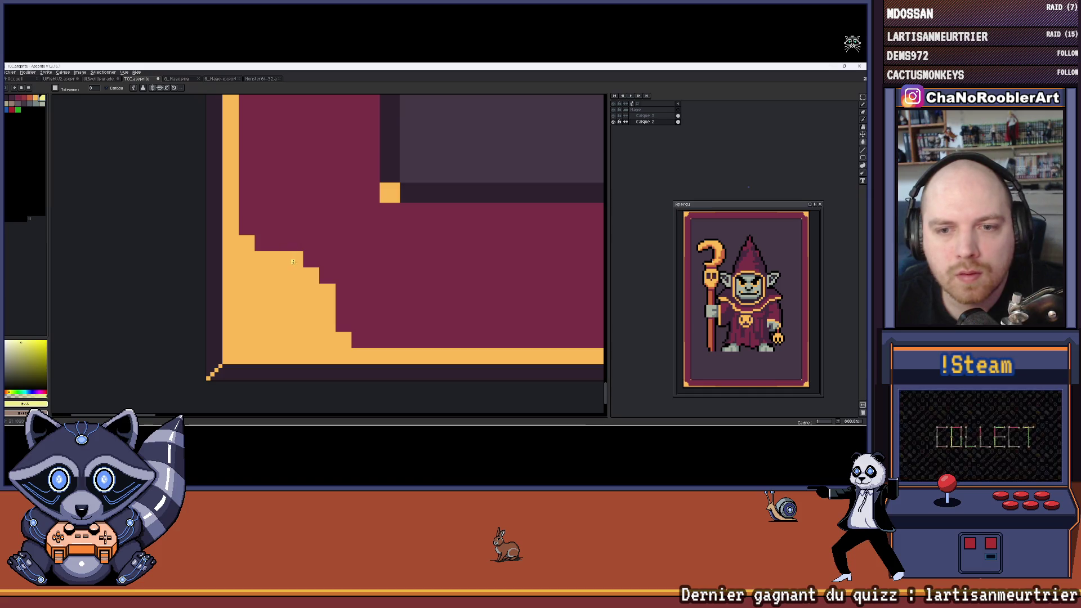
{"action": "mouse_move", "coordinate": [296, 261]}
{"action": "left_mouse_down"}
{"action": "mouse_move", "coordinate": [420, 256]}
{"action": "mouse_move", "coordinate": [324, 247]}
{"action": "left_mouse_up"}
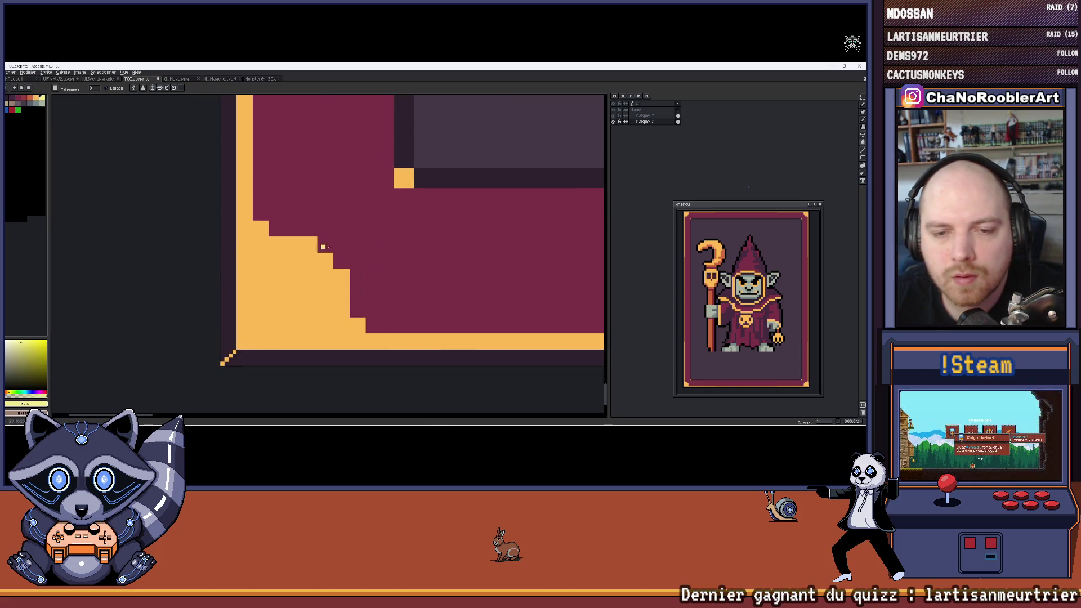
{"action": "scroll", "coordinate": [396, 238], "scroll_direction": "up", "scroll_amount": 2}
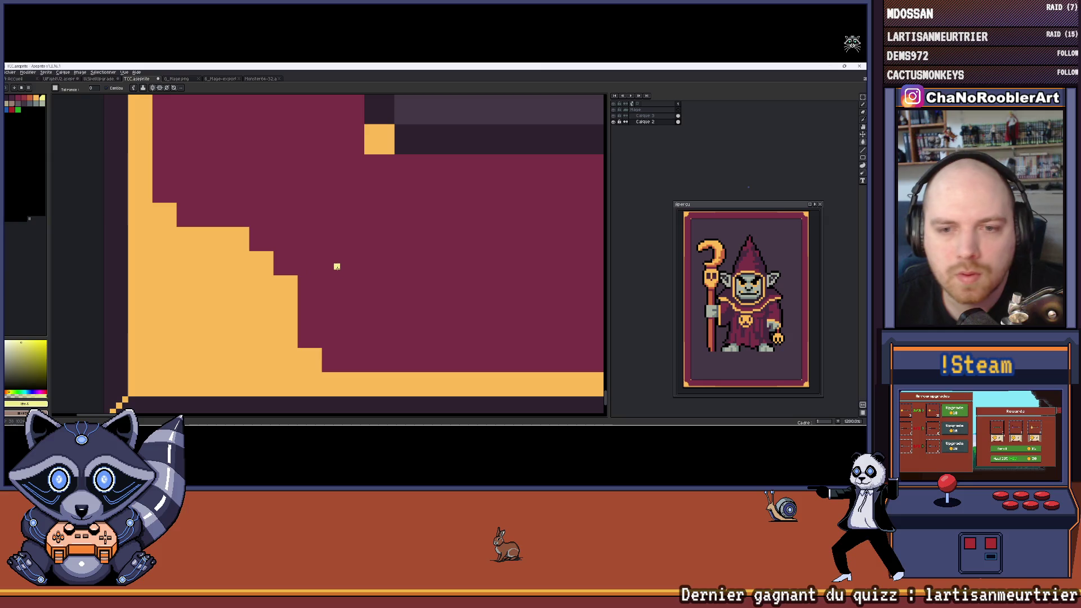
{"action": "left_click", "coordinate": [355, 242]}
{"action": "key", "text": "ctrl+z"}
{"action": "key", "text": "b"}
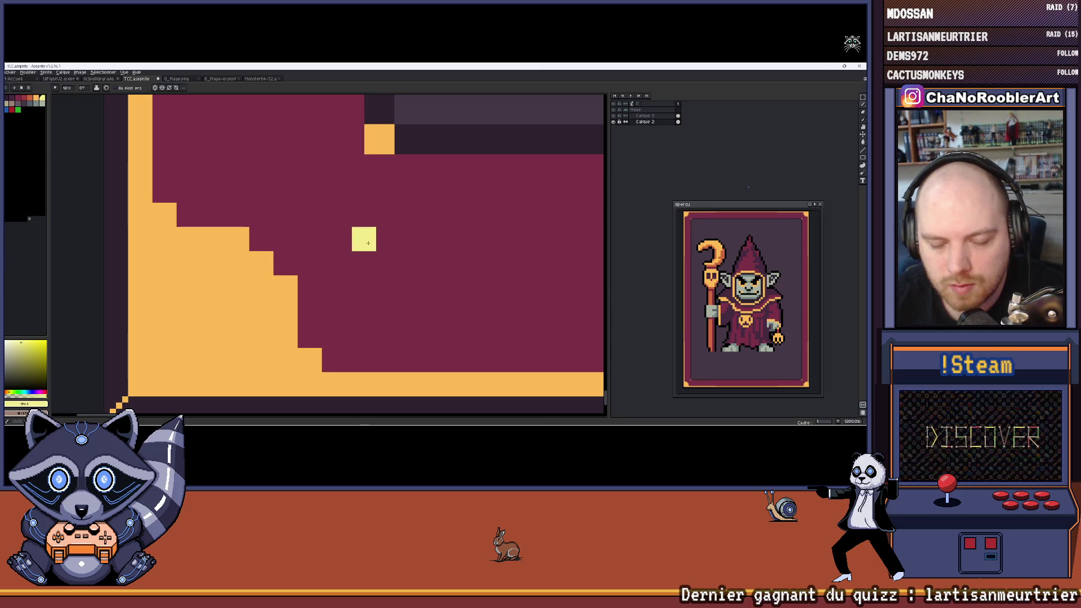
{"action": "left_click", "coordinate": [259, 235]}
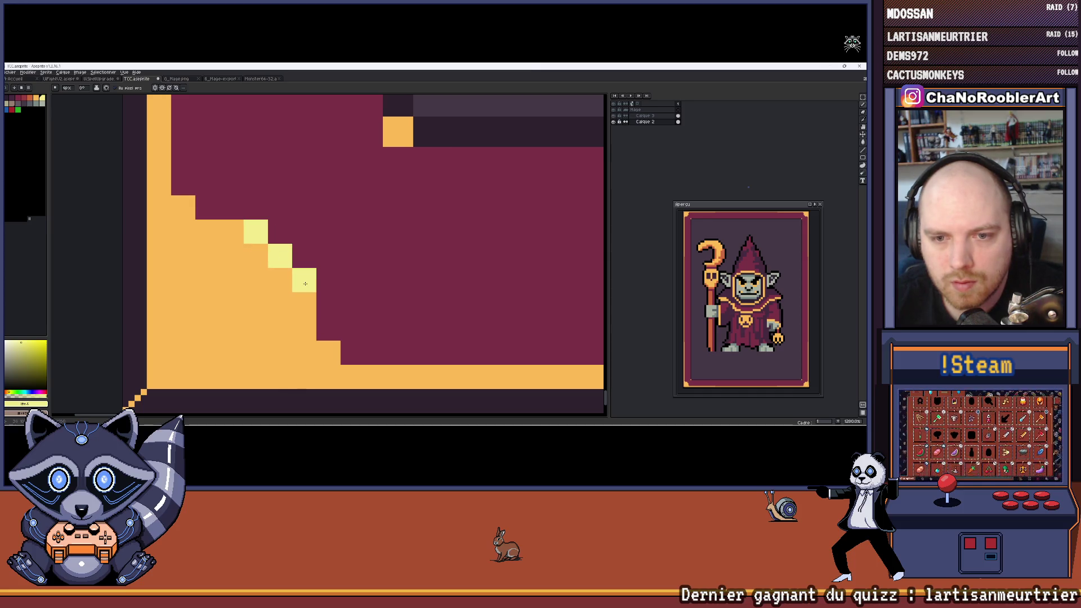
{"action": "left_click", "coordinate": [231, 231]}
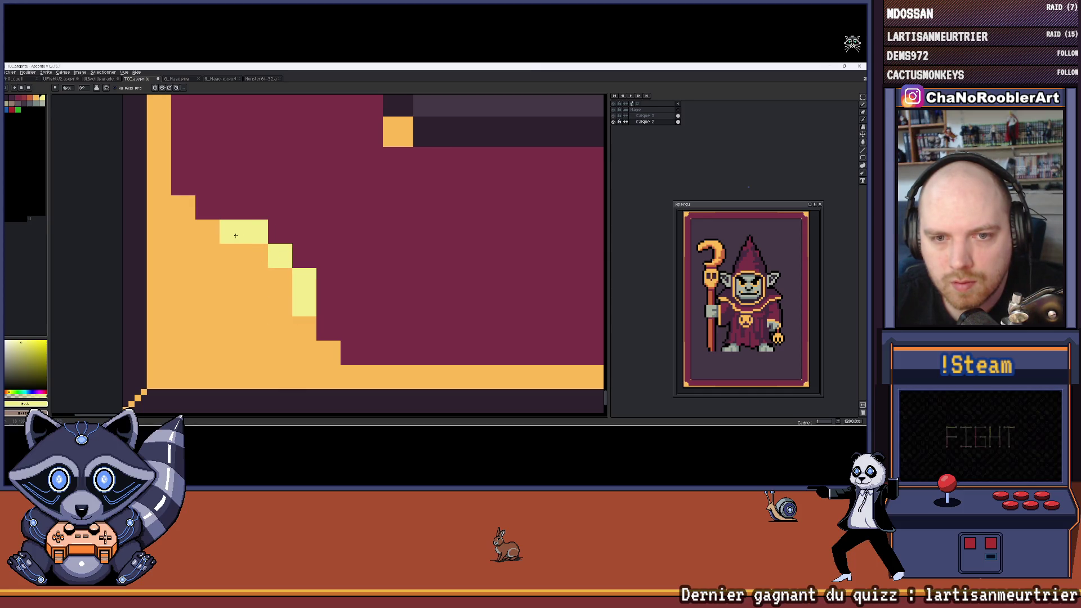
{"action": "scroll", "coordinate": [307, 221], "scroll_direction": "down", "scroll_amount": 3}
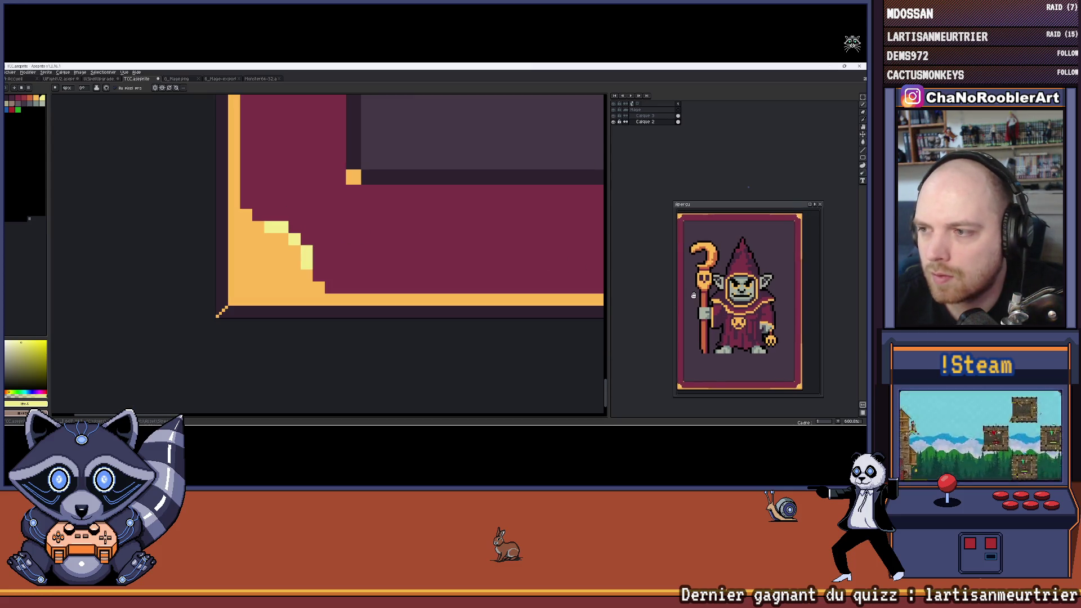
Step: Move and enlarge the Preview window so it shows the whole card centred
{"action": "left_click_drag", "start_coordinate": [749, 210], "coordinate": [707, 148]}
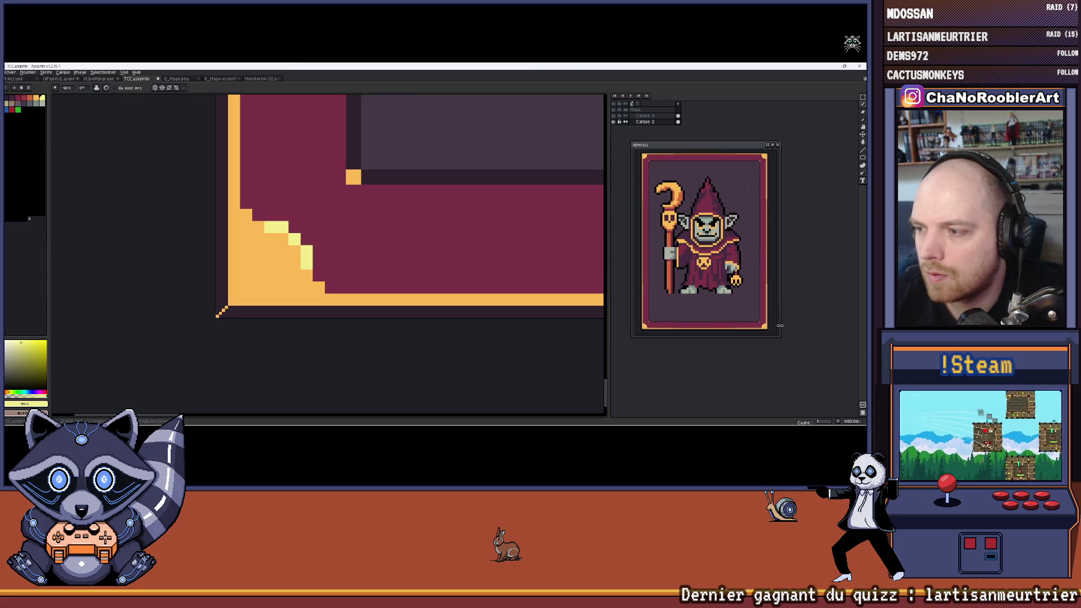
{"action": "left_click_drag", "start_coordinate": [778, 337], "coordinate": [837, 404]}
{"action": "scroll", "coordinate": [735, 302], "scroll_direction": "up", "scroll_amount": 3}
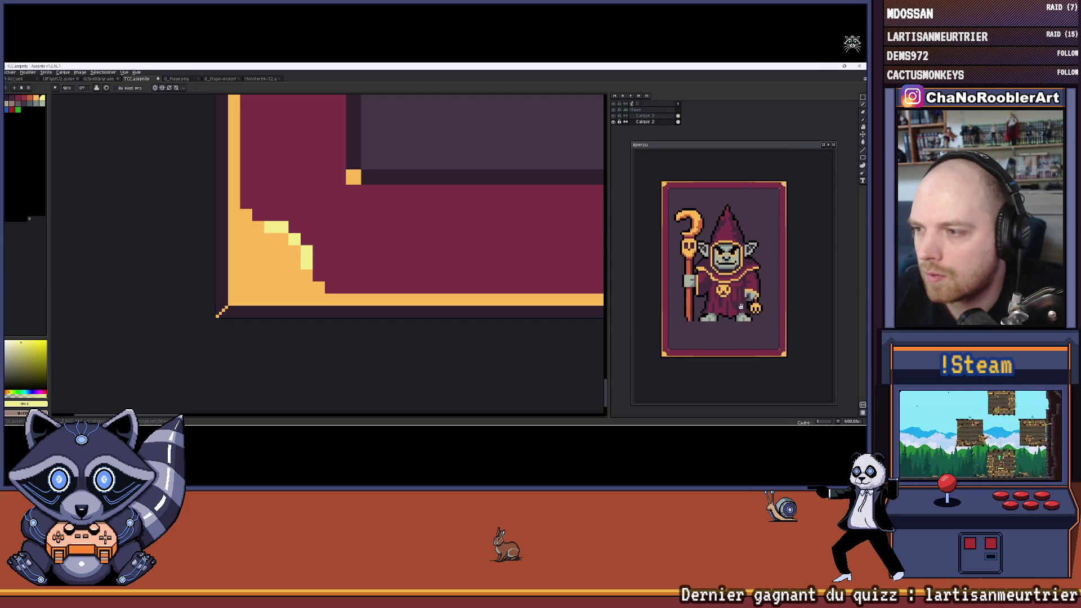
{"action": "left_click_drag", "start_coordinate": [735, 303], "coordinate": [739, 318]}
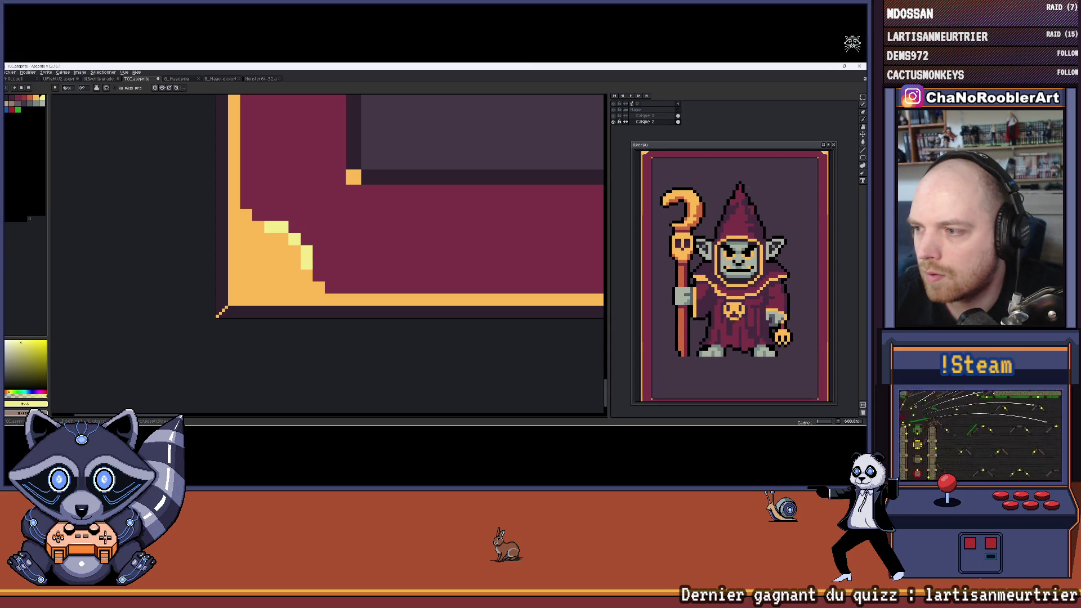
{"action": "left_click_drag", "start_coordinate": [726, 142], "coordinate": [729, 126]}
{"action": "left_click_drag", "start_coordinate": [733, 217], "coordinate": [731, 221]}
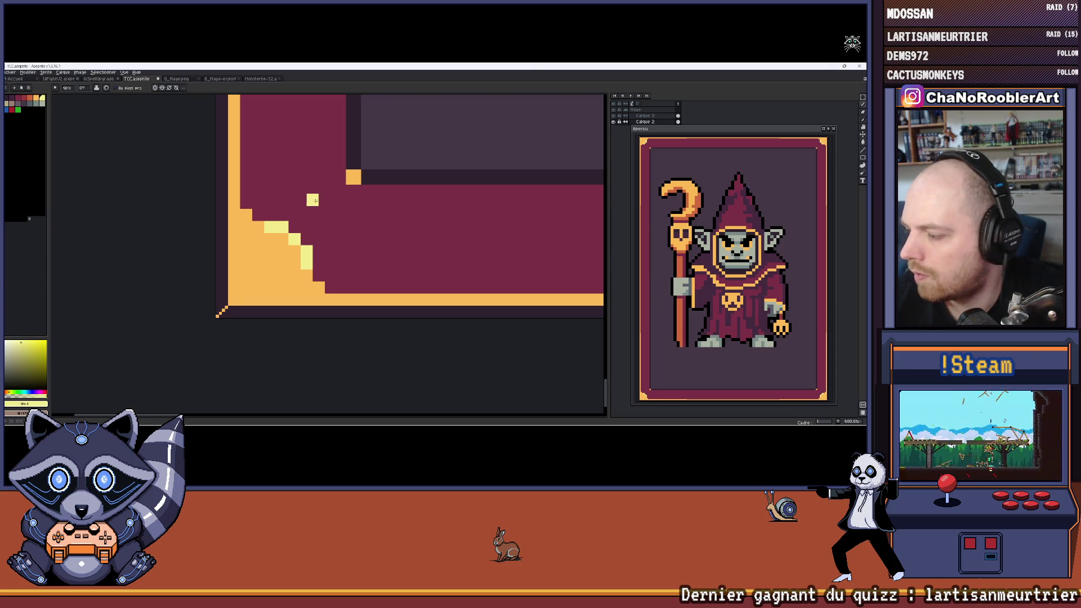
{"action": "scroll", "coordinate": [315, 200], "scroll_direction": "up", "scroll_amount": 4}
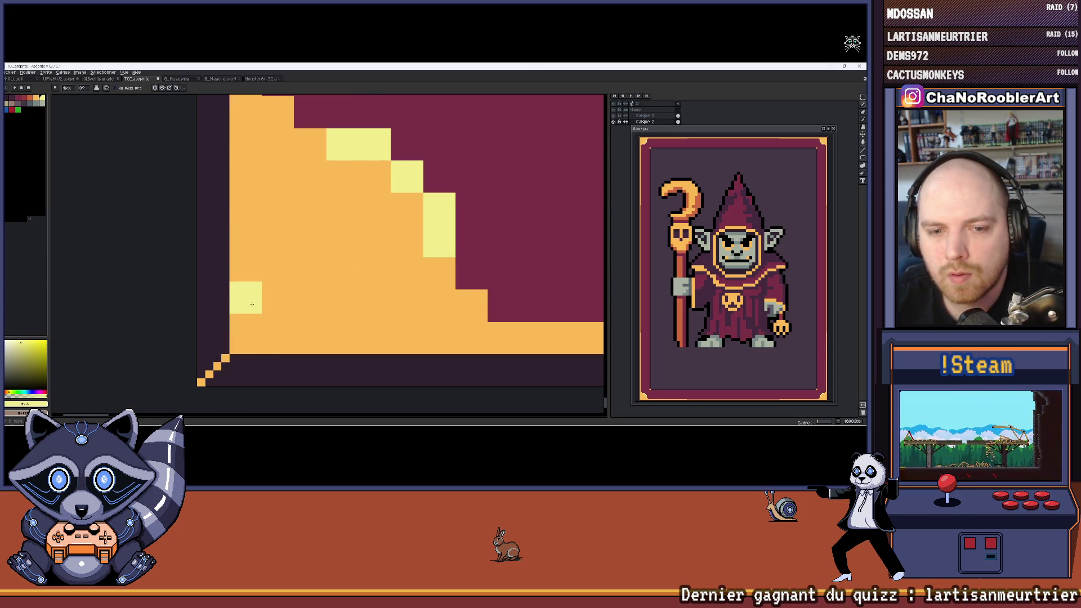
Step: Extend the light-yellow highlight with two more pixels inside the corner accent
{"action": "left_click", "coordinate": [248, 342]}
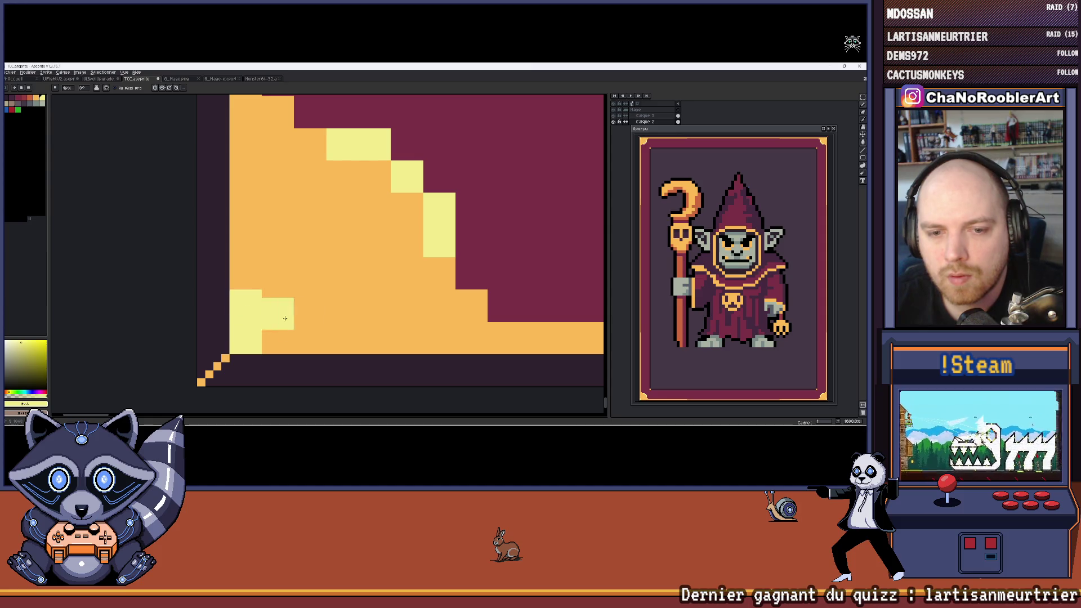
{"action": "left_click", "coordinate": [309, 337]}
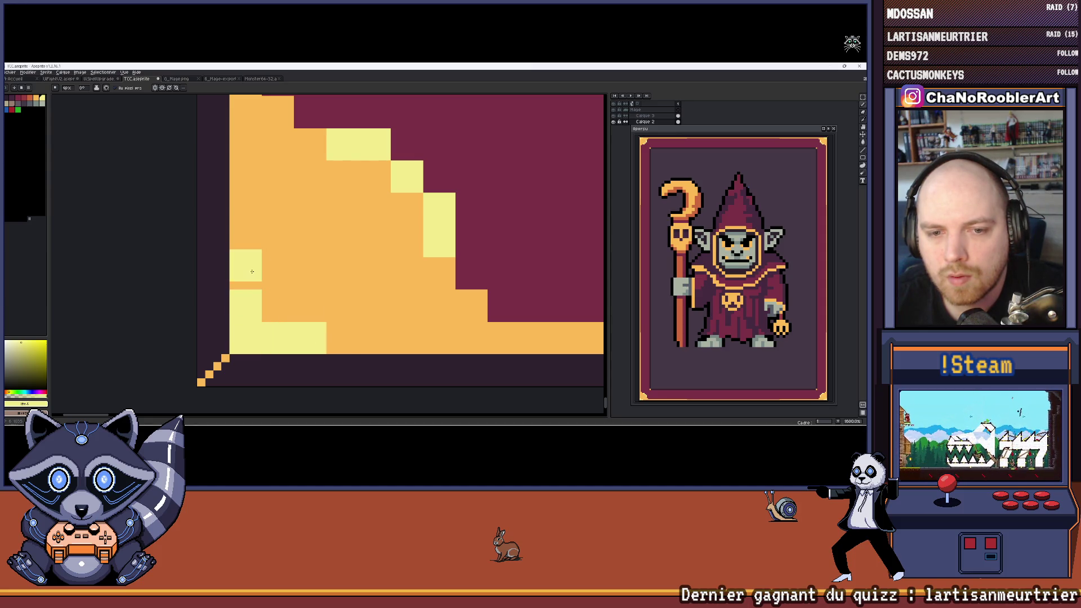
{"action": "scroll", "coordinate": [248, 277], "scroll_direction": "down", "scroll_amount": 5}
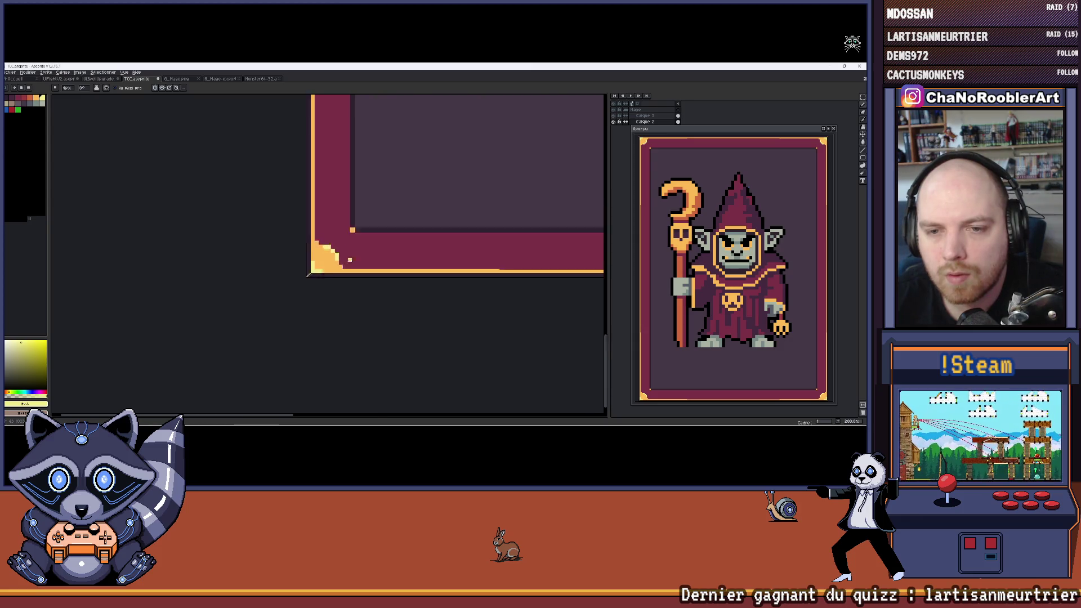
{"action": "scroll", "coordinate": [350, 259], "scroll_direction": "up", "scroll_amount": 5}
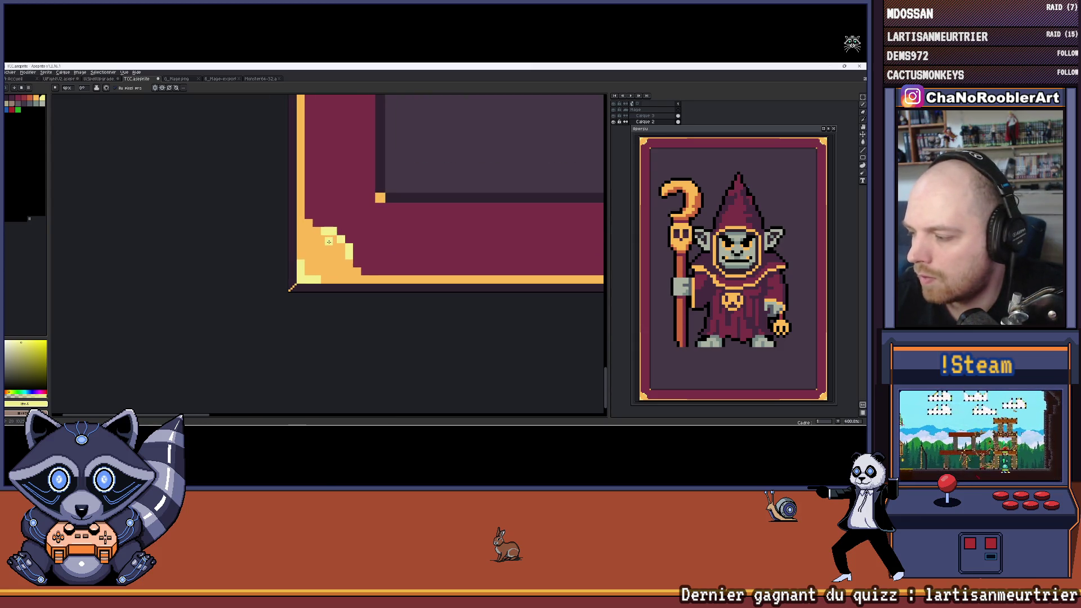
Step: Draw a maroon inner triangle outline in the corner accent, redoing one overlong stroke
{"action": "left_click", "coordinate": [366, 234], "text": "alt"}
{"action": "scroll", "coordinate": [285, 254], "scroll_direction": "up", "scroll_amount": 4}
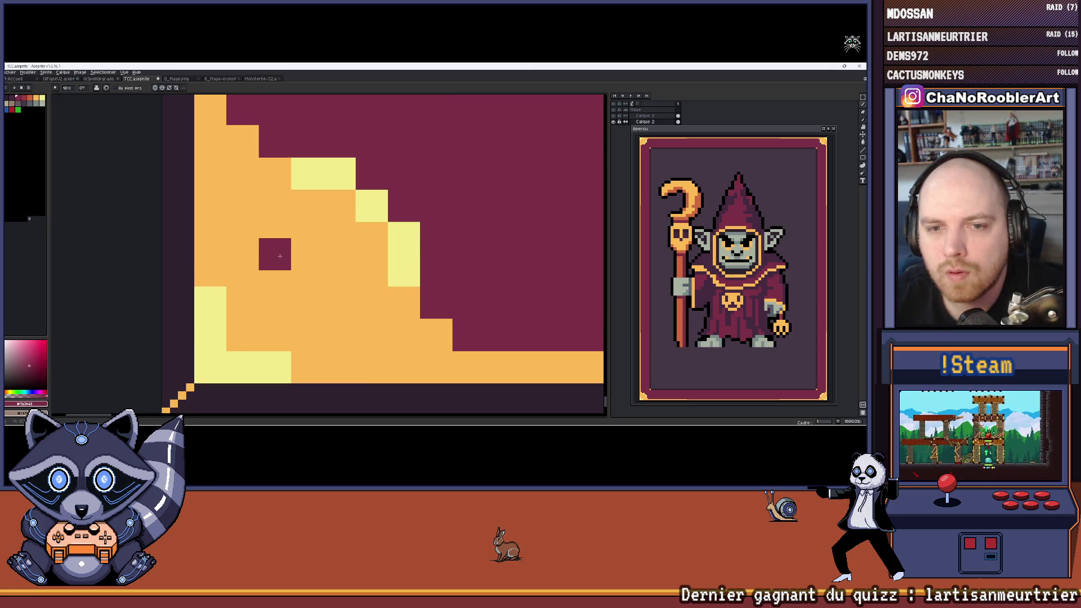
{"action": "left_click_drag", "start_coordinate": [255, 218], "coordinate": [242, 275]}
{"action": "key", "text": "ctrl+z"}
{"action": "left_click", "coordinate": [247, 339]}
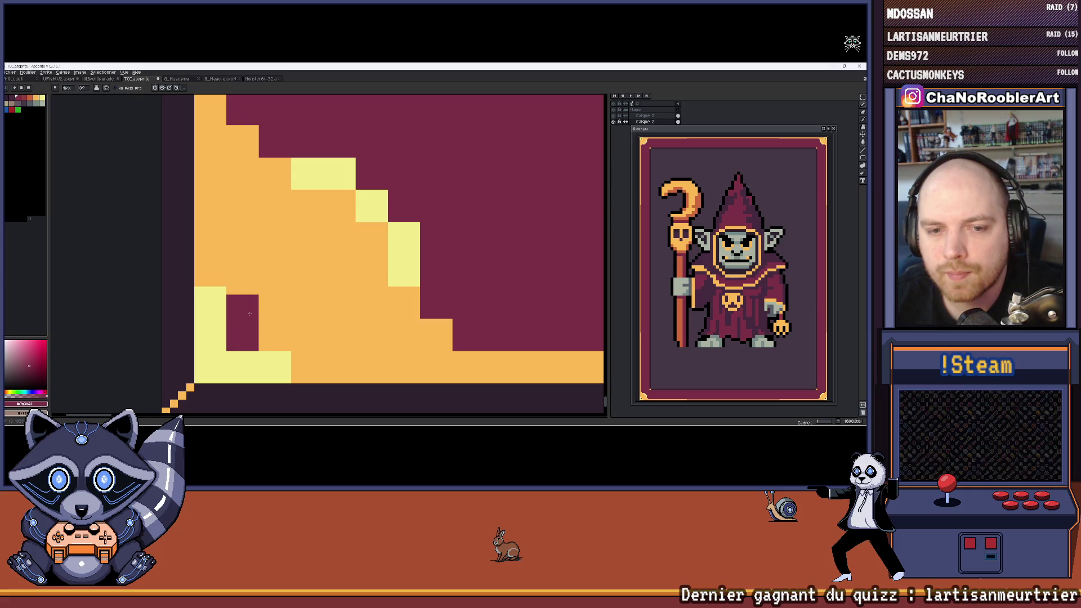
{"action": "left_click", "coordinate": [248, 274]}
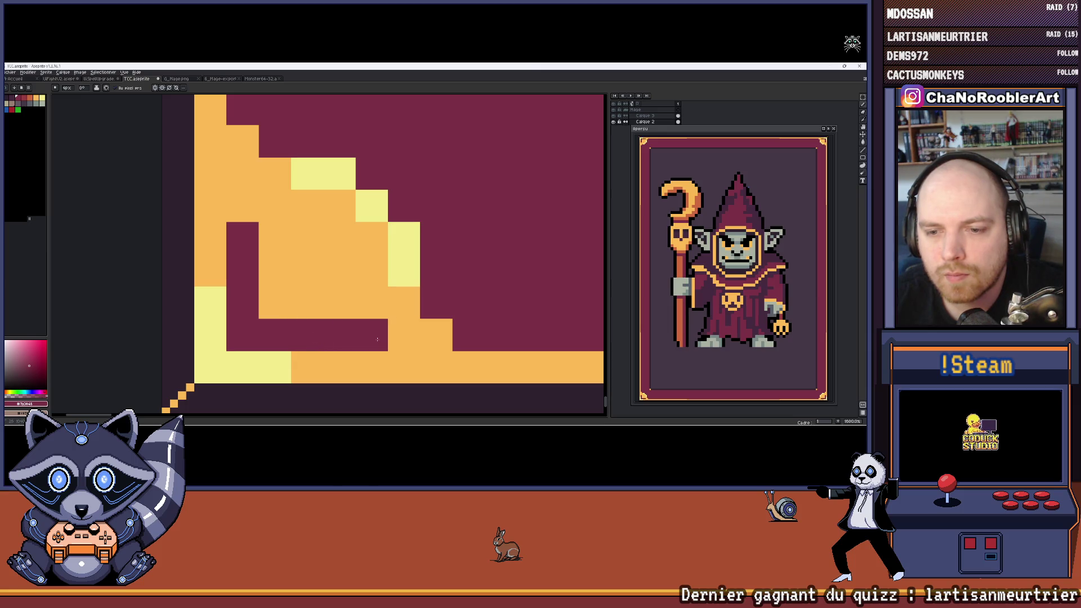
{"action": "left_click", "coordinate": [372, 303]}
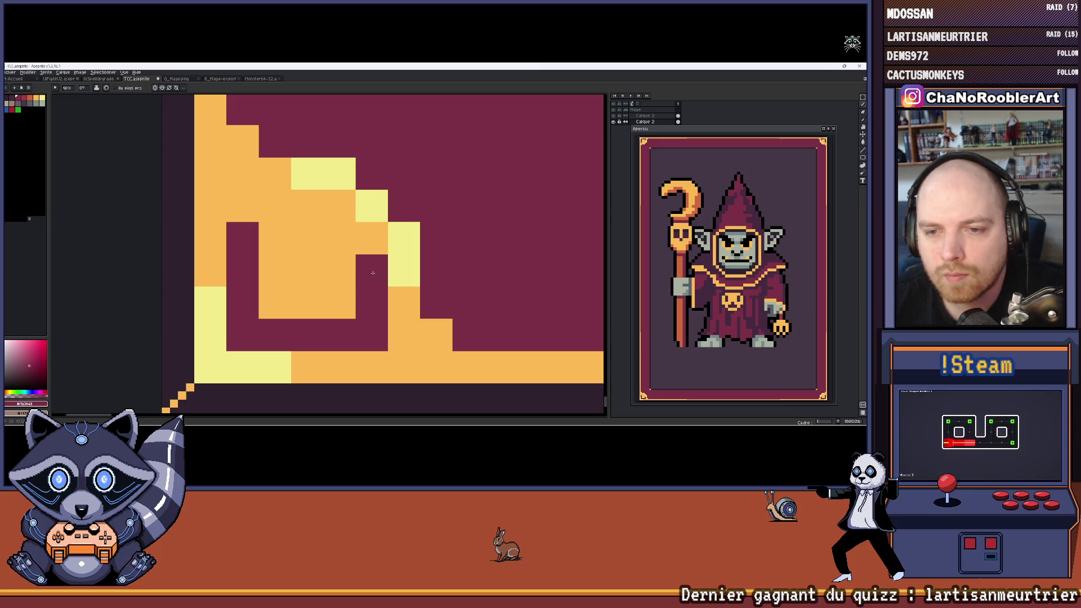
{"action": "left_click_drag", "start_coordinate": [338, 270], "coordinate": [277, 212]}
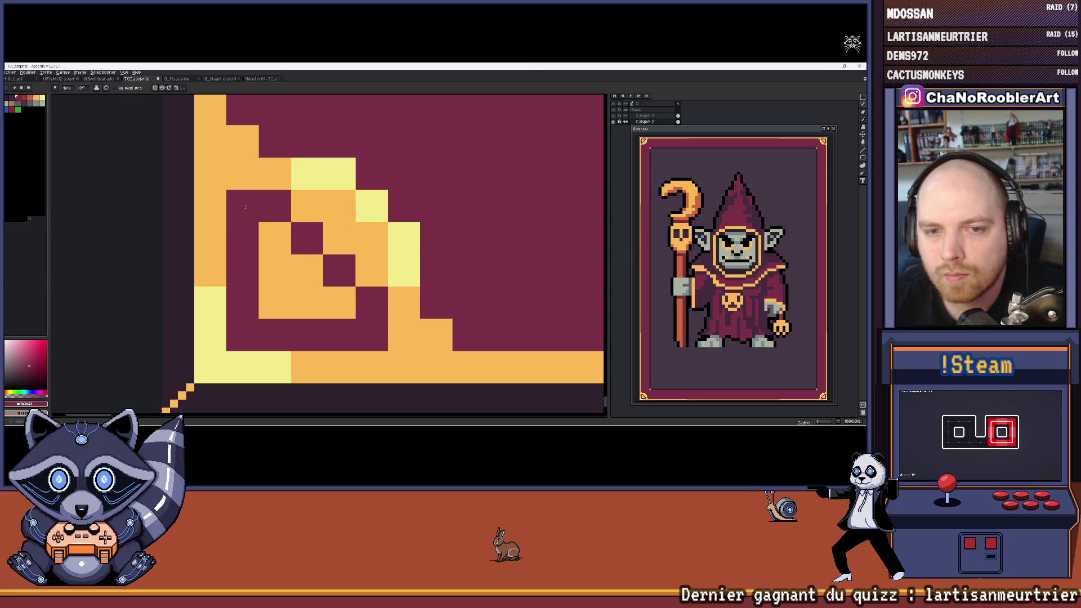
Step: Fill the inner triangle with a dark palette colour using the Paint Bucket
{"action": "left_click", "coordinate": [14, 100]}
{"action": "key", "text": "g"}
{"action": "left_click", "coordinate": [277, 260]}
{"action": "scroll", "coordinate": [337, 259], "scroll_direction": "down", "scroll_amount": 10}
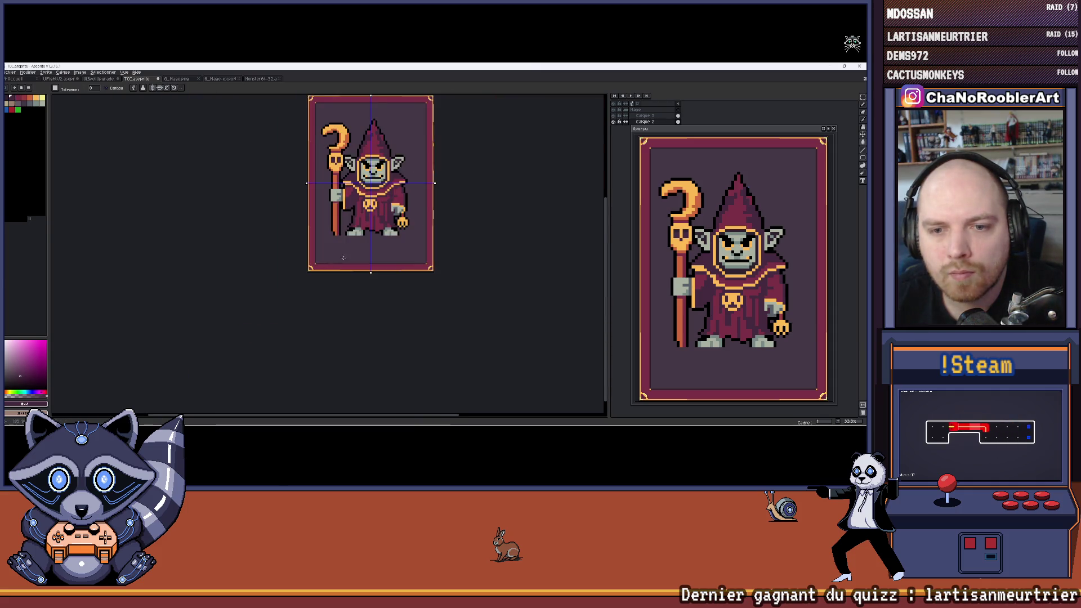
Step: Zoom and pan around the framed card to inspect the bottom-left corner accent
{"action": "scroll", "coordinate": [315, 248], "scroll_direction": "up", "scroll_amount": 2}
{"action": "left_click_drag", "start_coordinate": [294, 236], "coordinate": [248, 294]}
{"action": "scroll", "coordinate": [248, 294], "scroll_direction": "down", "scroll_amount": 1}
{"action": "left_click_drag", "start_coordinate": [280, 260], "coordinate": [294, 289]}
{"action": "scroll", "coordinate": [294, 288], "scroll_direction": "up", "scroll_amount": 1}
{"action": "scroll", "coordinate": [298, 287], "scroll_direction": "down", "scroll_amount": 1}
{"action": "scroll", "coordinate": [304, 286], "scroll_direction": "up", "scroll_amount": 1}
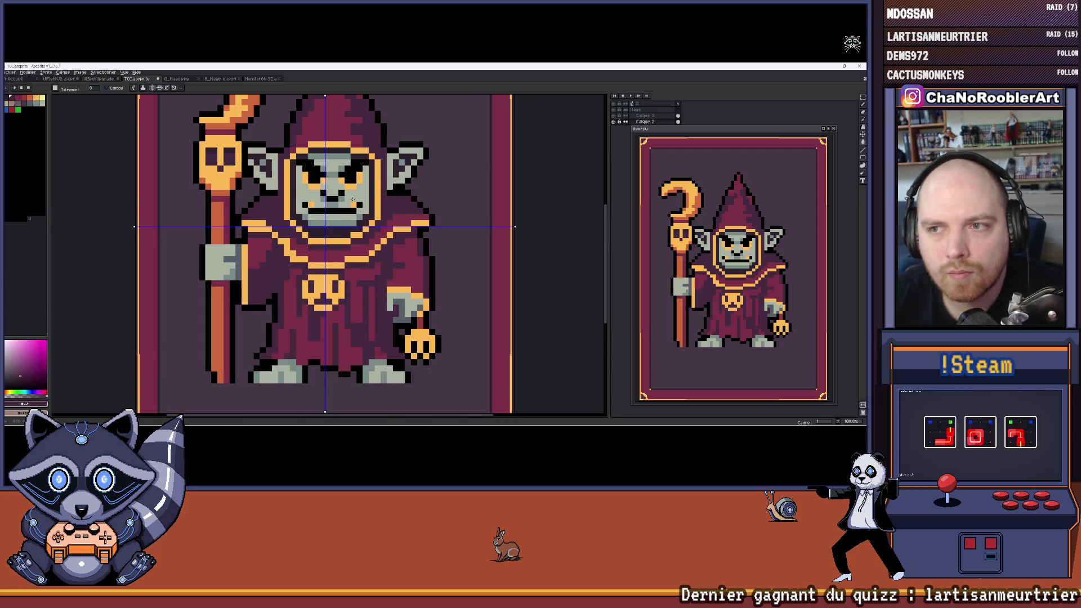
{"action": "scroll", "coordinate": [352, 199], "scroll_direction": "up", "scroll_amount": 1}
{"action": "scroll", "coordinate": [352, 199], "scroll_direction": "down", "scroll_amount": 1}
{"action": "scroll", "coordinate": [352, 199], "scroll_direction": "down", "scroll_amount": 1}
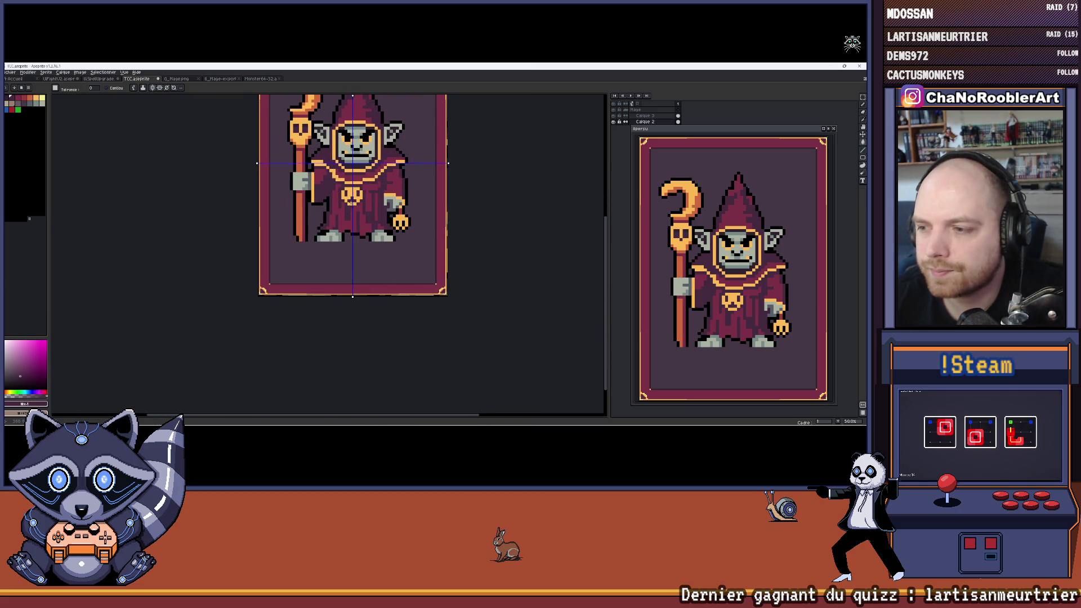
{"action": "scroll", "coordinate": [265, 290], "scroll_direction": "up", "scroll_amount": 6}
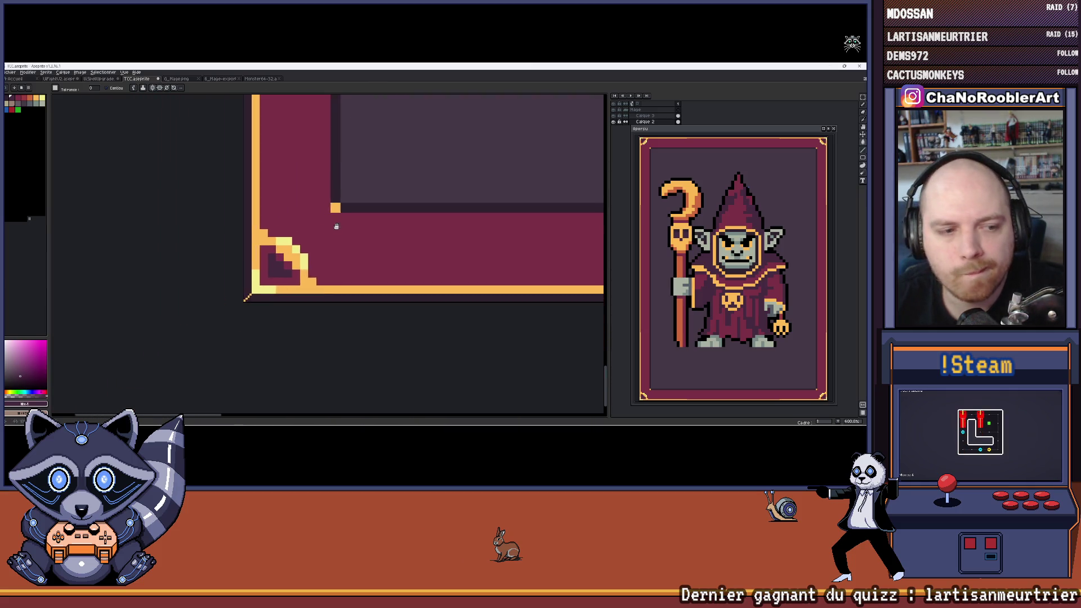
{"action": "scroll", "coordinate": [273, 270], "scroll_direction": "up", "scroll_amount": 1}
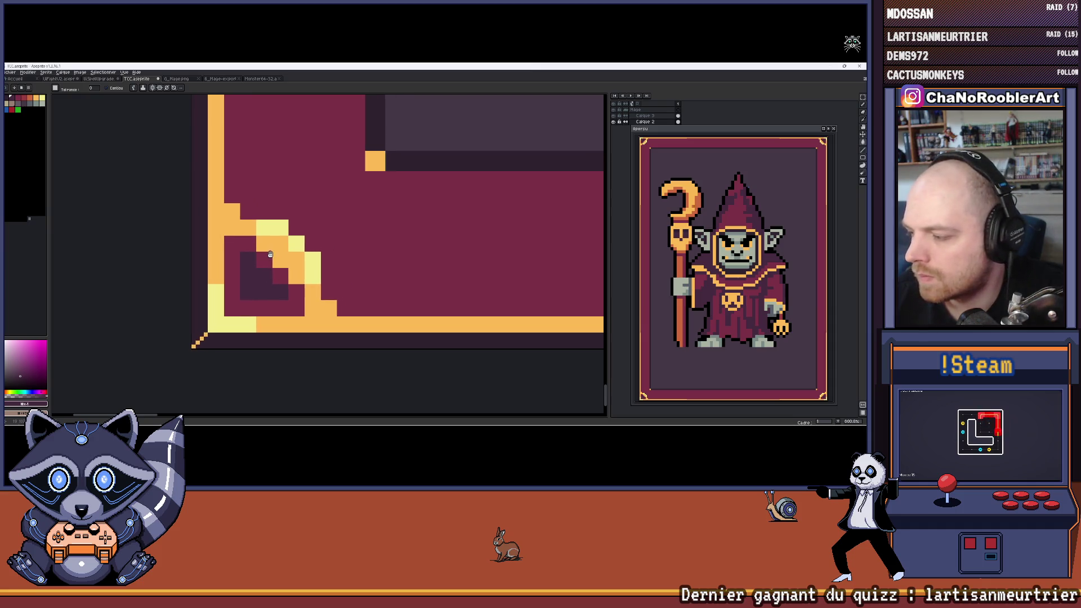
Step: Recolour the dark inner triangle with the frame's sampled maroon, then return to the Pencil
{"action": "key", "text": "i"}
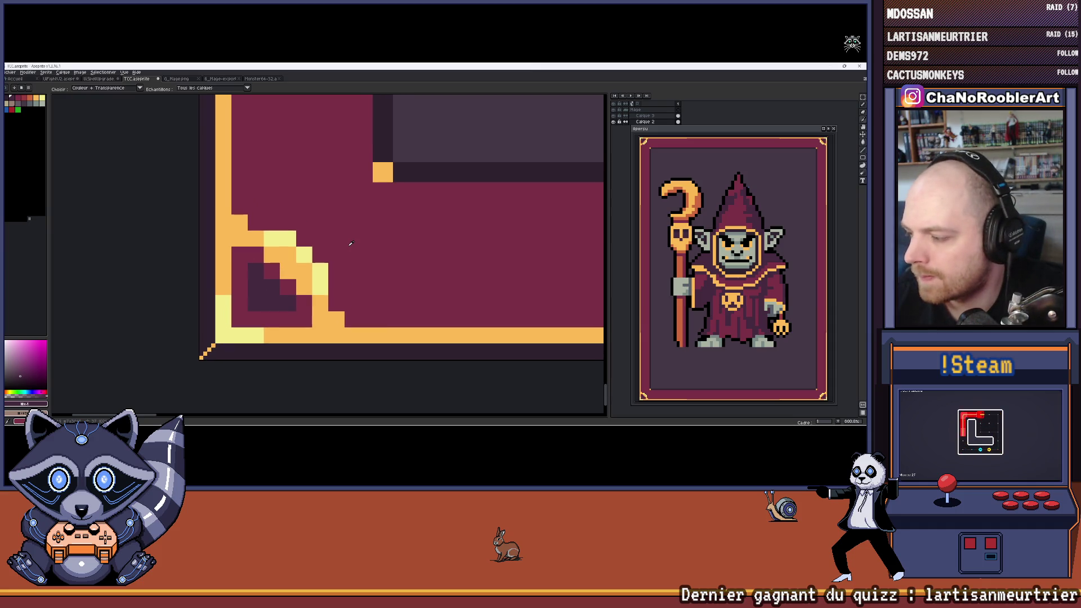
{"action": "left_click", "coordinate": [330, 280]}
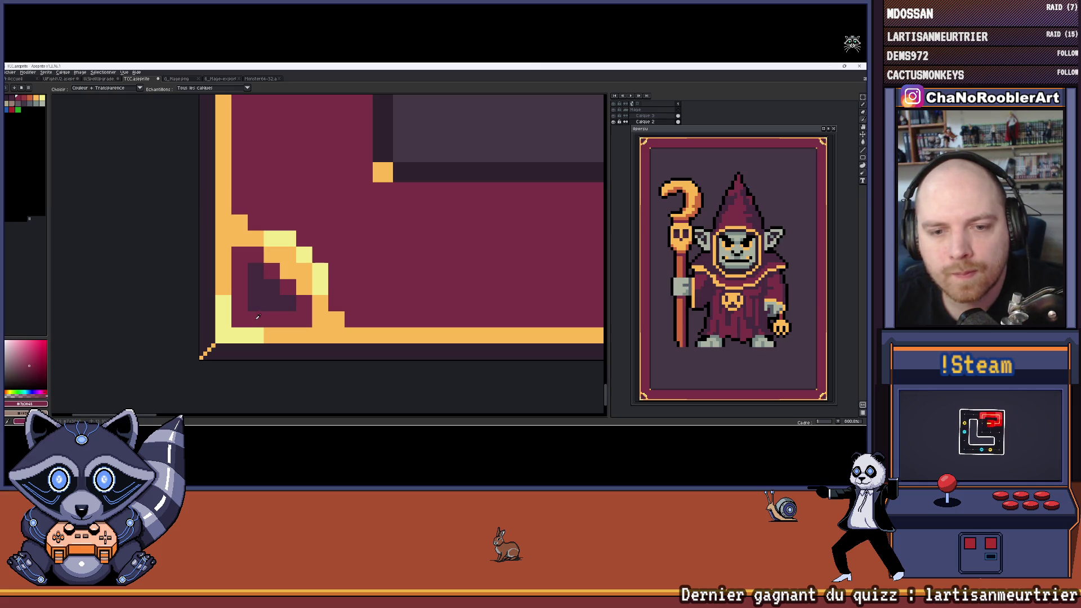
{"action": "key", "text": "g"}
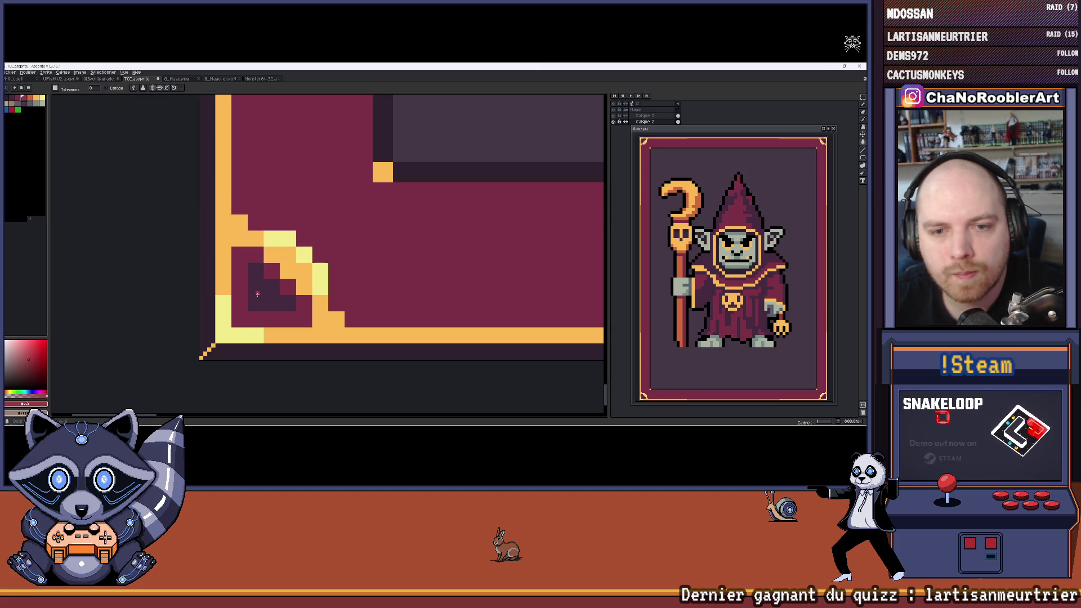
{"action": "left_click", "coordinate": [258, 295]}
{"action": "scroll", "coordinate": [255, 295], "scroll_direction": "up", "scroll_amount": 3}
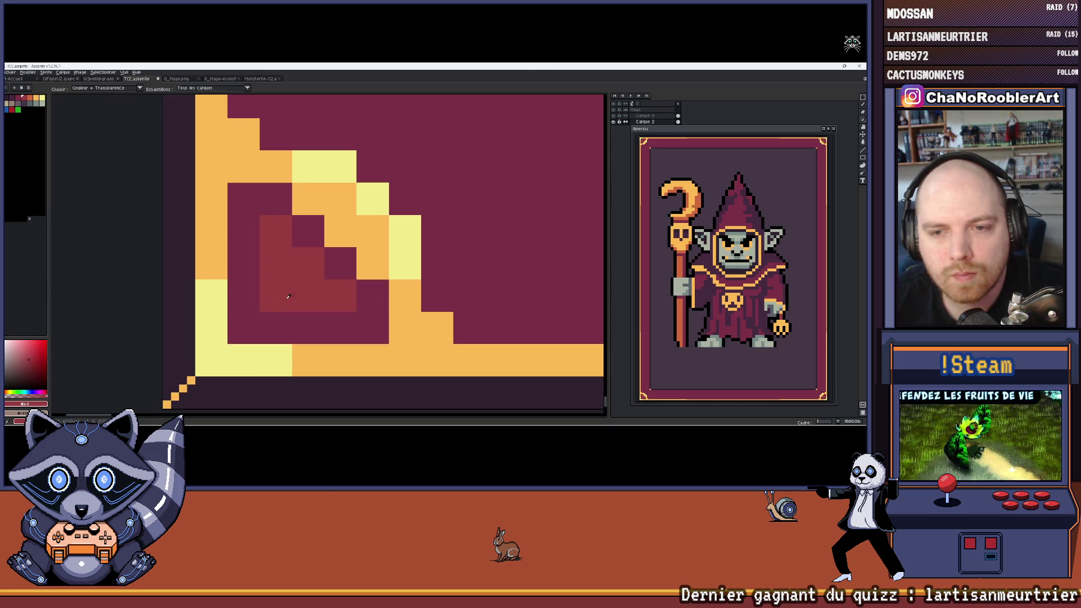
{"action": "key", "text": "b"}
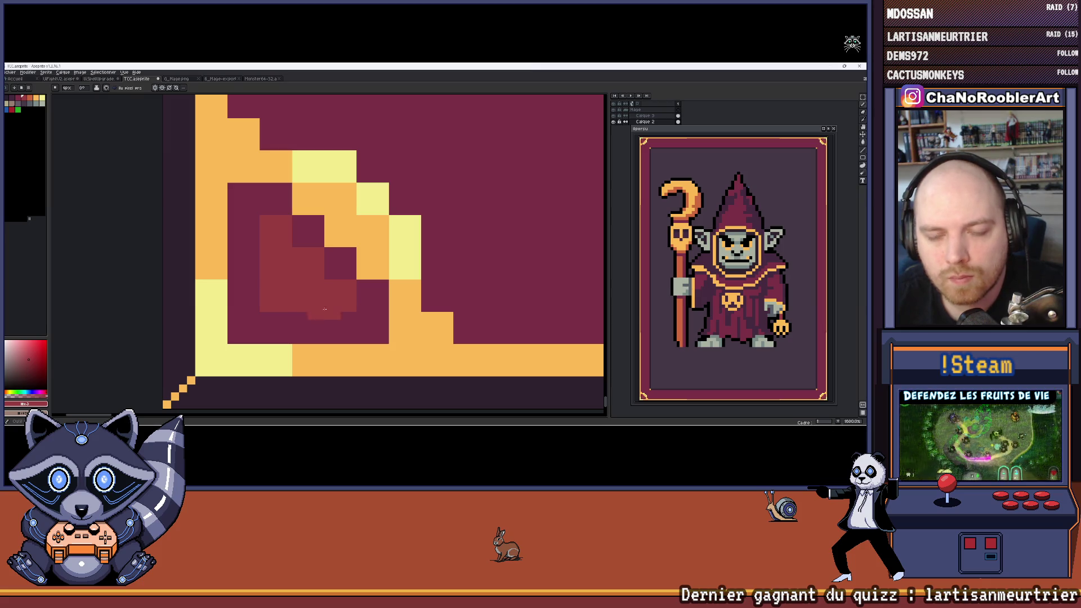
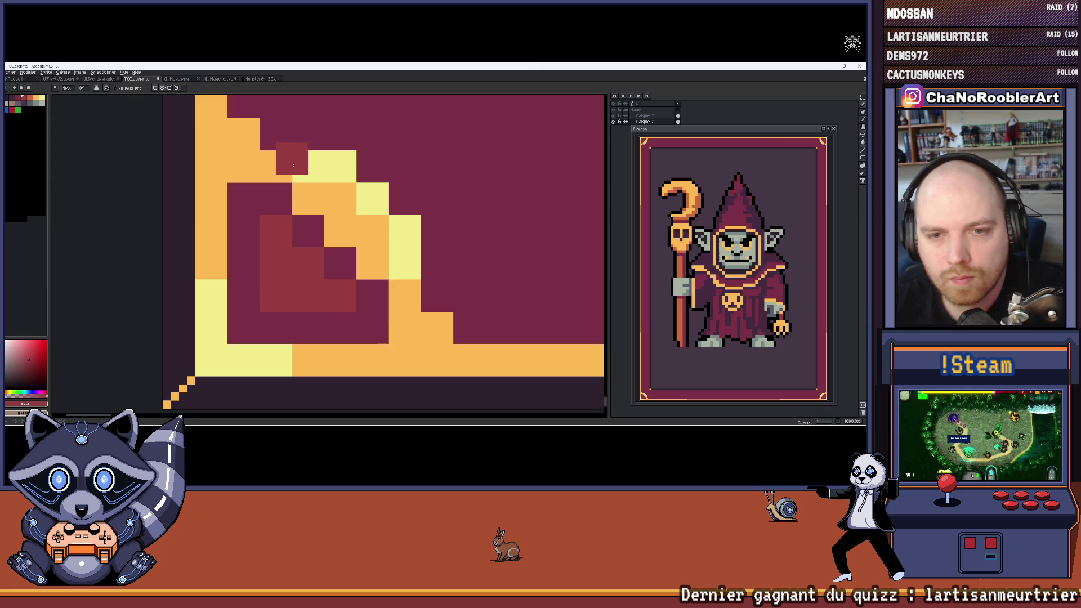
Step: Flood-fill the bottom-left corner ornament's inner diamond with orange-brown
{"action": "scroll", "coordinate": [293, 165], "scroll_direction": "down", "scroll_amount": 3}
{"action": "key", "text": "g"}
{"action": "left_click", "coordinate": [278, 255]}
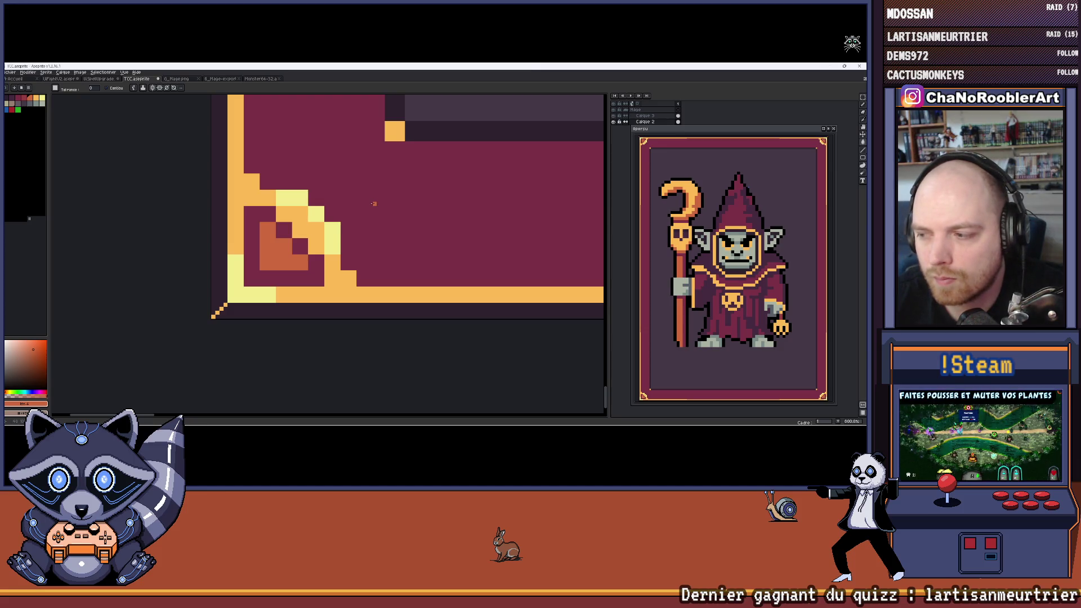
Step: Widen the small gold square at the frame's inner corner with the Pencil
{"action": "left_click_drag", "start_coordinate": [370, 204], "coordinate": [315, 259]}
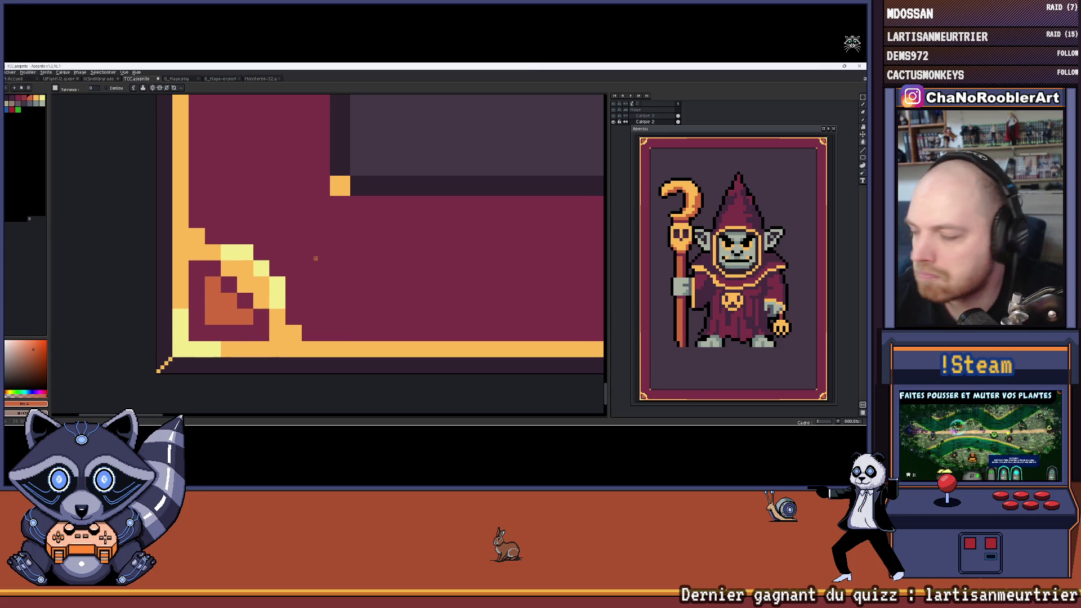
{"action": "left_click_drag", "start_coordinate": [324, 214], "coordinate": [320, 232]}
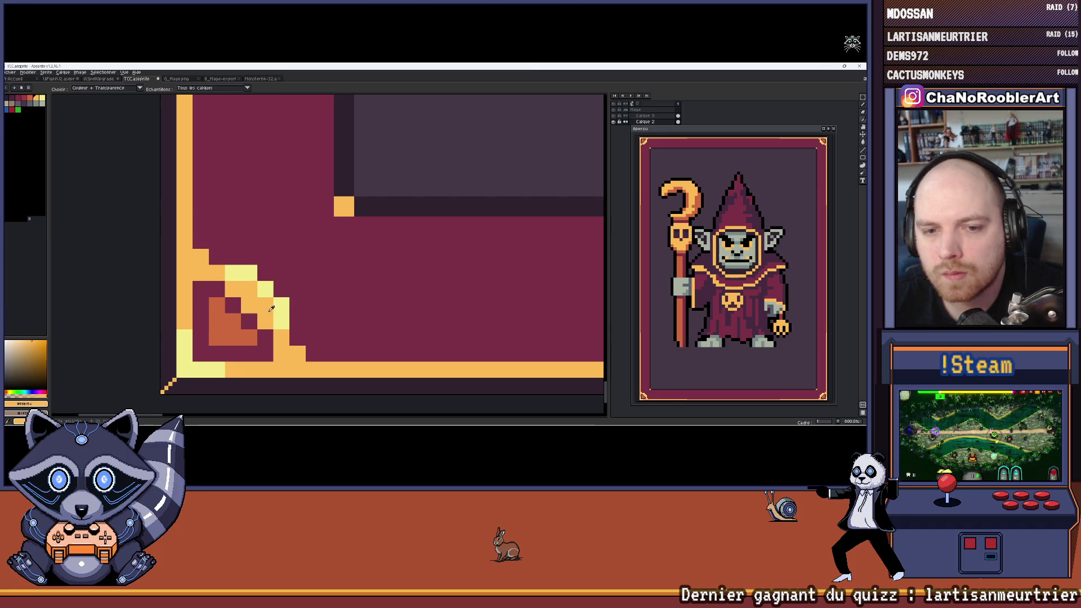
{"action": "scroll", "coordinate": [298, 268], "scroll_direction": "up", "scroll_amount": 2}
{"action": "scroll", "coordinate": [314, 269], "scroll_direction": "up", "scroll_amount": 1}
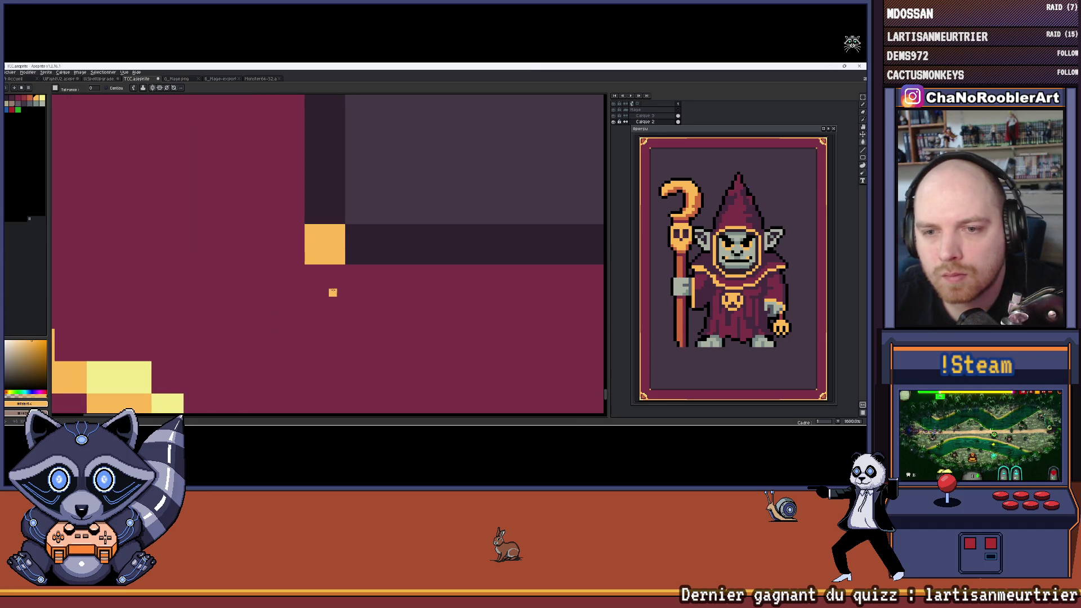
{"action": "key", "text": "b"}
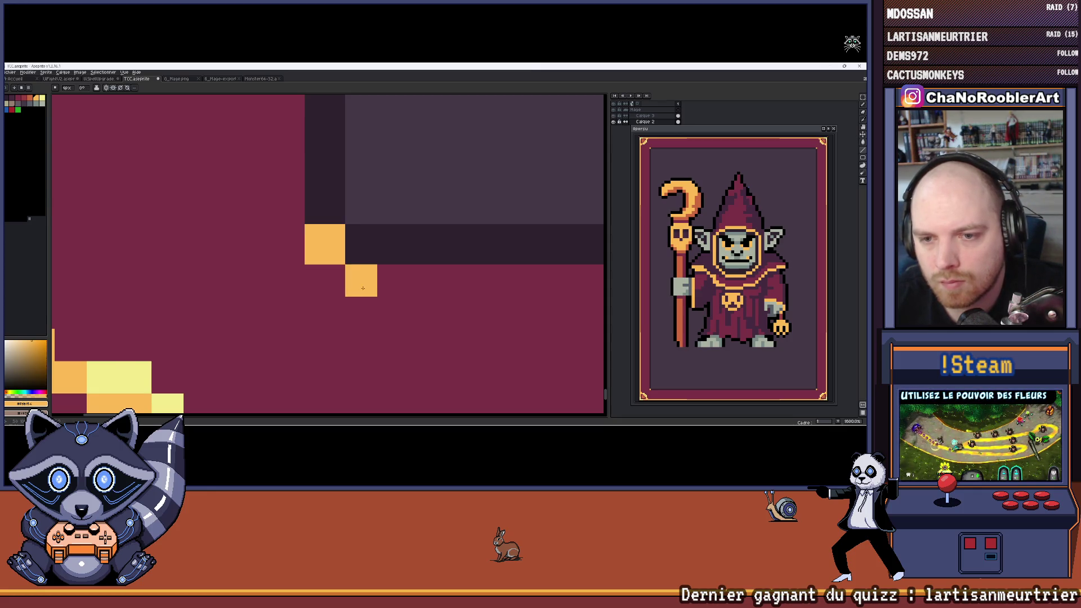
{"action": "left_click", "coordinate": [365, 244]}
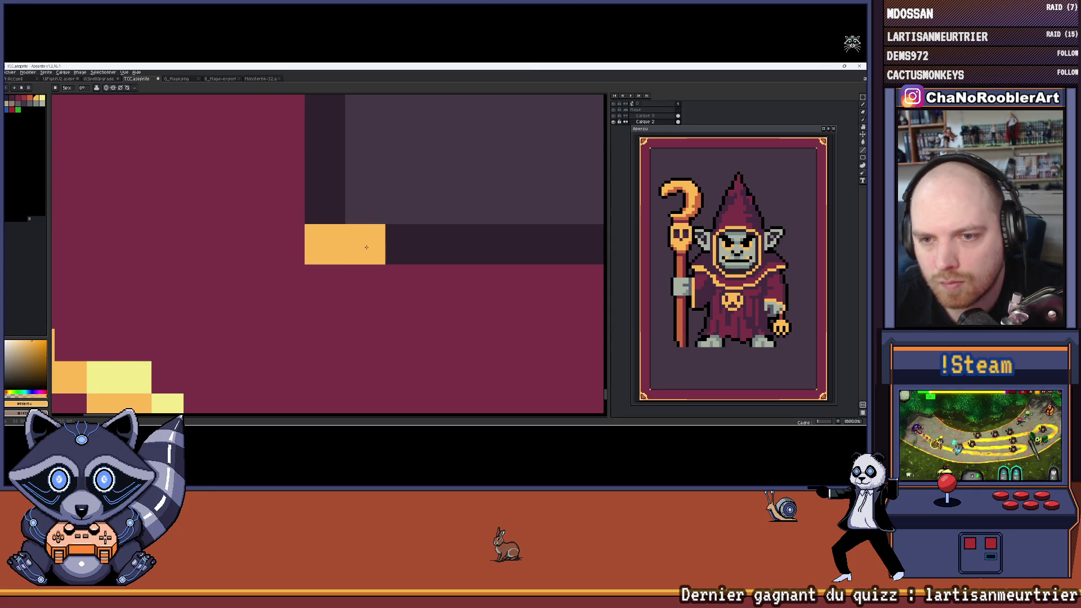
{"action": "scroll", "coordinate": [367, 242], "scroll_direction": "down", "scroll_amount": 7}
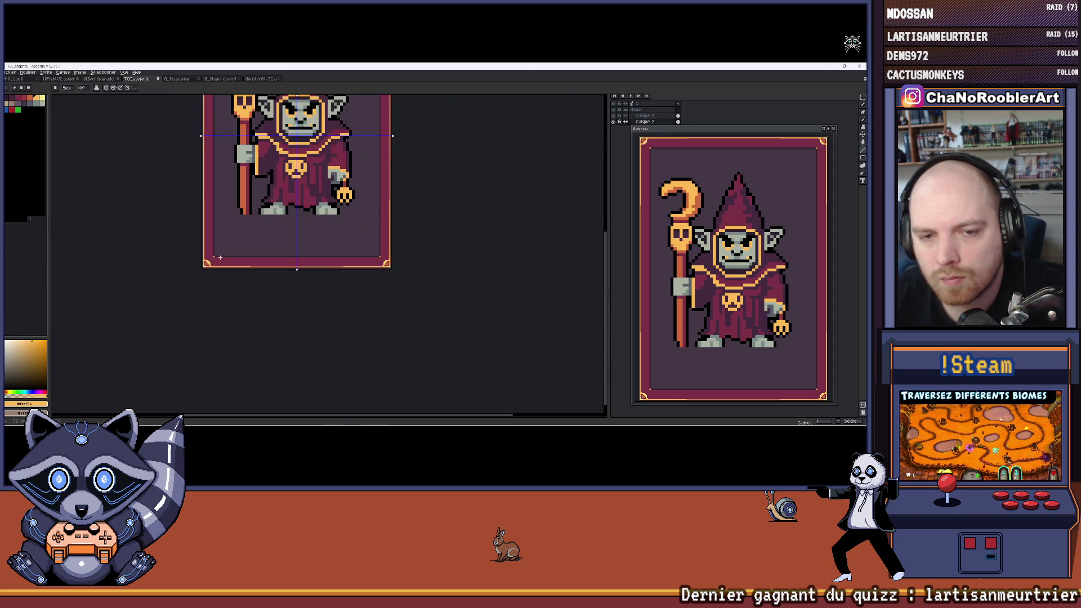
Step: Draw a thin gold line along the bottom border's inner edge
{"action": "scroll", "coordinate": [218, 259], "scroll_direction": "up", "scroll_amount": 1}
{"action": "left_click_drag", "start_coordinate": [191, 251], "coordinate": [388, 250]}
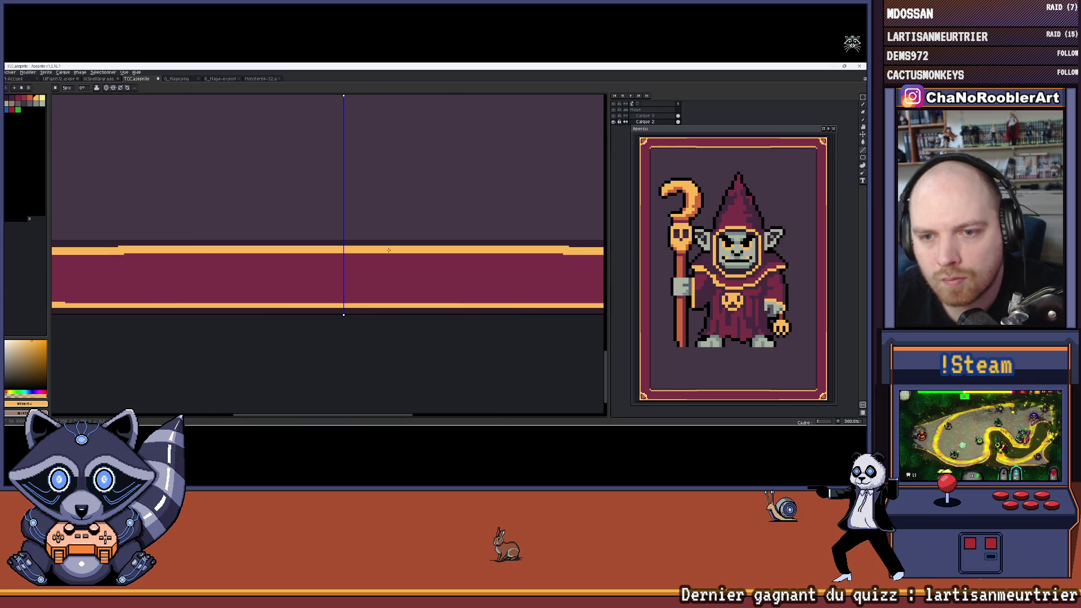
{"action": "scroll", "coordinate": [350, 237], "scroll_direction": "down", "scroll_amount": 3}
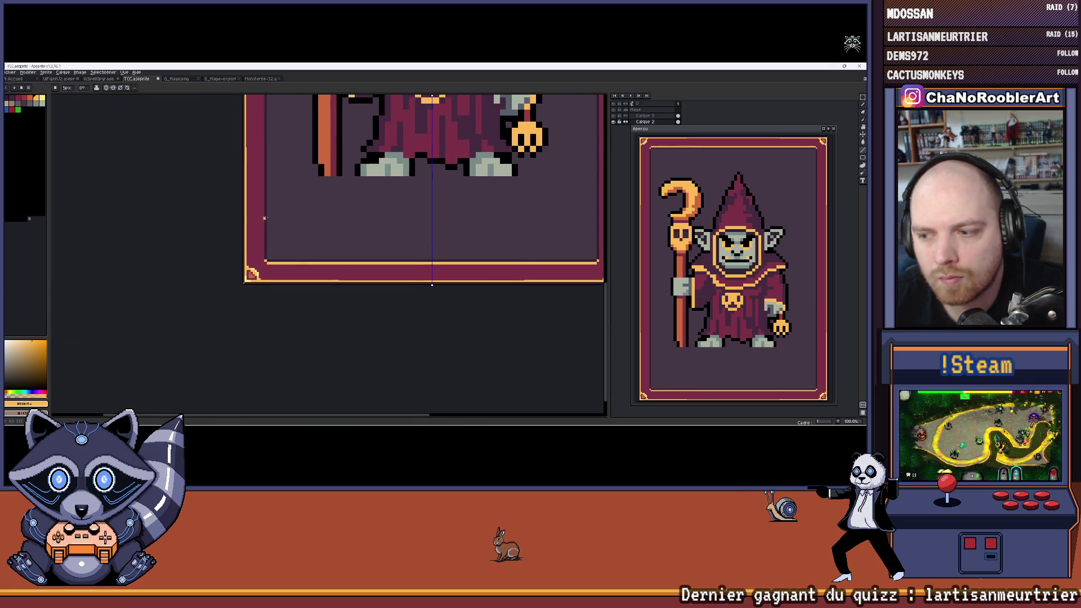
{"action": "scroll", "coordinate": [264, 217], "scroll_direction": "up", "scroll_amount": 2}
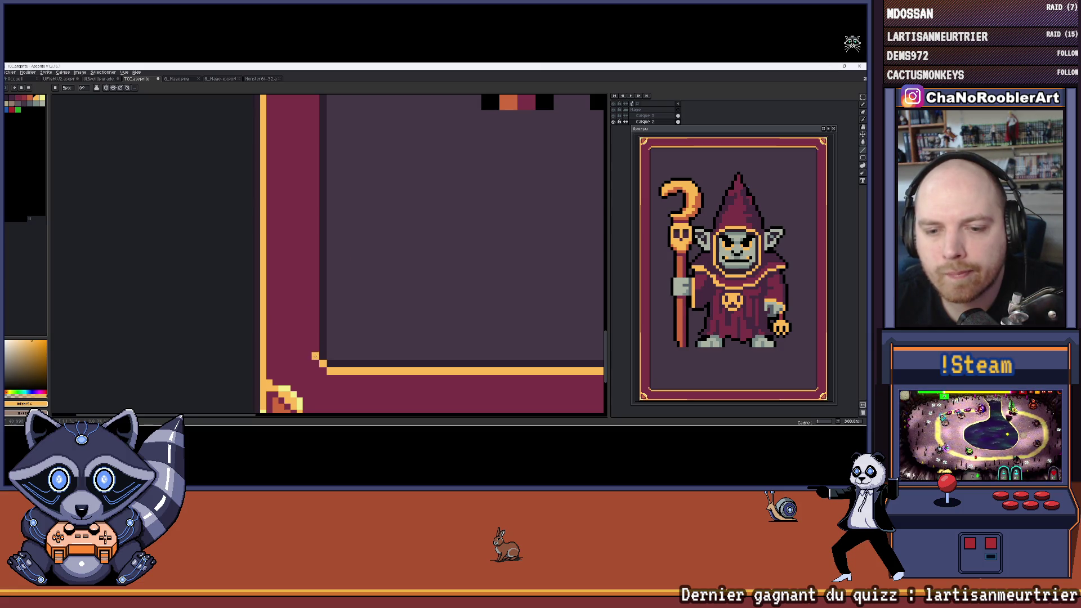
{"action": "scroll", "coordinate": [315, 356], "scroll_direction": "up", "scroll_amount": 5}
{"action": "scroll", "coordinate": [336, 409], "scroll_direction": "down", "scroll_amount": 2}
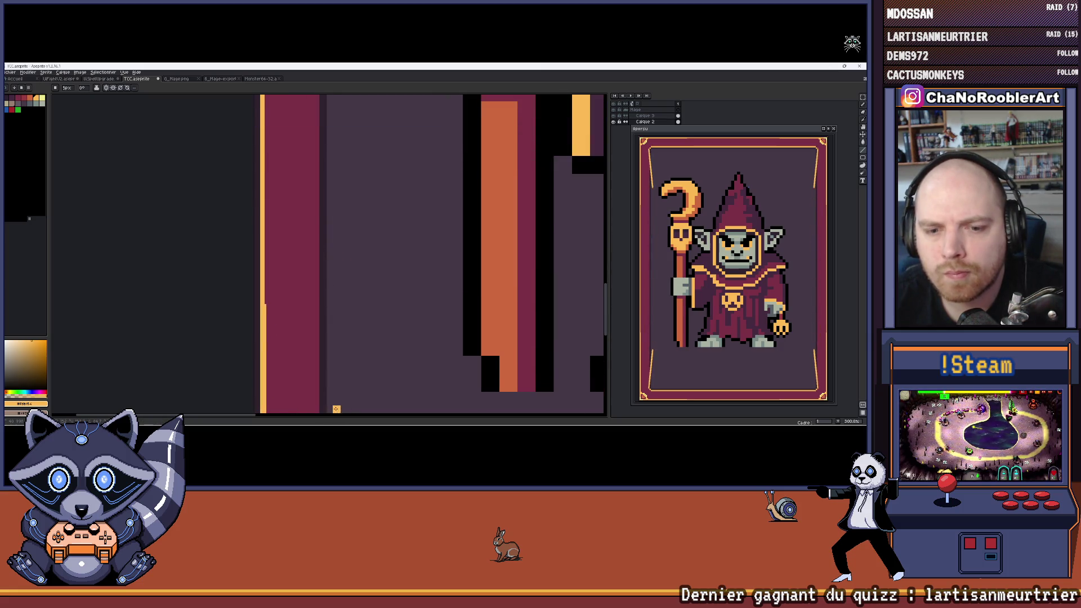
{"action": "scroll", "coordinate": [336, 409], "scroll_direction": "up", "scroll_amount": 2}
Step: Add matching gold lines along the inner edges of the left and right borders
{"action": "left_click", "coordinate": [314, 214], "text": "shift"}
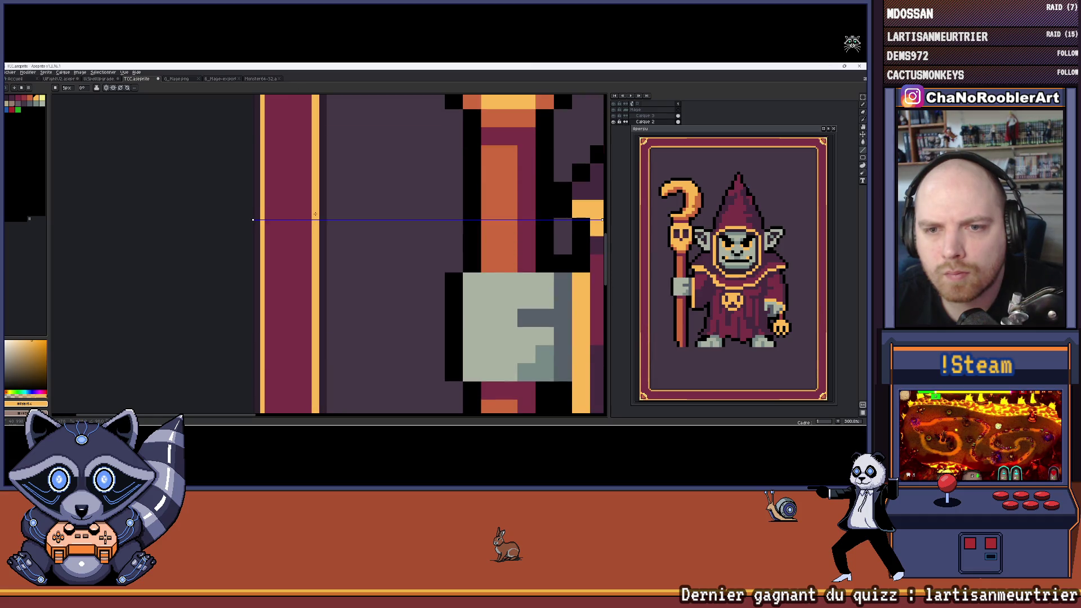
{"action": "scroll", "coordinate": [316, 213], "scroll_direction": "down", "scroll_amount": 1}
{"action": "scroll", "coordinate": [286, 226], "scroll_direction": "up", "scroll_amount": 2}
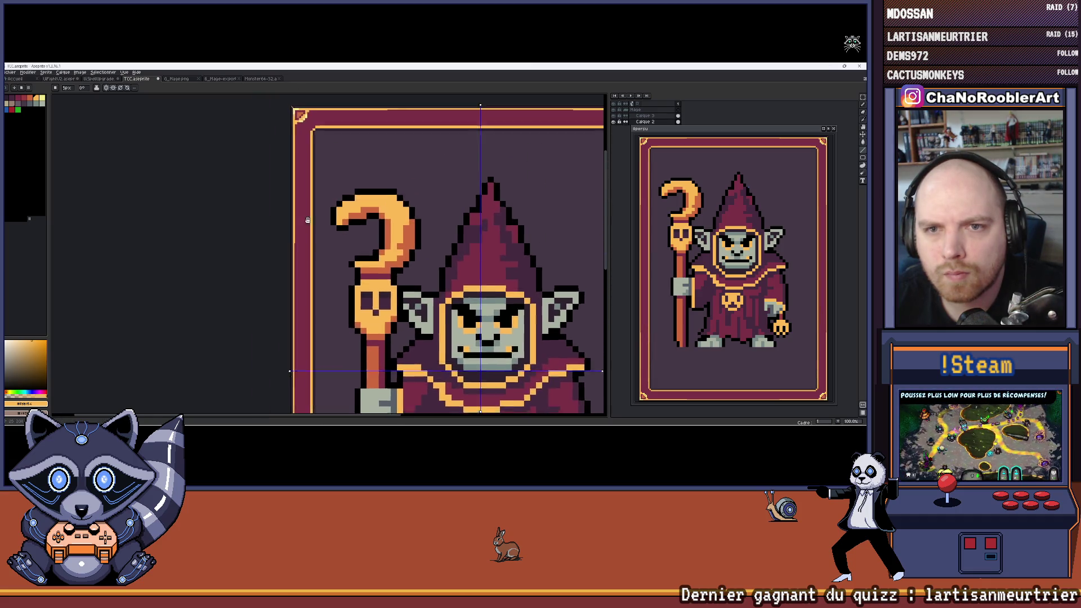
{"action": "scroll", "coordinate": [286, 226], "scroll_direction": "up", "scroll_amount": 4}
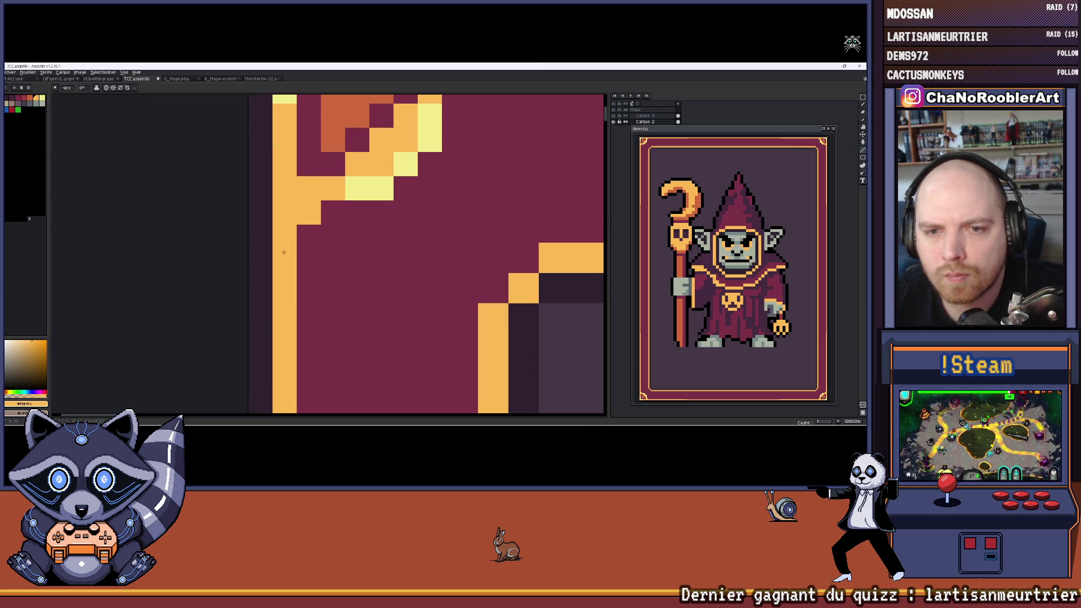
{"action": "scroll", "coordinate": [284, 253], "scroll_direction": "down", "scroll_amount": 5}
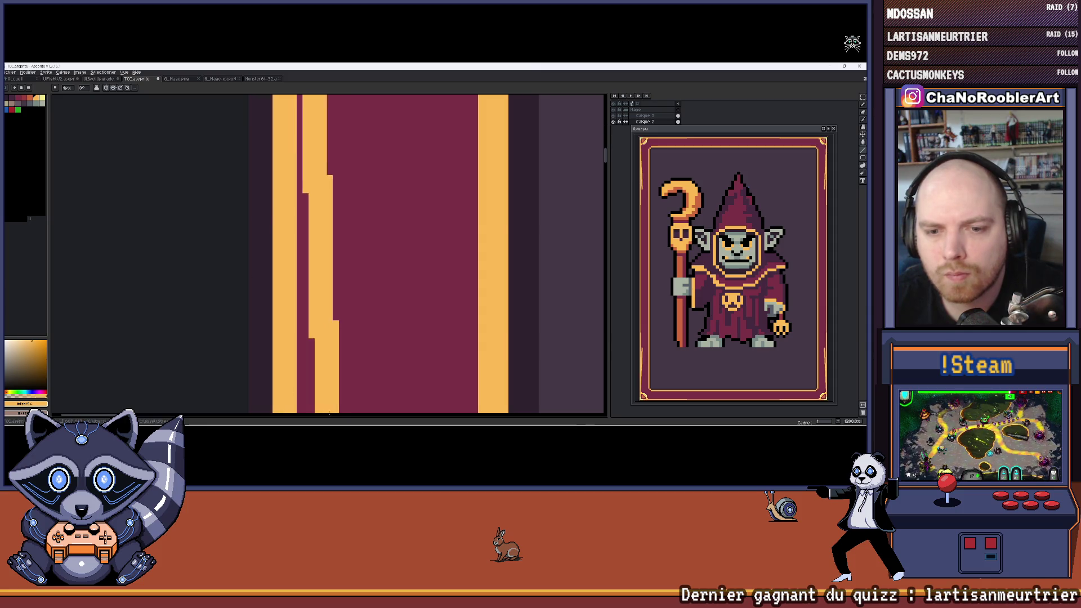
{"action": "scroll", "coordinate": [330, 413], "scroll_direction": "down", "scroll_amount": 2}
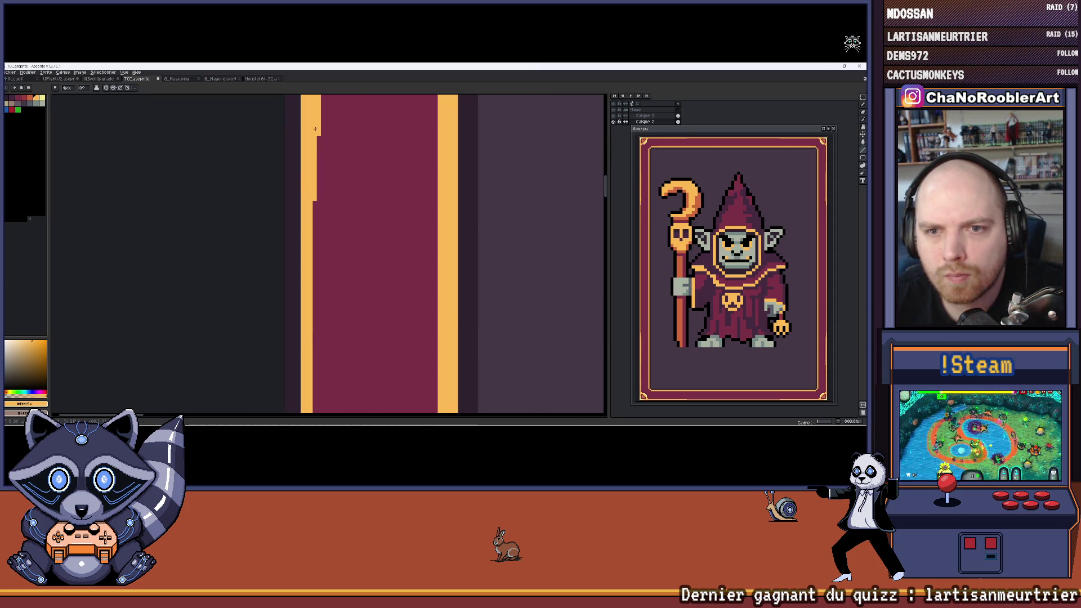
{"action": "scroll", "coordinate": [312, 194], "scroll_direction": "down", "scroll_amount": 2}
{"action": "mouse_move", "coordinate": [313, 195]}
{"action": "left_mouse_down"}
{"action": "mouse_move", "coordinate": [399, 388]}
{"action": "mouse_move", "coordinate": [329, 315]}
{"action": "mouse_move", "coordinate": [299, 321]}
{"action": "mouse_move", "coordinate": [316, 394]}
{"action": "mouse_move", "coordinate": [321, 378]}
{"action": "left_mouse_up"}
{"action": "scroll", "coordinate": [334, 236], "scroll_direction": "up", "scroll_amount": 4}
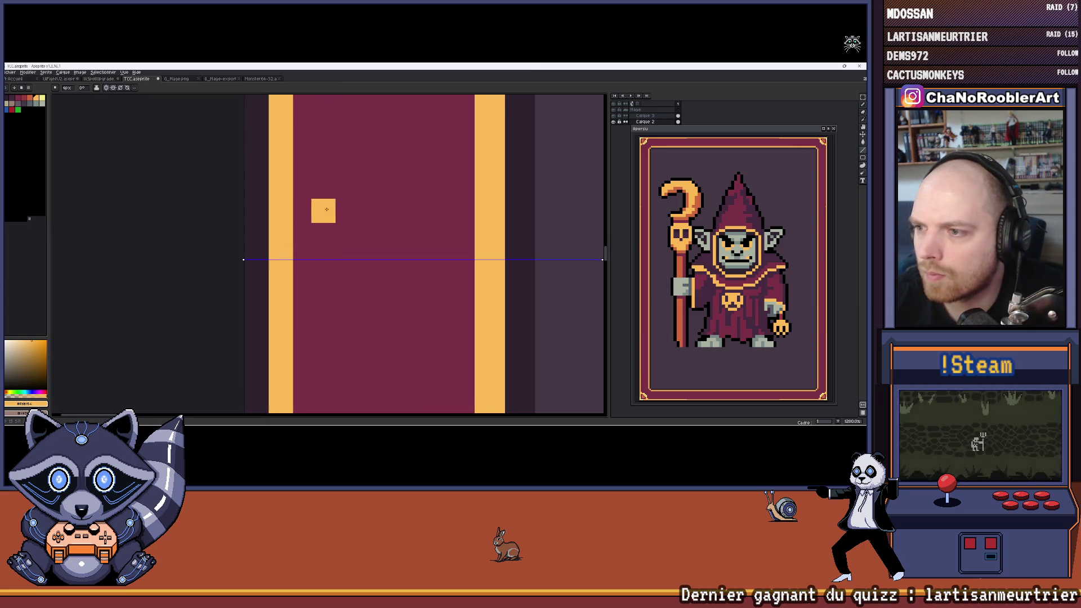
{"action": "scroll", "coordinate": [326, 220], "scroll_direction": "down", "scroll_amount": 6}
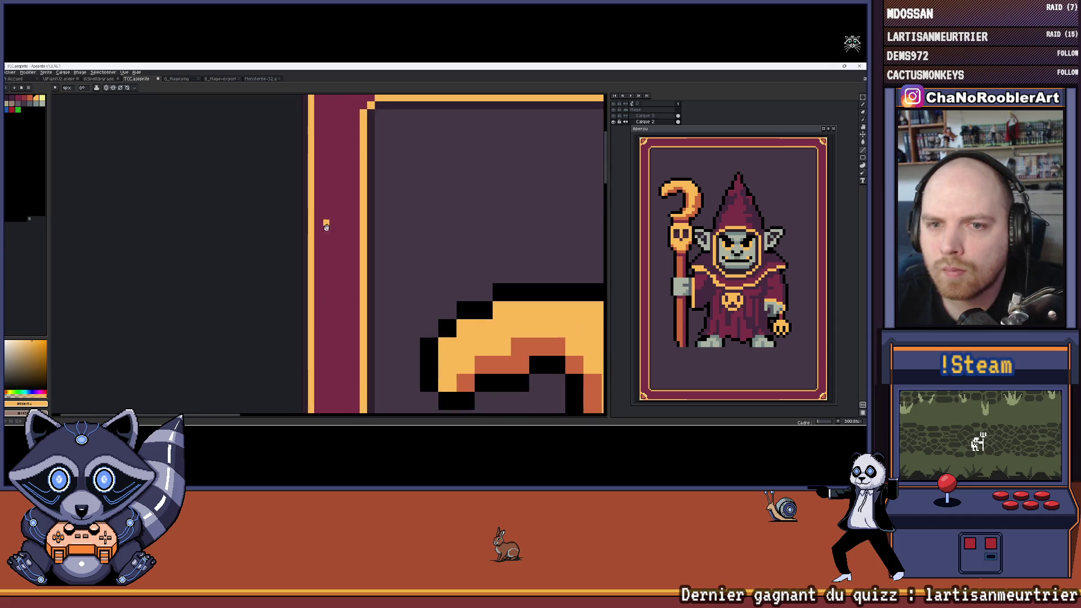
{"action": "scroll", "coordinate": [326, 226], "scroll_direction": "down", "scroll_amount": 4}
{"action": "scroll", "coordinate": [393, 201], "scroll_direction": "up", "scroll_amount": 1}
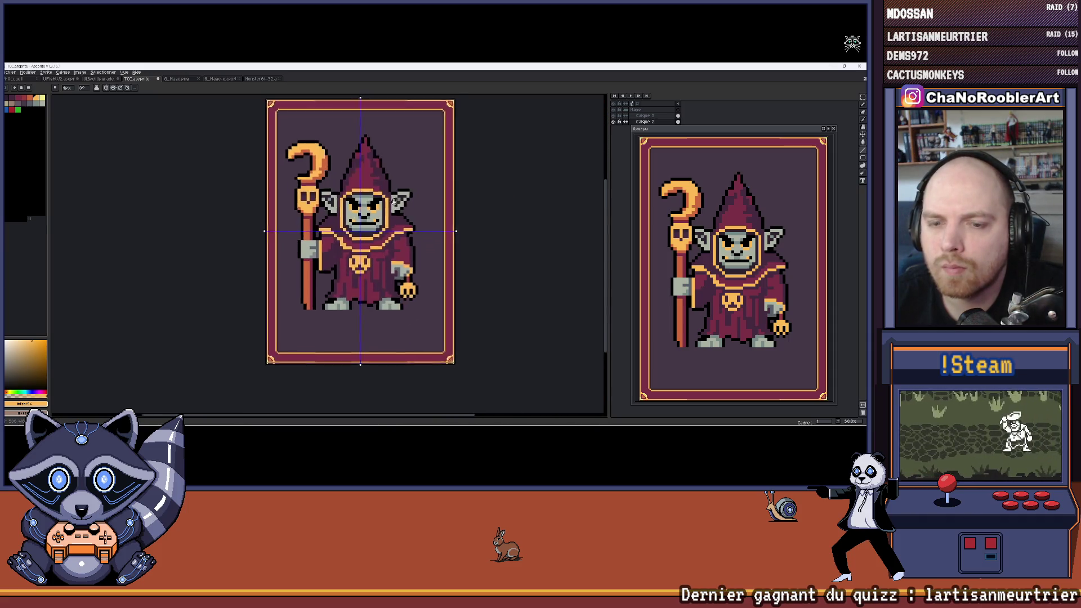
{"action": "scroll", "coordinate": [278, 360], "scroll_direction": "up", "scroll_amount": 5}
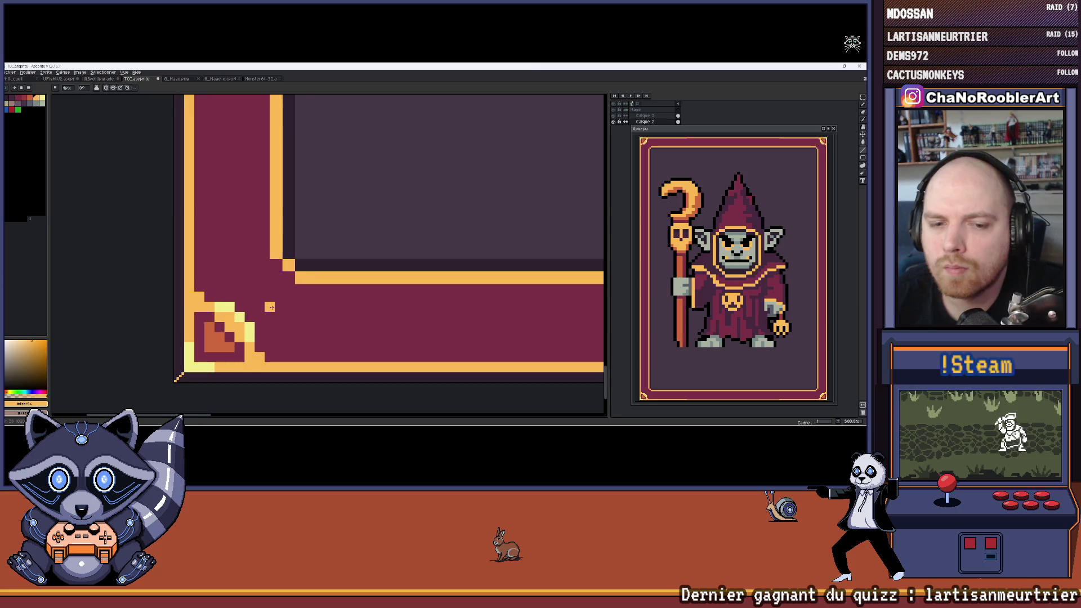
Step: Pick orange and add pixels along the bottom-left corner's diagonal staircase to thicken it
{"action": "scroll", "coordinate": [271, 308], "scroll_direction": "up", "scroll_amount": 6}
{"action": "left_click", "coordinate": [262, 323], "text": "alt"}
{"action": "left_click", "coordinate": [239, 332], "text": "alt"}
{"action": "scroll", "coordinate": [245, 312], "scroll_direction": "up", "scroll_amount": 1}
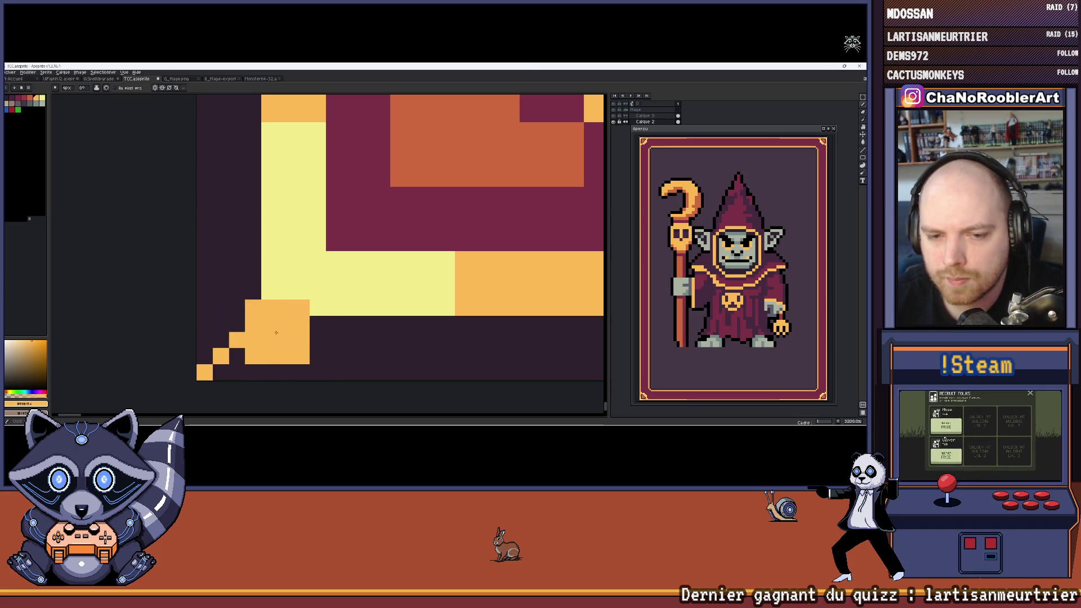
{"action": "scroll", "coordinate": [309, 329], "scroll_direction": "down", "scroll_amount": 2}
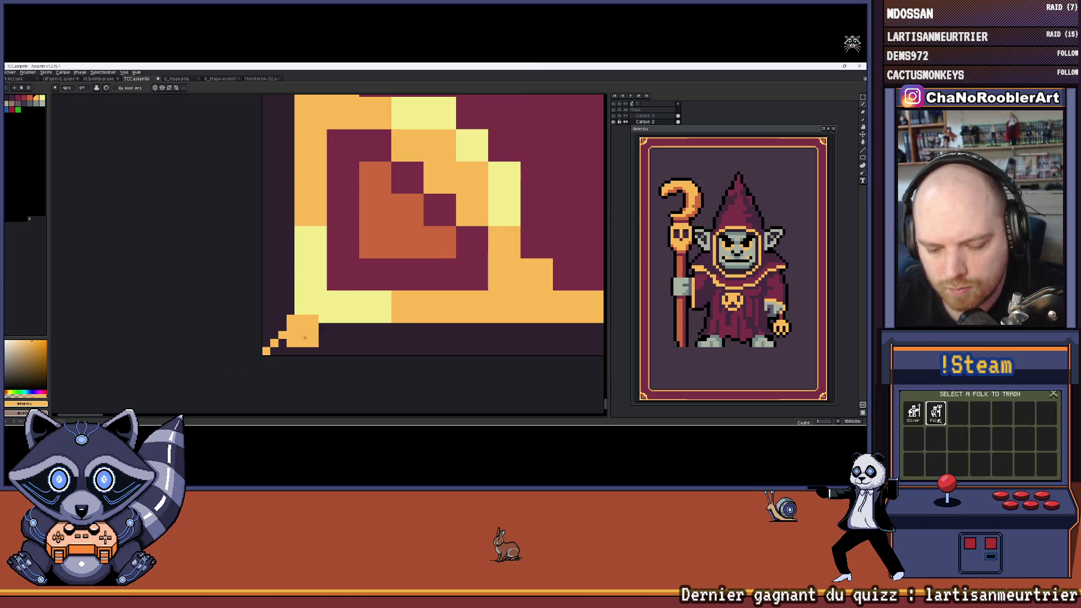
{"action": "scroll", "coordinate": [298, 335], "scroll_direction": "up", "scroll_amount": 5}
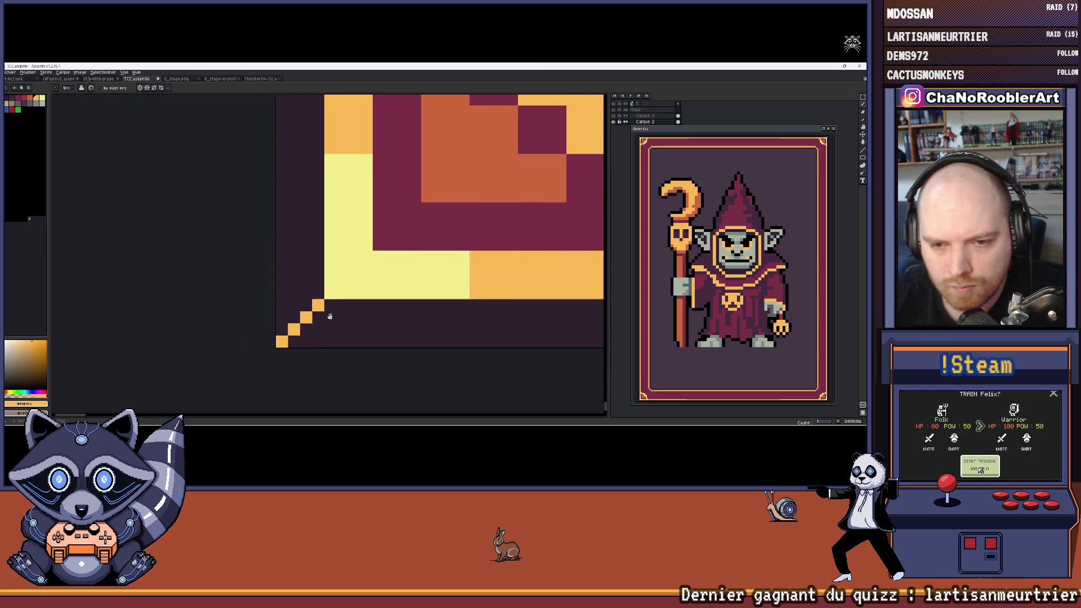
{"action": "left_click", "coordinate": [306, 271]}
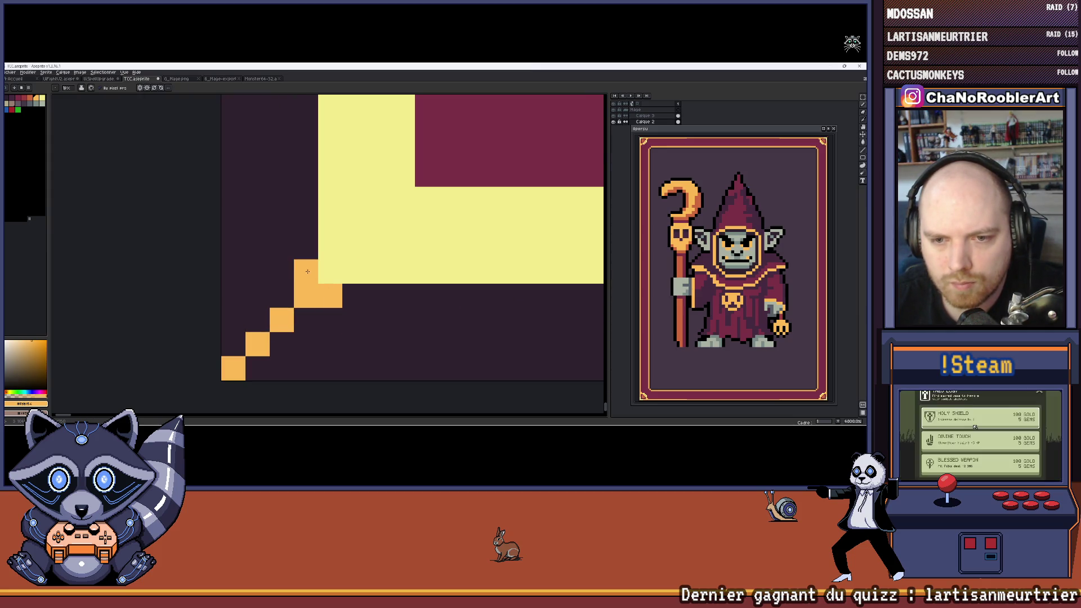
{"action": "left_click", "coordinate": [284, 296]}
{"action": "left_click", "coordinate": [257, 319]}
{"action": "left_click", "coordinate": [281, 343]}
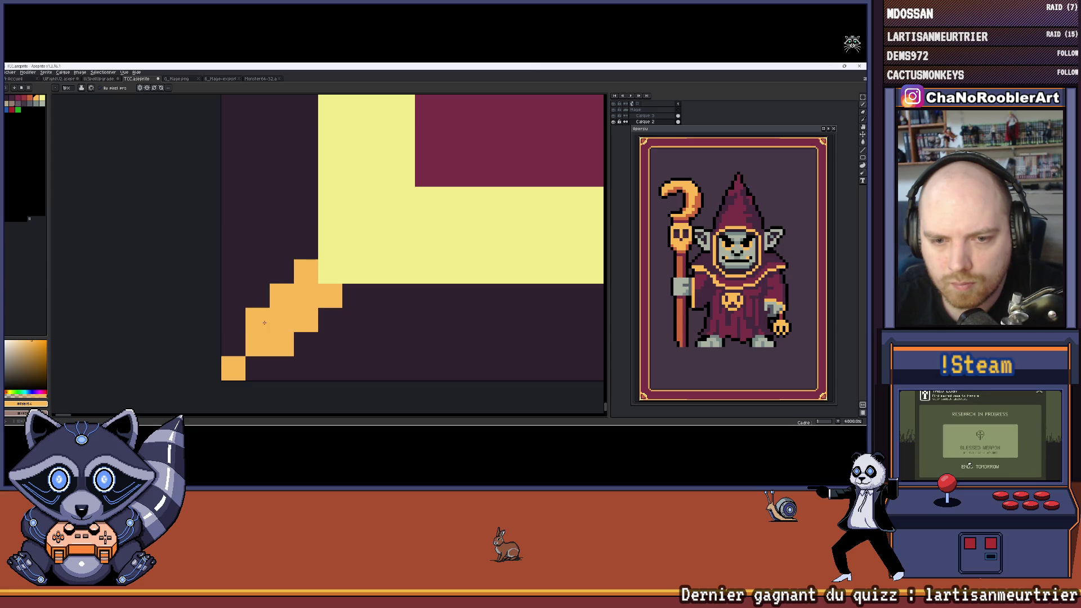
{"action": "left_click", "coordinate": [233, 343]}
{"action": "scroll", "coordinate": [262, 367], "scroll_direction": "down", "scroll_amount": 3}
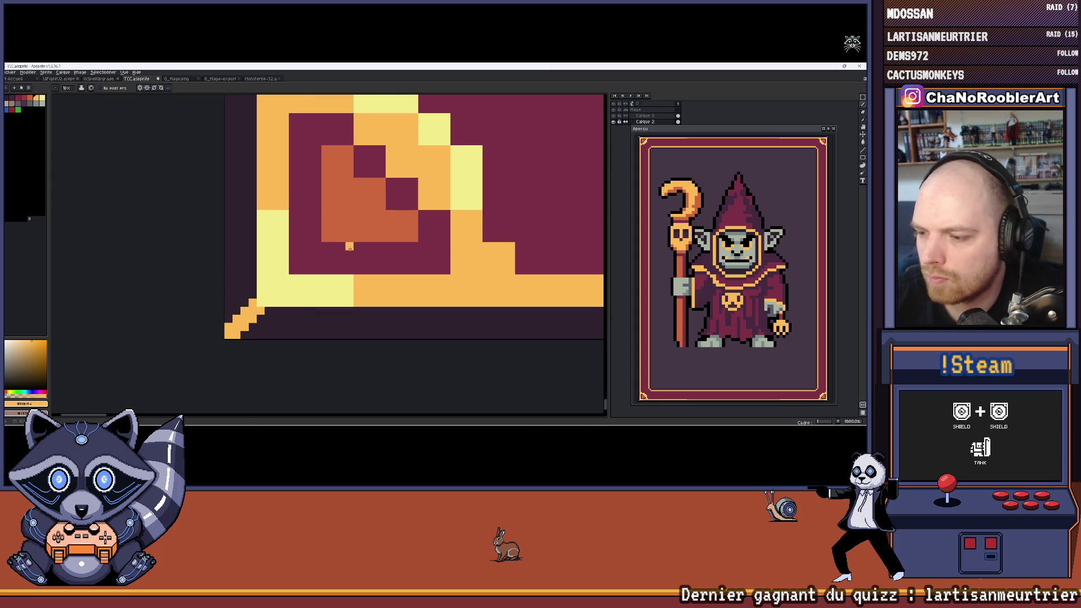
{"action": "scroll", "coordinate": [348, 245], "scroll_direction": "down", "scroll_amount": 5}
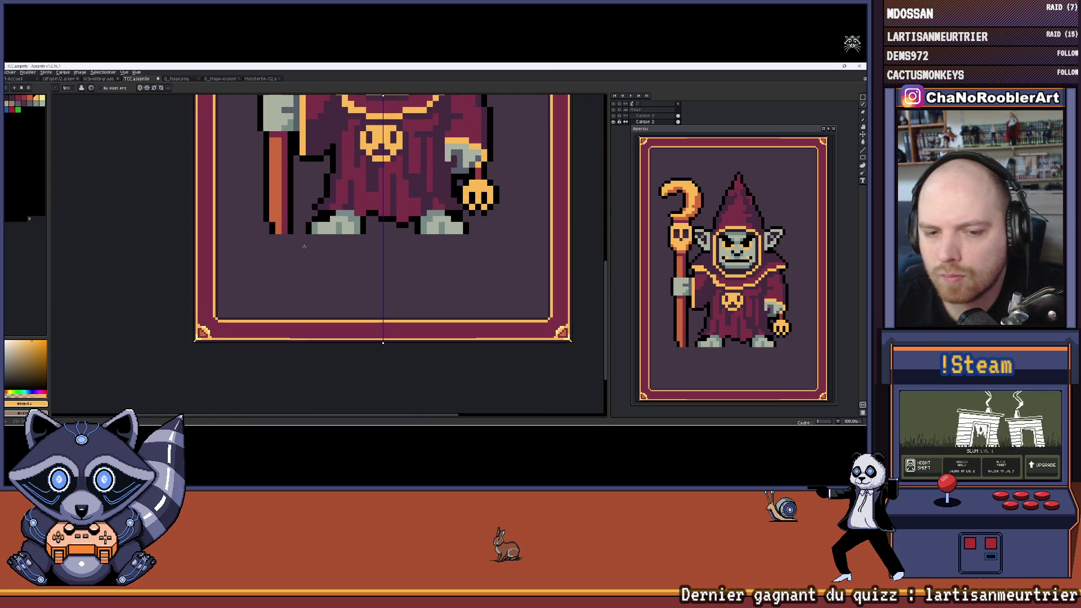
Step: Pan and zoom to 1200% so the bottom-left corner ornament fills the canvas
{"action": "scroll", "coordinate": [304, 246], "scroll_direction": "down", "scroll_amount": 2}
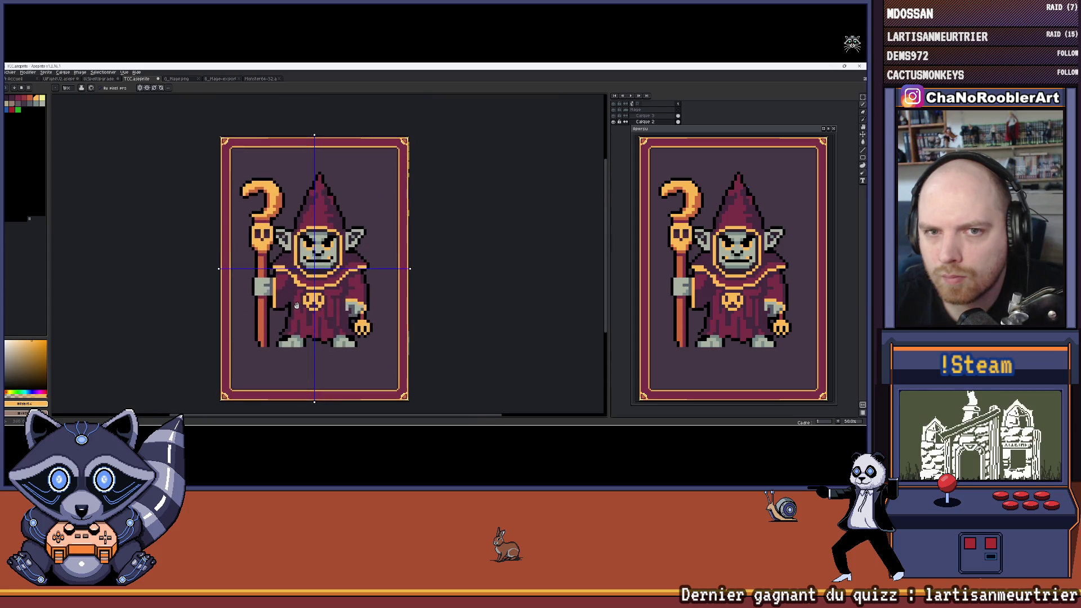
{"action": "scroll", "coordinate": [220, 135], "scroll_direction": "up", "scroll_amount": 7}
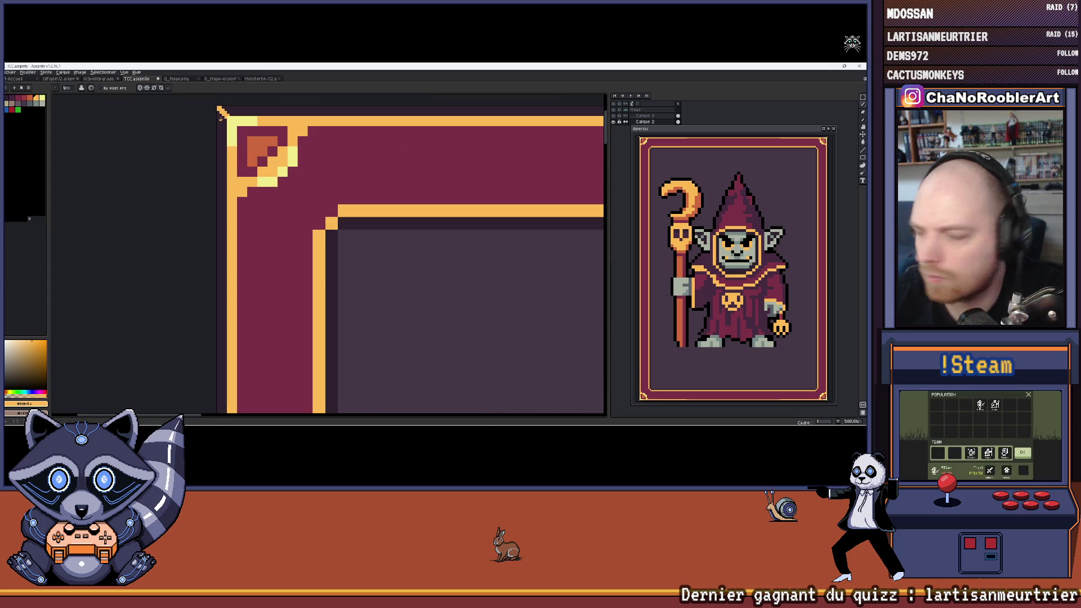
{"action": "scroll", "coordinate": [252, 154], "scroll_direction": "down", "scroll_amount": 6}
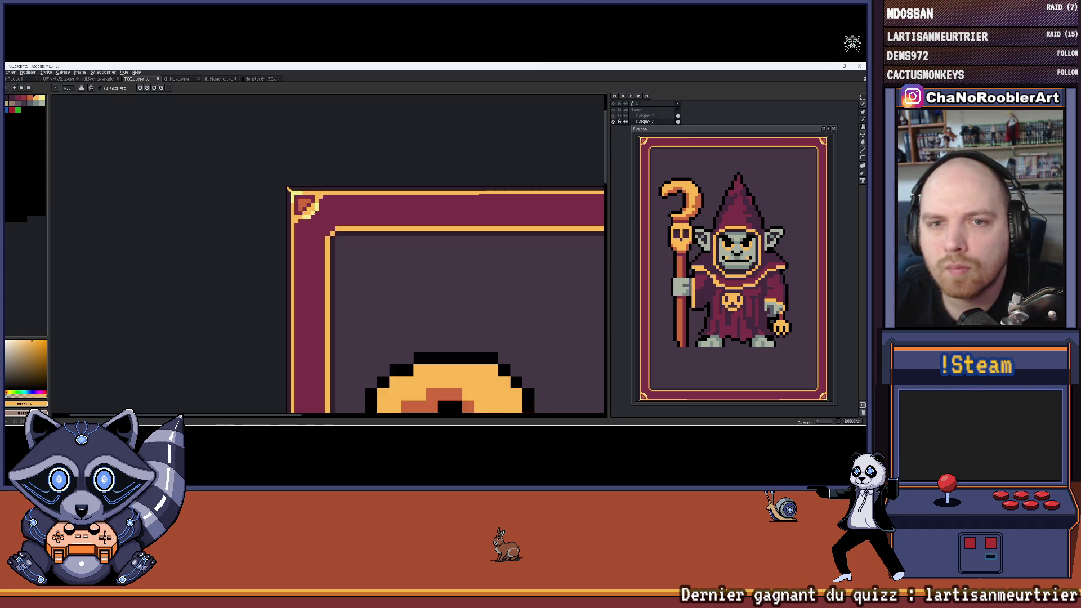
{"action": "scroll", "coordinate": [374, 250], "scroll_direction": "up", "scroll_amount": 2}
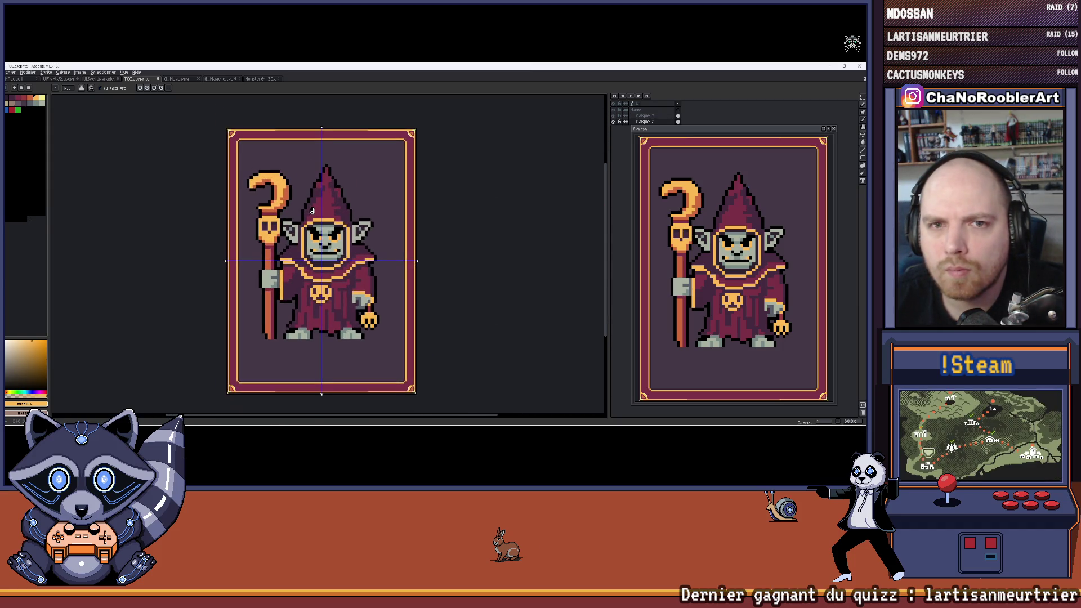
{"action": "left_click_drag", "start_coordinate": [315, 200], "coordinate": [338, 124]}
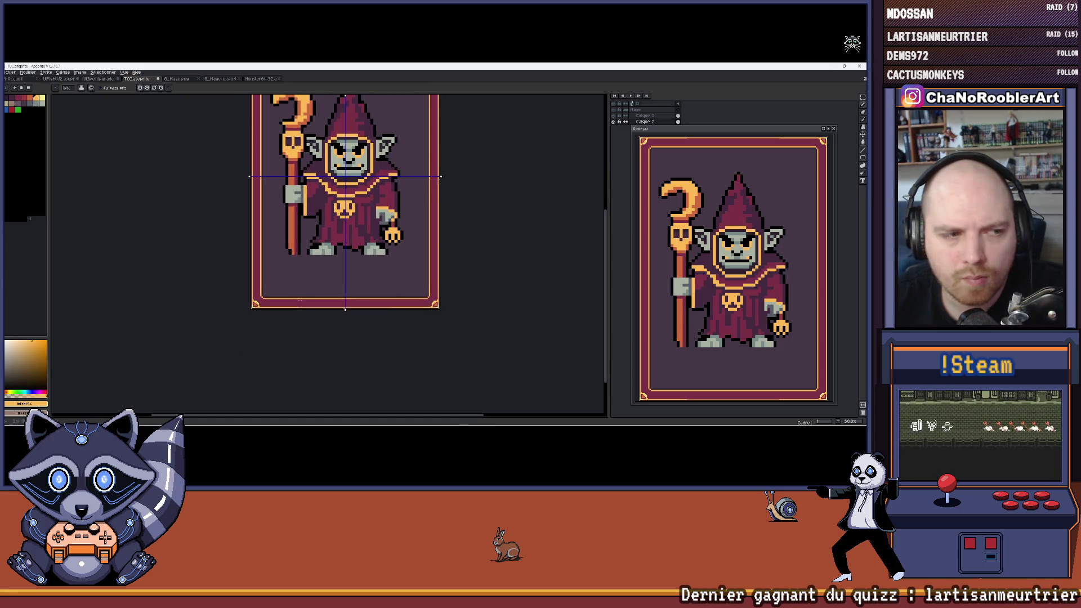
{"action": "scroll", "coordinate": [275, 306], "scroll_direction": "up", "scroll_amount": 2}
{"action": "scroll", "coordinate": [274, 306], "scroll_direction": "up", "scroll_amount": 2}
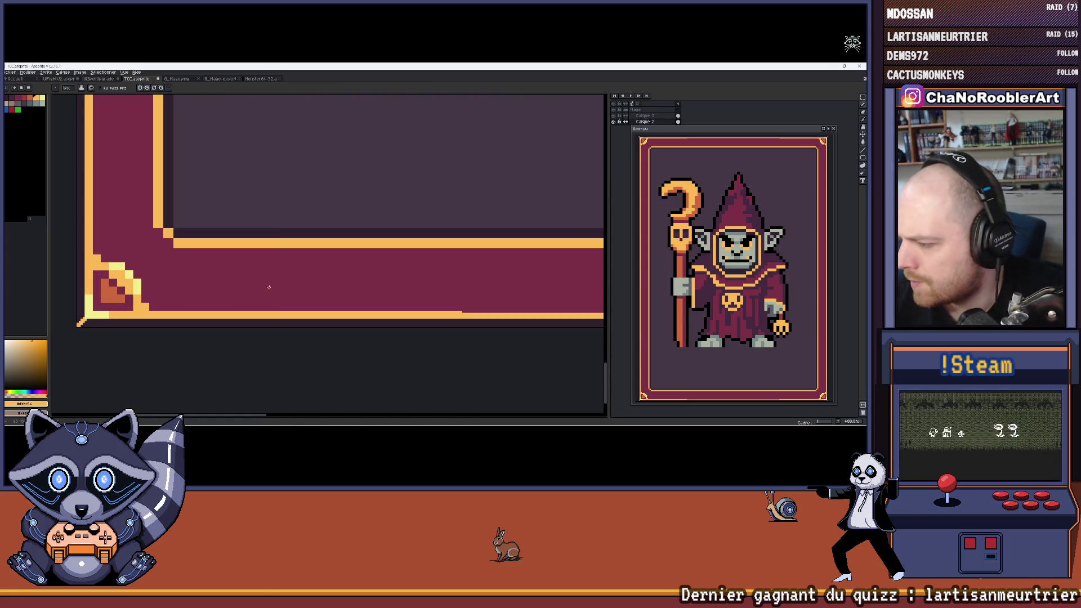
{"action": "left_click_drag", "start_coordinate": [236, 281], "coordinate": [343, 256]}
{"action": "scroll", "coordinate": [287, 256], "scroll_direction": "up", "scroll_amount": 4}
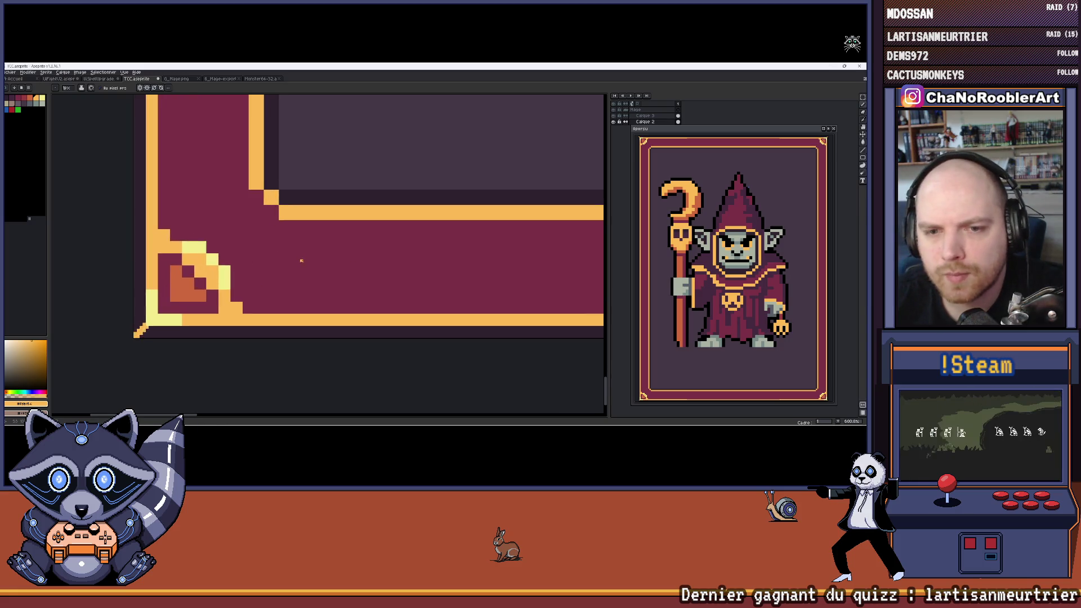
{"action": "scroll", "coordinate": [284, 269], "scroll_direction": "down", "scroll_amount": 3}
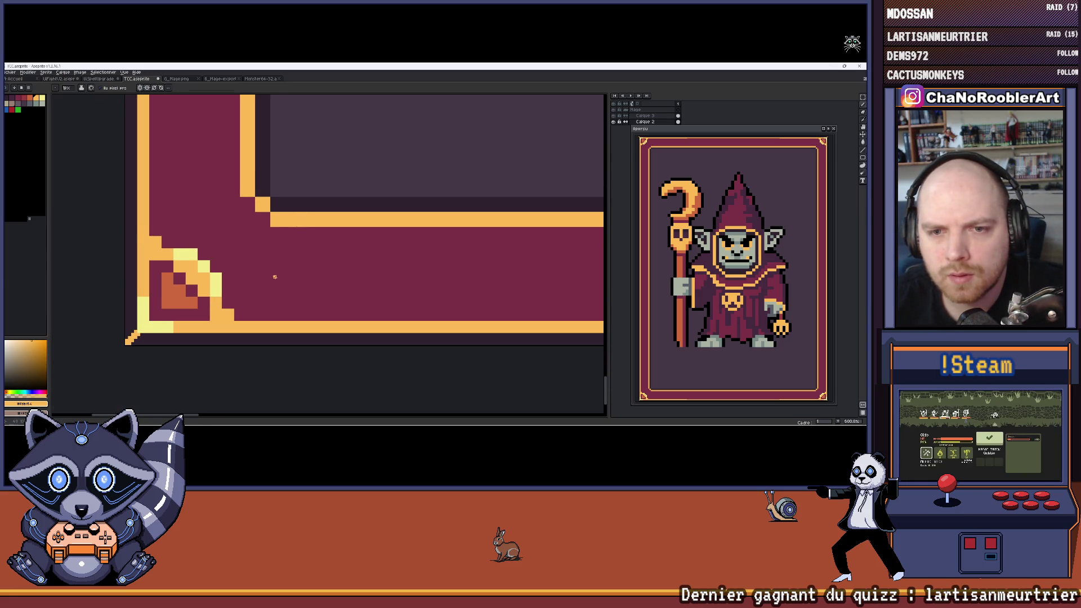
{"action": "scroll", "coordinate": [274, 276], "scroll_direction": "up", "scroll_amount": 1}
{"action": "scroll", "coordinate": [274, 276], "scroll_direction": "up", "scroll_amount": 2}
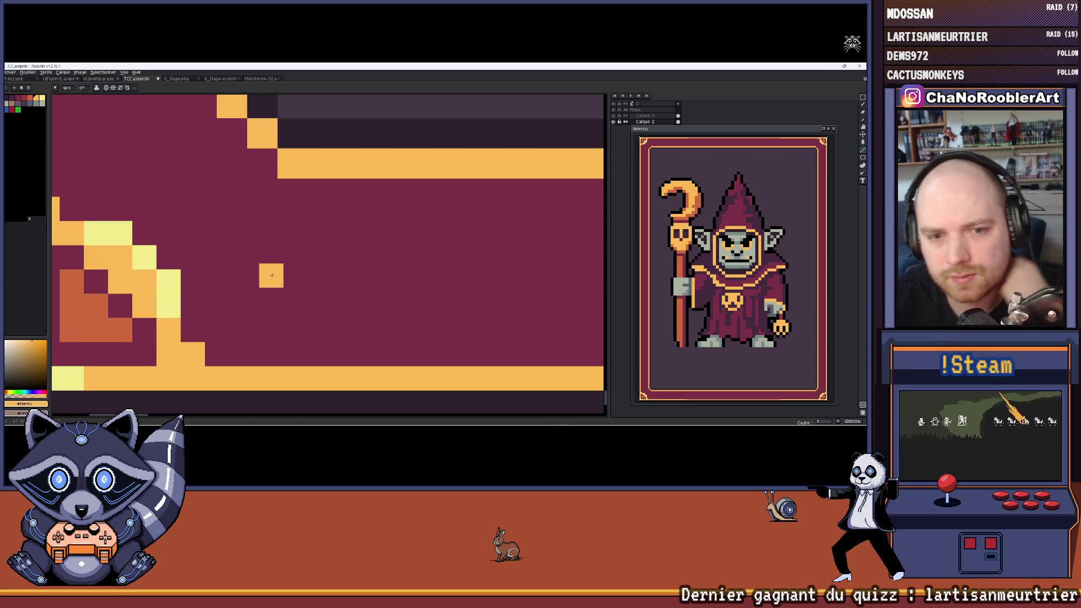
{"action": "mouse_move", "coordinate": [278, 271]}
{"action": "left_mouse_down"}
{"action": "mouse_move", "coordinate": [321, 214]}
{"action": "mouse_move", "coordinate": [384, 274]}
{"action": "left_mouse_up"}
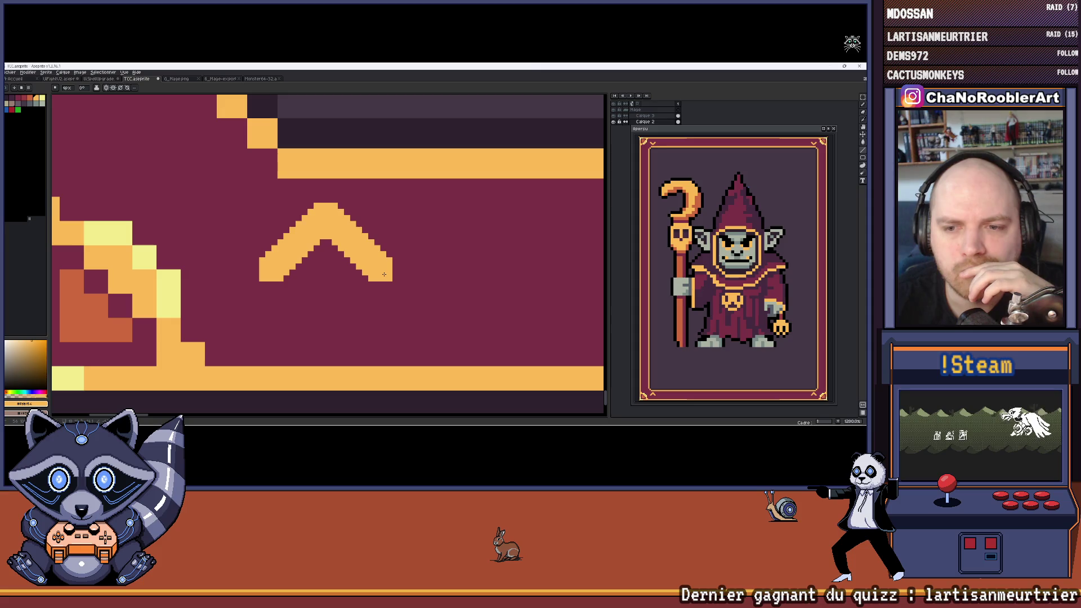
{"action": "left_click", "coordinate": [266, 279]}
{"action": "mouse_move", "coordinate": [272, 273]}
{"action": "left_mouse_down"}
{"action": "mouse_move", "coordinate": [332, 338]}
{"action": "mouse_move", "coordinate": [320, 325]}
{"action": "left_mouse_up"}
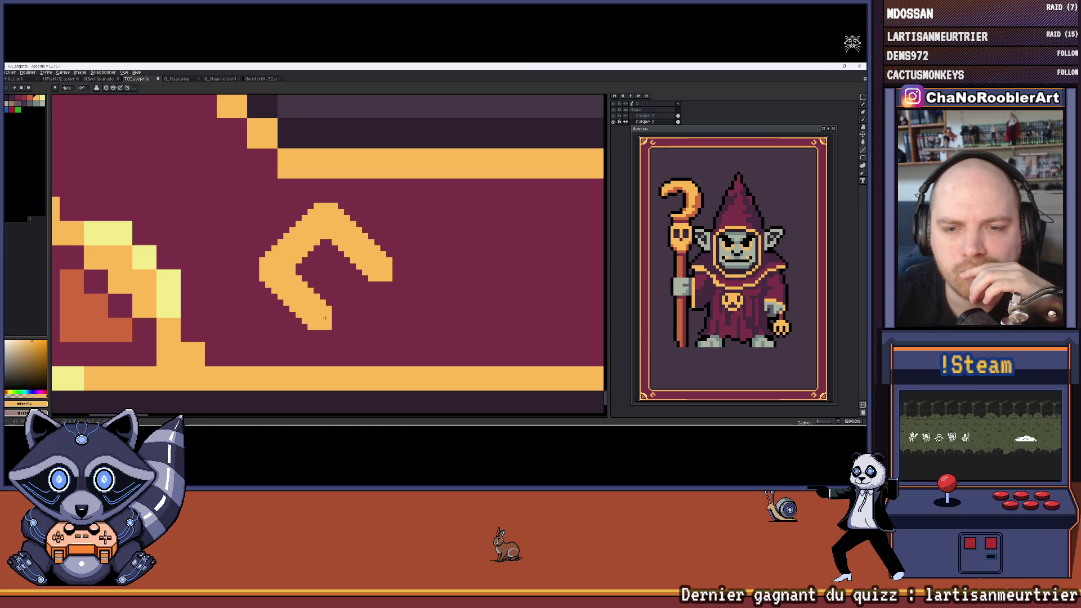
{"action": "left_click_drag", "start_coordinate": [324, 318], "coordinate": [377, 280]}
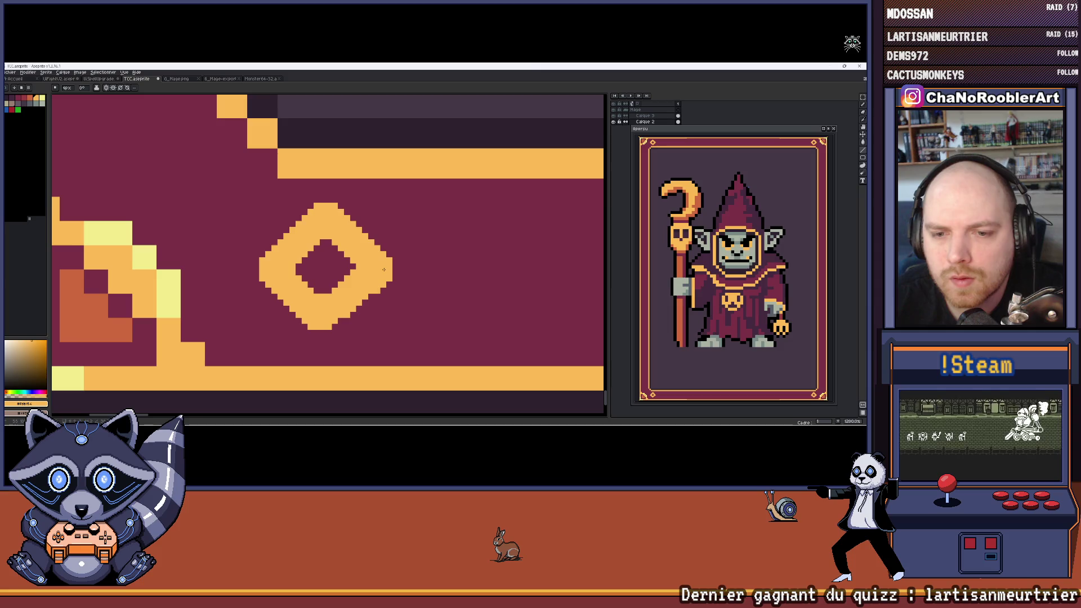
{"action": "scroll", "coordinate": [384, 269], "scroll_direction": "down", "scroll_amount": 3}
{"action": "key", "text": "ctrl+z"}
{"action": "scroll", "coordinate": [390, 281], "scroll_direction": "up", "scroll_amount": 4}
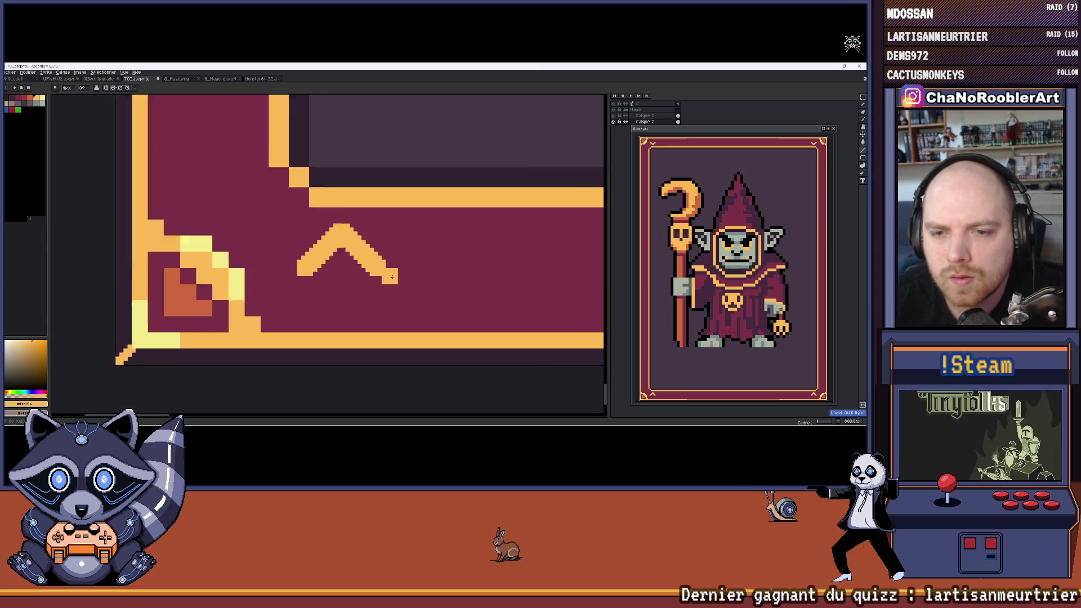
{"action": "mouse_move", "coordinate": [231, 265]}
{"action": "left_mouse_down"}
{"action": "mouse_move", "coordinate": [304, 347]}
{"action": "mouse_move", "coordinate": [287, 319]}
{"action": "mouse_move", "coordinate": [295, 233]}
{"action": "mouse_move", "coordinate": [297, 321]}
{"action": "left_mouse_up"}
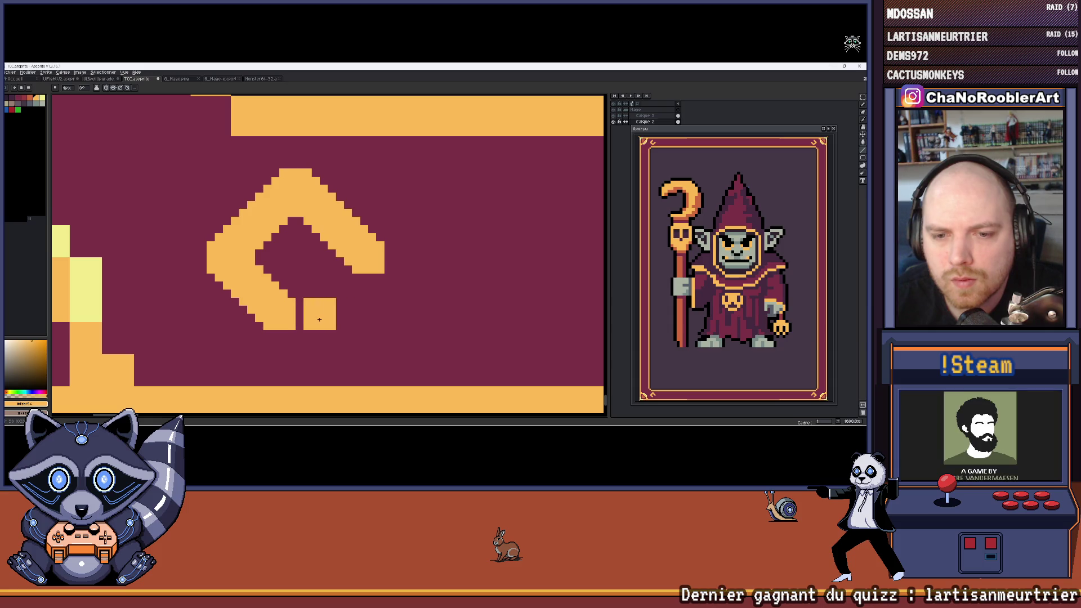
{"action": "left_click_drag", "start_coordinate": [318, 320], "coordinate": [364, 275]}
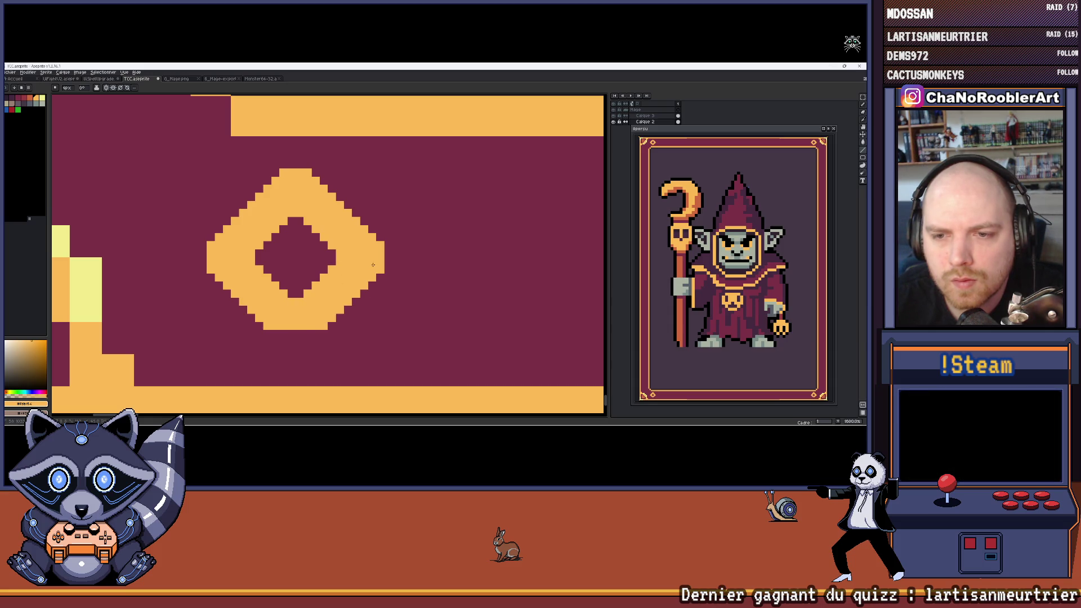
{"action": "scroll", "coordinate": [373, 268], "scroll_direction": "down", "scroll_amount": 3}
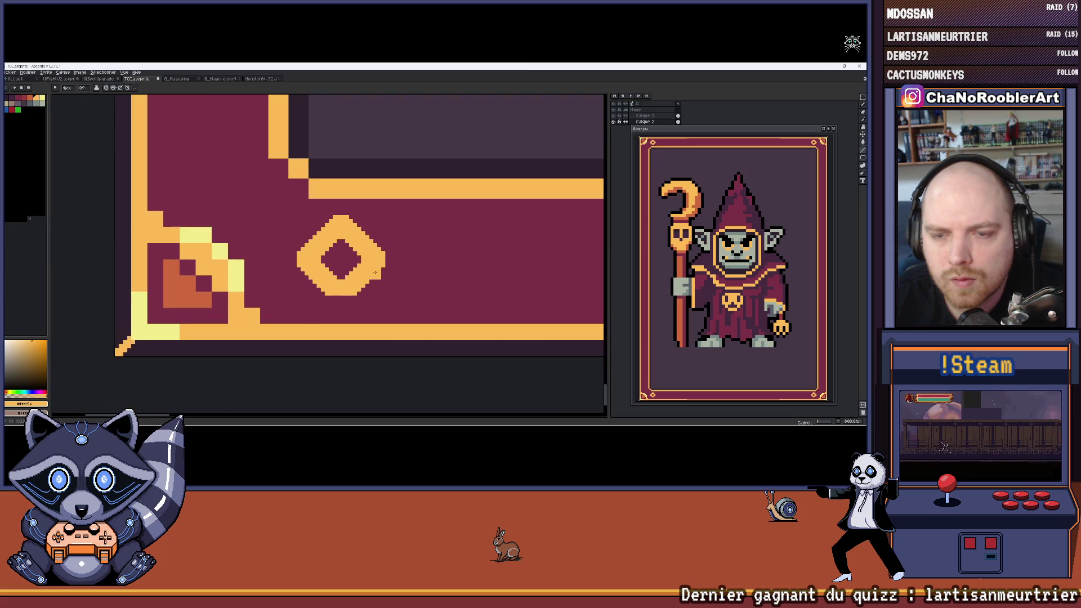
{"action": "scroll", "coordinate": [374, 273], "scroll_direction": "up", "scroll_amount": 2}
{"action": "key", "text": "ctrl+z"}
{"action": "key", "text": "ctrl+z"}
{"action": "key", "text": "ctrl+z"}
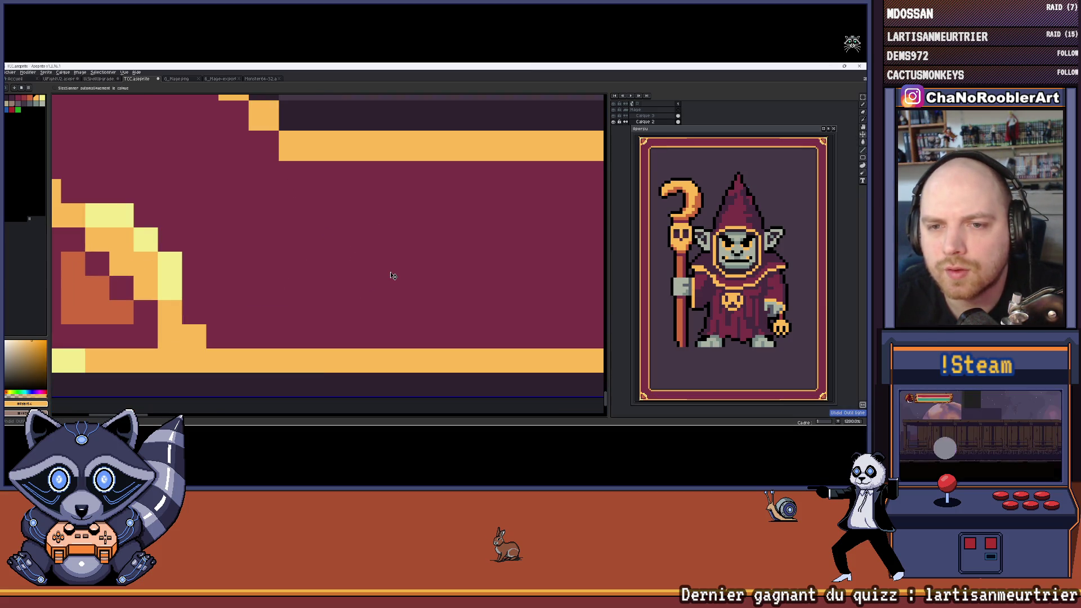
Step: Zoom out and pan to see the whole framed goblin card
{"action": "scroll", "coordinate": [281, 262], "scroll_direction": "down", "scroll_amount": 7}
{"action": "scroll", "coordinate": [175, 270], "scroll_direction": "up", "scroll_amount": 4}
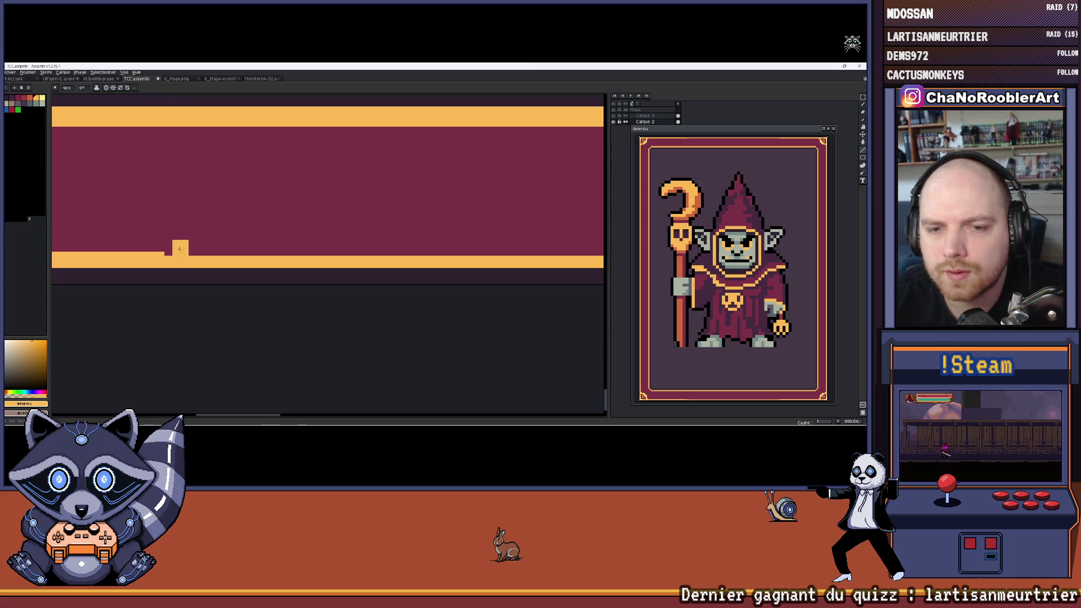
{"action": "scroll", "coordinate": [180, 248], "scroll_direction": "up", "scroll_amount": 3}
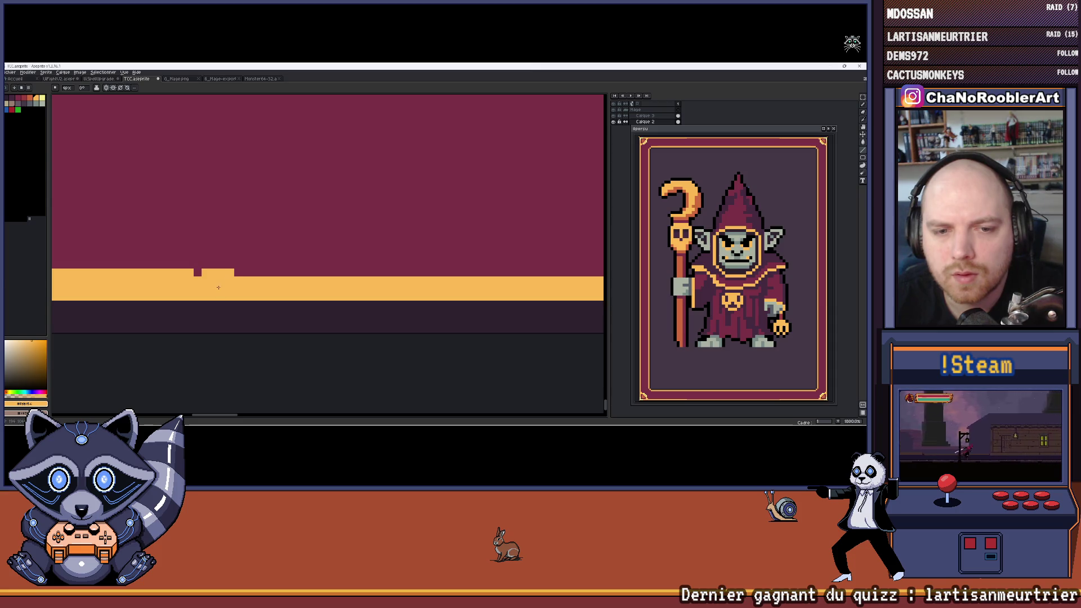
{"action": "scroll", "coordinate": [218, 287], "scroll_direction": "down", "scroll_amount": 3}
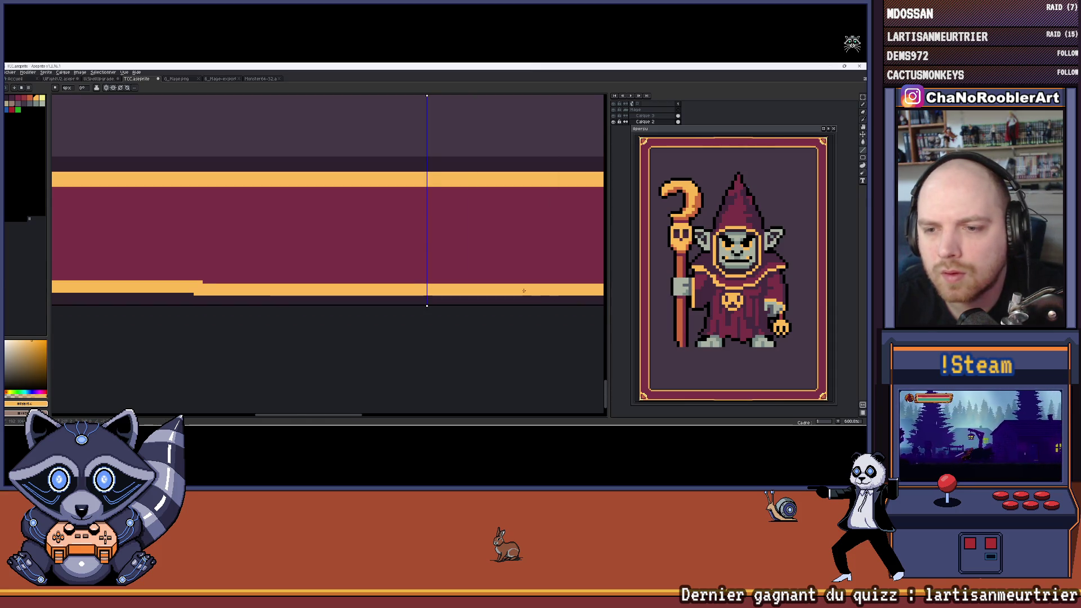
{"action": "scroll", "coordinate": [272, 253], "scroll_direction": "down", "scroll_amount": 3}
{"action": "scroll", "coordinate": [187, 244], "scroll_direction": "left", "scroll_amount": 5}
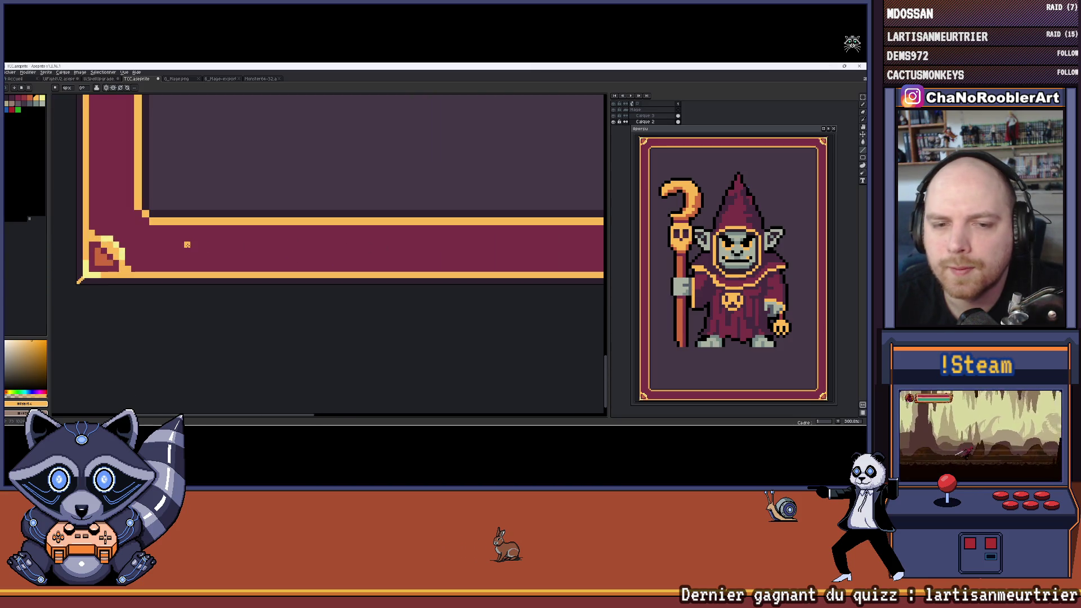
{"action": "scroll", "coordinate": [187, 245], "scroll_direction": "down", "scroll_amount": 3}
{"action": "mouse_move", "coordinate": [253, 160]}
{"action": "left_mouse_down"}
{"action": "mouse_move", "coordinate": [276, 202]}
{"action": "mouse_move", "coordinate": [268, 283]}
{"action": "mouse_move", "coordinate": [265, 270]}
{"action": "left_mouse_up"}
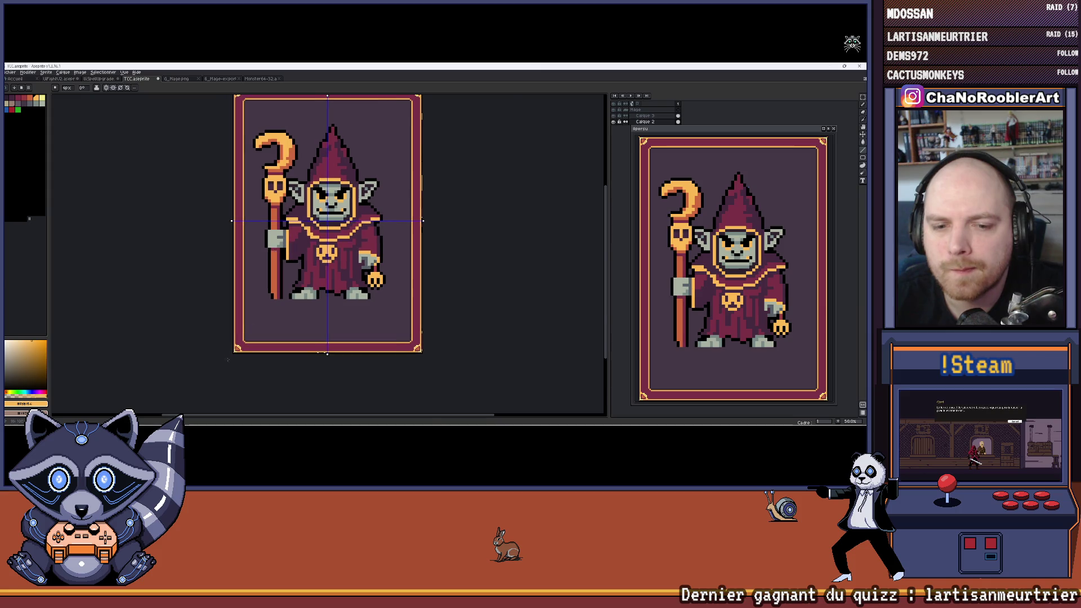
{"action": "scroll", "coordinate": [225, 370], "scroll_direction": "up", "scroll_amount": 5}
Step: Sample the maroon border, switch to Paint Bucket, and set the colour to #443844
{"action": "key", "text": "i"}
{"action": "left_click", "coordinate": [312, 314]}
{"action": "key", "text": "b"}
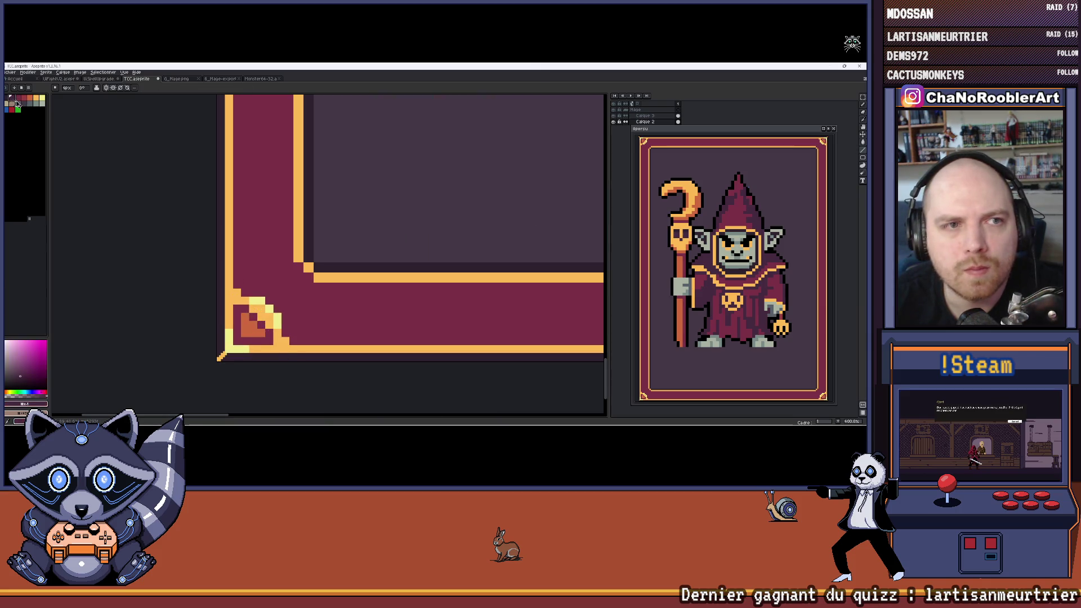
{"action": "key", "text": "g"}
{"action": "scroll", "coordinate": [283, 331], "scroll_direction": "down", "scroll_amount": 4}
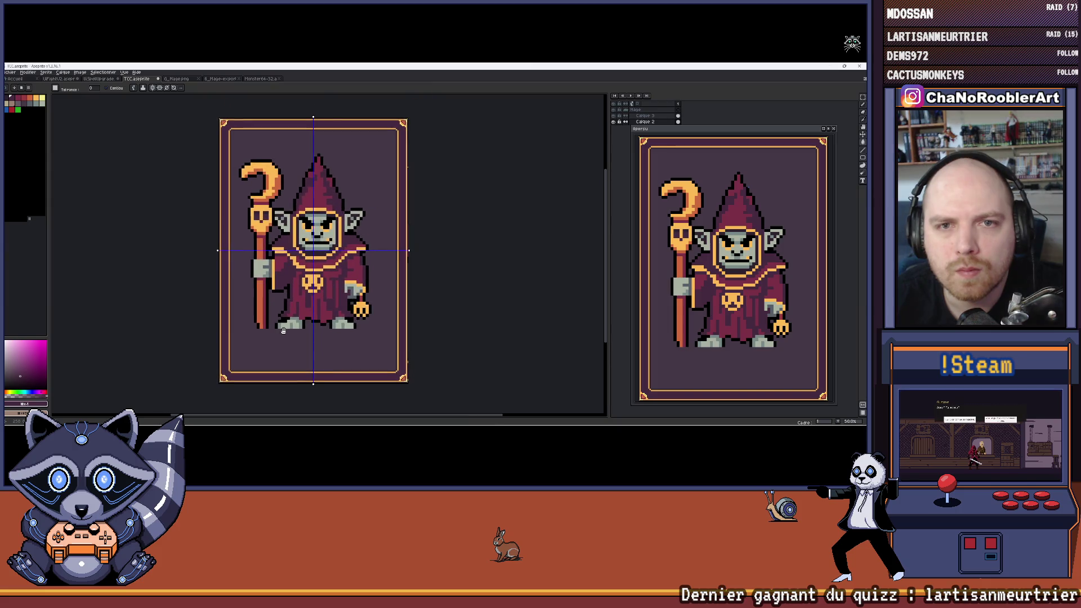
{"action": "scroll", "coordinate": [284, 180], "scroll_direction": "up", "scroll_amount": 2}
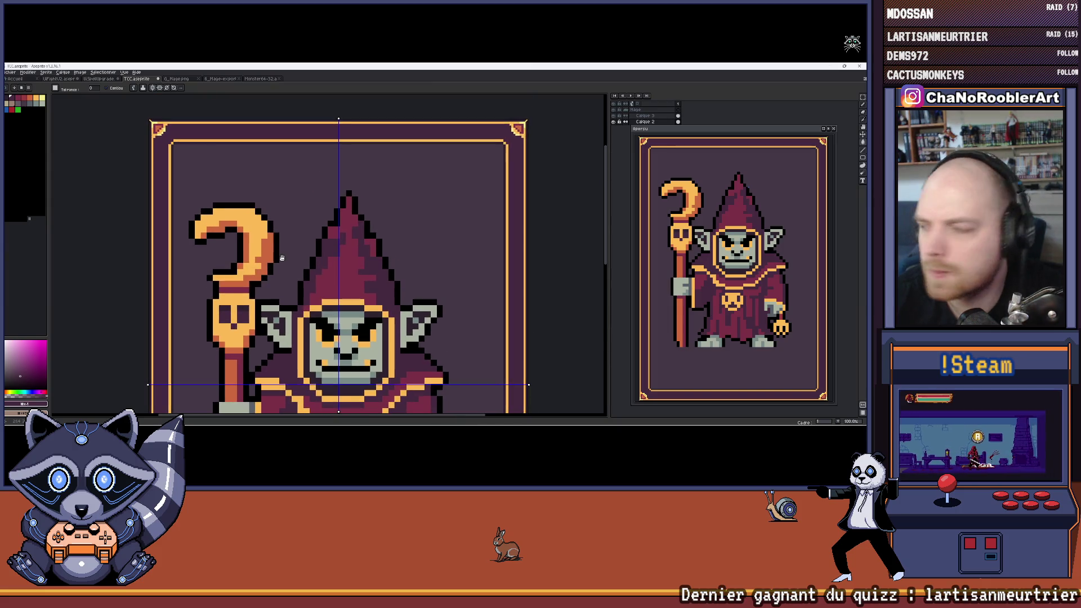
{"action": "left_click", "coordinate": [38, 108]}
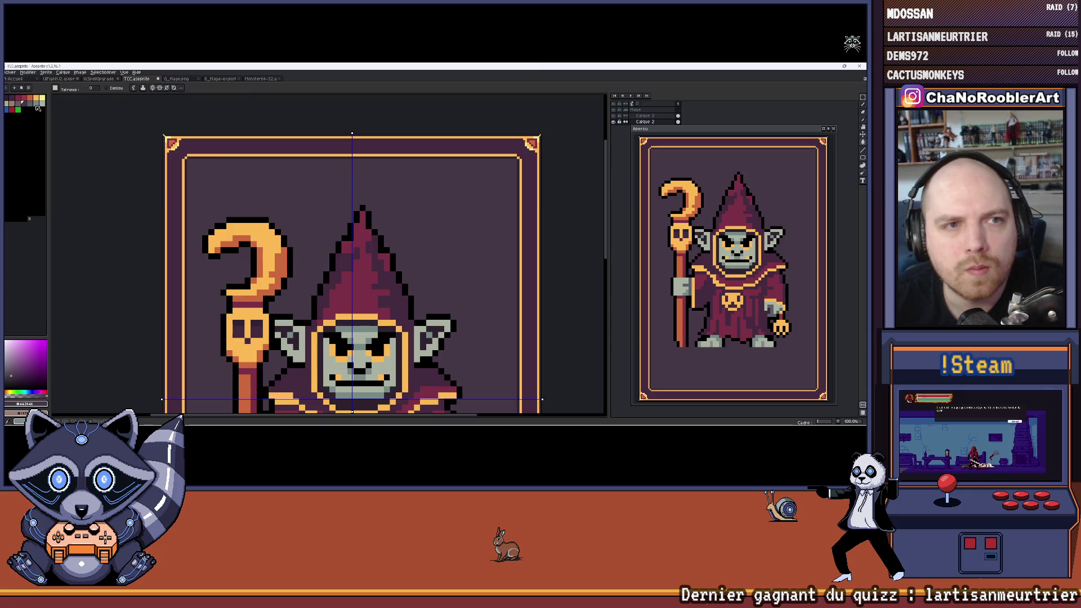
Step: Fill the card background with orange, then try pale beige
{"action": "left_click", "coordinate": [32, 99]}
{"action": "left_click", "coordinate": [240, 188]}
{"action": "scroll", "coordinate": [239, 187], "scroll_direction": "down", "scroll_amount": 3}
{"action": "scroll", "coordinate": [239, 188], "scroll_direction": "up", "scroll_amount": 3}
{"action": "left_click", "coordinate": [352, 338], "text": "alt"}
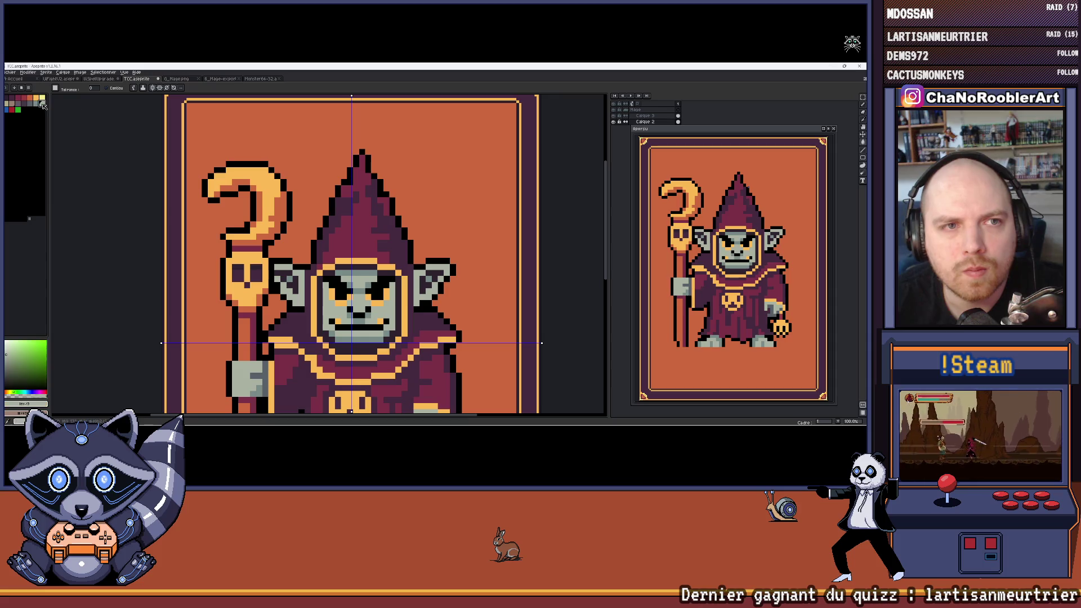
{"action": "left_click", "coordinate": [351, 342]}
{"action": "scroll", "coordinate": [295, 196], "scroll_direction": "down", "scroll_amount": 3}
{"action": "scroll", "coordinate": [258, 153], "scroll_direction": "up", "scroll_amount": 1}
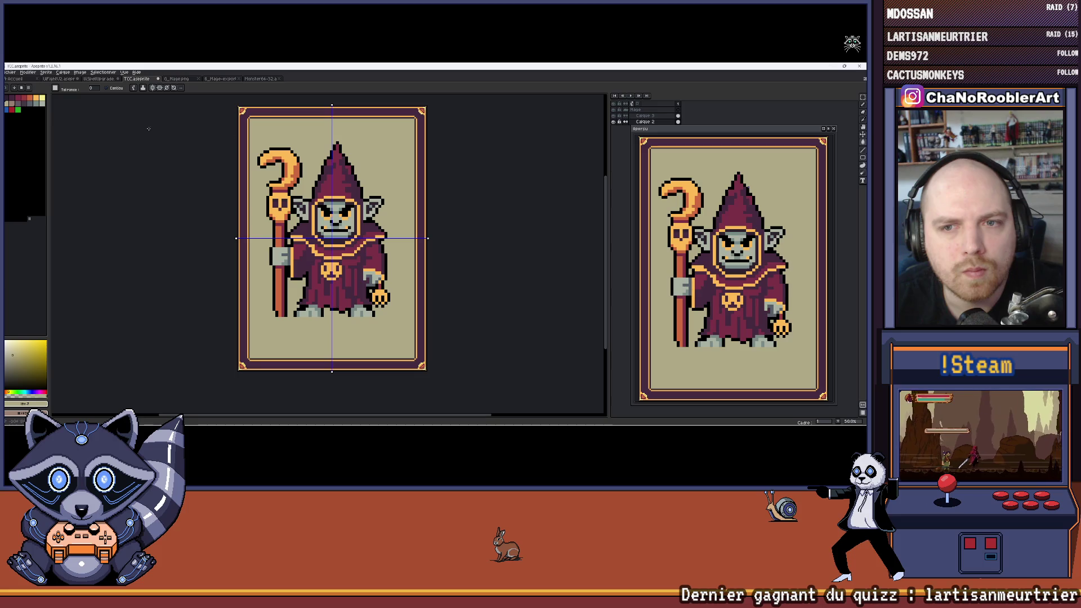
Step: Refill the background with mauve, then settle on a dark mauve-grey
{"action": "left_click", "coordinate": [13, 105]}
{"action": "left_click", "coordinate": [301, 133]}
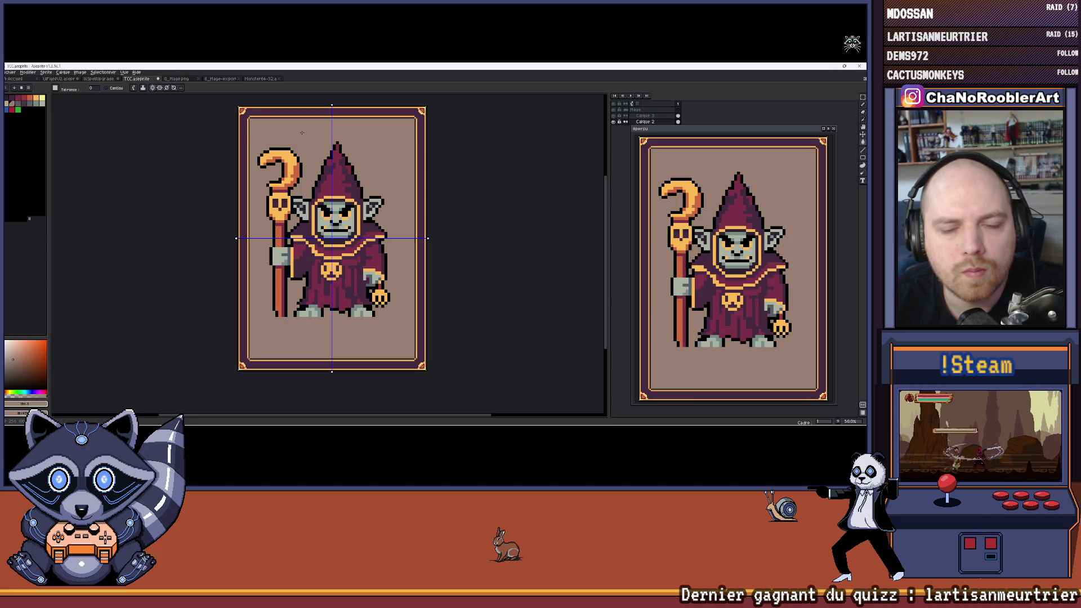
{"action": "left_click", "coordinate": [22, 107]}
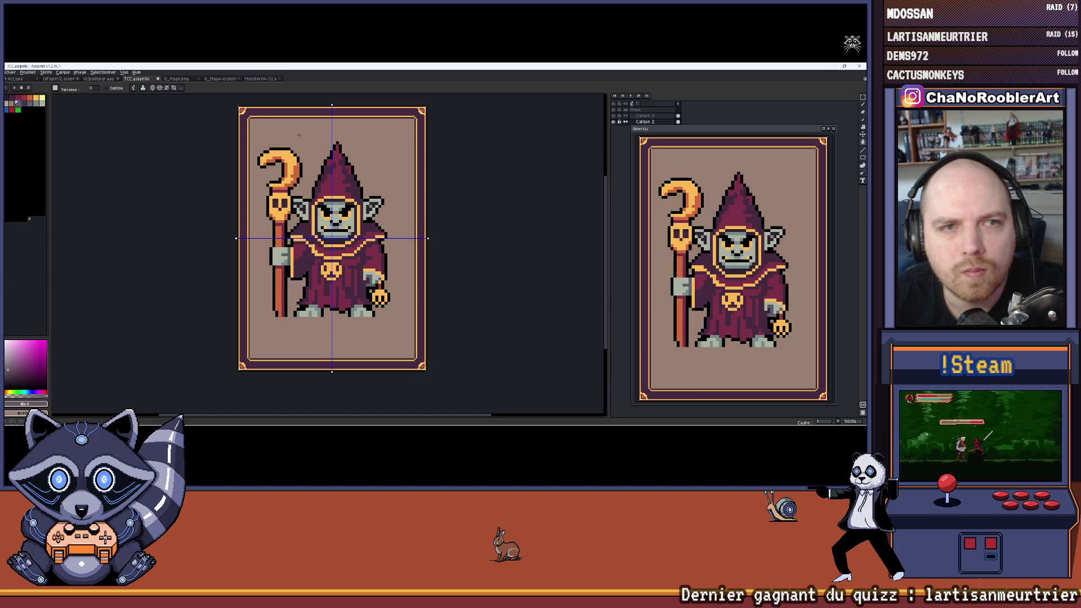
{"action": "left_click", "coordinate": [315, 135]}
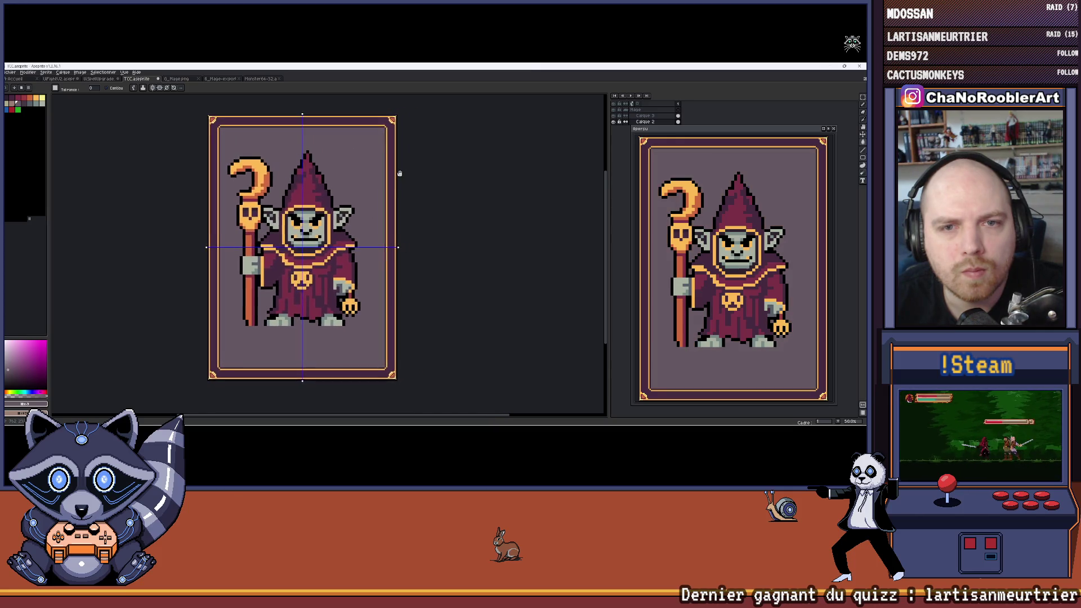
{"action": "scroll", "coordinate": [215, 112], "scroll_direction": "up", "scroll_amount": 2}
{"action": "scroll", "coordinate": [332, 181], "scroll_direction": "down", "scroll_amount": 4}
{"action": "scroll", "coordinate": [332, 180], "scroll_direction": "up", "scroll_amount": 2}
{"action": "left_click_drag", "start_coordinate": [332, 180], "coordinate": [329, 181]}
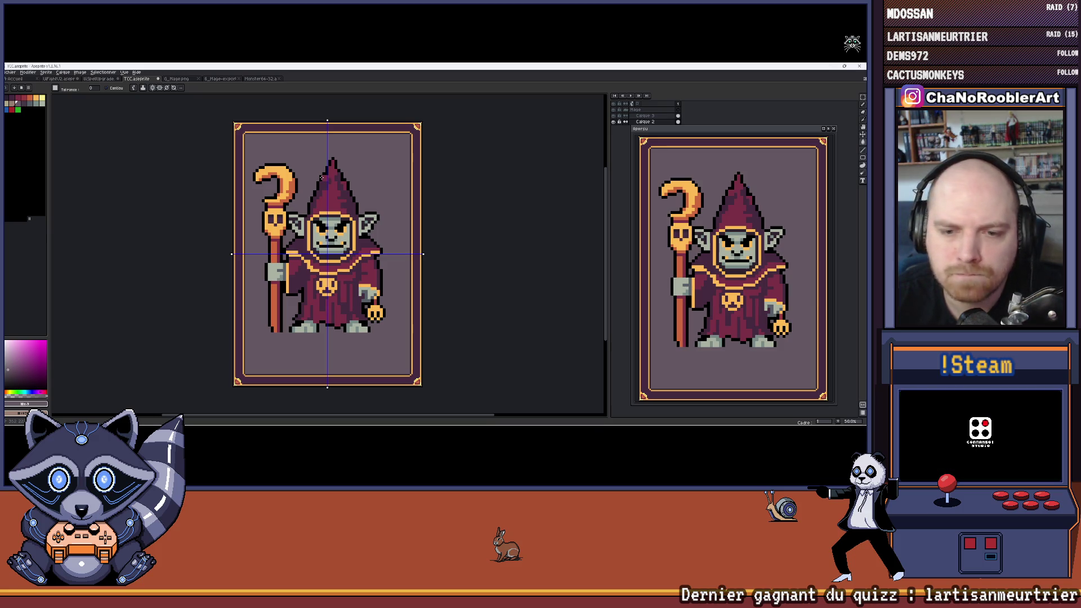
{"action": "scroll", "coordinate": [309, 302], "scroll_direction": "down", "scroll_amount": 2}
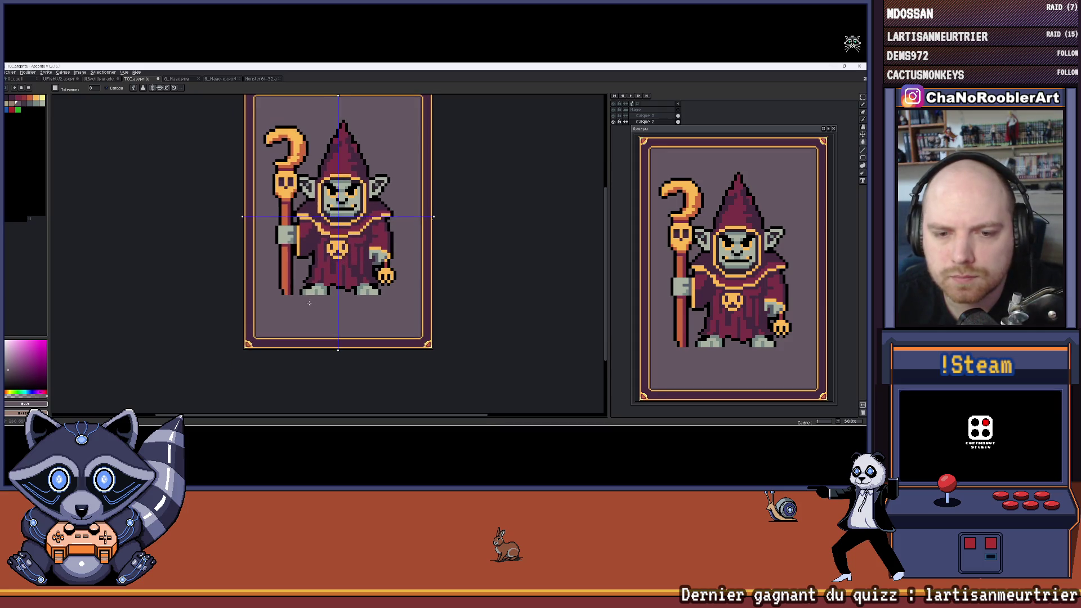
{"action": "scroll", "coordinate": [258, 334], "scroll_direction": "up", "scroll_amount": 1}
{"action": "scroll", "coordinate": [259, 335], "scroll_direction": "down", "scroll_amount": 1}
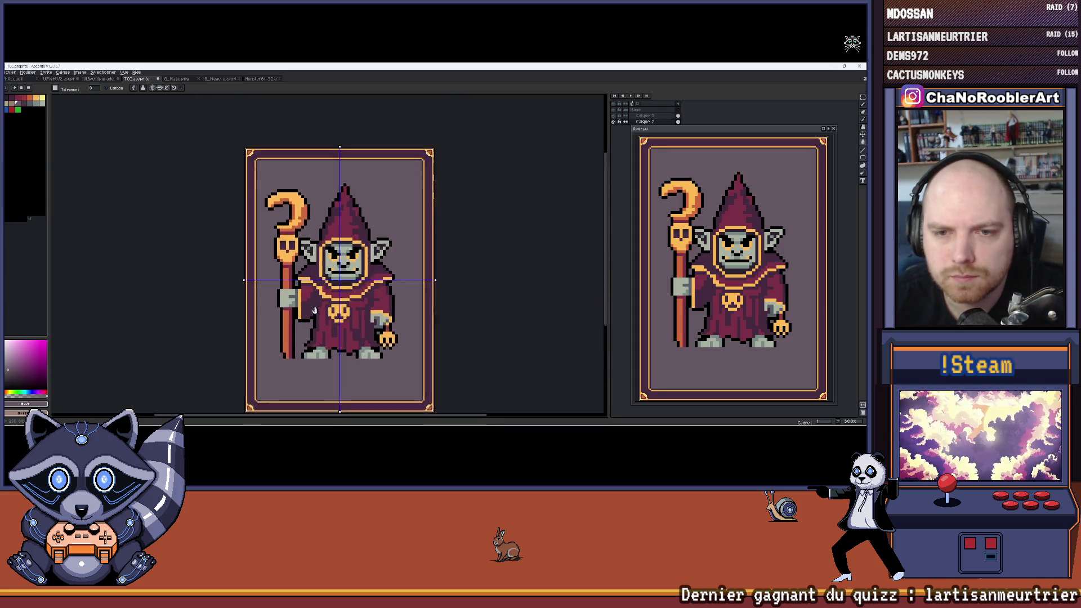
{"action": "scroll", "coordinate": [389, 275], "scroll_direction": "up", "scroll_amount": 2}
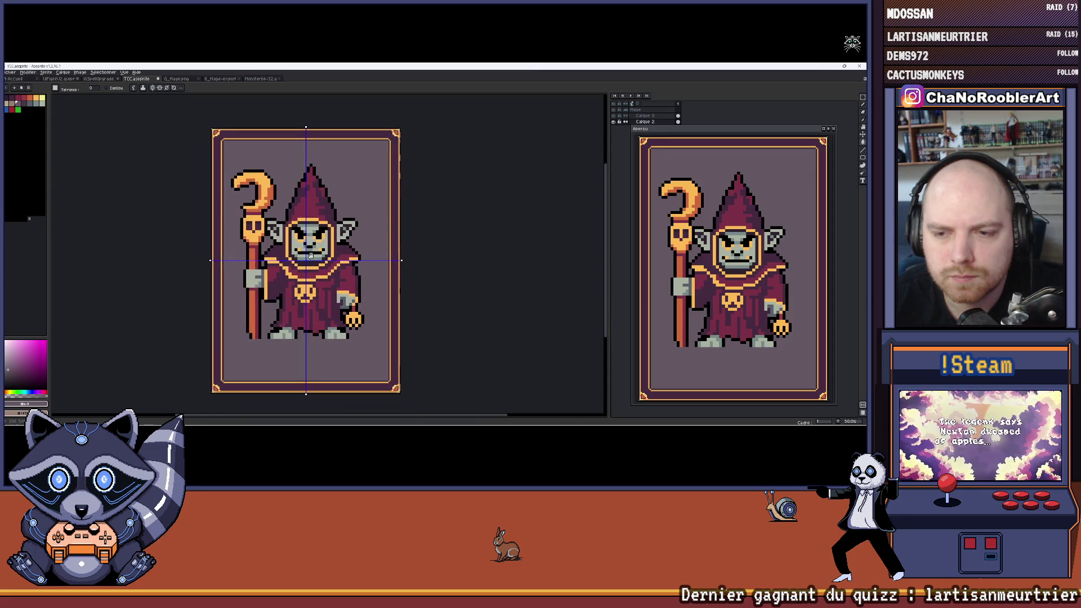
{"action": "left_click_drag", "start_coordinate": [350, 204], "coordinate": [365, 347]}
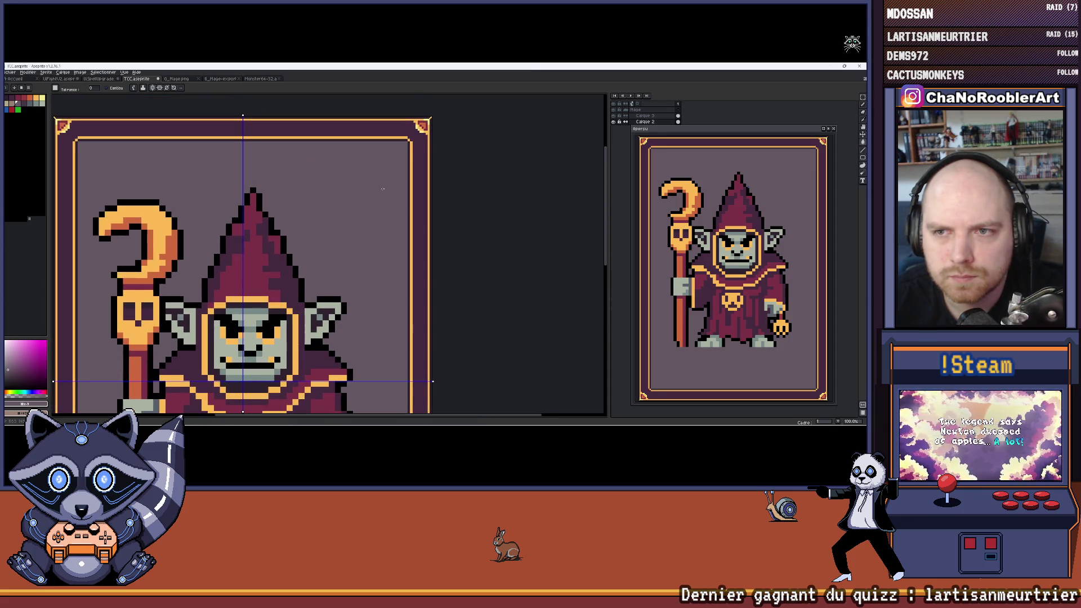
{"action": "left_click_drag", "start_coordinate": [382, 189], "coordinate": [341, 261]}
{"action": "scroll", "coordinate": [398, 184], "scroll_direction": "up", "scroll_amount": 4}
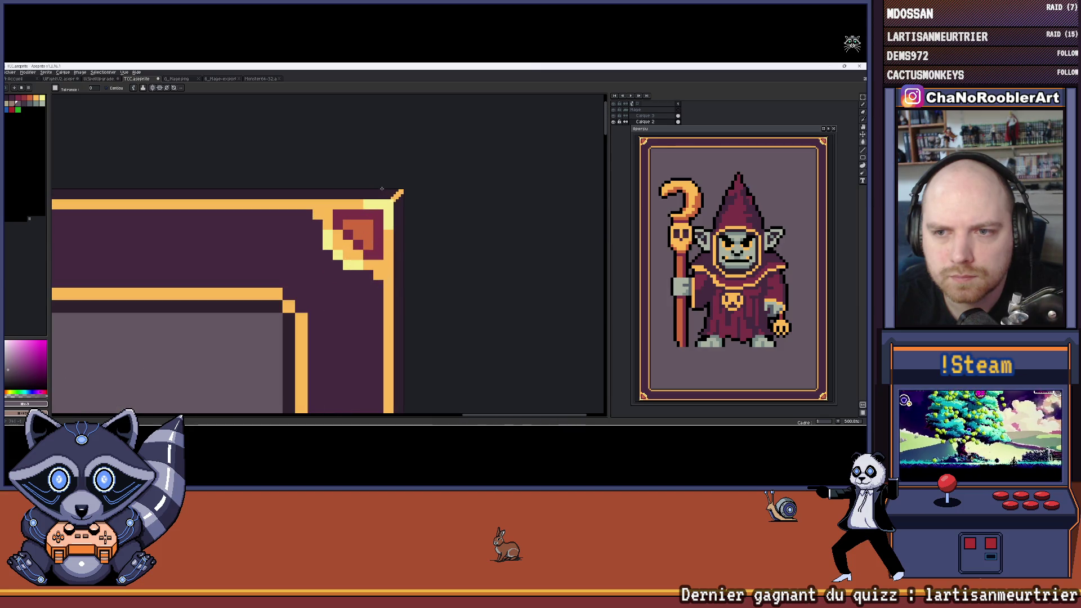
{"action": "scroll", "coordinate": [382, 189], "scroll_direction": "down", "scroll_amount": 5}
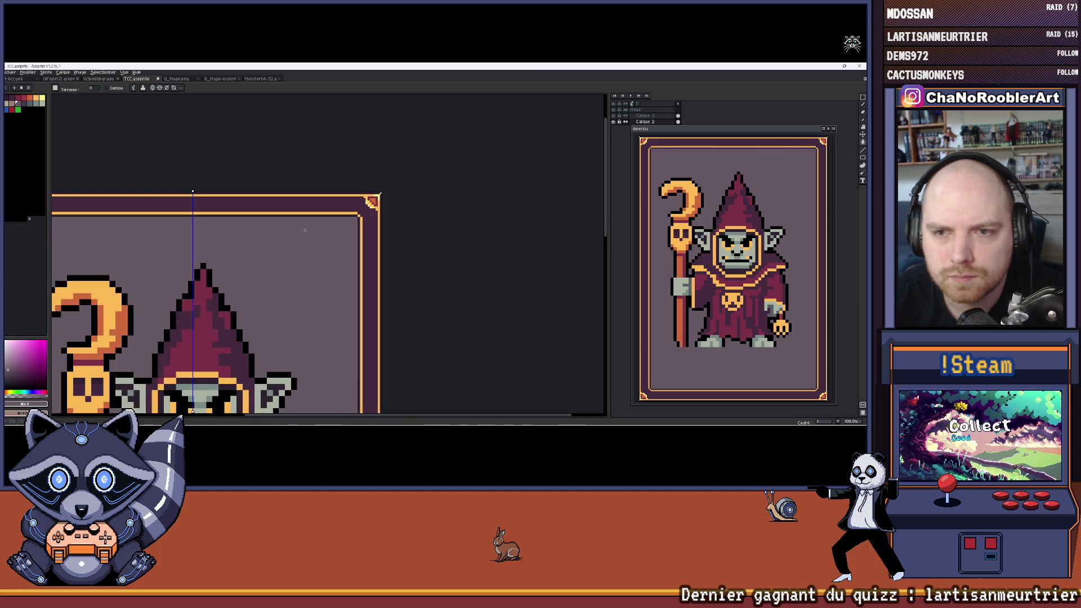
{"action": "left_click_drag", "start_coordinate": [321, 237], "coordinate": [304, 211]}
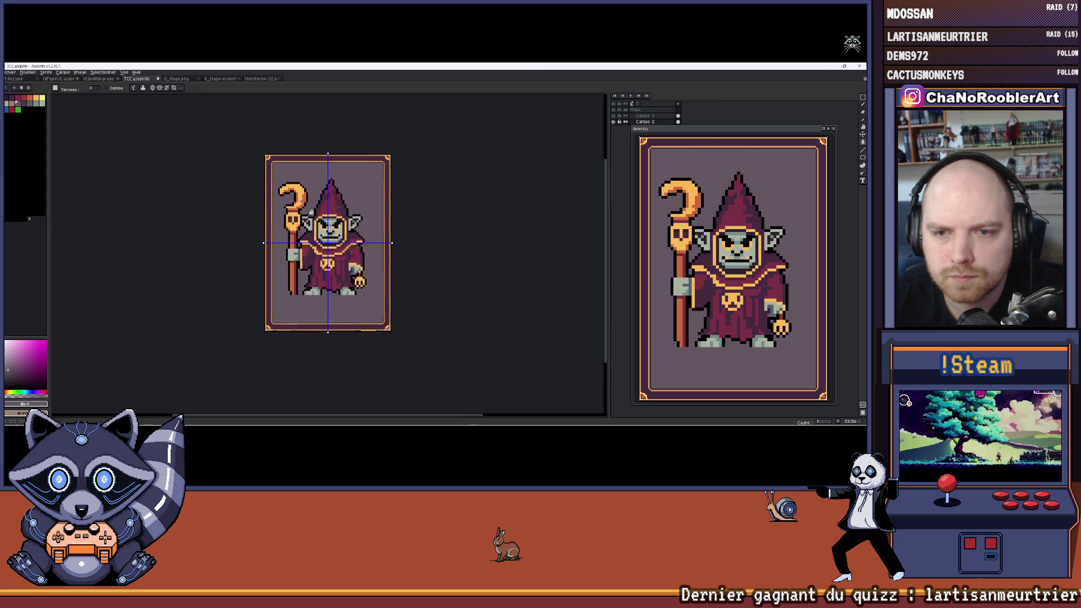
{"action": "scroll", "coordinate": [304, 217], "scroll_direction": "up", "scroll_amount": 2}
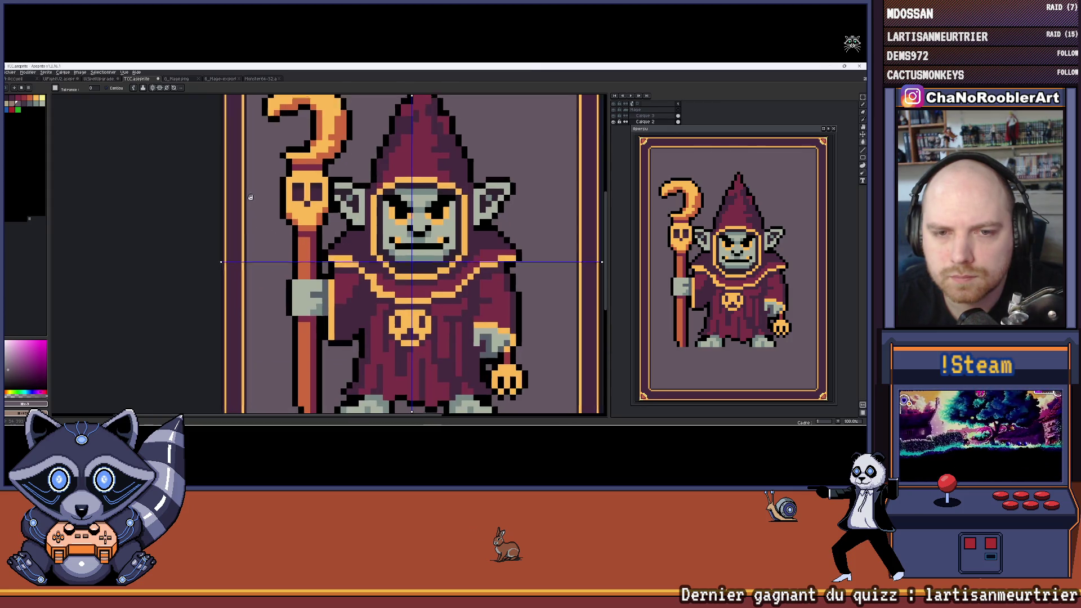
{"action": "scroll", "coordinate": [290, 150], "scroll_direction": "up", "scroll_amount": 4}
{"action": "scroll", "coordinate": [290, 150], "scroll_direction": "down", "scroll_amount": 5}
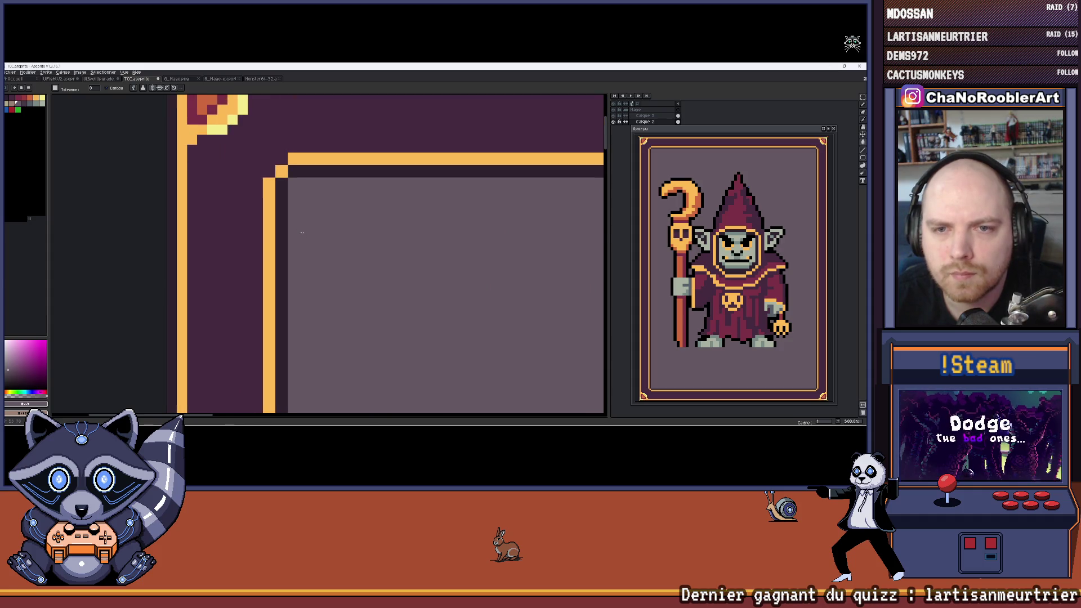
{"action": "scroll", "coordinate": [297, 327], "scroll_direction": "up", "scroll_amount": 2}
{"action": "scroll", "coordinate": [297, 327], "scroll_direction": "up", "scroll_amount": 3}
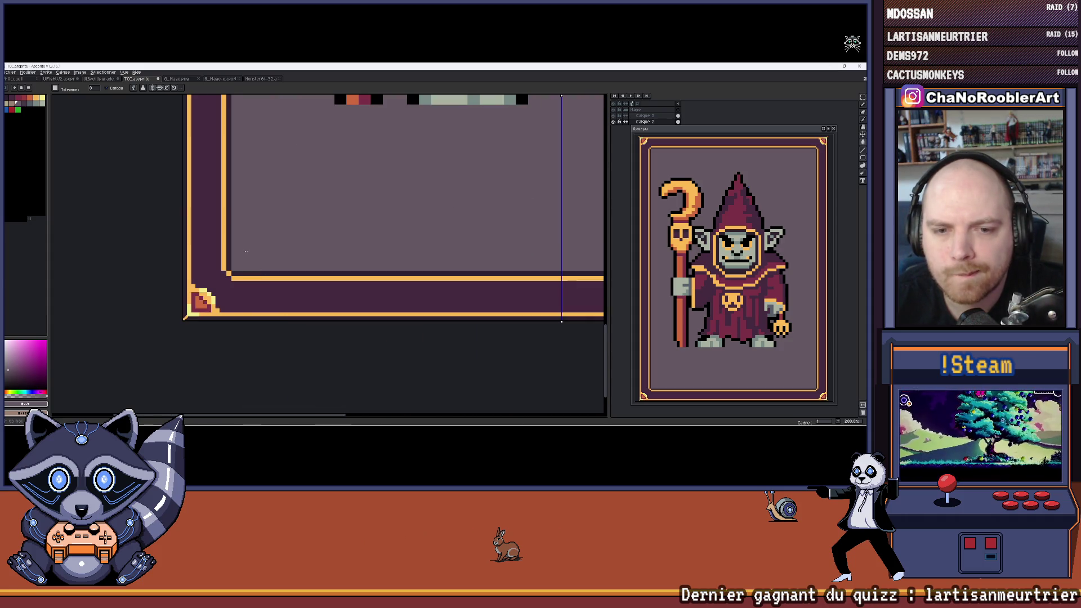
{"action": "mouse_move", "coordinate": [299, 325]}
{"action": "left_mouse_down"}
{"action": "mouse_move", "coordinate": [241, 292]}
{"action": "mouse_move", "coordinate": [285, 290]}
{"action": "left_mouse_up"}
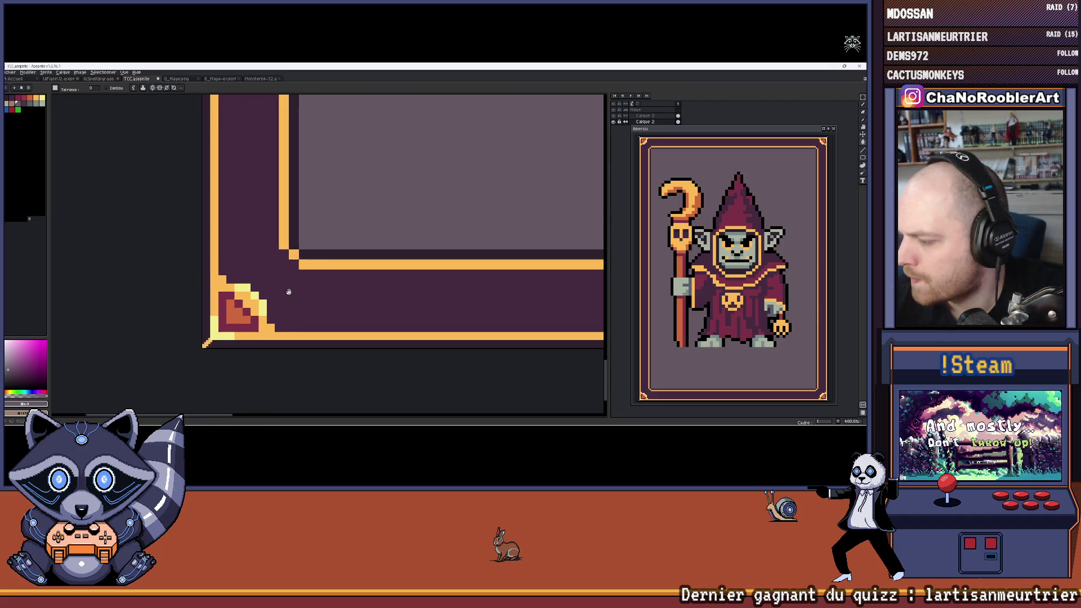
{"action": "scroll", "coordinate": [251, 285], "scroll_direction": "up", "scroll_amount": 3}
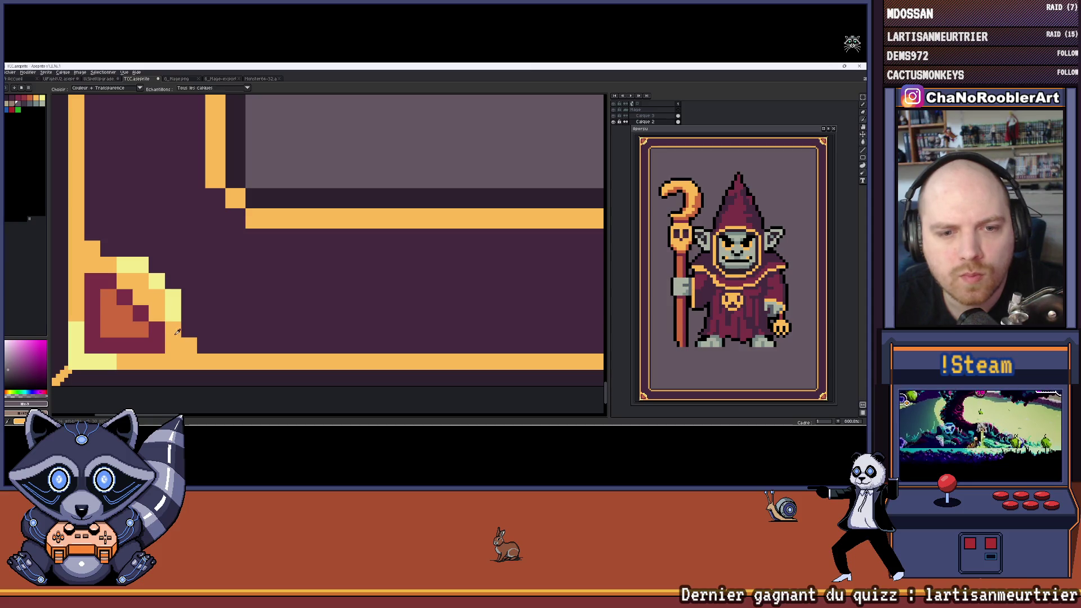
{"action": "scroll", "coordinate": [244, 282], "scroll_direction": "up", "scroll_amount": 1}
{"action": "key", "text": "b"}
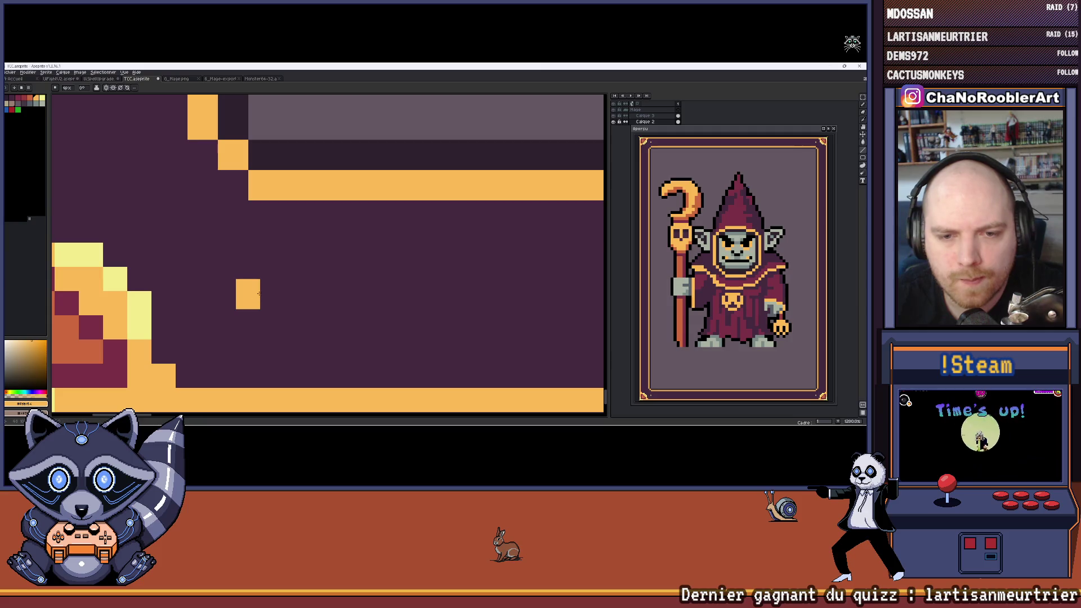
Step: Draw a small orange diamond in the bottom border beside the corner ornament
{"action": "left_click", "coordinate": [258, 293]}
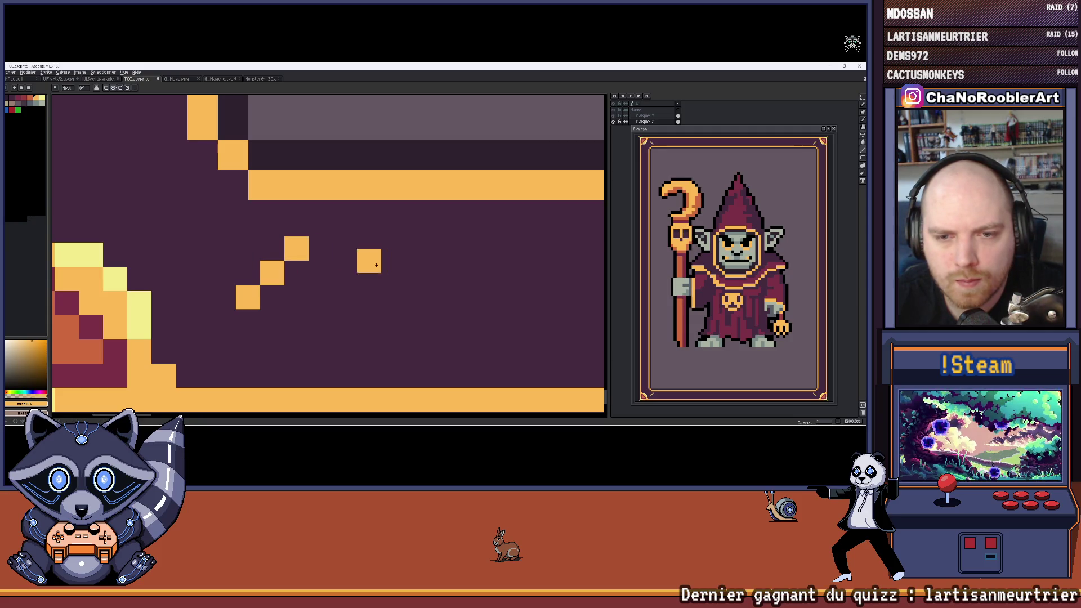
{"action": "left_click", "coordinate": [350, 302]}
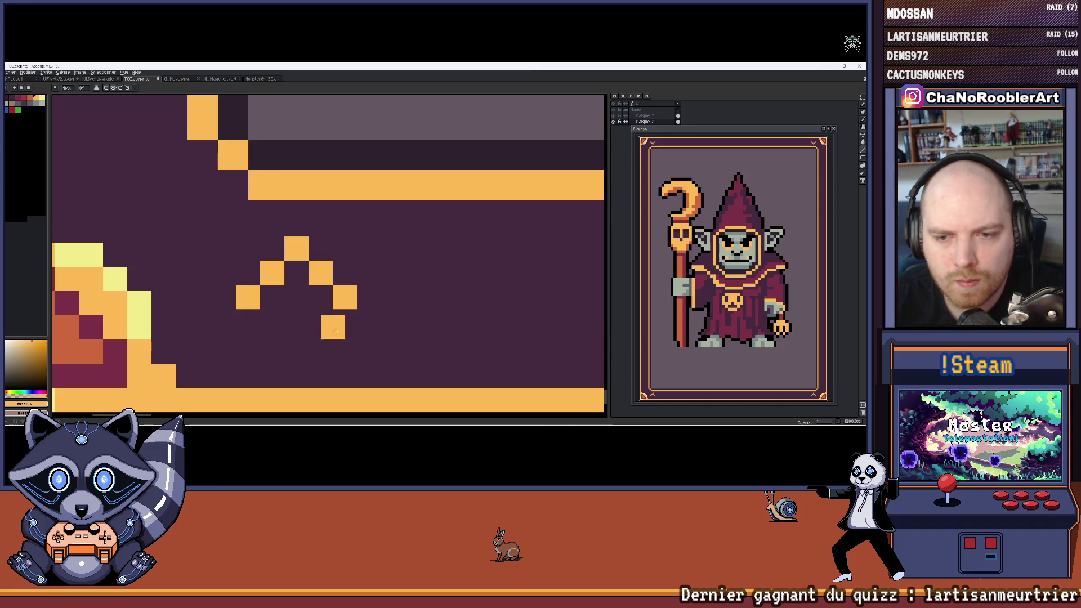
{"action": "left_click", "coordinate": [324, 327]}
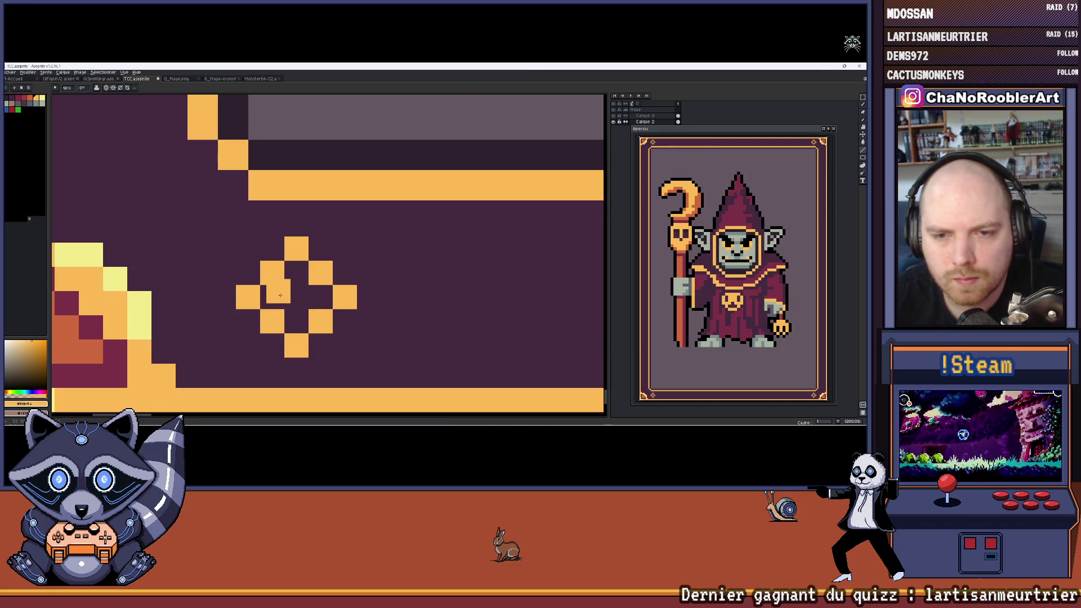
{"action": "left_click", "coordinate": [279, 294]}
{"action": "left_click", "coordinate": [296, 273]}
{"action": "left_click", "coordinate": [299, 298]}
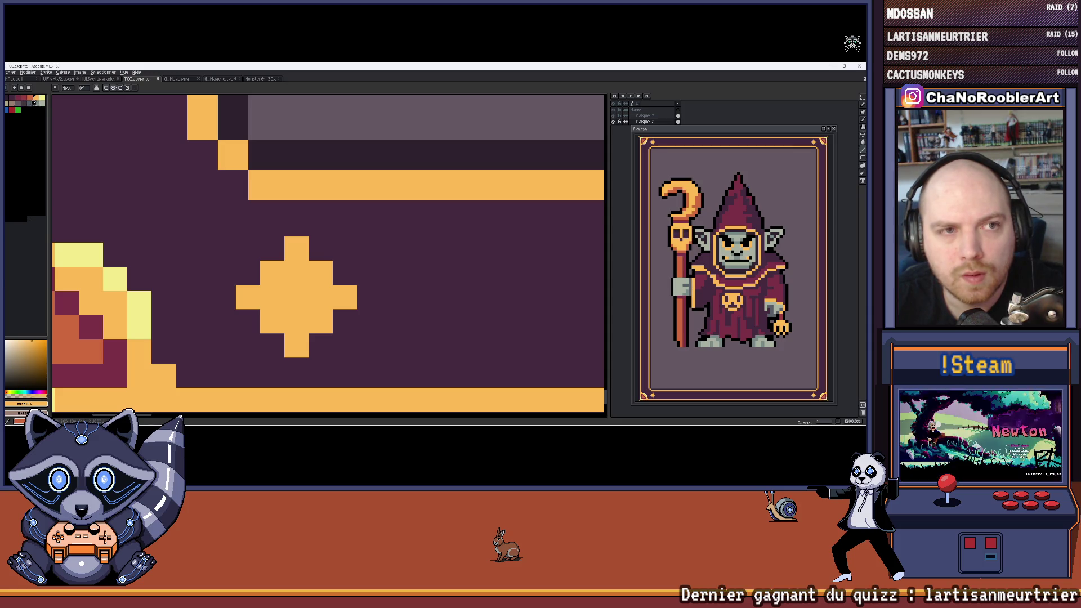
Step: Shade the diamond's lower part dark red, undoing two unwanted strokes
{"action": "left_click", "coordinate": [27, 99]}
{"action": "left_click", "coordinate": [248, 297]}
{"action": "left_click", "coordinate": [284, 321]}
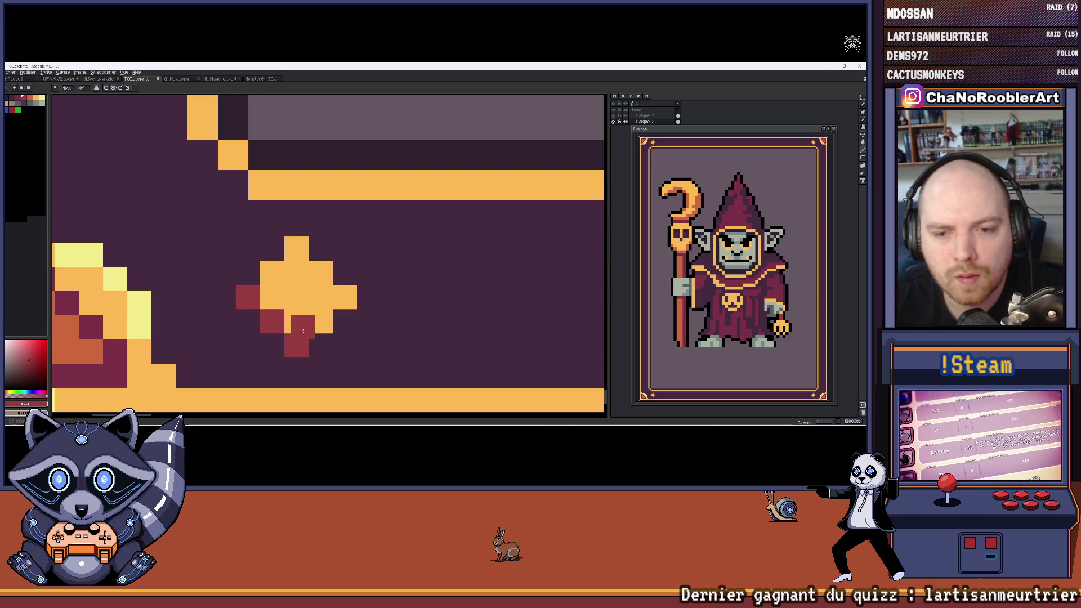
{"action": "key", "text": "ctrl+z"}
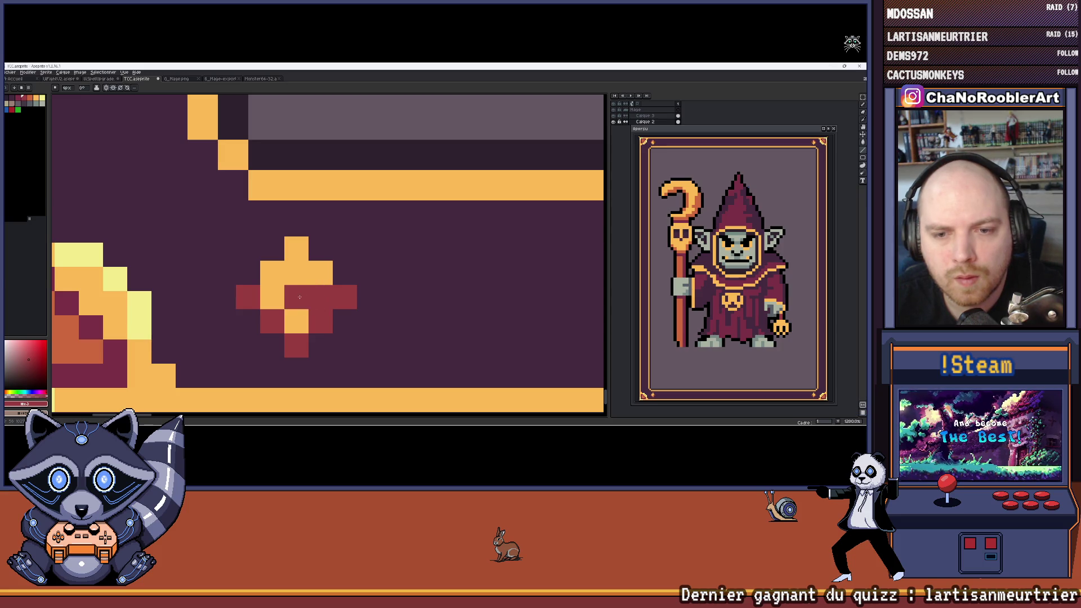
{"action": "key", "text": "ctrl+z"}
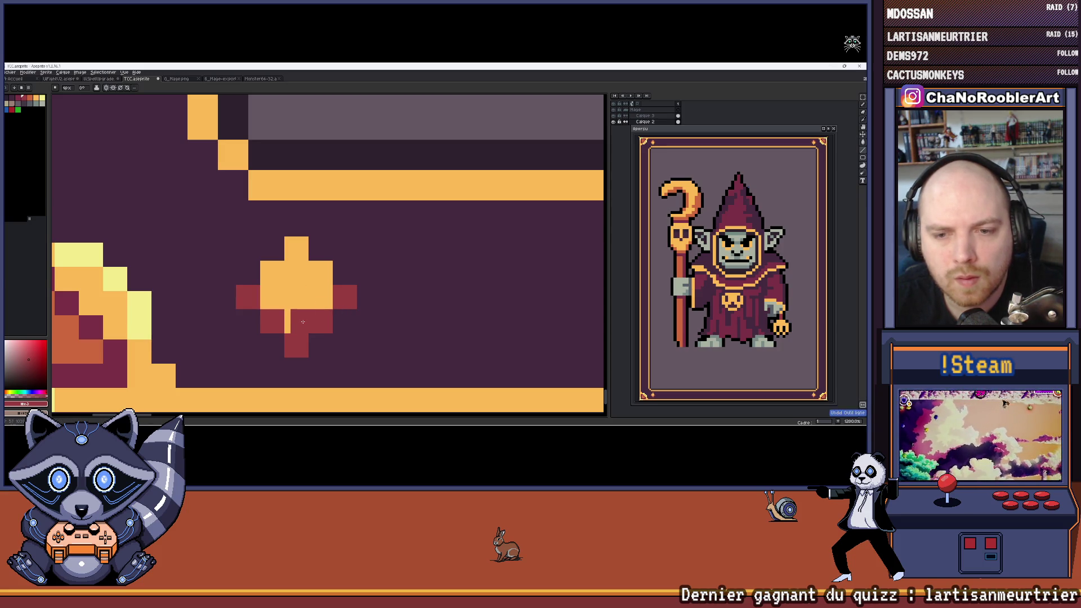
{"action": "scroll", "coordinate": [327, 307], "scroll_direction": "down", "scroll_amount": 3}
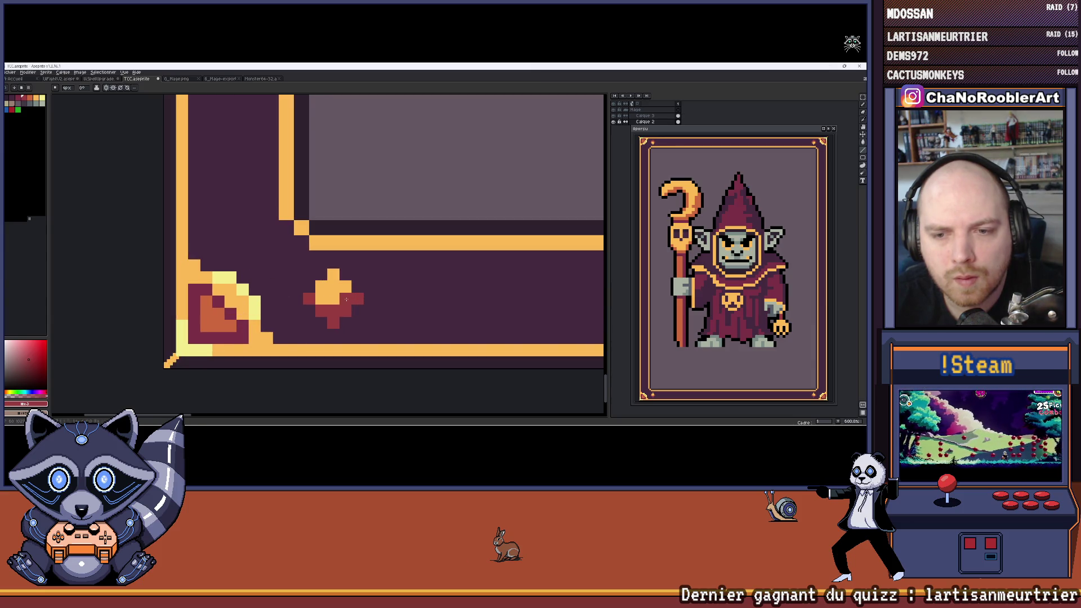
{"action": "scroll", "coordinate": [322, 300], "scroll_direction": "down", "scroll_amount": 6}
{"action": "left_click_drag", "start_coordinate": [429, 297], "coordinate": [345, 291]}
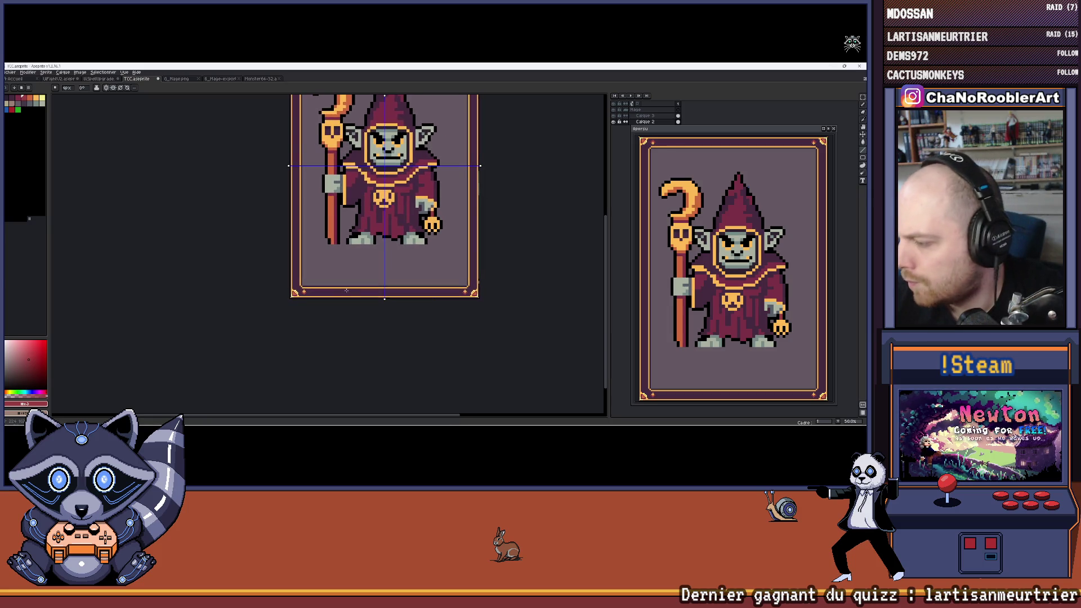
{"action": "scroll", "coordinate": [289, 286], "scroll_direction": "up", "scroll_amount": 9}
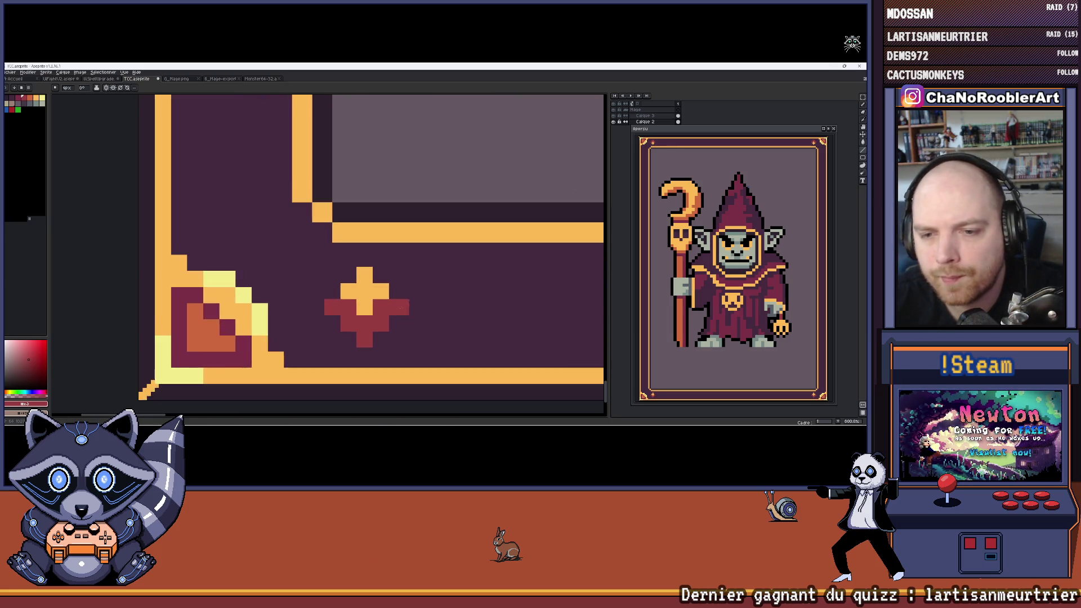
{"action": "scroll", "coordinate": [433, 299], "scroll_direction": "down", "scroll_amount": 10}
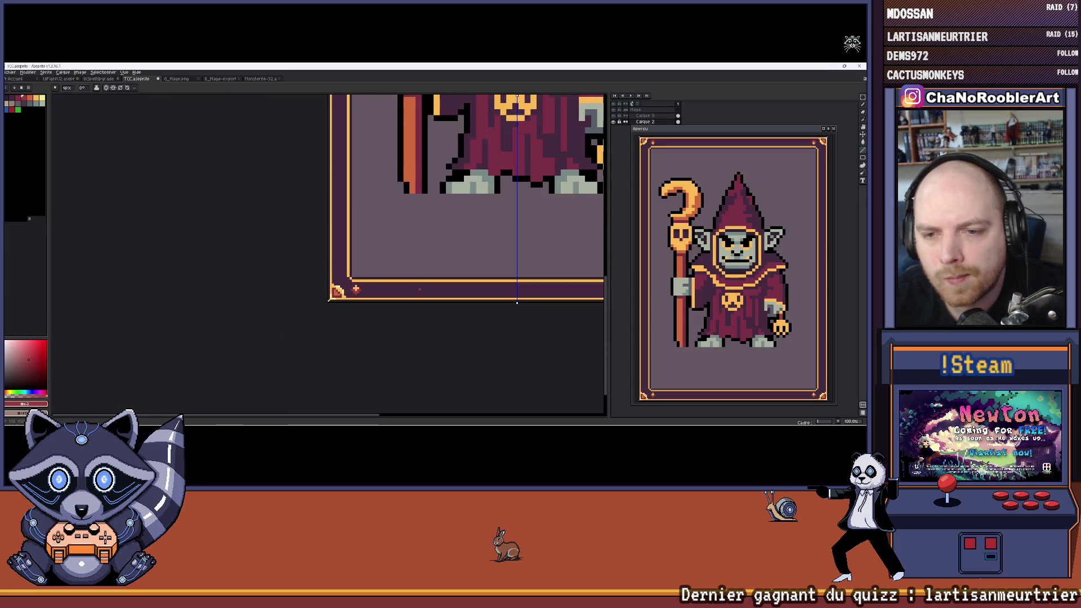
{"action": "scroll", "coordinate": [347, 285], "scroll_direction": "up", "scroll_amount": 2}
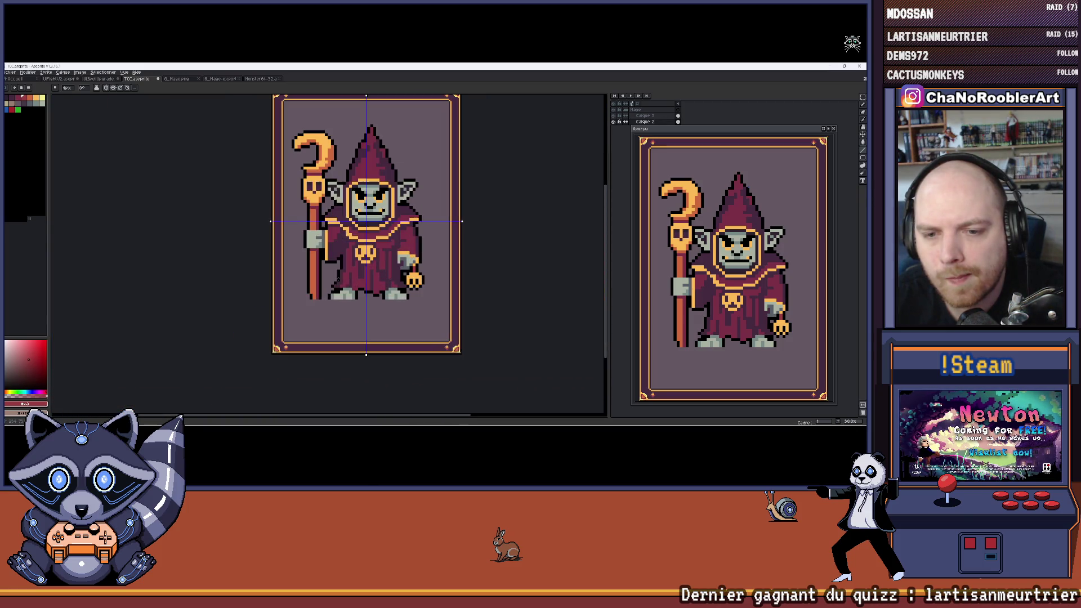
{"action": "left_click_drag", "start_coordinate": [352, 253], "coordinate": [337, 282]}
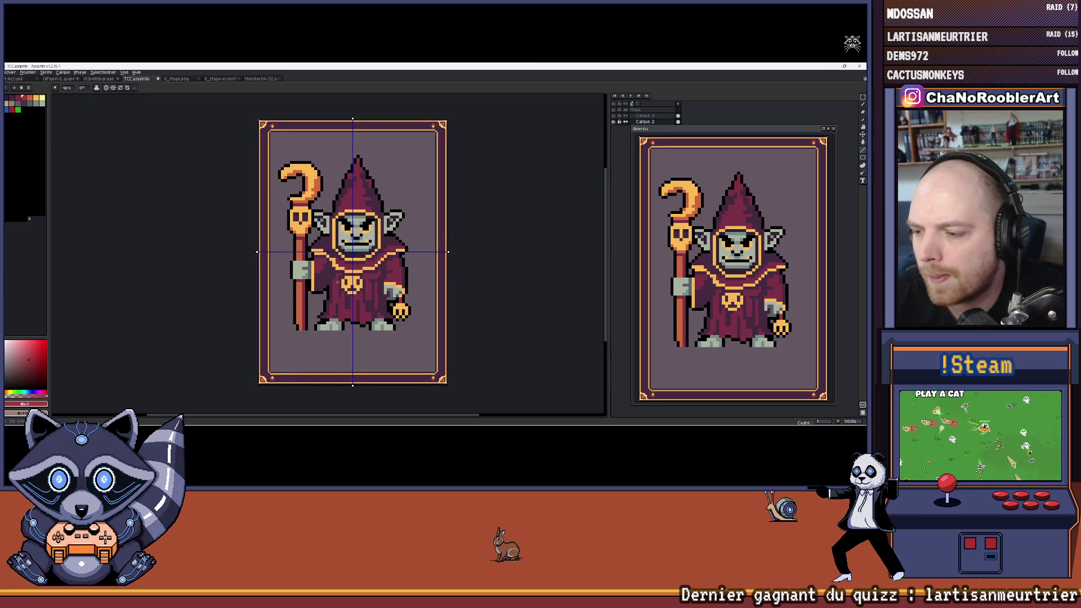
{"action": "scroll", "coordinate": [312, 312], "scroll_direction": "up", "scroll_amount": 10}
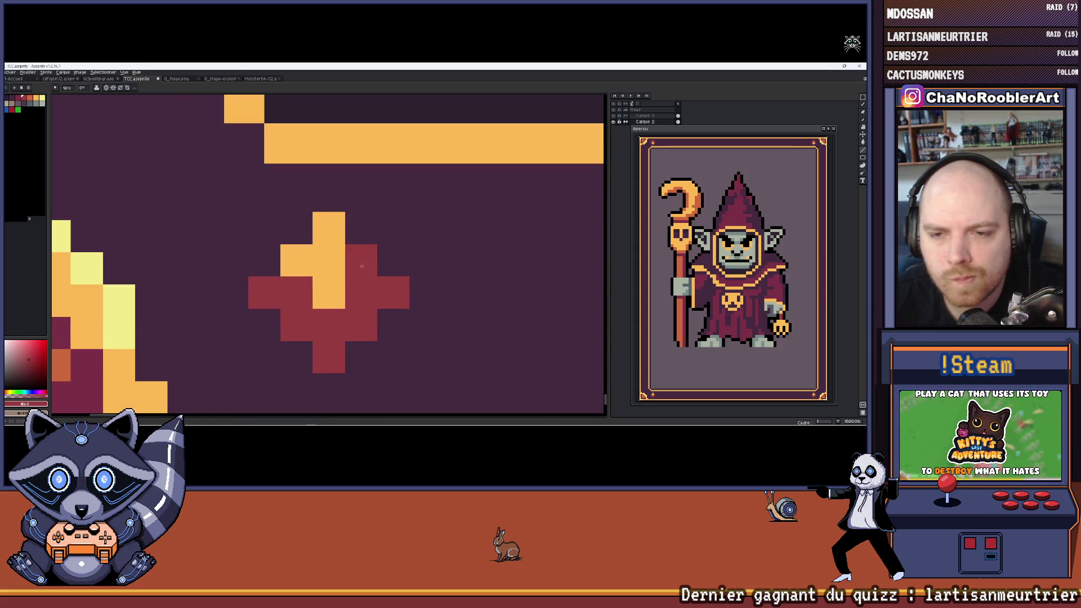
Step: Recolour the border diamond orange-brown with a single flood fill
{"action": "left_click", "coordinate": [300, 261]}
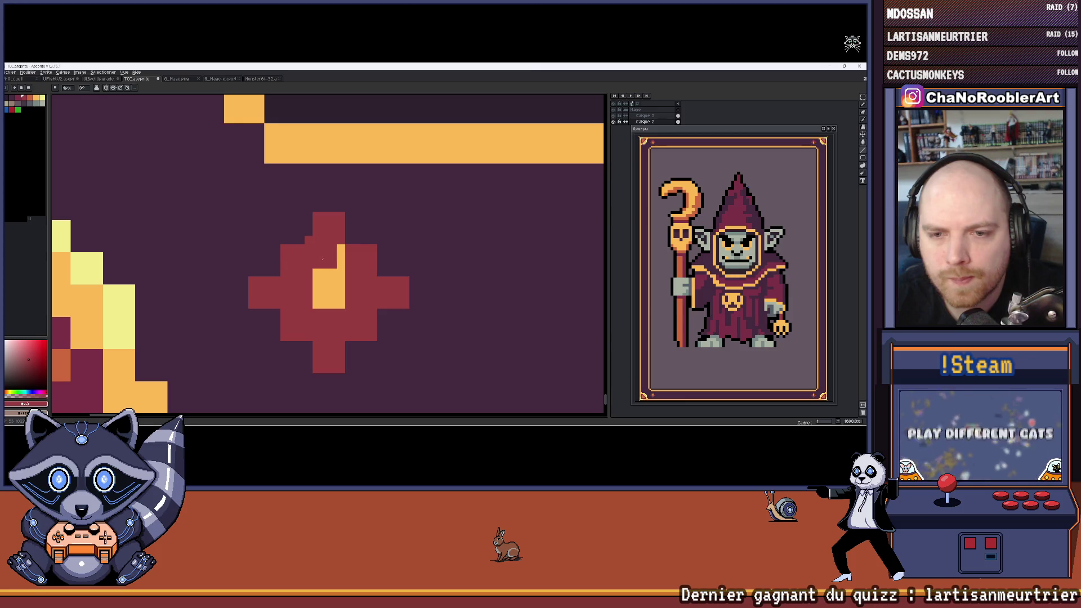
{"action": "left_click", "coordinate": [34, 105]}
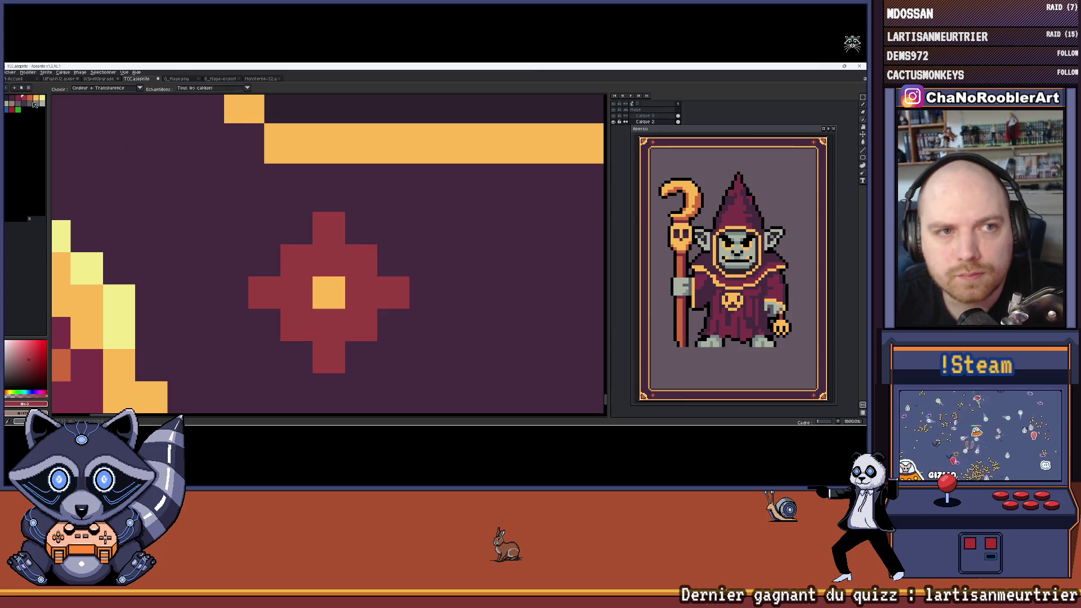
{"action": "key", "text": "g"}
{"action": "left_click", "coordinate": [264, 291]}
{"action": "scroll", "coordinate": [248, 286], "scroll_direction": "down", "scroll_amount": 10}
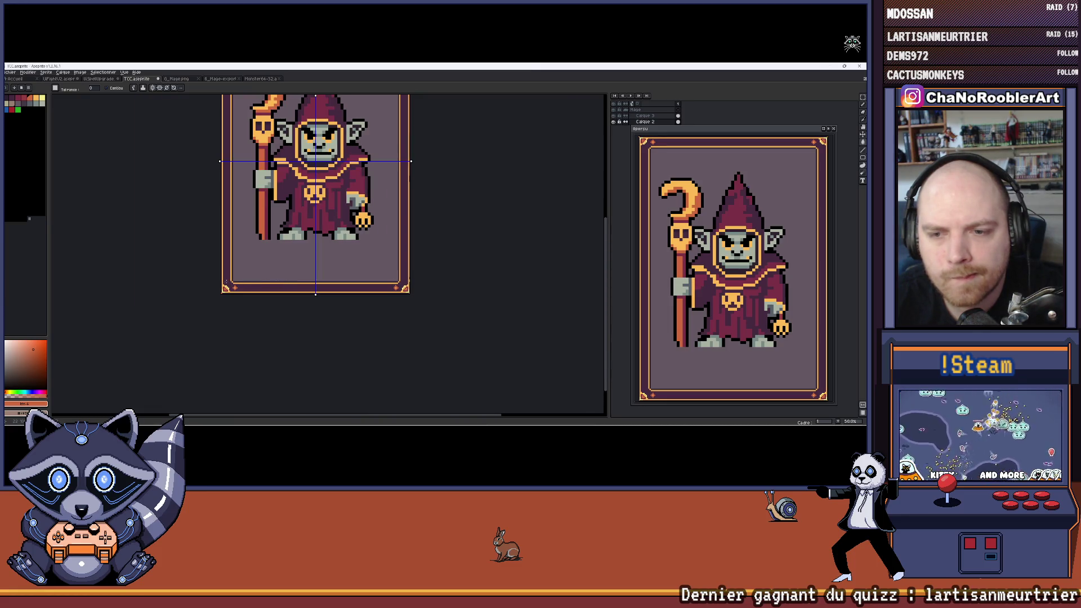
{"action": "scroll", "coordinate": [283, 287], "scroll_direction": "up", "scroll_amount": 10}
Step: Sample the dark purple border colour and paint shadow pixels below and left of the diamond's tip
{"action": "key", "text": "i"}
{"action": "left_click", "coordinate": [306, 236]}
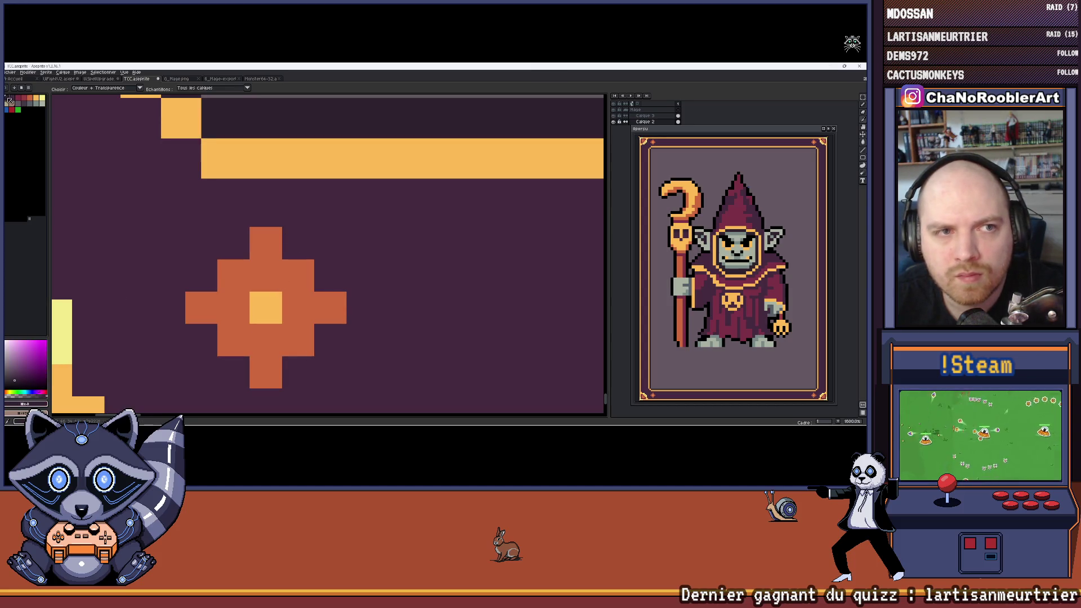
{"action": "key", "text": "g"}
{"action": "scroll", "coordinate": [304, 232], "scroll_direction": "up", "scroll_amount": 2}
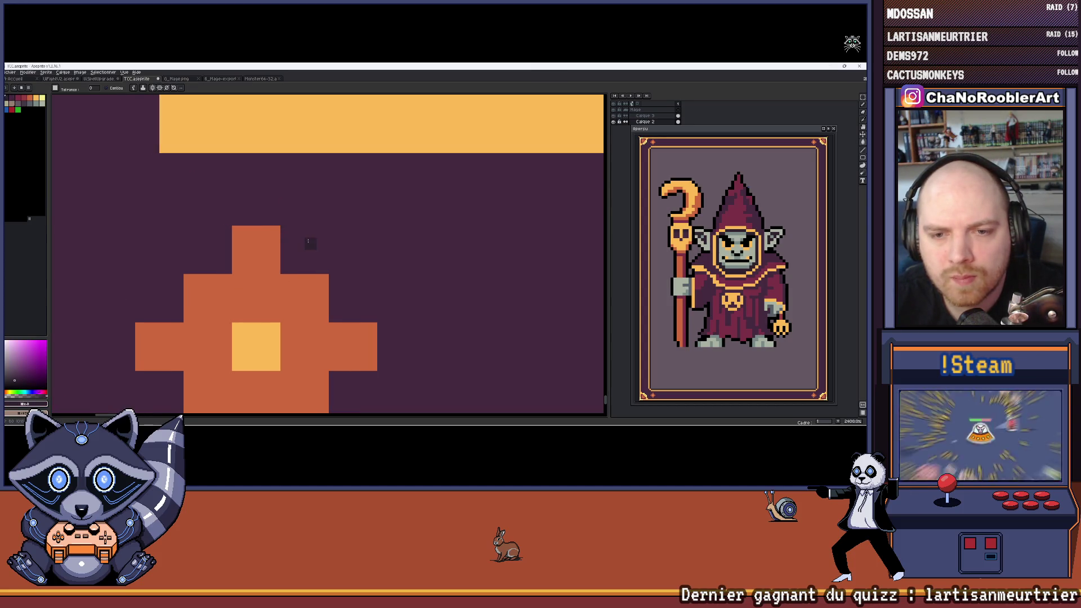
{"action": "scroll", "coordinate": [306, 246], "scroll_direction": "left", "scroll_amount": 3}
{"action": "scroll", "coordinate": [338, 250], "scroll_direction": "right", "scroll_amount": 2}
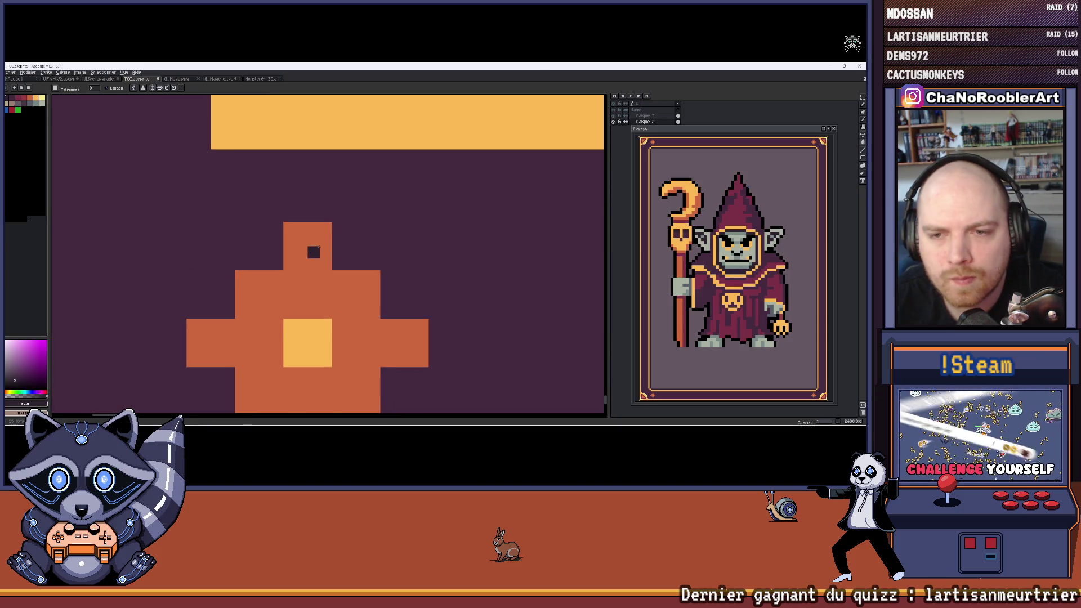
{"action": "scroll", "coordinate": [364, 256], "scroll_direction": "up", "scroll_amount": 1}
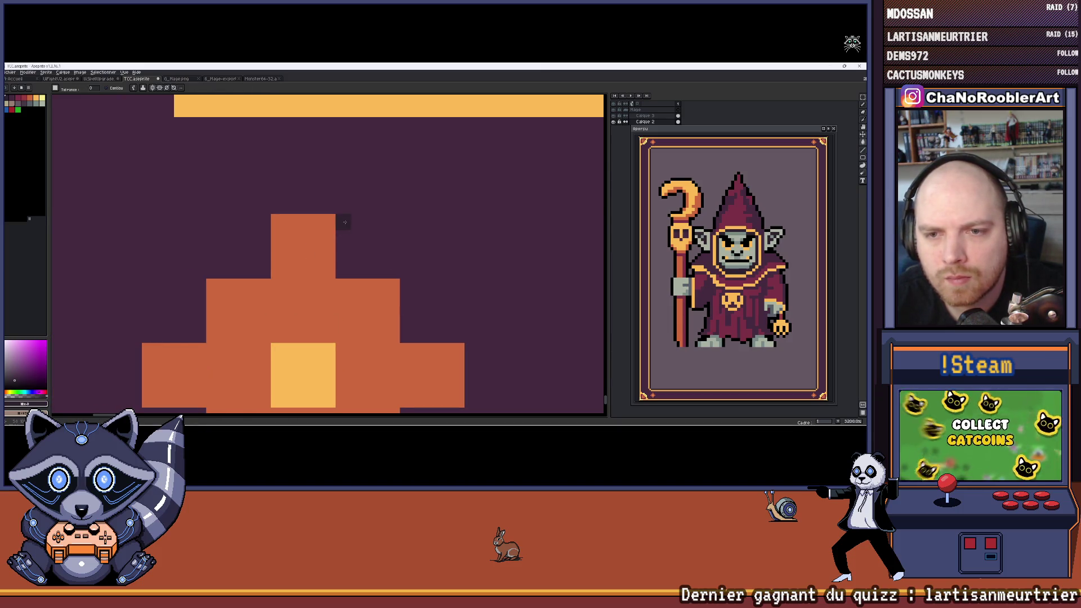
{"action": "key", "text": "b"}
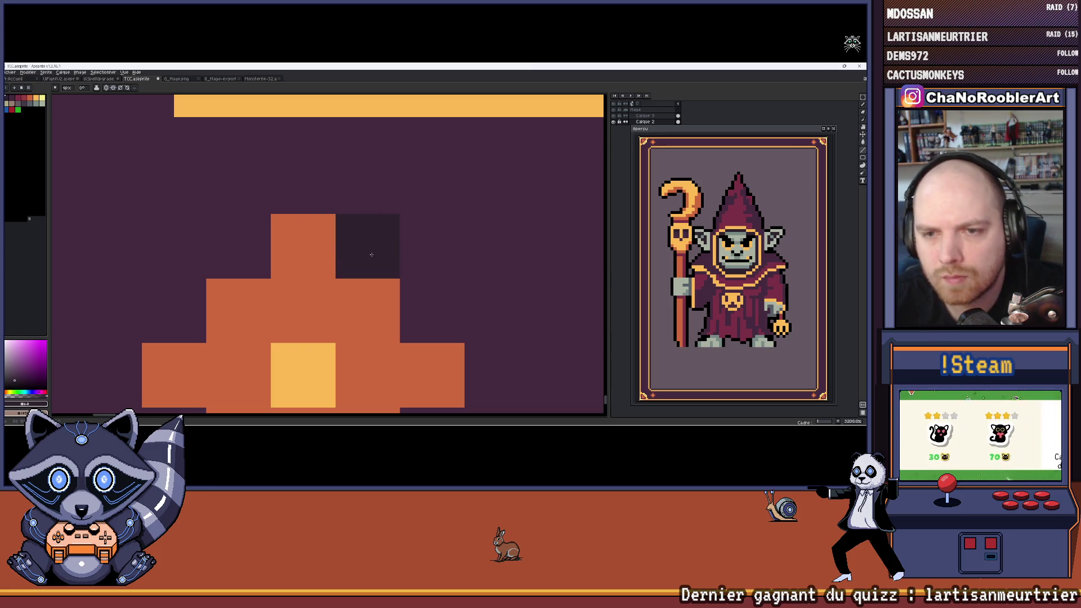
{"action": "scroll", "coordinate": [371, 254], "scroll_direction": "down", "scroll_amount": 3}
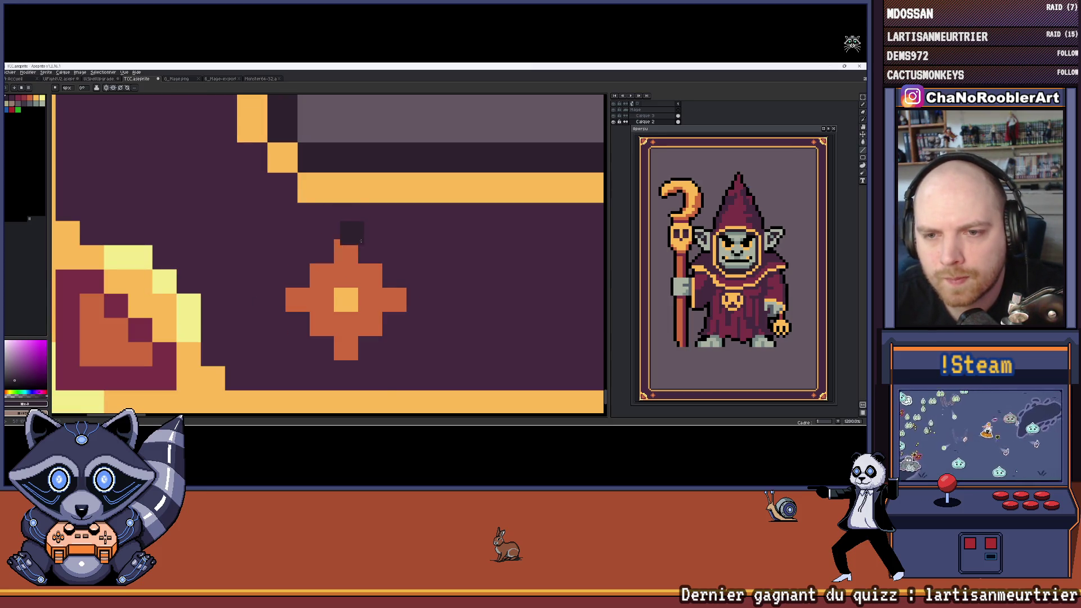
{"action": "scroll", "coordinate": [360, 331], "scroll_direction": "down", "scroll_amount": 1}
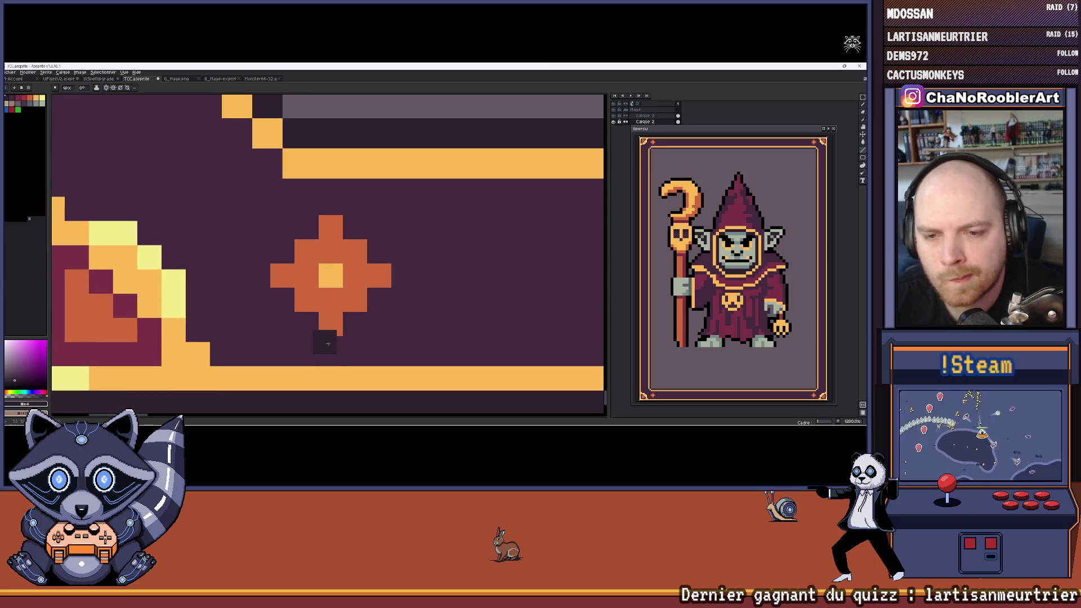
{"action": "left_click", "coordinate": [354, 324]}
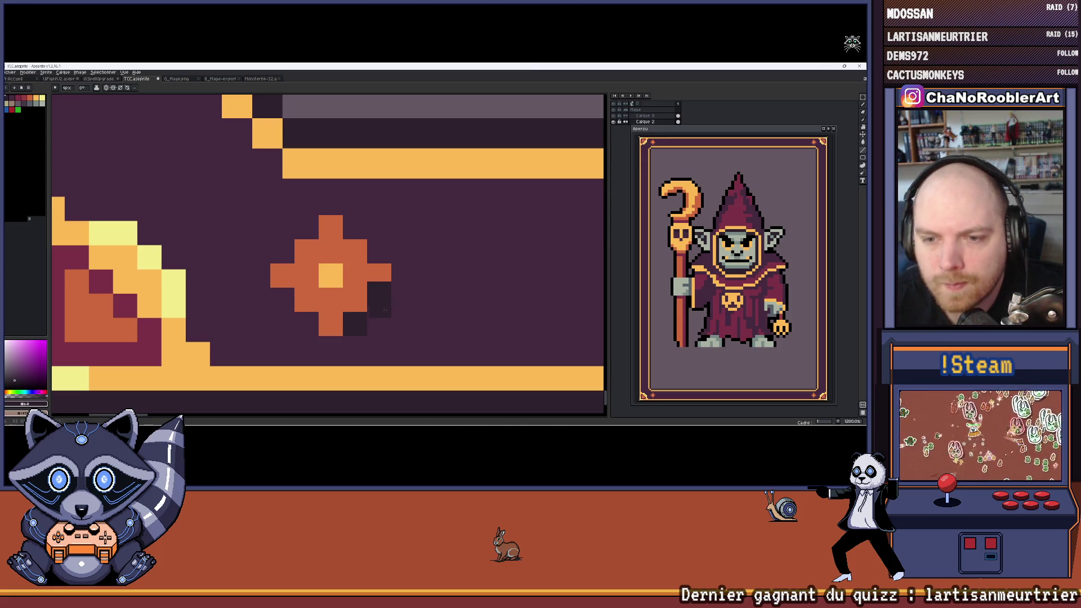
{"action": "left_click", "coordinate": [331, 348]}
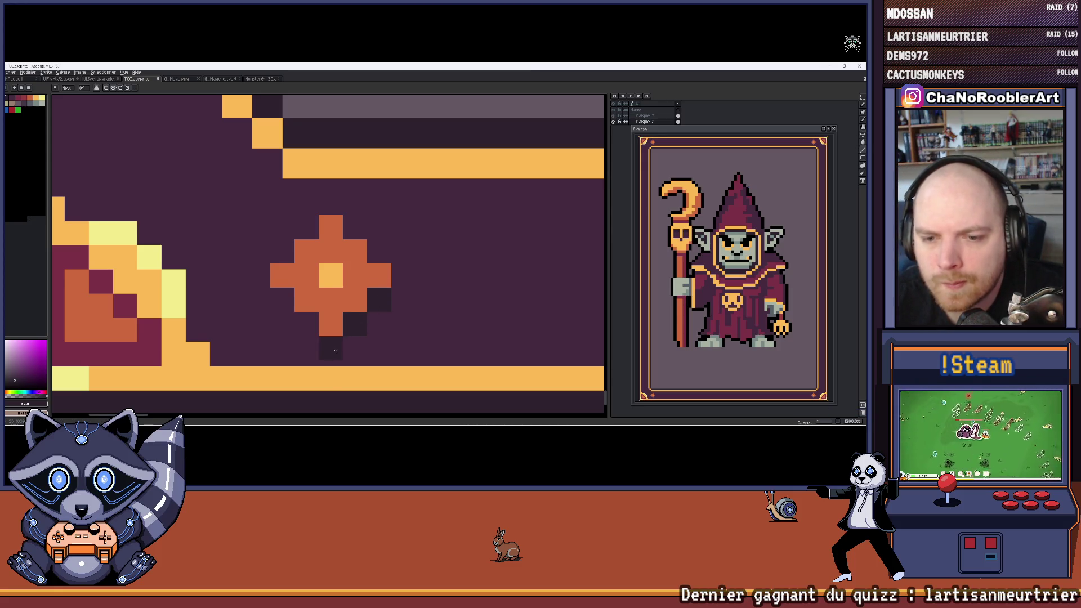
{"action": "left_click", "coordinate": [306, 324]}
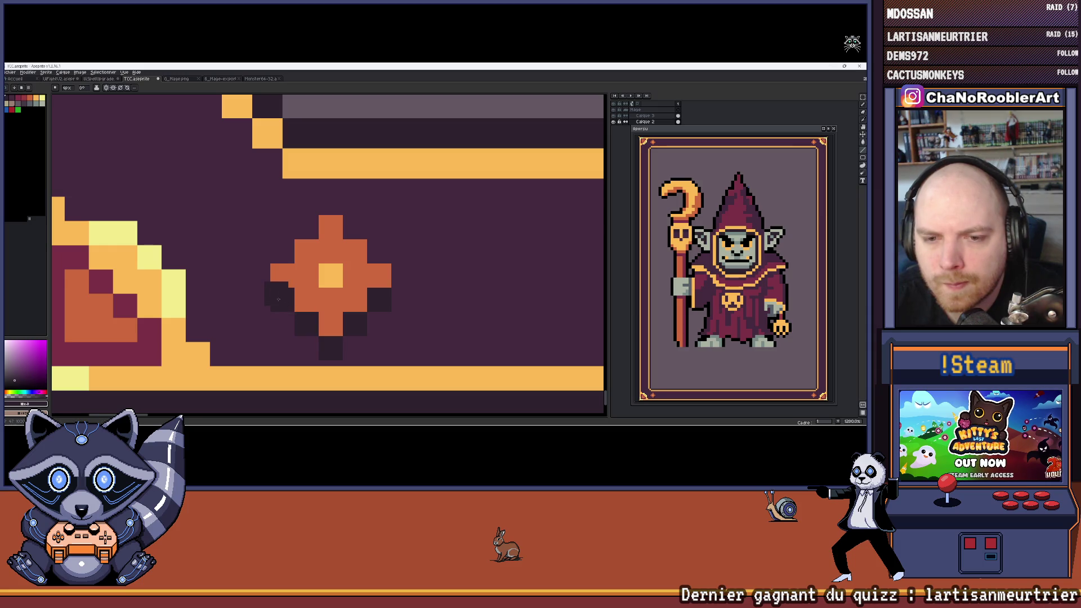
Step: Pan and zoom across the card to check the new shadowing
{"action": "scroll", "coordinate": [279, 298], "scroll_direction": "down", "scroll_amount": 6}
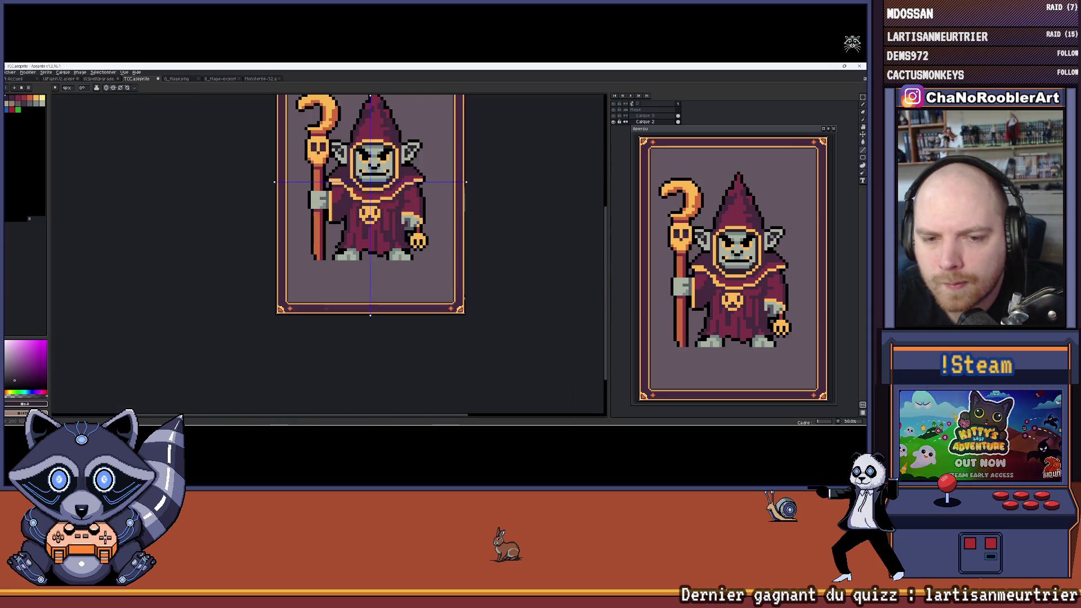
{"action": "left_click_drag", "start_coordinate": [326, 309], "coordinate": [307, 281]}
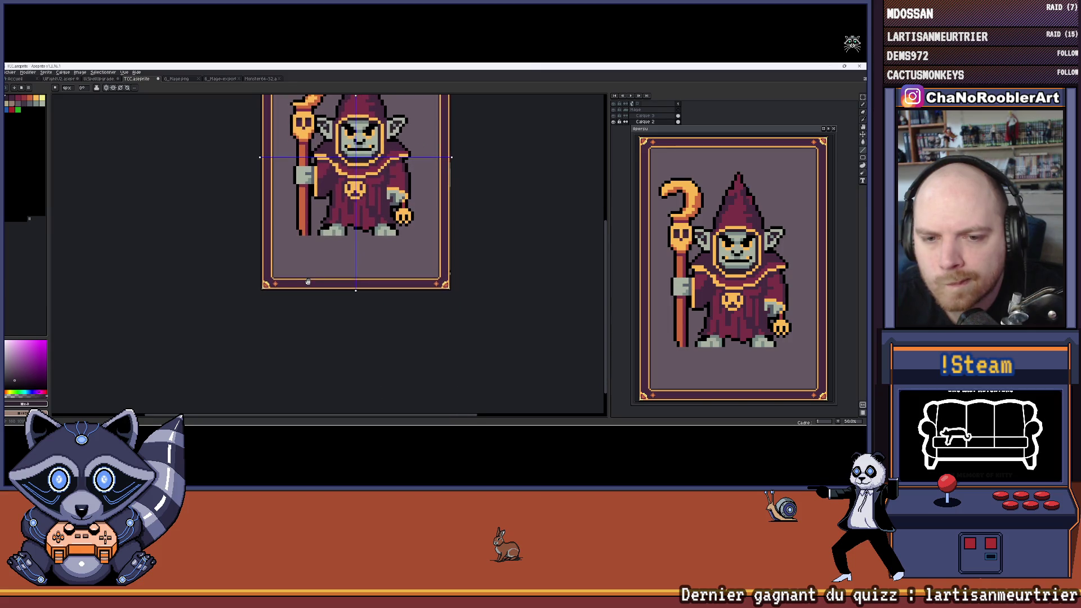
{"action": "scroll", "coordinate": [380, 248], "scroll_direction": "up", "scroll_amount": 1}
{"action": "left_click_drag", "start_coordinate": [386, 263], "coordinate": [382, 313]}
{"action": "scroll", "coordinate": [371, 299], "scroll_direction": "down", "scroll_amount": 1}
{"action": "mouse_move", "coordinate": [362, 269]}
{"action": "left_mouse_down"}
{"action": "mouse_move", "coordinate": [341, 291]}
{"action": "mouse_move", "coordinate": [343, 240]}
{"action": "left_mouse_up"}
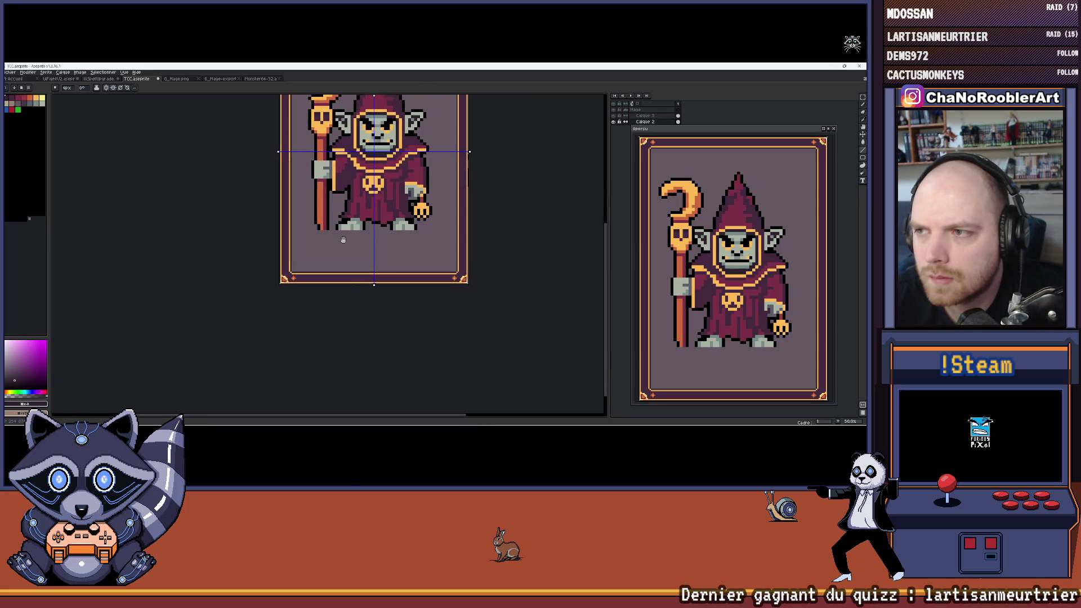
{"action": "scroll", "coordinate": [313, 266], "scroll_direction": "up", "scroll_amount": 6}
Step: Fill the frame's diamond ornament with light orange
{"action": "key", "text": "g"}
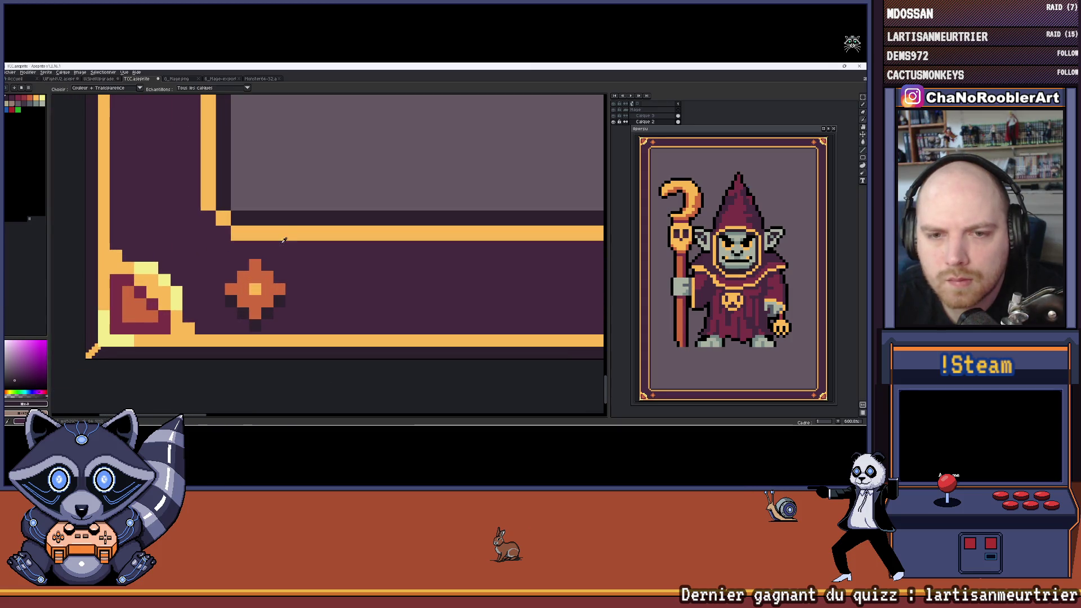
{"action": "left_click", "coordinate": [257, 277], "text": "alt"}
{"action": "left_click", "coordinate": [257, 277]}
{"action": "scroll", "coordinate": [213, 248], "scroll_direction": "up", "scroll_amount": 1}
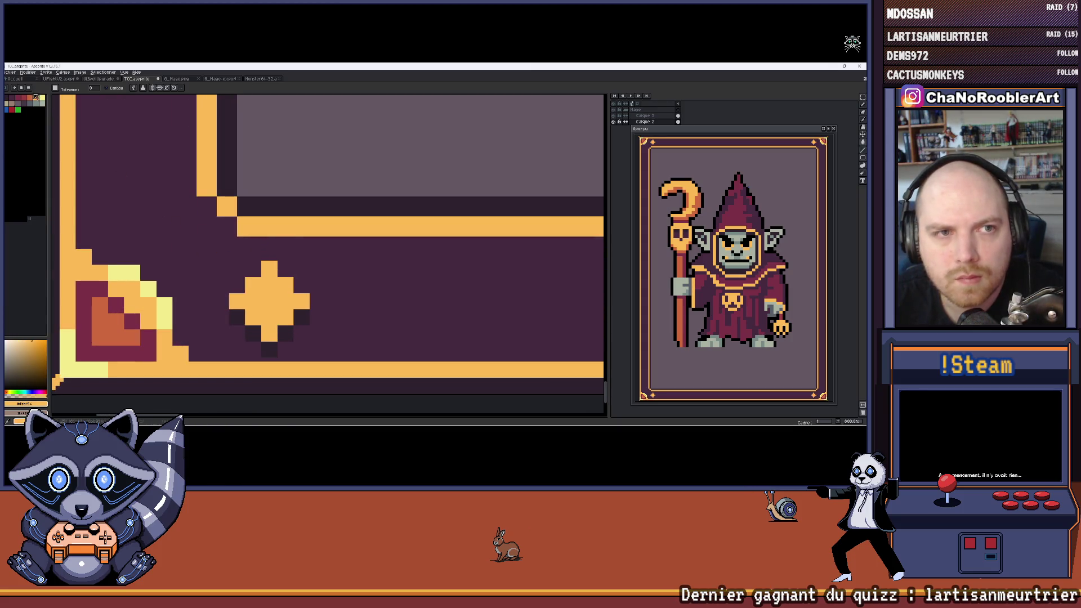
{"action": "scroll", "coordinate": [243, 284], "scroll_direction": "up", "scroll_amount": 1}
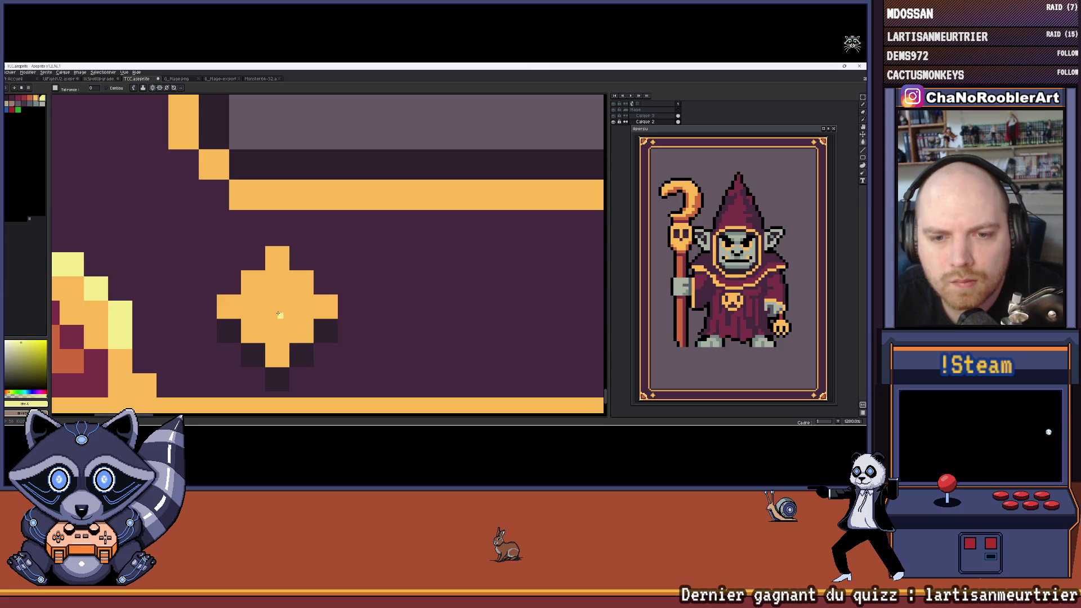
{"action": "scroll", "coordinate": [279, 314], "scroll_direction": "down", "scroll_amount": 1}
{"action": "scroll", "coordinate": [340, 294], "scroll_direction": "up", "scroll_amount": 1}
Step: Colour the diamond's centre pixel pale yellow
{"action": "key", "text": "b"}
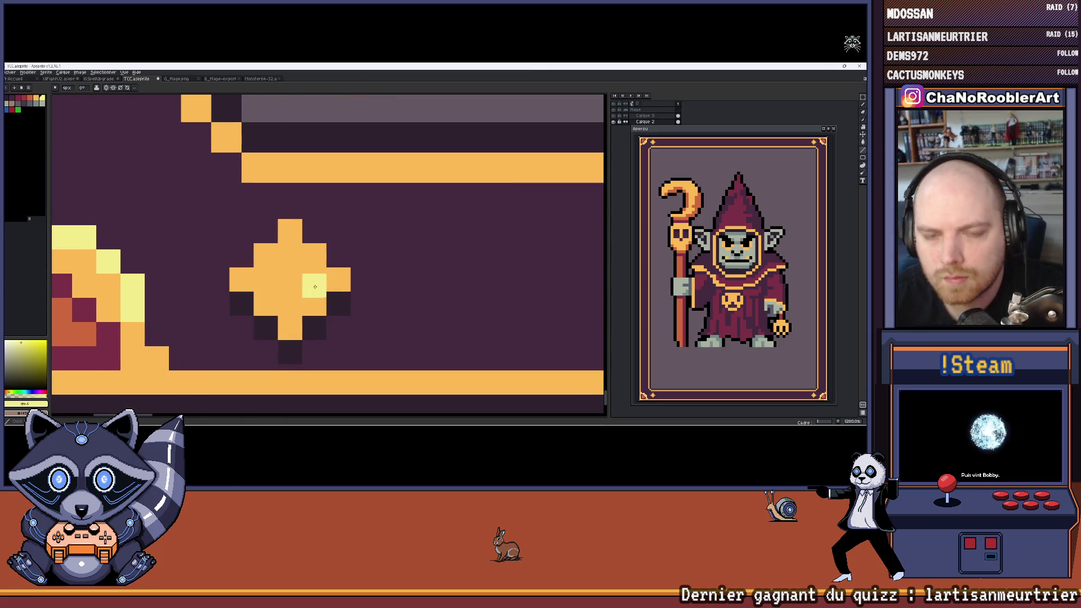
{"action": "left_click", "coordinate": [290, 280]}
{"action": "scroll", "coordinate": [435, 258], "scroll_direction": "down", "scroll_amount": 4}
{"action": "left_click_drag", "start_coordinate": [435, 258], "coordinate": [313, 273]}
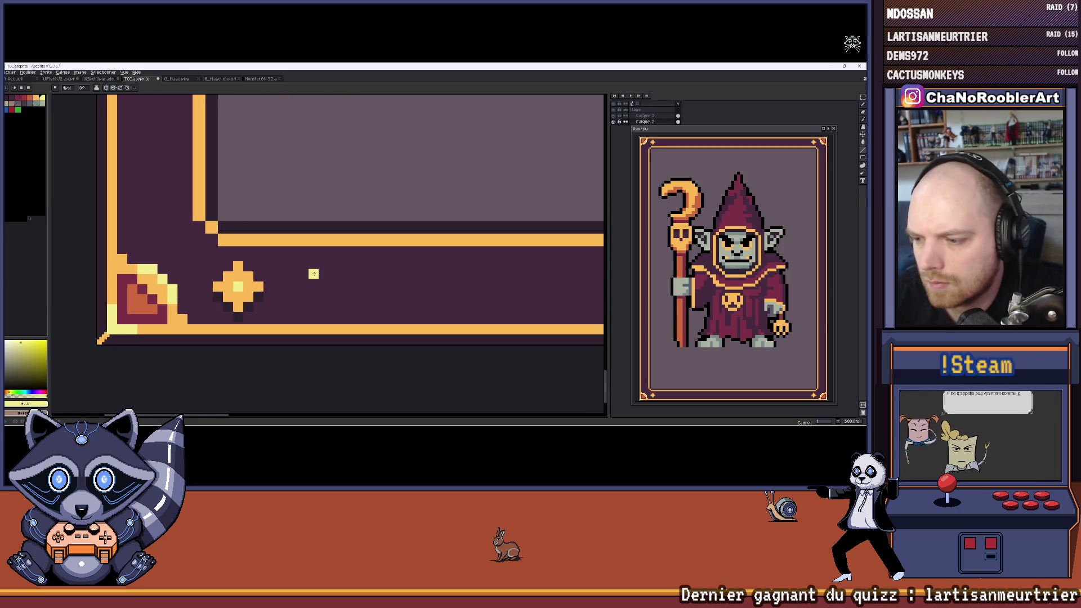
{"action": "mouse_move", "coordinate": [292, 287]}
{"action": "left_mouse_down"}
{"action": "mouse_move", "coordinate": [349, 272]}
{"action": "mouse_move", "coordinate": [336, 267]}
{"action": "left_mouse_up"}
{"action": "scroll", "coordinate": [347, 274], "scroll_direction": "up", "scroll_amount": 1}
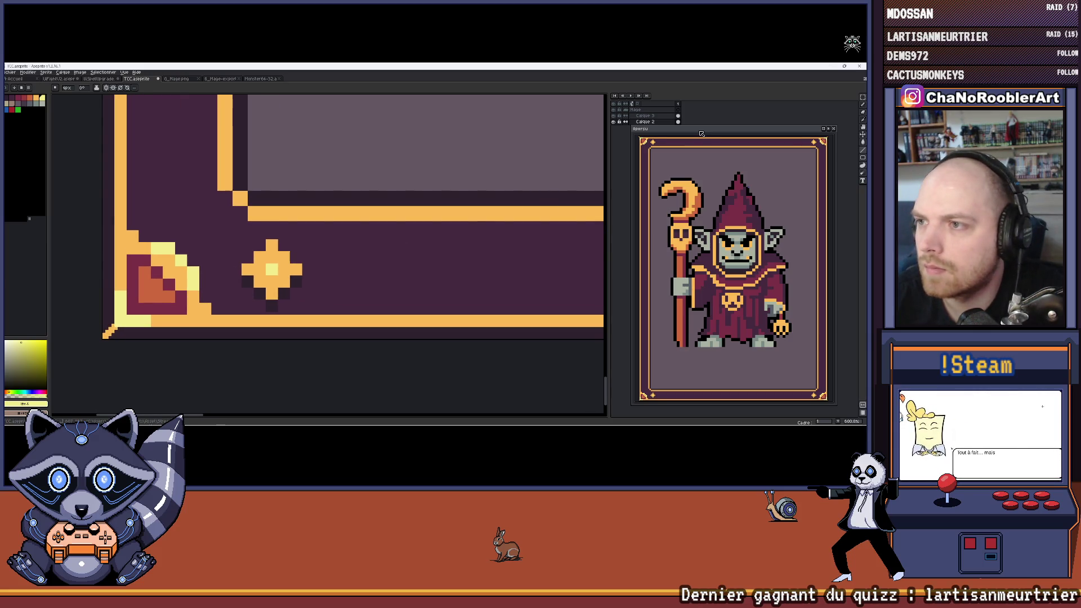
{"action": "left_click_drag", "start_coordinate": [701, 133], "coordinate": [714, 153]}
Step: Add a new empty layer above Calque 2, keeping Calque 2 as the working layer
{"action": "left_click", "coordinate": [641, 122]}
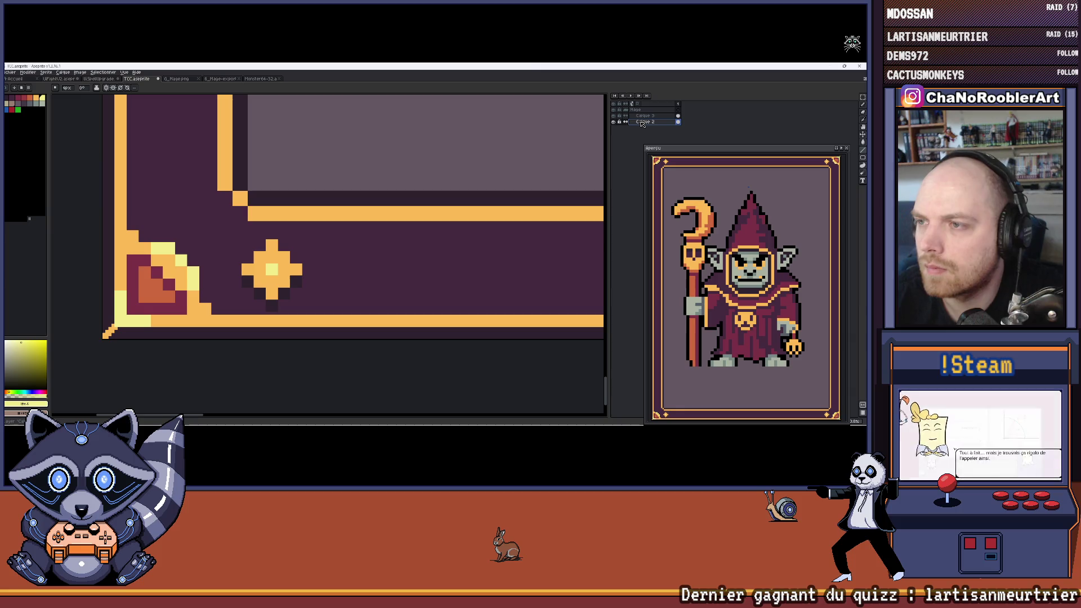
{"action": "key", "text": "shift+n"}
{"action": "left_click", "coordinate": [644, 129]}
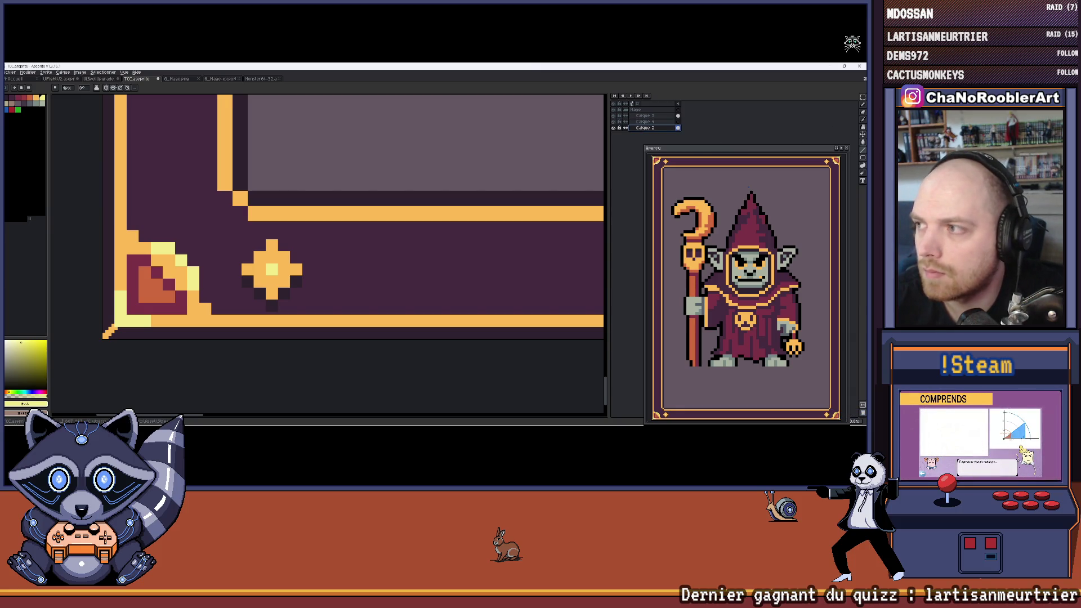
{"action": "left_click", "coordinate": [862, 97]}
{"action": "scroll", "coordinate": [237, 225], "scroll_direction": "up", "scroll_amount": 1}
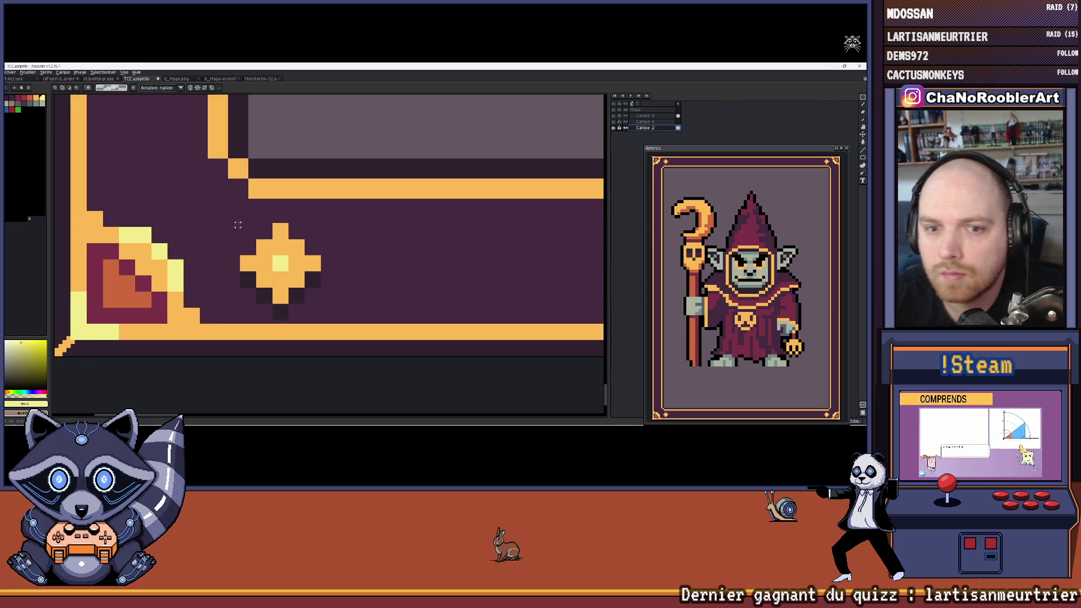
Step: Cut the diamond ornament and paste it in place onto layer Calque 4
{"action": "left_click_drag", "start_coordinate": [242, 225], "coordinate": [318, 317]}
{"action": "key", "text": "Delete"}
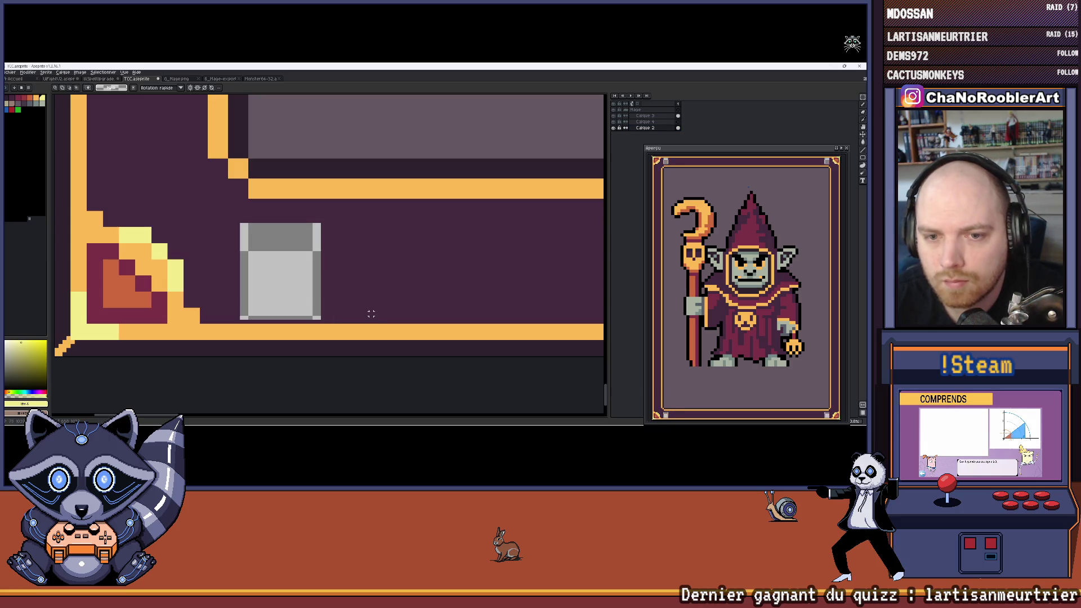
{"action": "left_click", "coordinate": [650, 122]}
{"action": "key", "text": "ctrl+v"}
{"action": "key", "text": "Return"}
{"action": "key", "text": "ctrl+v"}
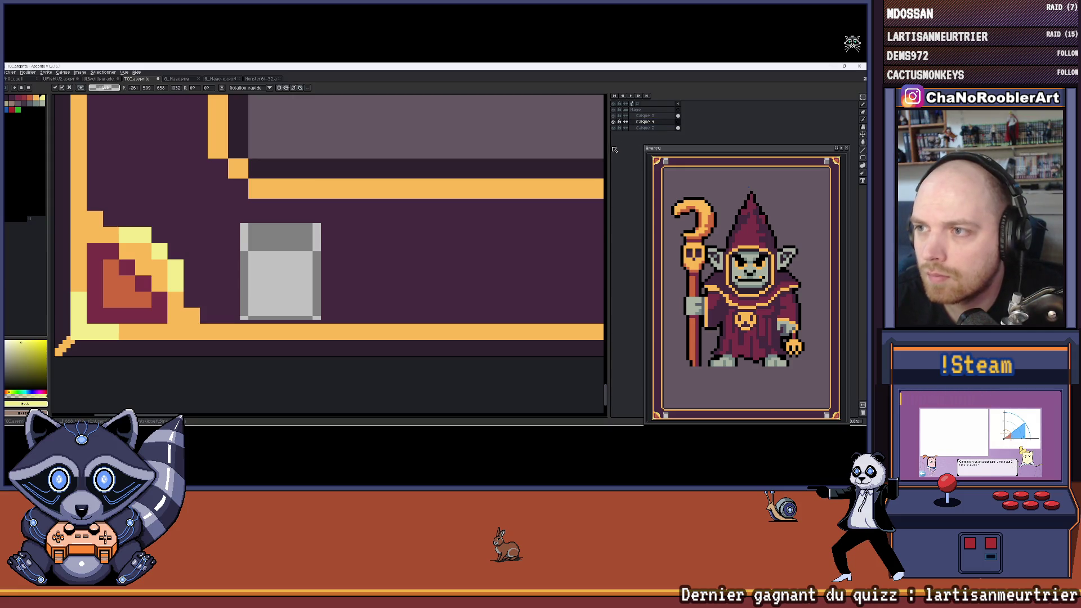
{"action": "key", "text": "Return"}
{"action": "scroll", "coordinate": [333, 272], "scroll_direction": "down", "scroll_amount": 4}
{"action": "scroll", "coordinate": [441, 258], "scroll_direction": "down", "scroll_amount": 4}
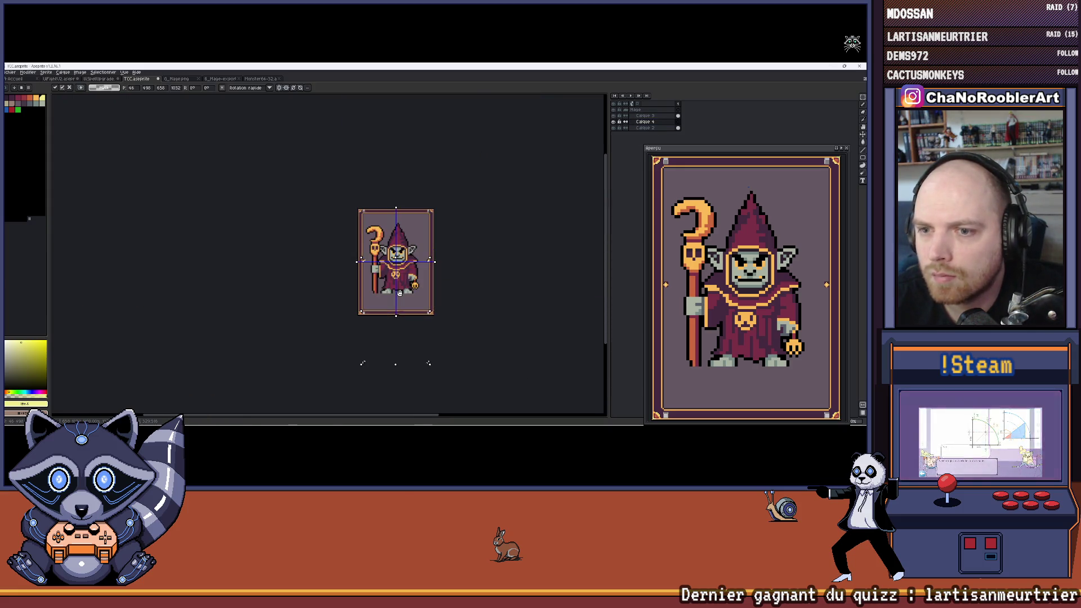
{"action": "left_click_drag", "start_coordinate": [419, 290], "coordinate": [437, 244]}
{"action": "key", "text": "Return"}
{"action": "scroll", "coordinate": [436, 244], "scroll_direction": "up", "scroll_amount": 6}
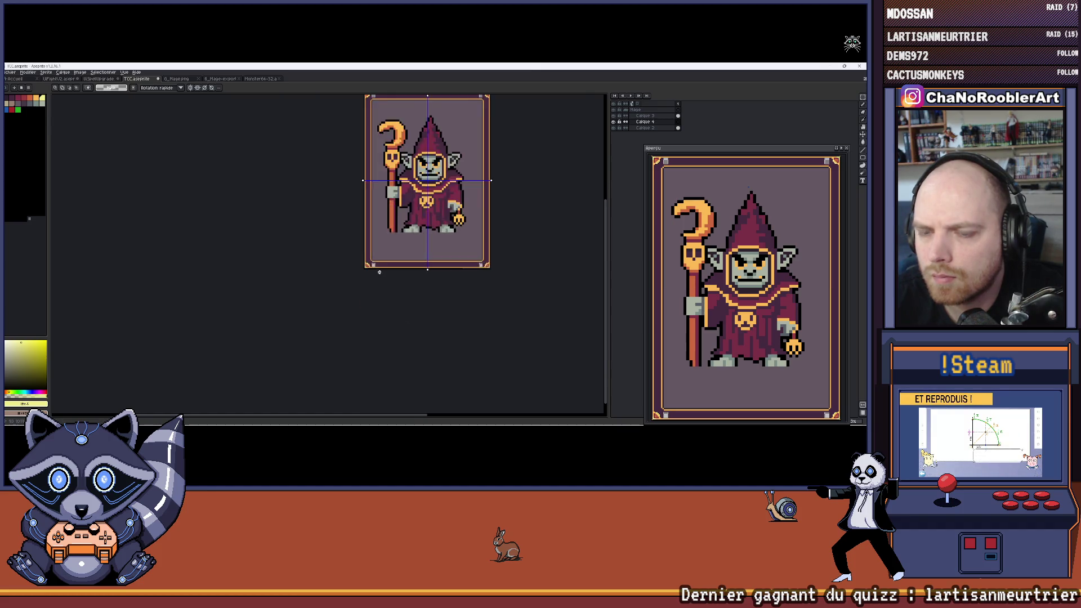
{"action": "key", "text": "Down"}
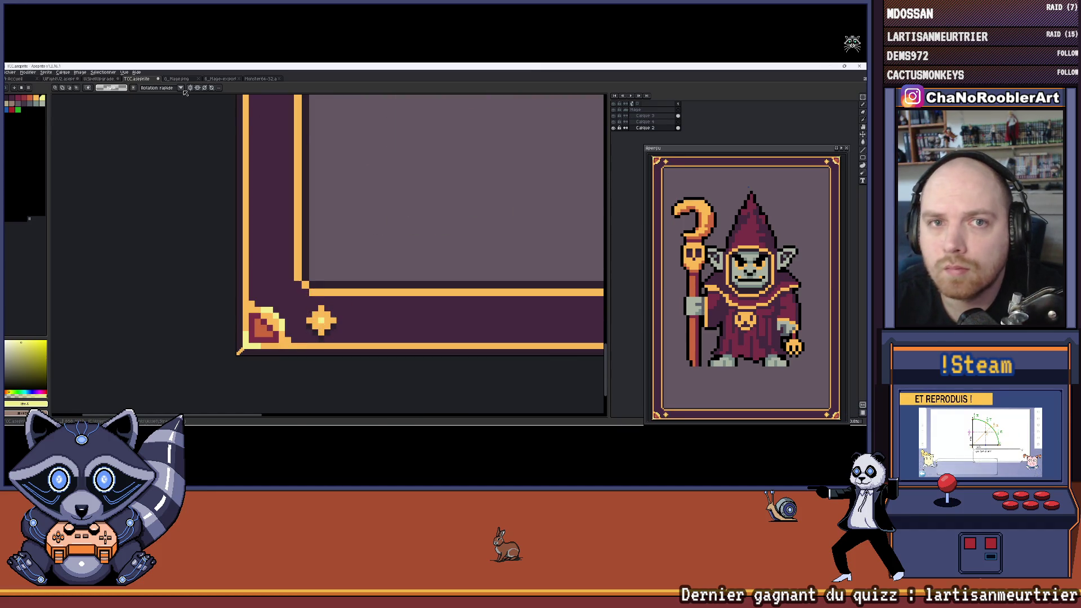
Step: Place a copy of the diamond just to the right of the original on the lower border
{"action": "scroll", "coordinate": [305, 283], "scroll_direction": "down", "scroll_amount": 4}
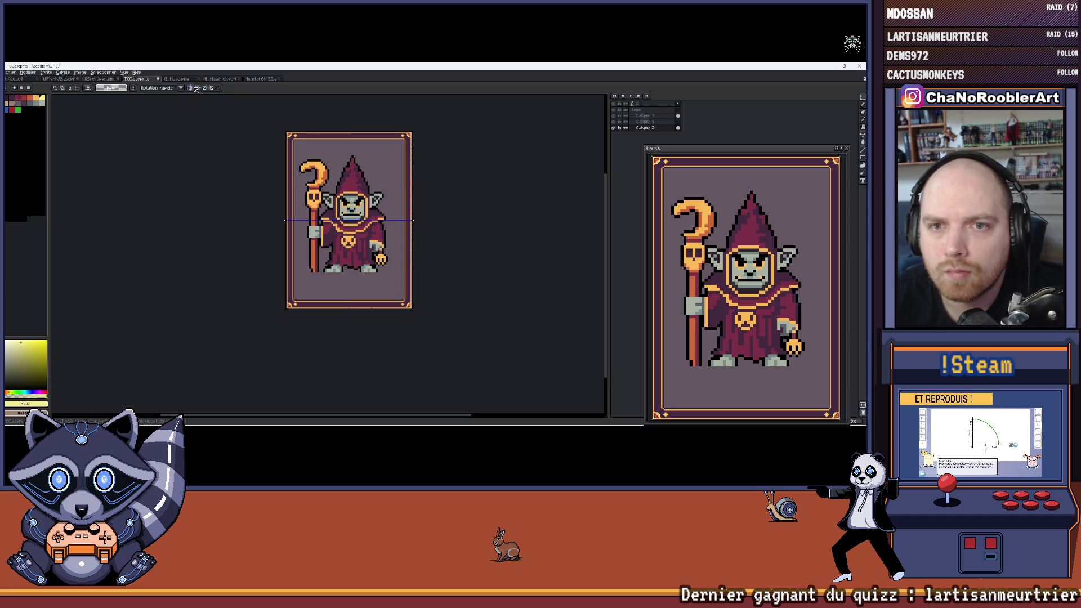
{"action": "scroll", "coordinate": [339, 260], "scroll_direction": "up", "scroll_amount": 5}
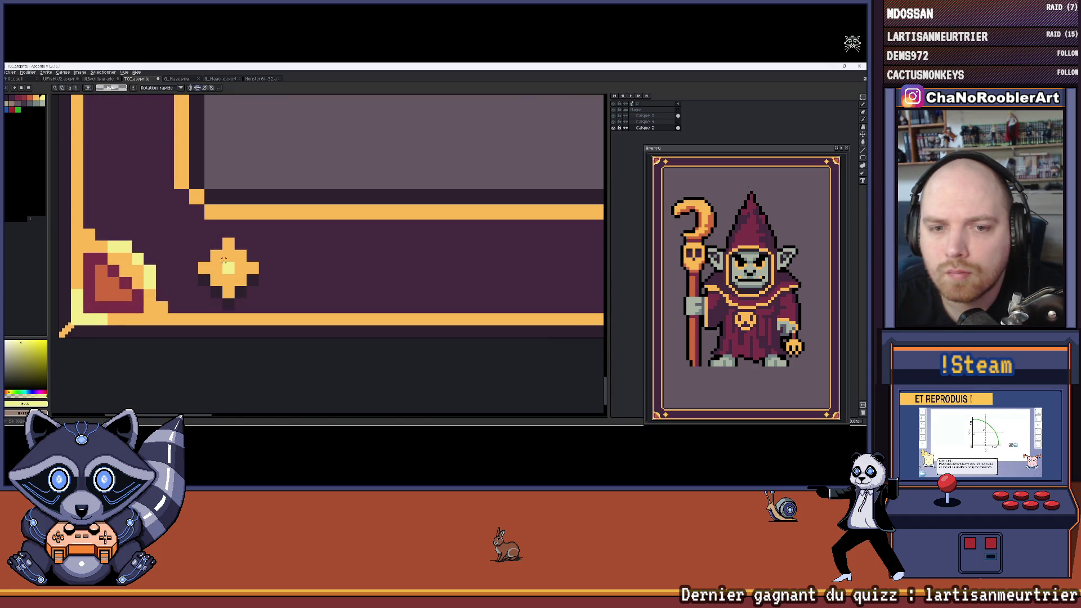
{"action": "scroll", "coordinate": [299, 235], "scroll_direction": "up", "scroll_amount": 1}
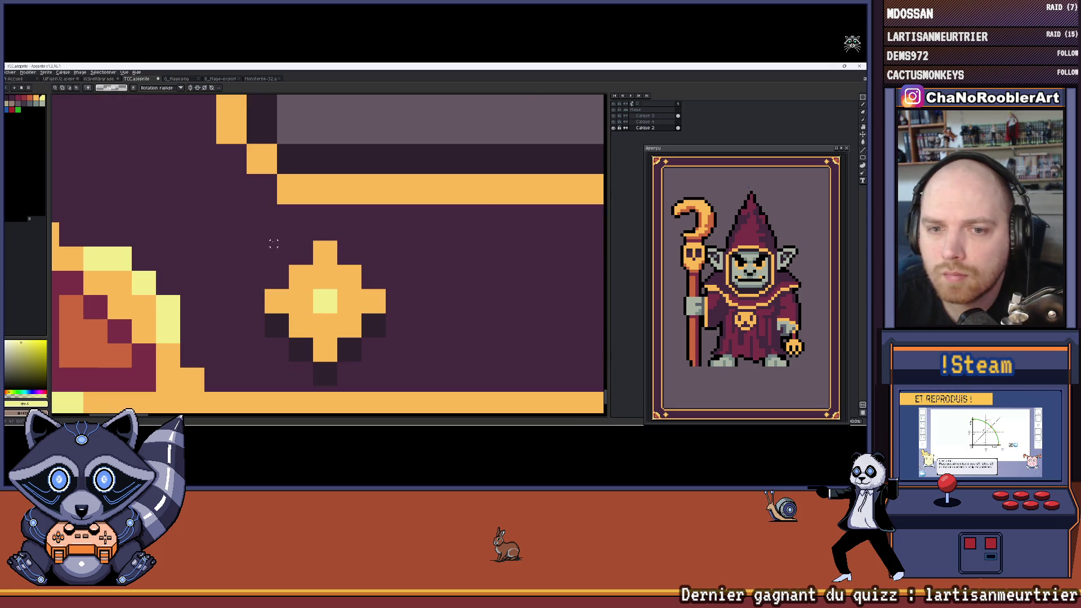
{"action": "left_click_drag", "start_coordinate": [271, 246], "coordinate": [386, 386]}
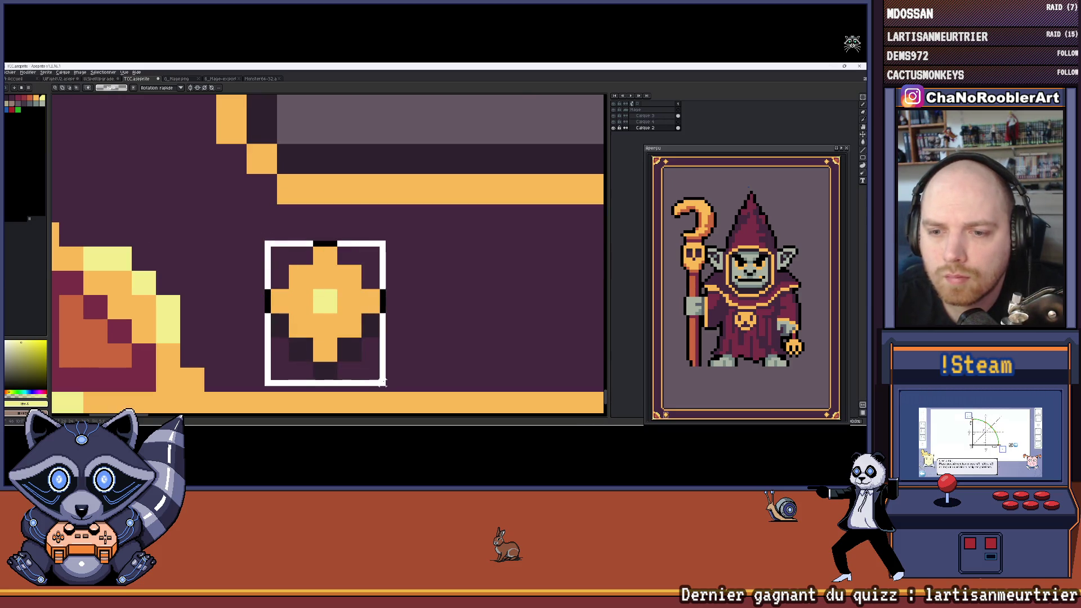
{"action": "key", "text": "Delete"}
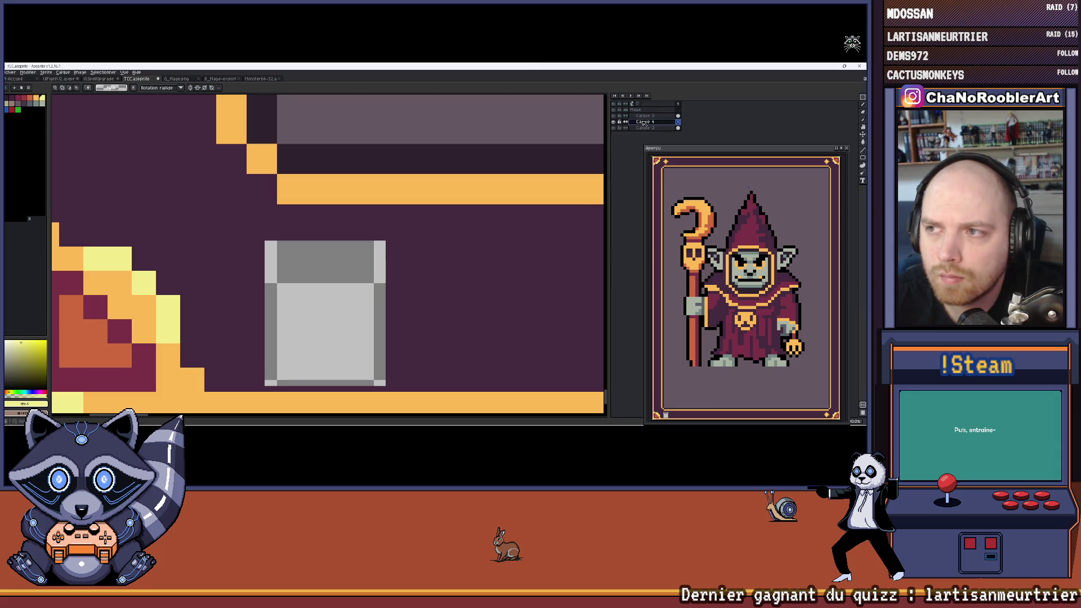
{"action": "key", "text": "ctrl+z"}
{"action": "scroll", "coordinate": [315, 253], "scroll_direction": "down", "scroll_amount": 3}
{"action": "left_click_drag", "start_coordinate": [316, 256], "coordinate": [371, 257]}
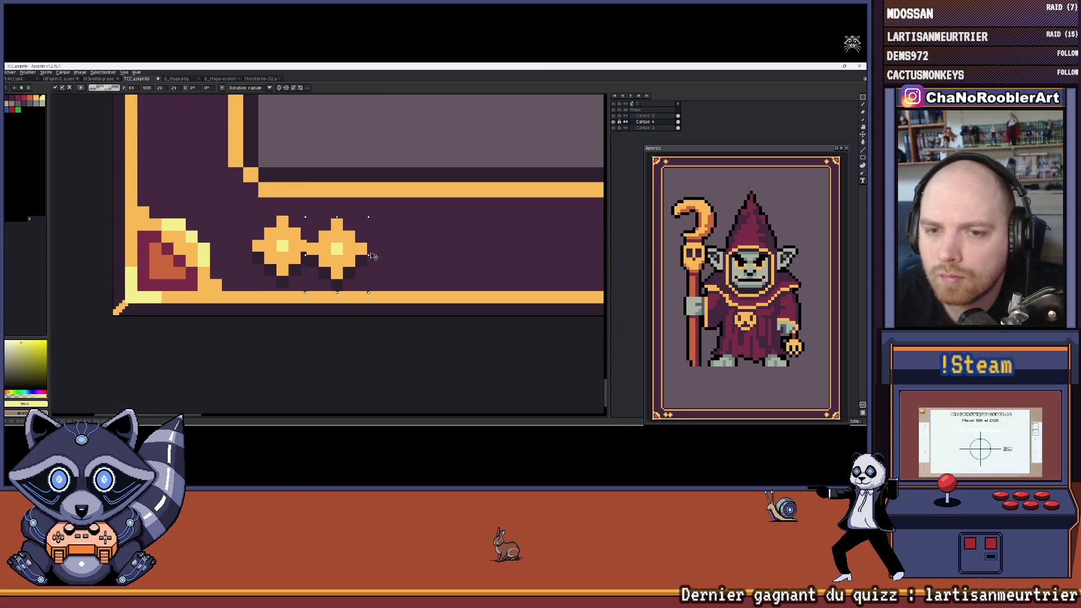
Step: Nudge the diamond copy right and up to line it up, then deselect
{"action": "key", "text": "Right"}
{"action": "key", "text": "Right"}
{"action": "scroll", "coordinate": [371, 246], "scroll_direction": "down", "scroll_amount": 2}
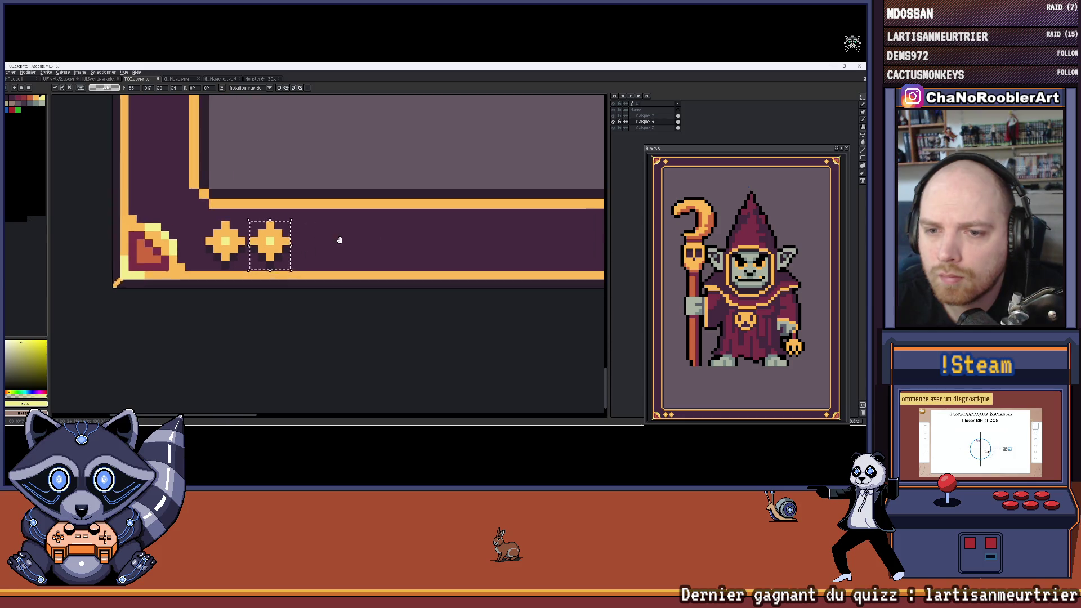
{"action": "scroll", "coordinate": [314, 240], "scroll_direction": "up", "scroll_amount": 3}
{"action": "key", "text": "Right"}
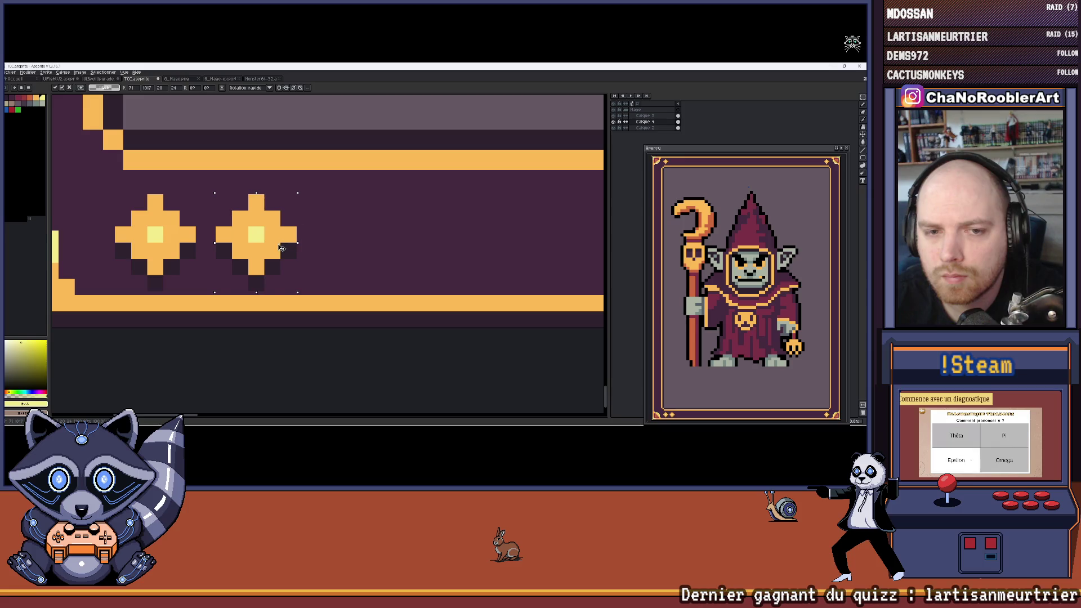
{"action": "left_click_drag", "start_coordinate": [298, 242], "coordinate": [413, 261]}
{"action": "scroll", "coordinate": [279, 216], "scroll_direction": "up", "scroll_amount": 1}
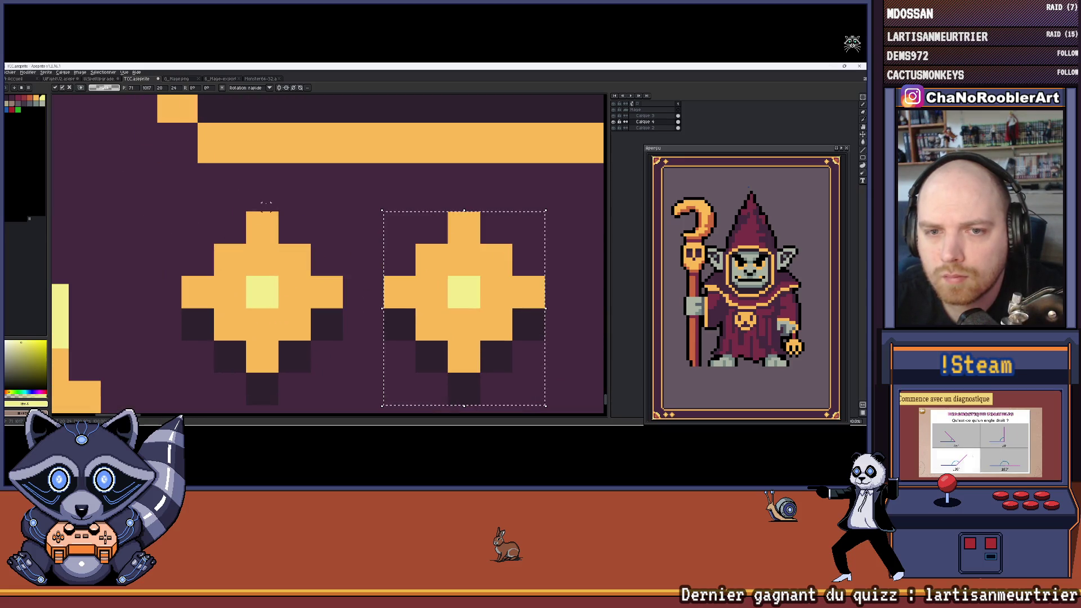
{"action": "left_click_drag", "start_coordinate": [458, 295], "coordinate": [459, 284]}
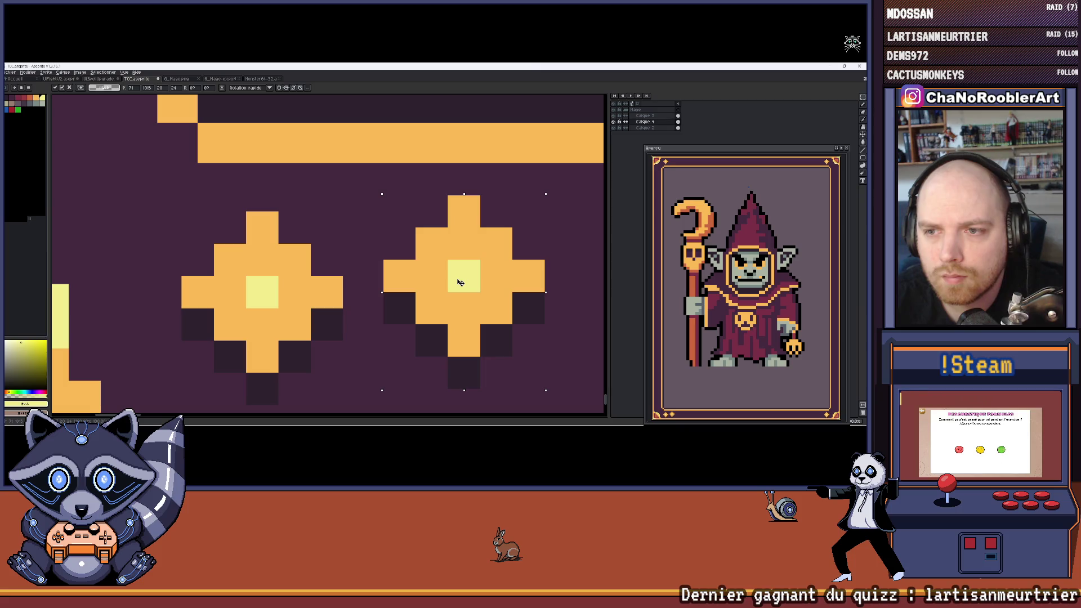
{"action": "scroll", "coordinate": [459, 283], "scroll_direction": "down", "scroll_amount": 2}
{"action": "scroll", "coordinate": [445, 275], "scroll_direction": "up", "scroll_amount": 1}
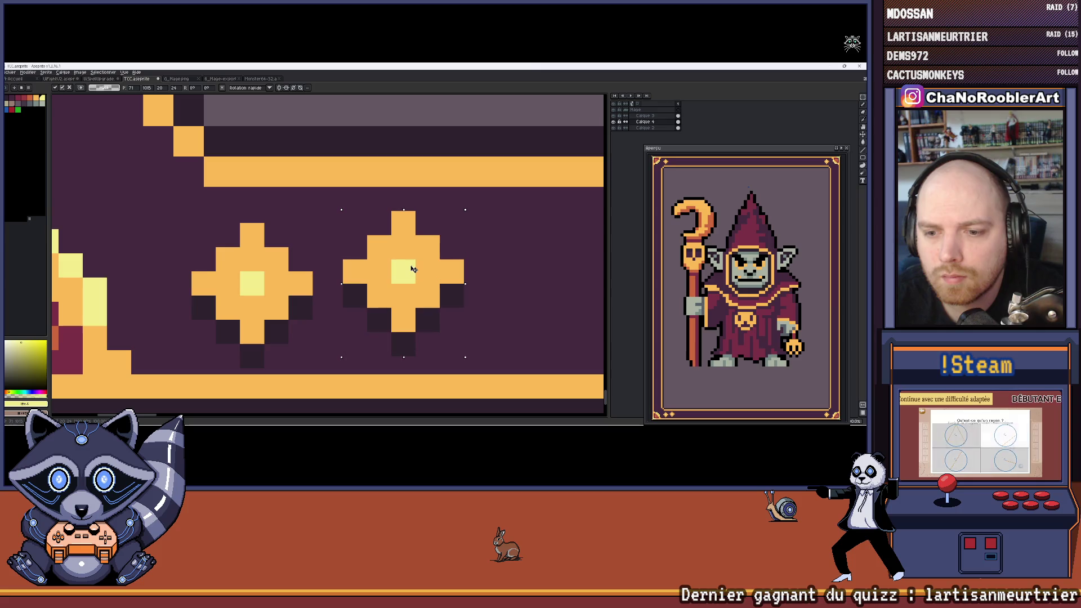
{"action": "left_click_drag", "start_coordinate": [413, 270], "coordinate": [413, 266]}
{"action": "scroll", "coordinate": [414, 266], "scroll_direction": "down", "scroll_amount": 2}
{"action": "key", "text": "ctrl+d"}
Step: Mark pale yellow guide pixels above and below the right diamond
{"action": "key", "text": "b"}
{"action": "scroll", "coordinate": [298, 203], "scroll_direction": "up", "scroll_amount": 1}
{"action": "left_click", "coordinate": [298, 203]}
{"action": "scroll", "coordinate": [298, 203], "scroll_direction": "up", "scroll_amount": 1}
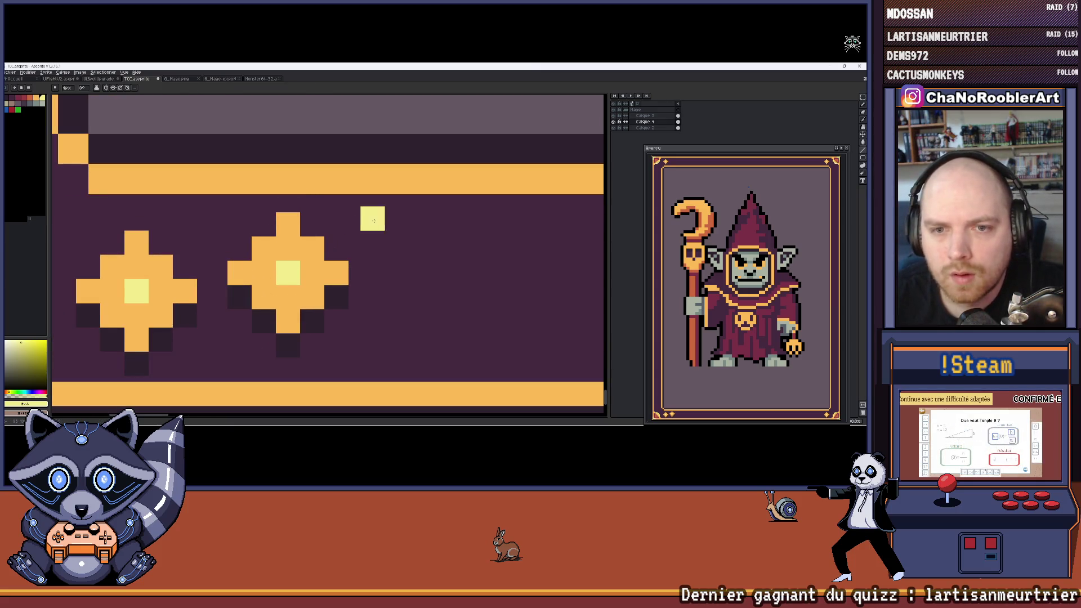
{"action": "left_click", "coordinate": [372, 370]}
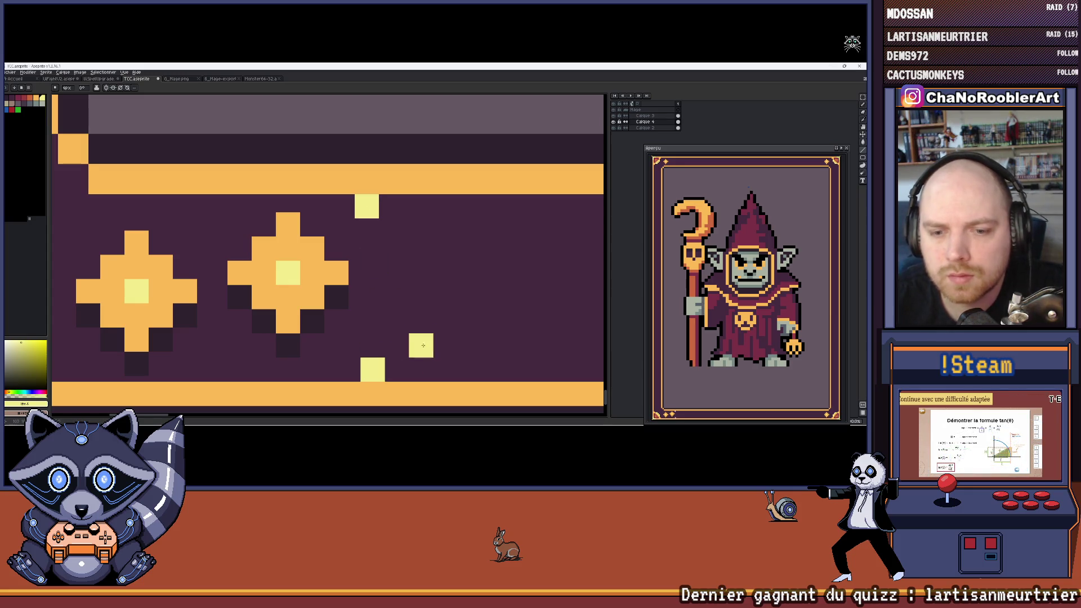
{"action": "scroll", "coordinate": [415, 314], "scroll_direction": "down", "scroll_amount": 1}
{"action": "scroll", "coordinate": [394, 272], "scroll_direction": "up", "scroll_amount": 1}
Step: Move the right diamond so it sits centred between the guide pixels
{"action": "left_click", "coordinate": [863, 97]}
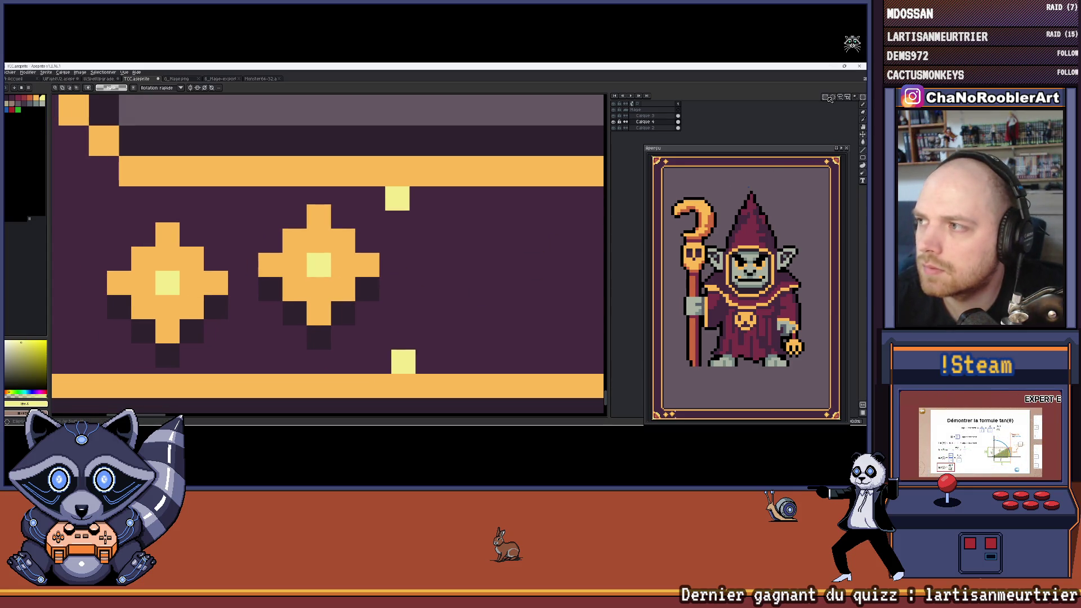
{"action": "mouse_move", "coordinate": [247, 200]}
{"action": "left_mouse_down"}
{"action": "mouse_move", "coordinate": [344, 316]}
{"action": "mouse_move", "coordinate": [471, 306]}
{"action": "mouse_move", "coordinate": [431, 306]}
{"action": "left_mouse_up"}
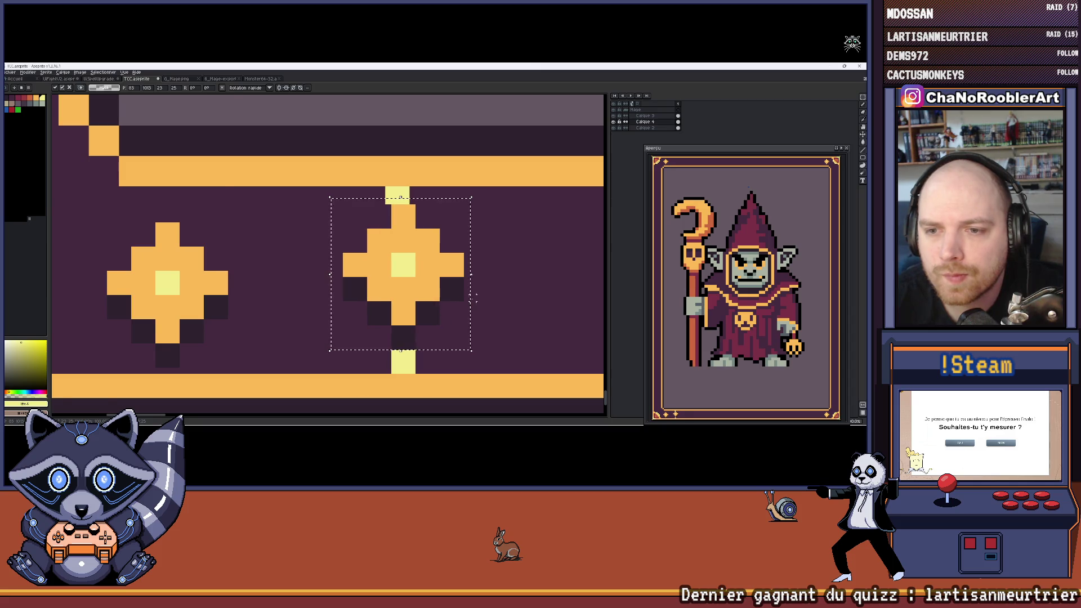
{"action": "scroll", "coordinate": [473, 298], "scroll_direction": "down", "scroll_amount": 2}
{"action": "scroll", "coordinate": [452, 291], "scroll_direction": "up", "scroll_amount": 2}
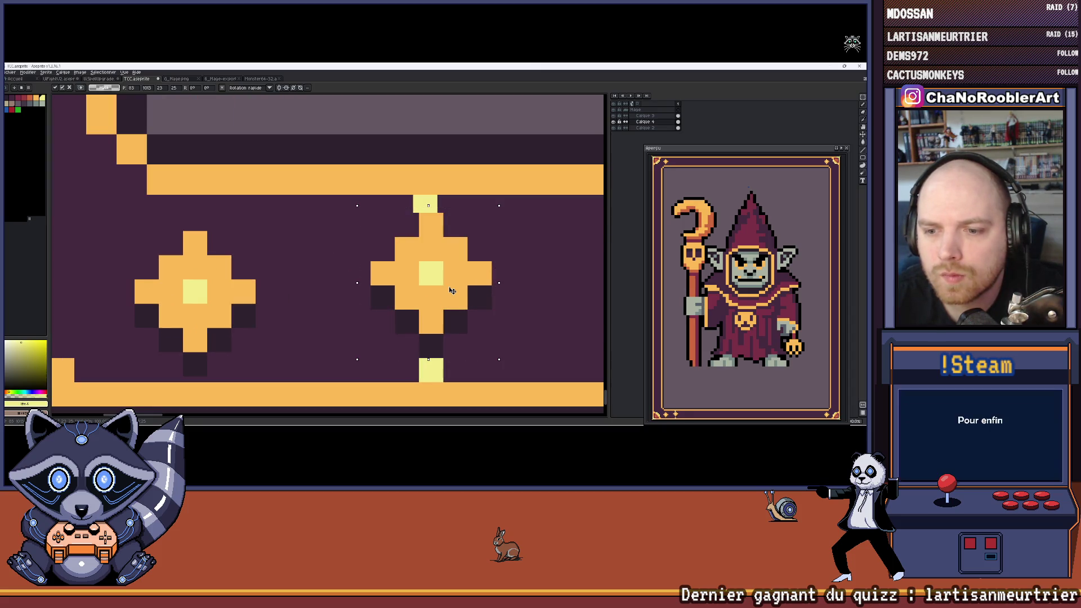
{"action": "key", "text": "Return"}
{"action": "scroll", "coordinate": [442, 298], "scroll_direction": "down", "scroll_amount": 1}
{"action": "scroll", "coordinate": [433, 306], "scroll_direction": "up", "scroll_amount": 1}
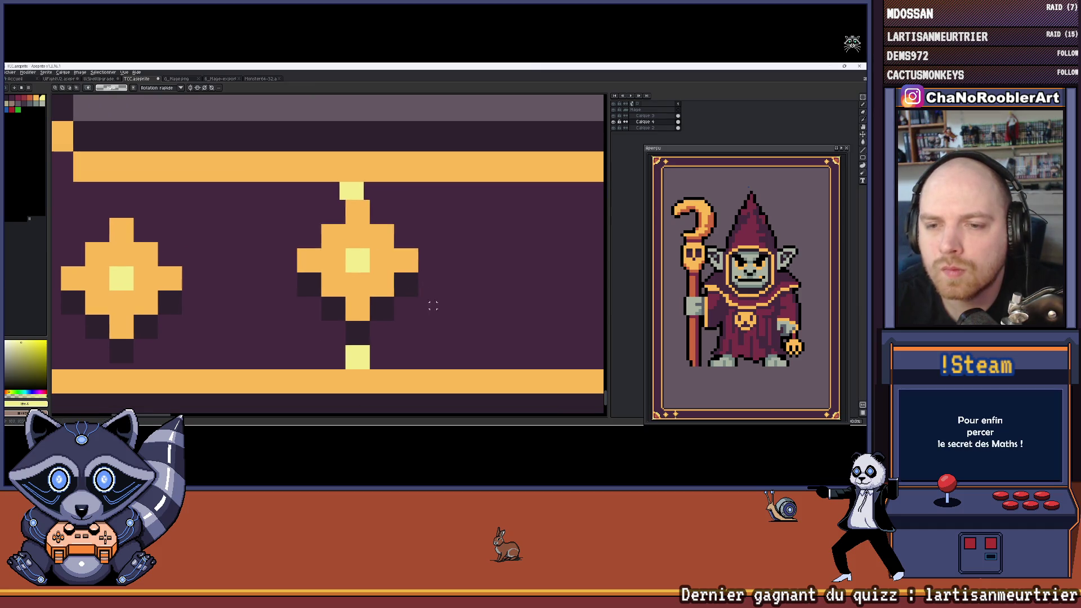
Step: Erase the guide pixel above the right diamond
{"action": "left_click", "coordinate": [351, 191]}
{"action": "scroll", "coordinate": [366, 203], "scroll_direction": "down", "scroll_amount": 3}
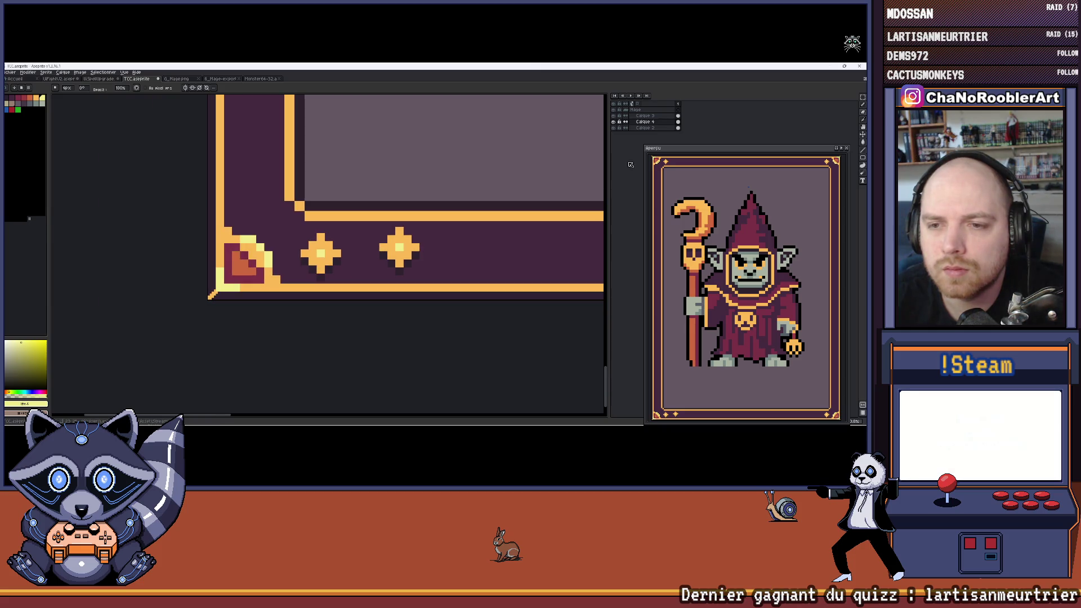
{"action": "scroll", "coordinate": [437, 176], "scroll_direction": "down", "scroll_amount": 1}
{"action": "scroll", "coordinate": [437, 176], "scroll_direction": "up", "scroll_amount": 1}
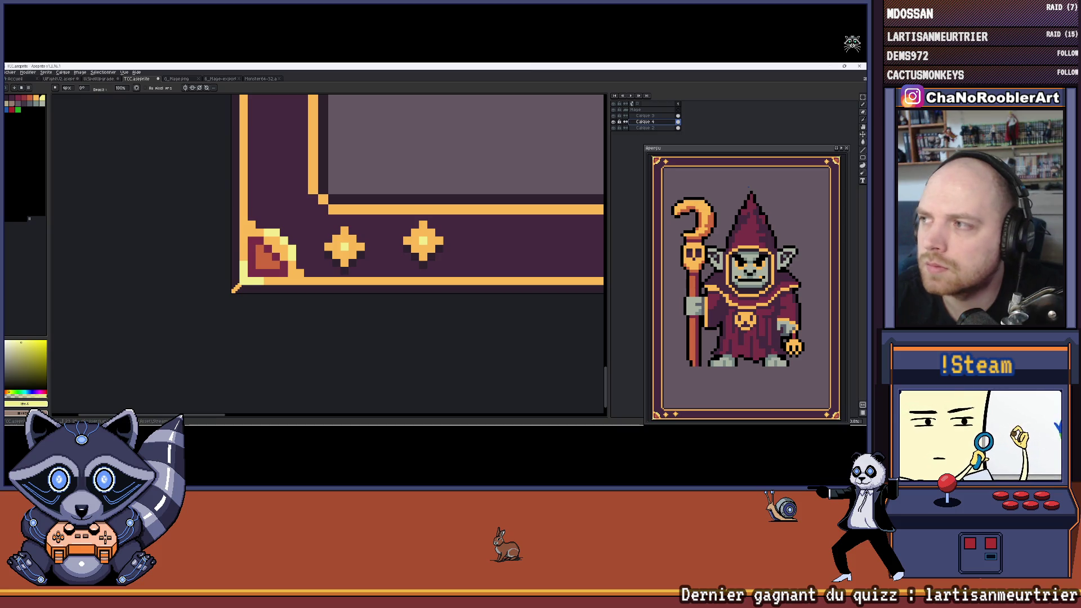
Step: Select the left diamond and move it into its new position
{"action": "left_click", "coordinate": [862, 97]}
{"action": "scroll", "coordinate": [338, 243], "scroll_direction": "up", "scroll_amount": 2}
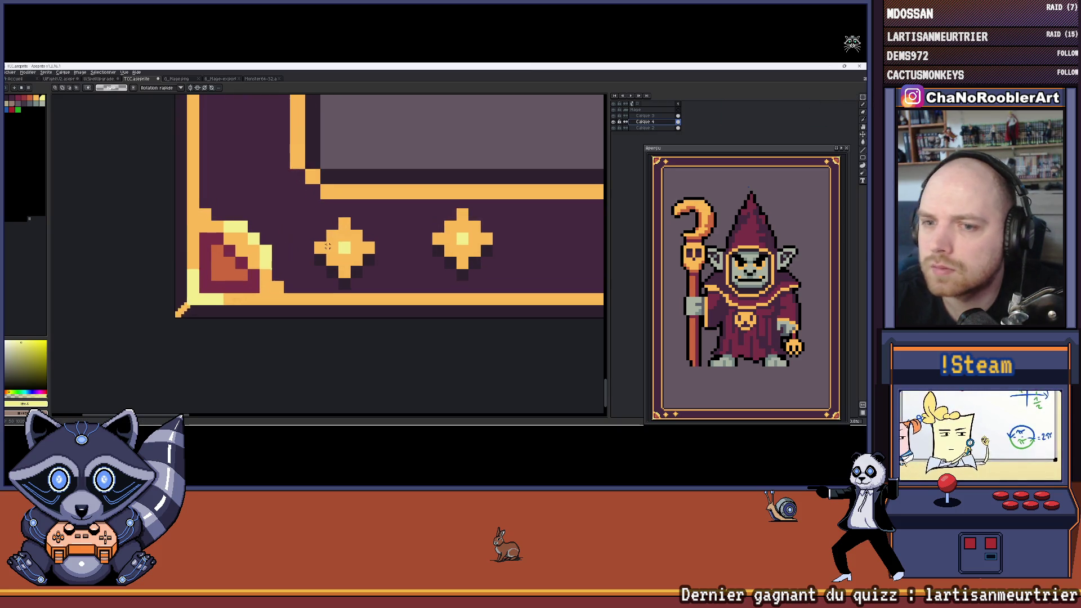
{"action": "mouse_move", "coordinate": [295, 205]}
{"action": "left_mouse_down"}
{"action": "mouse_move", "coordinate": [394, 305]}
{"action": "mouse_move", "coordinate": [400, 279]}
{"action": "mouse_move", "coordinate": [439, 269]}
{"action": "left_mouse_up"}
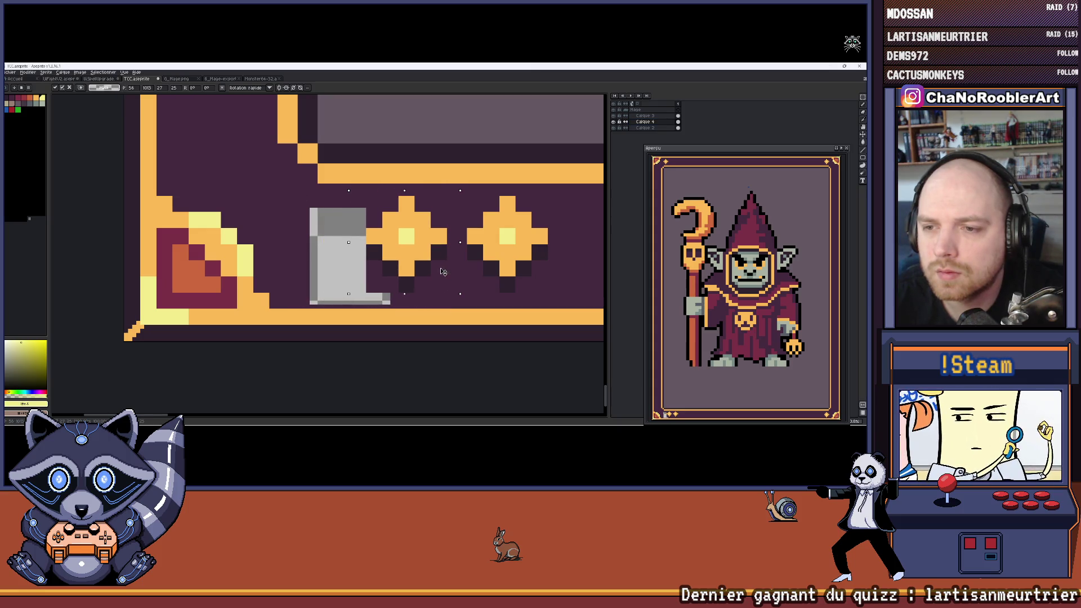
{"action": "key", "text": "w"}
{"action": "scroll", "coordinate": [443, 272], "scroll_direction": "down", "scroll_amount": 2}
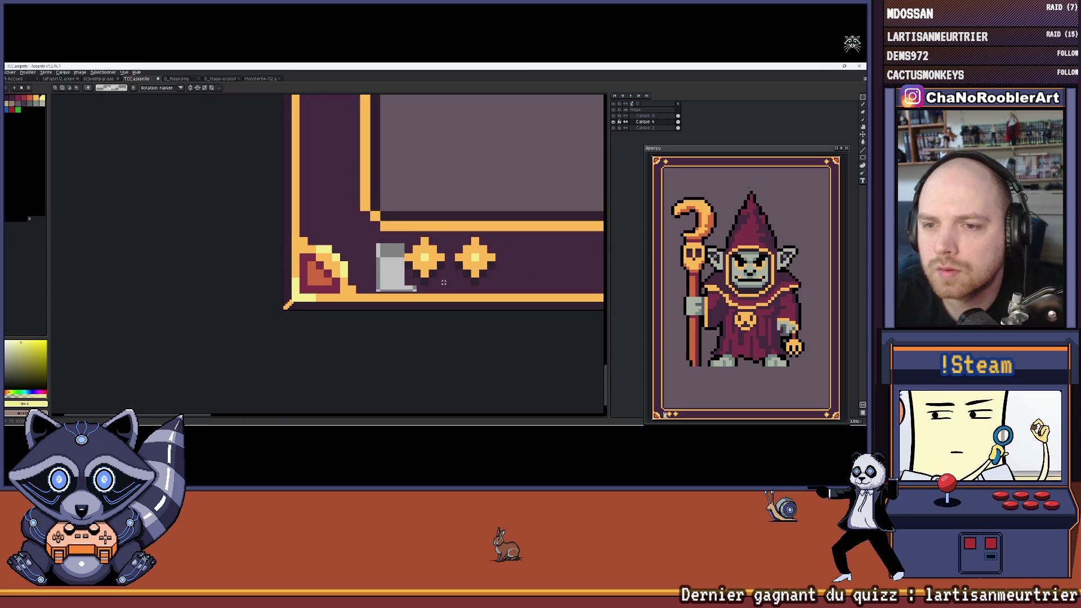
{"action": "scroll", "coordinate": [372, 265], "scroll_direction": "right", "scroll_amount": 3}
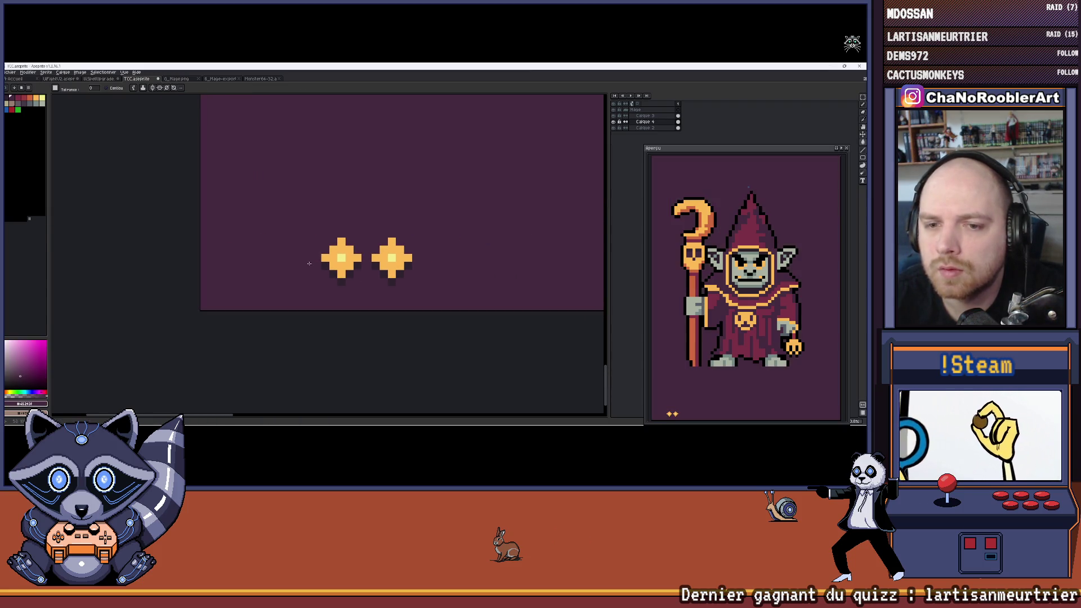
Step: On Calque 2, fill the transparent hole beside the left diamond with maroon
{"action": "left_click", "coordinate": [641, 128]}
{"action": "key", "text": "g"}
{"action": "left_click", "coordinate": [308, 261]}
{"action": "scroll", "coordinate": [308, 261], "scroll_direction": "down", "scroll_amount": 4}
{"action": "mouse_move", "coordinate": [405, 288]}
{"action": "left_mouse_down"}
{"action": "mouse_move", "coordinate": [349, 289]}
{"action": "mouse_move", "coordinate": [383, 295]}
{"action": "left_mouse_up"}
{"action": "scroll", "coordinate": [346, 283], "scroll_direction": "up", "scroll_amount": 4}
{"action": "scroll", "coordinate": [404, 257], "scroll_direction": "up", "scroll_amount": 1}
{"action": "left_click_drag", "start_coordinate": [405, 257], "coordinate": [411, 256]}
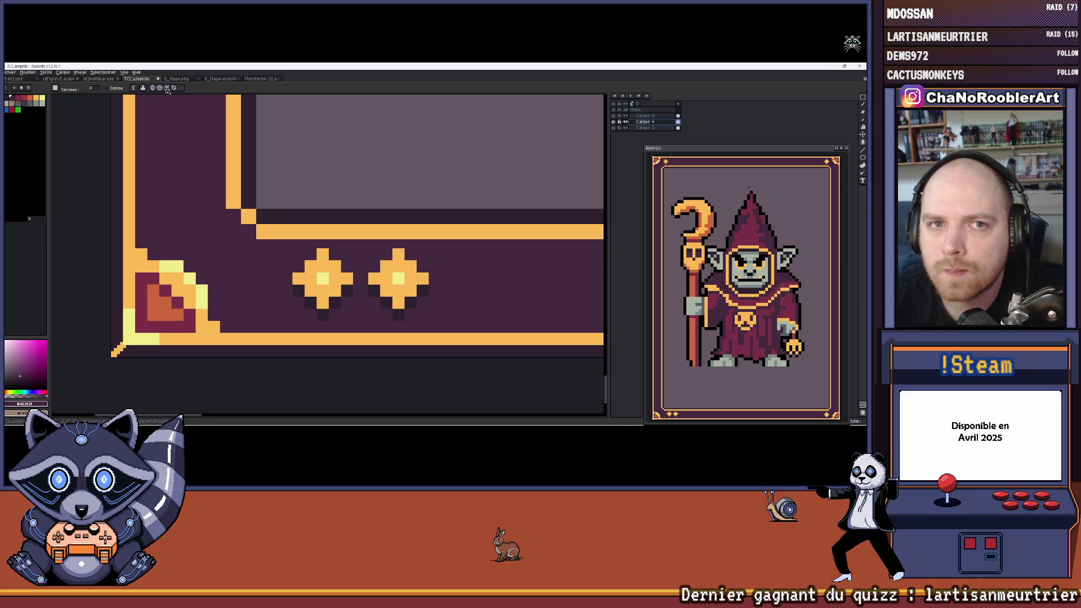
{"action": "scroll", "coordinate": [356, 260], "scroll_direction": "up", "scroll_amount": 1}
{"action": "scroll", "coordinate": [331, 228], "scroll_direction": "down", "scroll_amount": 1}
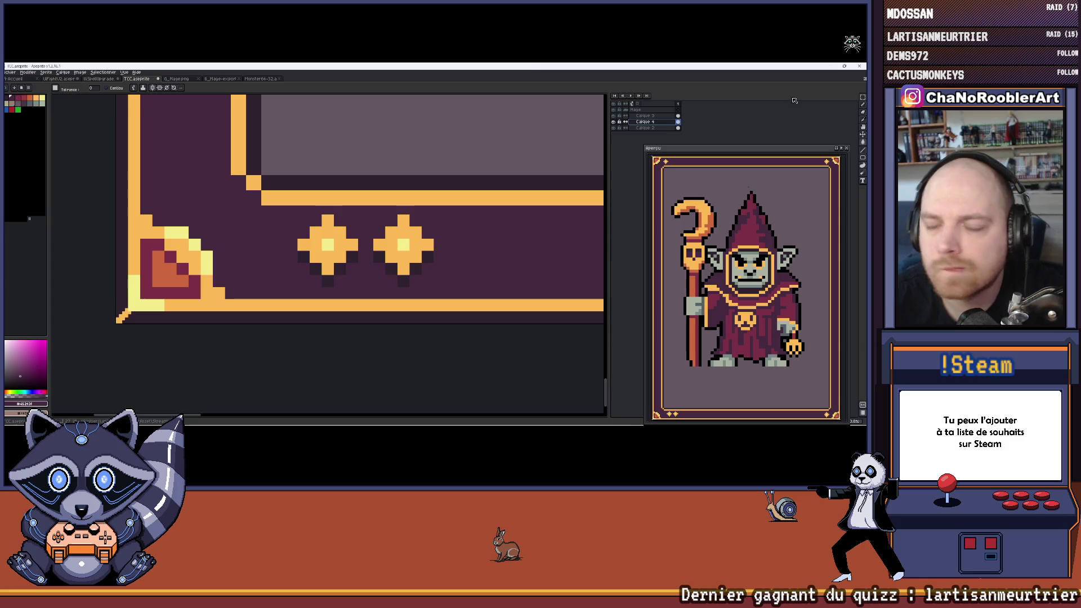
Step: Select the left gold diamond and check its placement along the lower border
{"action": "left_click", "coordinate": [862, 97]}
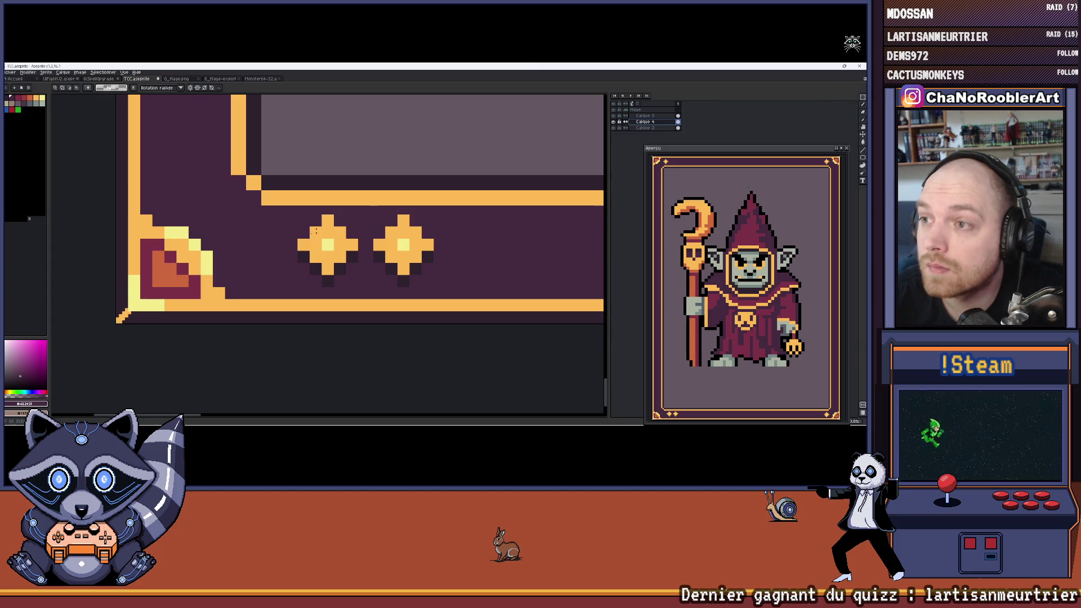
{"action": "scroll", "coordinate": [300, 207], "scroll_direction": "up", "scroll_amount": 2}
{"action": "mouse_move", "coordinate": [293, 194]}
{"action": "left_mouse_down"}
{"action": "mouse_move", "coordinate": [394, 335]}
{"action": "mouse_move", "coordinate": [412, 338]}
{"action": "left_mouse_up"}
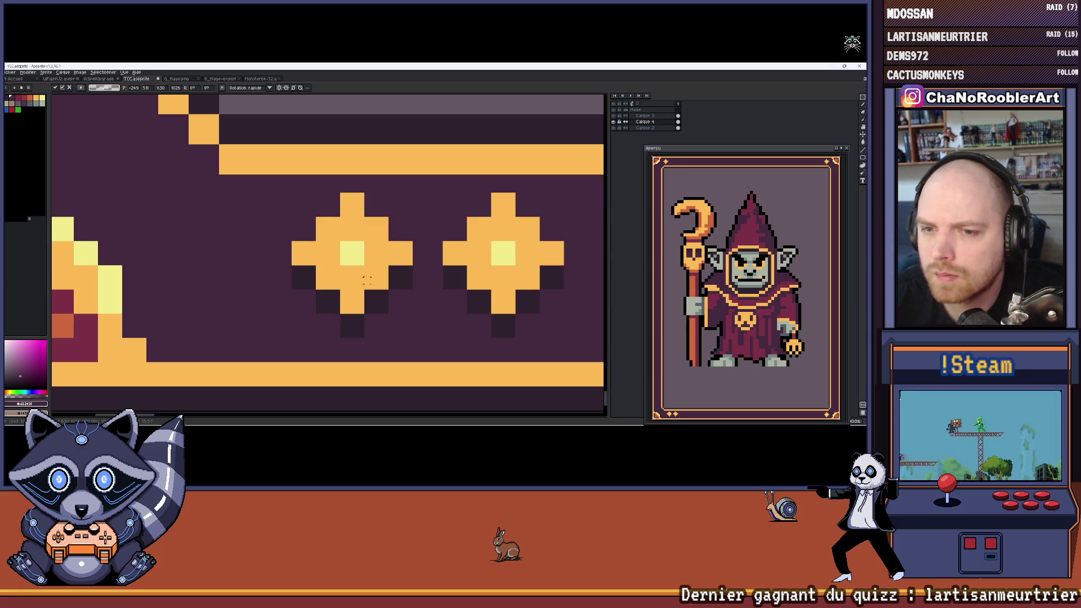
{"action": "scroll", "coordinate": [381, 250], "scroll_direction": "down", "scroll_amount": 1}
{"action": "scroll", "coordinate": [362, 264], "scroll_direction": "down", "scroll_amount": 1}
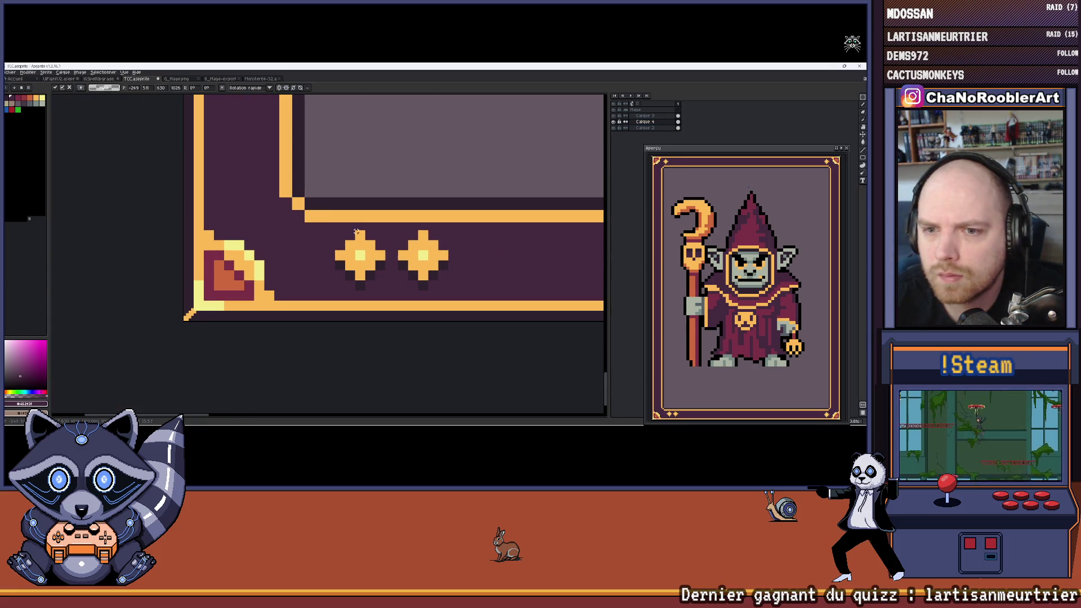
{"action": "scroll", "coordinate": [356, 232], "scroll_direction": "down", "scroll_amount": 4}
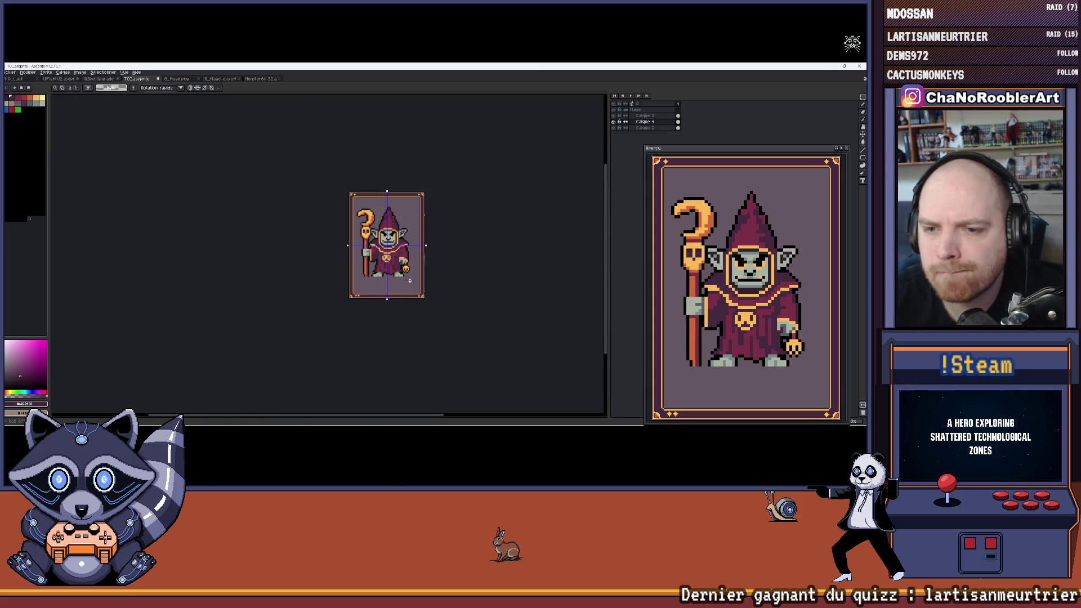
{"action": "scroll", "coordinate": [398, 284], "scroll_direction": "up", "scroll_amount": 6}
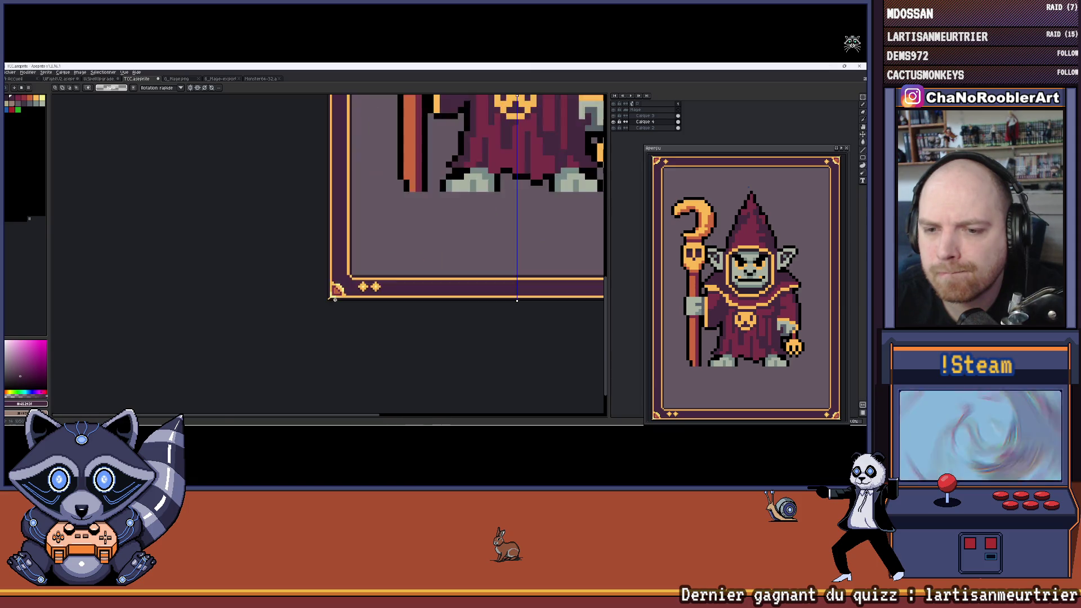
{"action": "left_click_drag", "start_coordinate": [331, 249], "coordinate": [308, 244]}
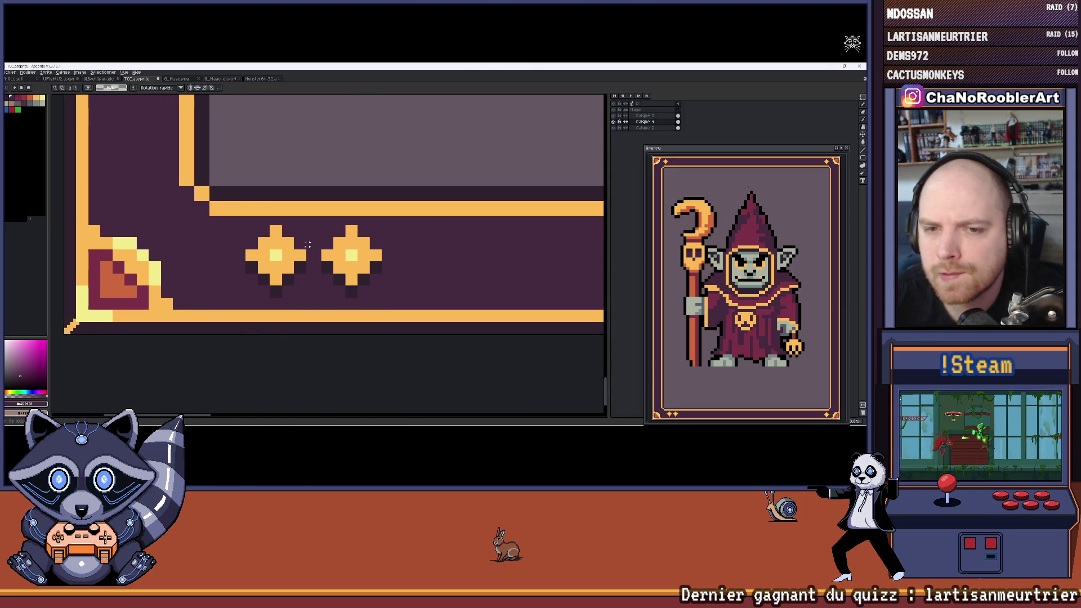
{"action": "scroll", "coordinate": [220, 205], "scroll_direction": "up", "scroll_amount": 2}
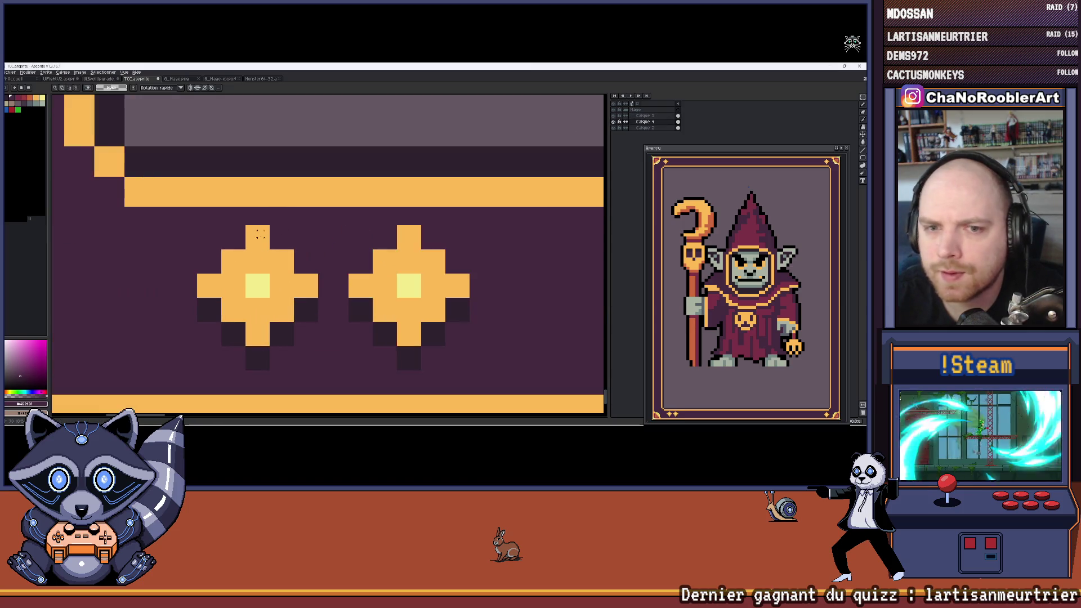
{"action": "scroll", "coordinate": [189, 206], "scroll_direction": "down", "scroll_amount": 3}
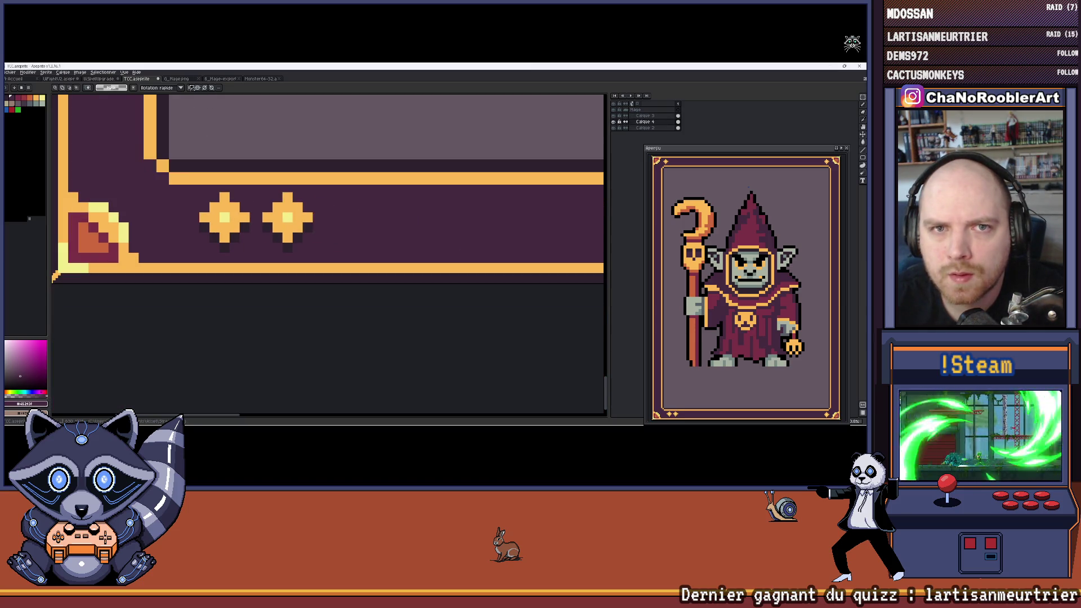
{"action": "scroll", "coordinate": [287, 172], "scroll_direction": "up", "scroll_amount": 3}
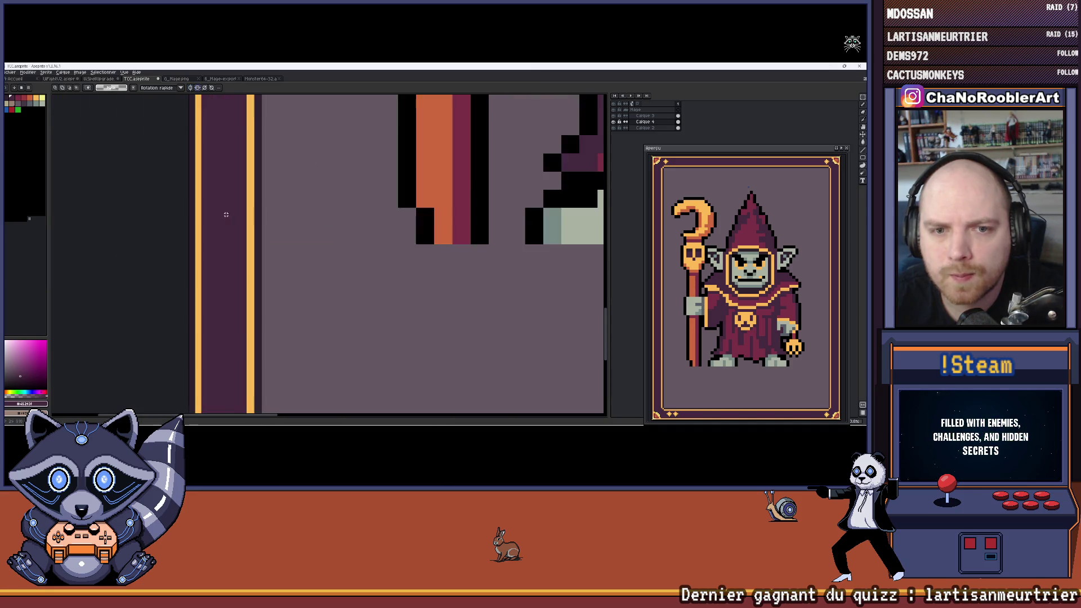
{"action": "scroll", "coordinate": [287, 172], "scroll_direction": "down", "scroll_amount": 3}
{"action": "scroll", "coordinate": [286, 172], "scroll_direction": "down", "scroll_amount": 3}
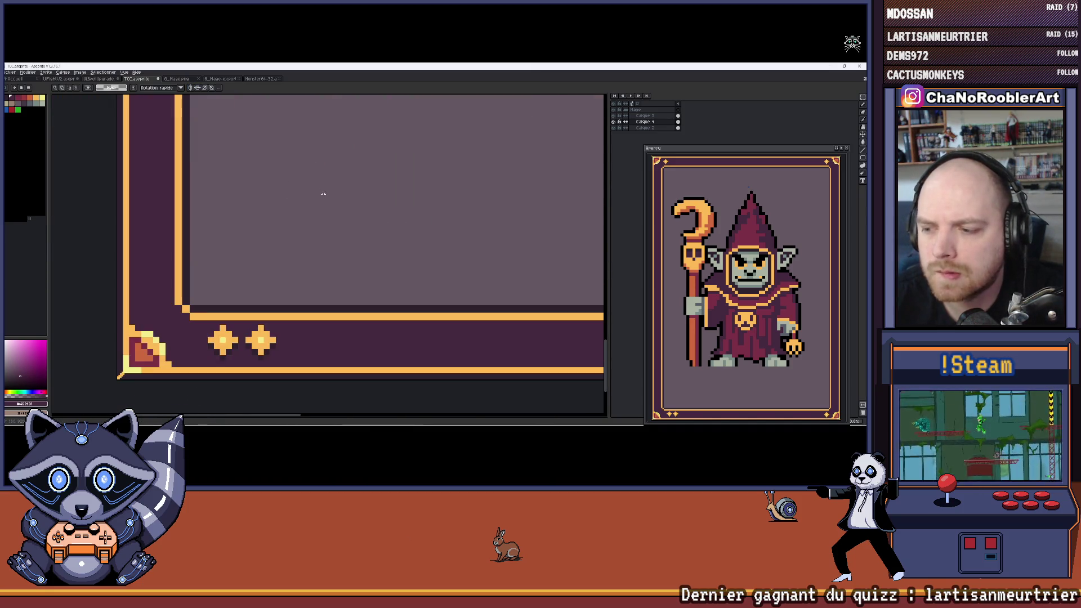
{"action": "scroll", "coordinate": [337, 134], "scroll_direction": "down", "scroll_amount": 2}
{"action": "scroll", "coordinate": [214, 218], "scroll_direction": "up", "scroll_amount": 3}
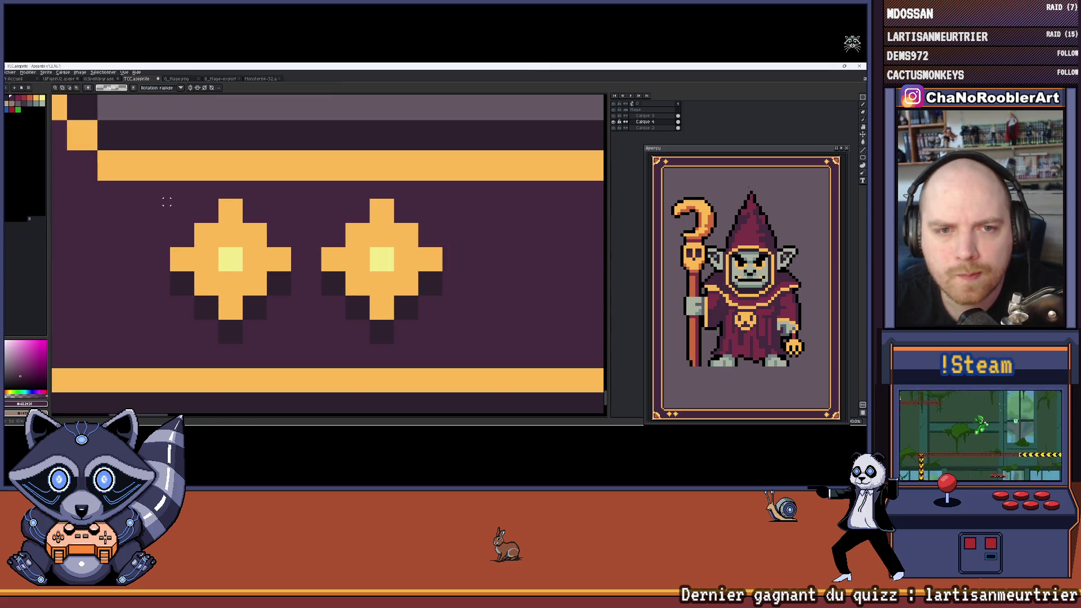
Step: Select both diamonds, stamp a duplicate pair along the border, then undo it
{"action": "mouse_move", "coordinate": [170, 198]}
{"action": "left_mouse_down"}
{"action": "mouse_move", "coordinate": [362, 316]}
{"action": "mouse_move", "coordinate": [443, 344]}
{"action": "left_mouse_up"}
{"action": "scroll", "coordinate": [450, 323], "scroll_direction": "down", "scroll_amount": 4}
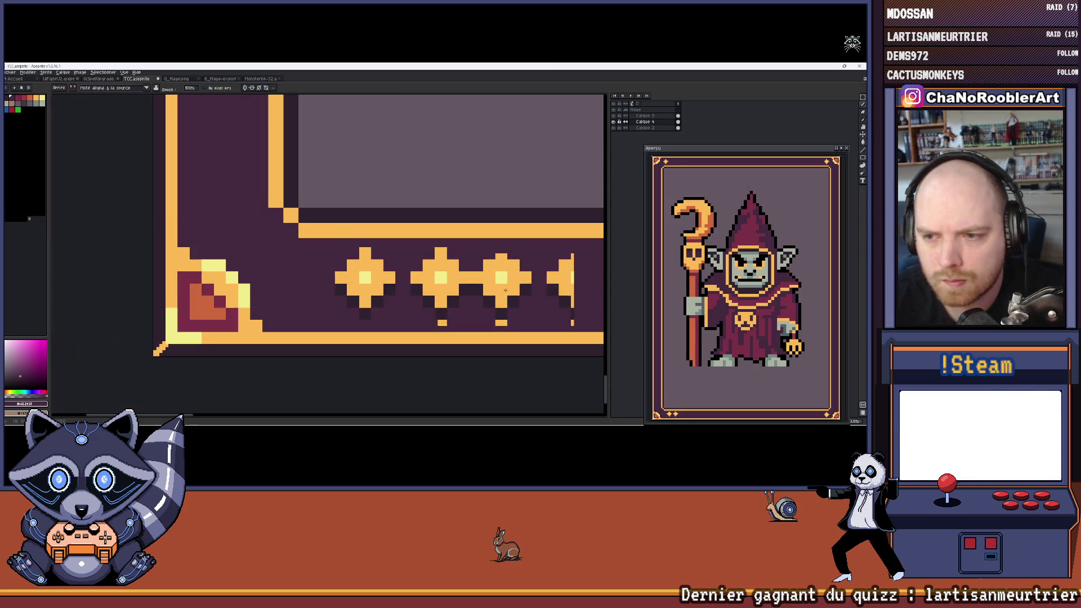
{"action": "key", "text": "b"}
{"action": "left_click", "coordinate": [305, 273]}
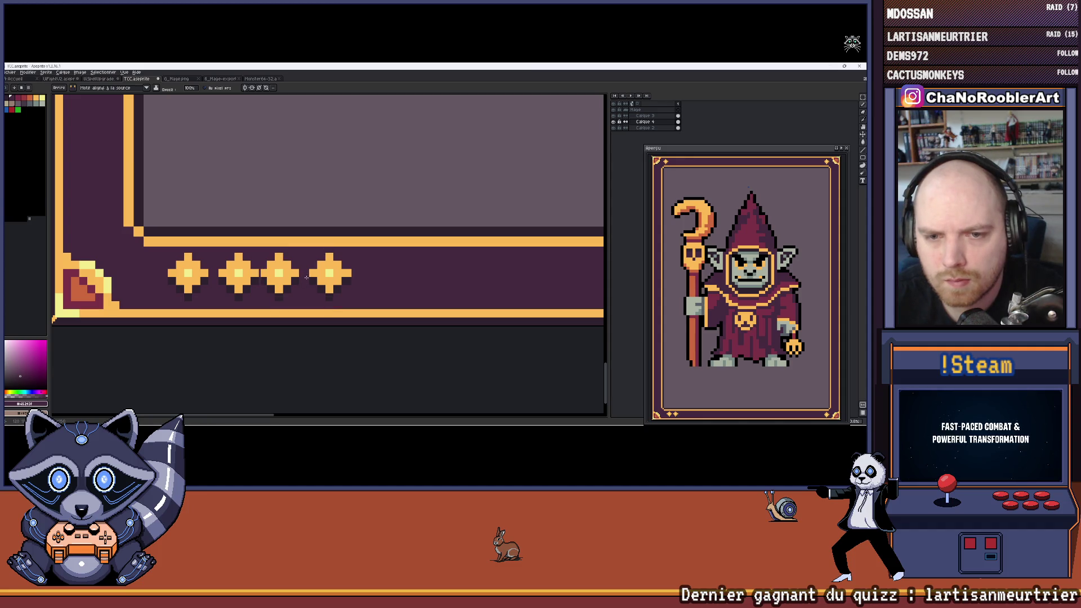
{"action": "key", "text": "ctrl+z"}
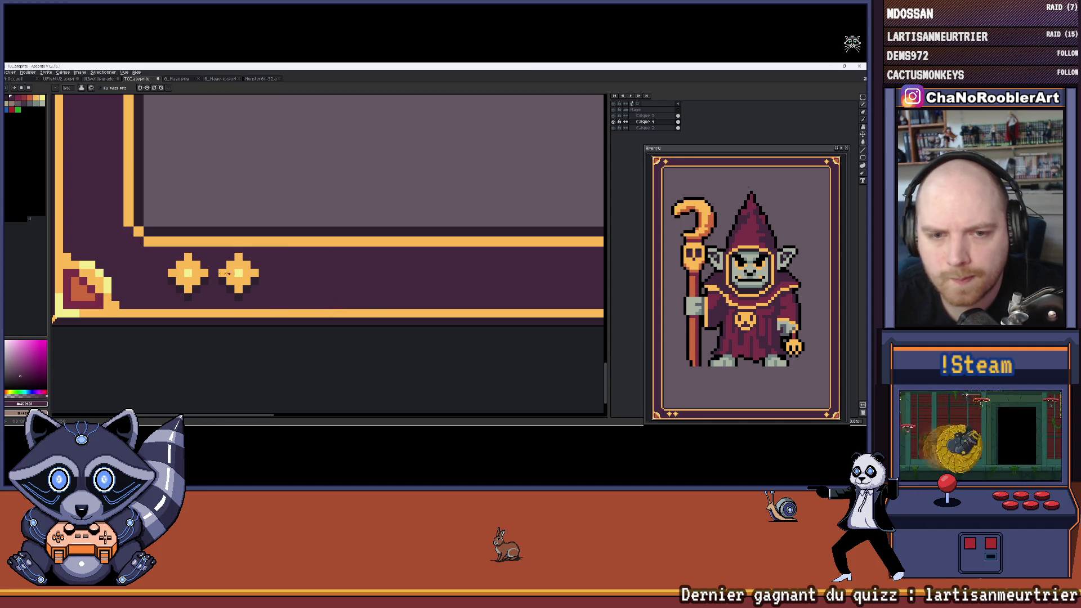
Step: Reselect both diamonds on the lower border and pick a new drawing colour
{"action": "scroll", "coordinate": [233, 253], "scroll_direction": "up", "scroll_amount": 1}
{"action": "scroll", "coordinate": [233, 254], "scroll_direction": "up", "scroll_amount": 3}
{"action": "scroll", "coordinate": [233, 254], "scroll_direction": "down", "scroll_amount": 3}
{"action": "scroll", "coordinate": [219, 225], "scroll_direction": "up", "scroll_amount": 3}
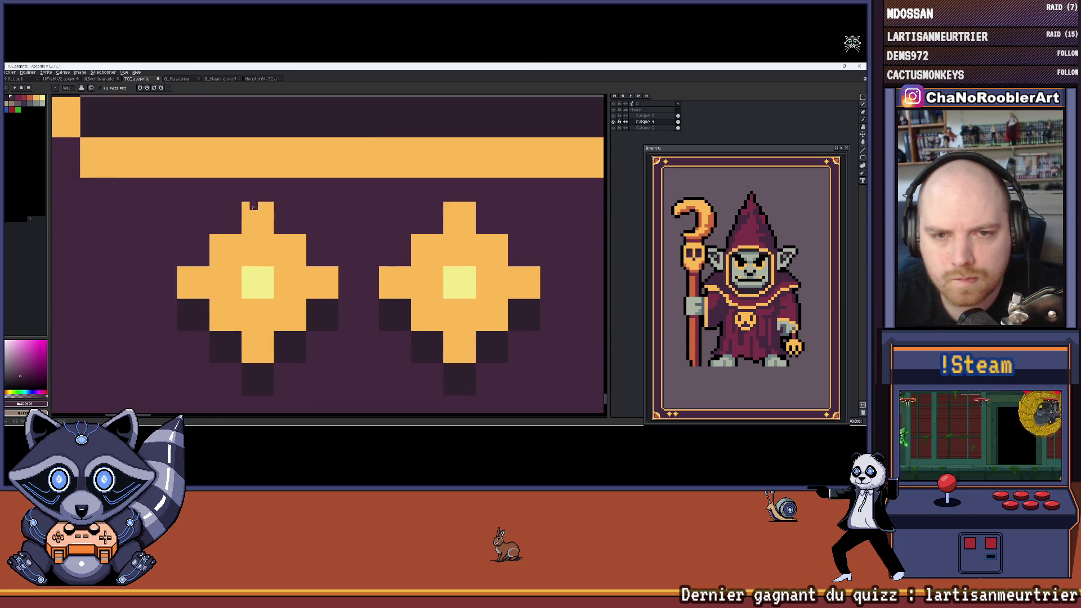
{"action": "scroll", "coordinate": [208, 198], "scroll_direction": "down", "scroll_amount": 2}
{"action": "scroll", "coordinate": [208, 198], "scroll_direction": "up", "scroll_amount": 1}
{"action": "scroll", "coordinate": [328, 254], "scroll_direction": "left", "scroll_amount": 3}
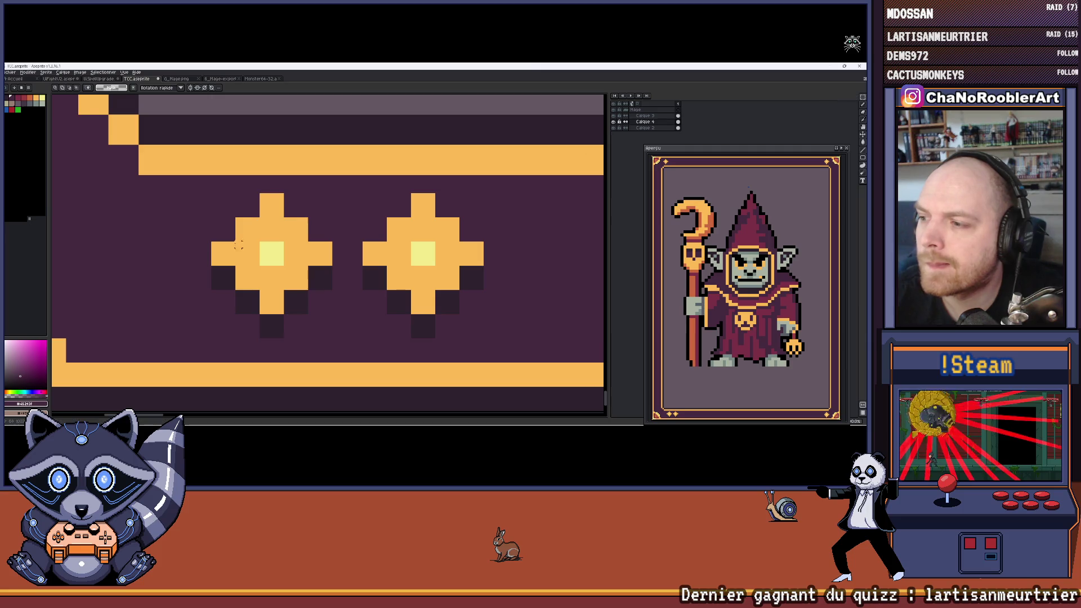
{"action": "left_click_drag", "start_coordinate": [239, 246], "coordinate": [236, 230]}
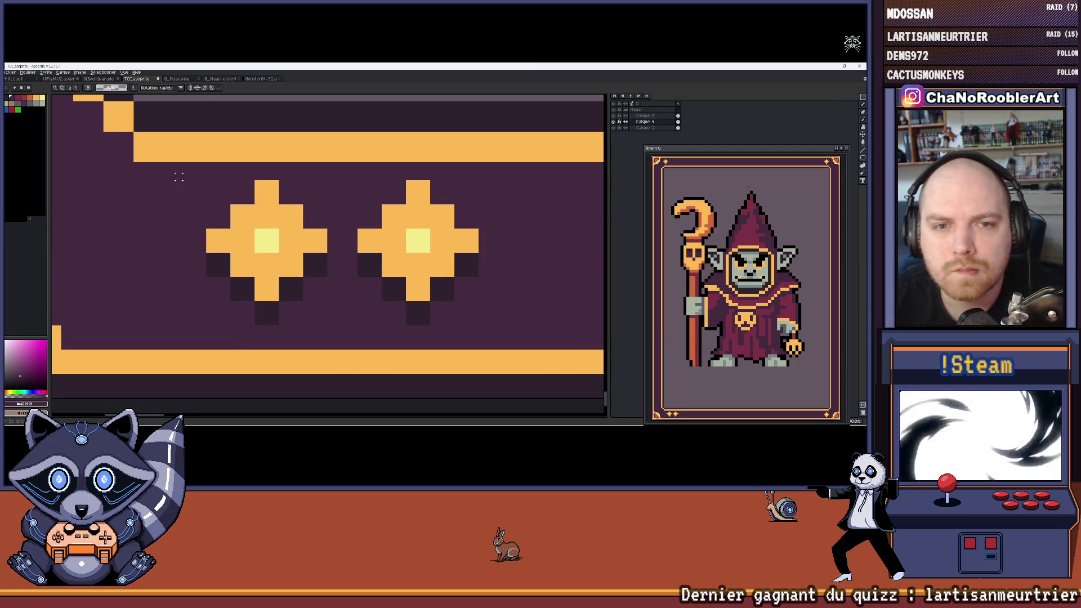
{"action": "mouse_move", "coordinate": [179, 183]}
{"action": "left_mouse_down"}
{"action": "mouse_move", "coordinate": [272, 299]}
{"action": "mouse_move", "coordinate": [511, 336]}
{"action": "mouse_move", "coordinate": [503, 326]}
{"action": "left_mouse_up"}
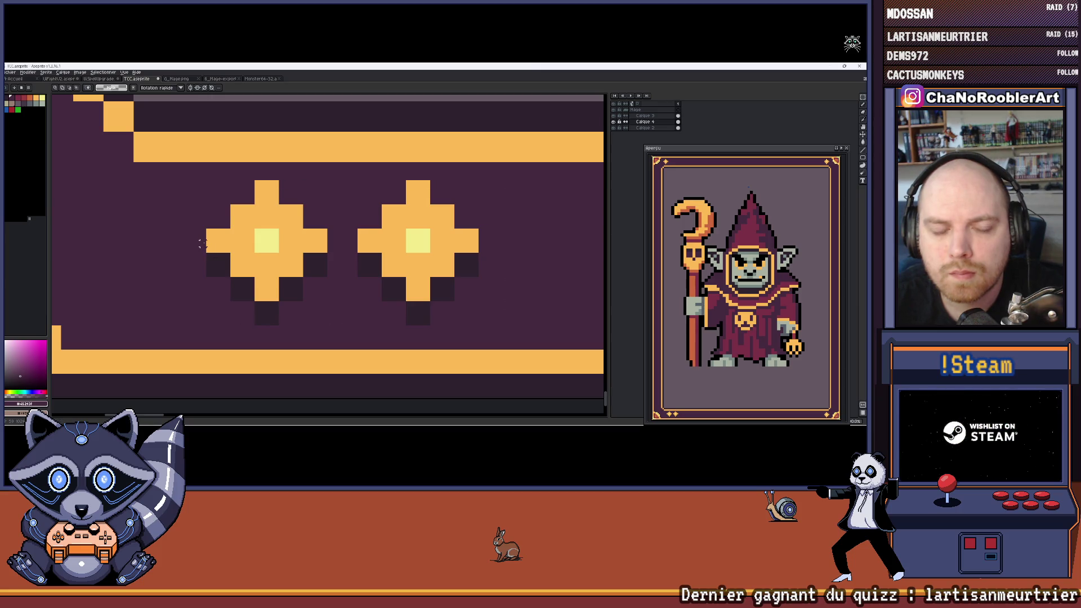
{"action": "scroll", "coordinate": [201, 243], "scroll_direction": "up", "scroll_amount": 2}
{"action": "left_click", "coordinate": [43, 105]}
Step: Place a grey pixel beside the left diamond, then undo it as misplaced
{"action": "key", "text": "b"}
{"action": "scroll", "coordinate": [212, 243], "scroll_direction": "up", "scroll_amount": 1}
{"action": "scroll", "coordinate": [221, 242], "scroll_direction": "down", "scroll_amount": 3}
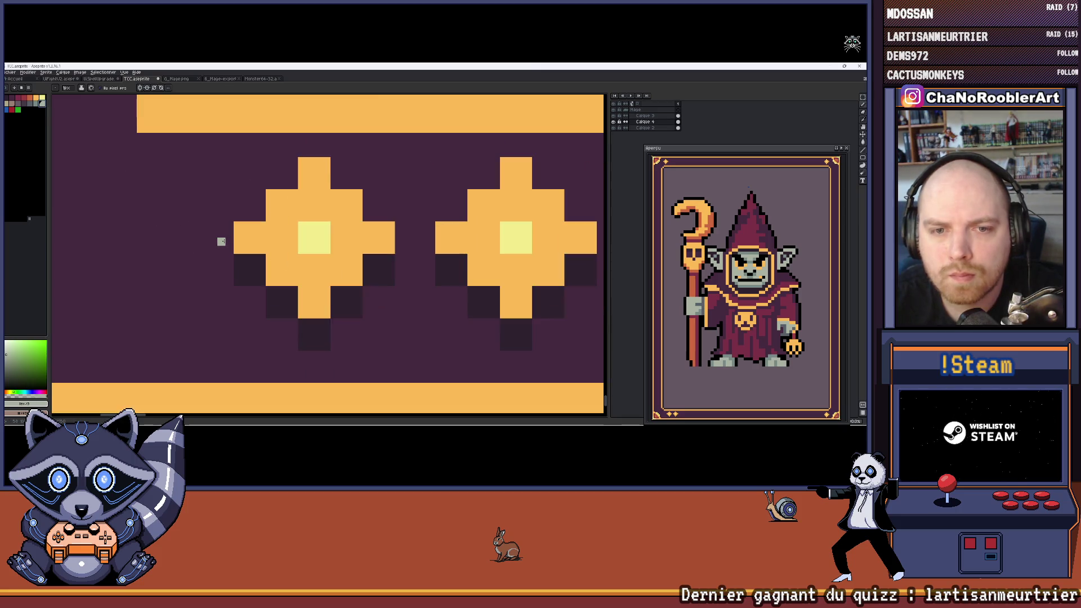
{"action": "left_click", "coordinate": [220, 239]}
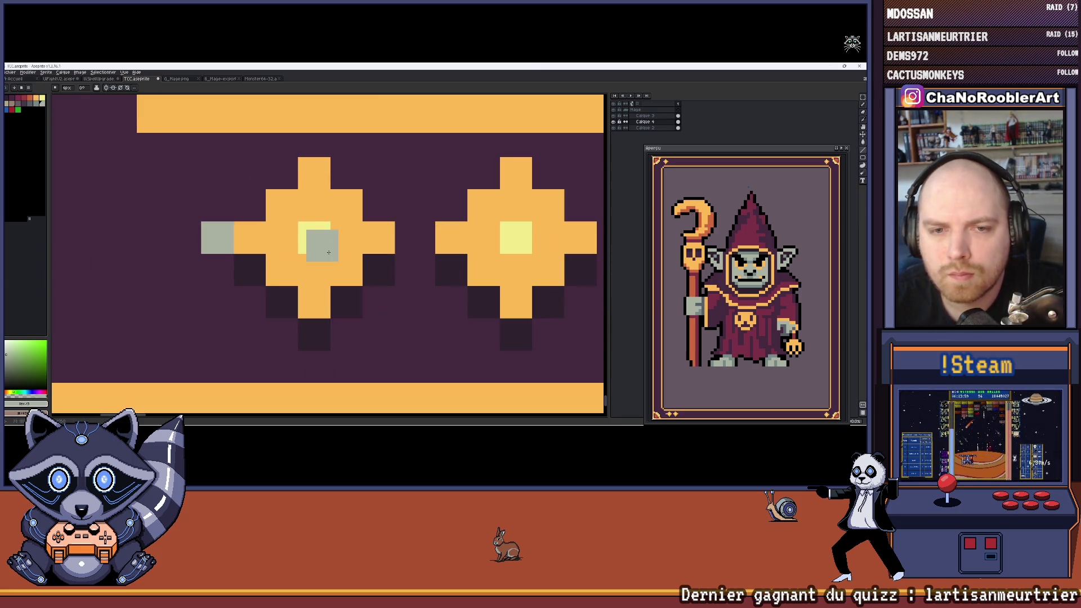
{"action": "scroll", "coordinate": [328, 253], "scroll_direction": "down", "scroll_amount": 2}
{"action": "scroll", "coordinate": [393, 258], "scroll_direction": "down", "scroll_amount": 2}
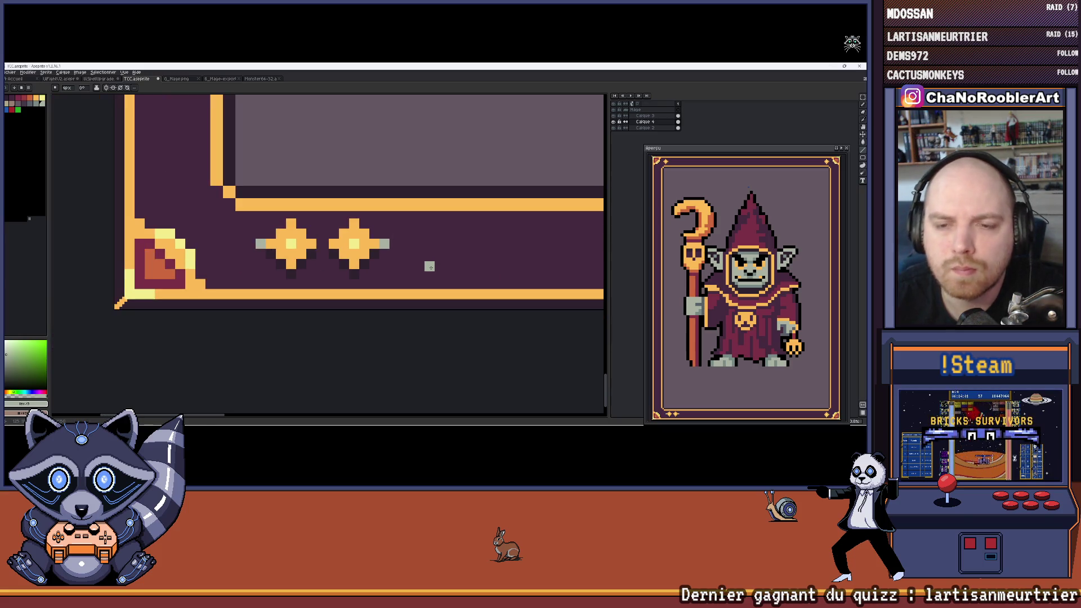
{"action": "key", "text": "ctrl+z"}
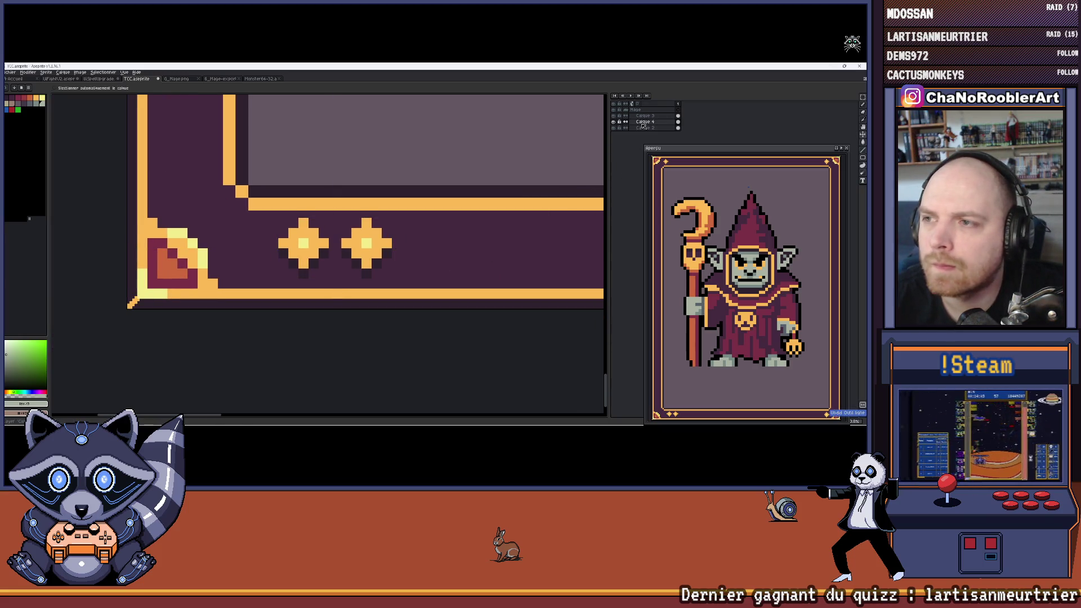
Step: On layer Calque 2, add a grey tip pixel to the right of the second diamond
{"action": "left_click", "coordinate": [644, 127]}
{"action": "key", "text": "b"}
{"action": "scroll", "coordinate": [403, 264], "scroll_direction": "up", "scroll_amount": 2}
{"action": "left_click", "coordinate": [405, 267]}
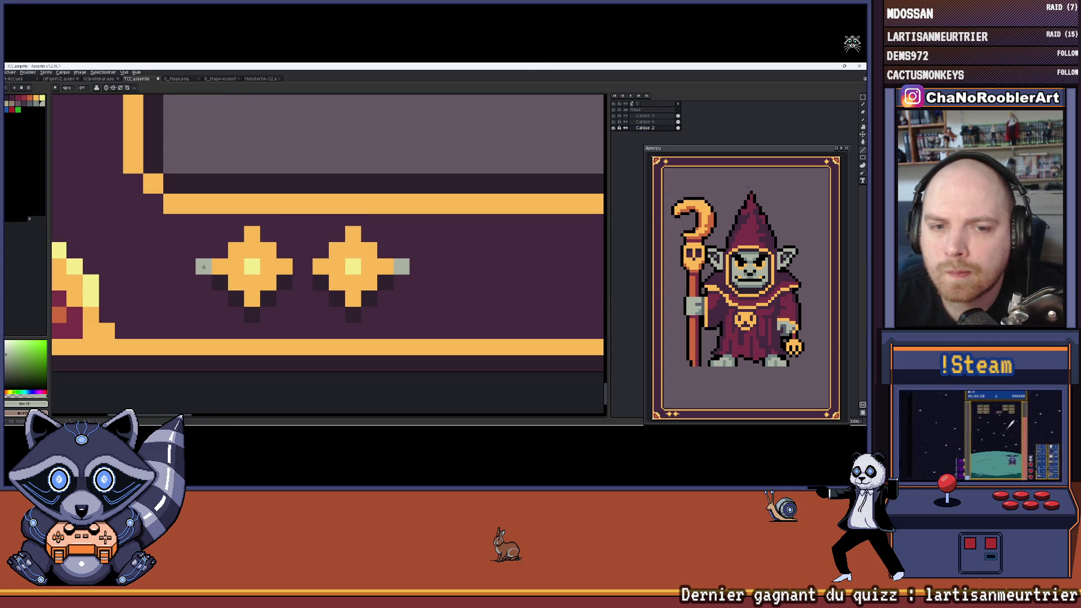
{"action": "scroll", "coordinate": [204, 267], "scroll_direction": "down", "scroll_amount": 1}
Step: Back on layer Calque 4, select both diamonds with a rectangular selection
{"action": "left_click", "coordinate": [654, 122]}
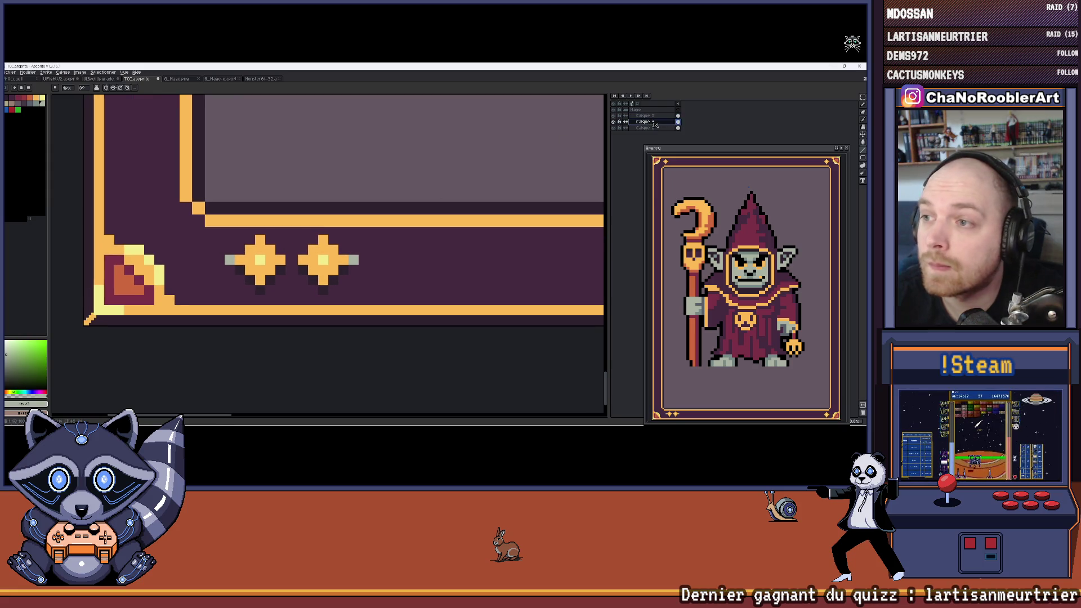
{"action": "key", "text": "m"}
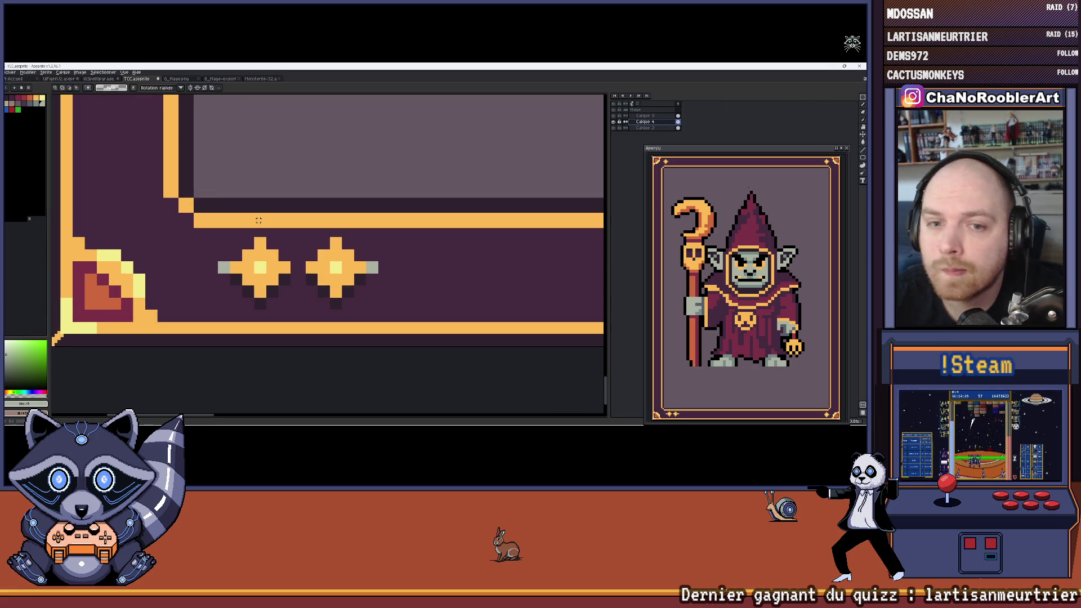
{"action": "scroll", "coordinate": [159, 199], "scroll_direction": "up", "scroll_amount": 1}
{"action": "mouse_move", "coordinate": [159, 198]}
{"action": "left_mouse_down"}
{"action": "mouse_move", "coordinate": [242, 291]}
{"action": "mouse_move", "coordinate": [374, 302]}
{"action": "left_mouse_up"}
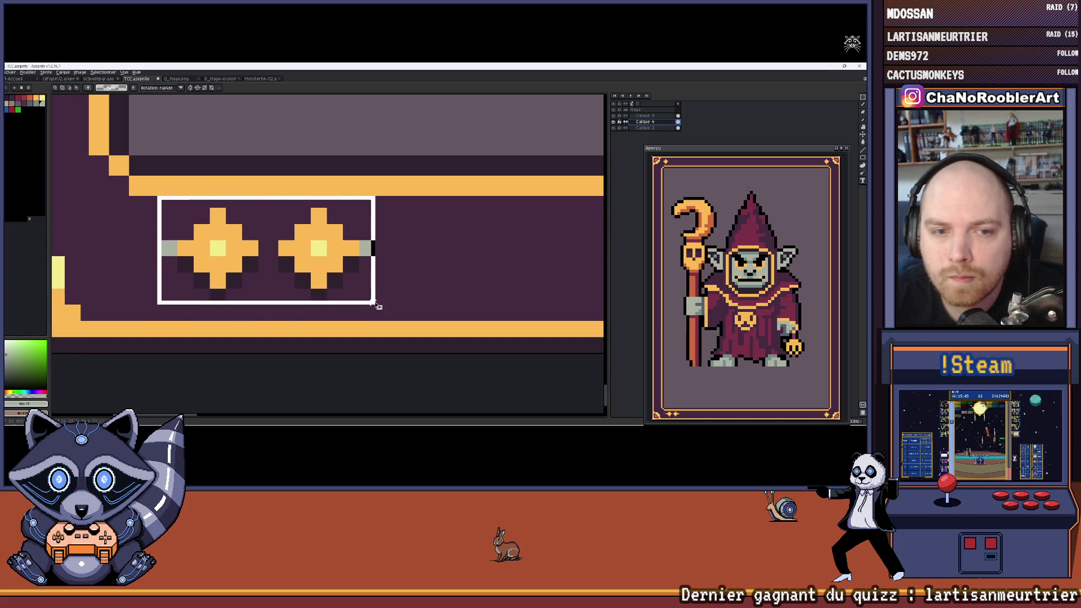
Step: Reselect both diamonds and turn the pair into a custom brush with Ctrl+B
{"action": "key", "text": "ctrl+d"}
{"action": "mouse_move", "coordinate": [163, 198]}
{"action": "left_mouse_down"}
{"action": "mouse_move", "coordinate": [222, 285]}
{"action": "mouse_move", "coordinate": [364, 305]}
{"action": "left_mouse_up"}
{"action": "mouse_move", "coordinate": [178, 254]}
{"action": "left_mouse_down"}
{"action": "mouse_move", "coordinate": [316, 306]}
{"action": "mouse_move", "coordinate": [374, 303]}
{"action": "mouse_move", "coordinate": [298, 263]}
{"action": "left_mouse_up"}
{"action": "scroll", "coordinate": [401, 293], "scroll_direction": "down", "scroll_amount": 2}
{"action": "key", "text": "ctrl+b"}
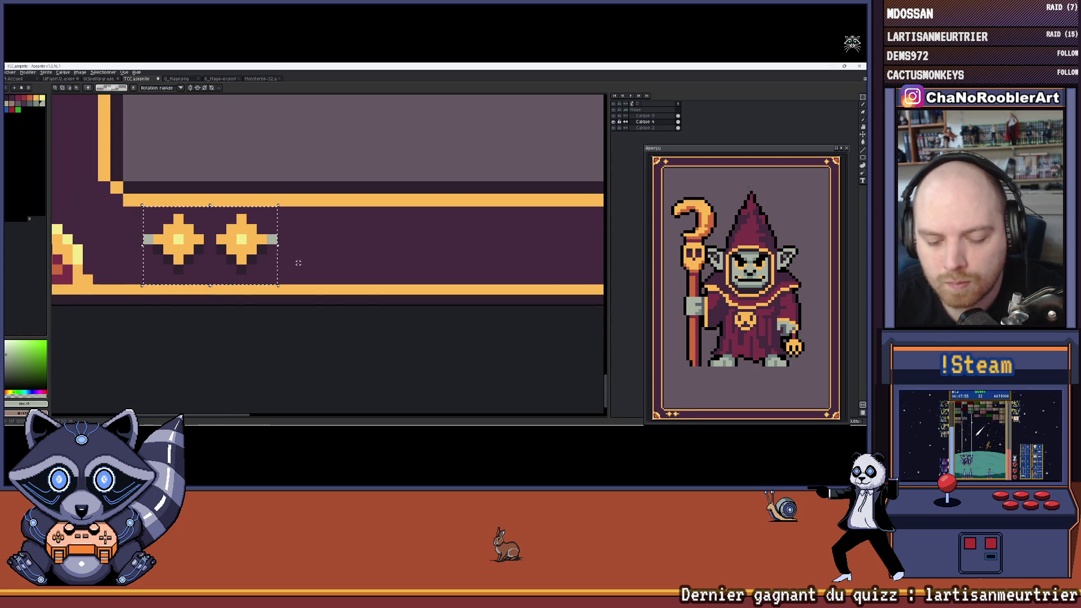
Step: Stamp four diamond-pair copies along the bottom border of the frame
{"action": "left_click", "coordinate": [344, 245]}
{"action": "left_click", "coordinate": [477, 245]}
{"action": "left_click_drag", "start_coordinate": [484, 242], "coordinate": [418, 220]}
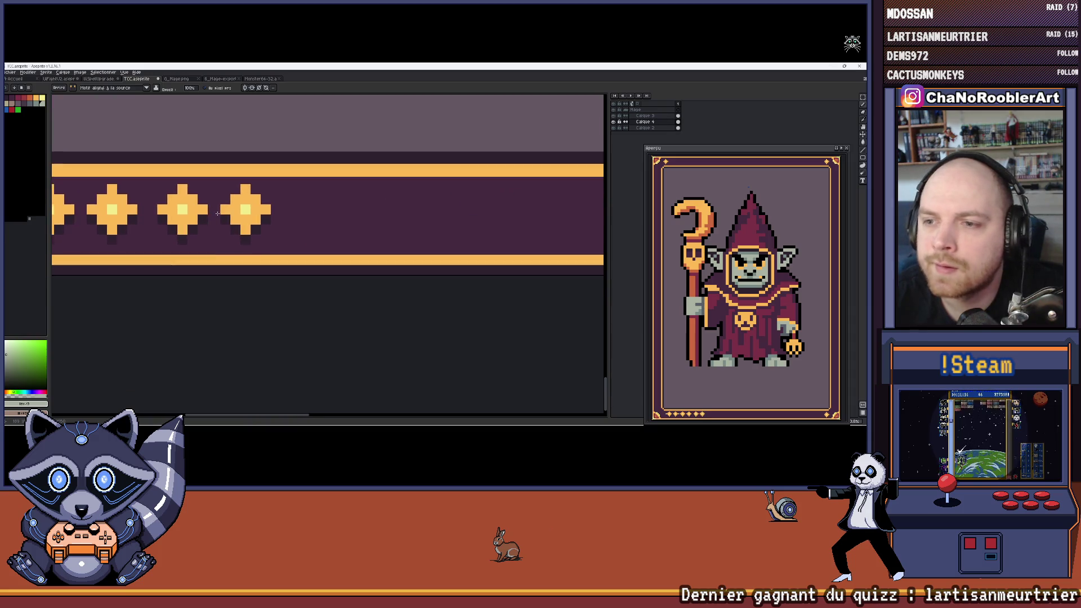
{"action": "scroll", "coordinate": [304, 219], "scroll_direction": "down", "scroll_amount": 2}
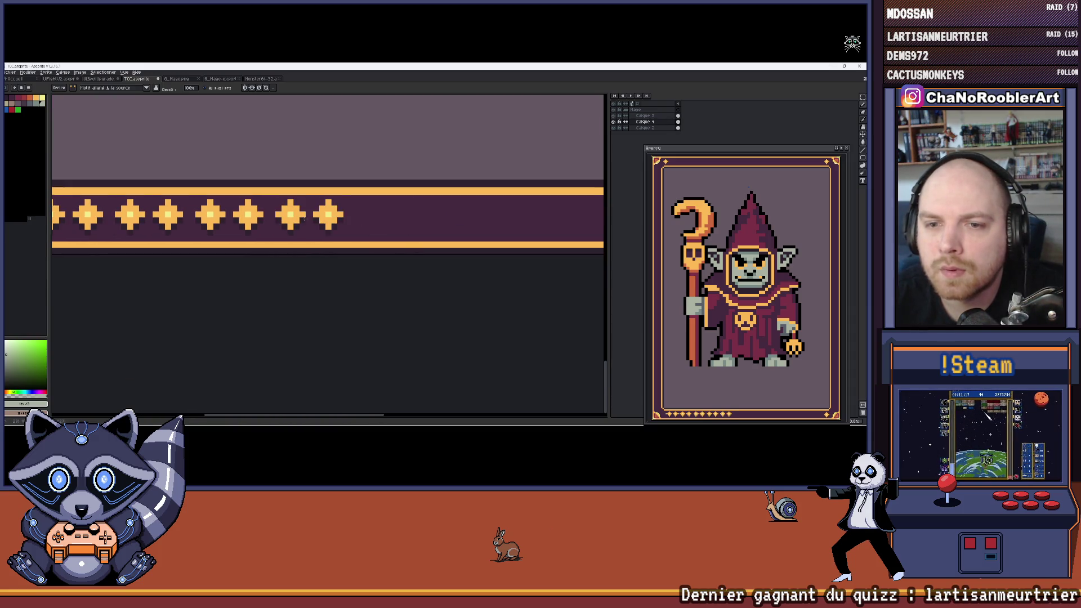
{"action": "left_click", "coordinate": [304, 219]}
{"action": "left_click", "coordinate": [389, 219]}
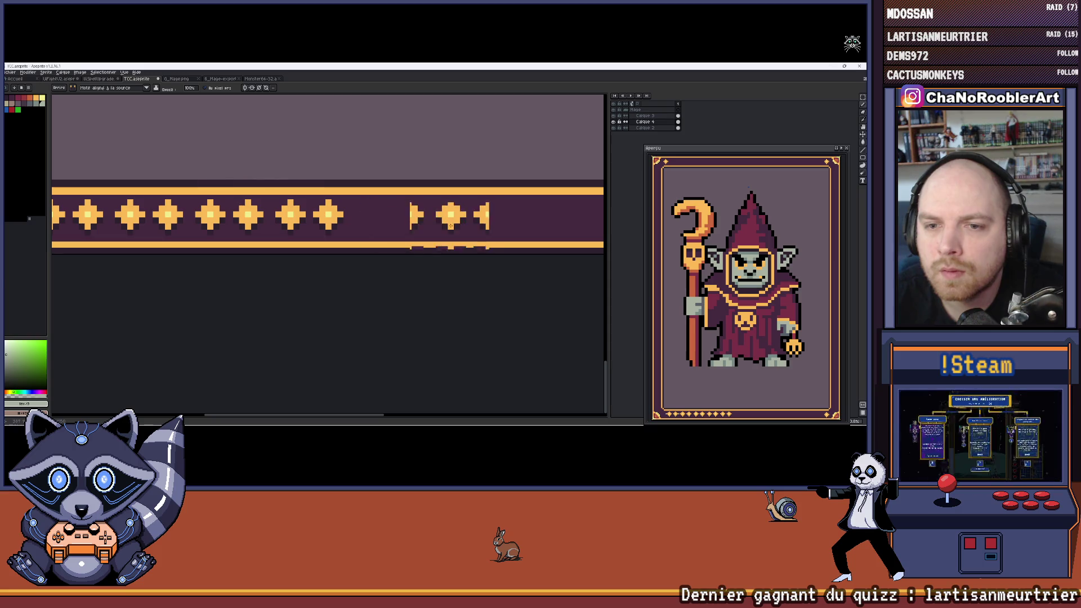
{"action": "scroll", "coordinate": [476, 242], "scroll_direction": "down", "scroll_amount": 1}
{"action": "scroll", "coordinate": [476, 242], "scroll_direction": "up", "scroll_amount": 1}
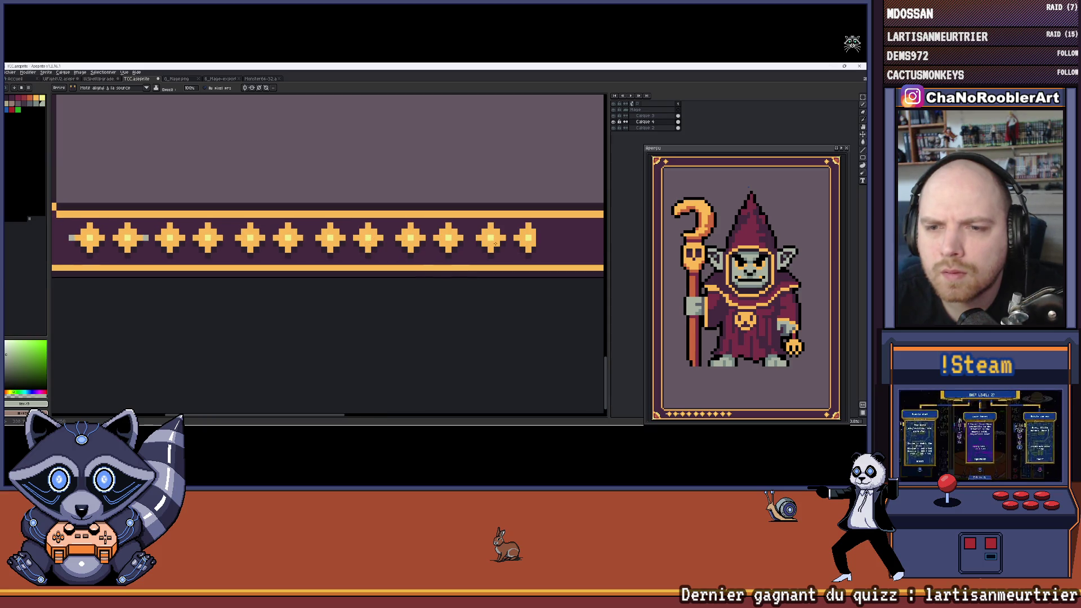
{"action": "scroll", "coordinate": [481, 238], "scroll_direction": "left", "scroll_amount": 3}
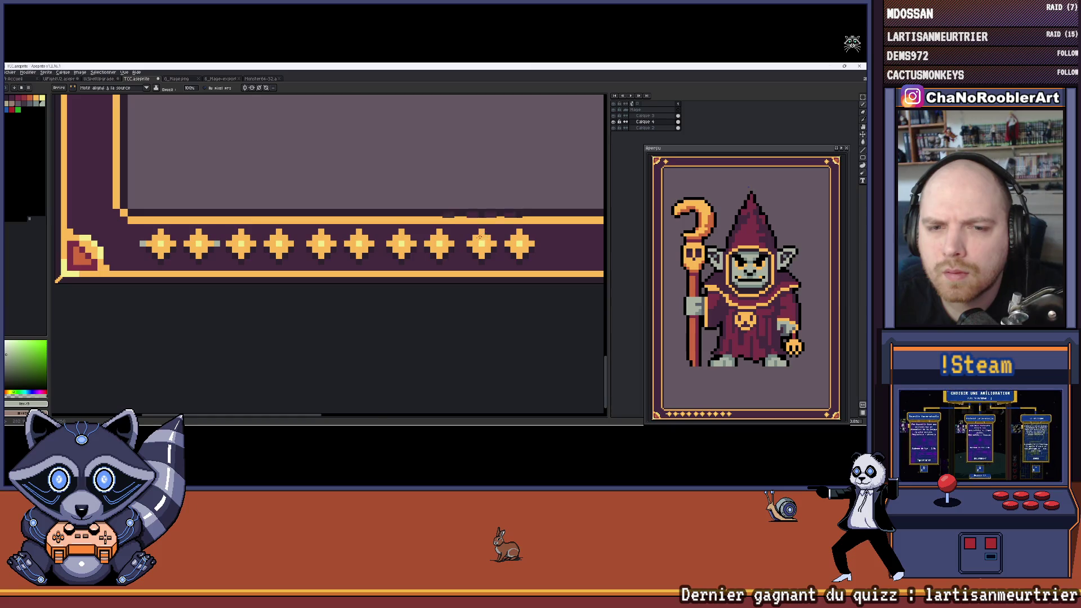
{"action": "scroll", "coordinate": [479, 238], "scroll_direction": "down", "scroll_amount": 3}
{"action": "scroll", "coordinate": [479, 238], "scroll_direction": "right", "scroll_amount": 2}
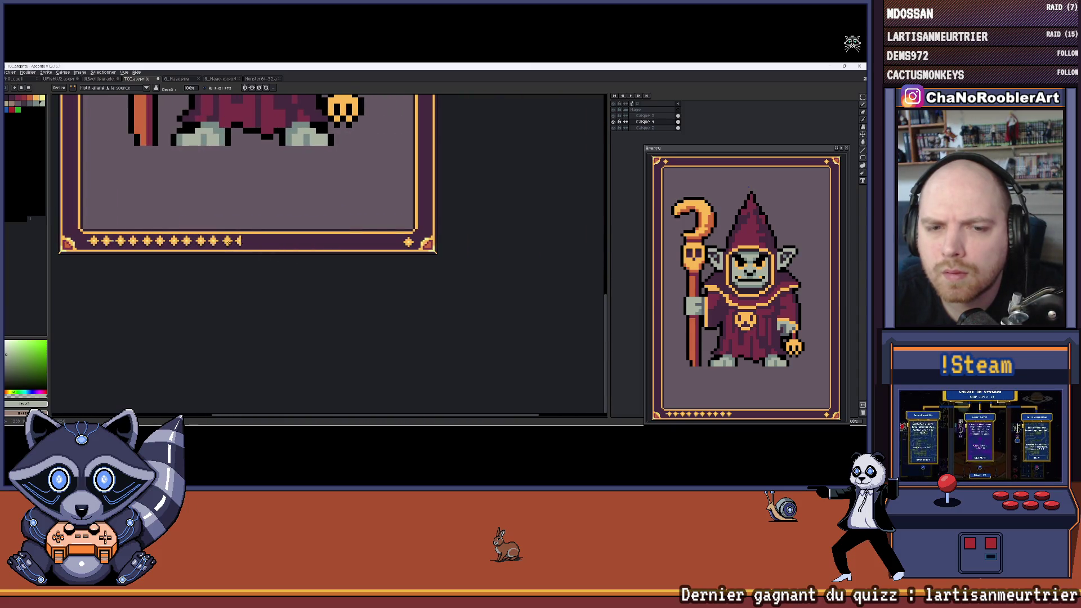
Step: Try dragging a run of diamonds across the remaining border, then undo that bad run
{"action": "left_click_drag", "start_coordinate": [287, 241], "coordinate": [402, 241]}
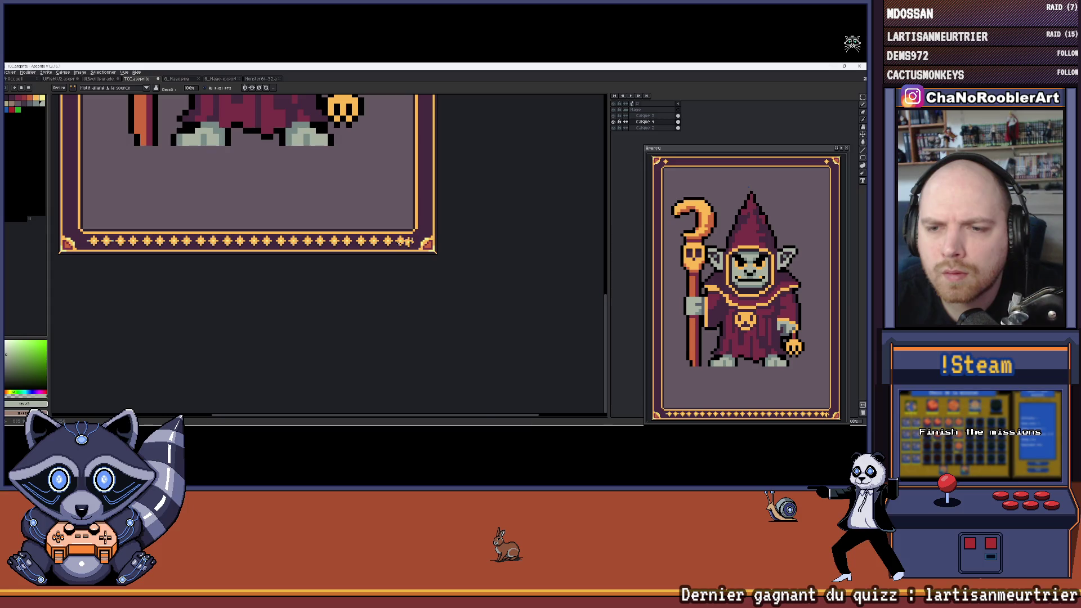
{"action": "scroll", "coordinate": [401, 242], "scroll_direction": "down", "scroll_amount": 3}
{"action": "scroll", "coordinate": [241, 236], "scroll_direction": "up", "scroll_amount": 5}
{"action": "scroll", "coordinate": [240, 237], "scroll_direction": "down", "scroll_amount": 3}
{"action": "key", "text": "ctrl+z"}
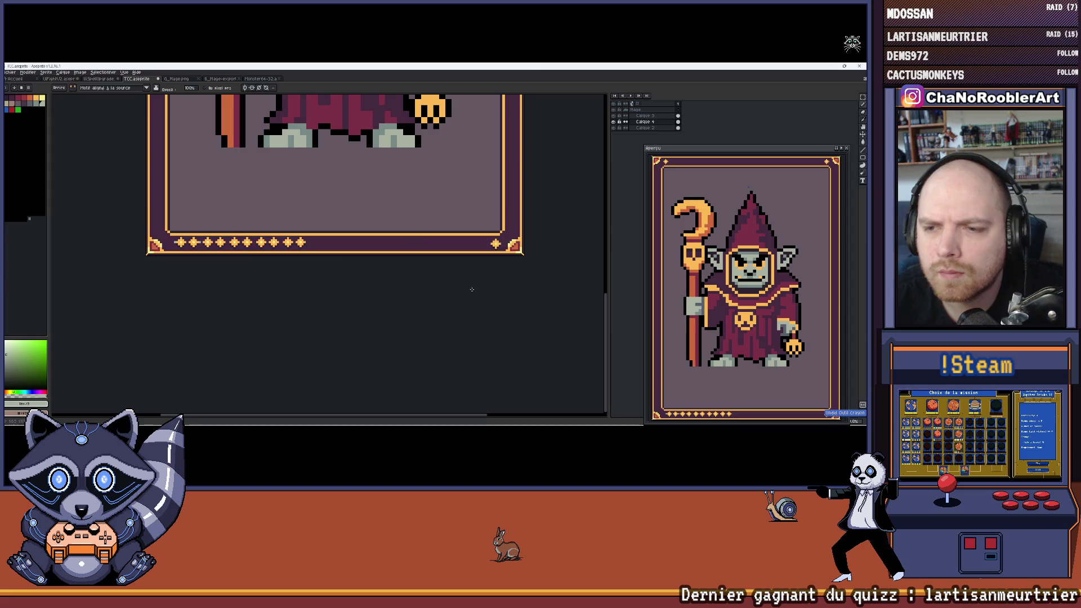
{"action": "scroll", "coordinate": [335, 261], "scroll_direction": "up", "scroll_amount": 5}
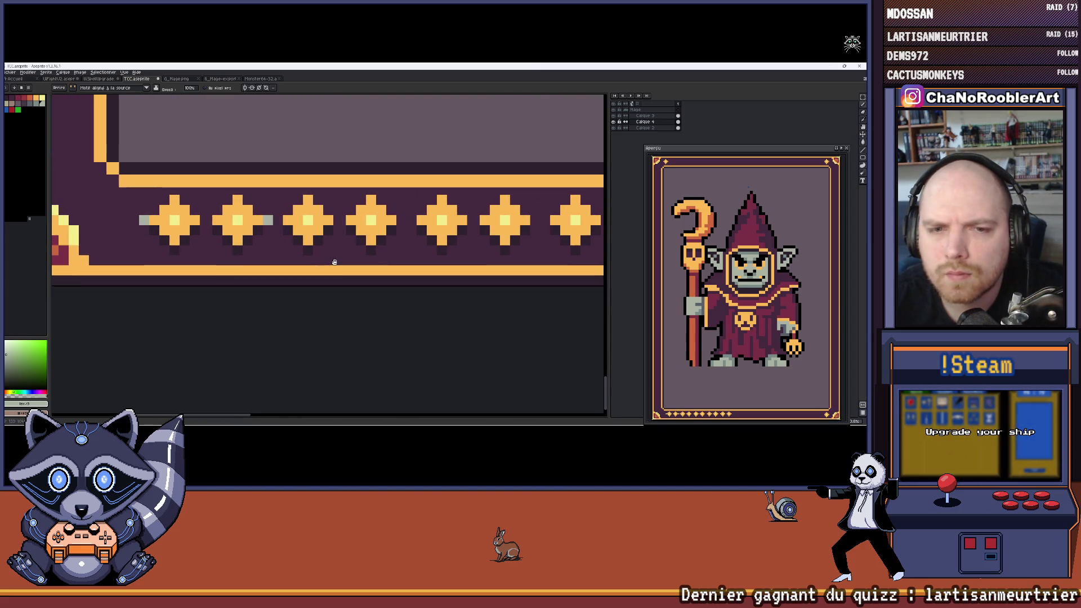
Step: Undo the stray stamped diamonds and reselect the two-diamond pair with the rectangular marquee
{"action": "left_click_drag", "start_coordinate": [334, 262], "coordinate": [362, 264]}
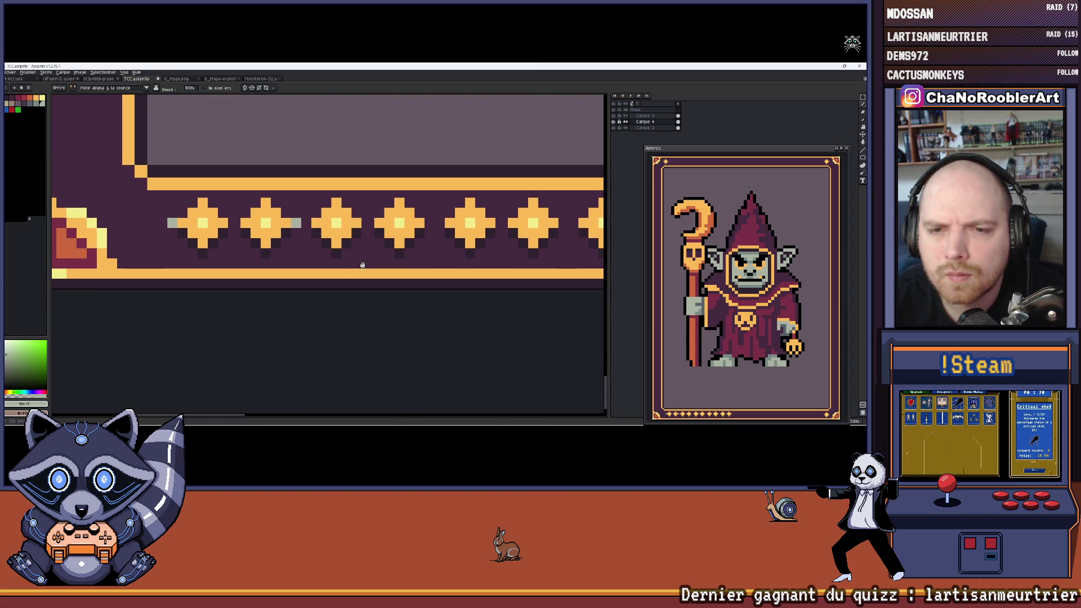
{"action": "key", "text": "ctrl+z"}
{"action": "key", "text": "ctrl+z"}
{"action": "key", "text": "ctrl+z"}
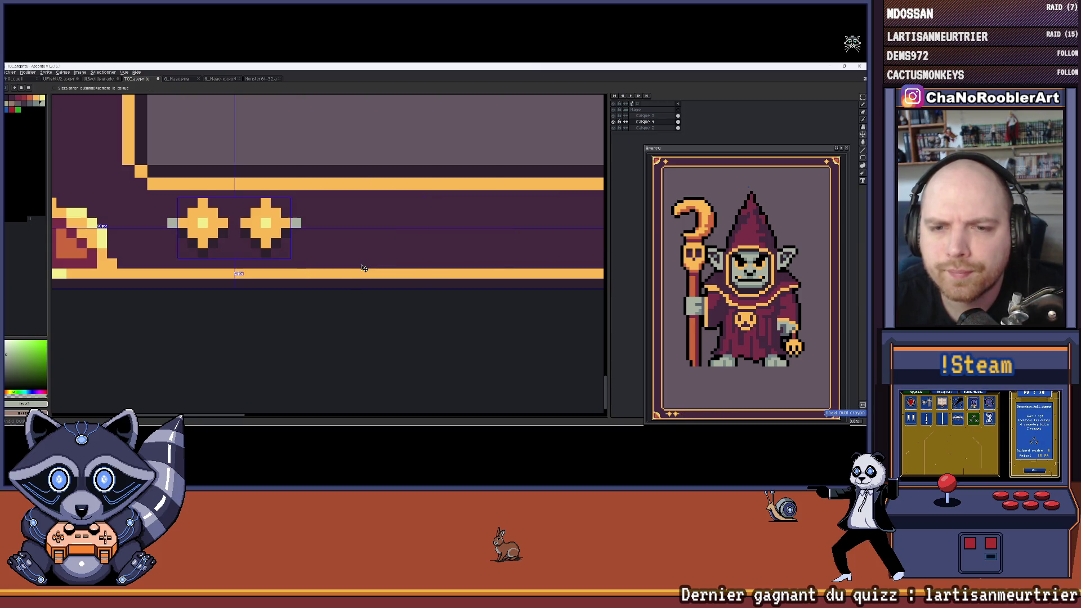
{"action": "key", "text": "ctrl+z"}
{"action": "key", "text": "ctrl+z"}
{"action": "key", "text": "ctrl+z"}
{"action": "key", "text": "m"}
{"action": "scroll", "coordinate": [228, 197], "scroll_direction": "up", "scroll_amount": 2}
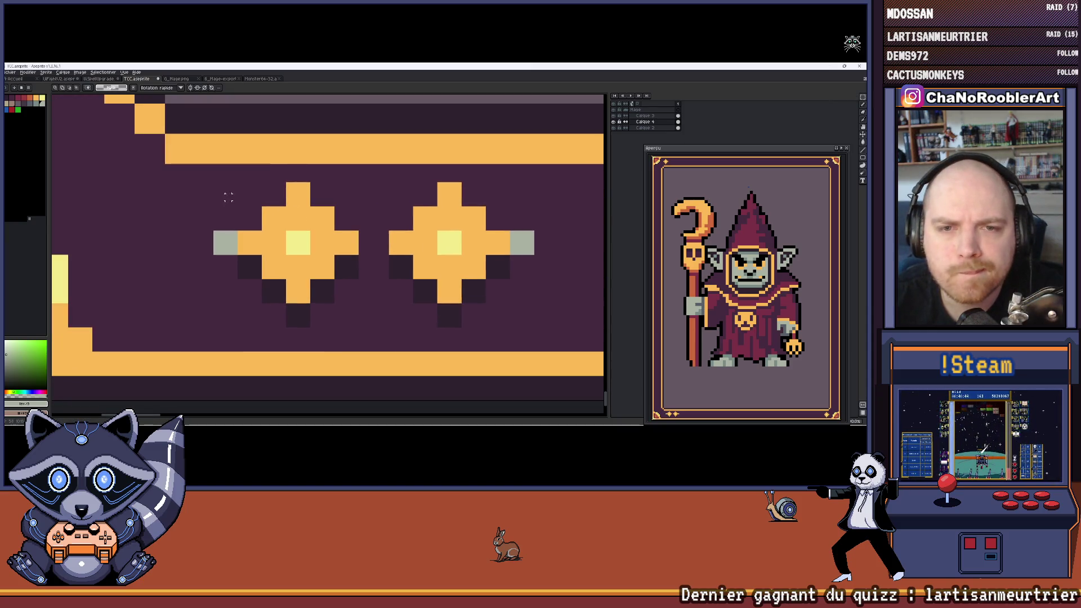
{"action": "mouse_move", "coordinate": [208, 166]}
{"action": "left_mouse_down"}
{"action": "mouse_move", "coordinate": [241, 256]}
{"action": "mouse_move", "coordinate": [483, 350]}
{"action": "mouse_move", "coordinate": [507, 349]}
{"action": "left_mouse_up"}
{"action": "key", "text": "ctrl+d"}
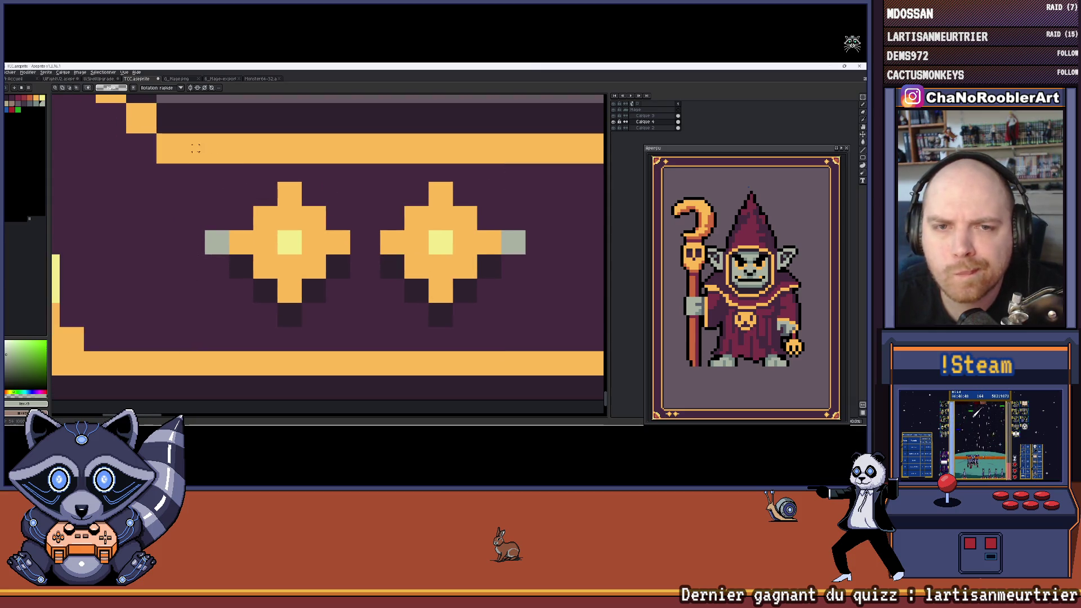
{"action": "mouse_move", "coordinate": [207, 167]}
{"action": "left_mouse_down"}
{"action": "mouse_move", "coordinate": [434, 344]}
{"action": "mouse_move", "coordinate": [499, 349]}
{"action": "left_mouse_up"}
Step: Try duplicating the diamond pair and painting a mirrored row along the bottom border, then undo it
{"action": "scroll", "coordinate": [499, 348], "scroll_direction": "down", "scroll_amount": 5}
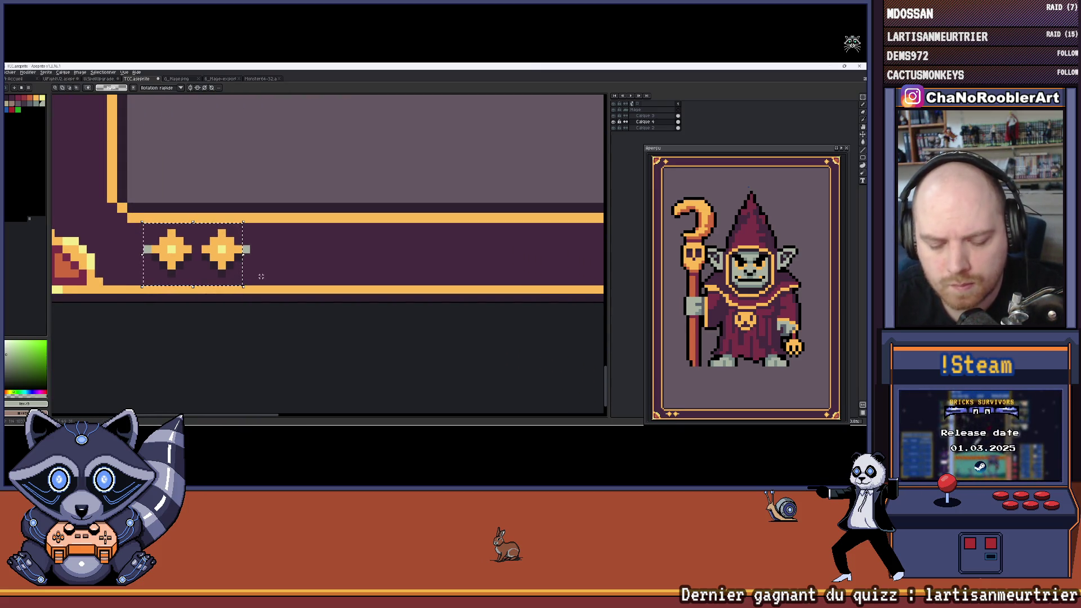
{"action": "mouse_move", "coordinate": [261, 271]}
{"action": "left_mouse_down"}
{"action": "mouse_move", "coordinate": [309, 252]}
{"action": "mouse_move", "coordinate": [478, 252]}
{"action": "left_mouse_up"}
{"action": "scroll", "coordinate": [279, 231], "scroll_direction": "down", "scroll_amount": 4}
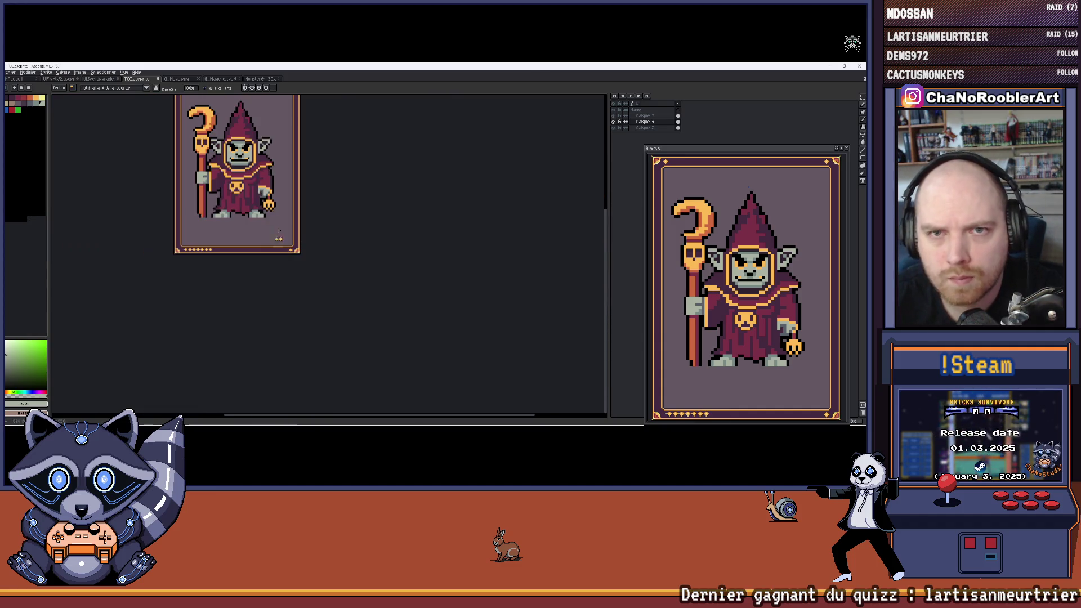
{"action": "scroll", "coordinate": [224, 244], "scroll_direction": "up", "scroll_amount": 5}
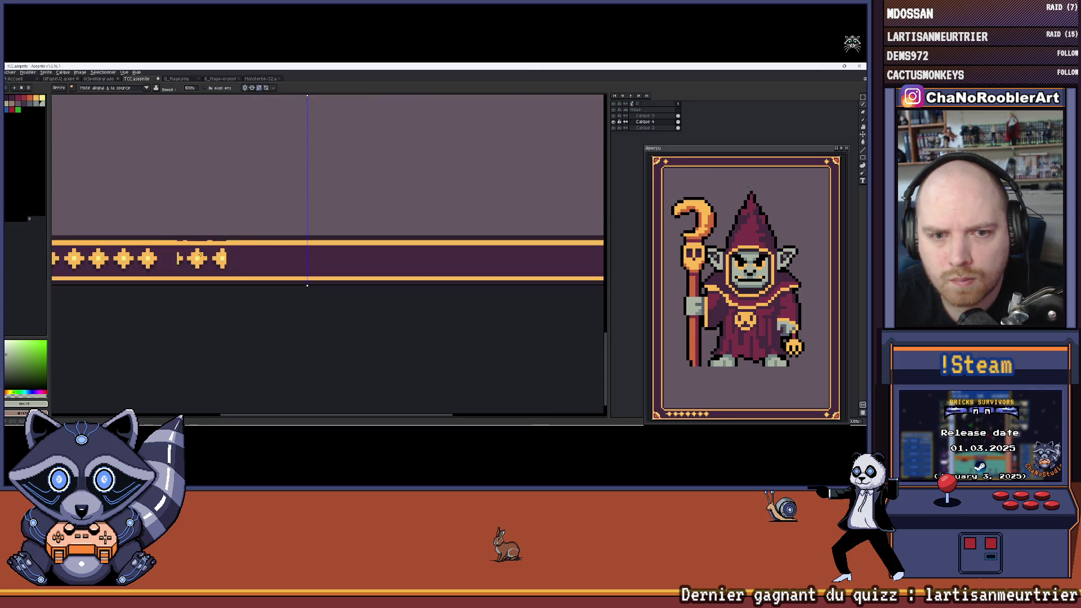
{"action": "left_click_drag", "start_coordinate": [169, 261], "coordinate": [318, 260]}
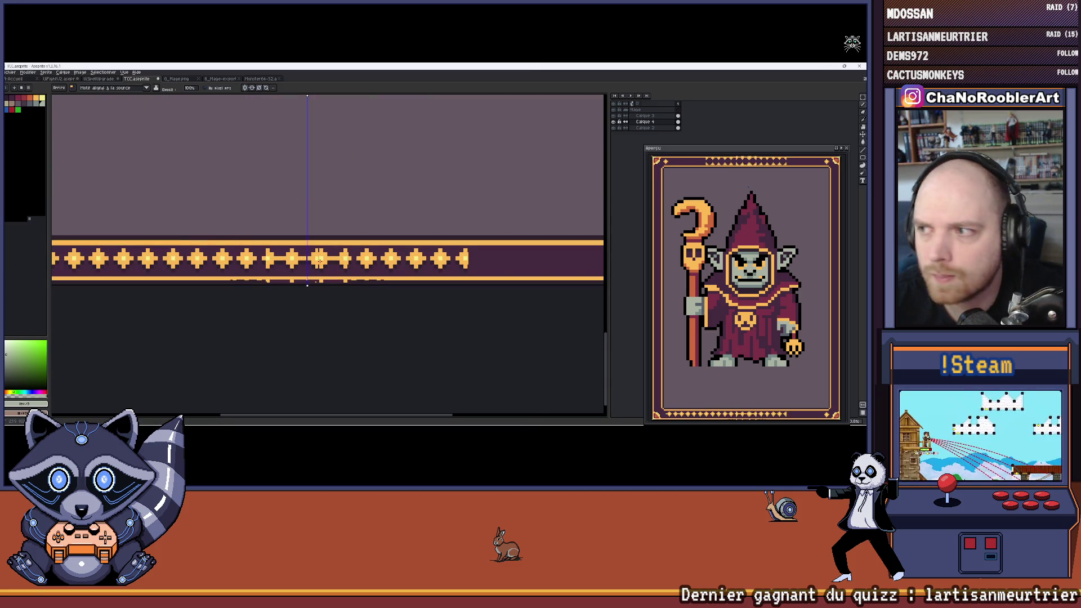
{"action": "scroll", "coordinate": [315, 254], "scroll_direction": "down", "scroll_amount": 5}
{"action": "key", "text": "ctrl+z"}
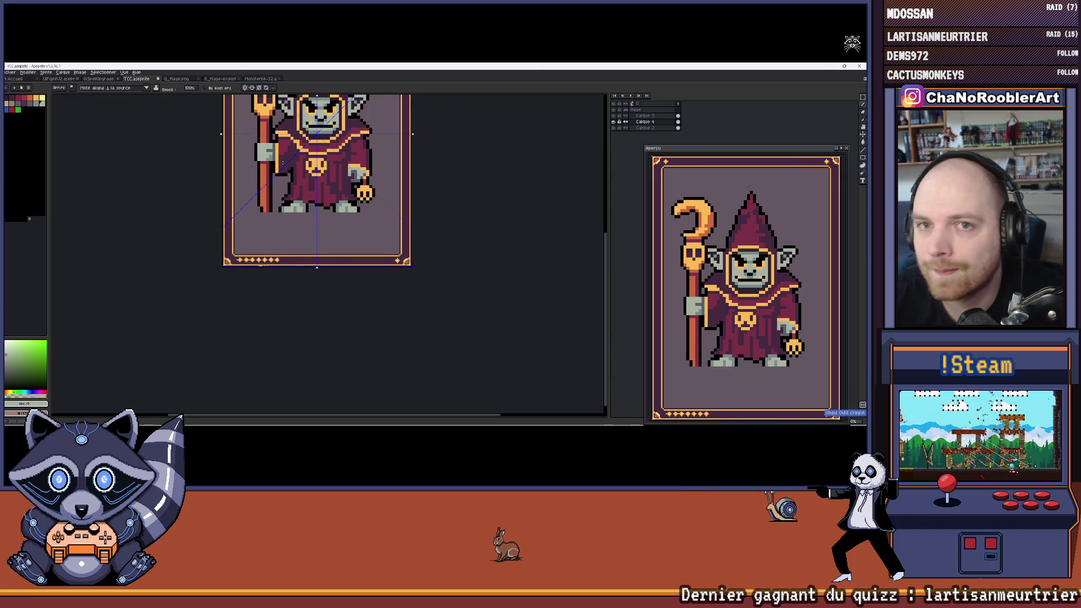
Step: Remove the last row of border dots and enable horizontal symmetry between top and bottom borders
{"action": "left_click_drag", "start_coordinate": [295, 86], "coordinate": [336, 93]}
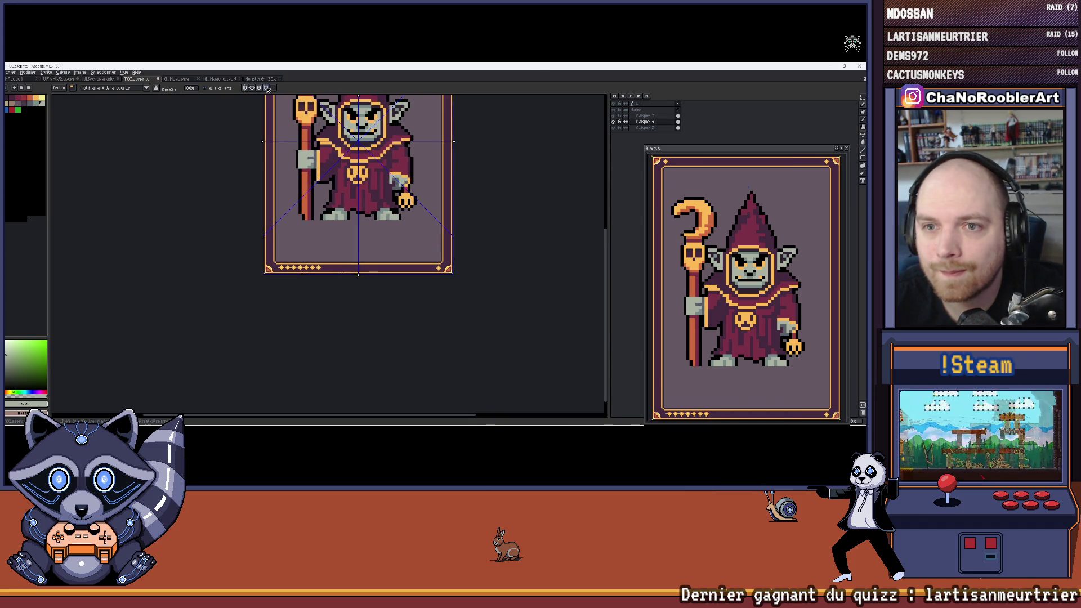
{"action": "scroll", "coordinate": [332, 269], "scroll_direction": "up", "scroll_amount": 3}
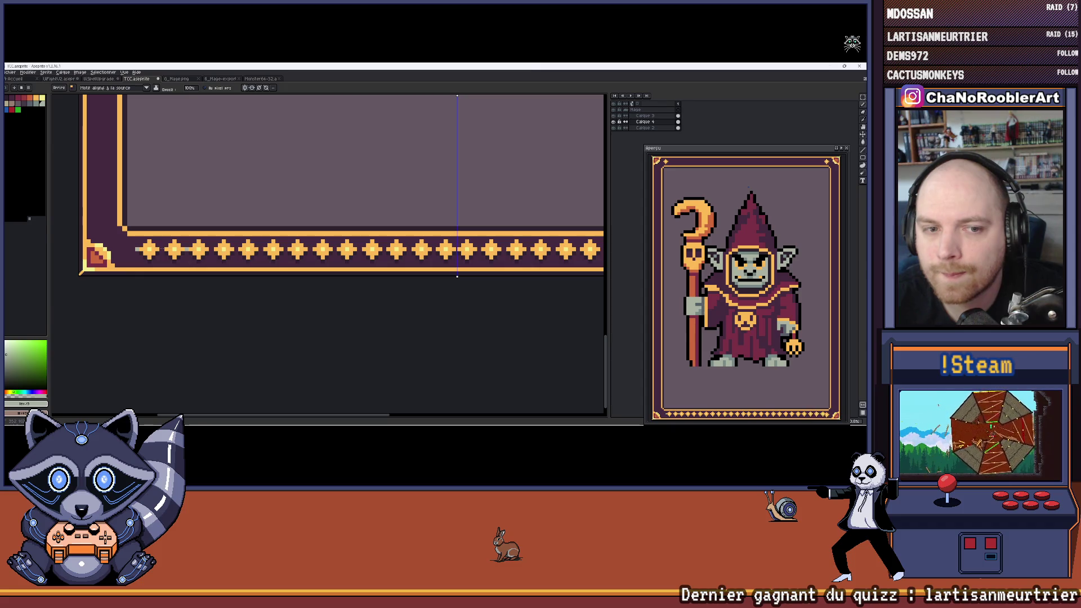
{"action": "scroll", "coordinate": [247, 256], "scroll_direction": "down", "scroll_amount": 3}
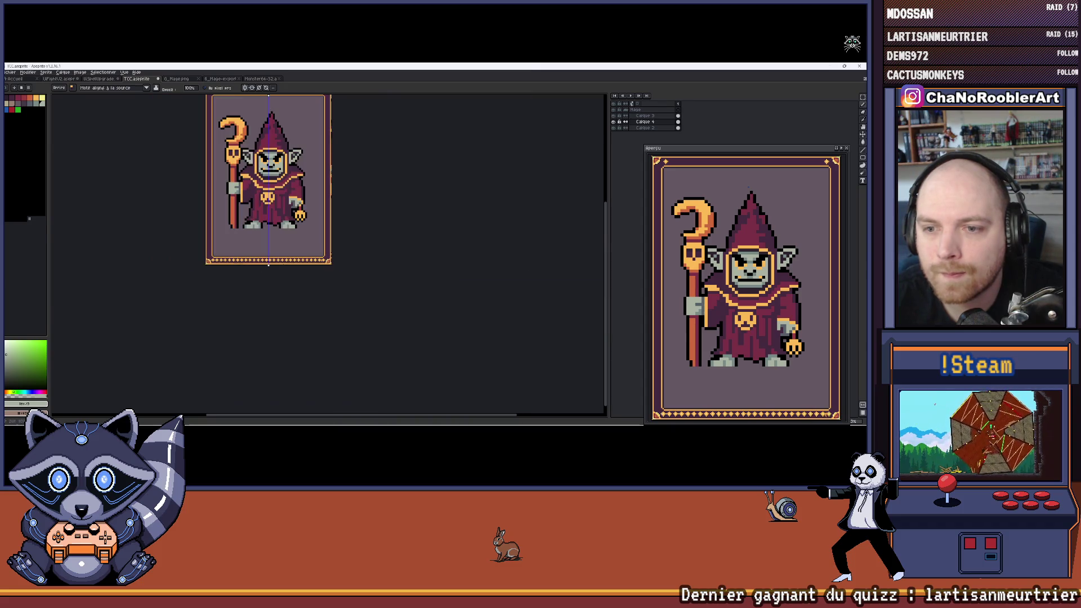
{"action": "left_click_drag", "start_coordinate": [228, 198], "coordinate": [257, 238]}
{"action": "scroll", "coordinate": [334, 288], "scroll_direction": "up", "scroll_amount": 3}
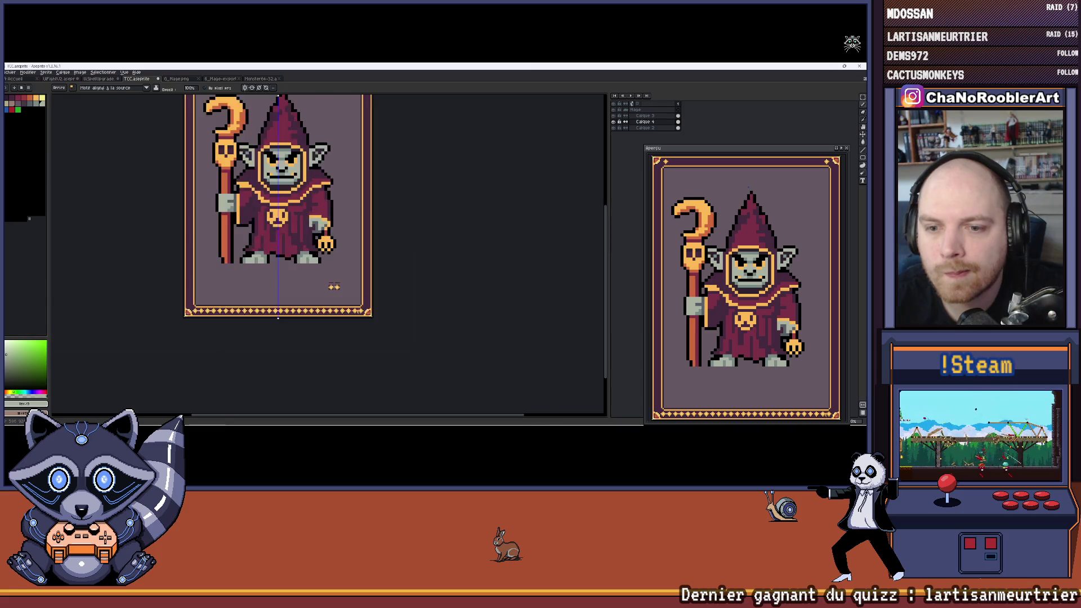
{"action": "scroll", "coordinate": [359, 312], "scroll_direction": "down", "scroll_amount": 3}
{"action": "left_click_drag", "start_coordinate": [288, 257], "coordinate": [303, 280]}
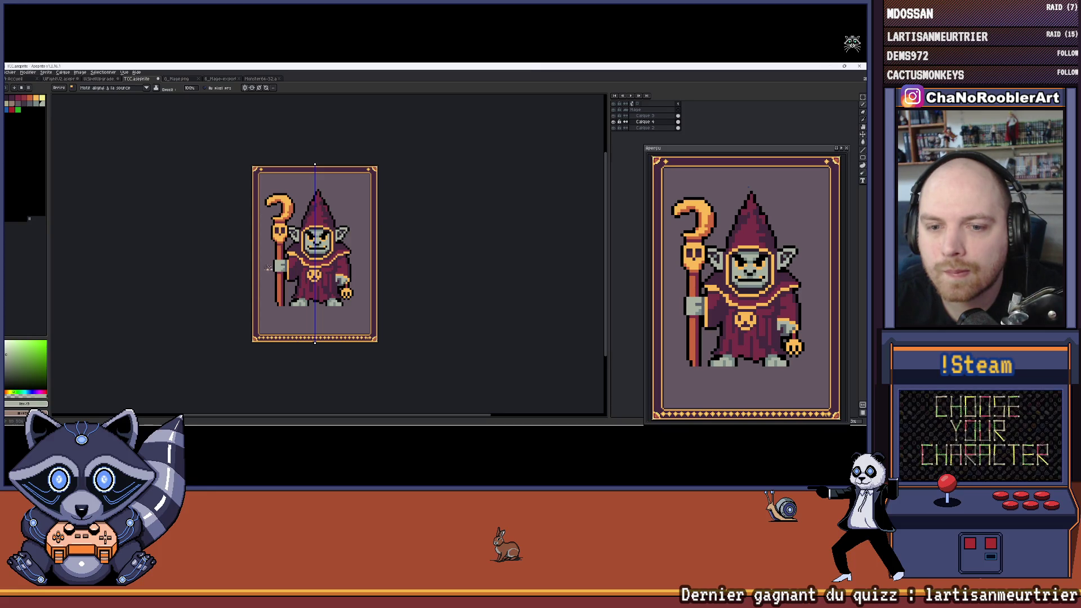
{"action": "key", "text": "ctrl+z"}
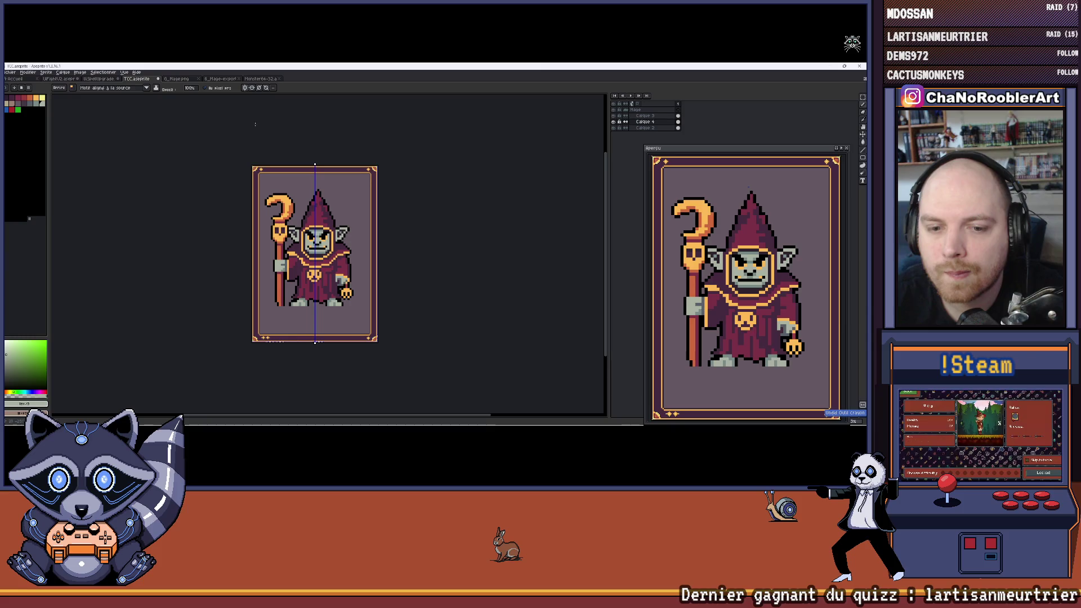
{"action": "left_click", "coordinate": [252, 88]}
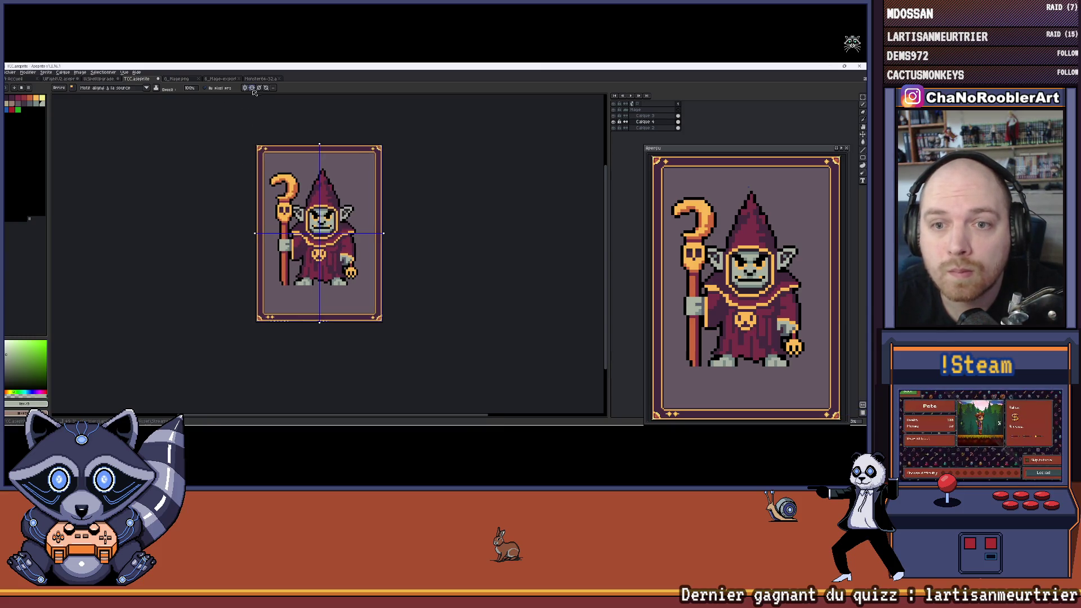
Step: Pencil diamond stars along the bottom border so they mirror onto the top border
{"action": "scroll", "coordinate": [360, 291], "scroll_direction": "up", "scroll_amount": 5}
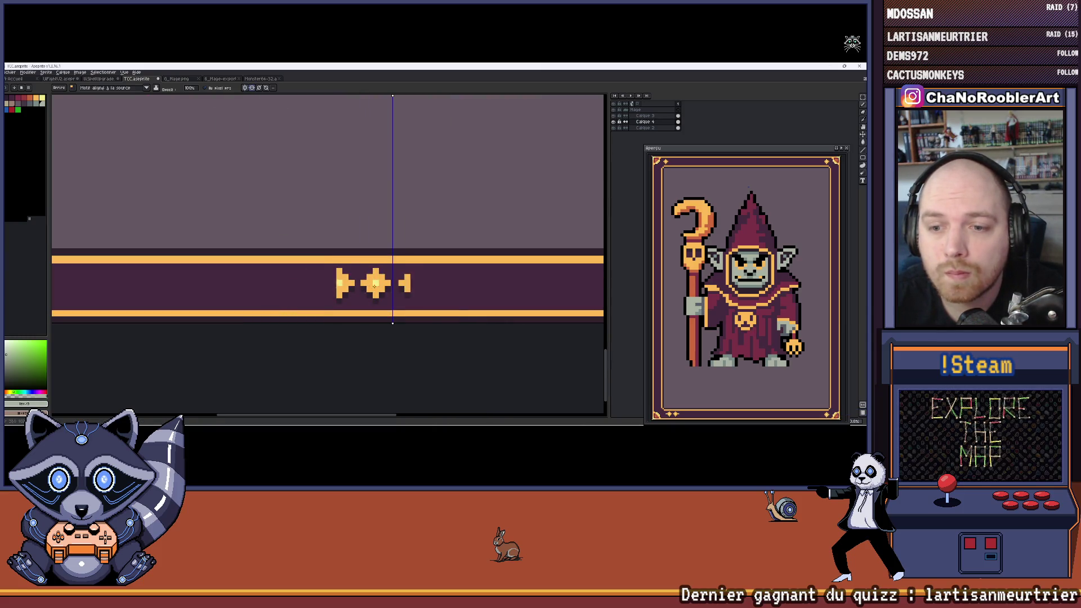
{"action": "scroll", "coordinate": [427, 291], "scroll_direction": "up", "scroll_amount": 2}
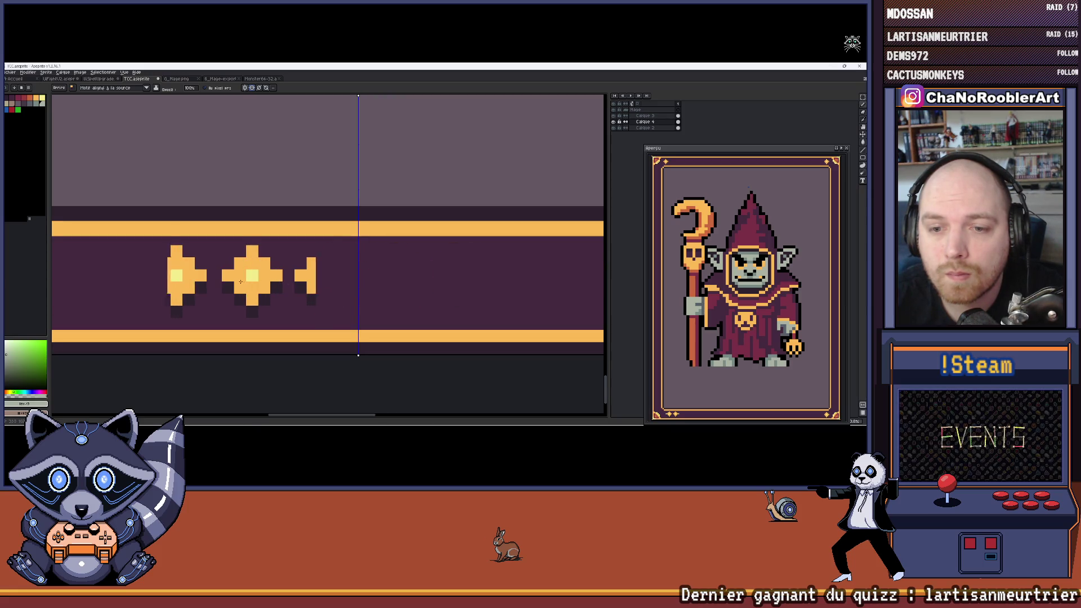
{"action": "scroll", "coordinate": [241, 281], "scroll_direction": "down", "scroll_amount": 2}
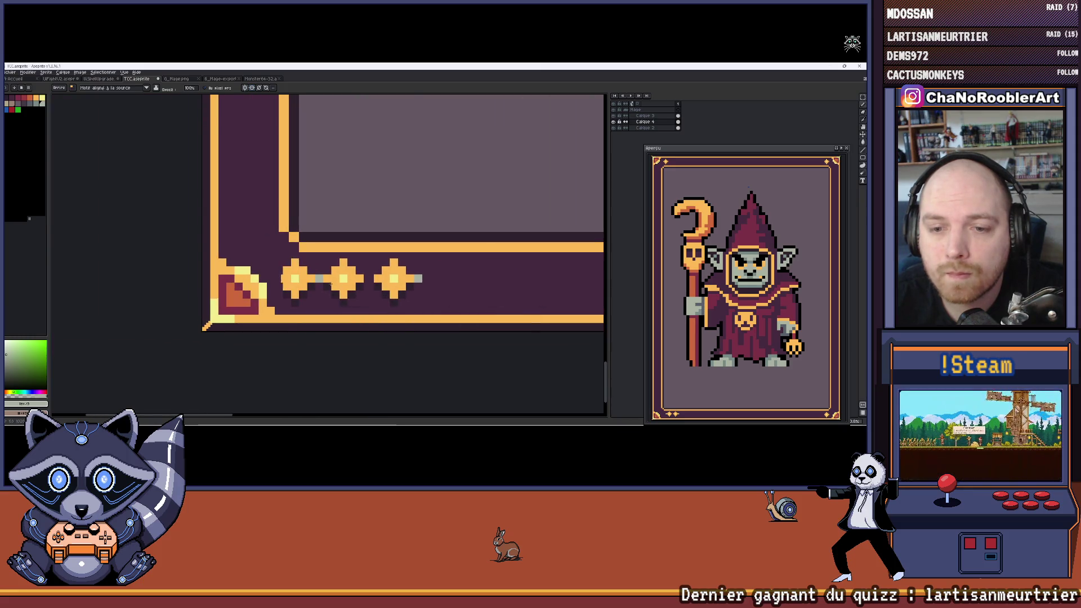
{"action": "mouse_move", "coordinate": [330, 283]}
{"action": "left_mouse_down"}
{"action": "mouse_move", "coordinate": [260, 264]}
{"action": "mouse_move", "coordinate": [411, 266]}
{"action": "left_mouse_up"}
{"action": "mouse_move", "coordinate": [507, 262]}
{"action": "left_mouse_down"}
{"action": "mouse_move", "coordinate": [328, 248]}
{"action": "mouse_move", "coordinate": [470, 248]}
{"action": "mouse_move", "coordinate": [295, 256]}
{"action": "mouse_move", "coordinate": [479, 254]}
{"action": "left_mouse_up"}
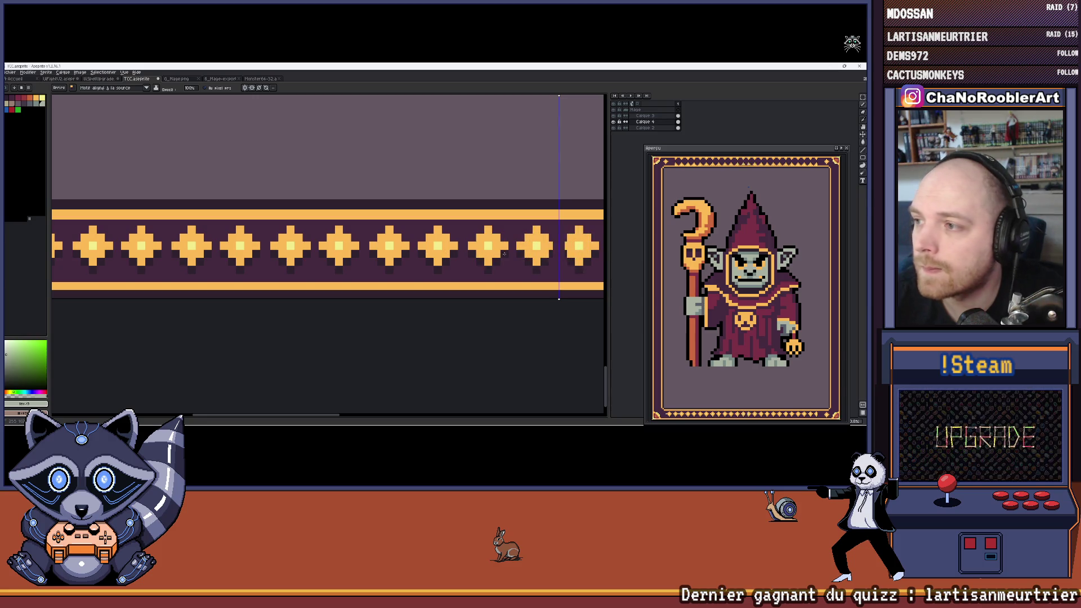
{"action": "scroll", "coordinate": [408, 279], "scroll_direction": "down", "scroll_amount": 3}
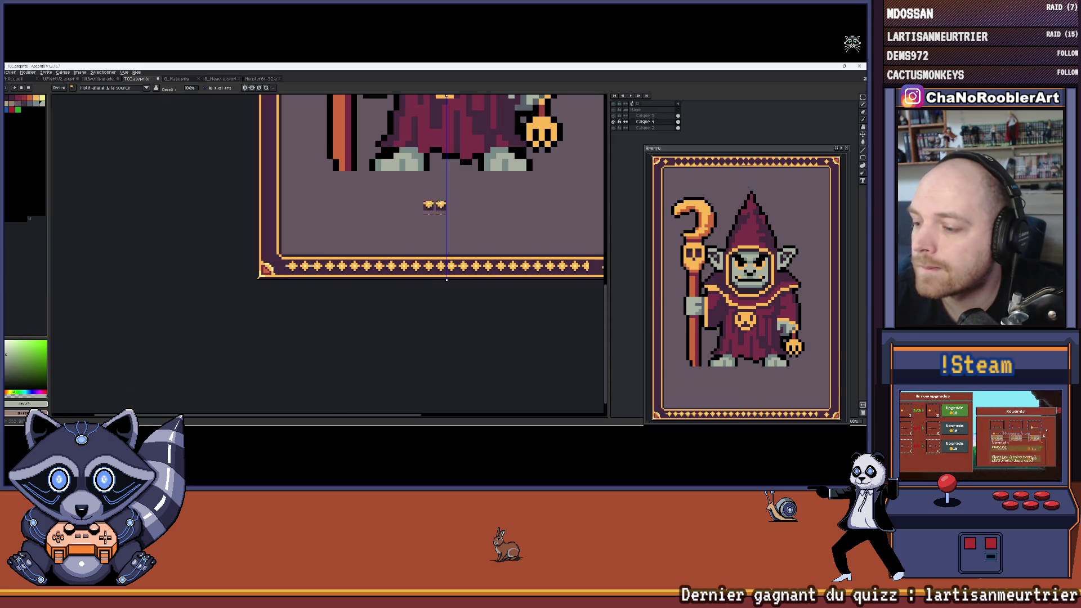
{"action": "scroll", "coordinate": [434, 205], "scroll_direction": "down", "scroll_amount": 4}
{"action": "scroll", "coordinate": [376, 178], "scroll_direction": "up", "scroll_amount": 4}
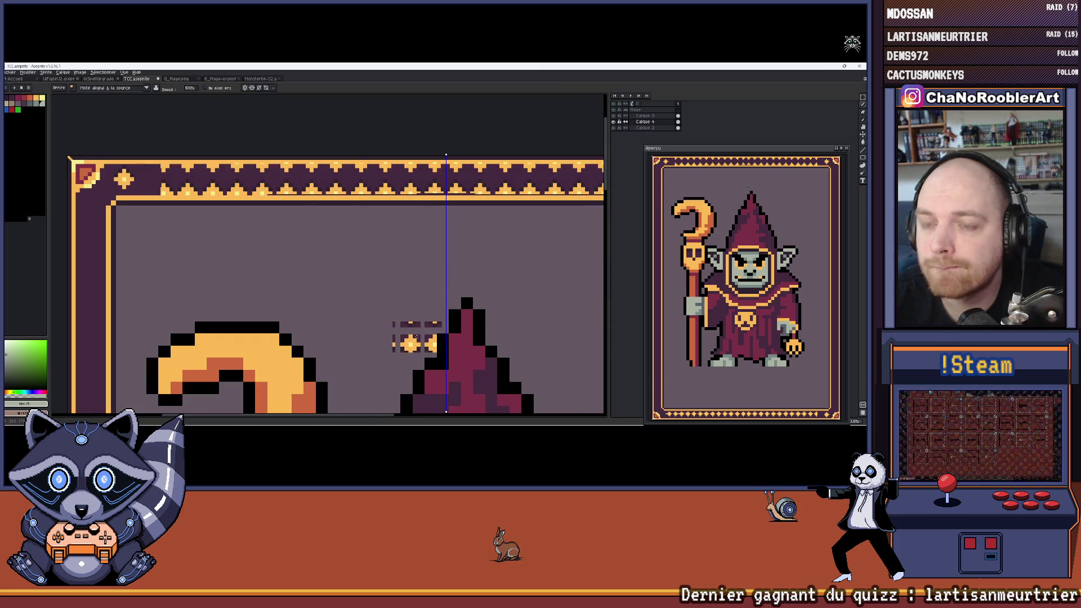
{"action": "scroll", "coordinate": [375, 168], "scroll_direction": "down", "scroll_amount": 4}
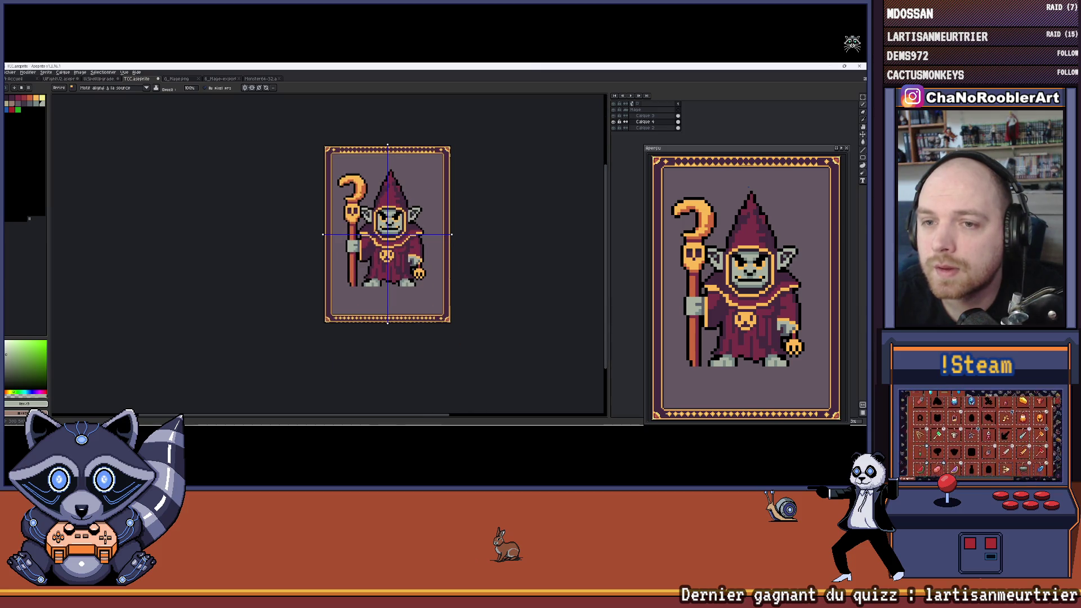
{"action": "scroll", "coordinate": [387, 234], "scroll_direction": "up", "scroll_amount": 2}
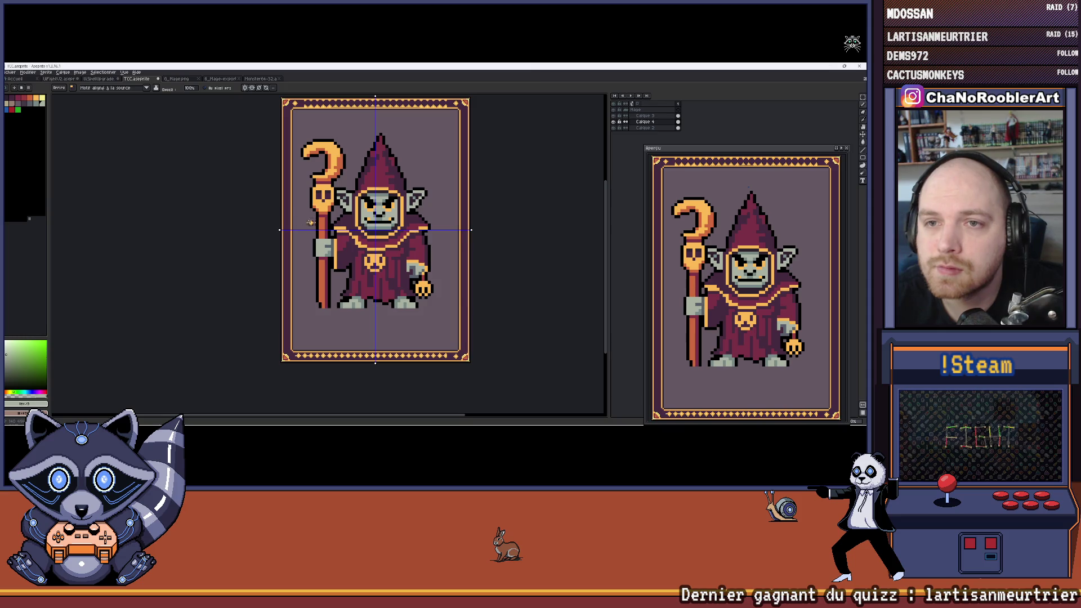
Step: Compare the border with and without the newest dots, keeping them
{"action": "key", "text": "ctrl+z"}
{"action": "key", "text": "ctrl+z"}
{"action": "key", "text": "ctrl+z"}
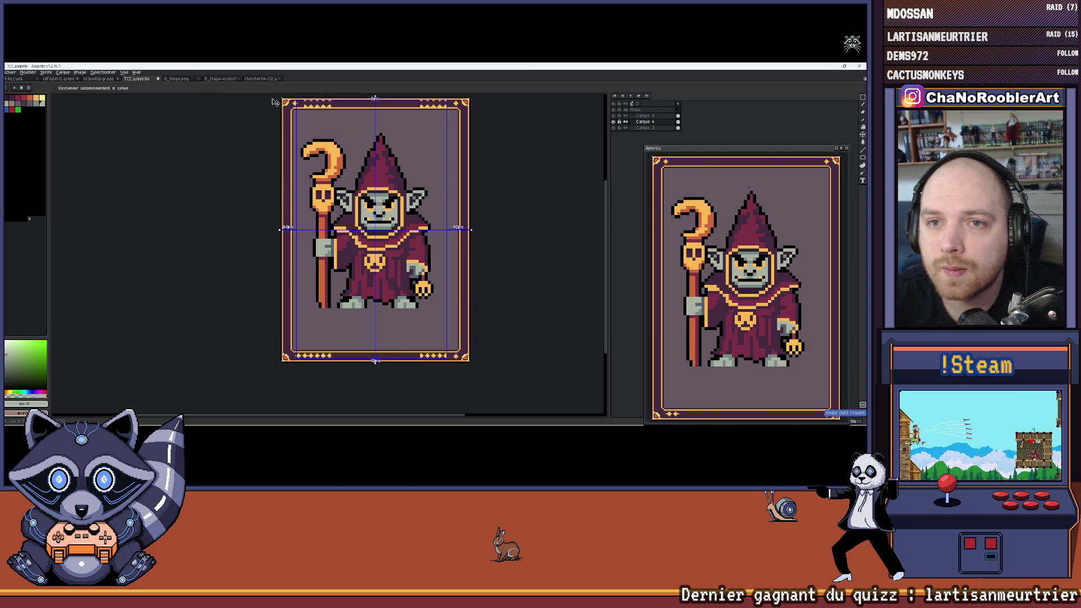
{"action": "scroll", "coordinate": [318, 352], "scroll_direction": "up", "scroll_amount": 4}
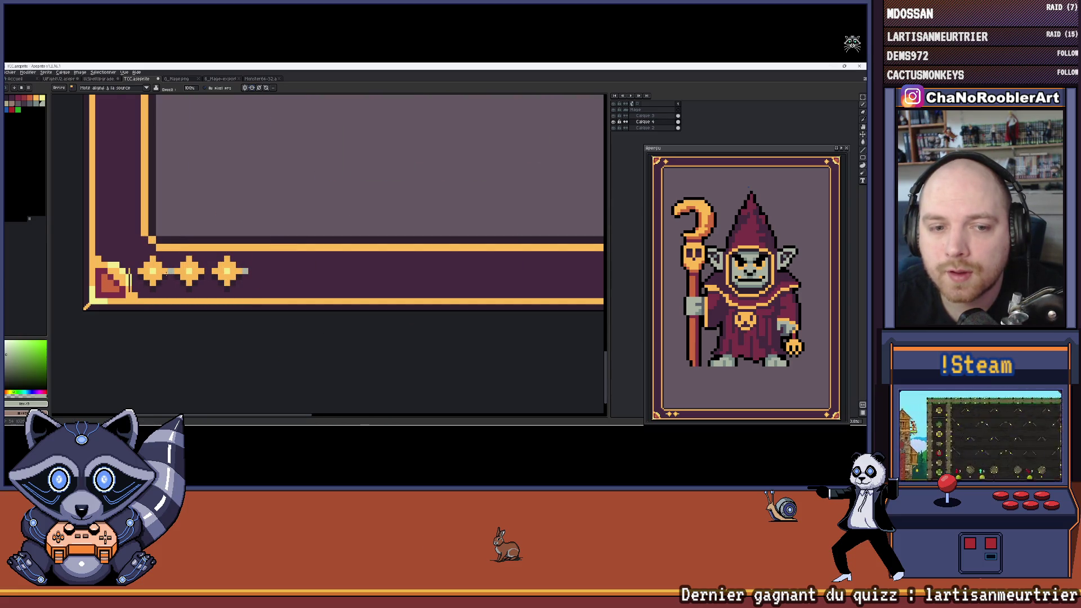
{"action": "key", "text": "ctrl+y"}
{"action": "key", "text": "ctrl+y"}
{"action": "key", "text": "ctrl+y"}
{"action": "key", "text": "ctrl+z"}
{"action": "key", "text": "ctrl+z"}
{"action": "key", "text": "ctrl+z"}
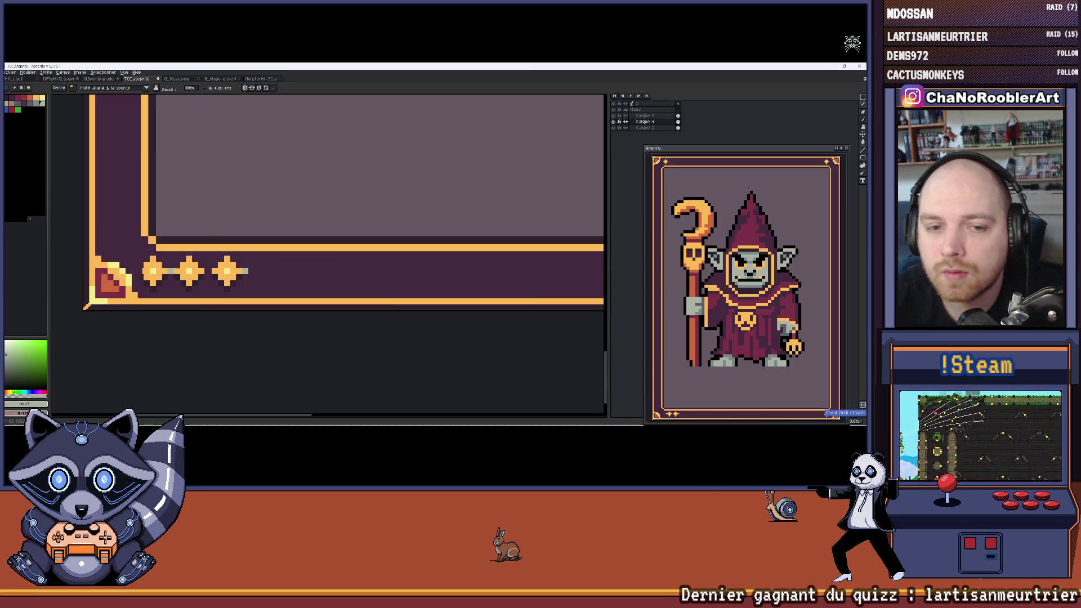
{"action": "key", "text": "ctrl+y"}
{"action": "key", "text": "ctrl+y"}
{"action": "key", "text": "ctrl+y"}
Step: Extend the diamond row rightward to reach the bottom-right corner ornament
{"action": "left_click_drag", "start_coordinate": [245, 271], "coordinate": [35, 262]}
{"action": "left_click_drag", "start_coordinate": [236, 264], "coordinate": [389, 267]}
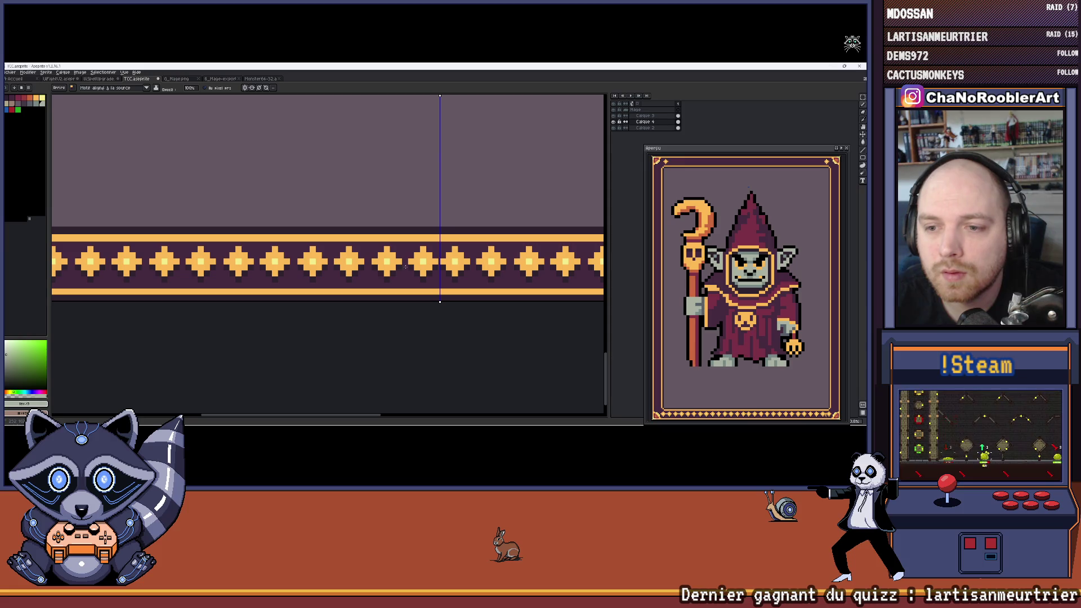
{"action": "scroll", "coordinate": [406, 266], "scroll_direction": "down", "scroll_amount": 2}
{"action": "scroll", "coordinate": [367, 332], "scroll_direction": "down", "scroll_amount": 1}
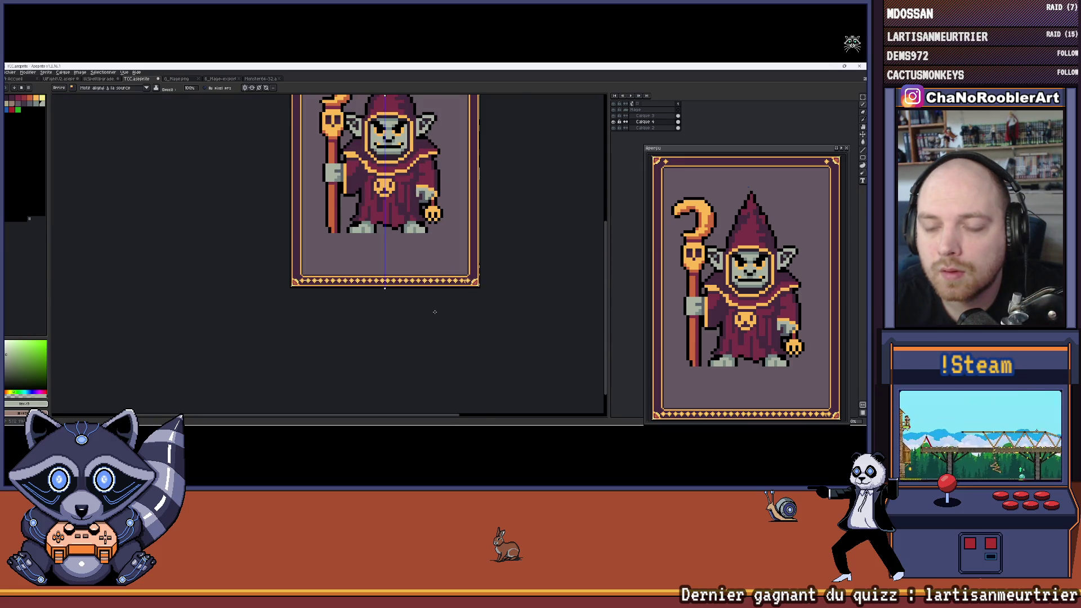
{"action": "scroll", "coordinate": [435, 312], "scroll_direction": "up", "scroll_amount": 2}
{"action": "scroll", "coordinate": [434, 311], "scroll_direction": "right", "scroll_amount": 3}
Step: Toggle the background and diamond ornament layers off and on to inspect the border
{"action": "left_click", "coordinate": [613, 128]}
{"action": "left_click", "coordinate": [613, 128]}
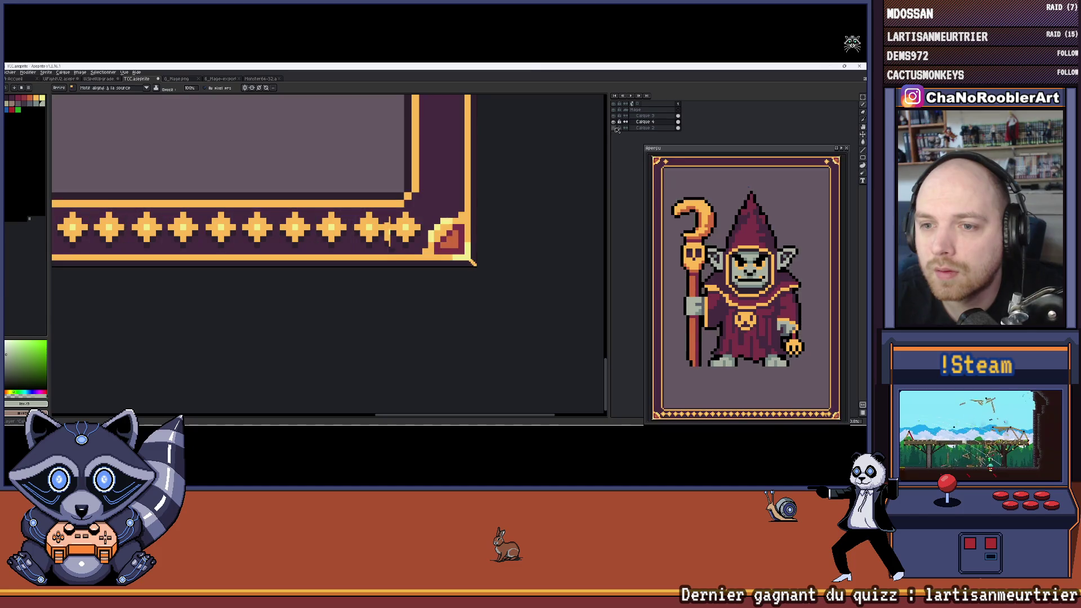
{"action": "left_click", "coordinate": [614, 122]}
{"action": "left_click", "coordinate": [613, 122]}
{"action": "scroll", "coordinate": [394, 247], "scroll_direction": "up", "scroll_amount": 1}
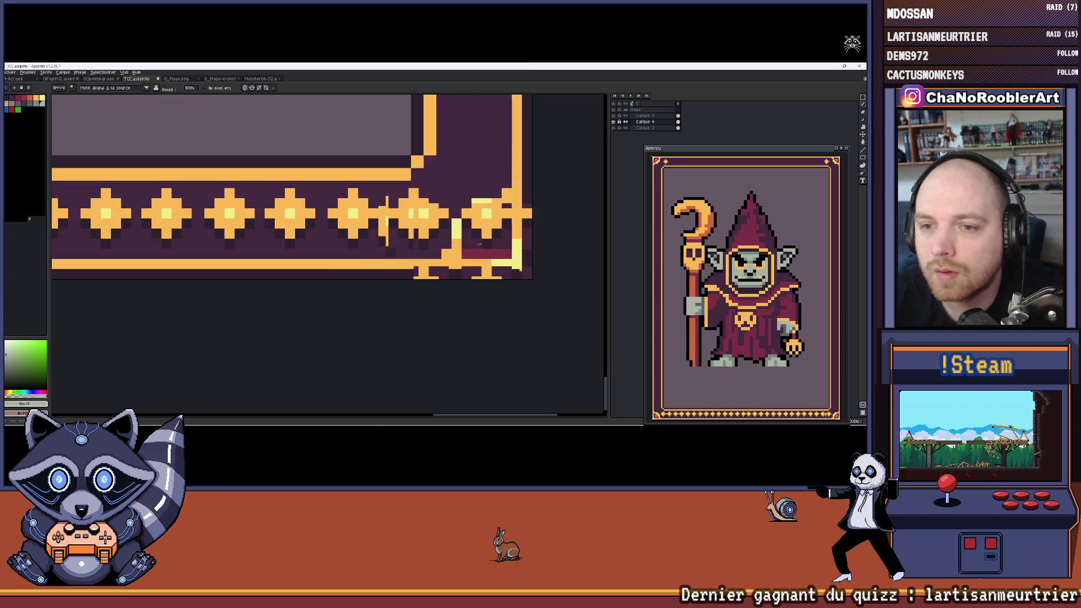
{"action": "scroll", "coordinate": [433, 161], "scroll_direction": "up", "scroll_amount": 1}
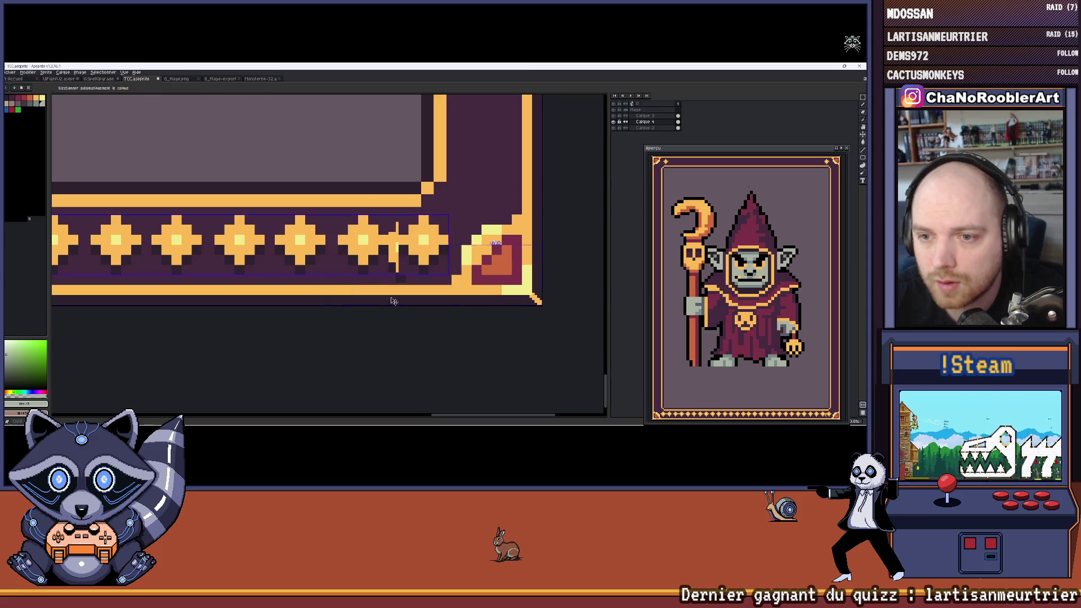
Step: On Calque 2, eyedrop the border's dark purple and paint over the stray diamond
{"action": "left_click", "coordinate": [645, 128]}
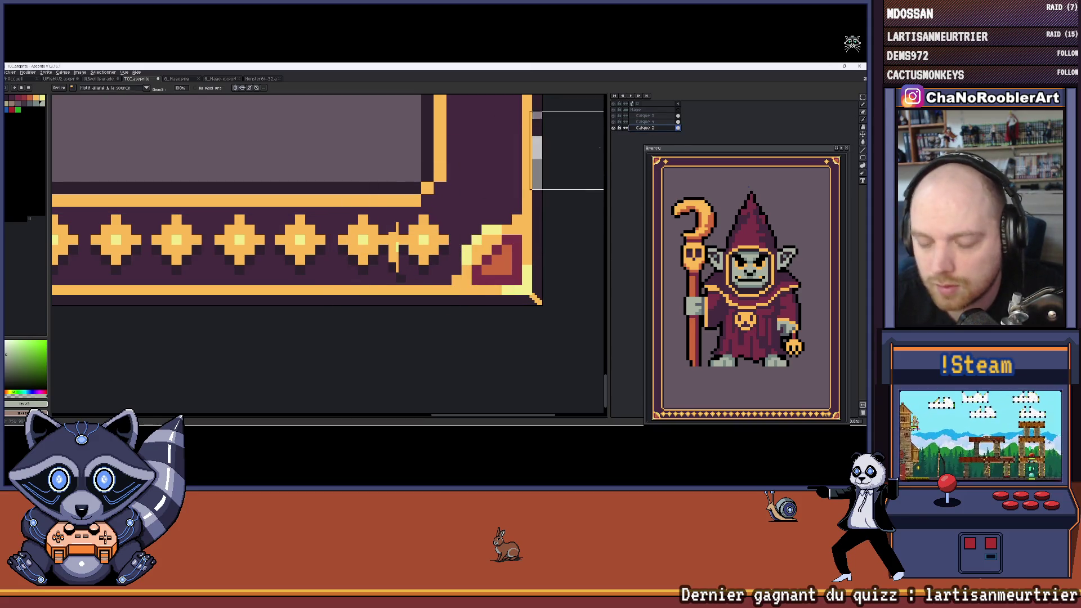
{"action": "left_click", "coordinate": [614, 122]}
{"action": "key", "text": "Delete"}
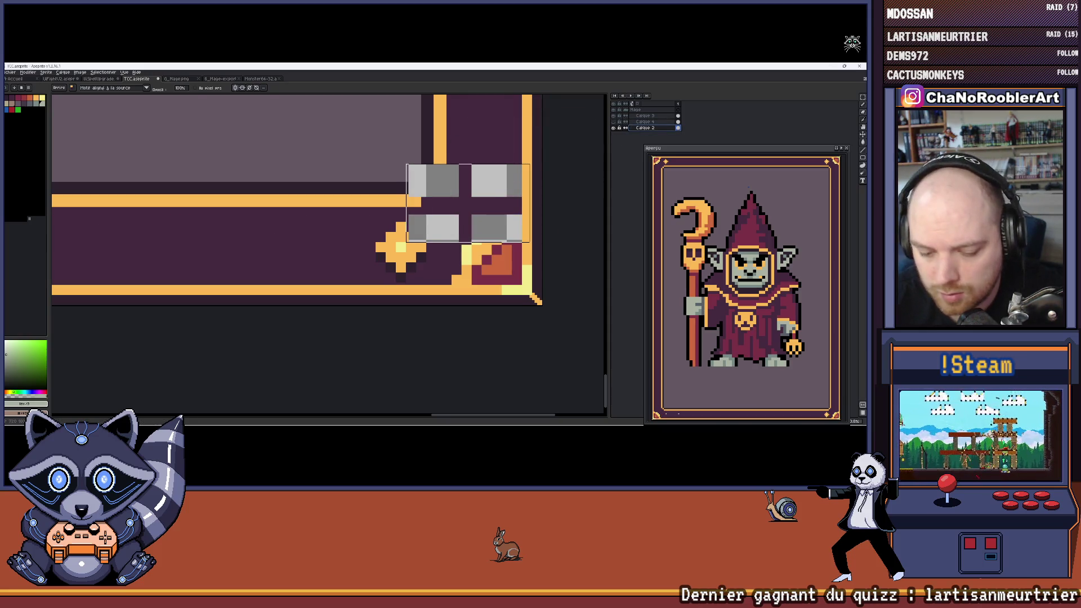
{"action": "key", "text": "ctrl+z"}
{"action": "key", "text": "ctrl+z"}
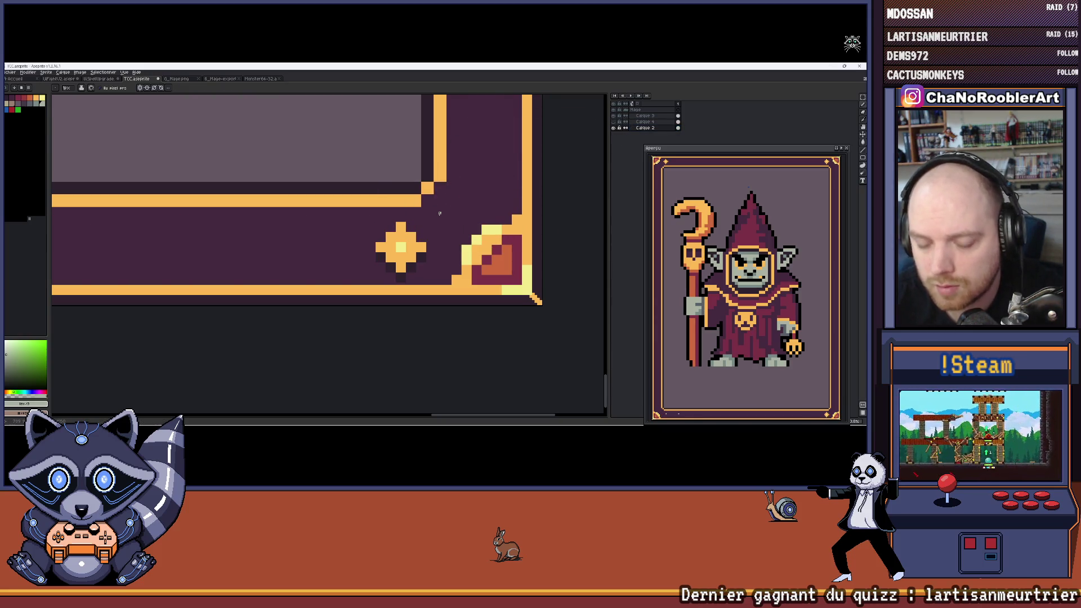
{"action": "left_click", "coordinate": [440, 228], "text": "alt"}
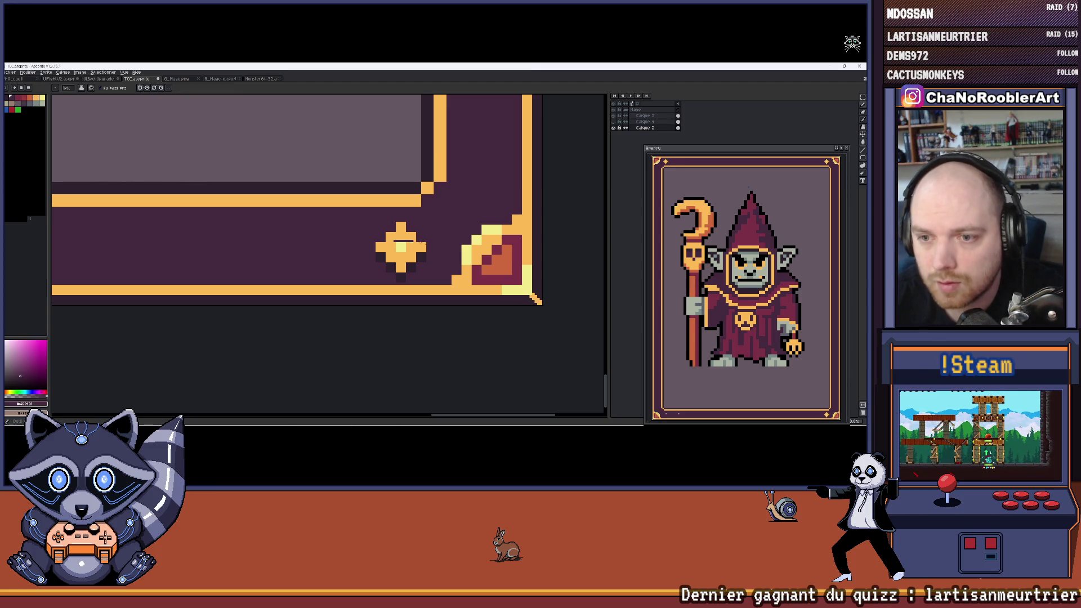
{"action": "scroll", "coordinate": [412, 256], "scroll_direction": "left", "scroll_amount": 2}
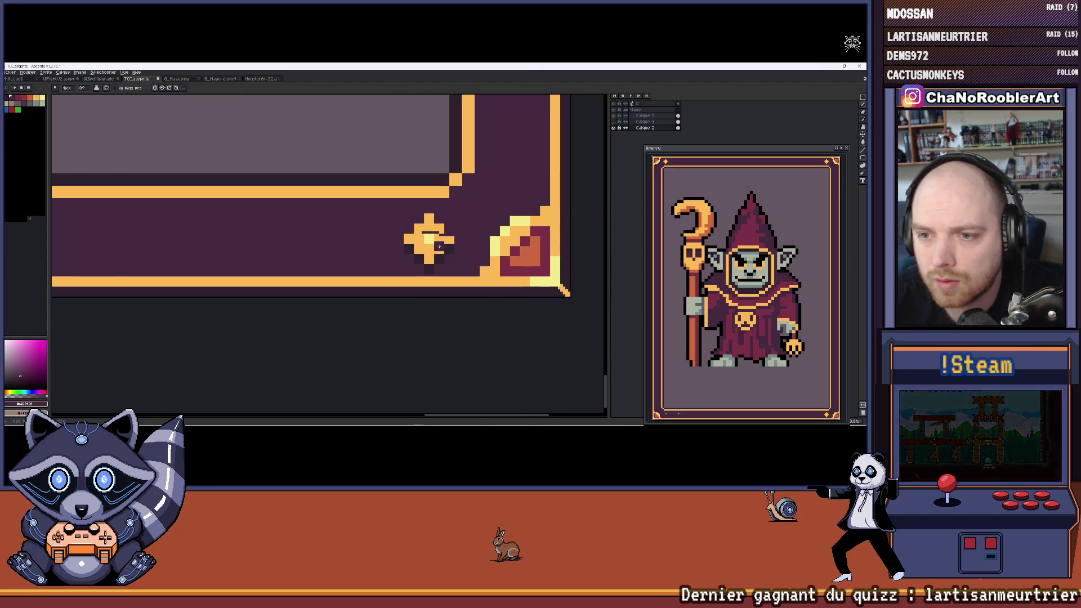
{"action": "scroll", "coordinate": [435, 251], "scroll_direction": "up", "scroll_amount": 2}
{"action": "mouse_move", "coordinate": [450, 231]}
{"action": "left_mouse_down"}
{"action": "mouse_move", "coordinate": [433, 269]}
{"action": "mouse_move", "coordinate": [472, 227]}
{"action": "mouse_move", "coordinate": [406, 219]}
{"action": "left_mouse_up"}
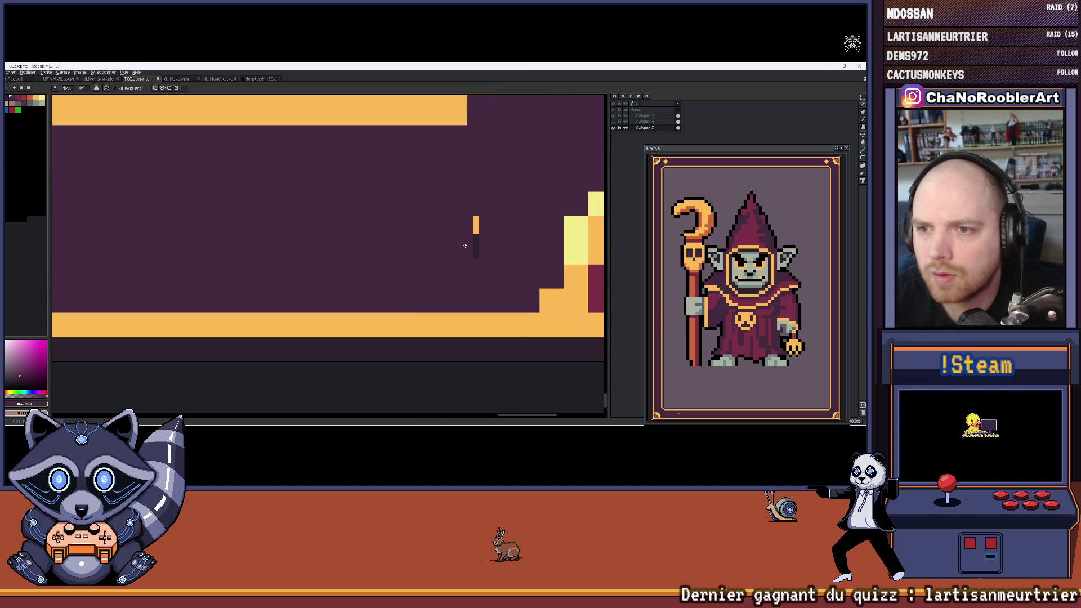
Step: Pan across the card to check the bottom-right corner, the mage's lower body and the frame's top
{"action": "scroll", "coordinate": [466, 229], "scroll_direction": "down", "scroll_amount": 2}
{"action": "scroll", "coordinate": [349, 259], "scroll_direction": "left", "scroll_amount": 10}
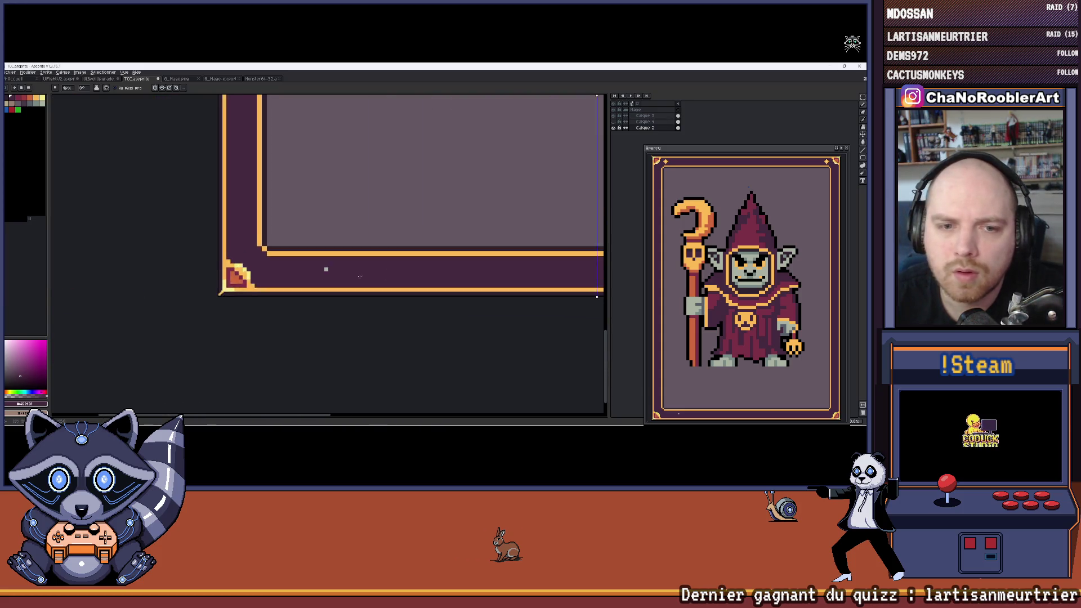
{"action": "scroll", "coordinate": [445, 259], "scroll_direction": "left", "scroll_amount": 3}
{"action": "scroll", "coordinate": [445, 258], "scroll_direction": "down", "scroll_amount": 3}
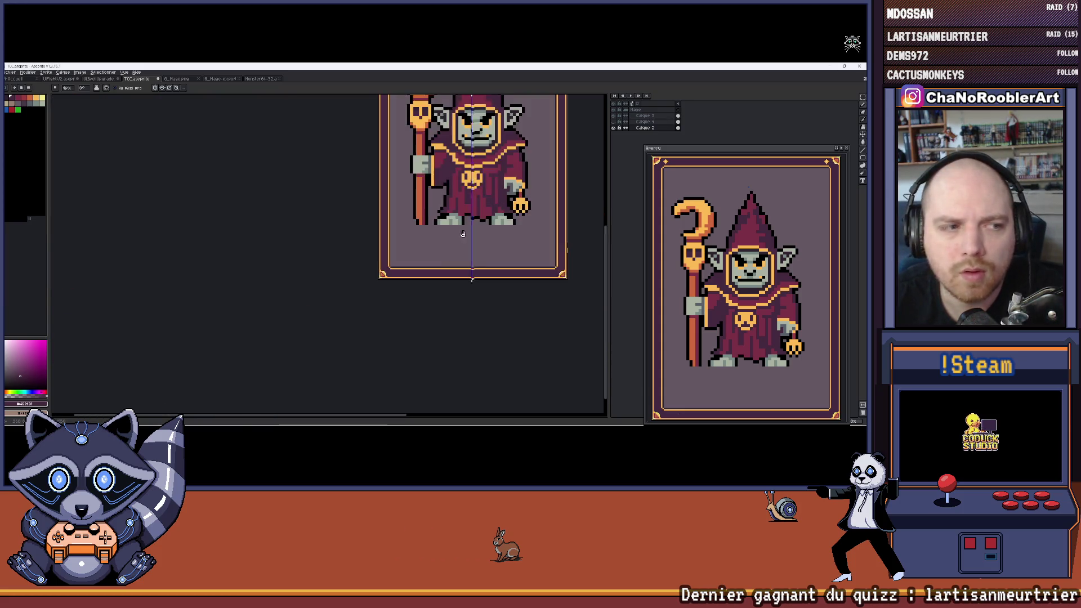
{"action": "scroll", "coordinate": [445, 259], "scroll_direction": "up", "scroll_amount": 2}
{"action": "scroll", "coordinate": [445, 259], "scroll_direction": "down", "scroll_amount": 3}
{"action": "scroll", "coordinate": [301, 198], "scroll_direction": "up", "scroll_amount": 5}
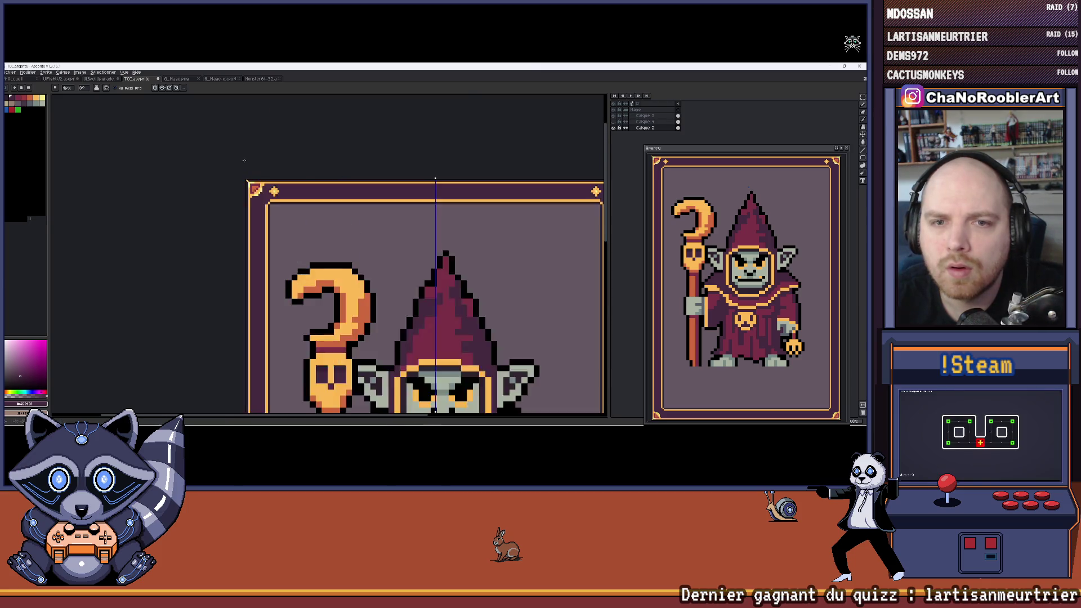
{"action": "scroll", "coordinate": [301, 199], "scroll_direction": "up", "scroll_amount": 1}
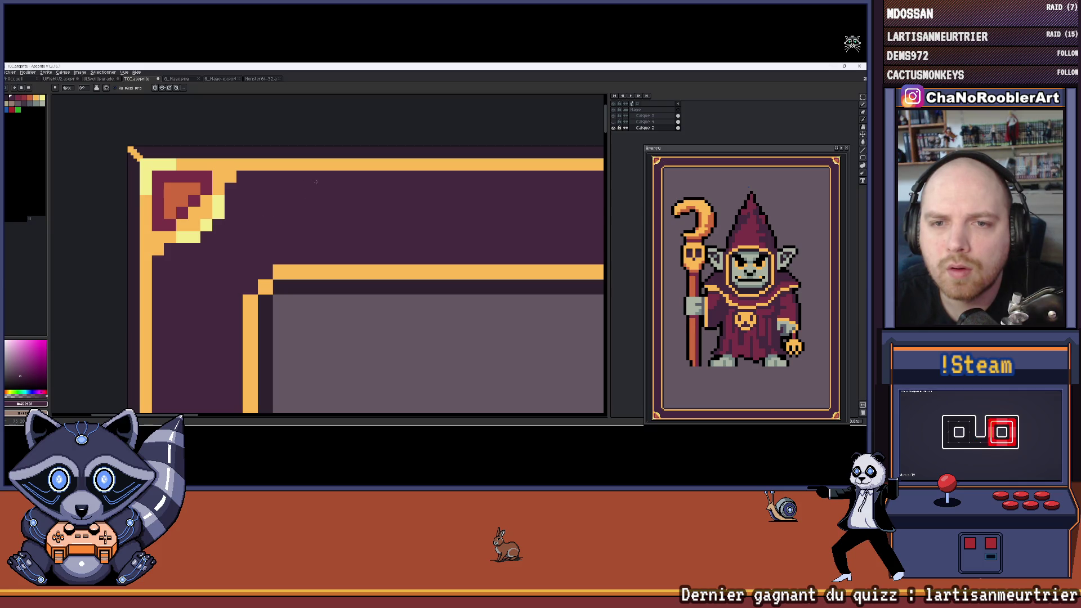
{"action": "scroll", "coordinate": [316, 181], "scroll_direction": "down", "scroll_amount": 5}
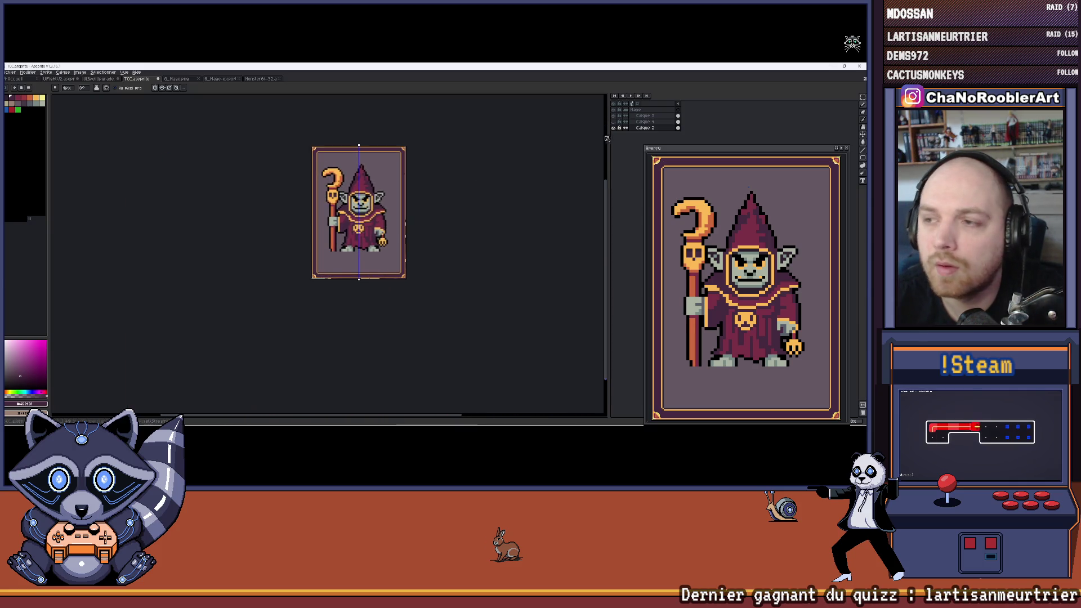
{"action": "scroll", "coordinate": [383, 268], "scroll_direction": "up", "scroll_amount": 4}
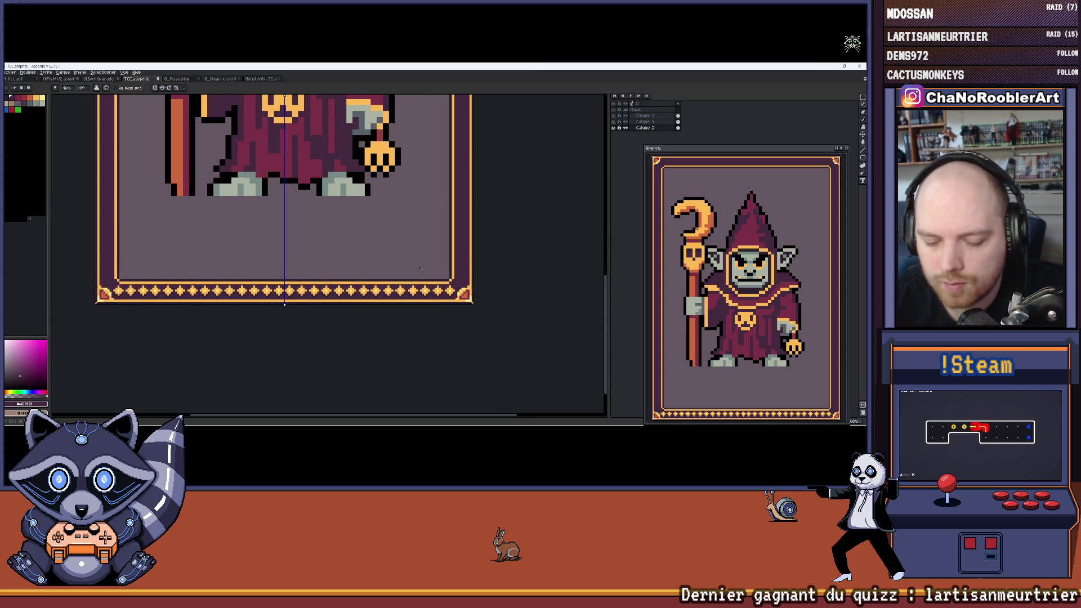
{"action": "scroll", "coordinate": [421, 269], "scroll_direction": "up", "scroll_amount": 2}
{"action": "left_click_drag", "start_coordinate": [421, 269], "coordinate": [498, 281]}
{"action": "scroll", "coordinate": [498, 281], "scroll_direction": "down", "scroll_amount": 2}
{"action": "mouse_move", "coordinate": [236, 249]}
{"action": "left_mouse_down"}
{"action": "mouse_move", "coordinate": [366, 287]}
{"action": "mouse_move", "coordinate": [368, 414]}
{"action": "left_mouse_up"}
{"action": "left_click_drag", "start_coordinate": [237, 169], "coordinate": [237, 360]}
{"action": "left_click_drag", "start_coordinate": [231, 197], "coordinate": [230, 283]}
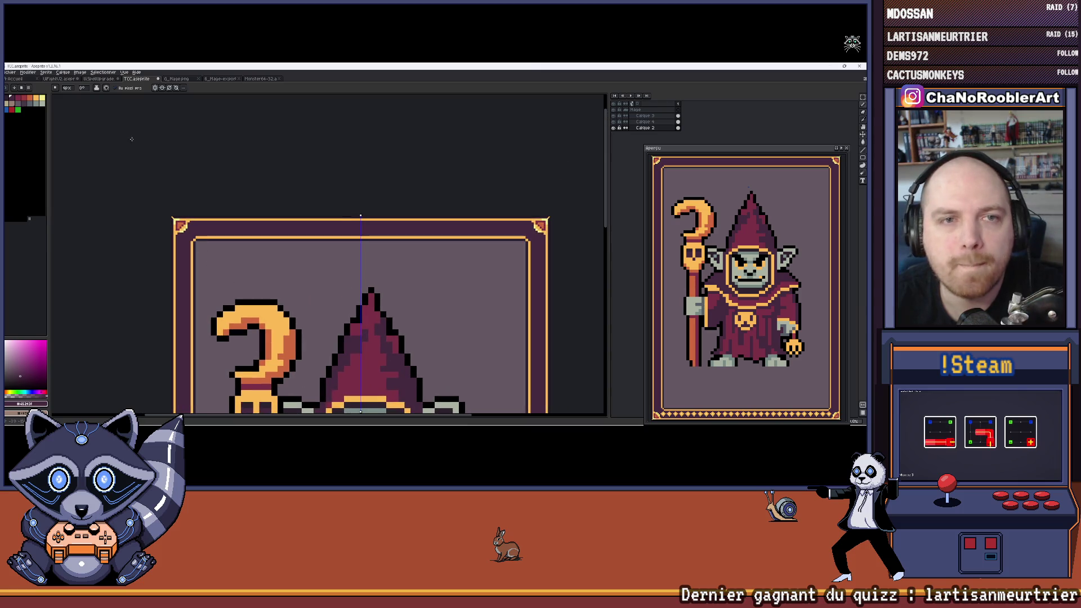
{"action": "left_click", "coordinate": [56, 90]}
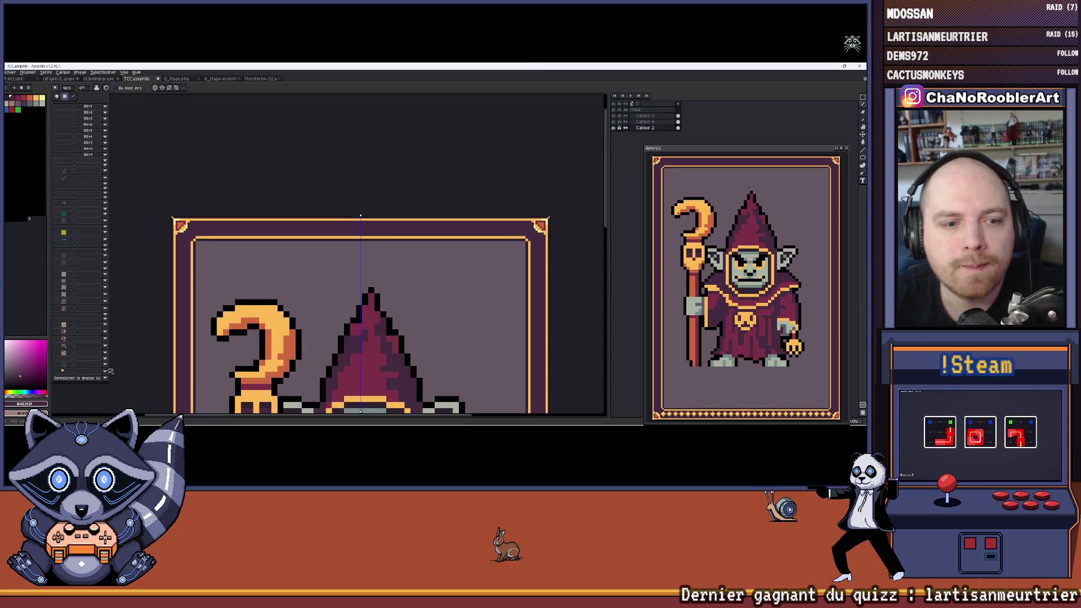
Step: Switch to the two-star pattern brush and change its pattern alignment in the context bar
{"action": "left_click", "coordinate": [67, 372]}
{"action": "scroll", "coordinate": [191, 225], "scroll_direction": "up", "scroll_amount": 3}
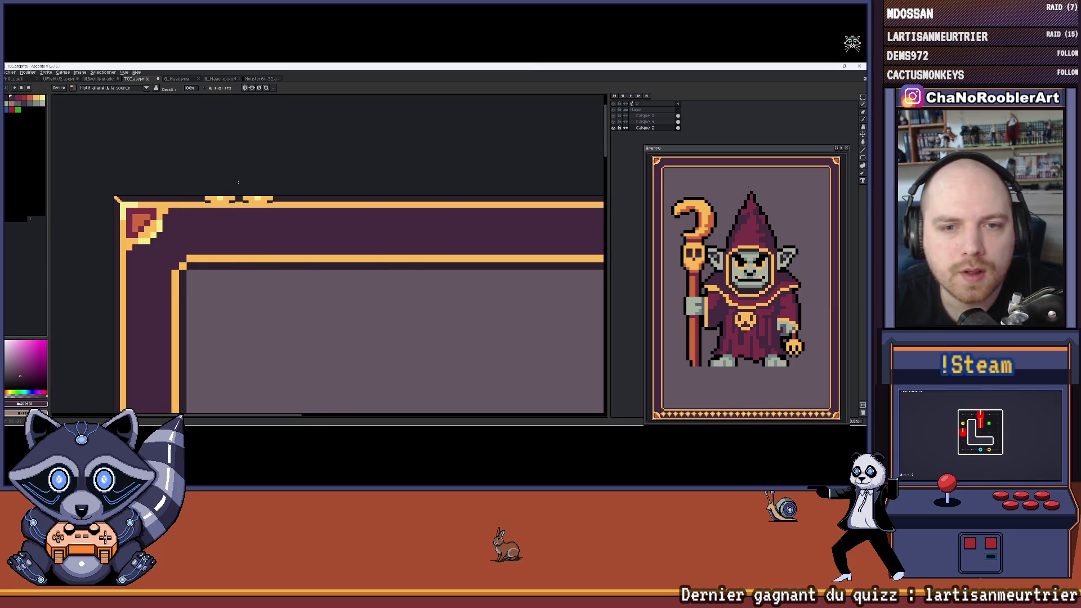
{"action": "left_click", "coordinate": [143, 91]}
{"action": "left_click", "coordinate": [138, 101]}
Step: Stamp a pair of gold stars beside the top-left corner ornament, undoing the extra painted row
{"action": "left_click", "coordinate": [211, 230]}
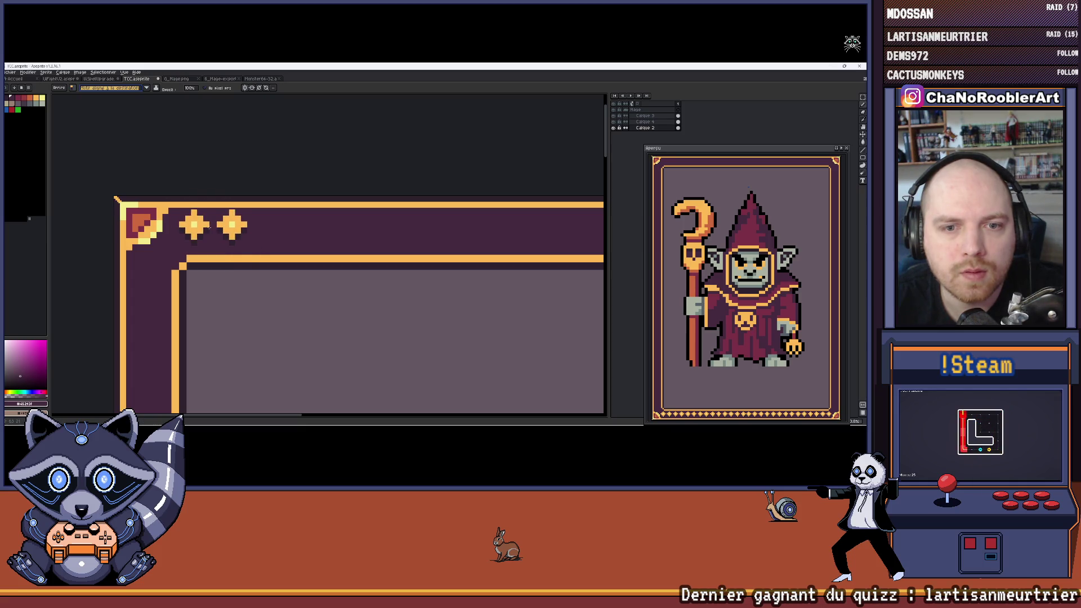
{"action": "left_click_drag", "start_coordinate": [235, 230], "coordinate": [394, 230]}
{"action": "scroll", "coordinate": [337, 225], "scroll_direction": "right", "scroll_amount": 3}
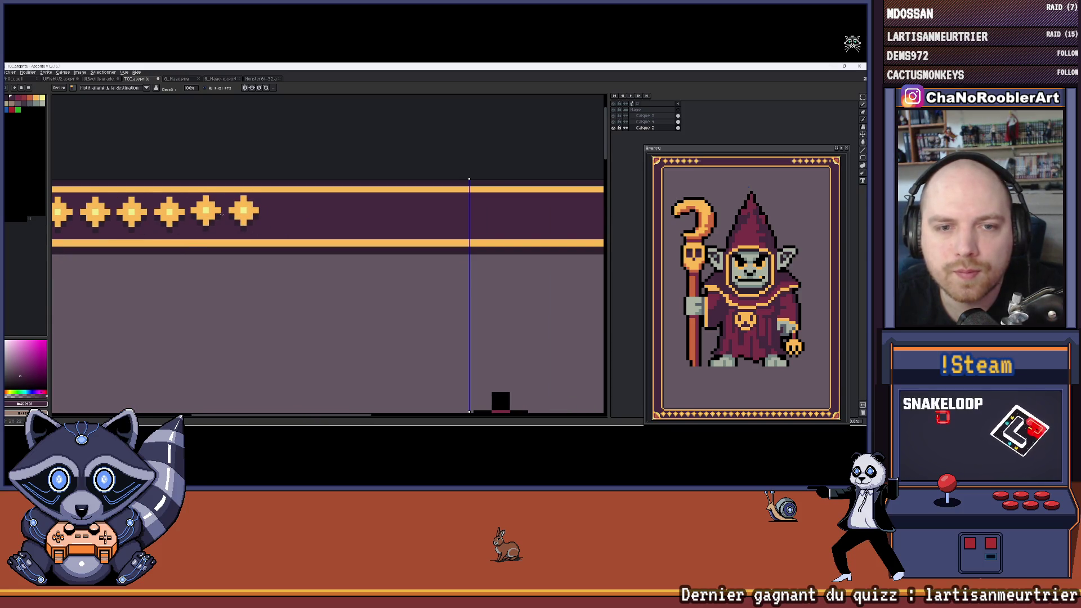
{"action": "left_click_drag", "start_coordinate": [245, 214], "coordinate": [430, 219]}
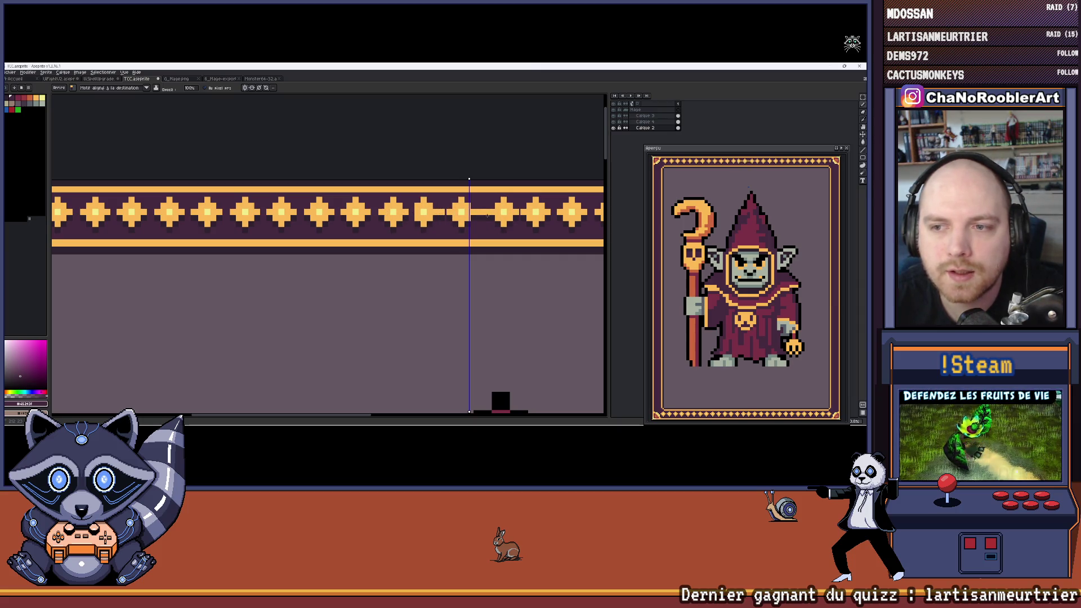
{"action": "scroll", "coordinate": [439, 217], "scroll_direction": "down", "scroll_amount": 4}
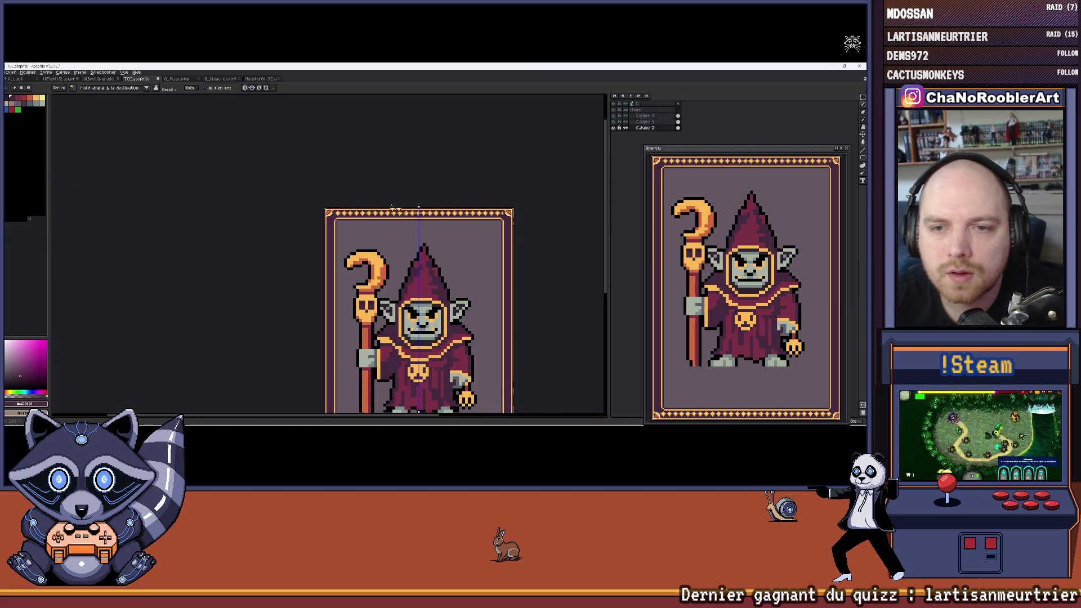
{"action": "scroll", "coordinate": [451, 225], "scroll_direction": "up", "scroll_amount": 2}
{"action": "key", "text": "b"}
{"action": "scroll", "coordinate": [366, 203], "scroll_direction": "up", "scroll_amount": 3}
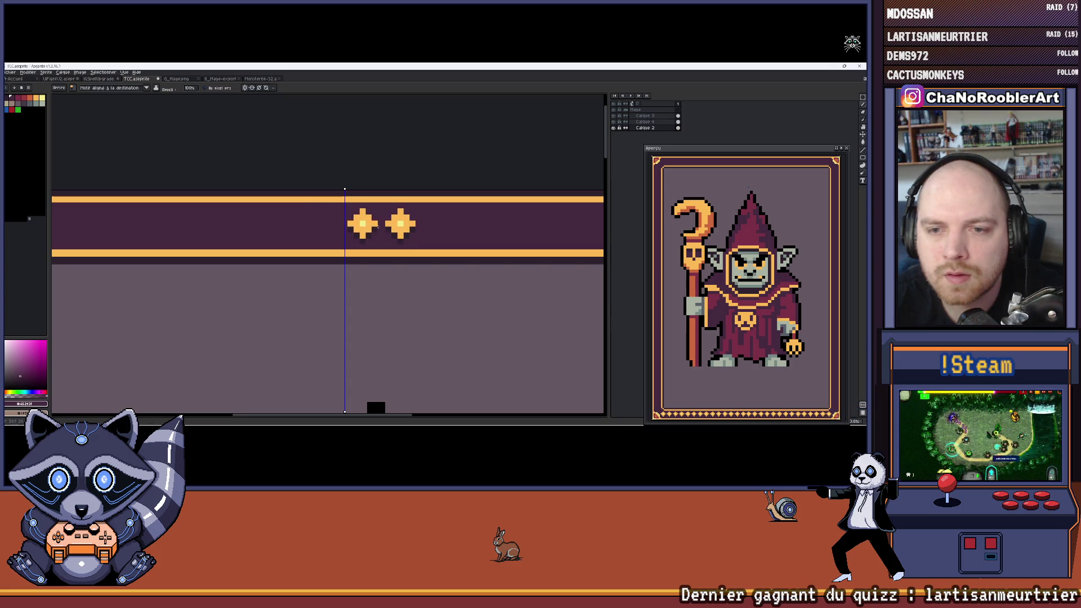
{"action": "left_click_drag", "start_coordinate": [383, 223], "coordinate": [515, 225]}
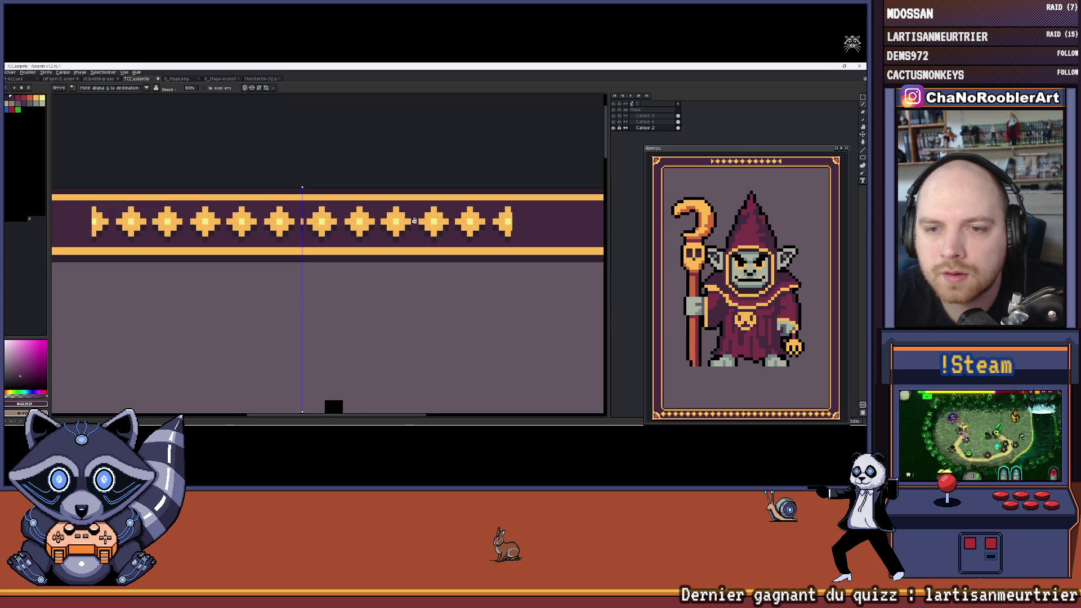
{"action": "key", "text": "ctrl+z"}
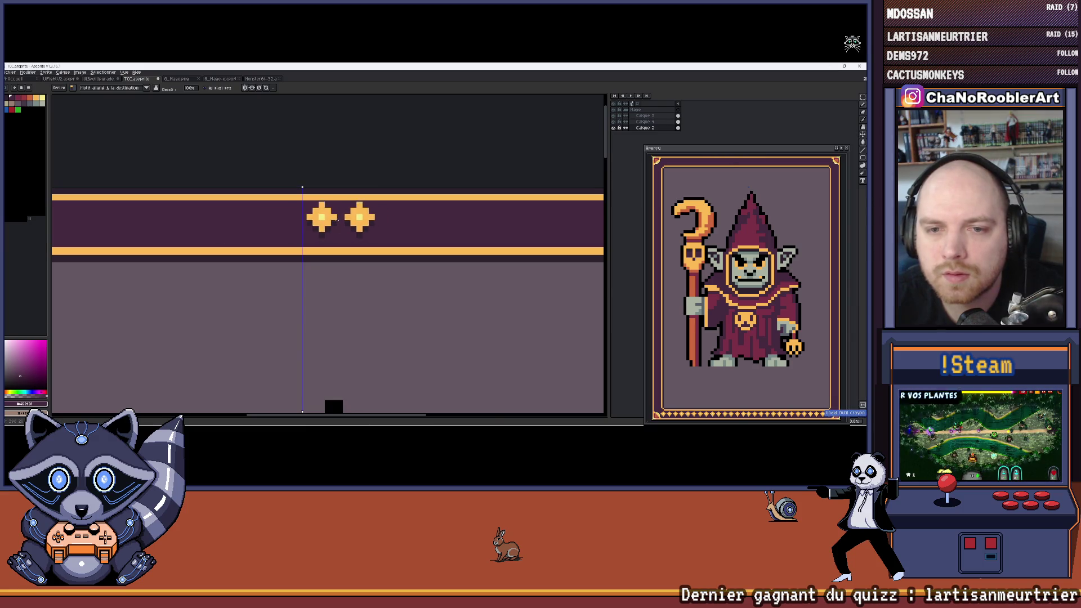
Step: Stamp more gold stars further right along the top border, completing the half star
{"action": "scroll", "coordinate": [356, 224], "scroll_direction": "down", "scroll_amount": 3}
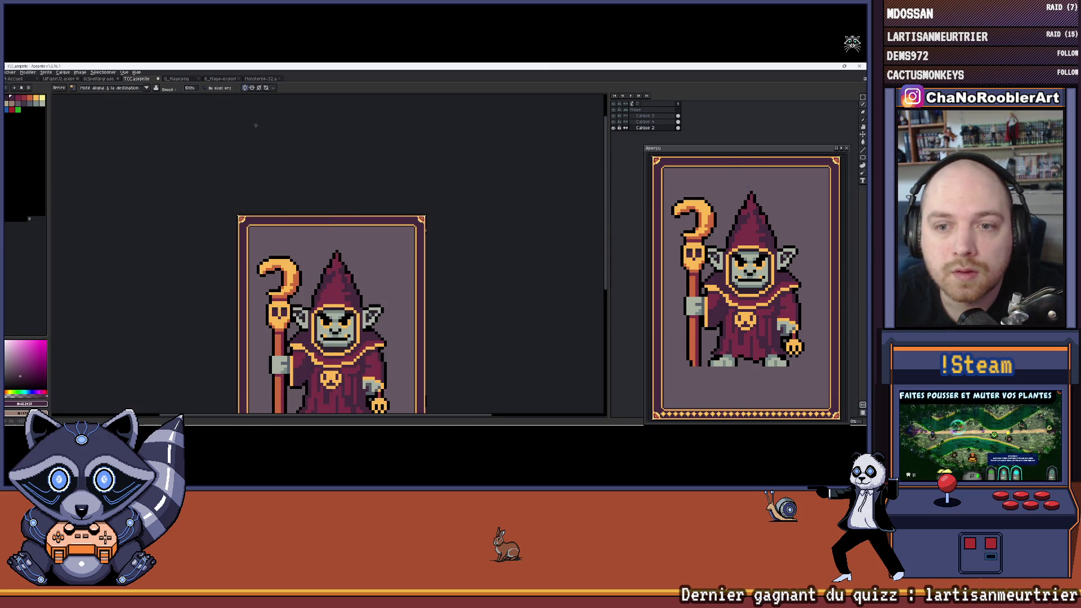
{"action": "scroll", "coordinate": [256, 125], "scroll_direction": "up", "scroll_amount": 5}
{"action": "scroll", "coordinate": [261, 311], "scroll_direction": "down", "scroll_amount": 6}
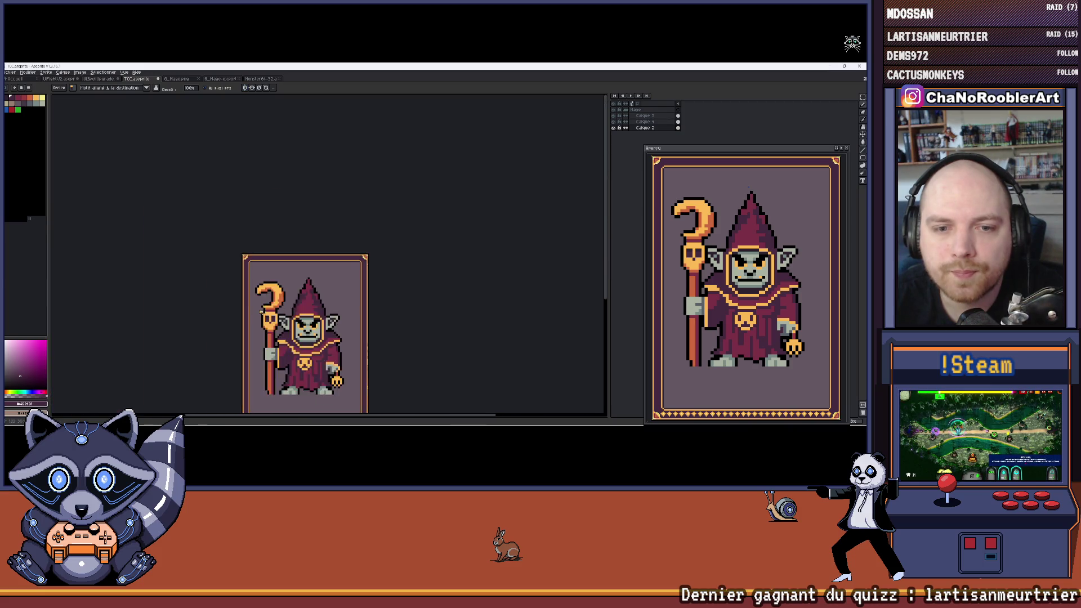
{"action": "scroll", "coordinate": [297, 208], "scroll_direction": "up", "scroll_amount": 4}
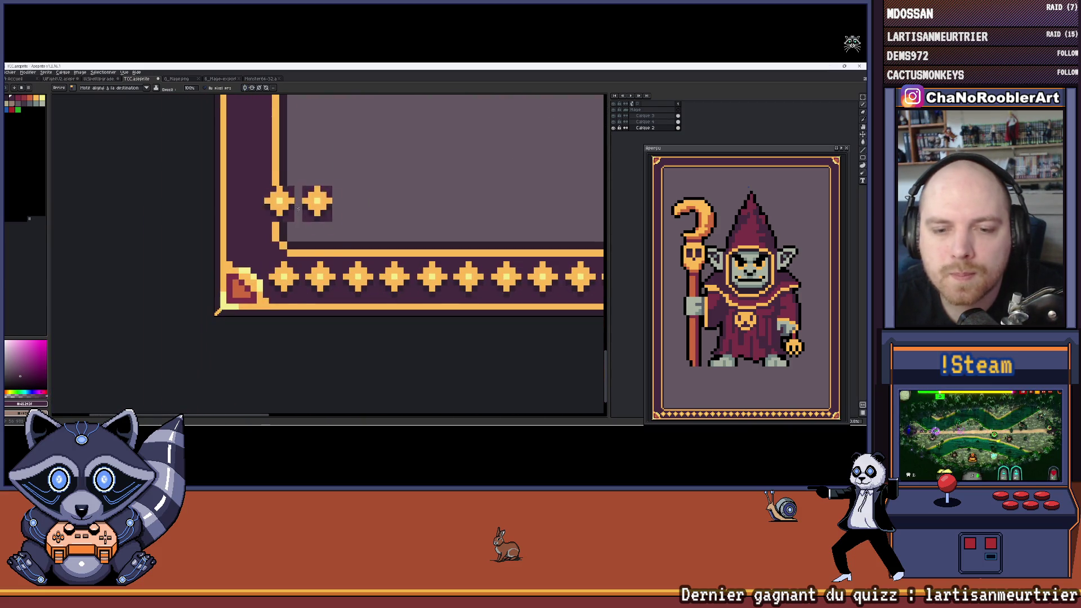
{"action": "scroll", "coordinate": [326, 186], "scroll_direction": "up", "scroll_amount": 2}
{"action": "scroll", "coordinate": [353, 167], "scroll_direction": "down", "scroll_amount": 2}
{"action": "scroll", "coordinate": [358, 209], "scroll_direction": "up", "scroll_amount": 3}
{"action": "scroll", "coordinate": [358, 209], "scroll_direction": "down", "scroll_amount": 1}
{"action": "scroll", "coordinate": [356, 156], "scroll_direction": "up", "scroll_amount": 2}
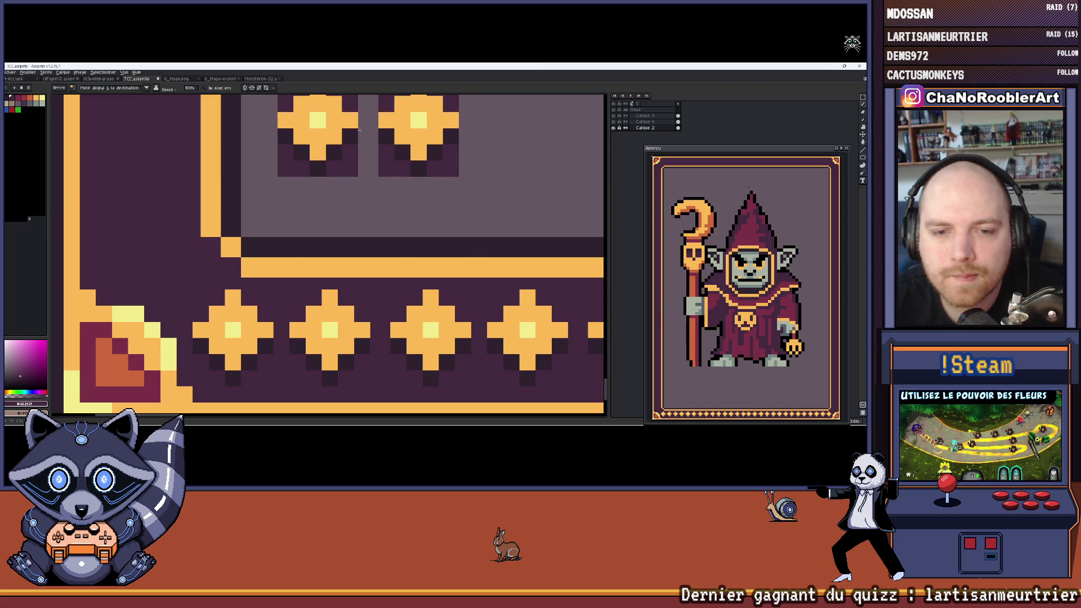
{"action": "scroll", "coordinate": [354, 156], "scroll_direction": "down", "scroll_amount": 3}
{"action": "scroll", "coordinate": [288, 232], "scroll_direction": "up", "scroll_amount": 5}
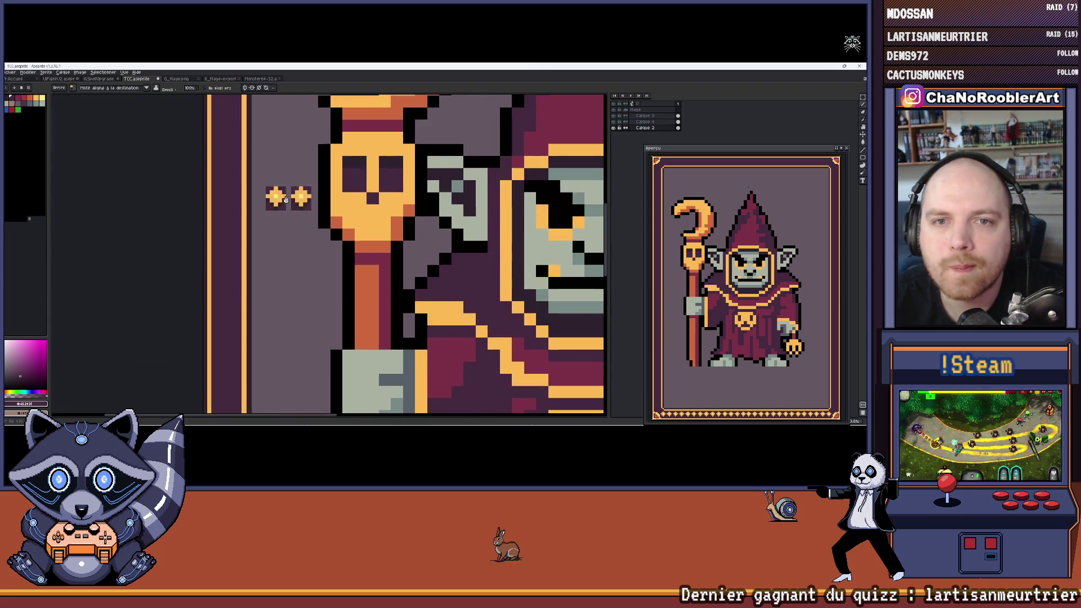
{"action": "scroll", "coordinate": [288, 232], "scroll_direction": "down", "scroll_amount": 2}
{"action": "scroll", "coordinate": [288, 232], "scroll_direction": "up", "scroll_amount": 1}
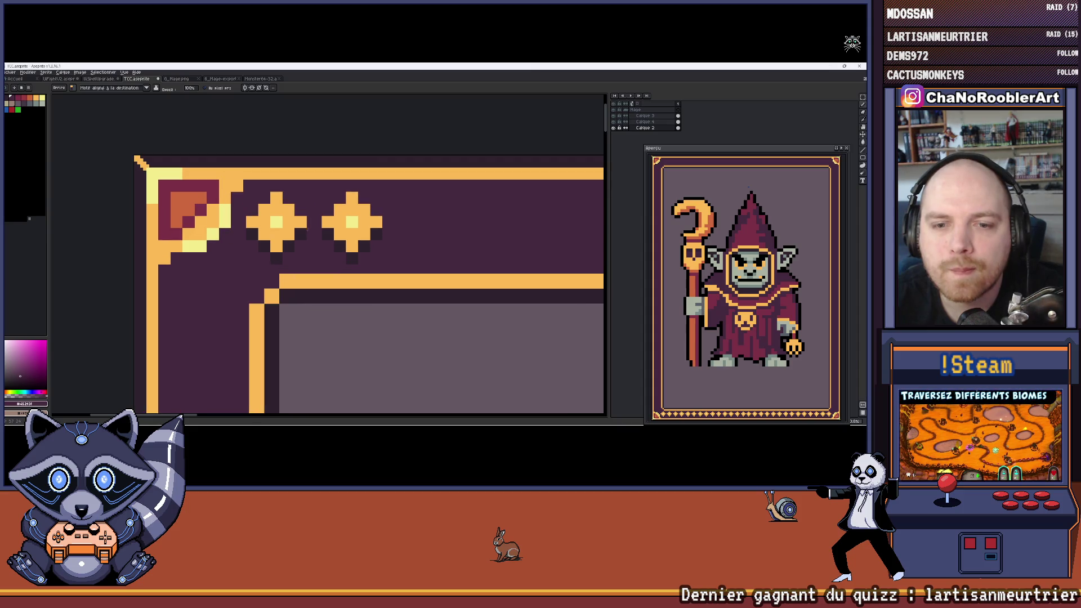
{"action": "scroll", "coordinate": [304, 237], "scroll_direction": "down", "scroll_amount": 4}
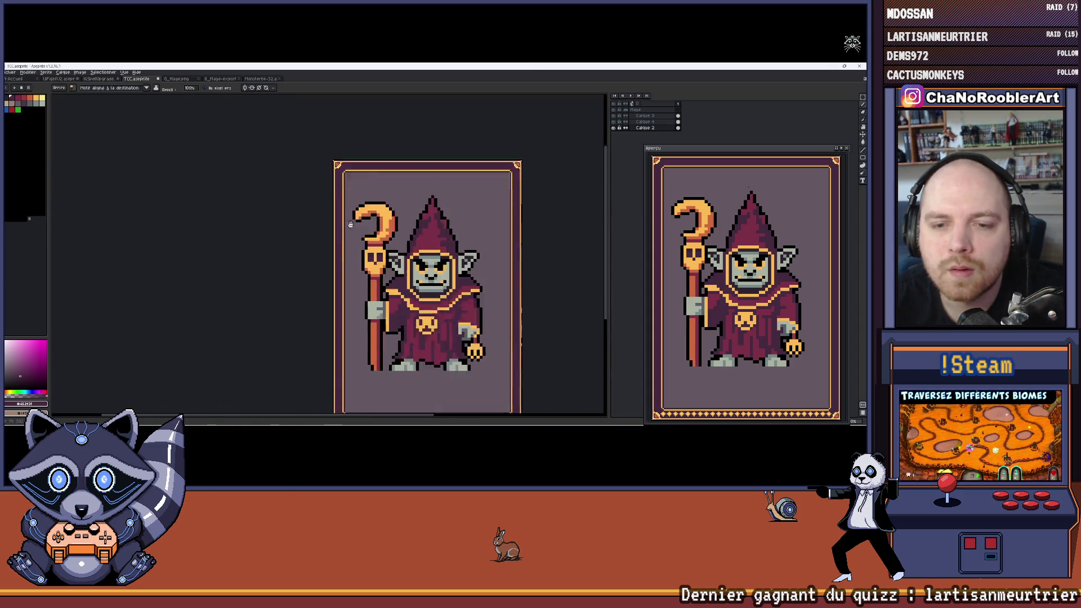
{"action": "scroll", "coordinate": [343, 247], "scroll_direction": "up", "scroll_amount": 2}
{"action": "scroll", "coordinate": [347, 251], "scroll_direction": "up", "scroll_amount": 4}
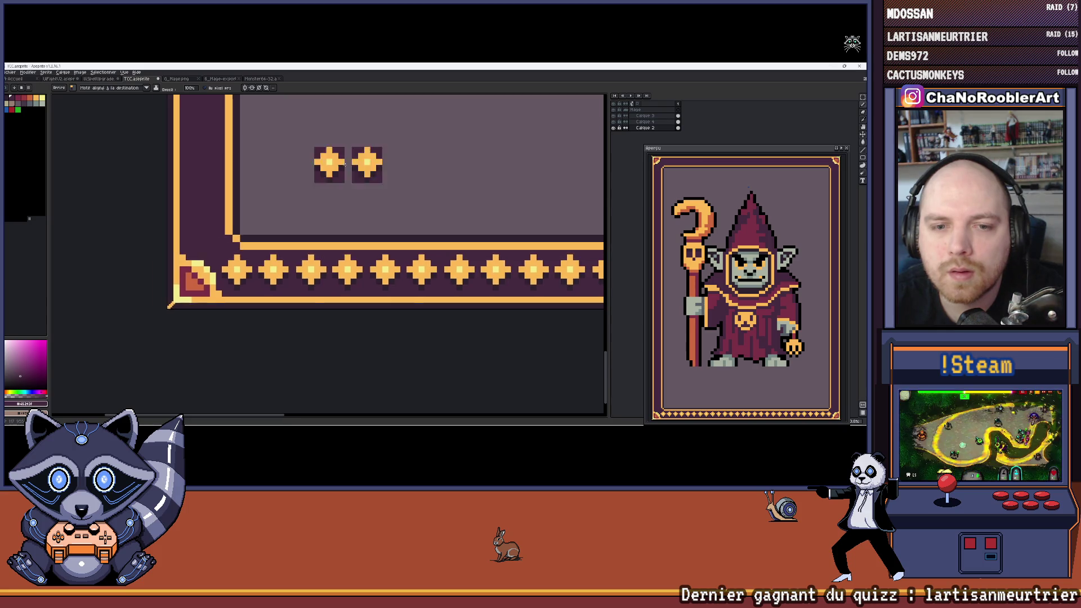
{"action": "scroll", "coordinate": [296, 220], "scroll_direction": "down", "scroll_amount": 4}
{"action": "scroll", "coordinate": [296, 219], "scroll_direction": "up", "scroll_amount": 2}
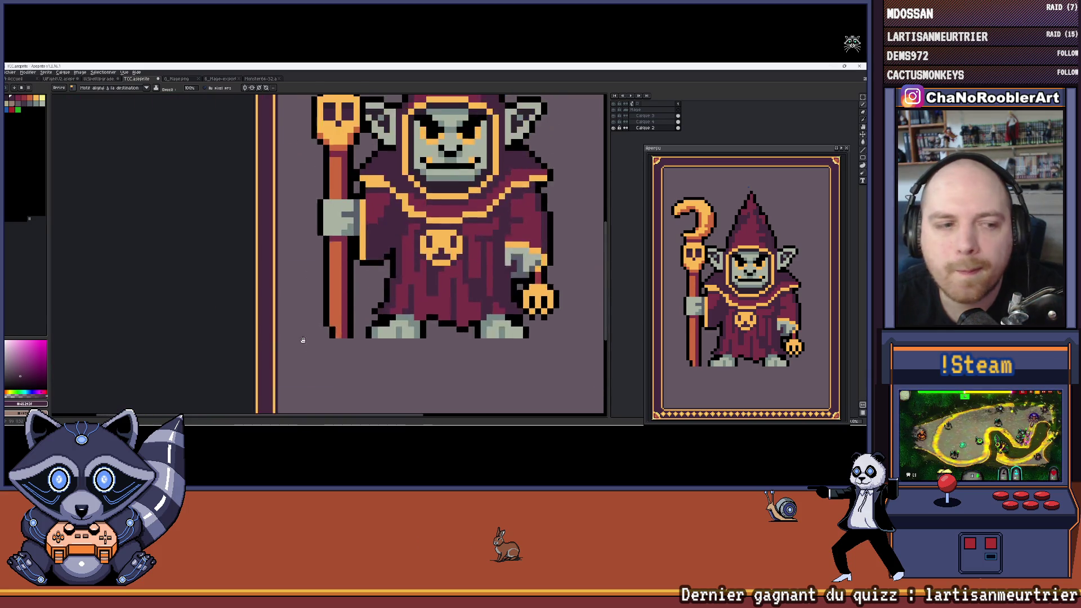
{"action": "scroll", "coordinate": [287, 256], "scroll_direction": "up", "scroll_amount": 4}
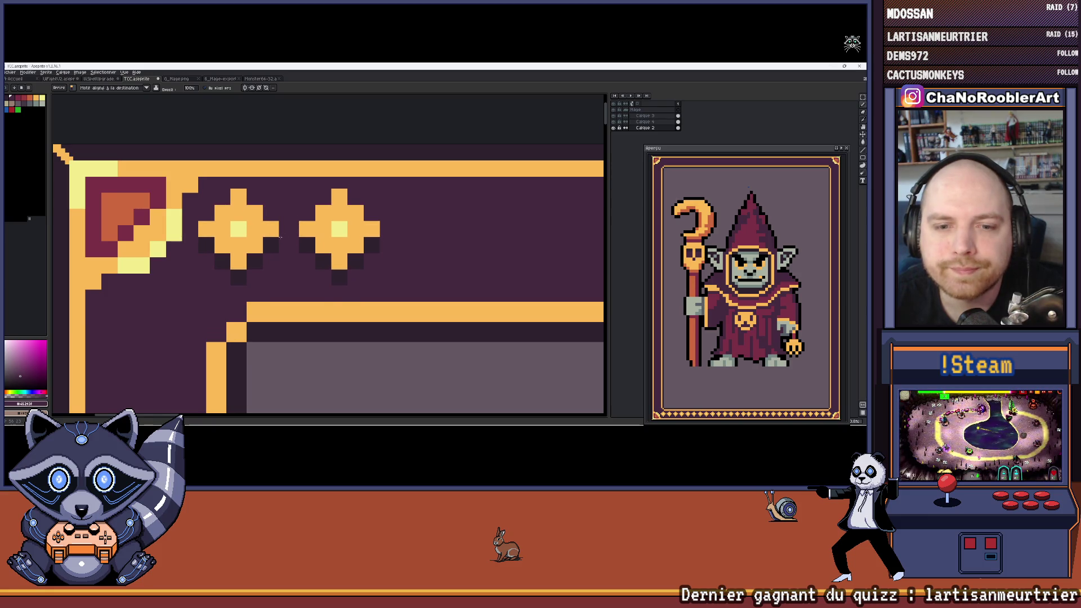
{"action": "left_click", "coordinate": [536, 243]}
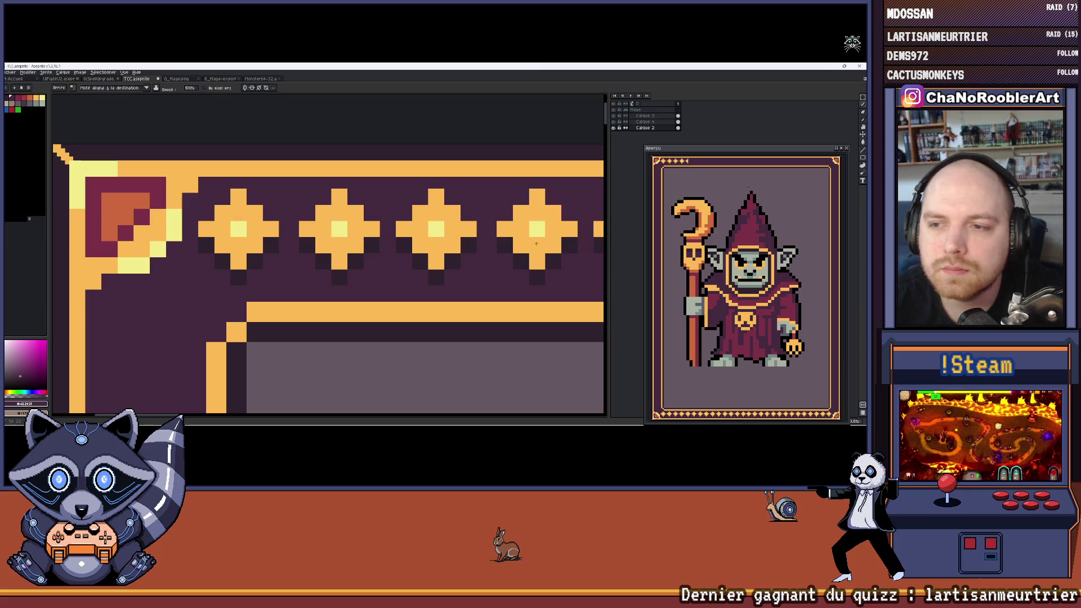
{"action": "scroll", "coordinate": [563, 233], "scroll_direction": "right", "scroll_amount": 10}
{"action": "left_click", "coordinate": [538, 243]}
{"action": "left_click", "coordinate": [538, 243]}
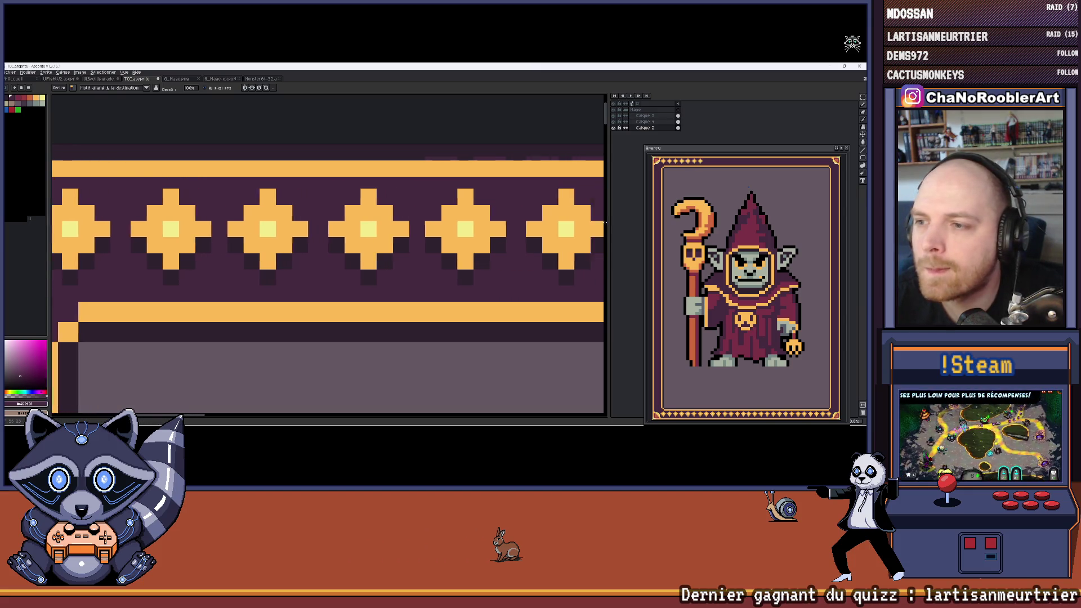
{"action": "left_click", "coordinate": [538, 243]}
{"action": "scroll", "coordinate": [604, 229], "scroll_direction": "right", "scroll_amount": 10}
{"action": "left_click", "coordinate": [604, 237]}
{"action": "left_click", "coordinate": [604, 237]}
{"action": "left_click", "coordinate": [604, 236]}
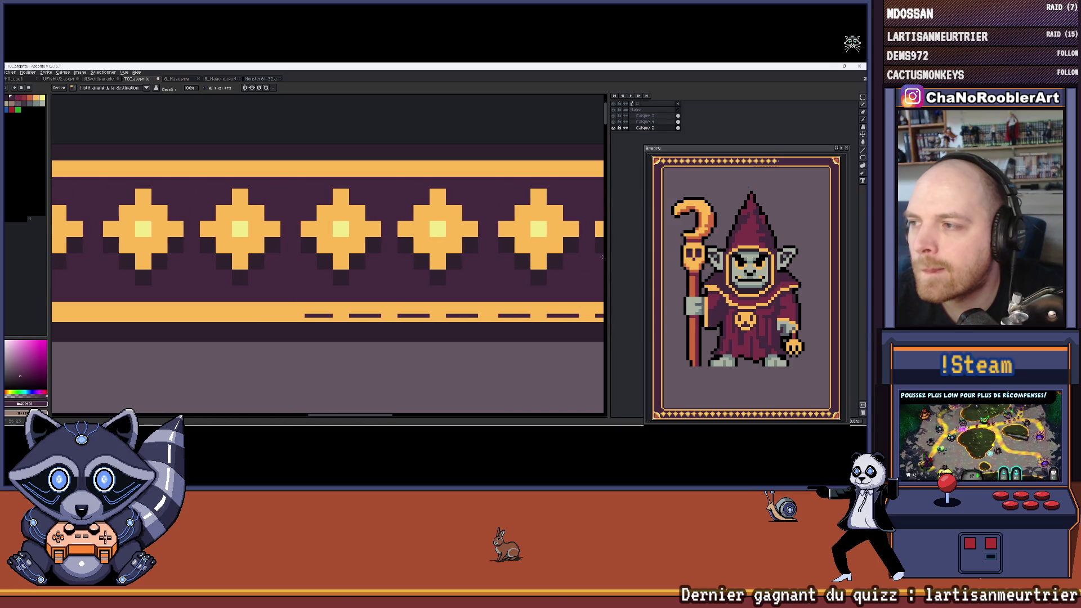
{"action": "left_click", "coordinate": [603, 246]}
{"action": "scroll", "coordinate": [603, 246], "scroll_direction": "right", "scroll_amount": 5}
{"action": "left_click", "coordinate": [602, 251]}
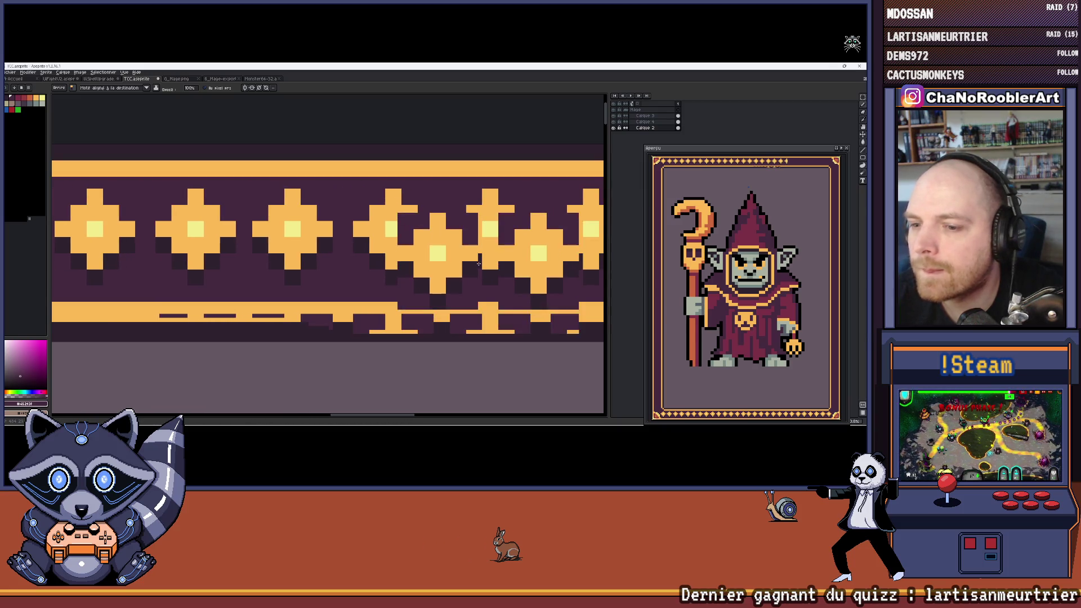
Step: Undo the extra border stars stamped along the top edge
{"action": "scroll", "coordinate": [433, 240], "scroll_direction": "down", "scroll_amount": 2}
{"action": "key", "text": "ctrl+z"}
{"action": "key", "text": "ctrl+z"}
{"action": "key", "text": "ctrl+z"}
{"action": "scroll", "coordinate": [431, 251], "scroll_direction": "down", "scroll_amount": 1}
{"action": "scroll", "coordinate": [338, 250], "scroll_direction": "left", "scroll_amount": 5}
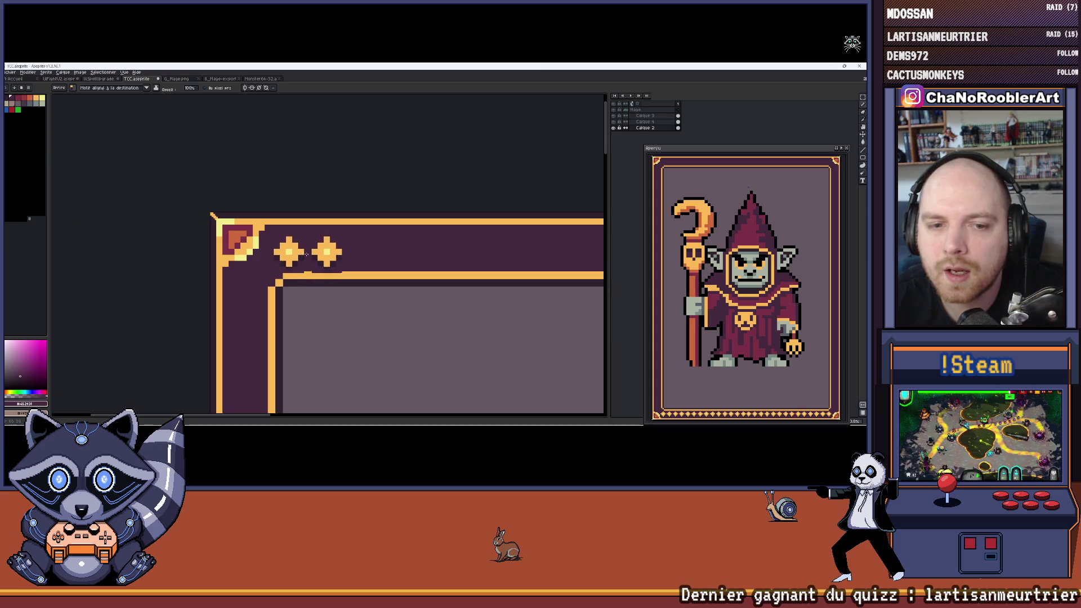
{"action": "scroll", "coordinate": [249, 239], "scroll_direction": "up", "scroll_amount": 1}
{"action": "scroll", "coordinate": [434, 222], "scroll_direction": "down", "scroll_amount": 3}
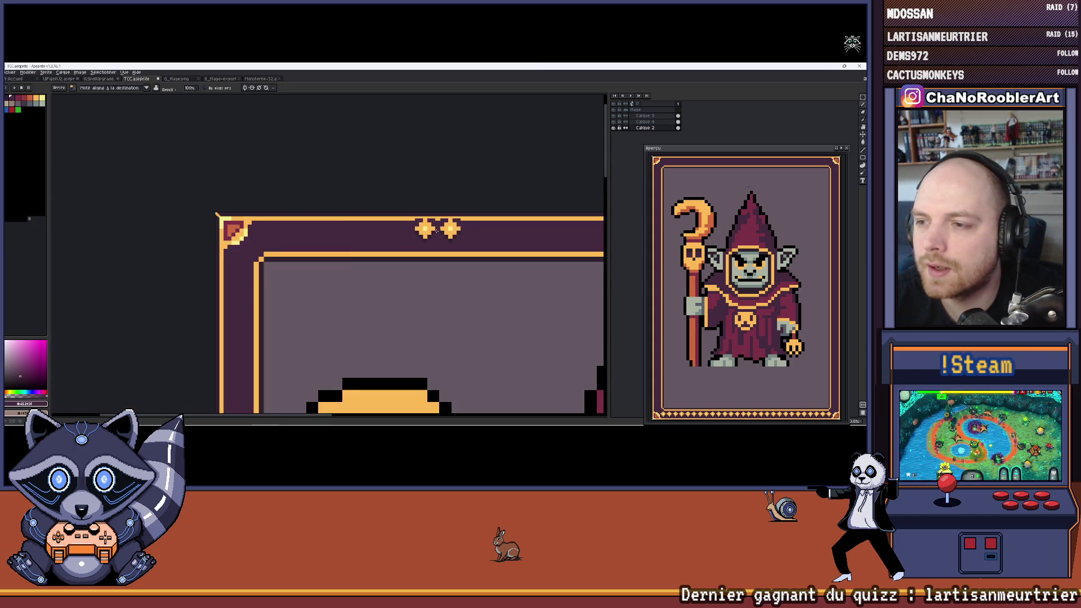
{"action": "scroll", "coordinate": [322, 211], "scroll_direction": "up", "scroll_amount": 2}
{"action": "scroll", "coordinate": [322, 211], "scroll_direction": "up", "scroll_amount": 2}
{"action": "scroll", "coordinate": [254, 197], "scroll_direction": "right", "scroll_amount": 2}
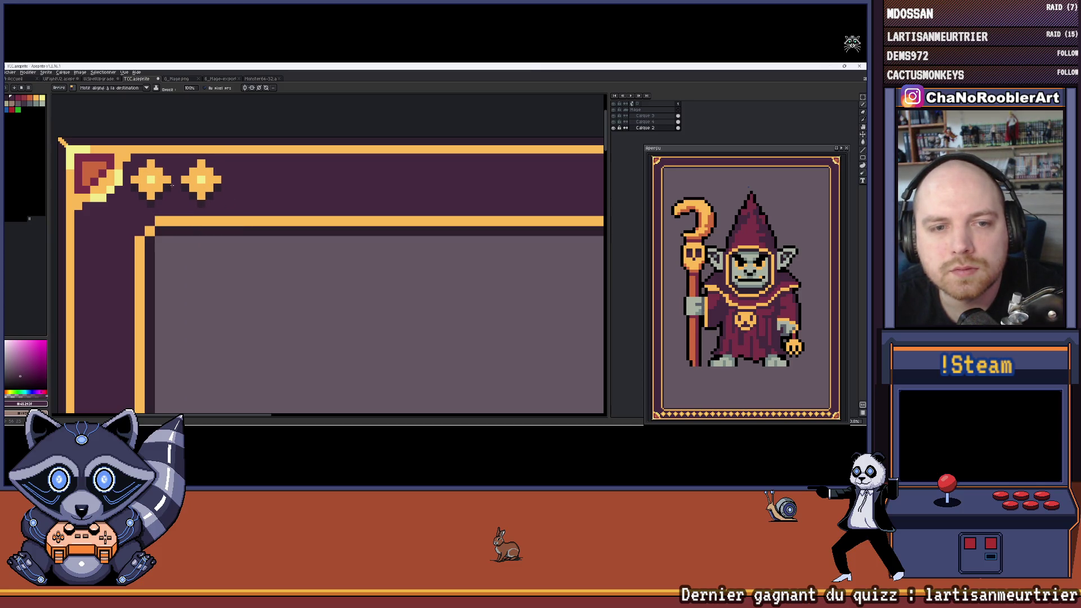
Step: Paint two more stars on the top border after undoing two over-long star rows
{"action": "left_click_drag", "start_coordinate": [202, 183], "coordinate": [509, 180]}
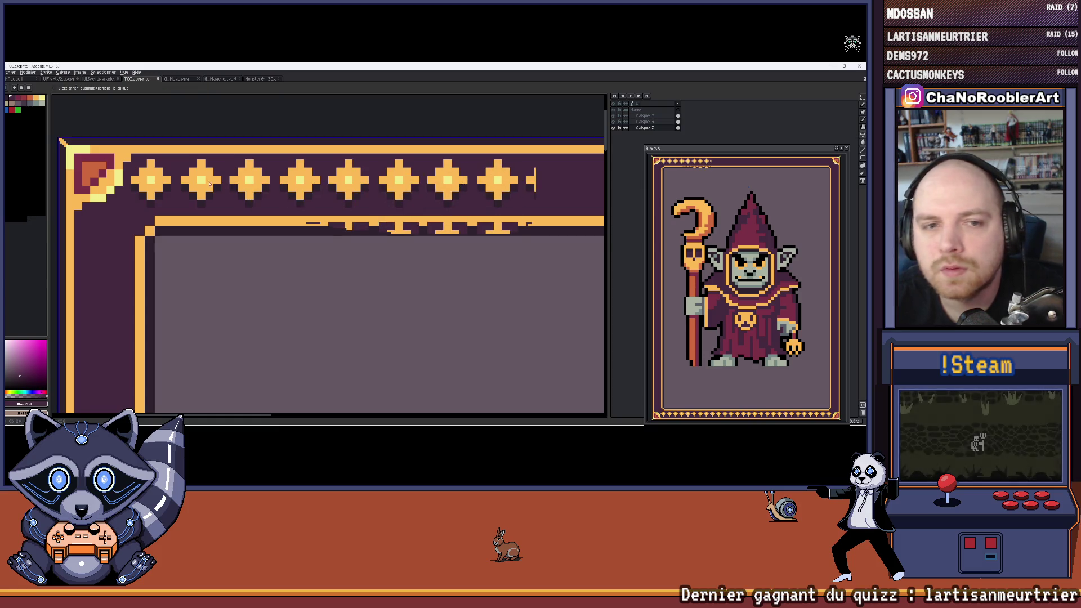
{"action": "key", "text": "ctrl+z"}
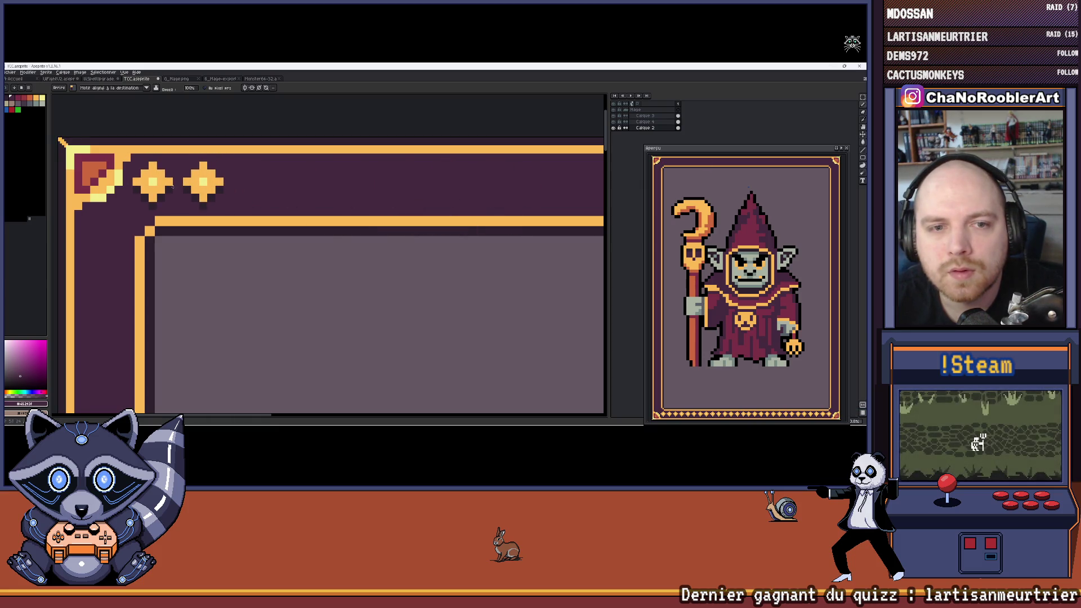
{"action": "left_click_drag", "start_coordinate": [203, 183], "coordinate": [509, 181]}
{"action": "key", "text": "ctrl+z"}
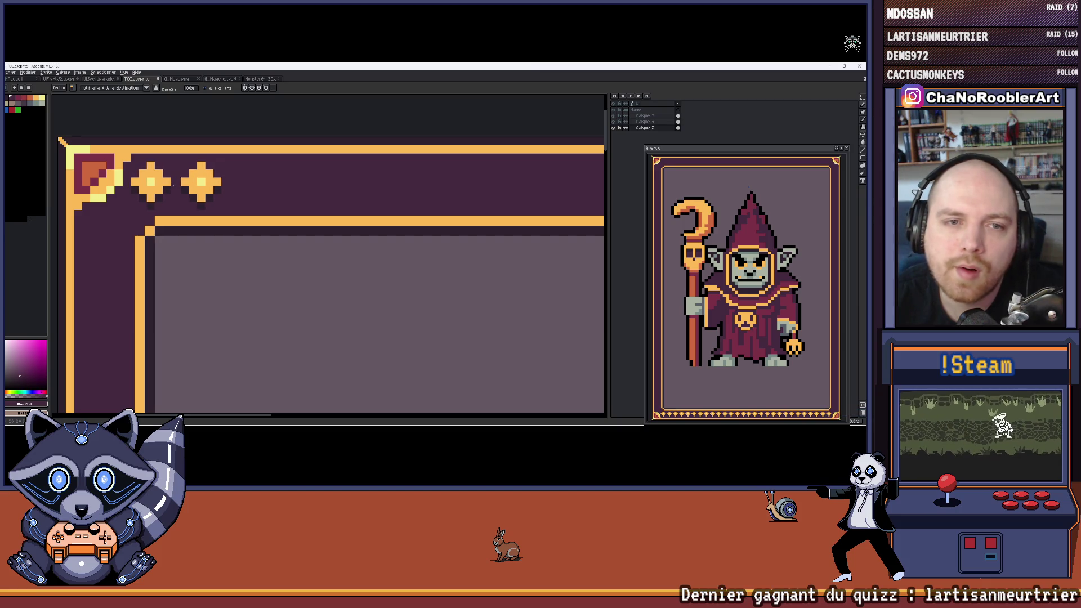
{"action": "left_click_drag", "start_coordinate": [172, 184], "coordinate": [270, 184]}
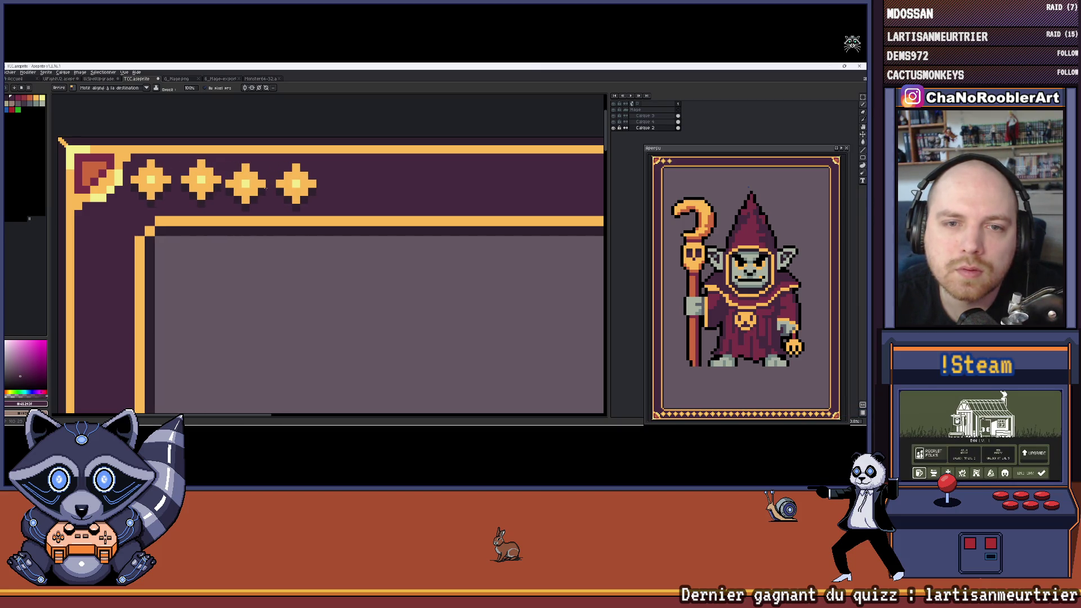
{"action": "scroll", "coordinate": [263, 191], "scroll_direction": "right", "scroll_amount": 3}
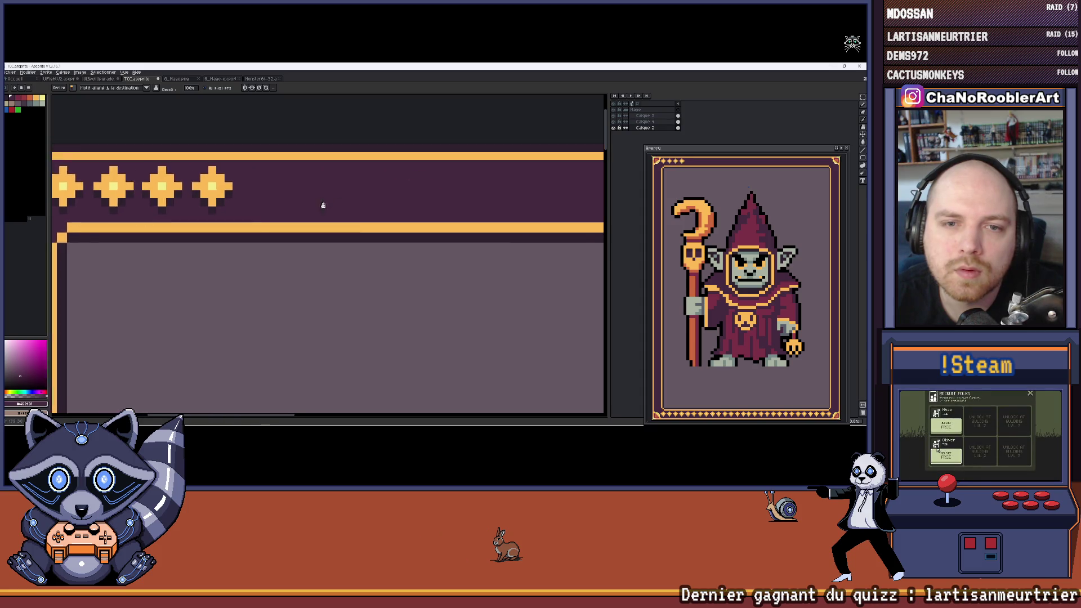
Step: Stamp evenly spaced diamond star pairs further right along the top border
{"action": "left_click", "coordinate": [262, 191]}
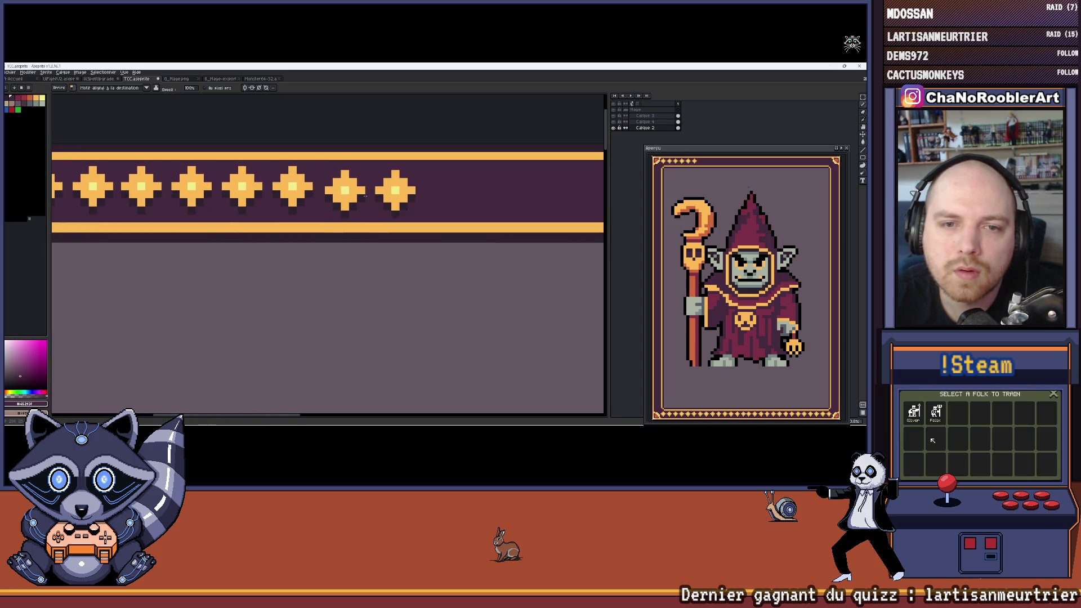
{"action": "key", "text": "ctrl+z"}
{"action": "scroll", "coordinate": [362, 191], "scroll_direction": "up", "scroll_amount": 2}
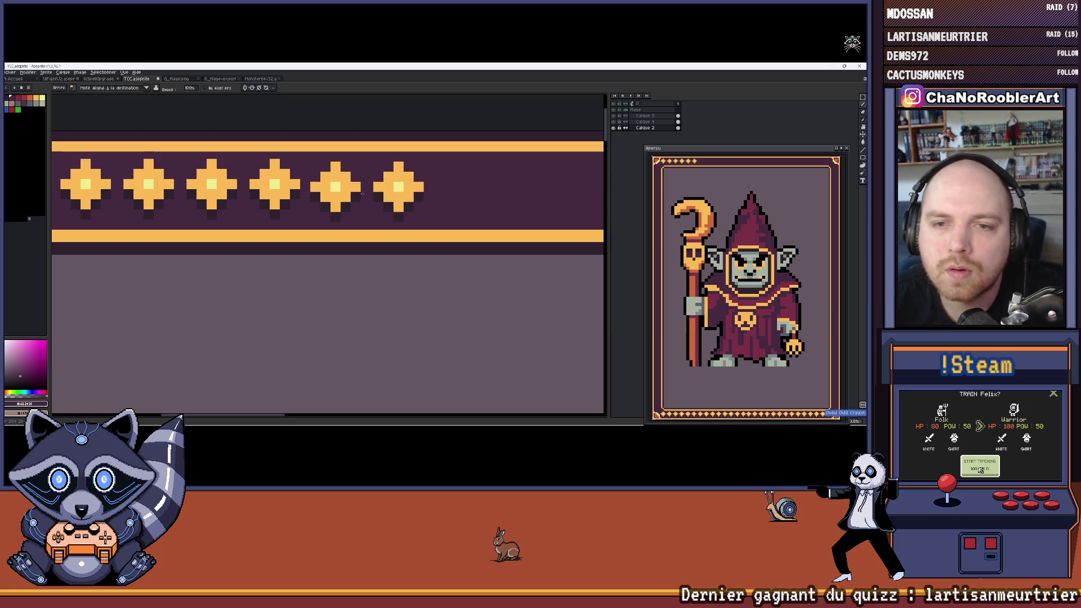
{"action": "left_click", "coordinate": [360, 190]}
{"action": "scroll", "coordinate": [382, 194], "scroll_direction": "right", "scroll_amount": 1}
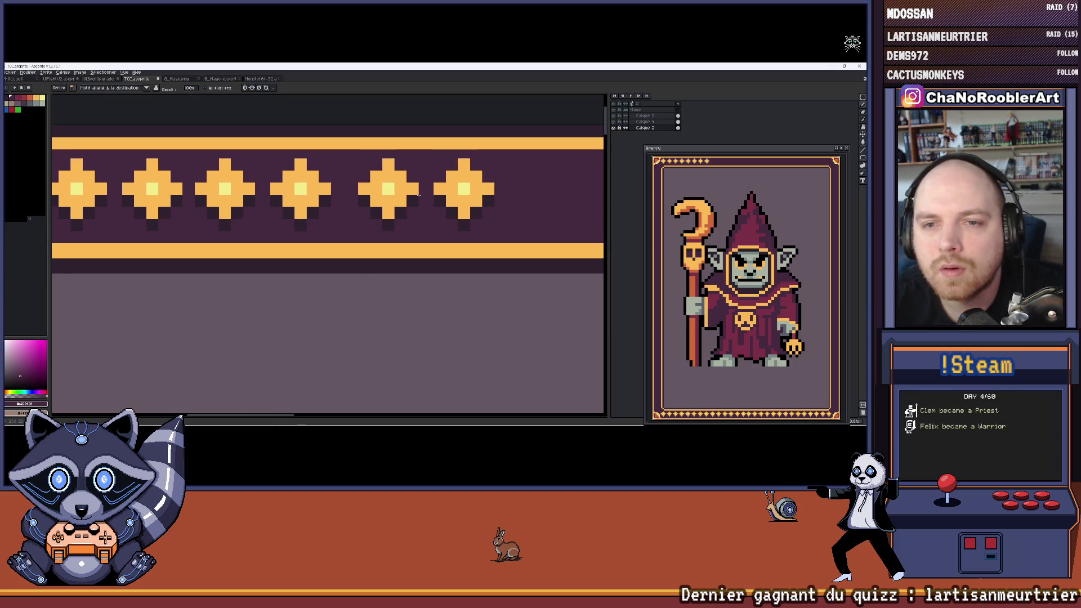
{"action": "left_click", "coordinate": [401, 198]}
{"action": "scroll", "coordinate": [450, 197], "scroll_direction": "right", "scroll_amount": 1}
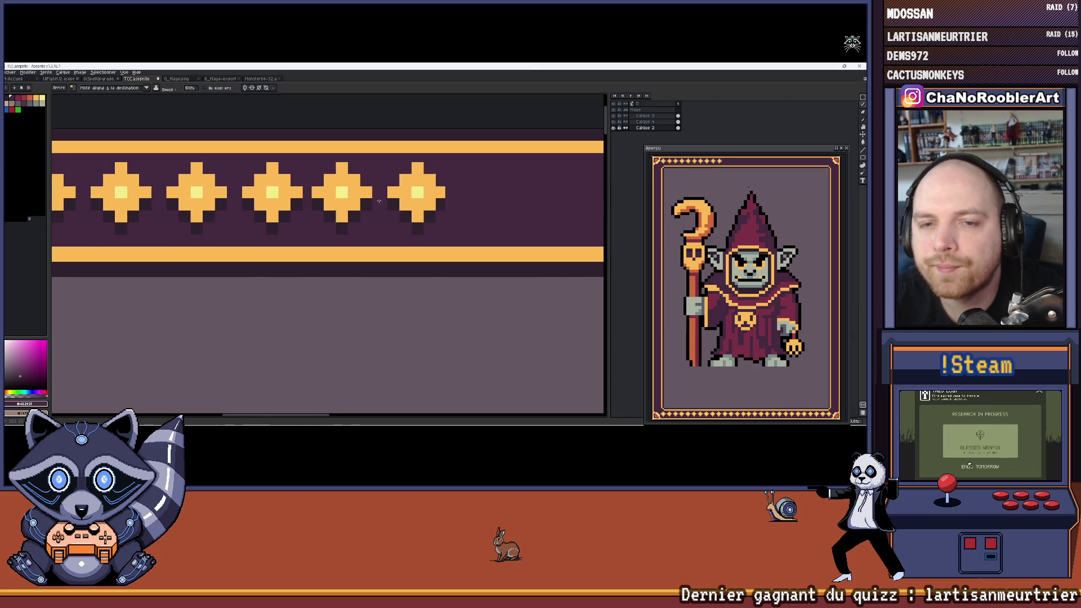
{"action": "scroll", "coordinate": [394, 202], "scroll_direction": "right", "scroll_amount": 1}
{"action": "left_click", "coordinate": [410, 206]}
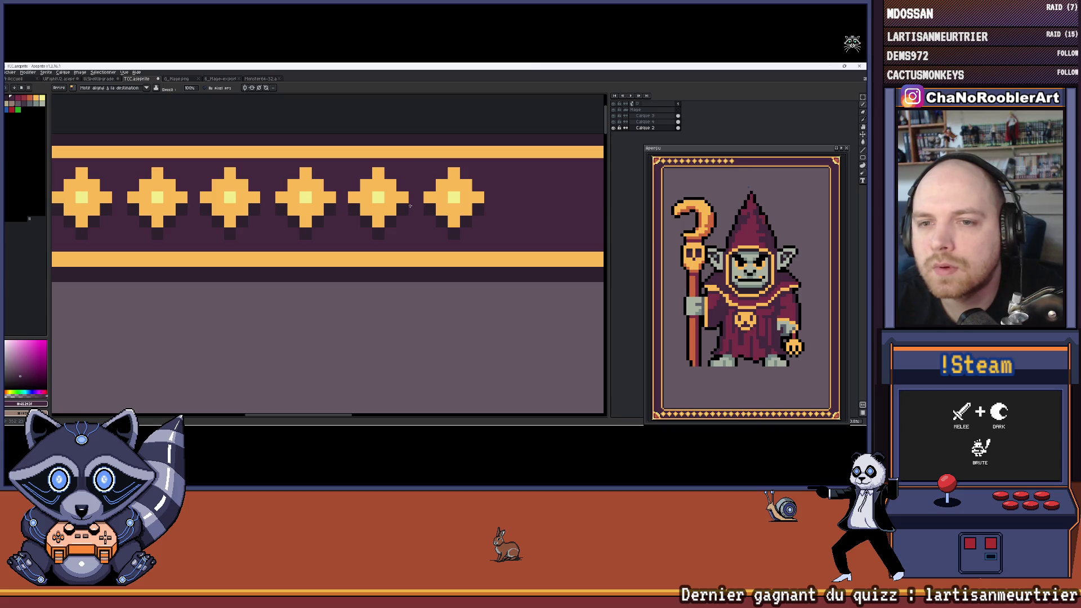
Step: Add one more star at the row's right end and undo the misplaced star shift
{"action": "scroll", "coordinate": [518, 208], "scroll_direction": "right", "scroll_amount": 1}
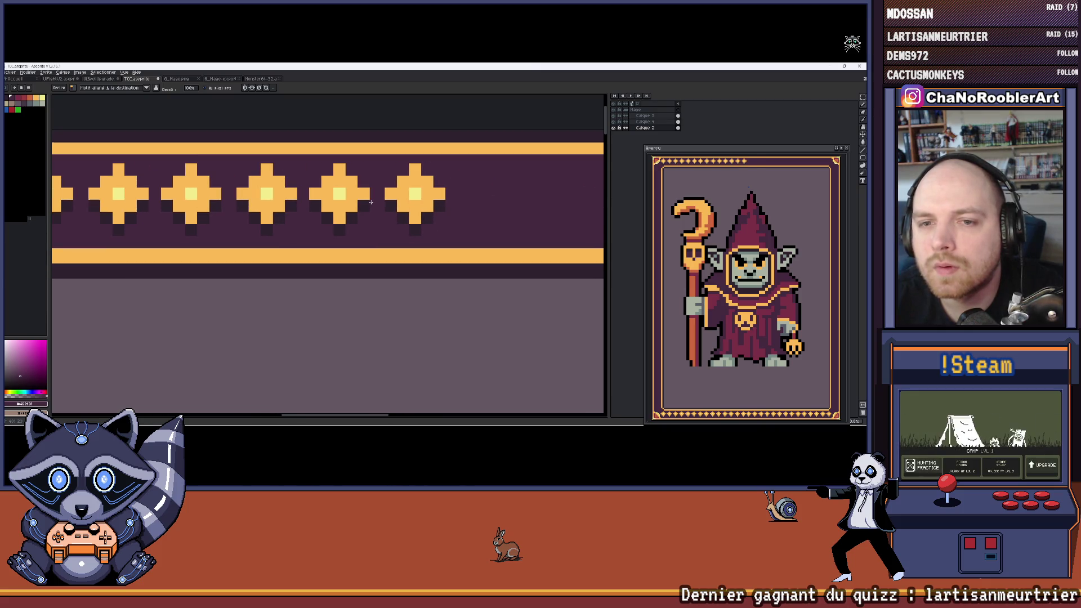
{"action": "left_click", "coordinate": [483, 210]}
{"action": "scroll", "coordinate": [483, 210], "scroll_direction": "right", "scroll_amount": 1}
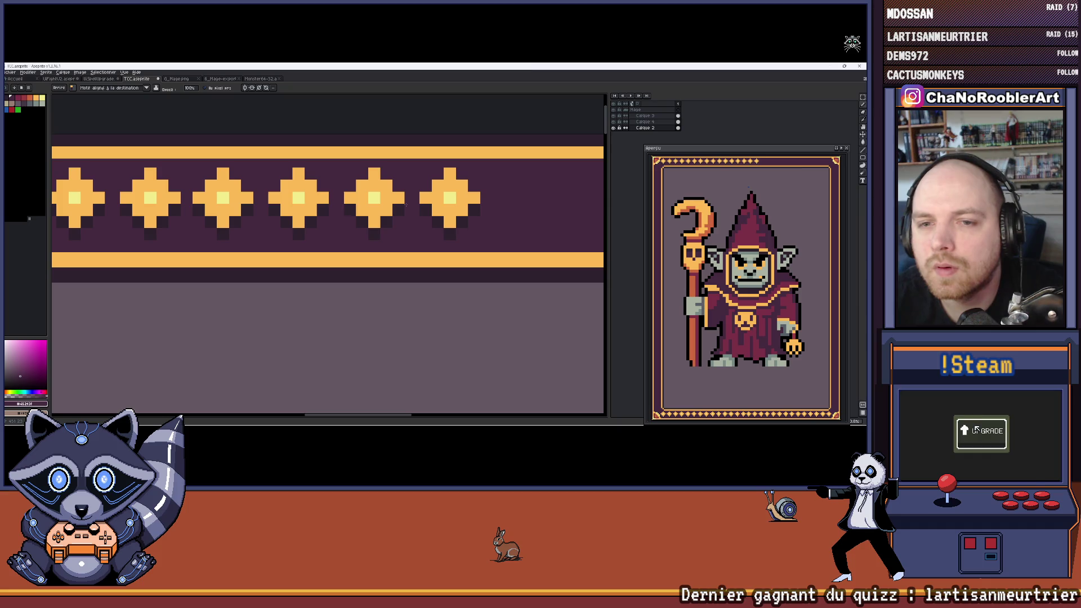
{"action": "scroll", "coordinate": [405, 207], "scroll_direction": "right", "scroll_amount": 1}
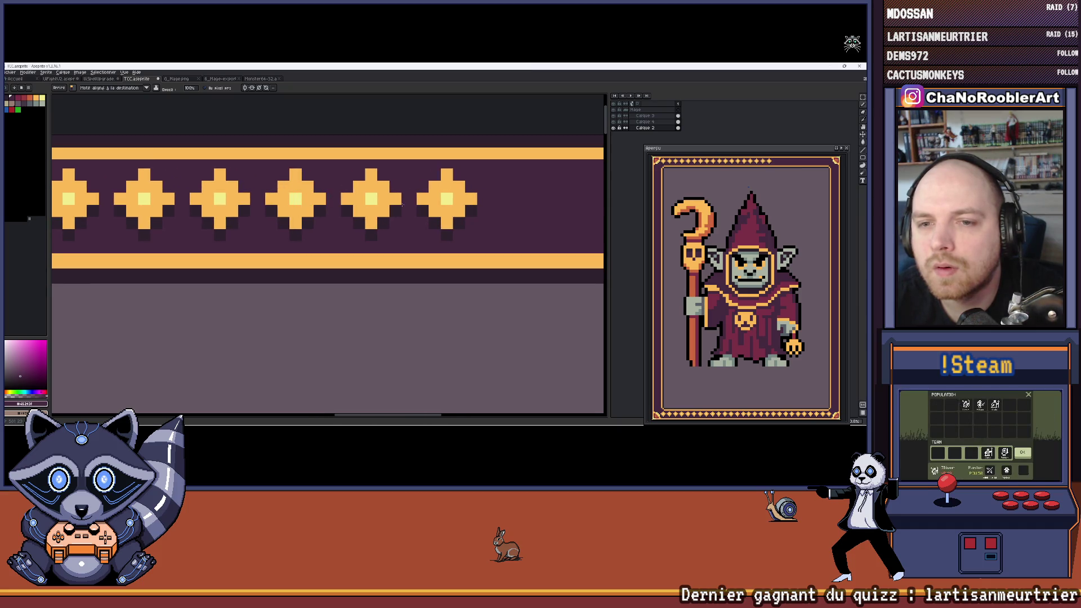
{"action": "mouse_move", "coordinate": [400, 207]}
{"action": "left_mouse_down"}
{"action": "mouse_move", "coordinate": [366, 205]}
{"action": "mouse_move", "coordinate": [479, 213]}
{"action": "mouse_move", "coordinate": [405, 214]}
{"action": "mouse_move", "coordinate": [474, 216]}
{"action": "mouse_move", "coordinate": [456, 214]}
{"action": "left_mouse_up"}
{"action": "scroll", "coordinate": [401, 205], "scroll_direction": "right", "scroll_amount": 1}
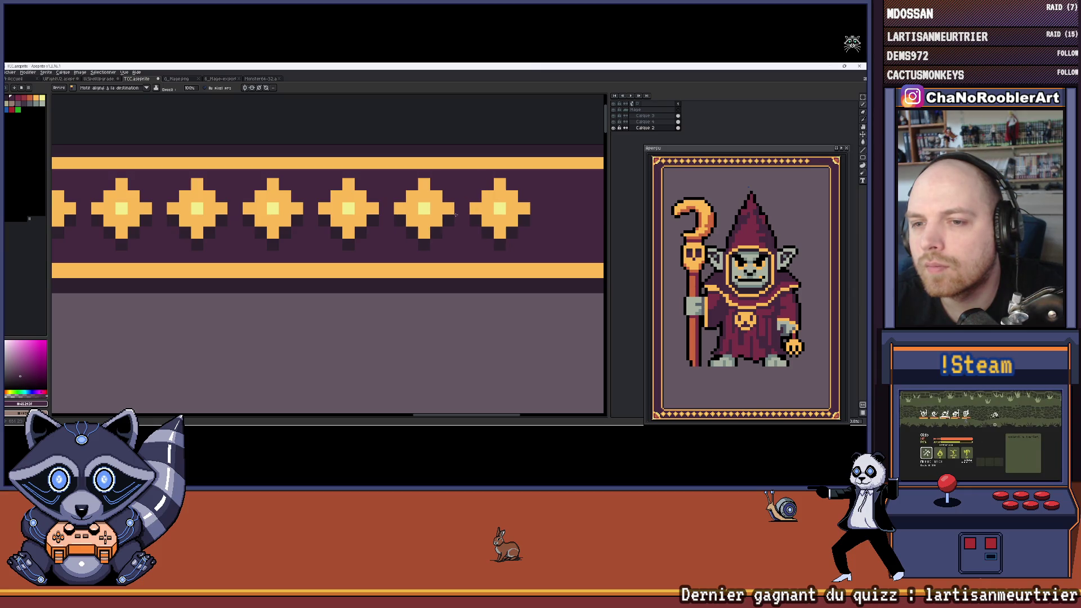
{"action": "key", "text": "ctrl+z"}
Step: Try nudging the last stars and moving the right-corner selection, then undo those changes
{"action": "left_click_drag", "start_coordinate": [375, 209], "coordinate": [385, 209]}
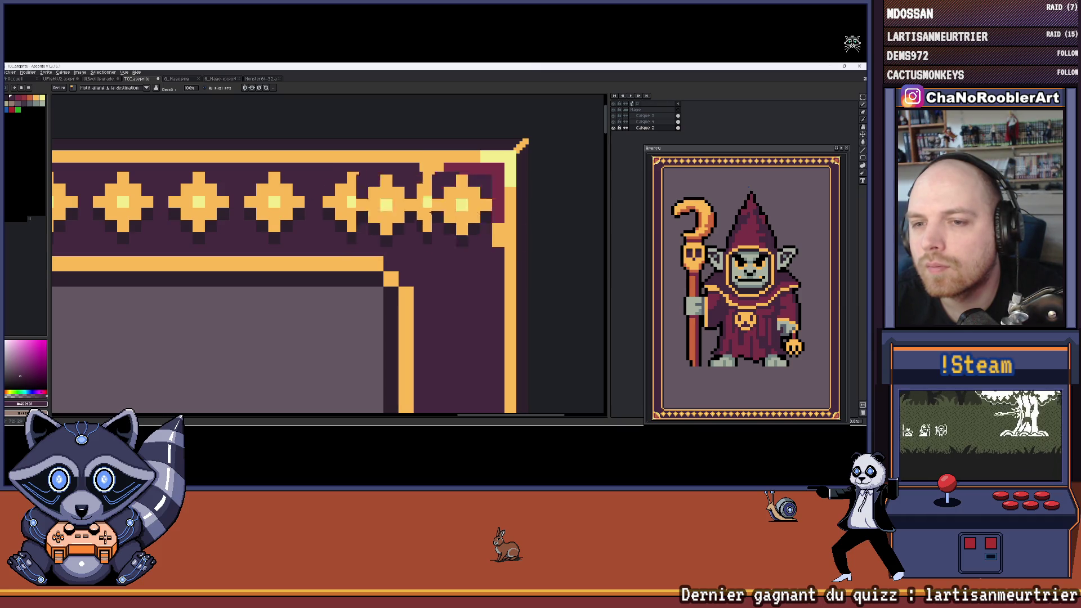
{"action": "left_click_drag", "start_coordinate": [422, 176], "coordinate": [568, 264]}
{"action": "left_click_drag", "start_coordinate": [496, 221], "coordinate": [482, 186]}
{"action": "key", "text": "ctrl+z"}
{"action": "key", "text": "ctrl+z"}
{"action": "key", "text": "ctrl+z"}
{"action": "key", "text": "ctrl+z"}
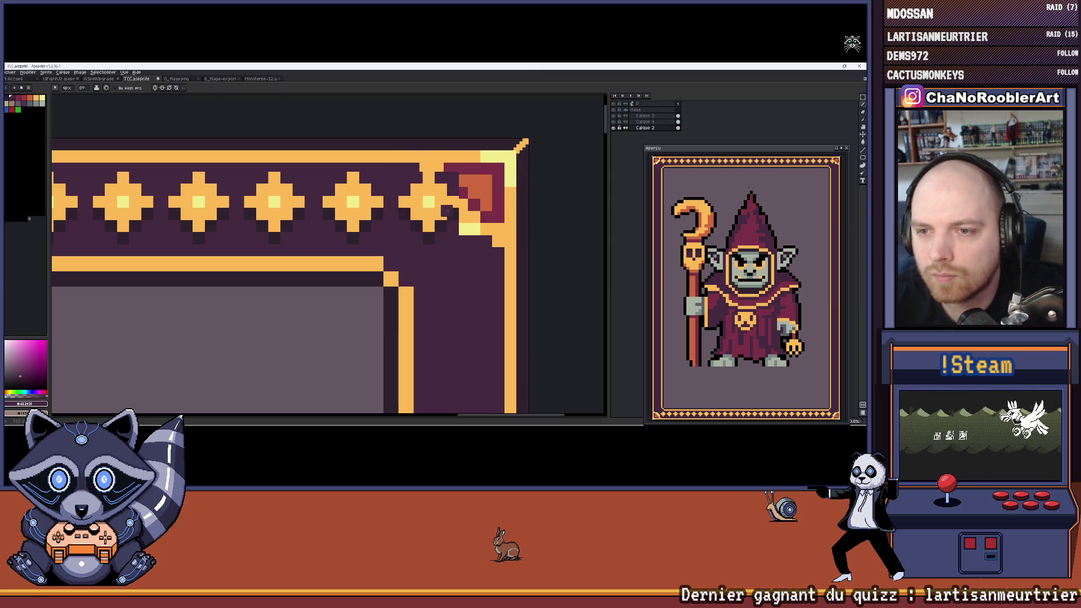
{"action": "key", "text": "e"}
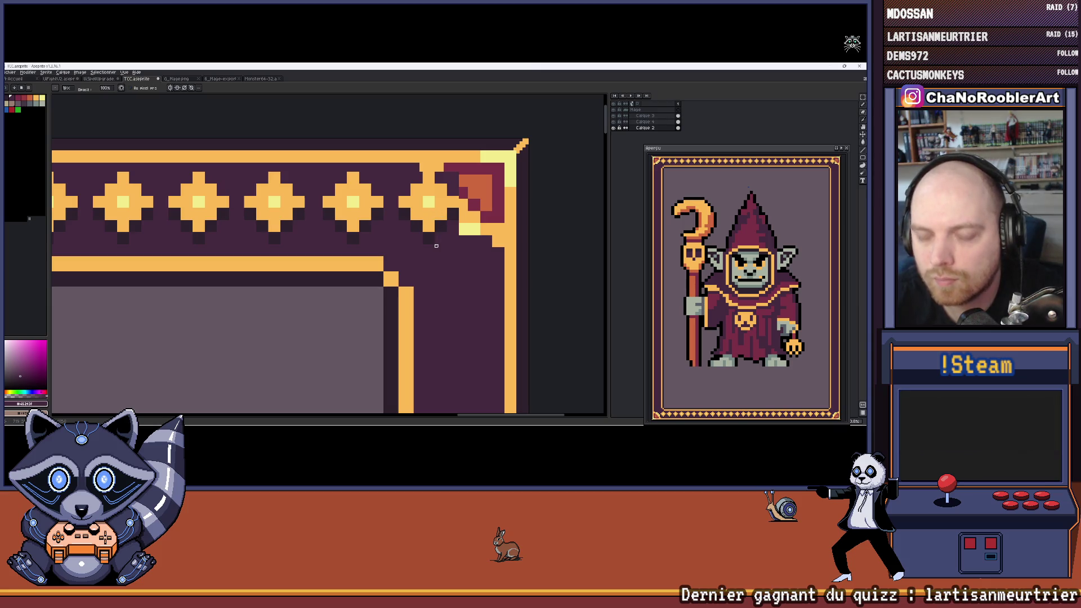
{"action": "key", "text": "b"}
{"action": "key", "text": "b"}
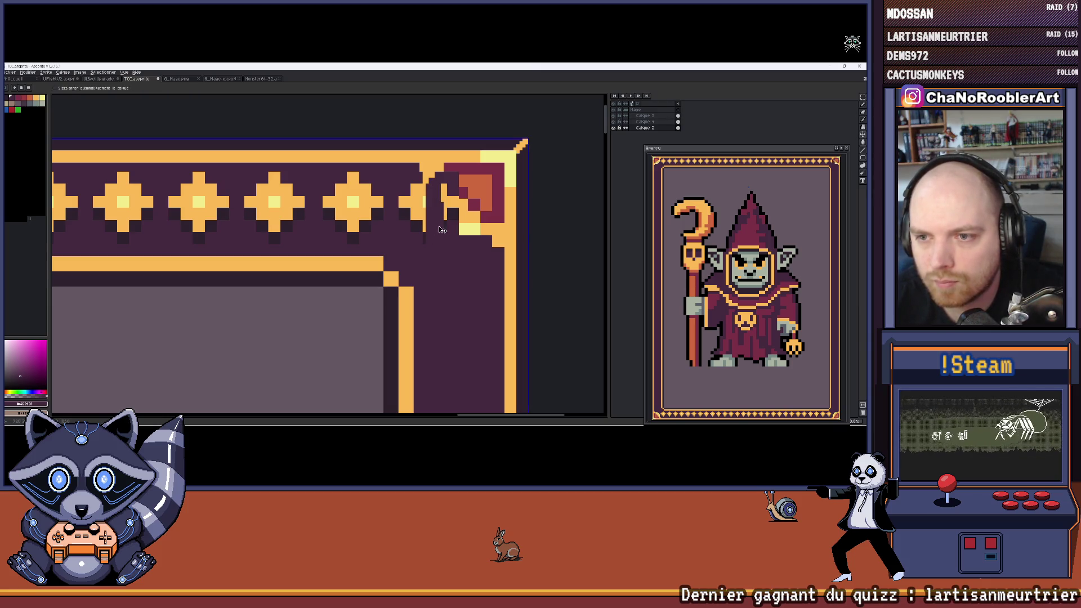
{"action": "key", "text": "ctrl+z"}
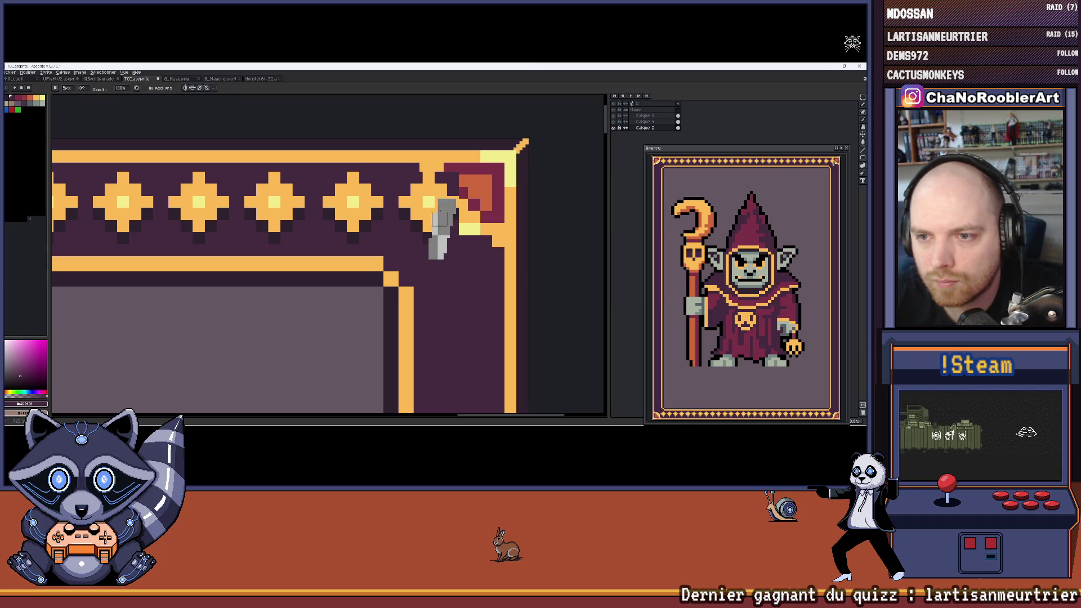
Step: Toggle the frame layer's visibility to check it and undo the last border stars
{"action": "left_click", "coordinate": [613, 128]}
{"action": "left_click", "coordinate": [613, 127]}
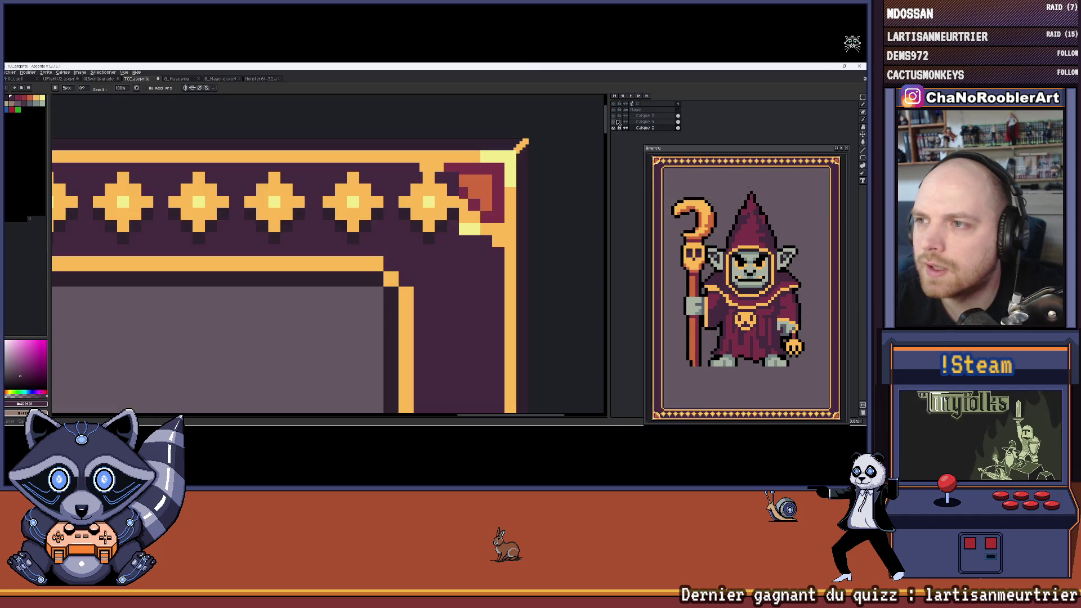
{"action": "scroll", "coordinate": [491, 198], "scroll_direction": "down", "scroll_amount": 2}
{"action": "key", "text": "ctrl+z"}
{"action": "scroll", "coordinate": [485, 193], "scroll_direction": "up", "scroll_amount": 1}
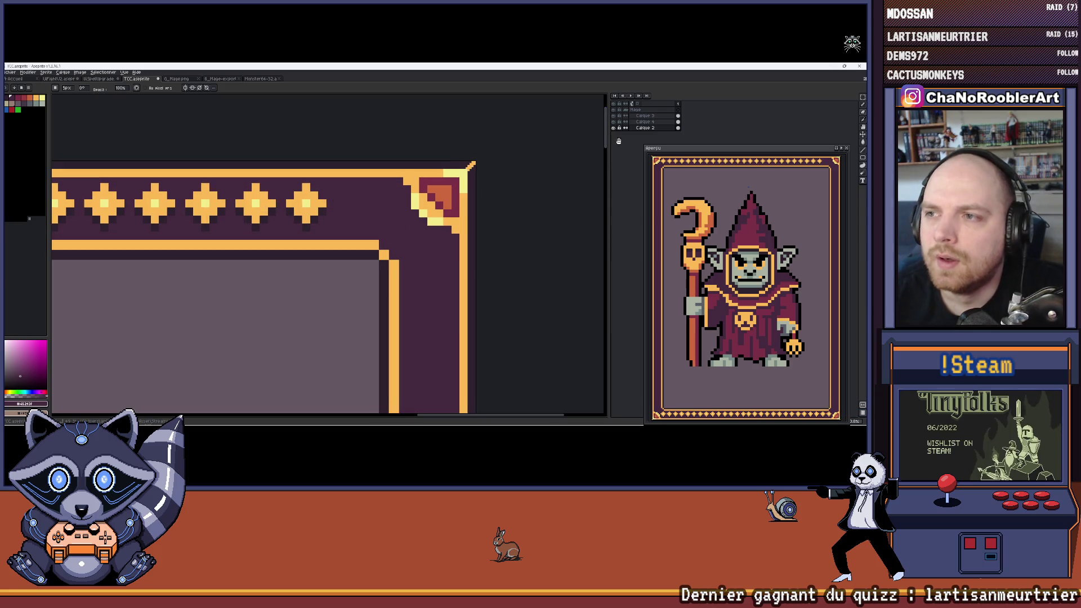
Step: Make Calque 4 active, pick the star brush preset, and pencil over the stray corner star
{"action": "left_click", "coordinate": [625, 122]}
{"action": "scroll", "coordinate": [336, 189], "scroll_direction": "up", "scroll_amount": 1}
{"action": "key", "text": "b"}
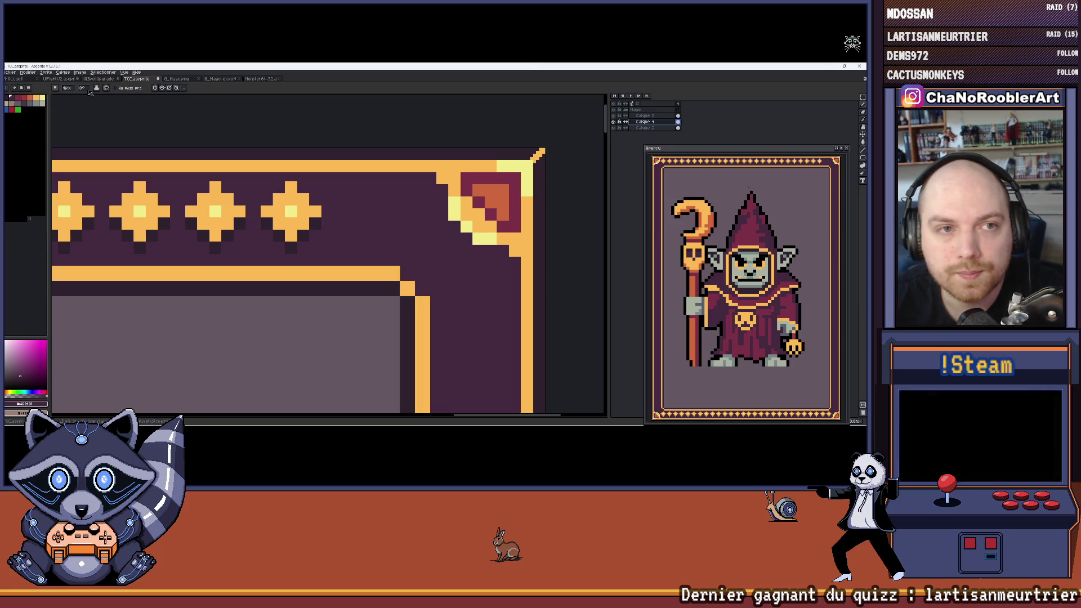
{"action": "left_click", "coordinate": [55, 88]}
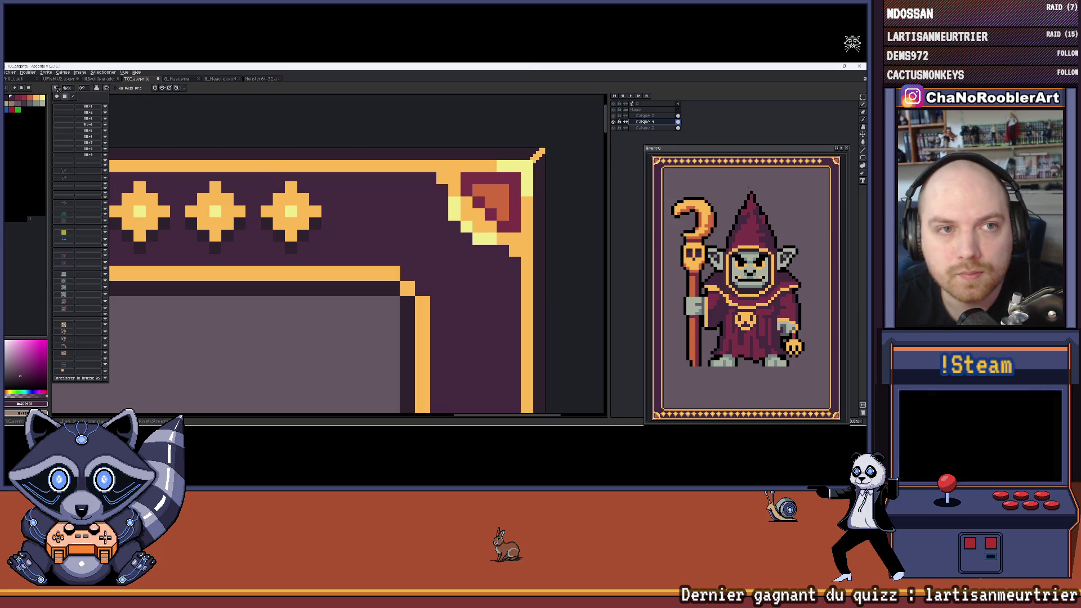
{"action": "left_click", "coordinate": [70, 371]}
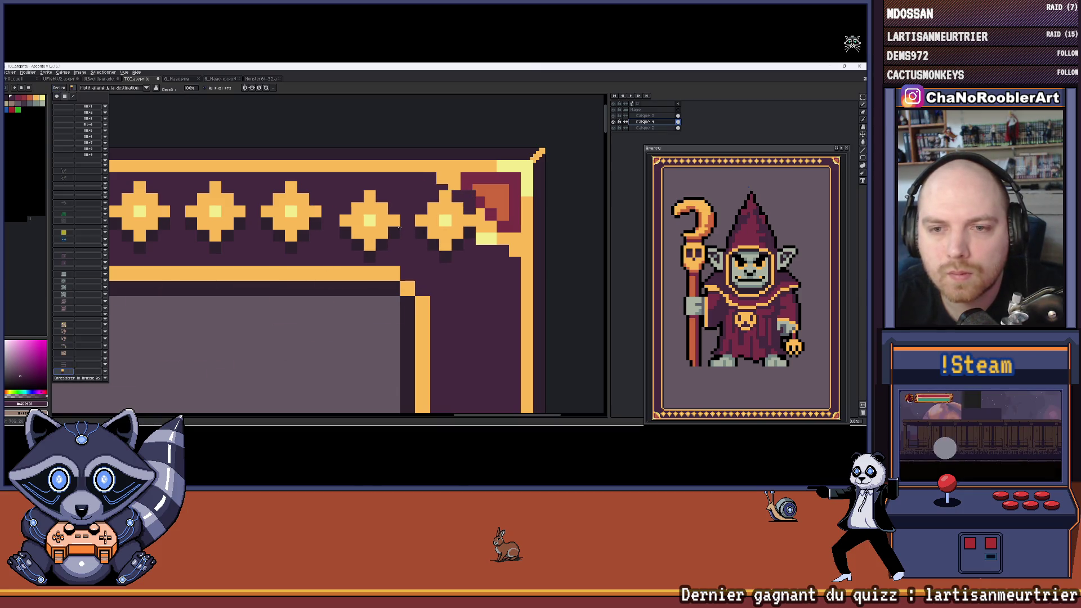
{"action": "left_click", "coordinate": [396, 219]}
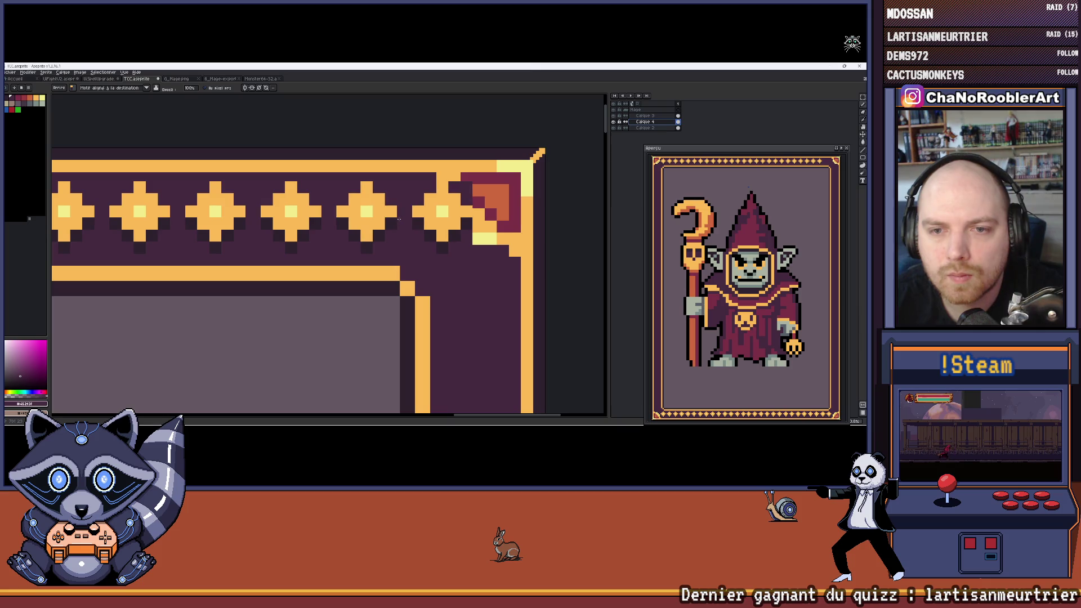
{"action": "key", "text": "Escape"}
{"action": "scroll", "coordinate": [465, 230], "scroll_direction": "up", "scroll_amount": 1}
{"action": "mouse_move", "coordinate": [465, 230]}
{"action": "left_mouse_down"}
{"action": "mouse_move", "coordinate": [439, 265]}
{"action": "mouse_move", "coordinate": [406, 203]}
{"action": "mouse_move", "coordinate": [437, 256]}
{"action": "left_mouse_up"}
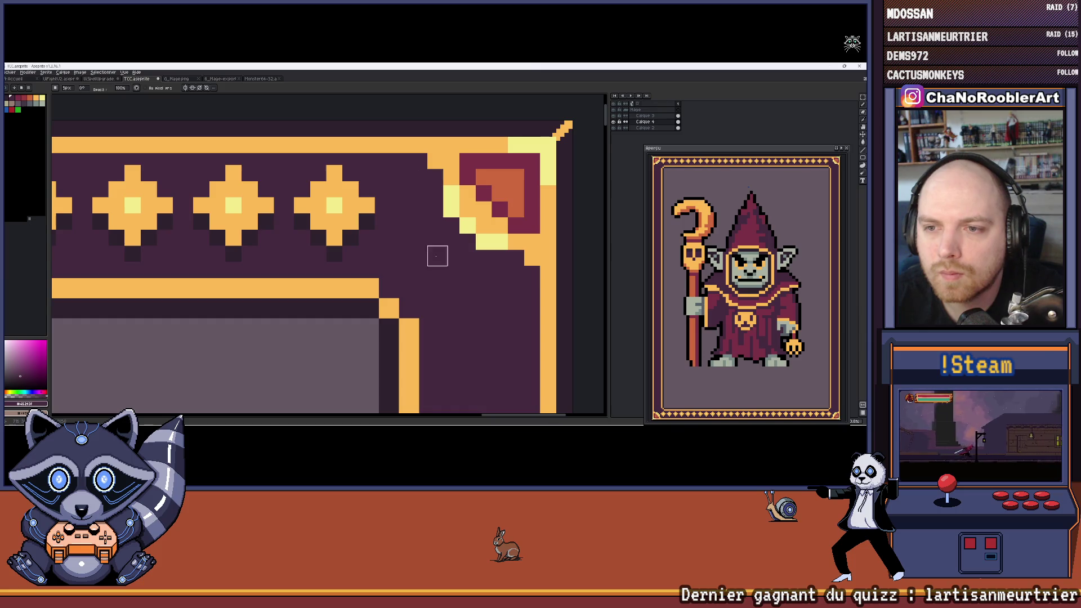
{"action": "scroll", "coordinate": [438, 256], "scroll_direction": "down", "scroll_amount": 4}
{"action": "scroll", "coordinate": [507, 237], "scroll_direction": "up", "scroll_amount": 3}
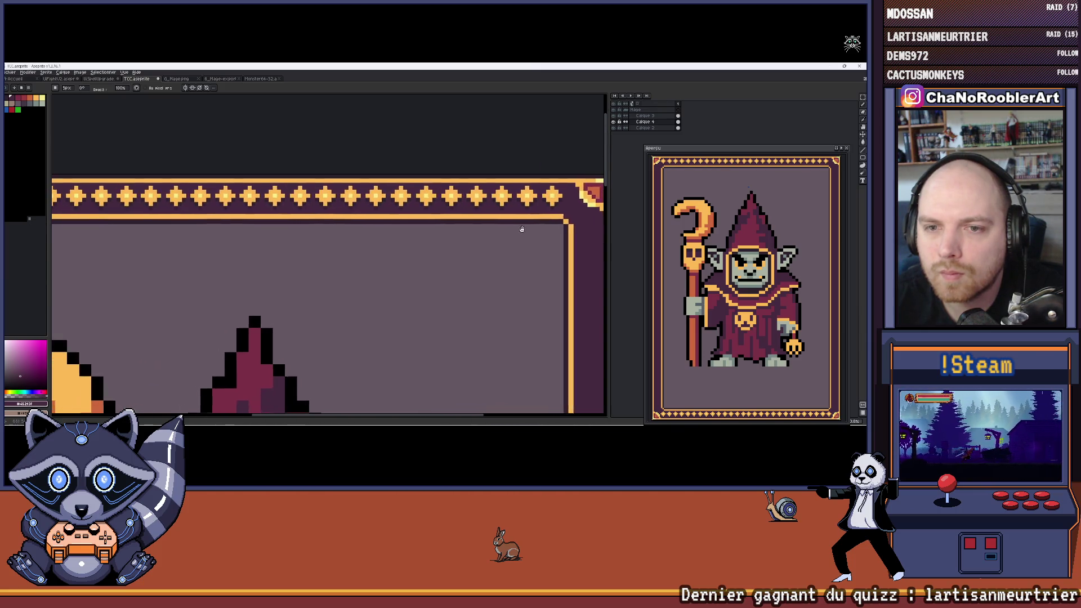
Step: Zoom and pan out to view the whole card
{"action": "scroll", "coordinate": [522, 229], "scroll_direction": "down", "scroll_amount": 3}
{"action": "scroll", "coordinate": [426, 236], "scroll_direction": "up", "scroll_amount": 1}
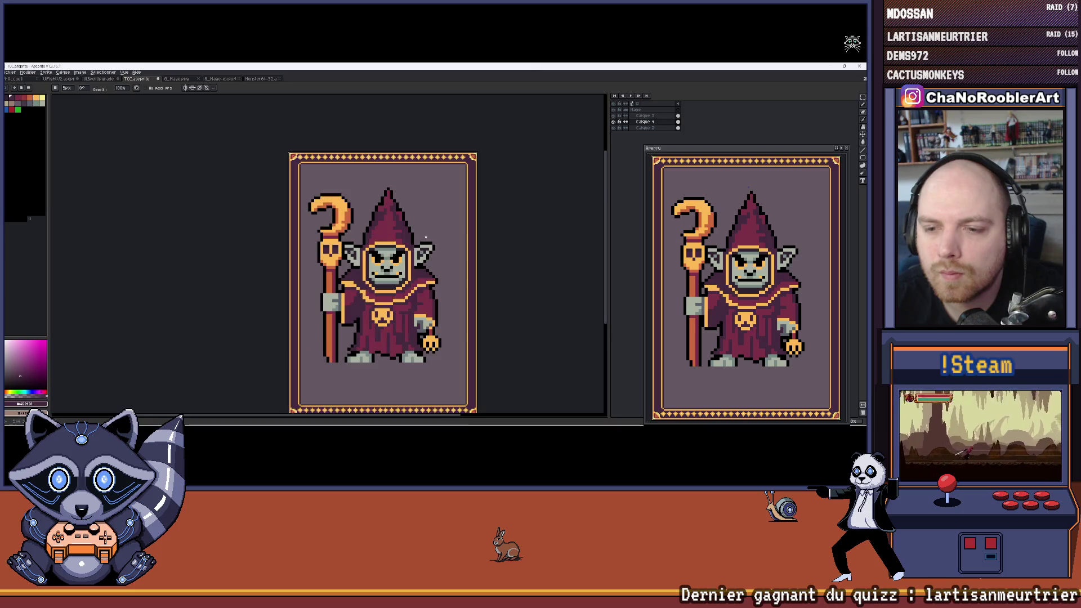
{"action": "left_click_drag", "start_coordinate": [714, 264], "coordinate": [711, 260]}
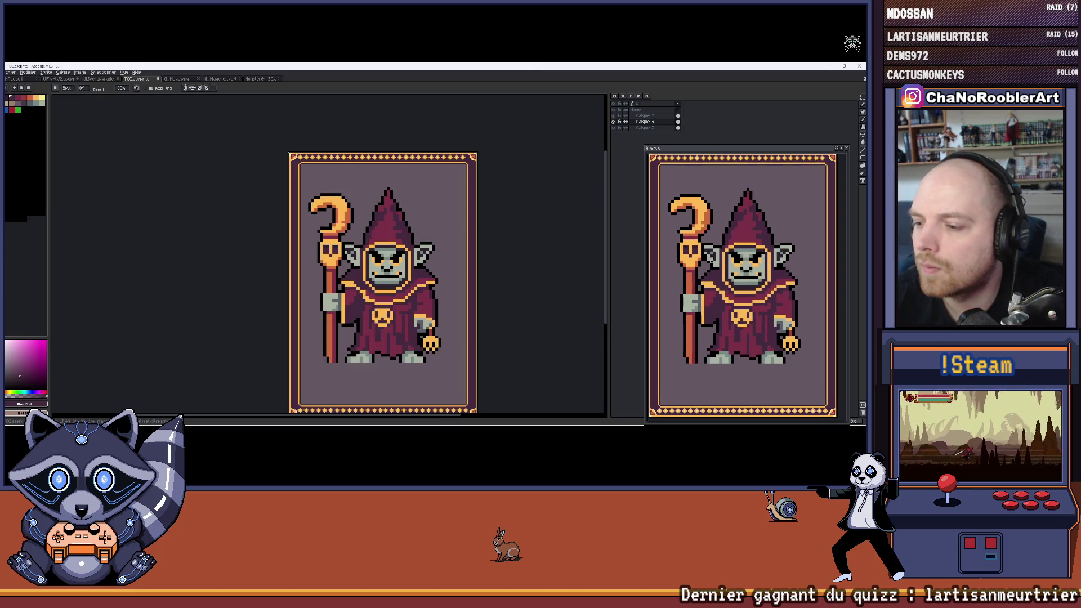
{"action": "scroll", "coordinate": [711, 260], "scroll_direction": "down", "scroll_amount": 1}
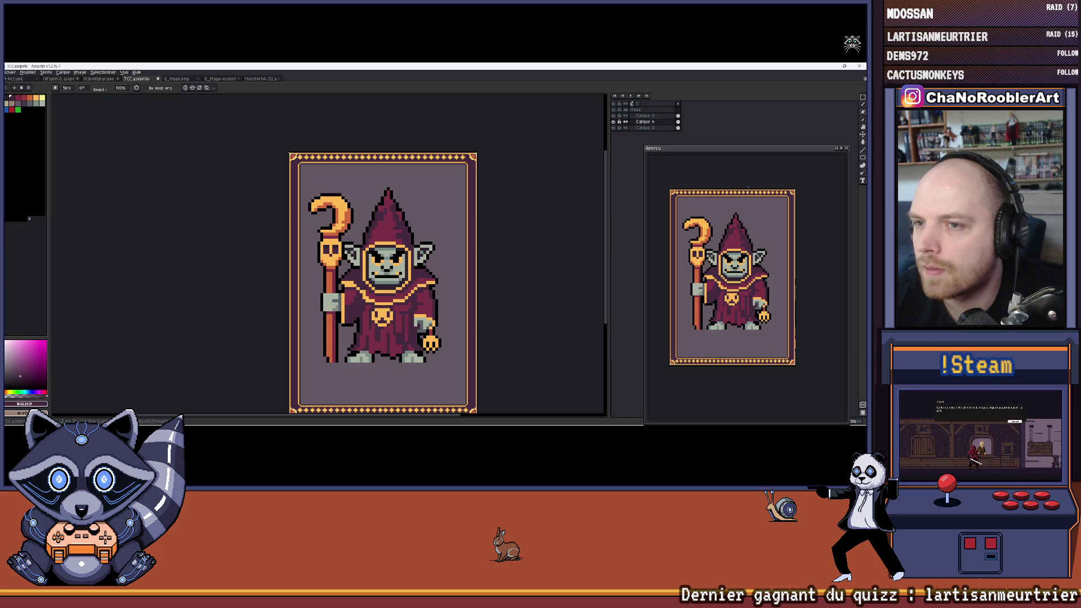
{"action": "mouse_move", "coordinate": [490, 322]}
{"action": "left_mouse_down"}
{"action": "mouse_move", "coordinate": [499, 292]}
{"action": "mouse_move", "coordinate": [468, 307]}
{"action": "left_mouse_up"}
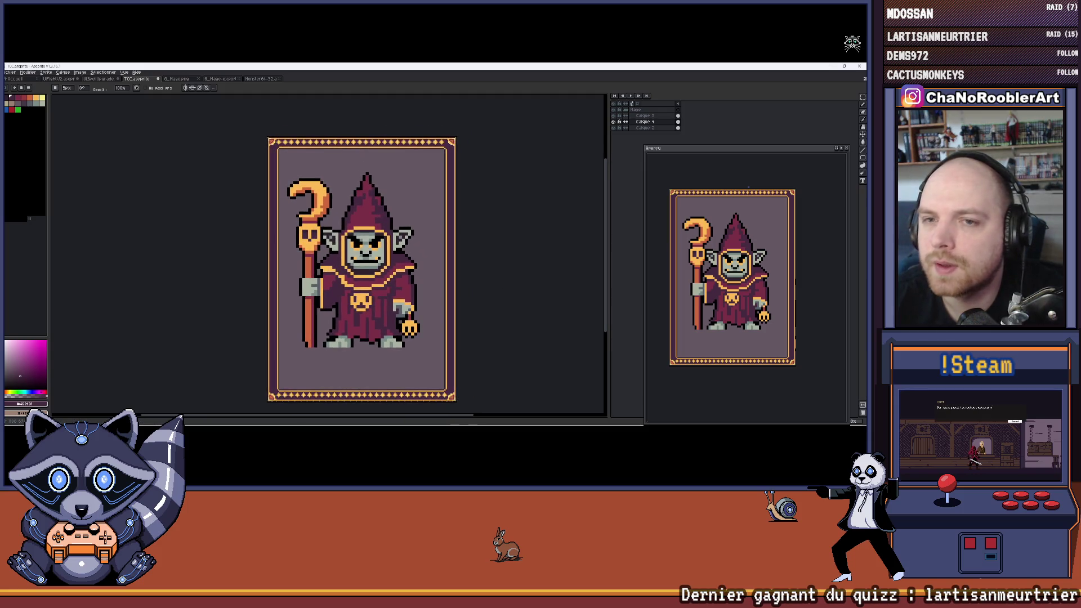
{"action": "scroll", "coordinate": [375, 202], "scroll_direction": "up", "scroll_amount": 5}
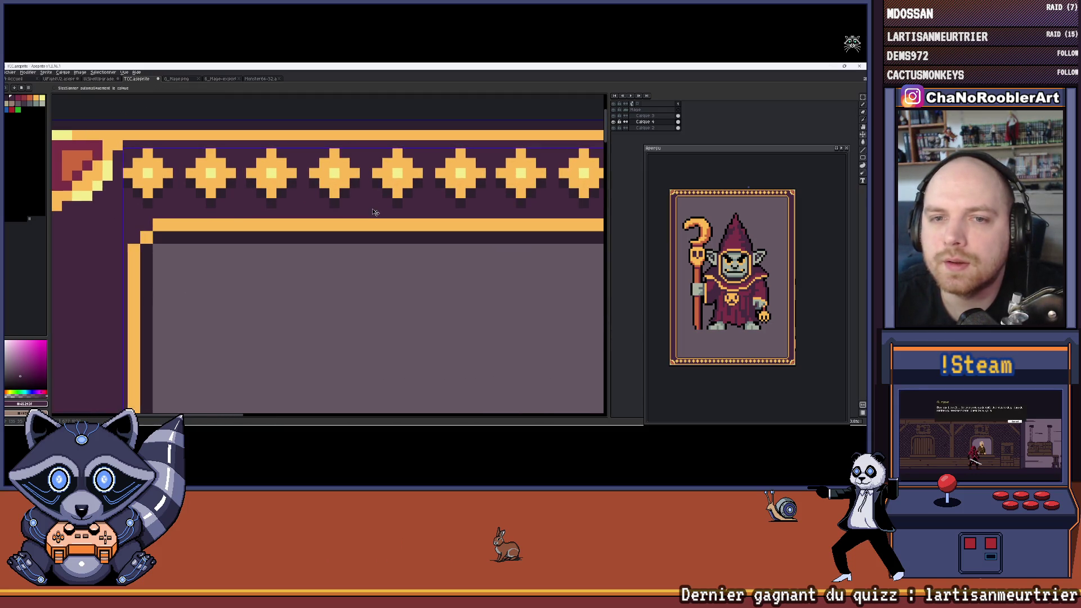
{"action": "scroll", "coordinate": [375, 213], "scroll_direction": "down", "scroll_amount": 5}
Step: Undo the pencil stroke, the bottom border's dotted ornament, and the deselect step
{"action": "key", "text": "ctrl+z"}
{"action": "key", "text": "ctrl+z"}
{"action": "key", "text": "ctrl+z"}
{"action": "key", "text": "ctrl+z"}
{"action": "key", "text": "ctrl+z"}
{"action": "key", "text": "ctrl+z"}
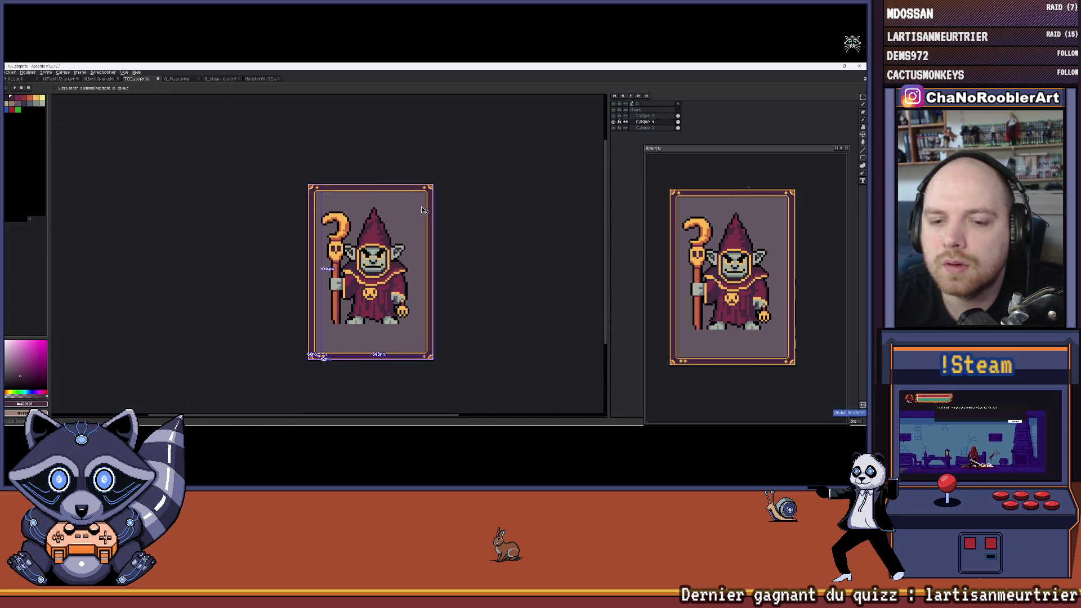
{"action": "key", "text": "ctrl+z"}
{"action": "key", "text": "ctrl+z"}
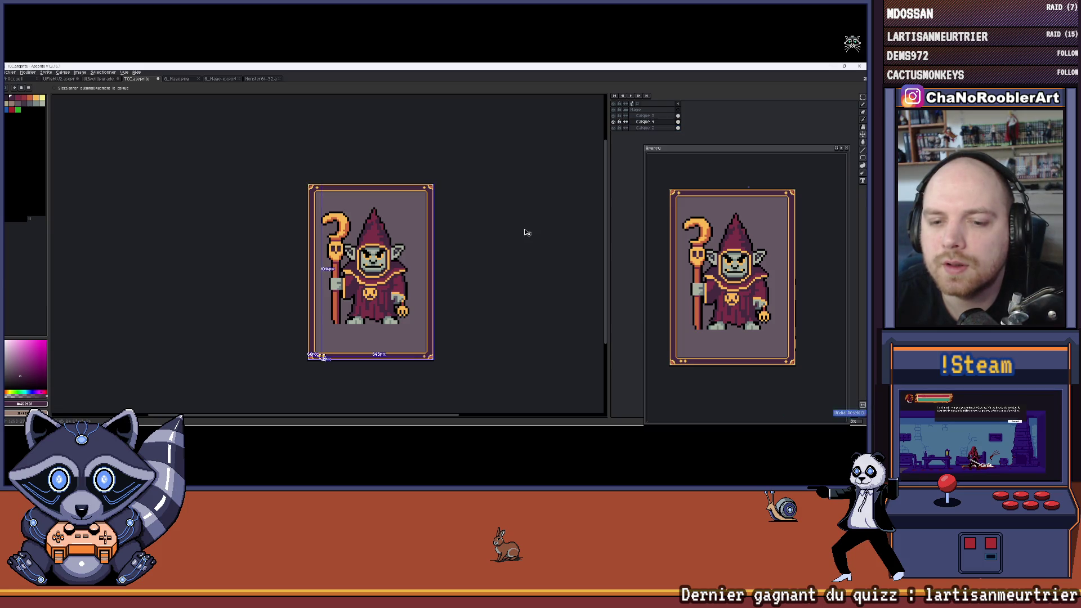
{"action": "key", "text": "ctrl+z"}
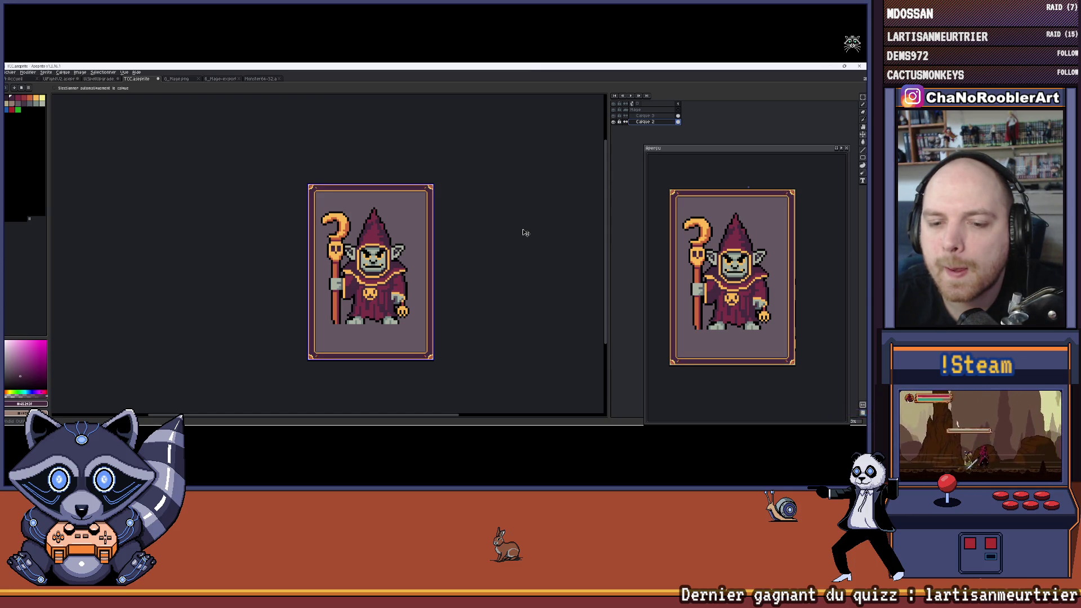
{"action": "scroll", "coordinate": [409, 256], "scroll_direction": "up", "scroll_amount": 2}
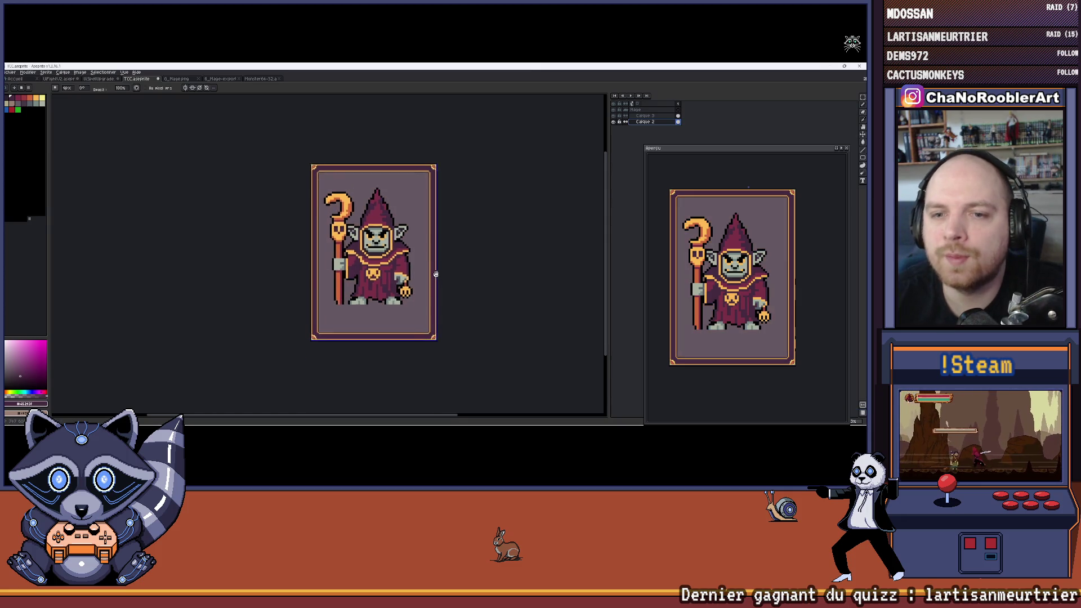
{"action": "scroll", "coordinate": [409, 257], "scroll_direction": "up", "scroll_amount": 1}
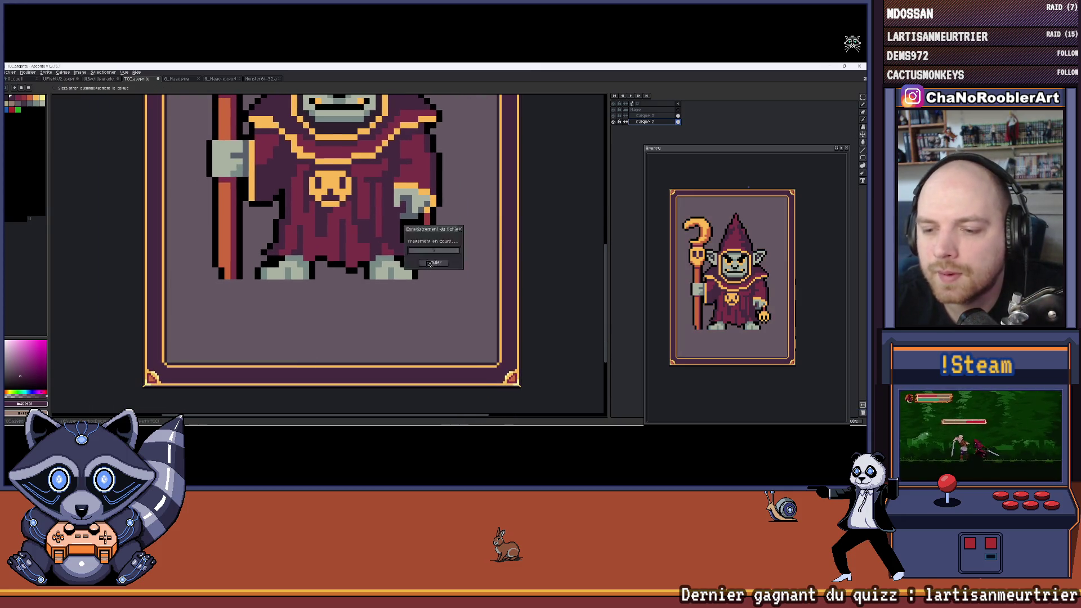
{"action": "scroll", "coordinate": [410, 256], "scroll_direction": "down", "scroll_amount": 3}
{"action": "scroll", "coordinate": [410, 257], "scroll_direction": "up", "scroll_amount": 1}
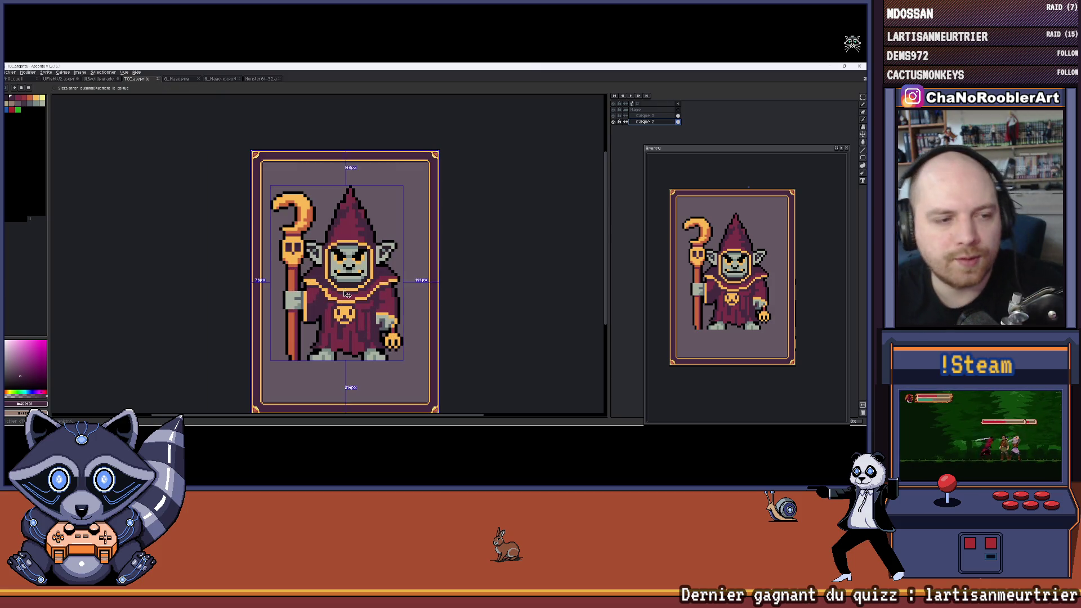
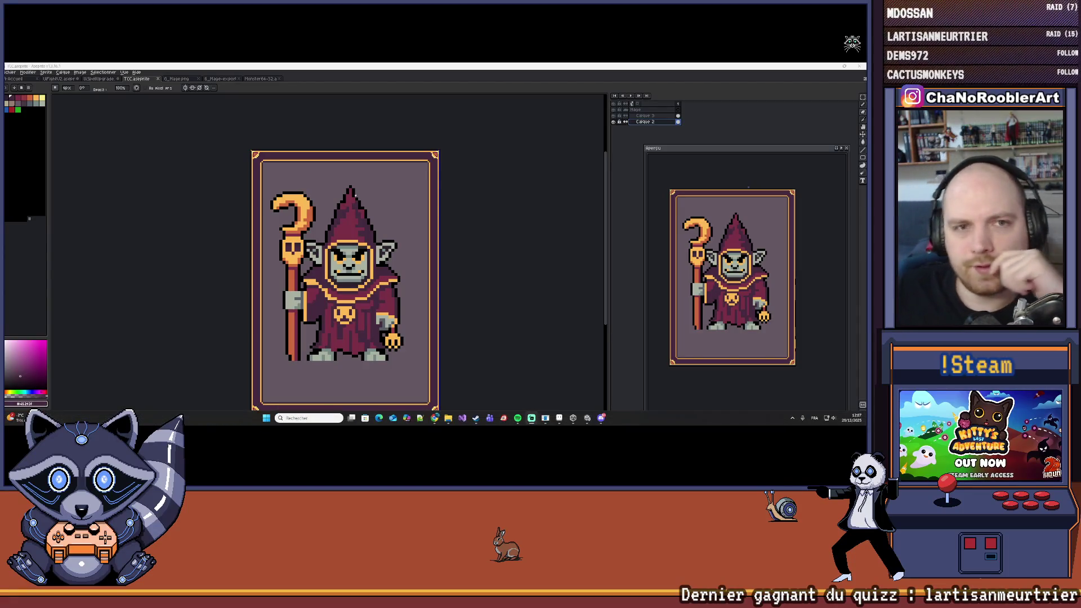
Step: Export the goblin mage card as TCC_GobelinMage.png at 100% scale, then minimize Aseprite
{"action": "scroll", "coordinate": [344, 270], "scroll_direction": "down", "scroll_amount": 1}
{"action": "left_click", "coordinate": [14, 84]}
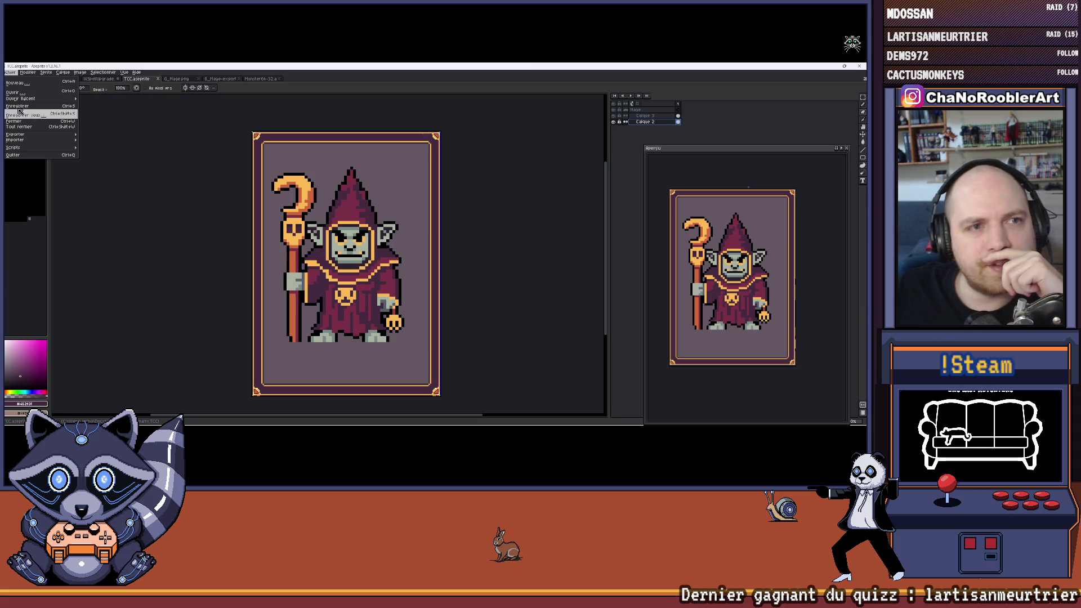
{"action": "left_click", "coordinate": [77, 97]}
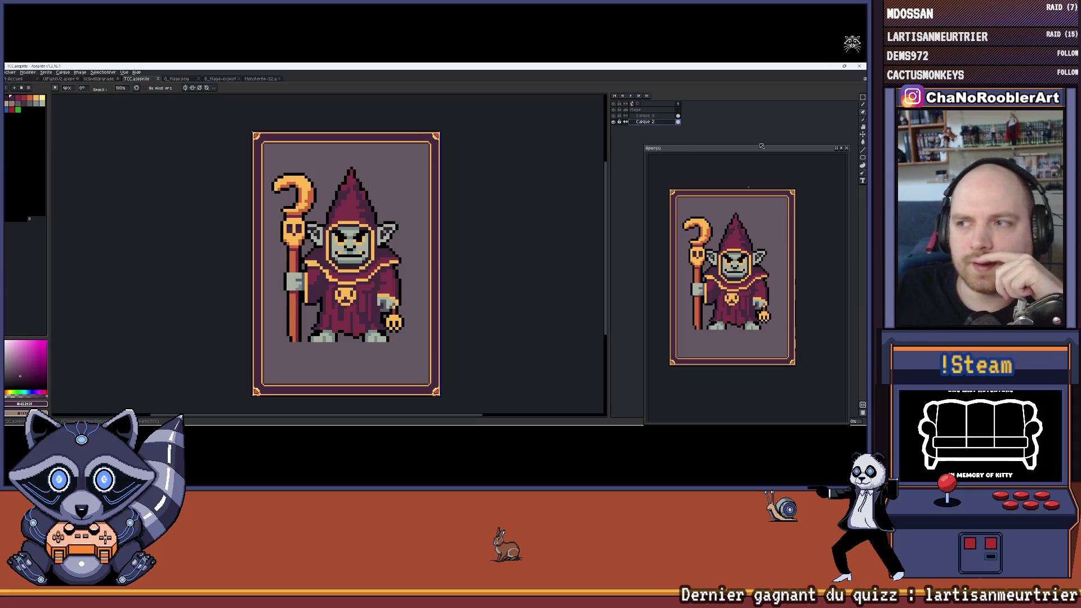
{"action": "left_click", "coordinate": [11, 73]}
{"action": "mouse_move", "coordinate": [17, 134]}
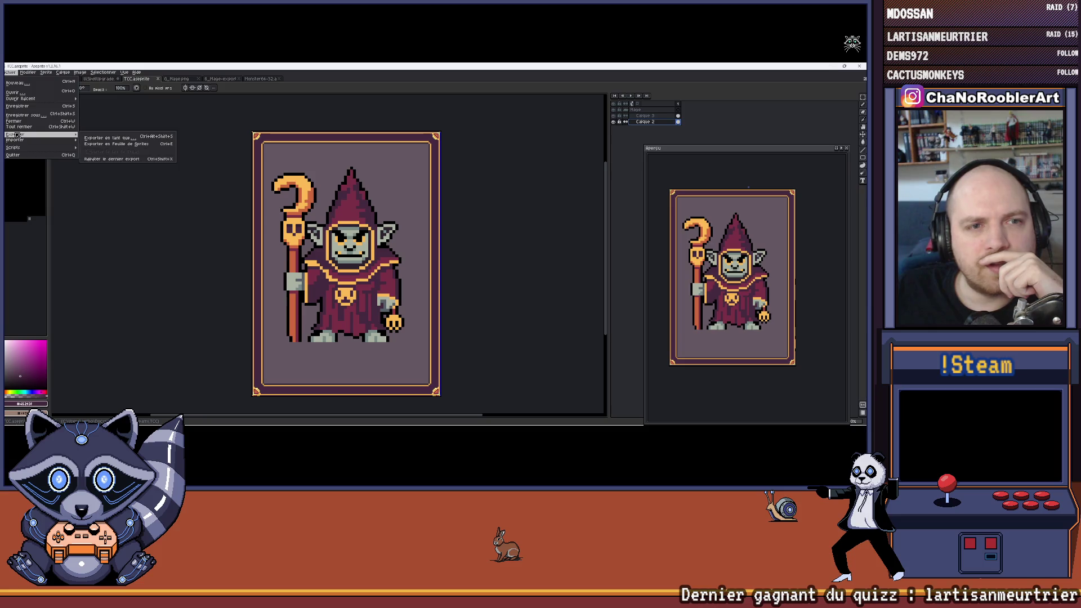
{"action": "left_click", "coordinate": [106, 138]}
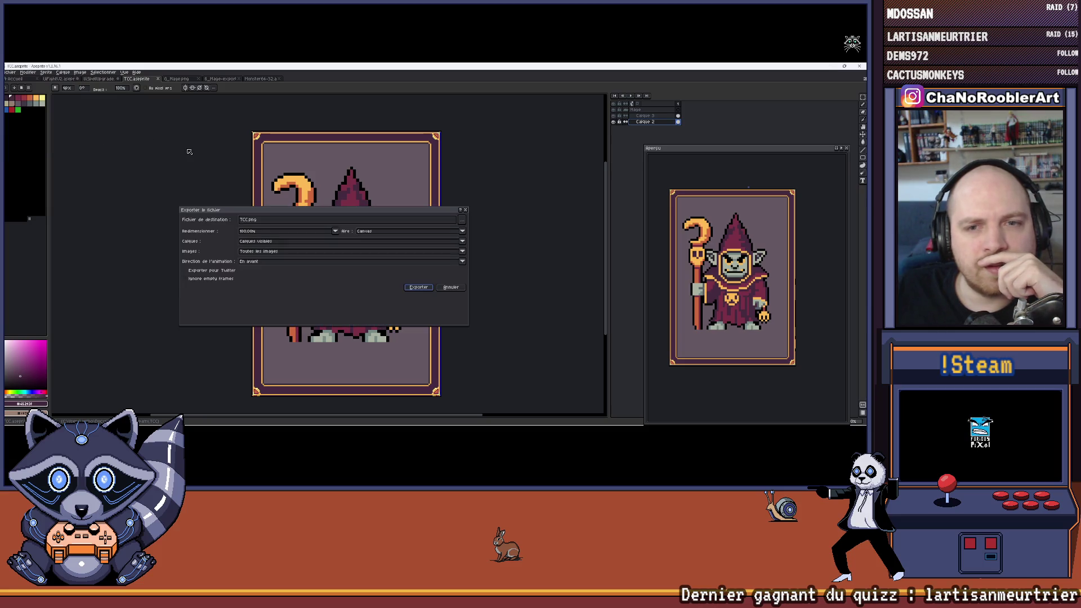
{"action": "left_click", "coordinate": [461, 220]}
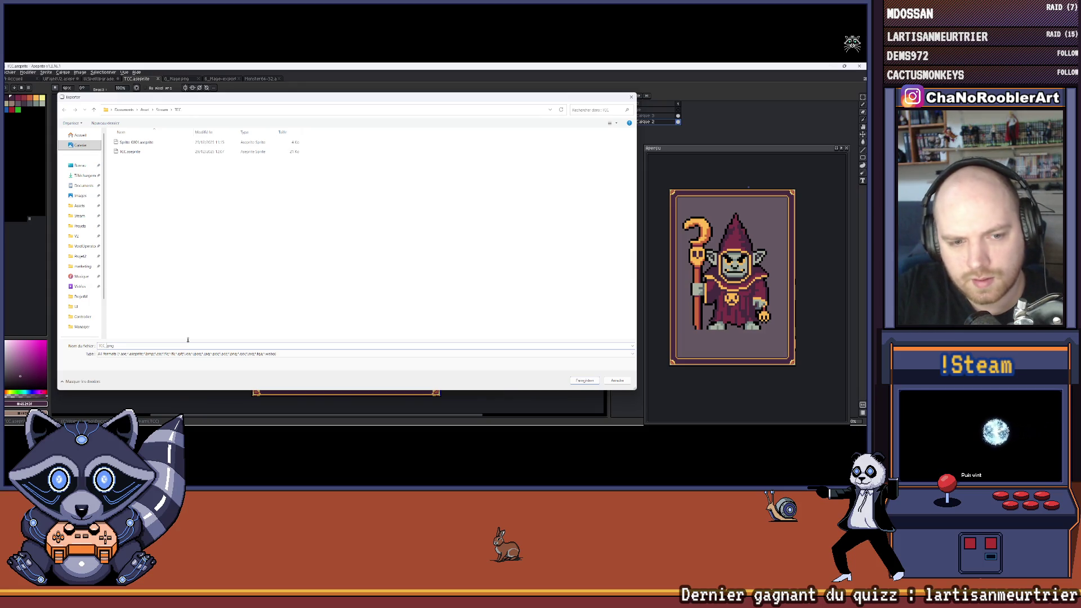
{"action": "type", "text": "_Gobelin"}
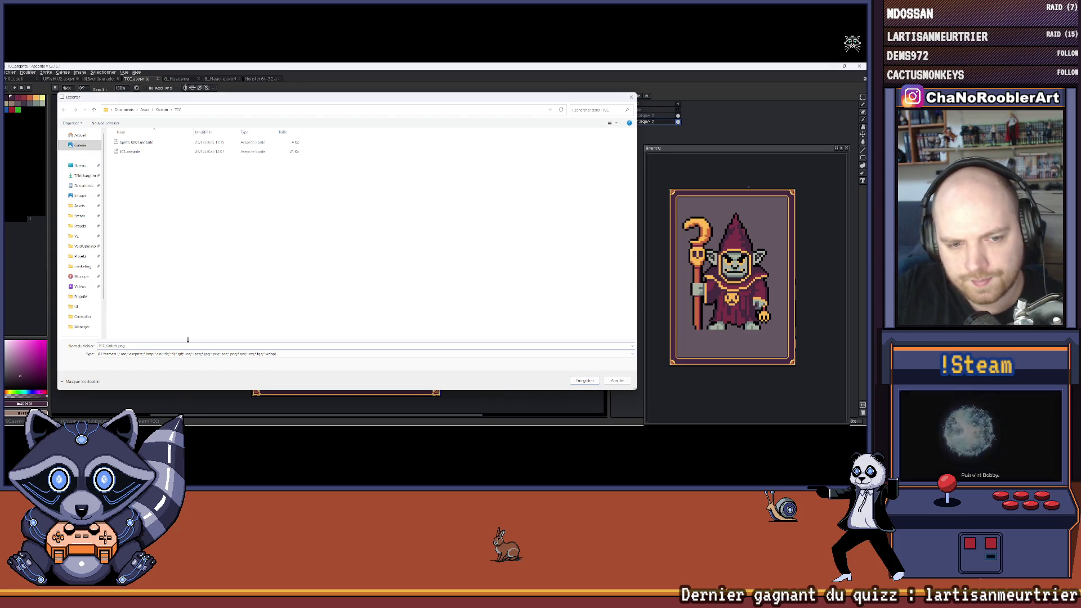
{"action": "type", "text": "Mage"}
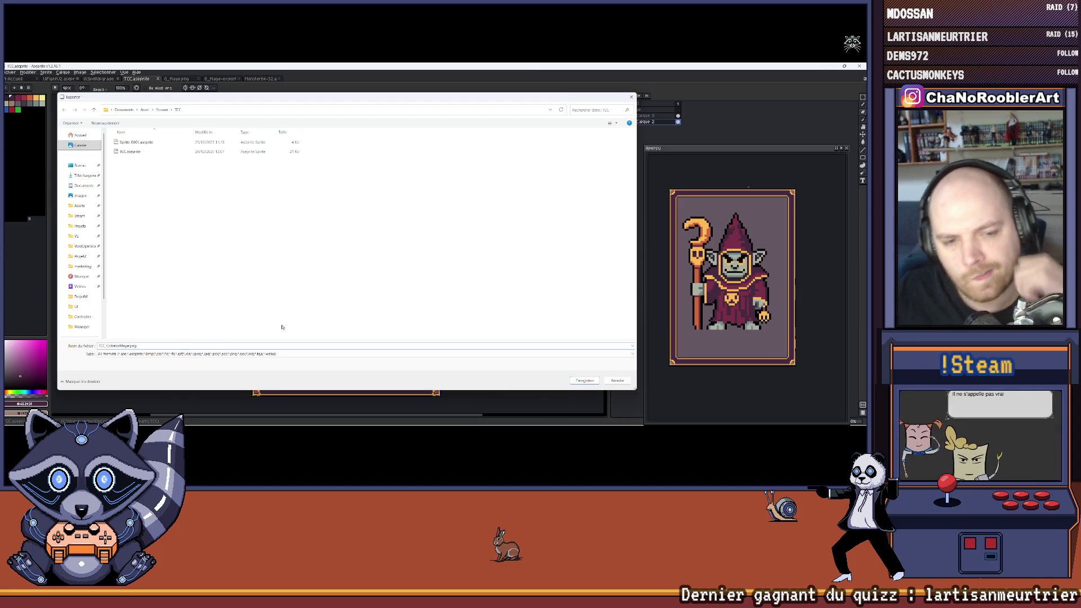
{"action": "key", "text": "Return"}
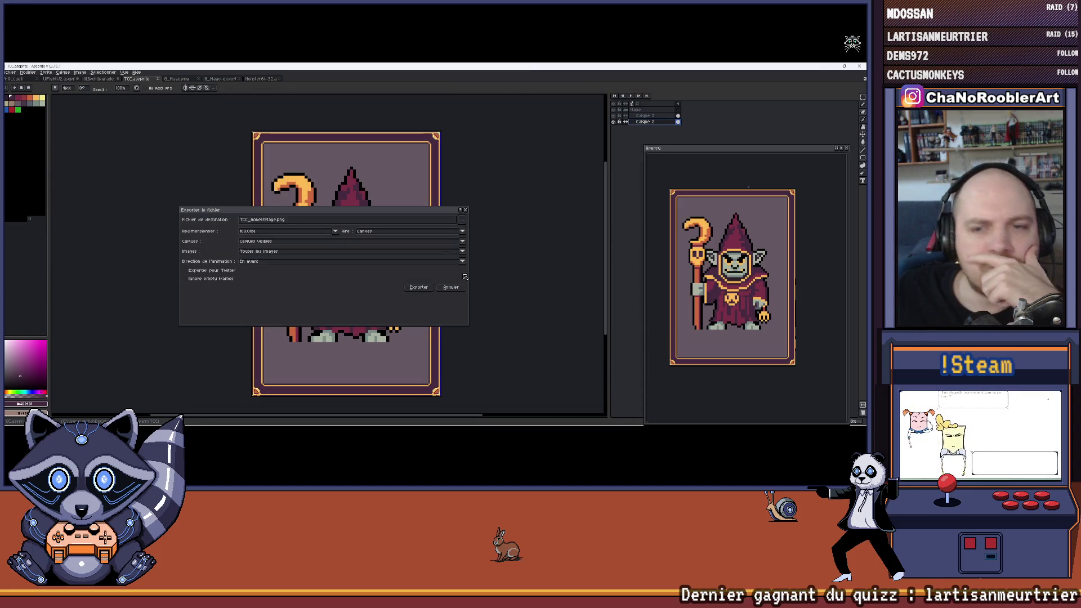
{"action": "left_click", "coordinate": [418, 287]}
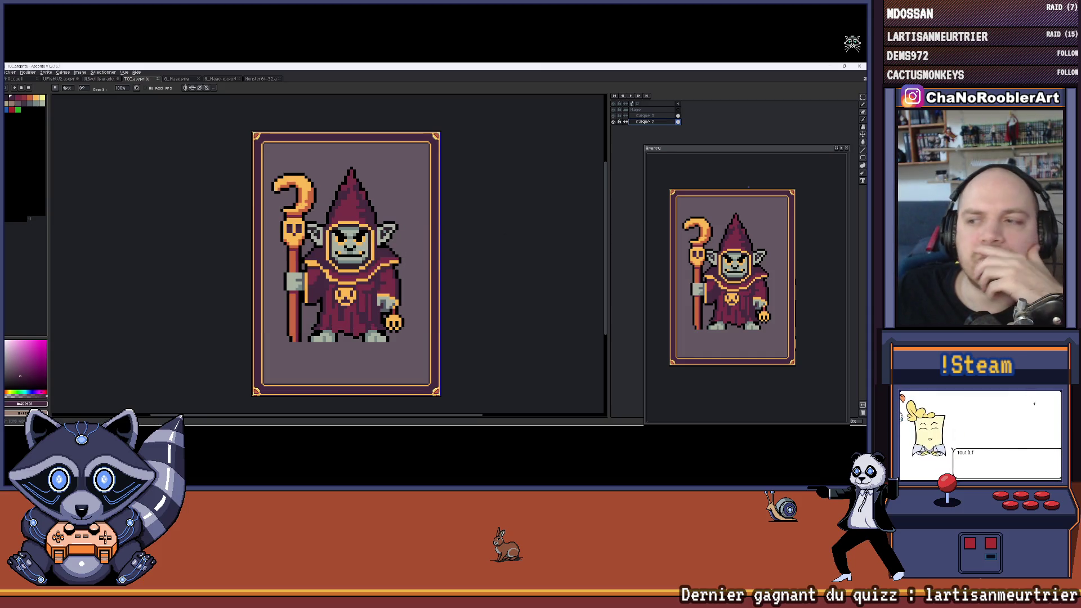
{"action": "left_click", "coordinate": [829, 67]}
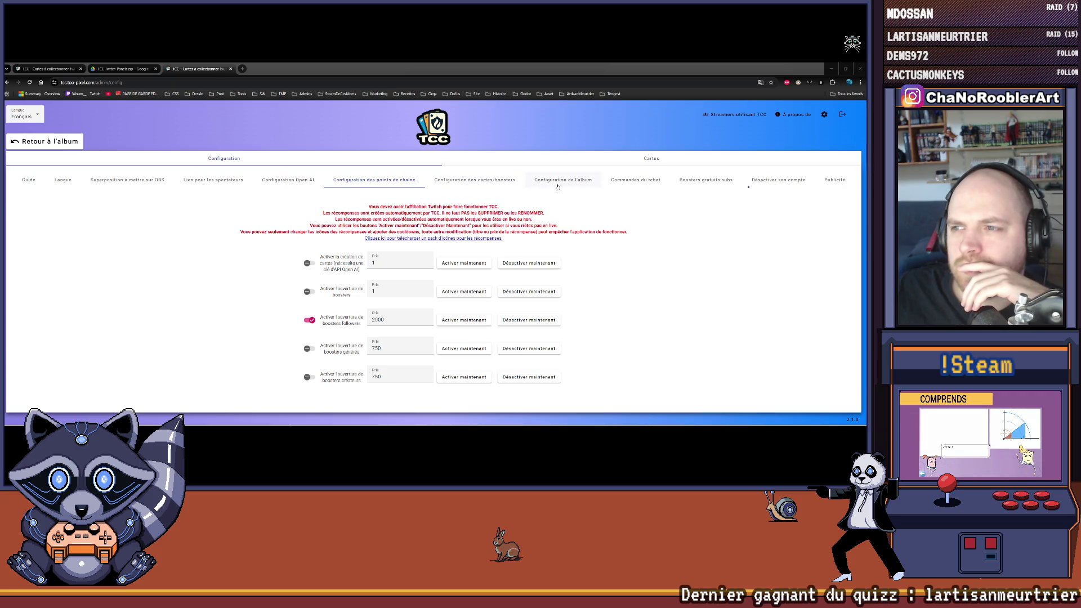
Step: In Cartes créateur, start a 'Mage gobelin' card with the creator's name, then open its image picker
{"action": "left_click", "coordinate": [493, 183]}
{"action": "left_click", "coordinate": [533, 214]}
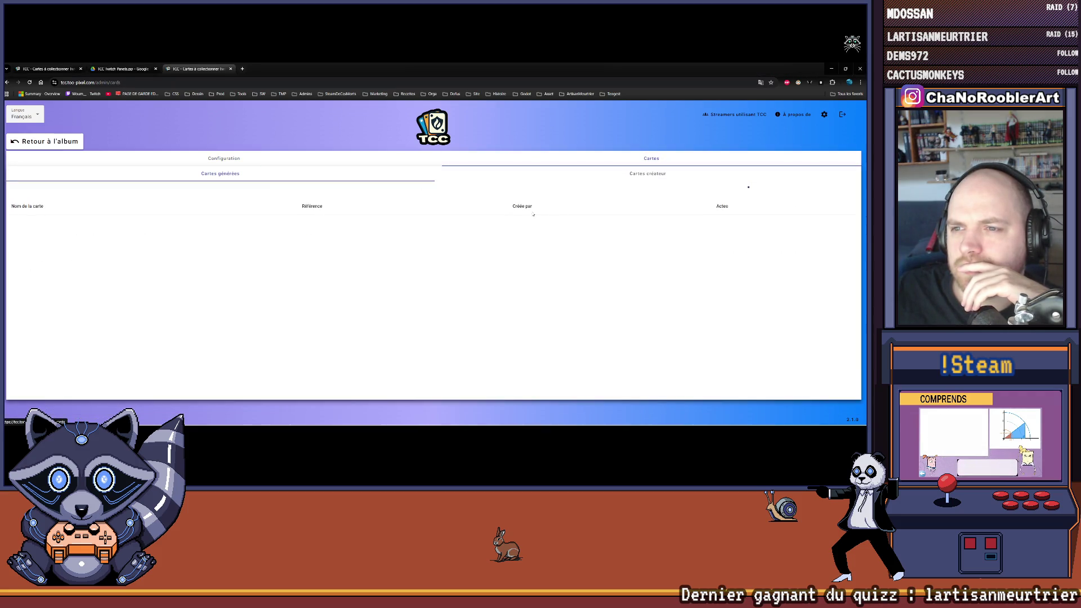
{"action": "left_click", "coordinate": [664, 176]}
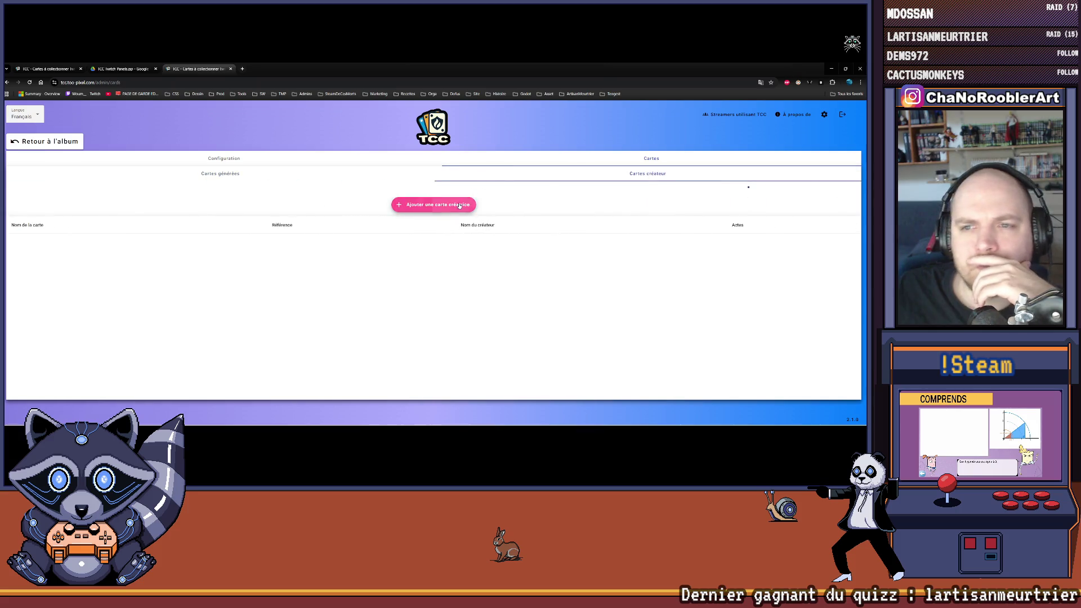
{"action": "left_click", "coordinate": [459, 205]}
{"action": "type", "text": "Mage gobelin"}
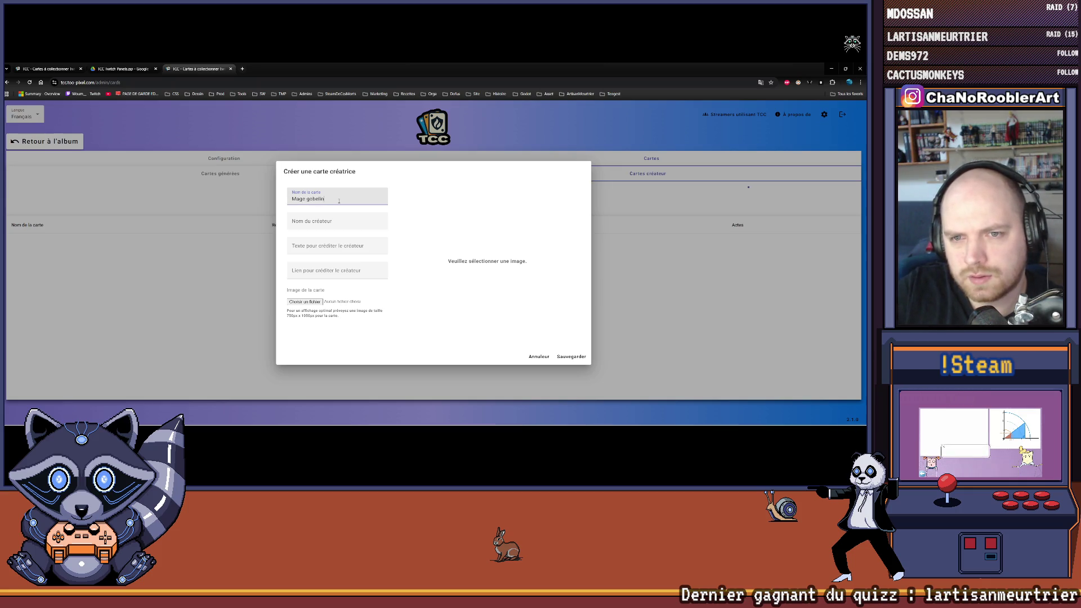
{"action": "key", "text": "Tab"}
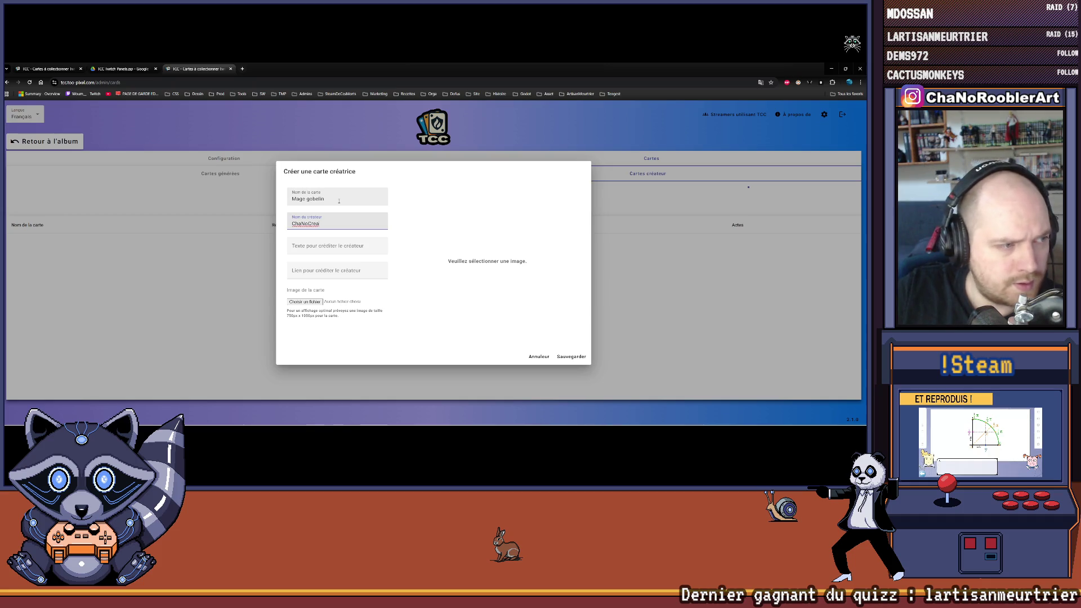
{"action": "key", "text": "Tab"}
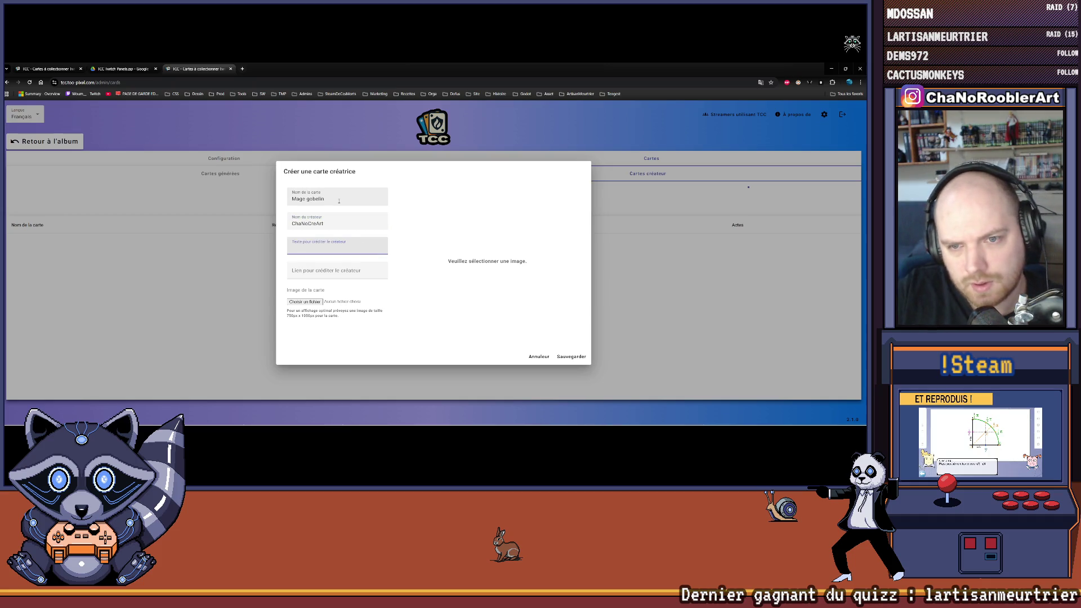
{"action": "key", "text": "Tab"}
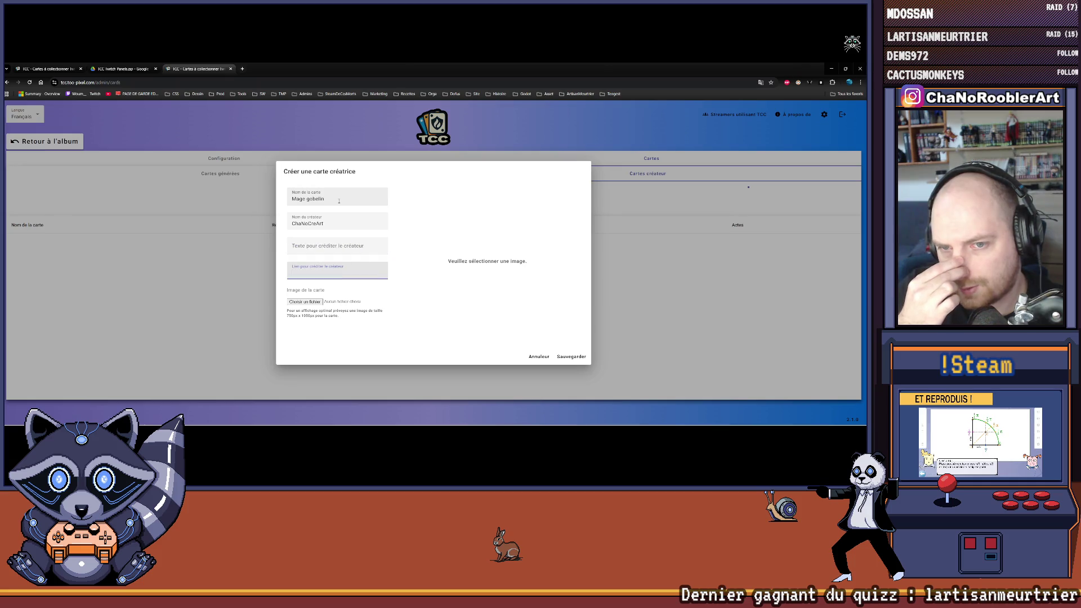
{"action": "key", "text": "Tab"}
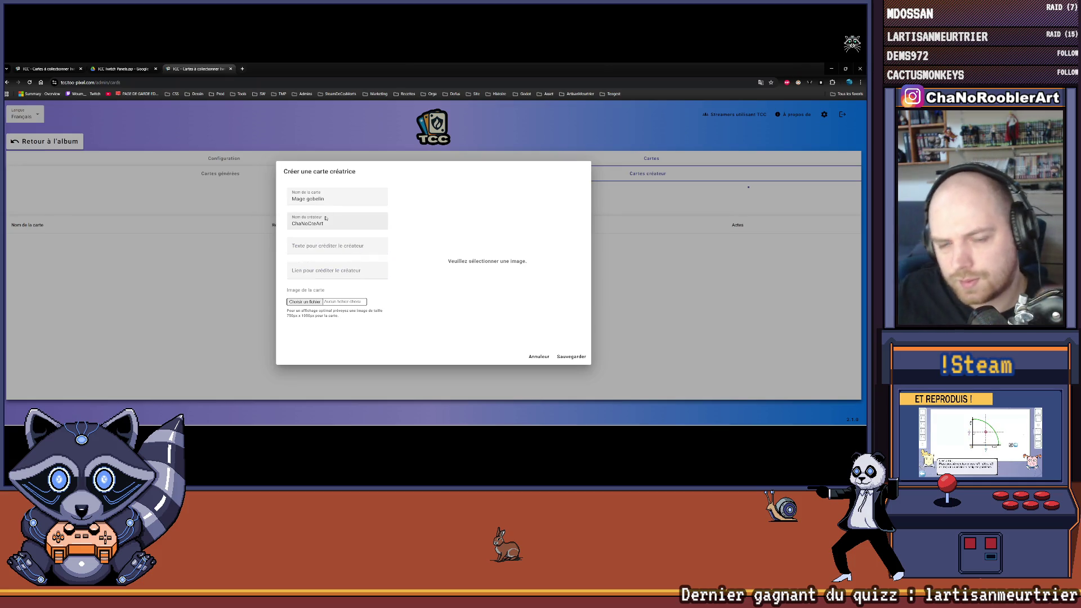
{"action": "left_click", "coordinate": [296, 303]}
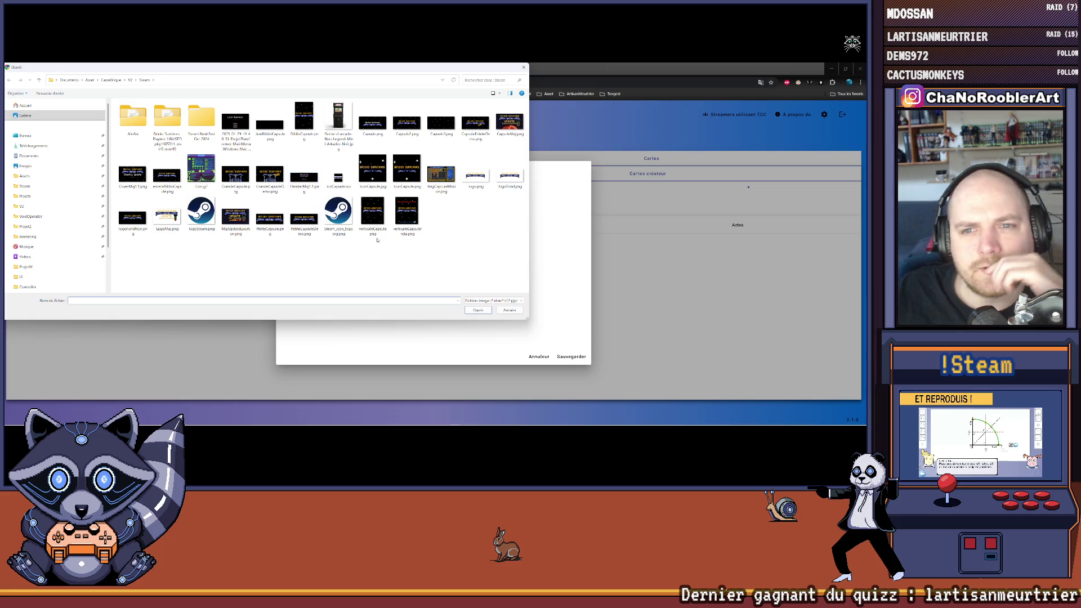
Step: Look for the card image in Projet2, ProjetM's Export and GIF folders, and Steam
{"action": "scroll", "coordinate": [40, 191], "scroll_direction": "down", "scroll_amount": 2}
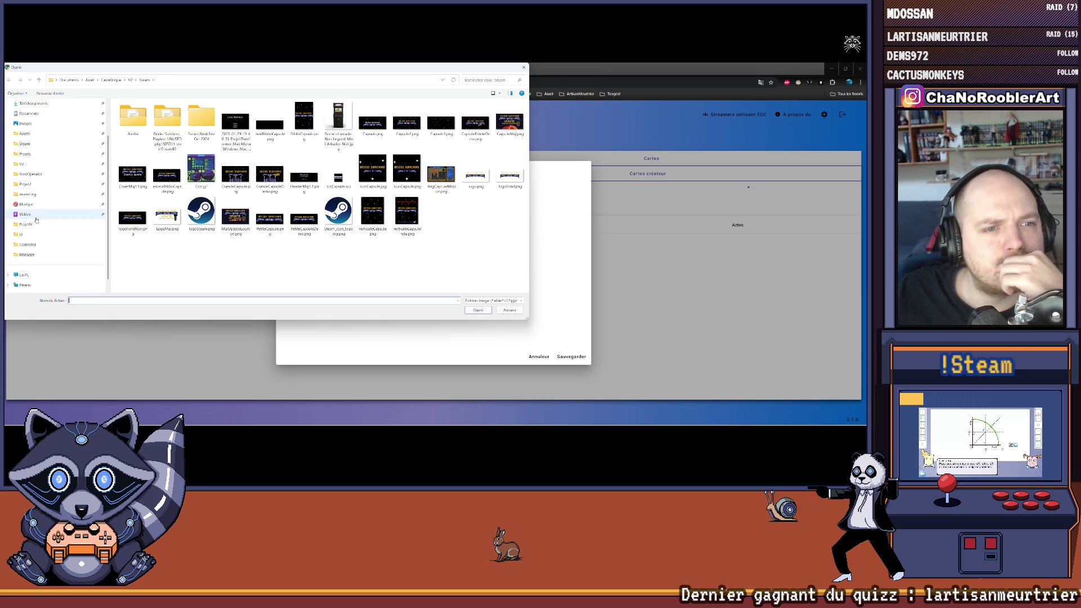
{"action": "left_click", "coordinate": [34, 184]}
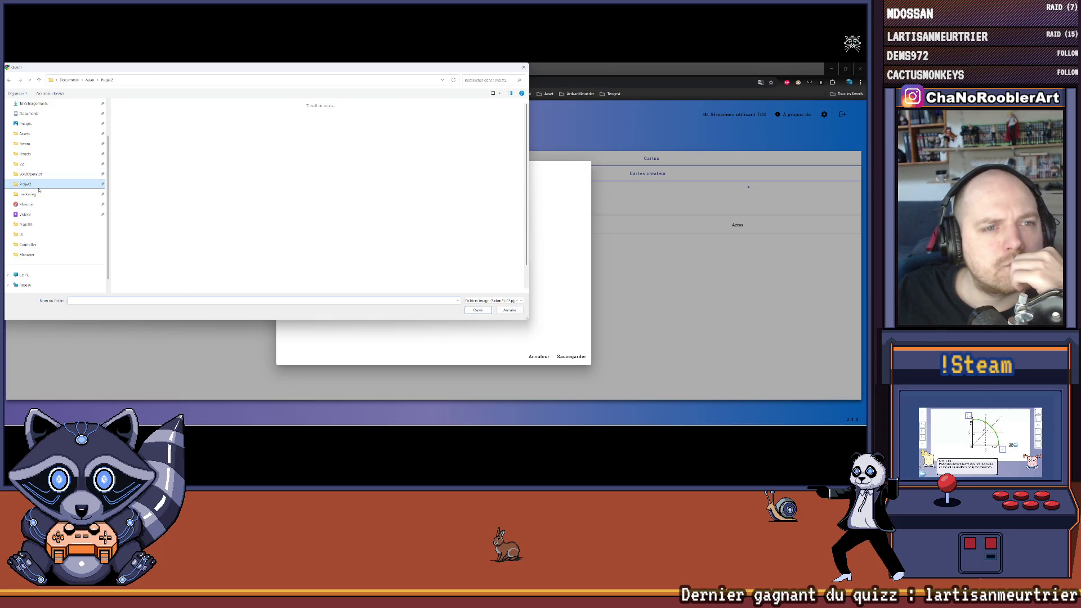
{"action": "left_click", "coordinate": [26, 224]}
{"action": "double_click", "coordinate": [169, 119]}
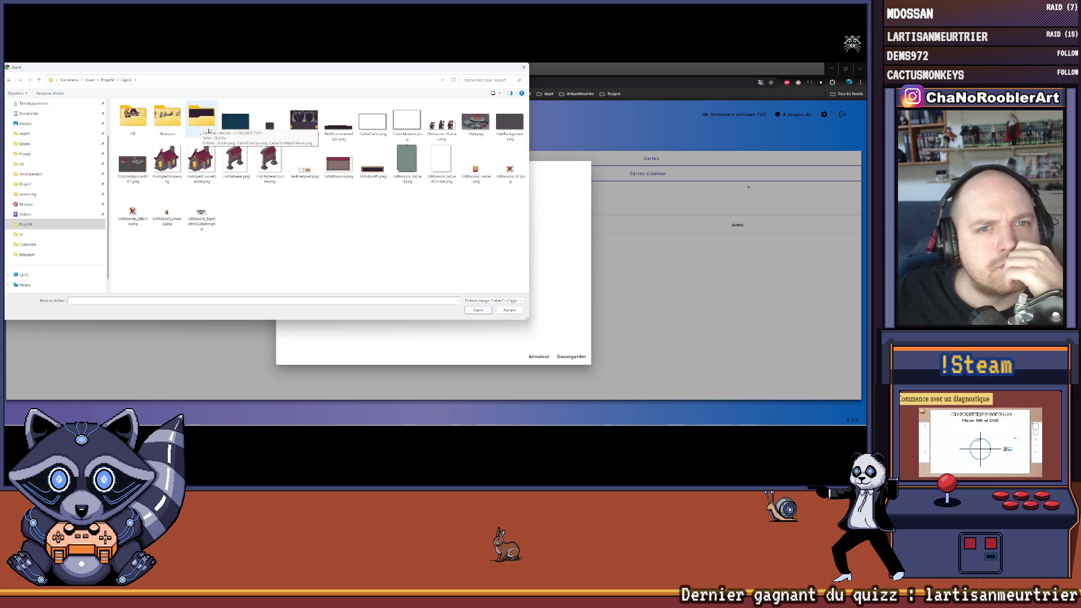
{"action": "double_click", "coordinate": [148, 117]}
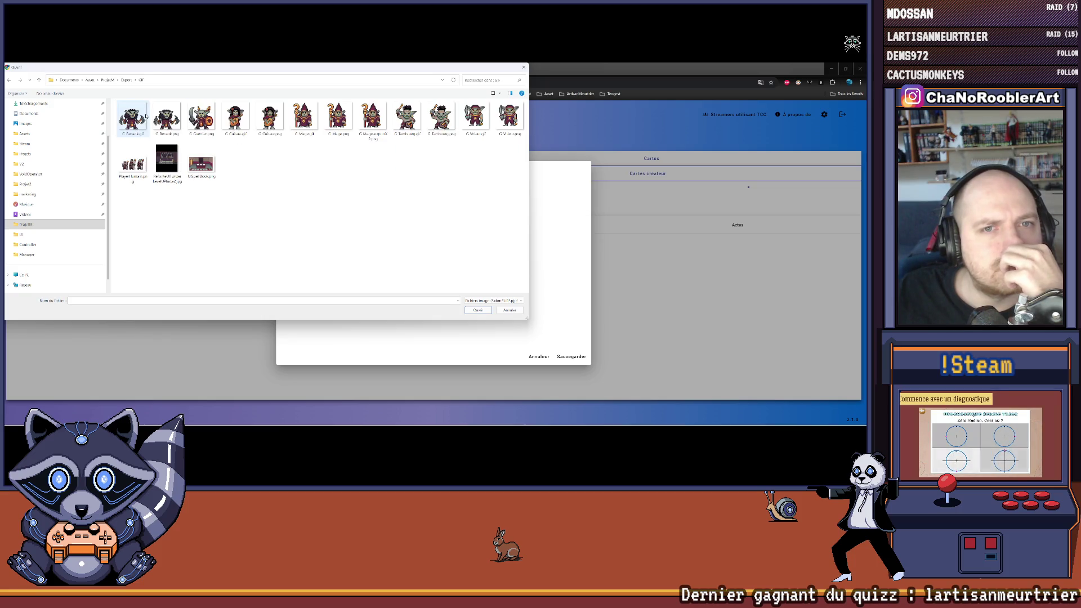
{"action": "key", "text": "alt+Left"}
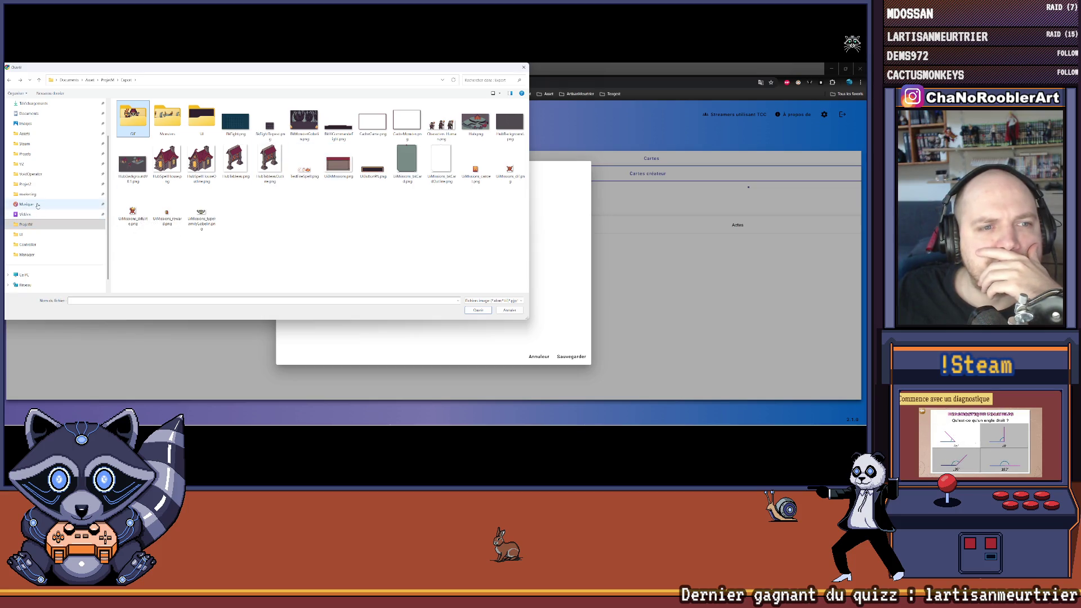
{"action": "left_click", "coordinate": [34, 146]}
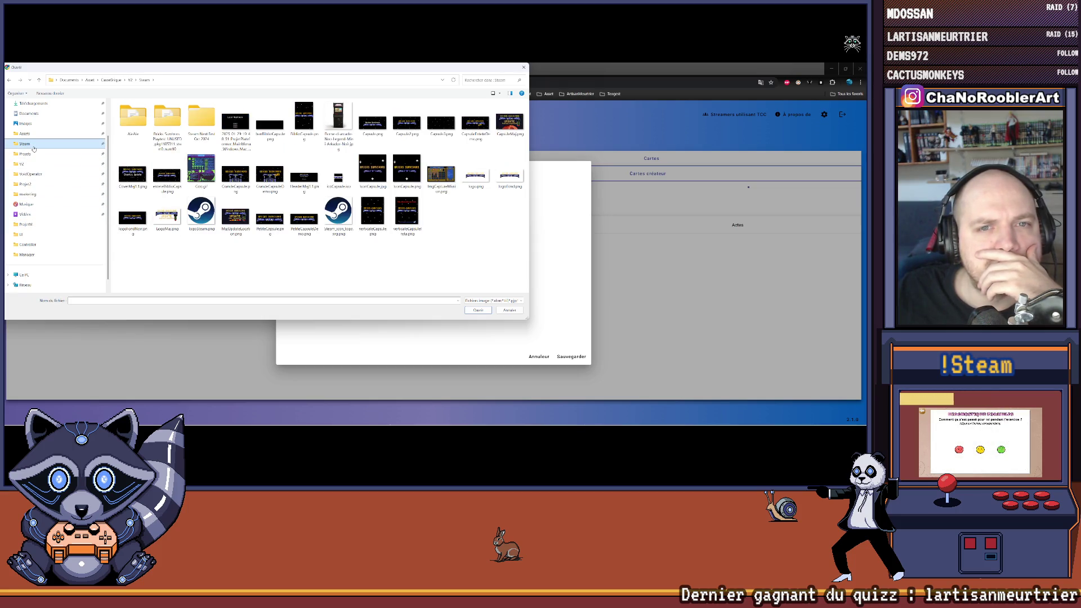
{"action": "left_click", "coordinate": [38, 225]}
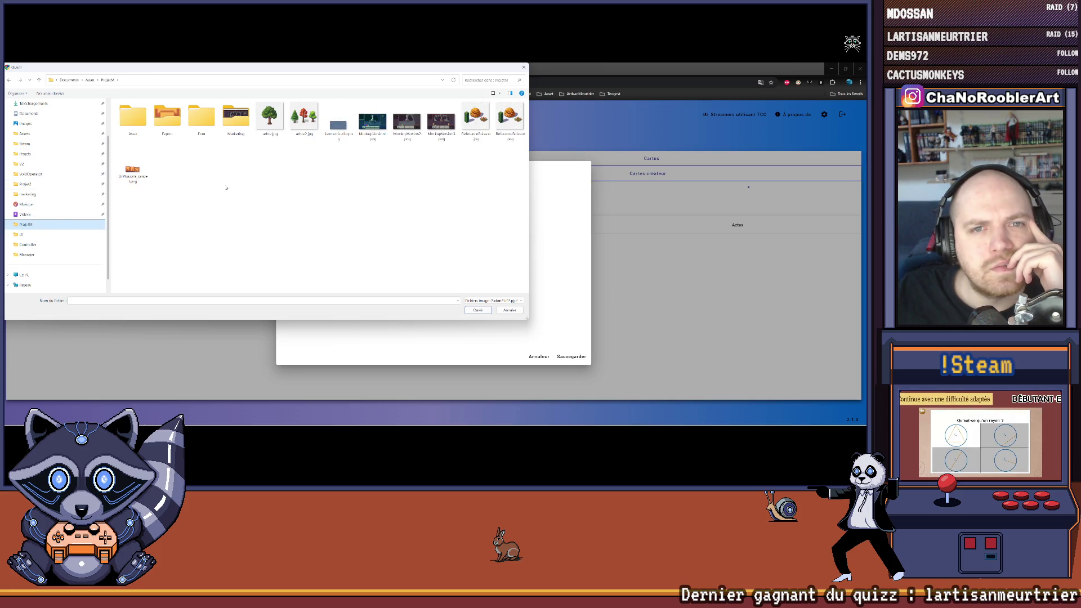
{"action": "double_click", "coordinate": [165, 127]}
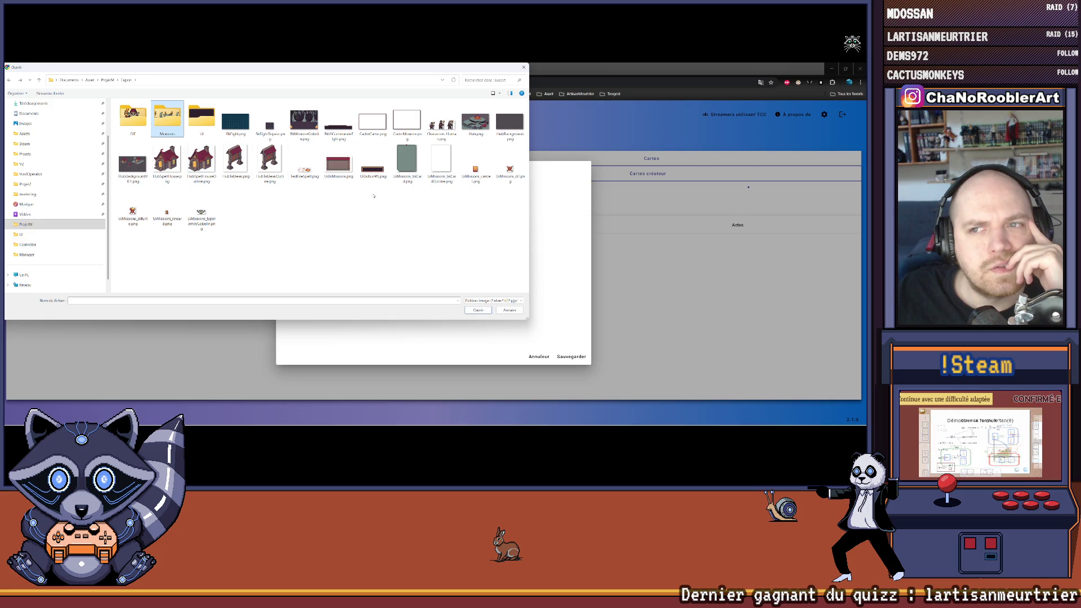
Step: Check the Projets, Steam and Assets folders, then cancel the file picker and return to Aseprite
{"action": "scroll", "coordinate": [43, 243], "scroll_direction": "up", "scroll_amount": 2}
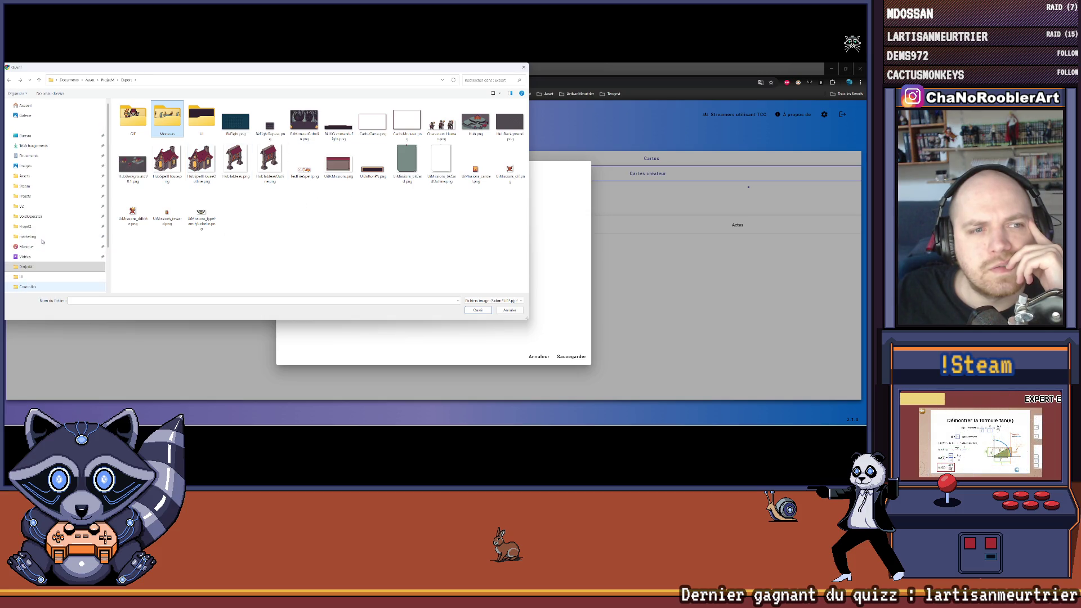
{"action": "left_click", "coordinate": [39, 227]}
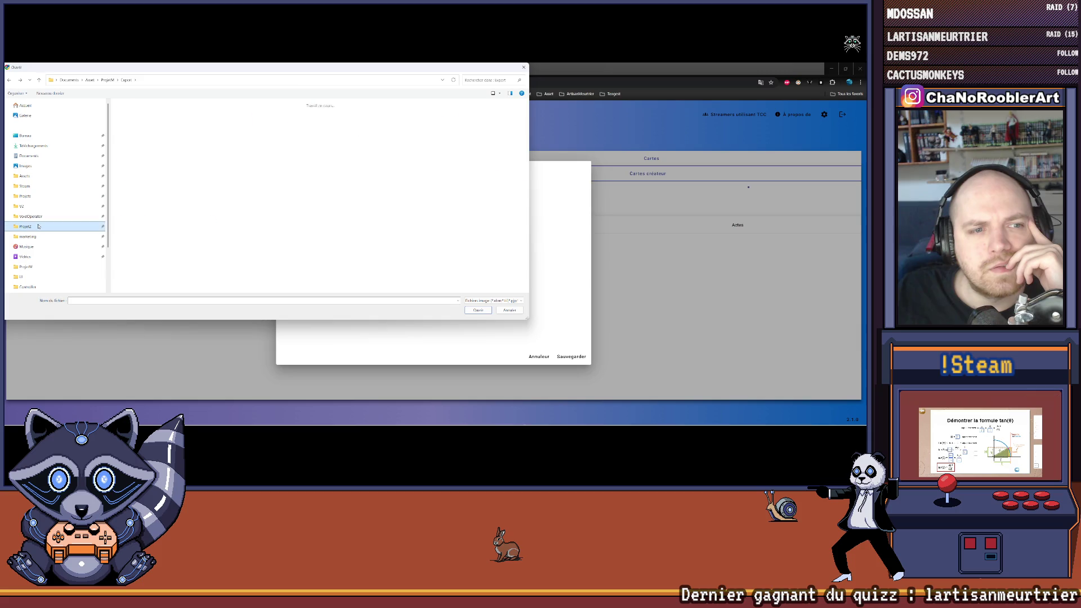
{"action": "left_click", "coordinate": [37, 195]}
{"action": "left_click", "coordinate": [38, 186]}
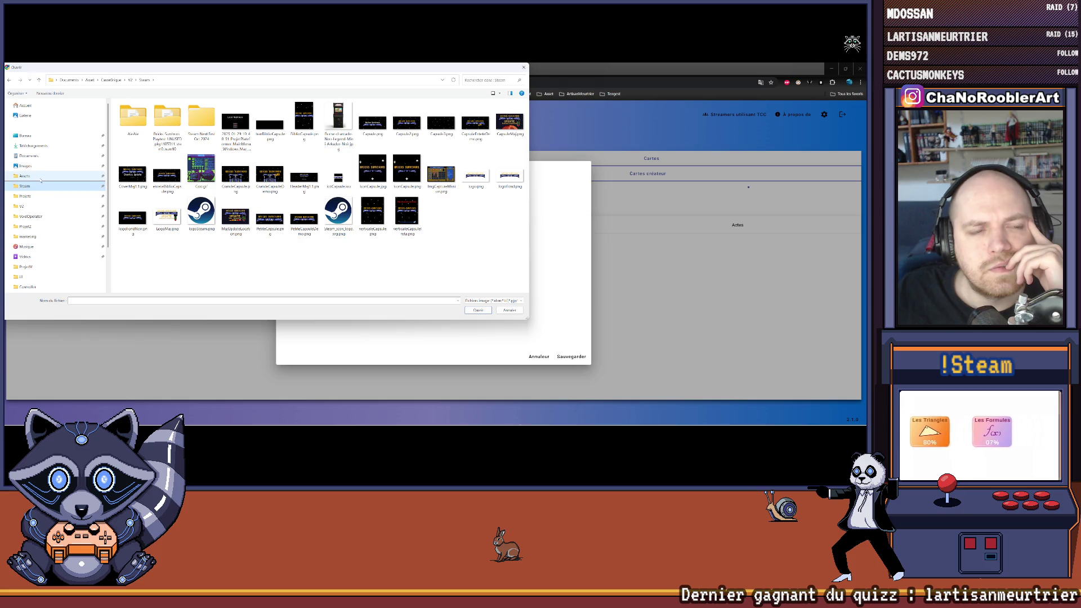
{"action": "left_click", "coordinate": [38, 176]}
{"action": "scroll", "coordinate": [40, 200], "scroll_direction": "down", "scroll_amount": 2}
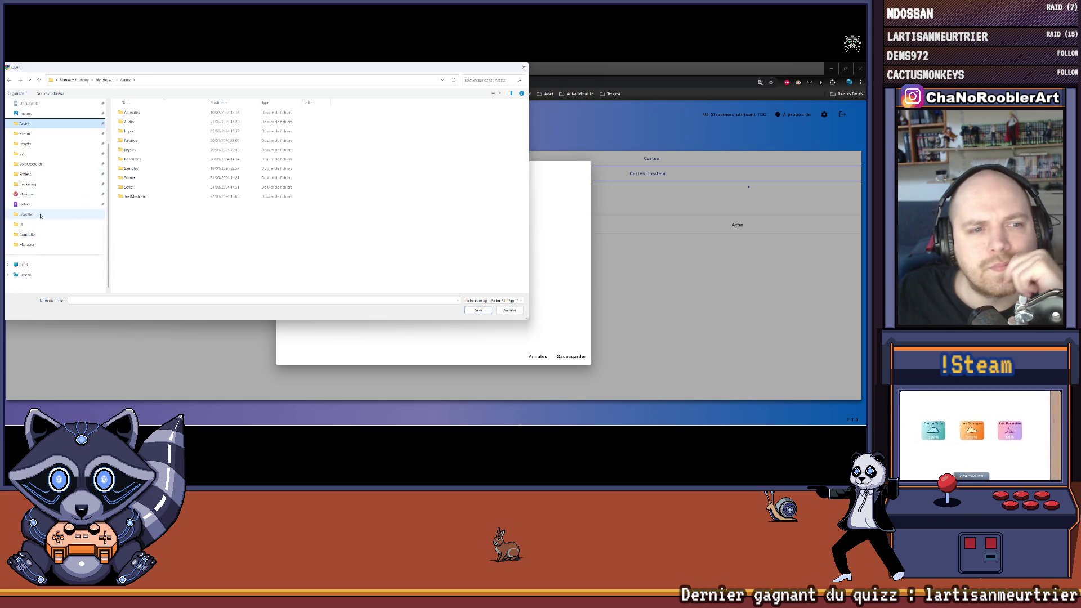
{"action": "left_click", "coordinate": [521, 66]}
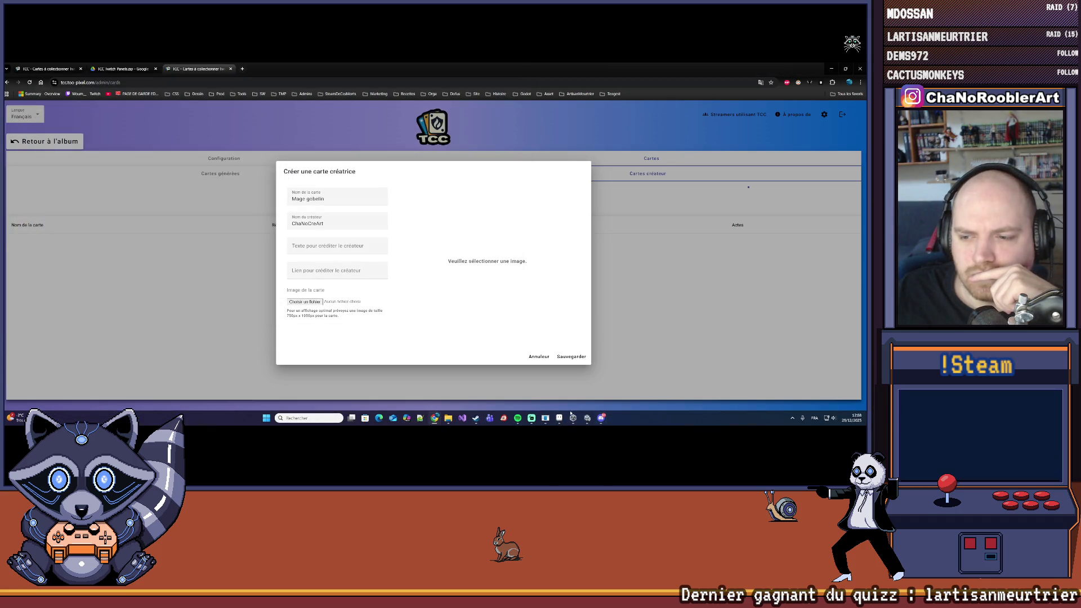
{"action": "left_click", "coordinate": [560, 417]}
Step: Reopen Export As for TCC_GobelinMage.png, review recent destination folders, and close without exporting
{"action": "left_click", "coordinate": [10, 72]}
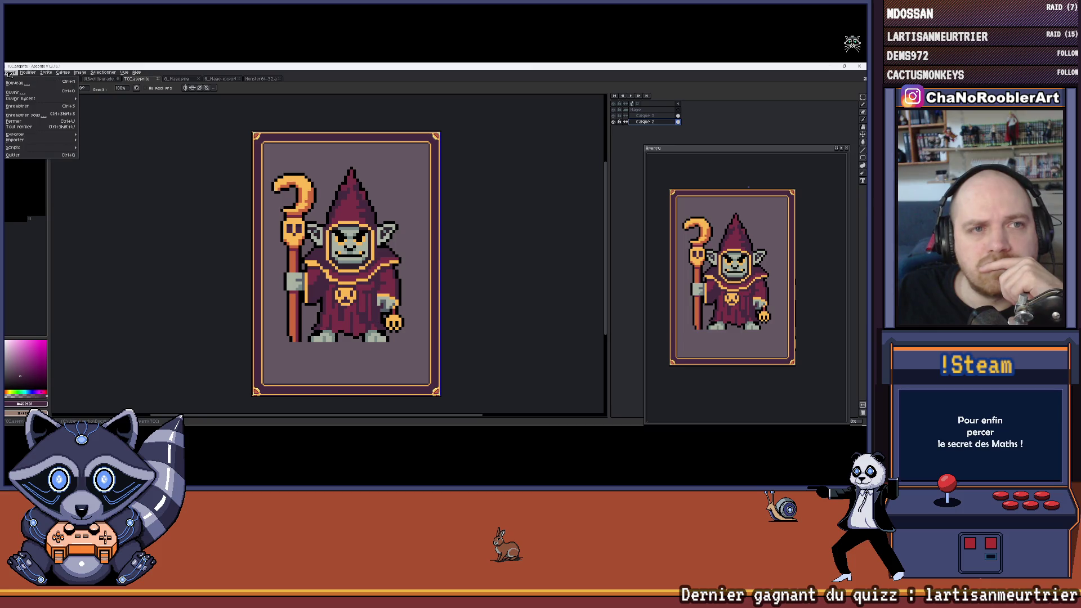
{"action": "mouse_move", "coordinate": [16, 138]}
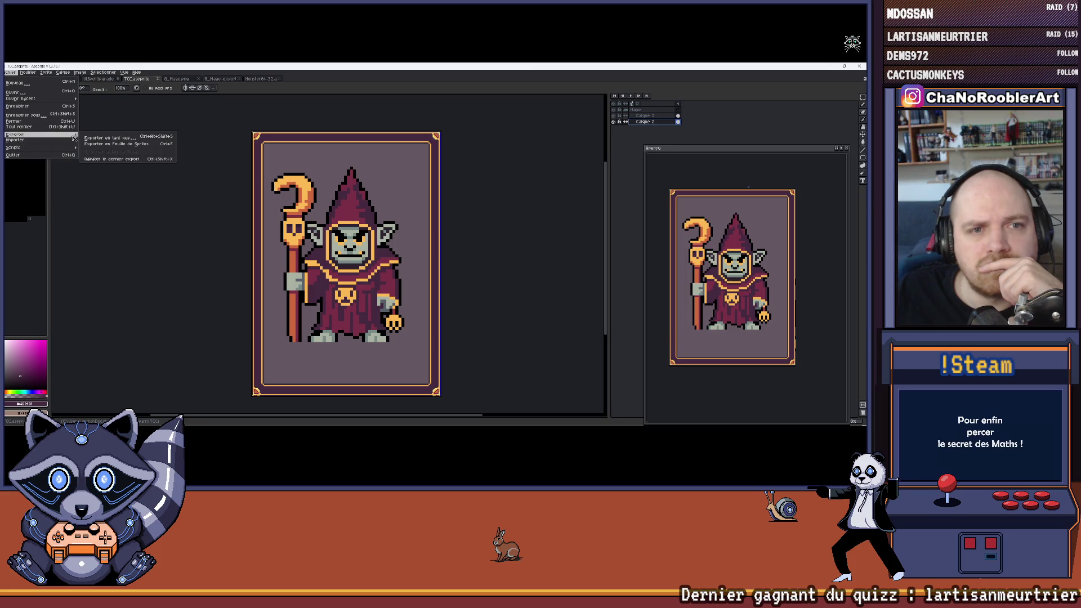
{"action": "left_click", "coordinate": [107, 137]}
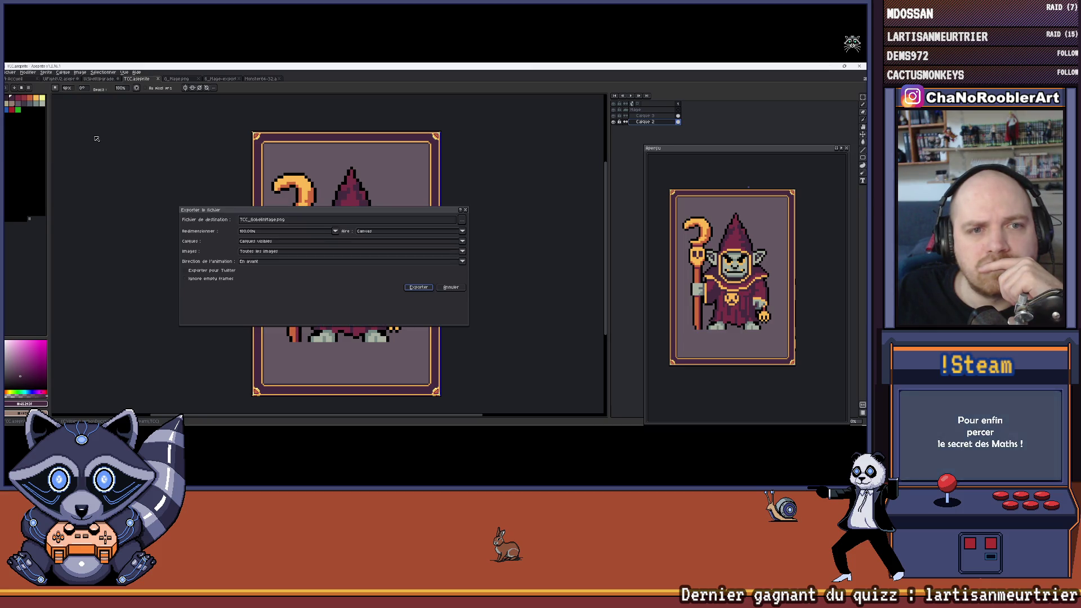
{"action": "left_click", "coordinate": [462, 220]}
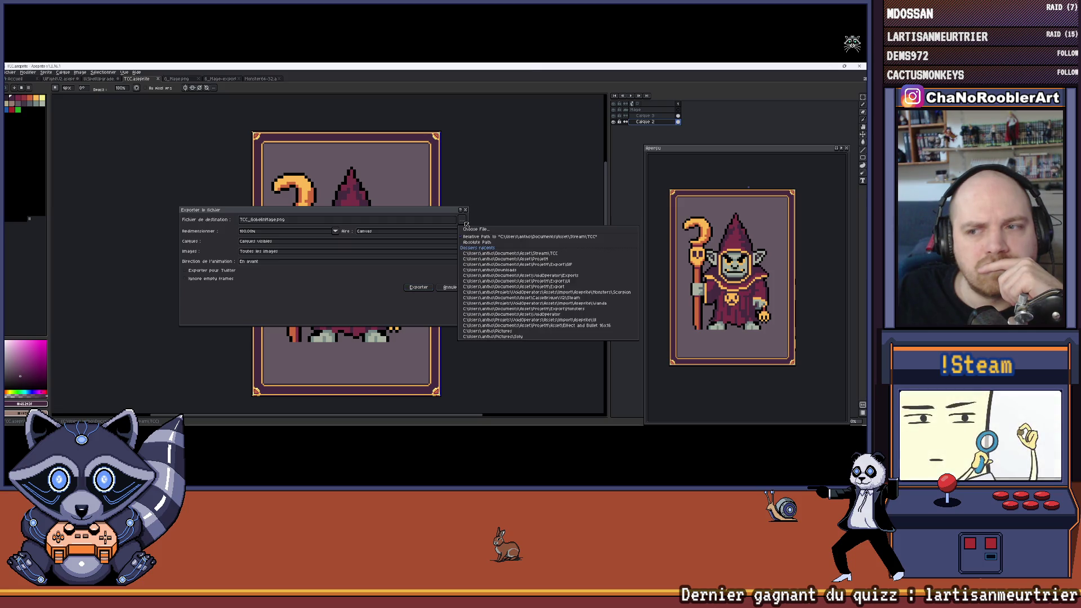
{"action": "left_click", "coordinate": [466, 210]}
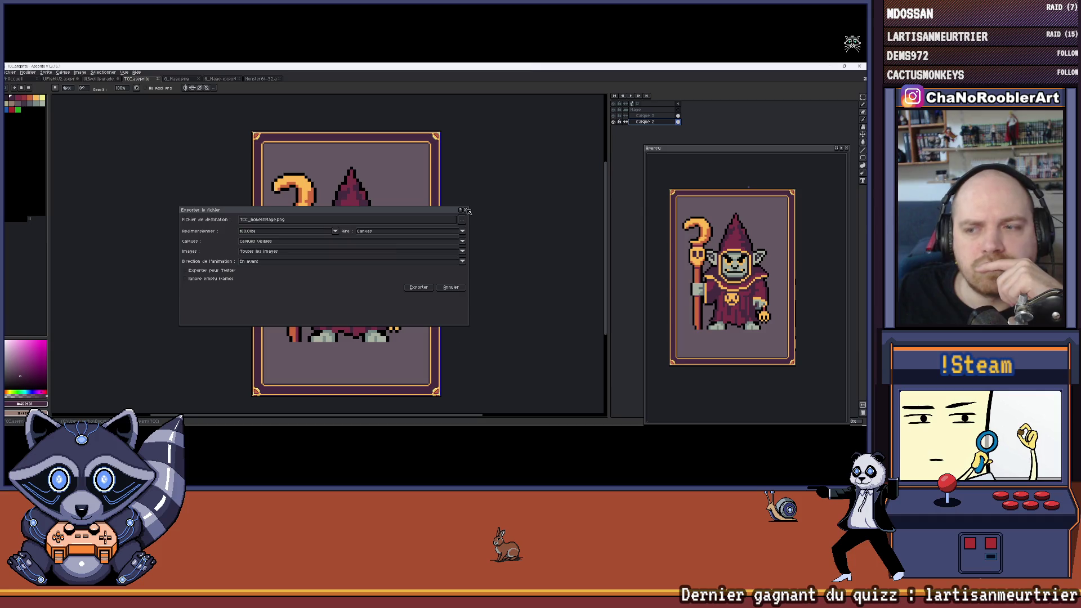
{"action": "left_click", "coordinate": [466, 210]}
{"action": "mouse_move", "coordinate": [441, 424]}
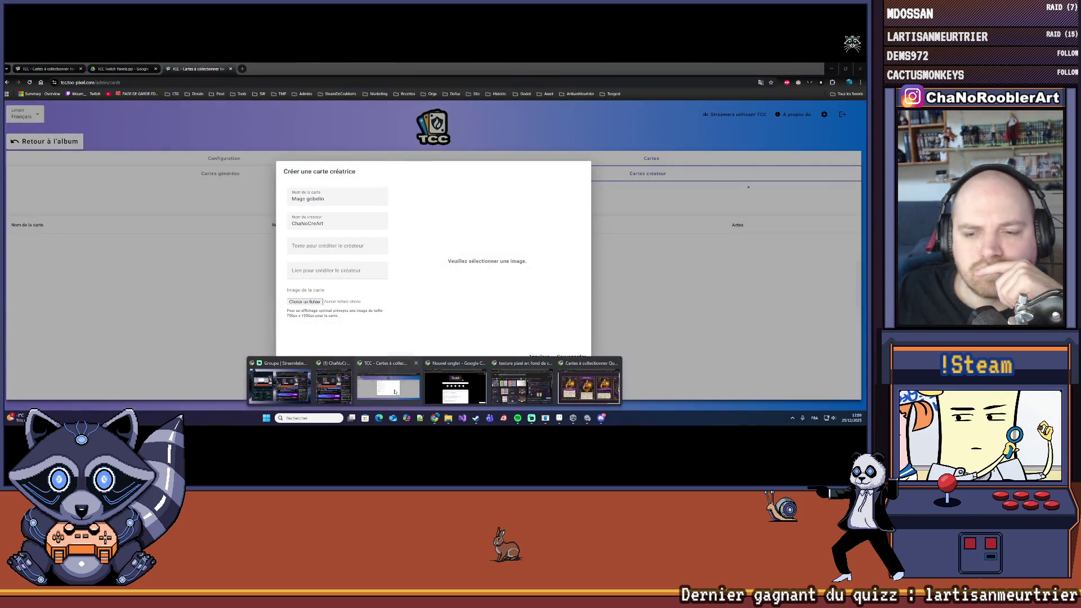
Step: Attach TCC_GobelinMage.png from Documents > Asset > Stream > TCC and save the Mage gobelin card
{"action": "left_click", "coordinate": [388, 387]}
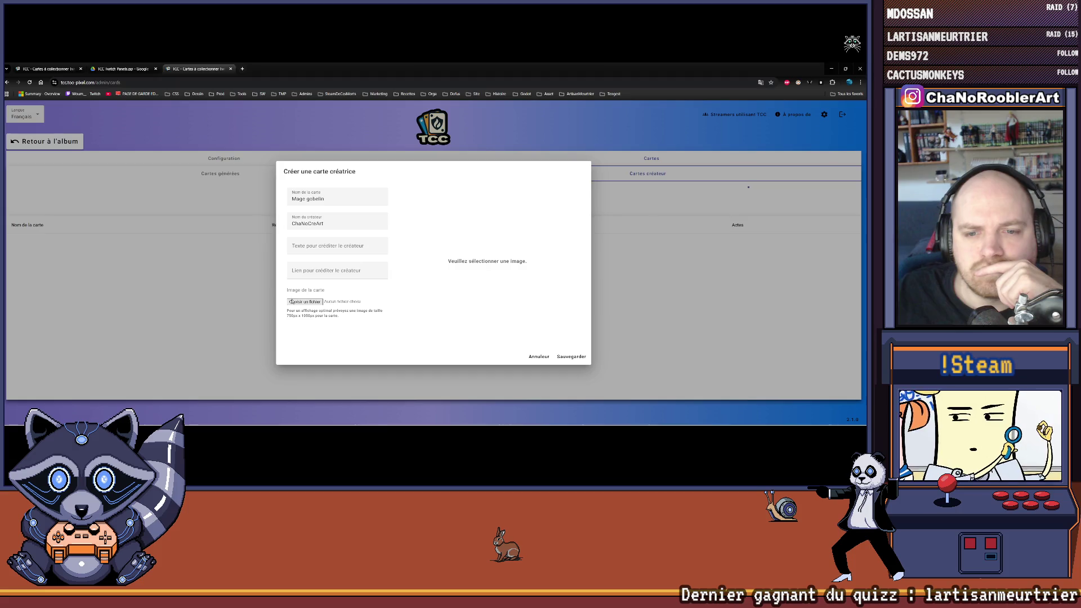
{"action": "left_click", "coordinate": [304, 302]}
{"action": "left_click", "coordinate": [31, 160]}
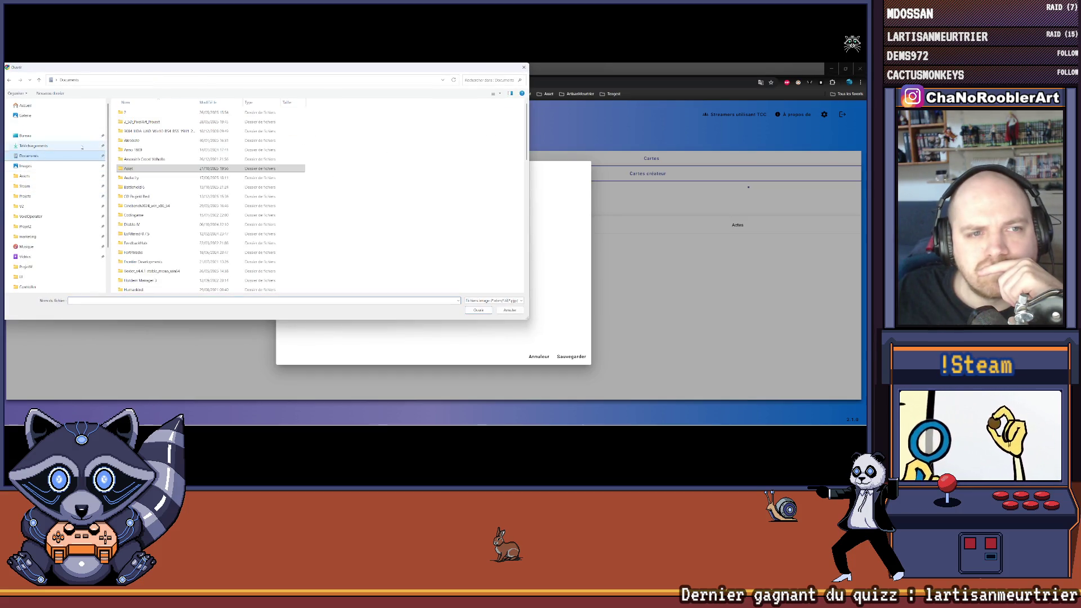
{"action": "double_click", "coordinate": [137, 167]}
{"action": "scroll", "coordinate": [182, 204], "scroll_direction": "down", "scroll_amount": 3}
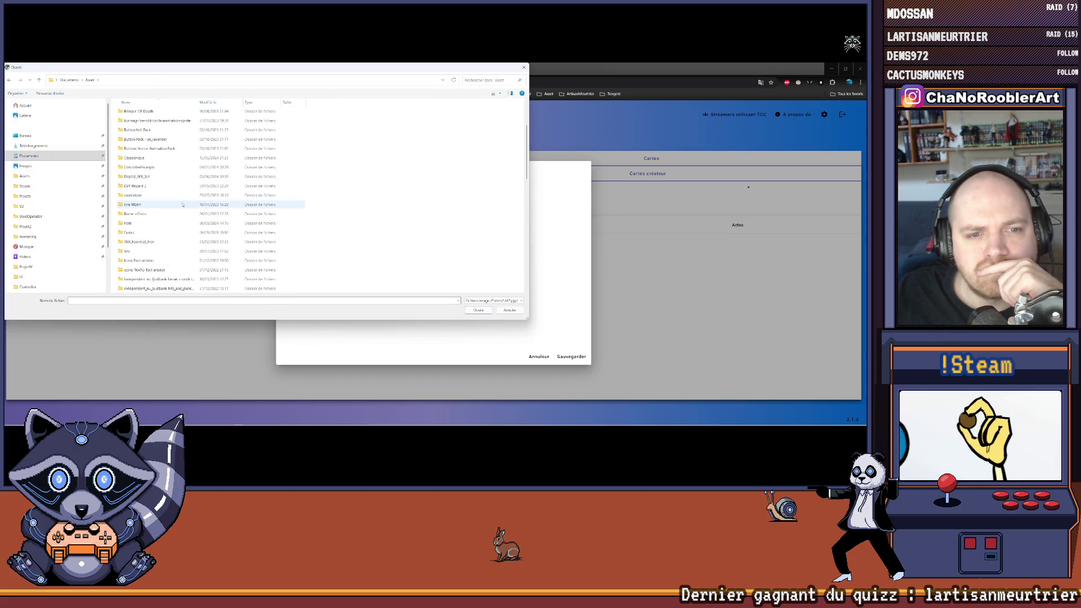
{"action": "scroll", "coordinate": [182, 205], "scroll_direction": "down", "scroll_amount": 8}
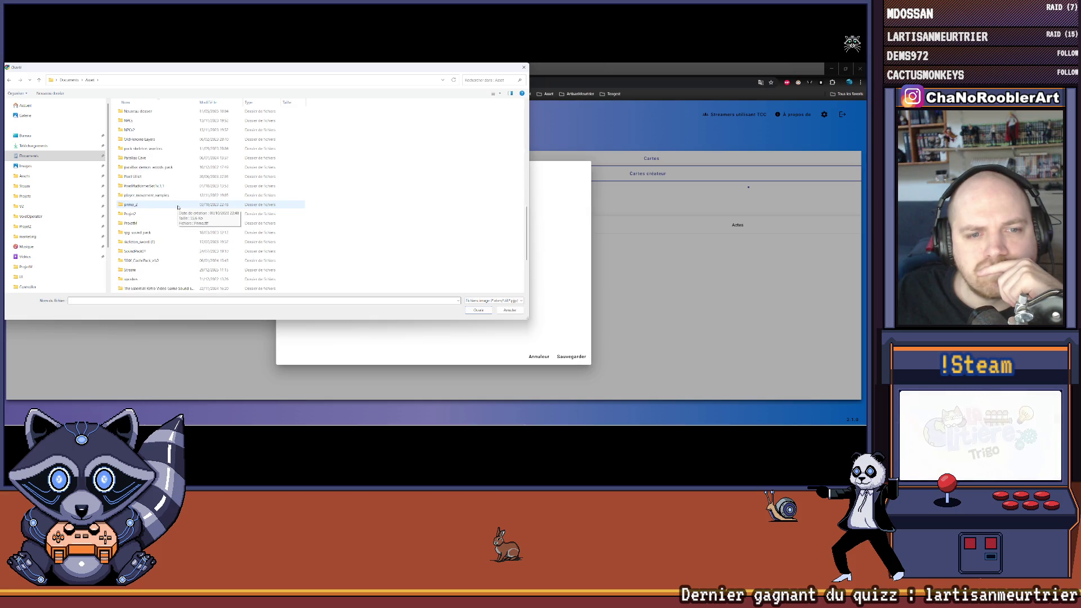
{"action": "double_click", "coordinate": [141, 185]}
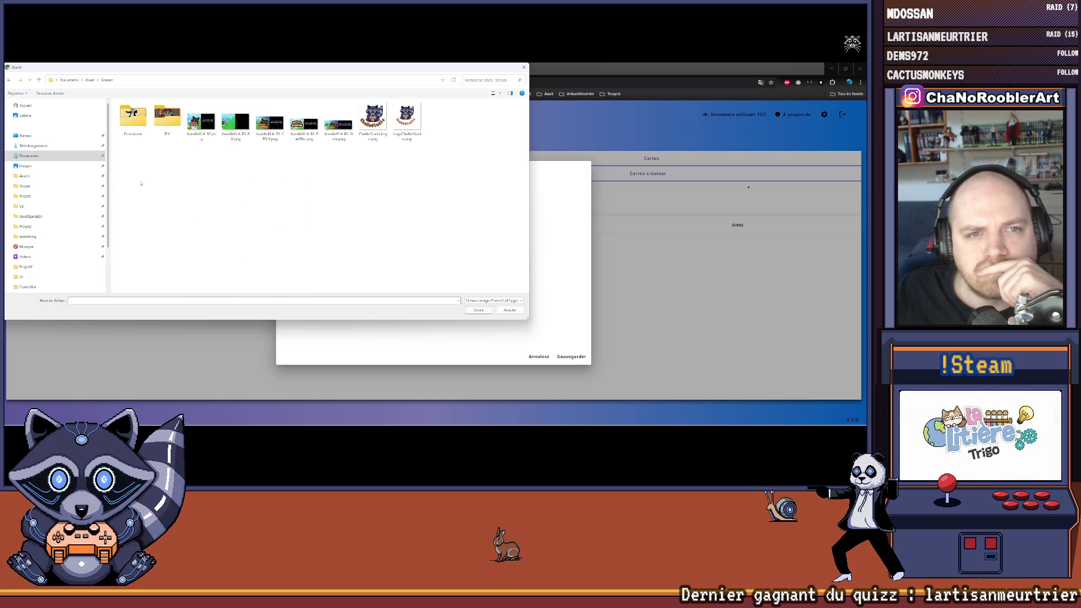
{"action": "double_click", "coordinate": [164, 138]}
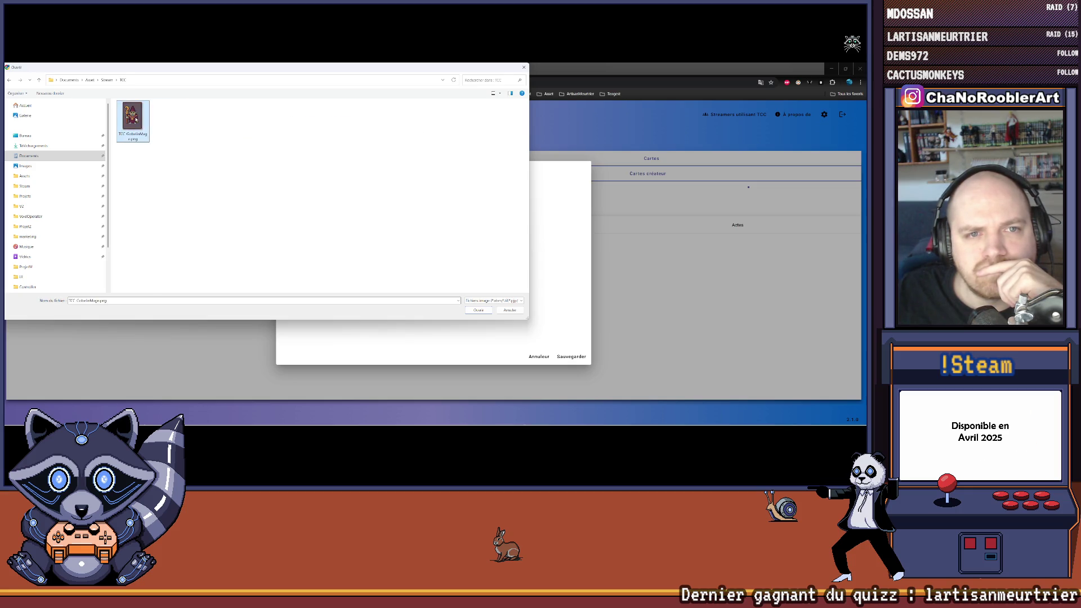
{"action": "double_click", "coordinate": [136, 118]}
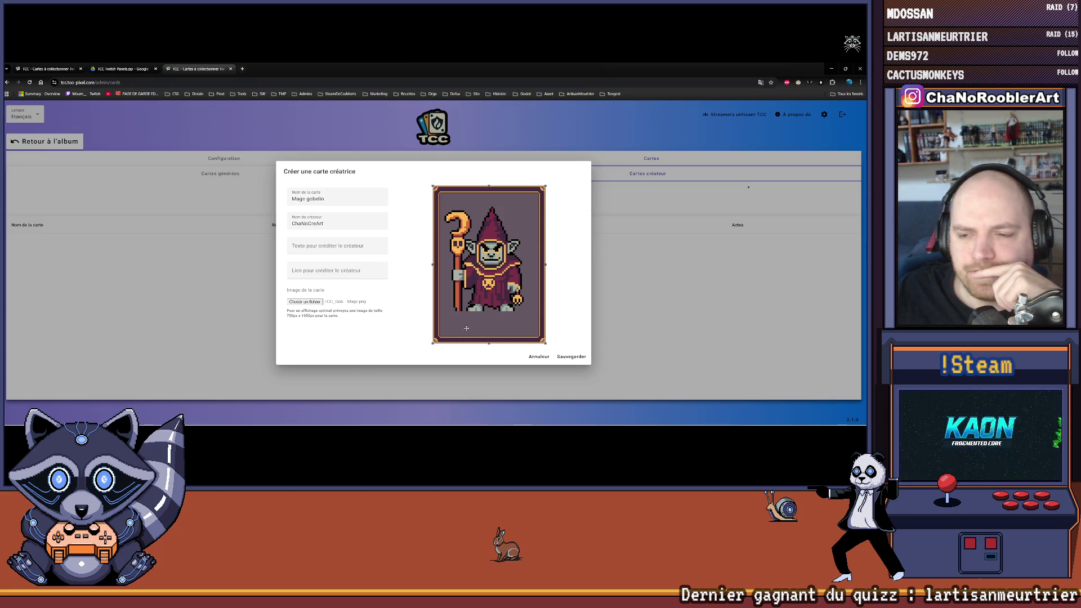
{"action": "left_click", "coordinate": [568, 357]}
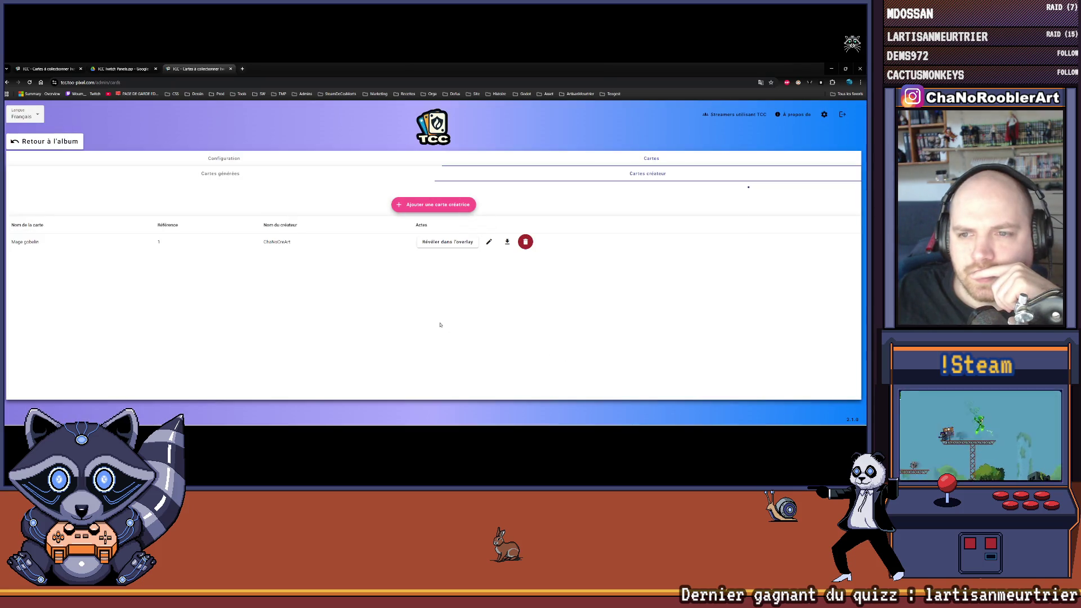
{"action": "left_click", "coordinate": [437, 243]}
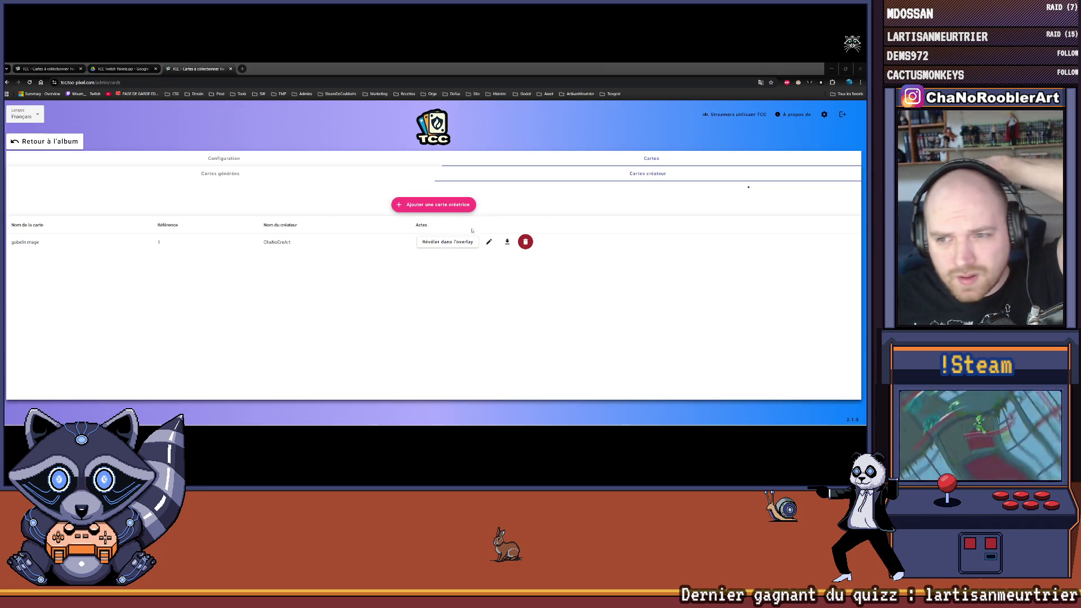
Step: Reveal the gobelin mage card on the overlay, cancel its rename form, and download its image
{"action": "left_click", "coordinate": [448, 241]}
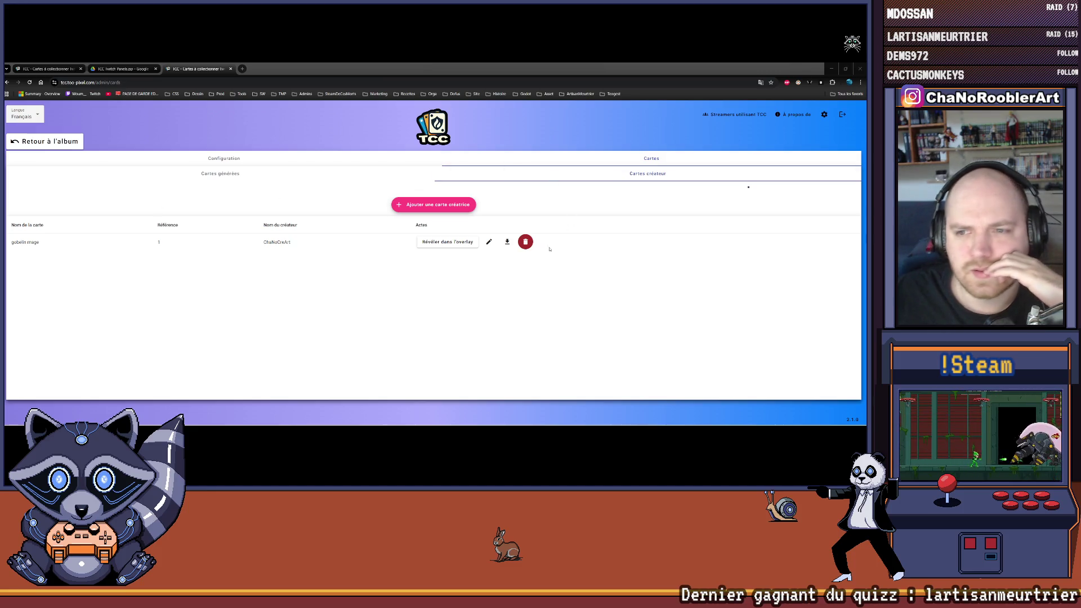
{"action": "left_click", "coordinate": [489, 242]}
{"action": "type", "text": "Mage gobelin"}
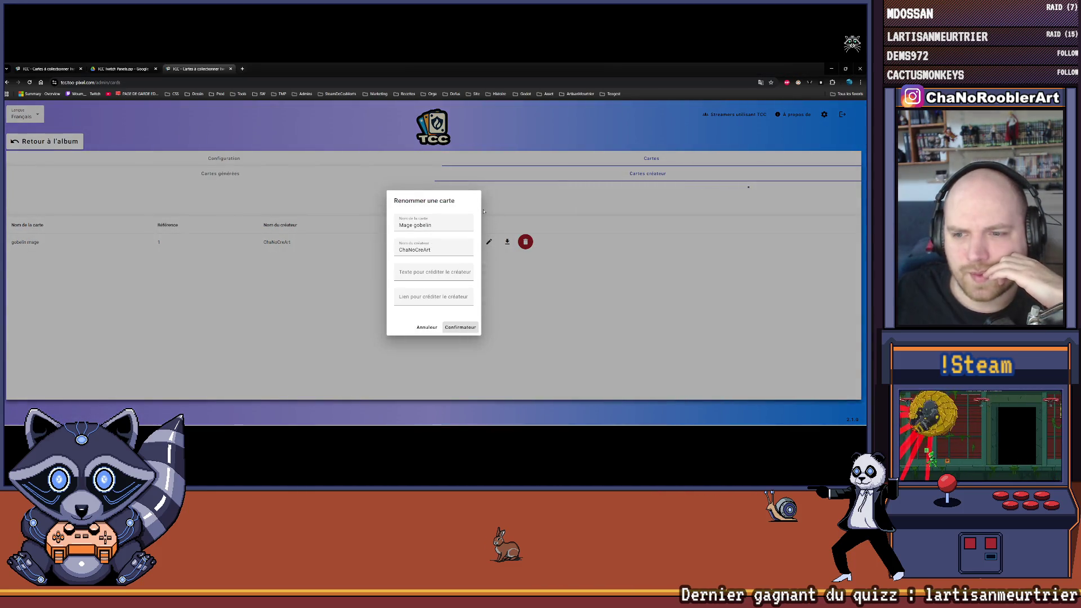
{"action": "left_click", "coordinate": [425, 329]}
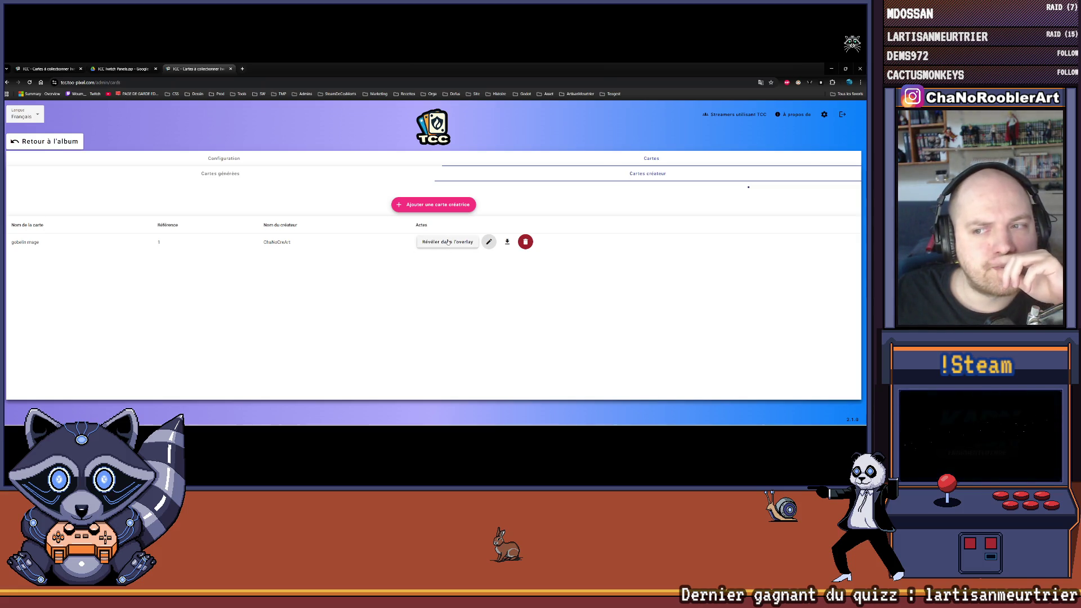
{"action": "left_click", "coordinate": [507, 242]}
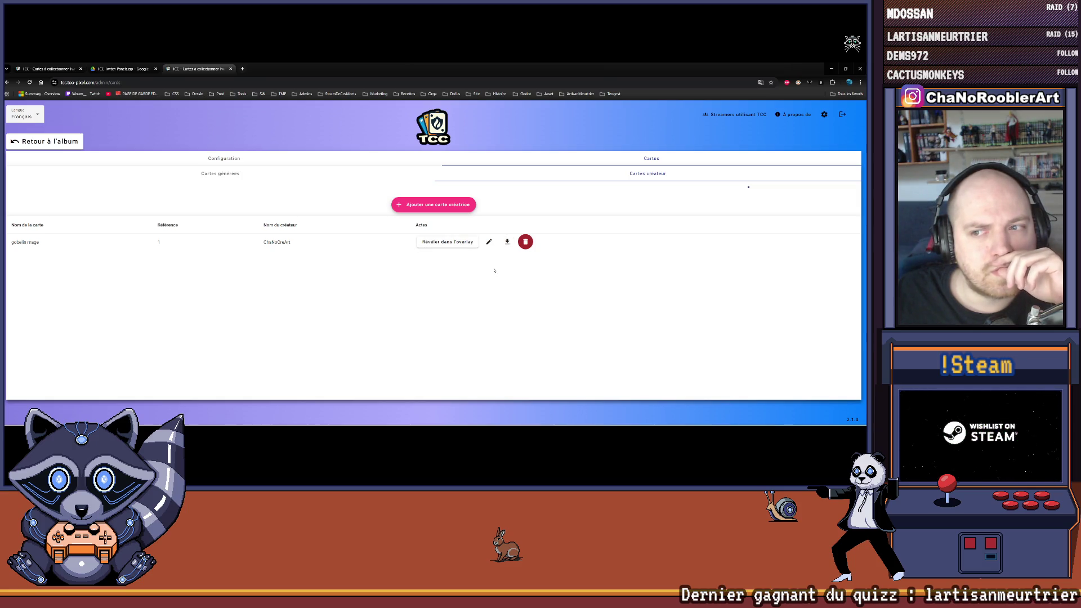
Step: View the downloaded C-1.png card in Photos at a larger size, then close it
{"action": "left_click", "coordinate": [767, 105]}
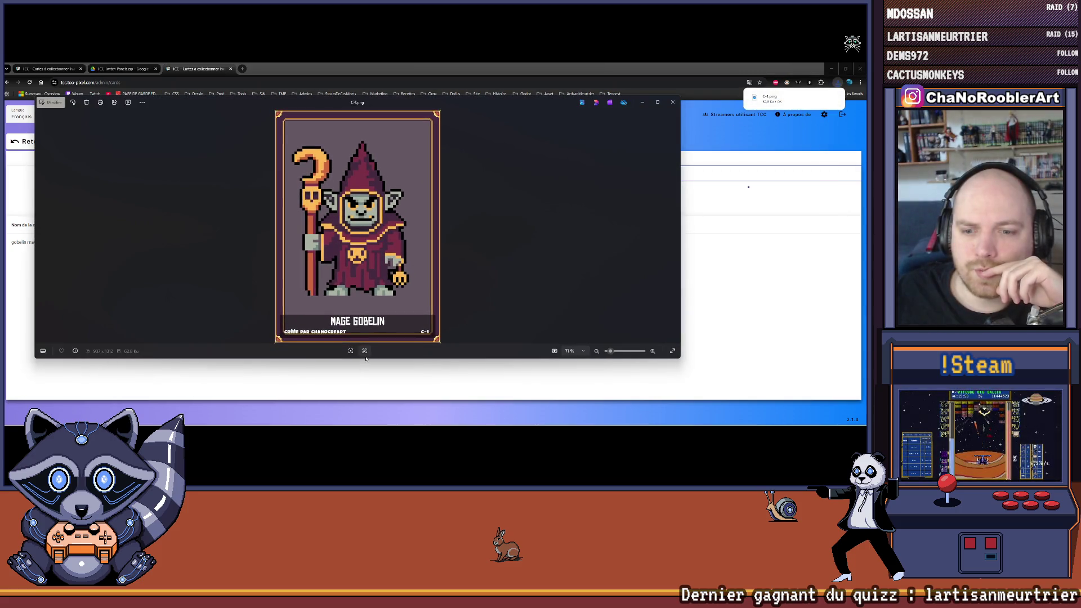
{"action": "left_click_drag", "start_coordinate": [379, 360], "coordinate": [380, 390]}
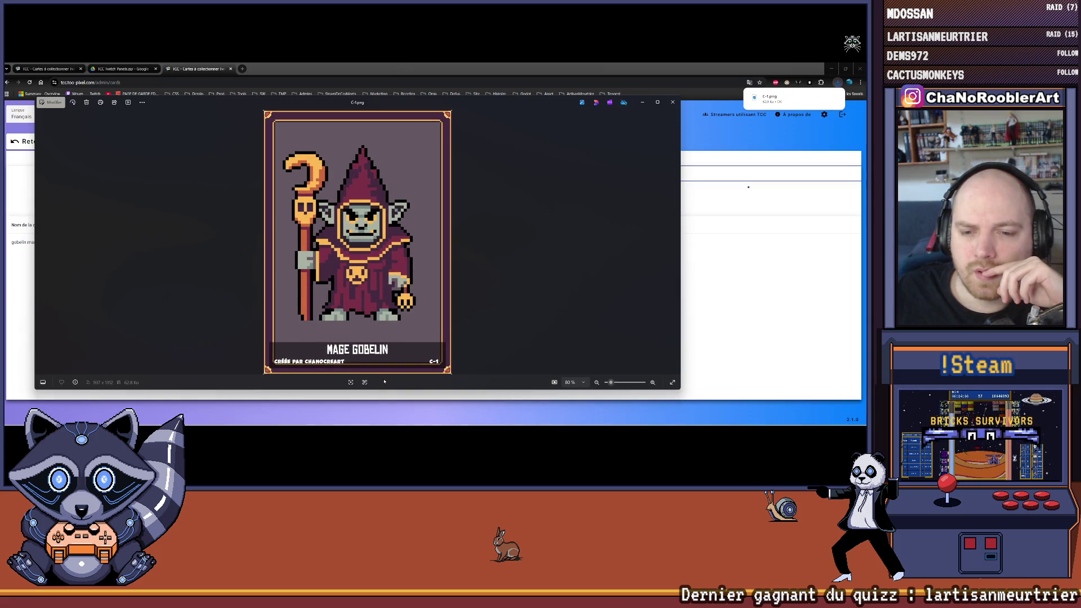
{"action": "left_click", "coordinate": [672, 103]}
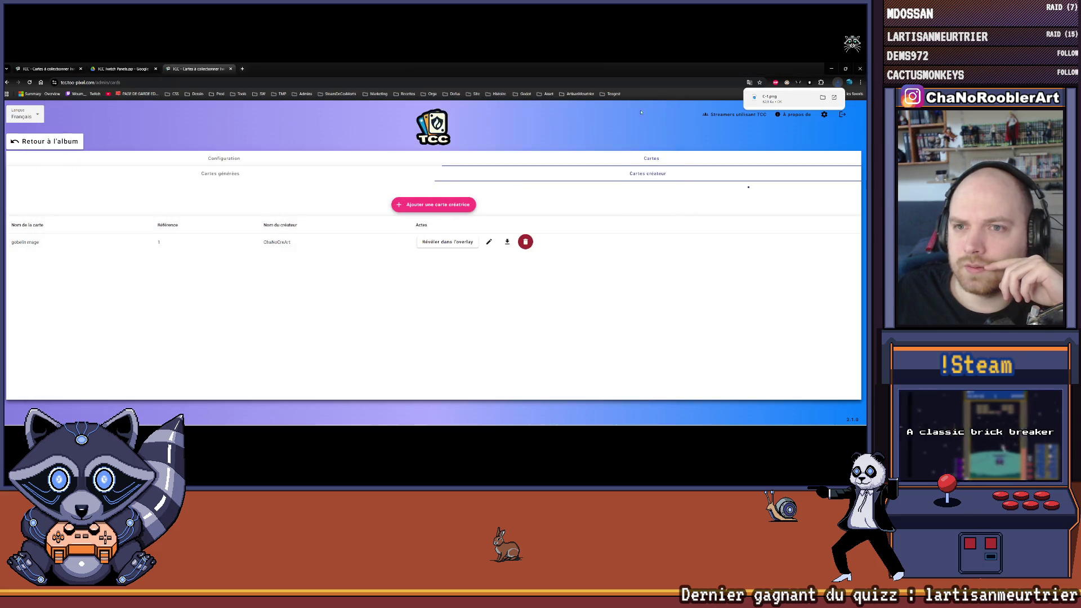
Step: Delete the gobelin mage card from the creator card list and return to Aseprite
{"action": "left_click", "coordinate": [525, 241]}
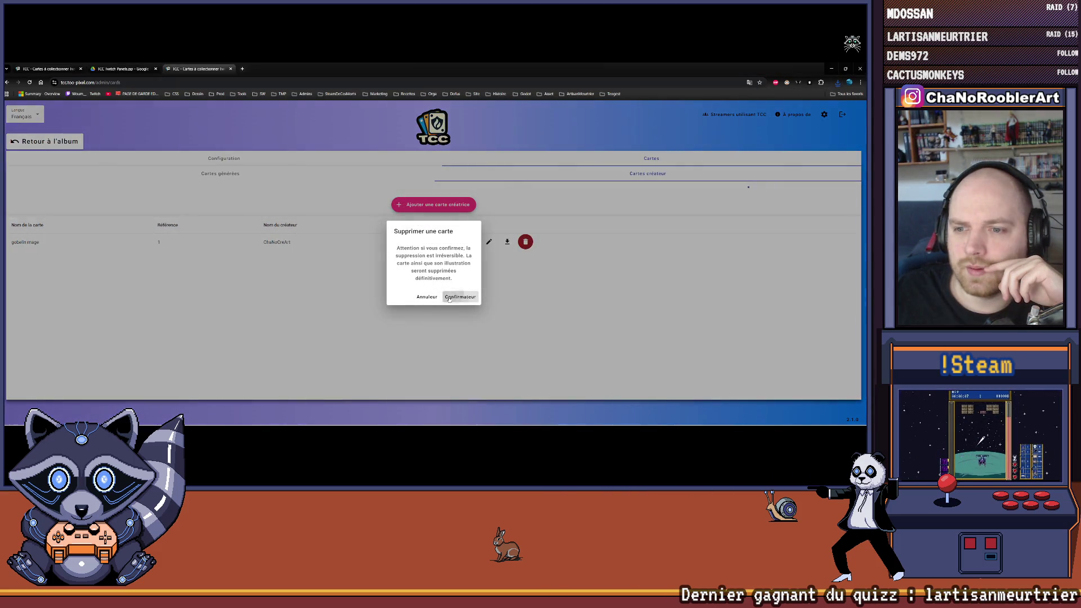
{"action": "left_click", "coordinate": [455, 296]}
{"action": "left_click", "coordinate": [830, 68]}
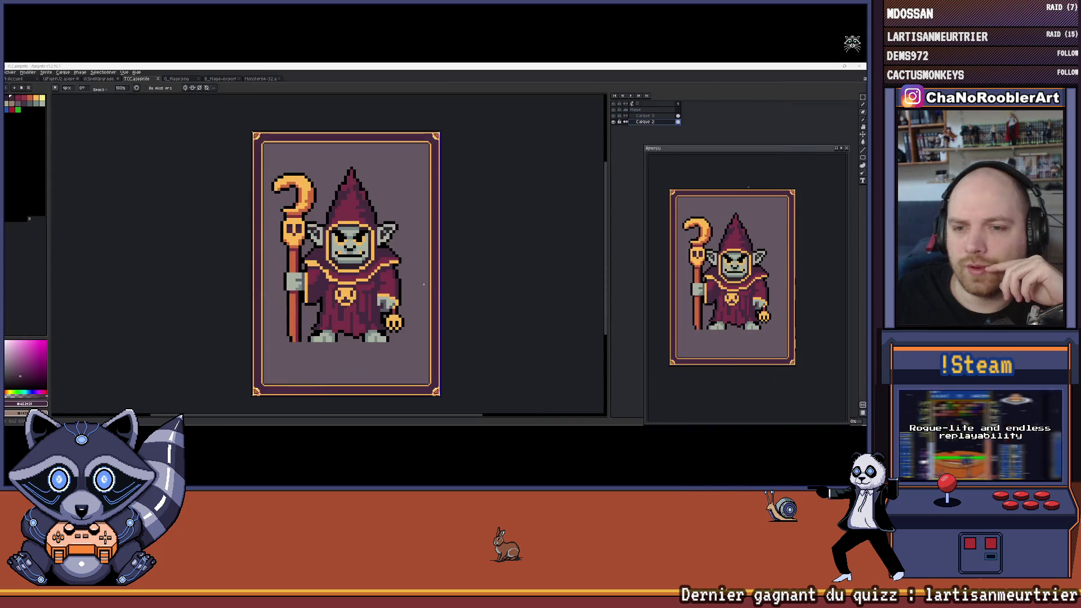
Step: Open C-1.png from the Downloads folder in Aseprite
{"action": "scroll", "coordinate": [361, 222], "scroll_direction": "down", "scroll_amount": 1}
{"action": "scroll", "coordinate": [361, 223], "scroll_direction": "up", "scroll_amount": 2}
{"action": "scroll", "coordinate": [360, 222], "scroll_direction": "down", "scroll_amount": 3}
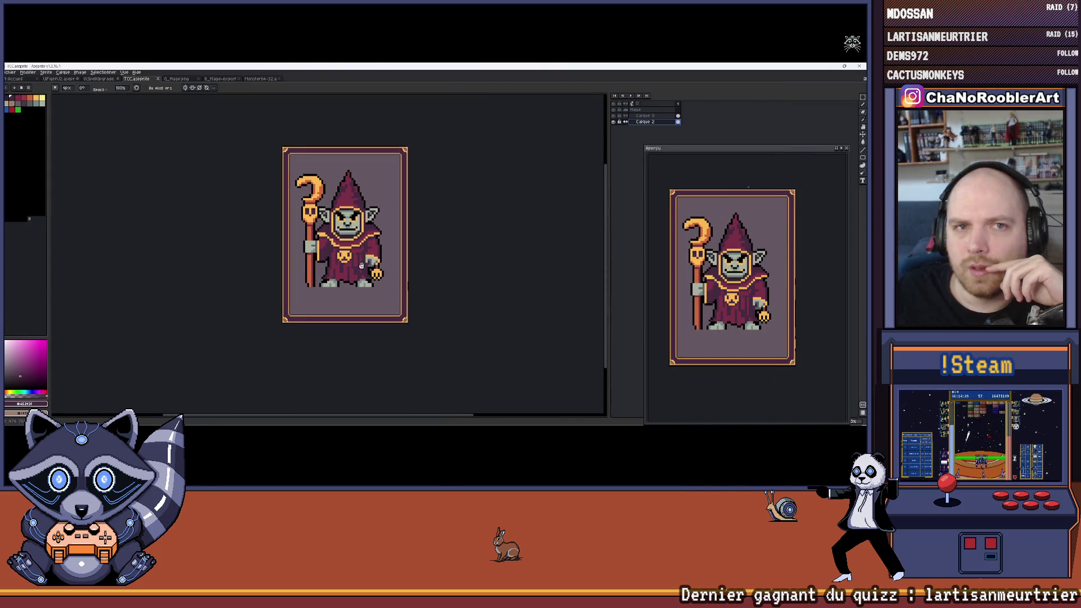
{"action": "left_click", "coordinate": [10, 72]}
{"action": "left_click", "coordinate": [19, 92]}
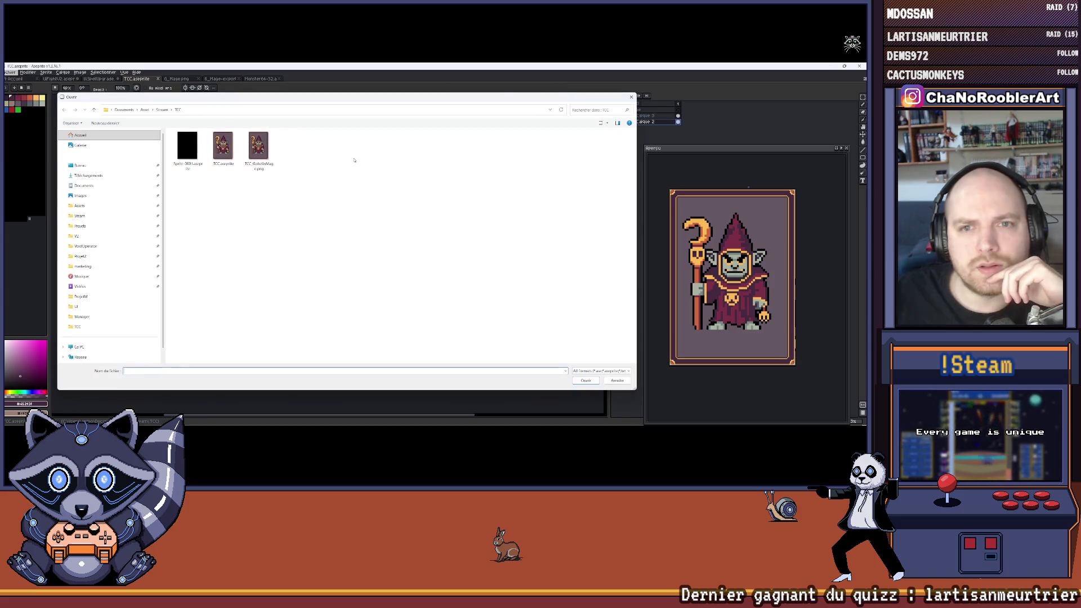
{"action": "left_click", "coordinate": [88, 175]}
{"action": "double_click", "coordinate": [202, 151]}
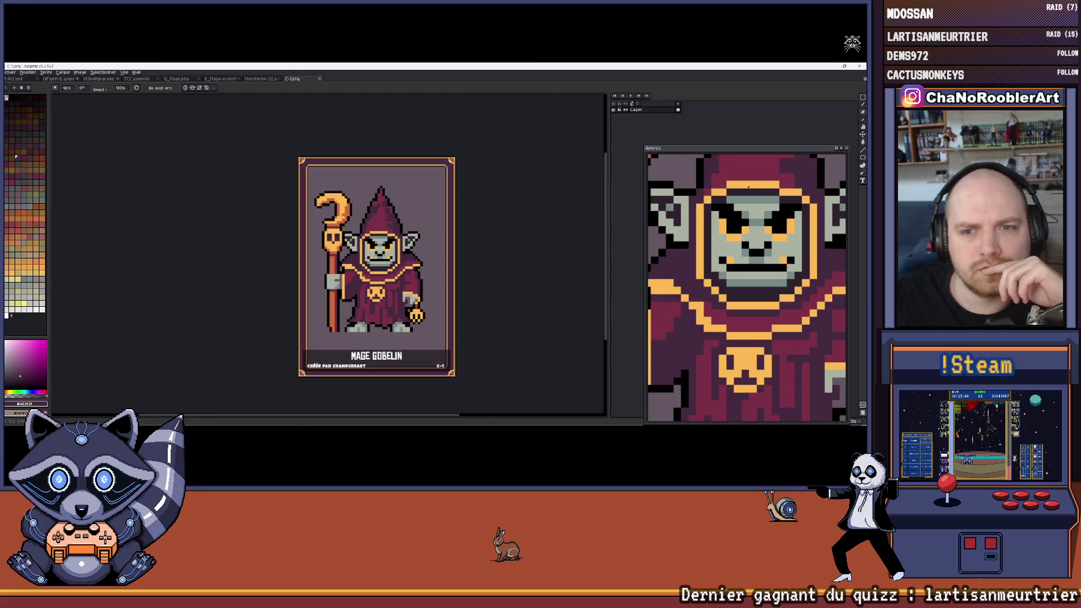
Step: Inspect C-1.png's corners and title up close, fix a lower-left pixel, and dock it separately
{"action": "scroll", "coordinate": [298, 321], "scroll_direction": "up", "scroll_amount": 3}
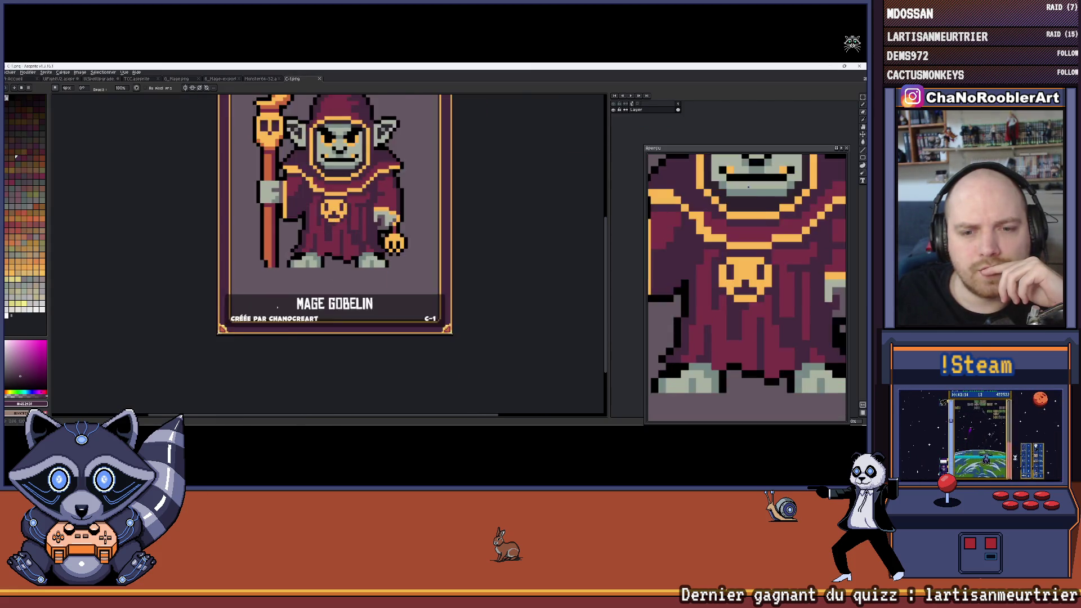
{"action": "scroll", "coordinate": [180, 309], "scroll_direction": "down", "scroll_amount": 2}
{"action": "scroll", "coordinate": [180, 308], "scroll_direction": "up", "scroll_amount": 3}
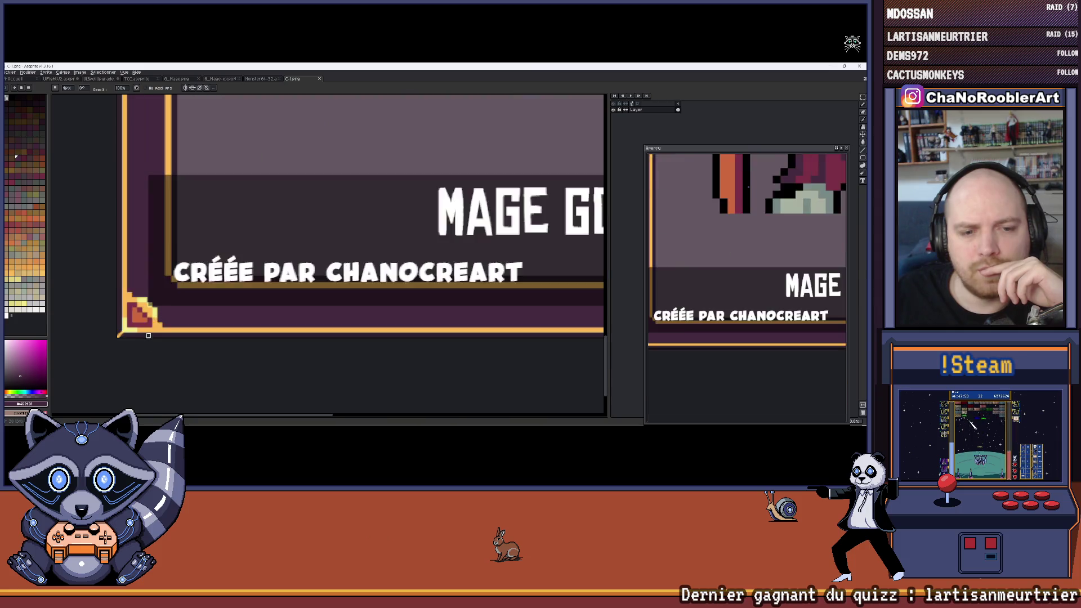
{"action": "scroll", "coordinate": [166, 294], "scroll_direction": "down", "scroll_amount": 3}
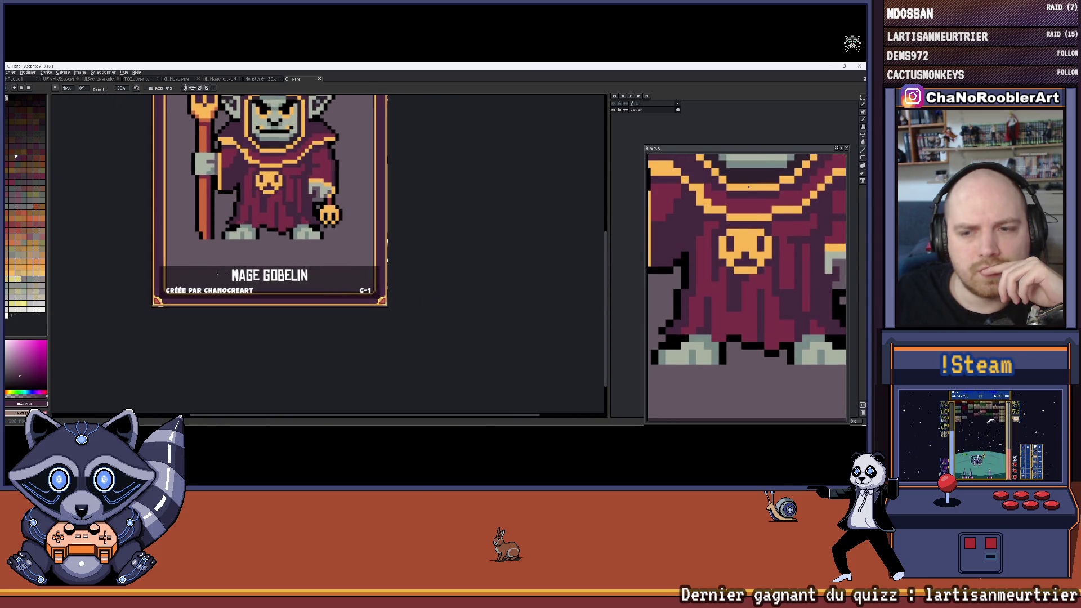
{"action": "scroll", "coordinate": [396, 260], "scroll_direction": "up", "scroll_amount": 3}
{"action": "mouse_move", "coordinate": [395, 261]}
{"action": "left_mouse_down"}
{"action": "mouse_move", "coordinate": [335, 256]}
{"action": "mouse_move", "coordinate": [371, 189]}
{"action": "mouse_move", "coordinate": [320, 145]}
{"action": "left_mouse_up"}
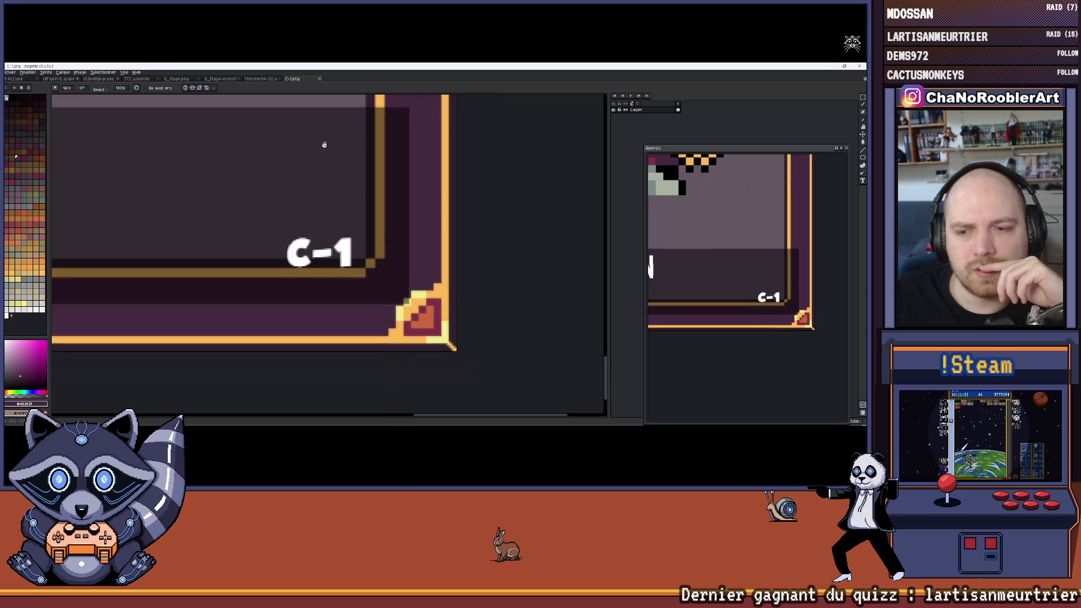
{"action": "scroll", "coordinate": [409, 272], "scroll_direction": "up", "scroll_amount": 1}
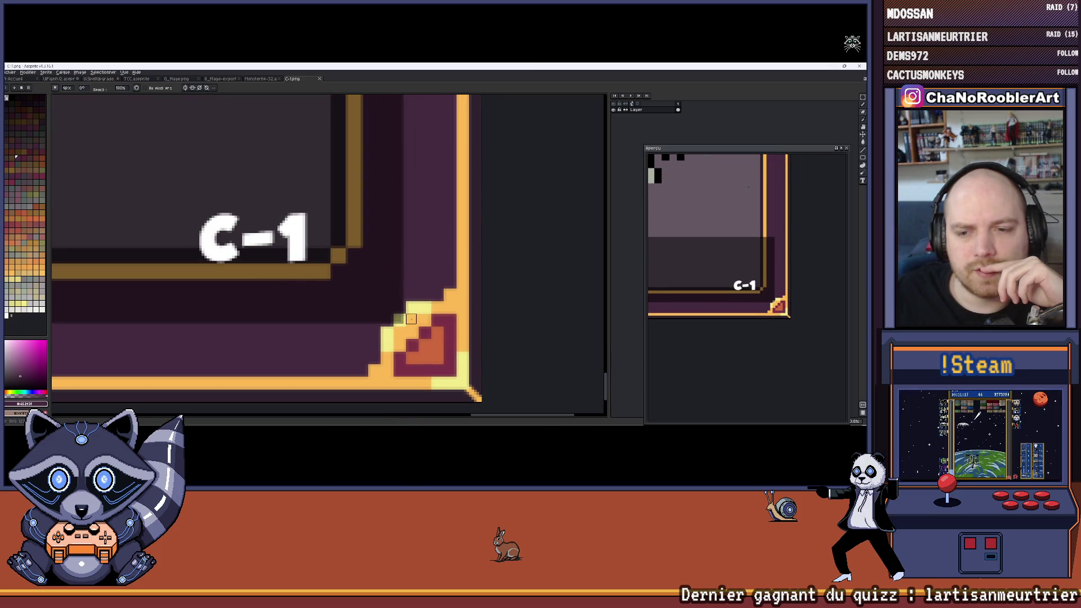
{"action": "scroll", "coordinate": [411, 319], "scroll_direction": "down", "scroll_amount": 3}
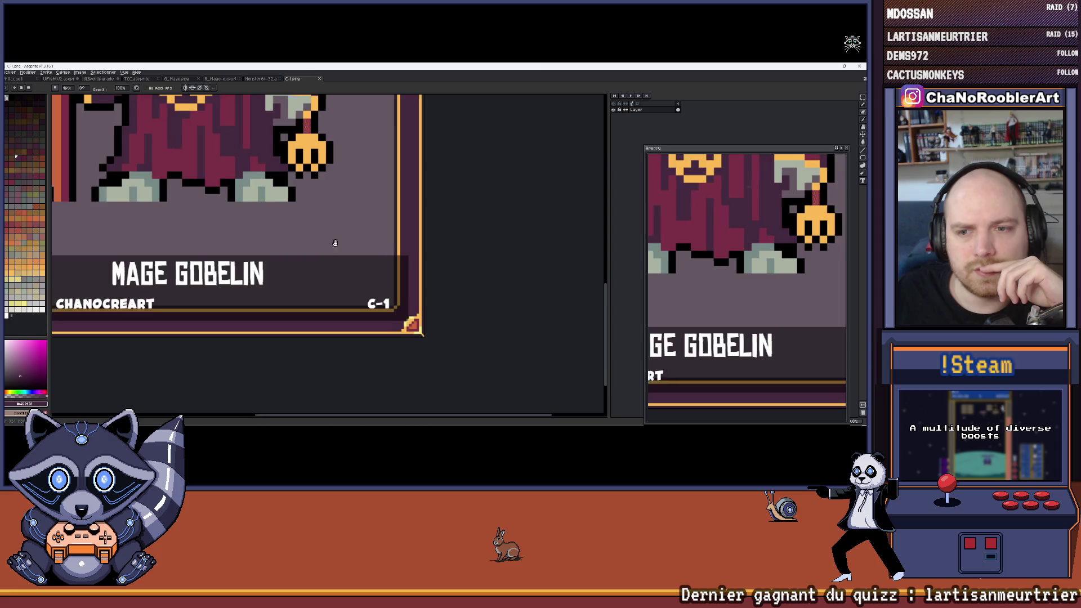
{"action": "left_click_drag", "start_coordinate": [333, 242], "coordinate": [501, 233]}
{"action": "scroll", "coordinate": [206, 321], "scroll_direction": "up", "scroll_amount": 5}
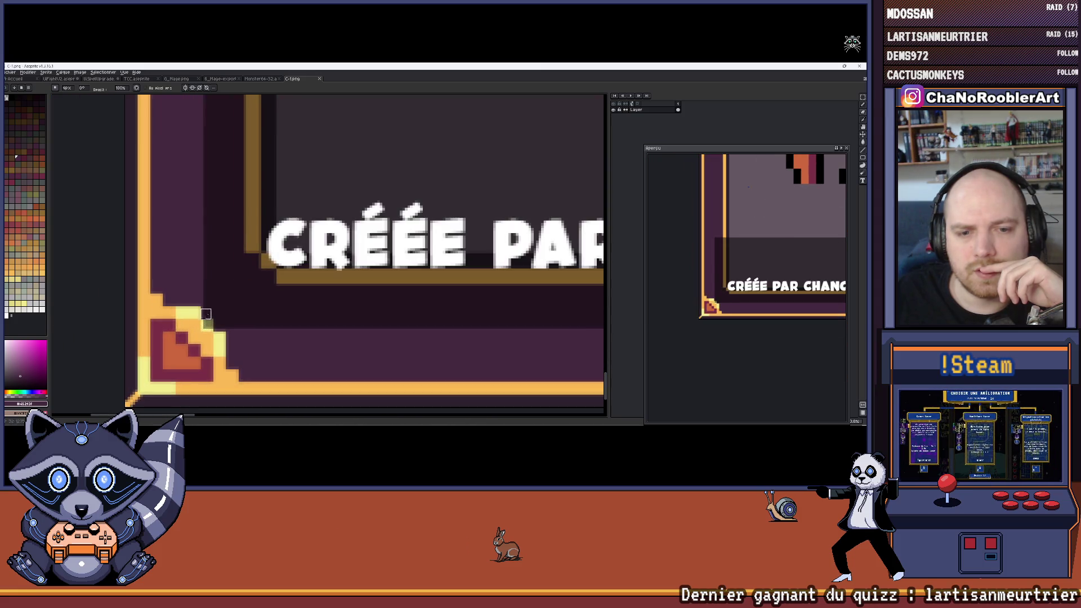
{"action": "left_click", "coordinate": [208, 325]}
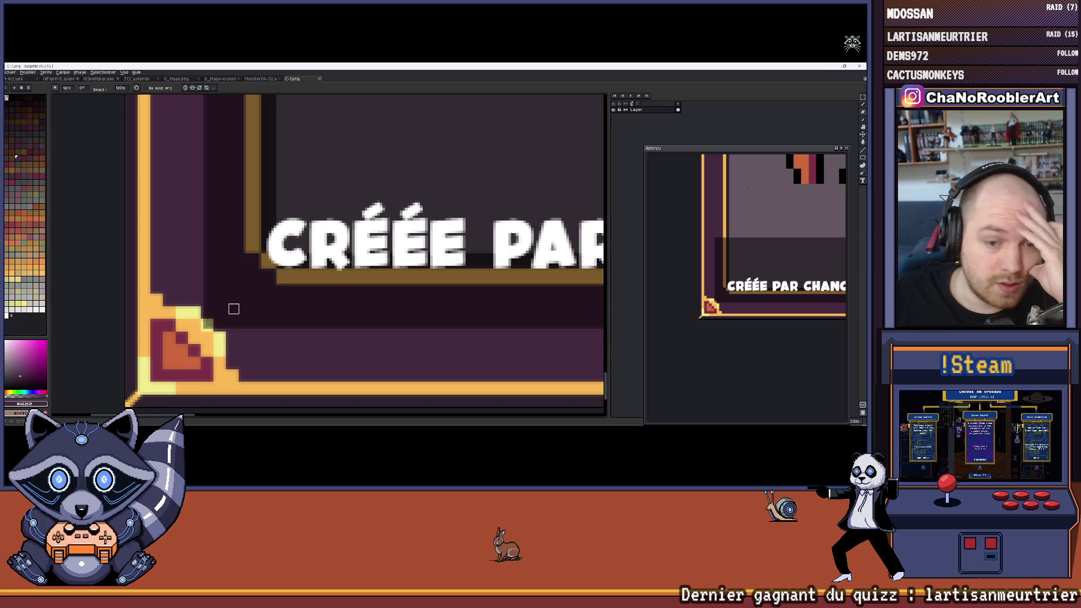
{"action": "scroll", "coordinate": [234, 308], "scroll_direction": "down", "scroll_amount": 5}
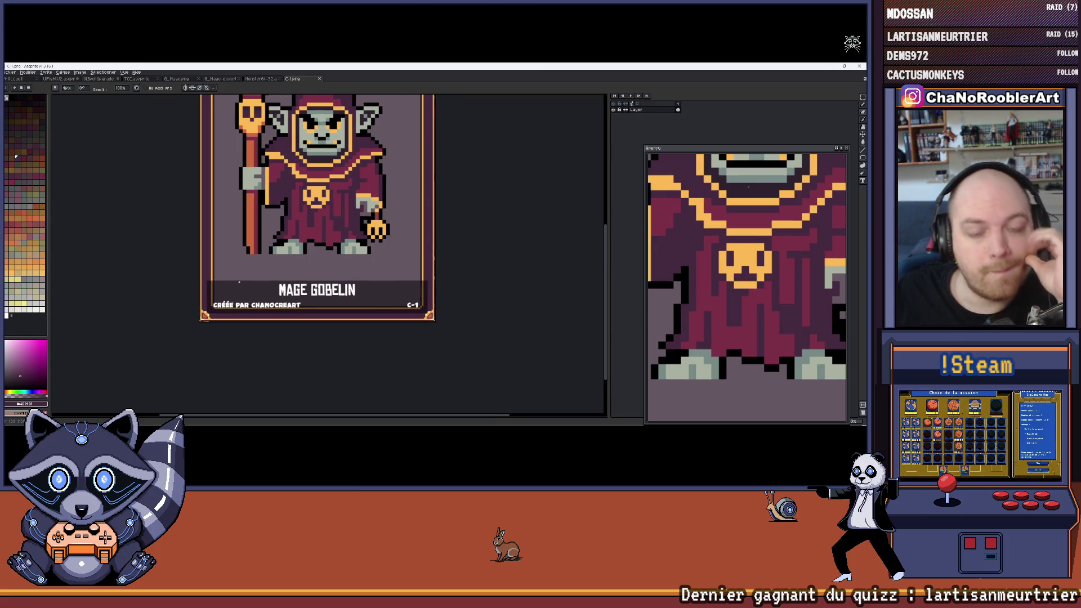
{"action": "scroll", "coordinate": [237, 283], "scroll_direction": "up", "scroll_amount": 4}
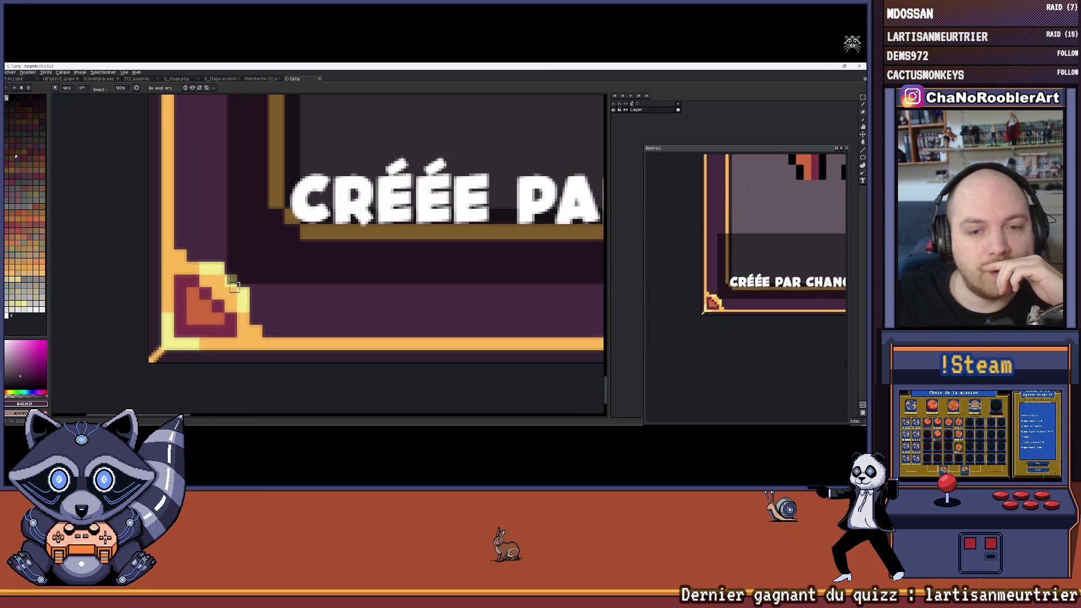
{"action": "scroll", "coordinate": [254, 269], "scroll_direction": "up", "scroll_amount": 2}
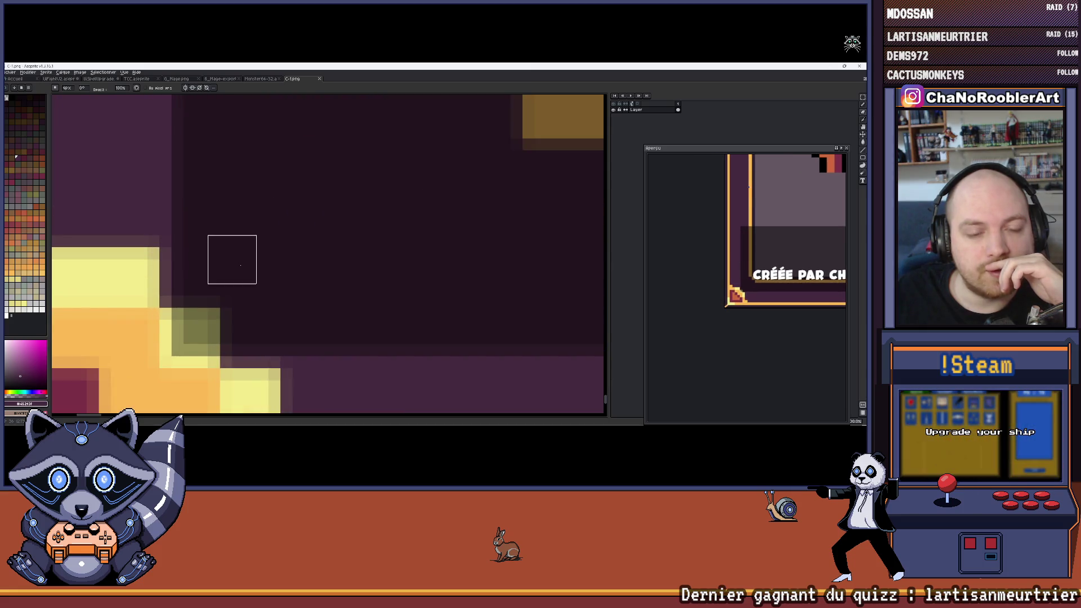
{"action": "scroll", "coordinate": [240, 265], "scroll_direction": "down", "scroll_amount": 3}
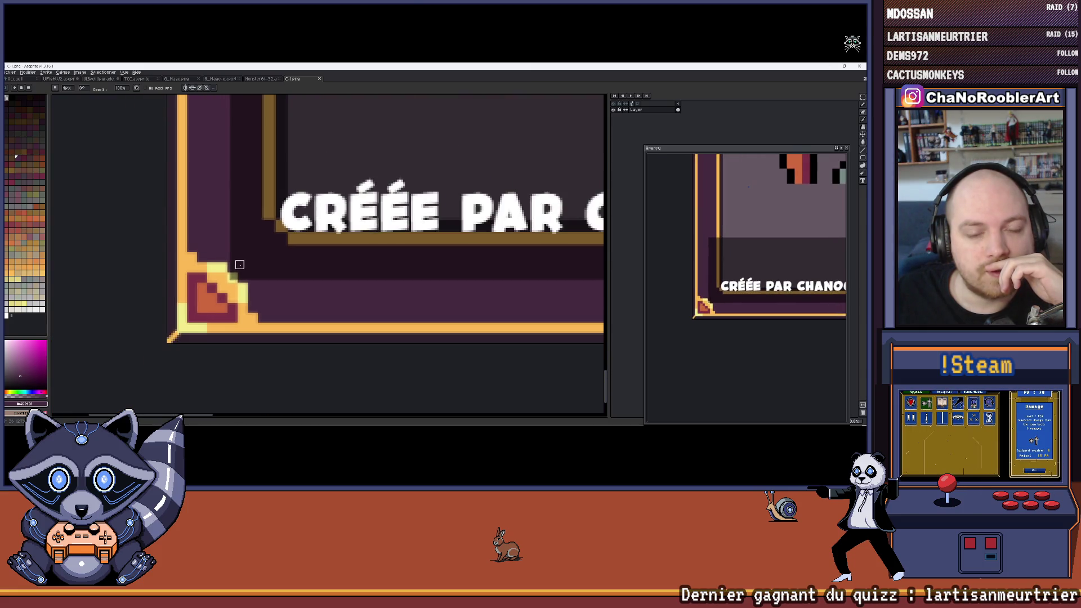
{"action": "left_click_drag", "start_coordinate": [271, 248], "coordinate": [231, 266]}
{"action": "scroll", "coordinate": [231, 265], "scroll_direction": "down", "scroll_amount": 4}
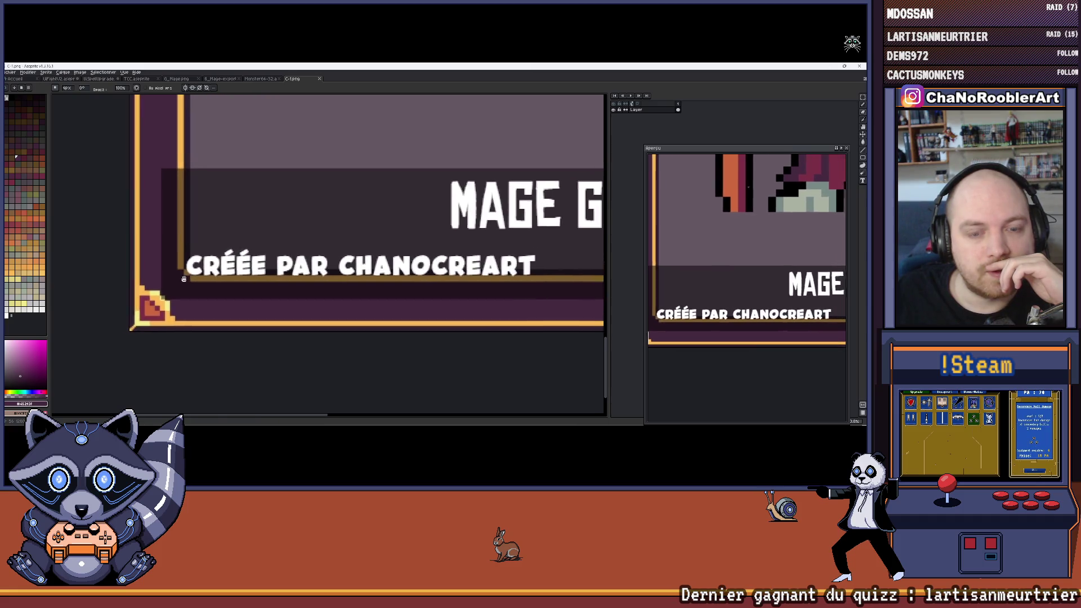
{"action": "scroll", "coordinate": [169, 325], "scroll_direction": "up", "scroll_amount": 2}
{"action": "scroll", "coordinate": [168, 324], "scroll_direction": "up", "scroll_amount": 5}
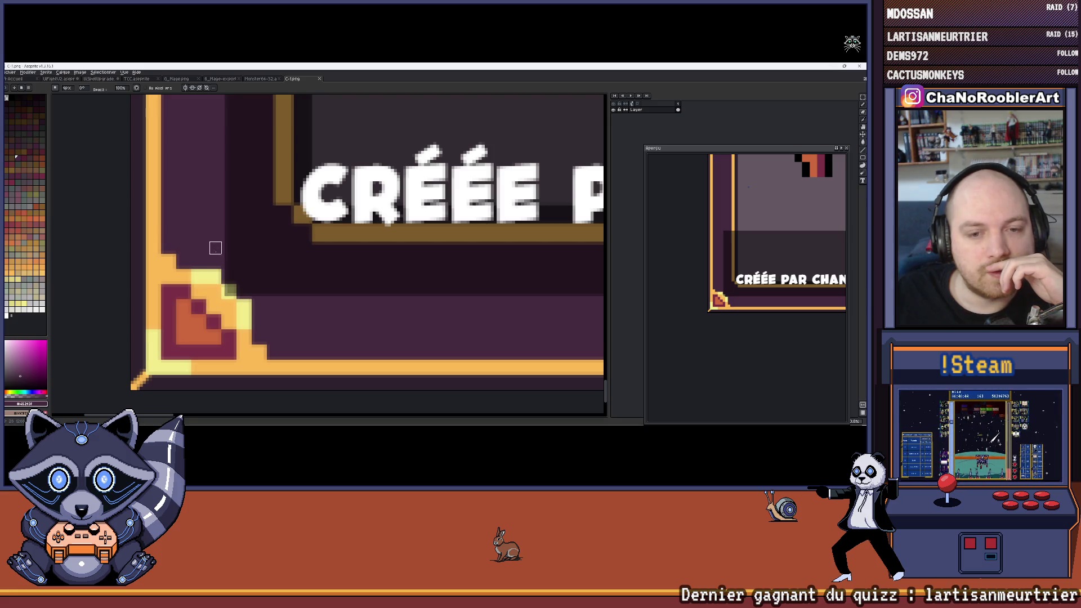
{"action": "scroll", "coordinate": [212, 290], "scroll_direction": "down", "scroll_amount": 3}
{"action": "scroll", "coordinate": [157, 289], "scroll_direction": "down", "scroll_amount": 4}
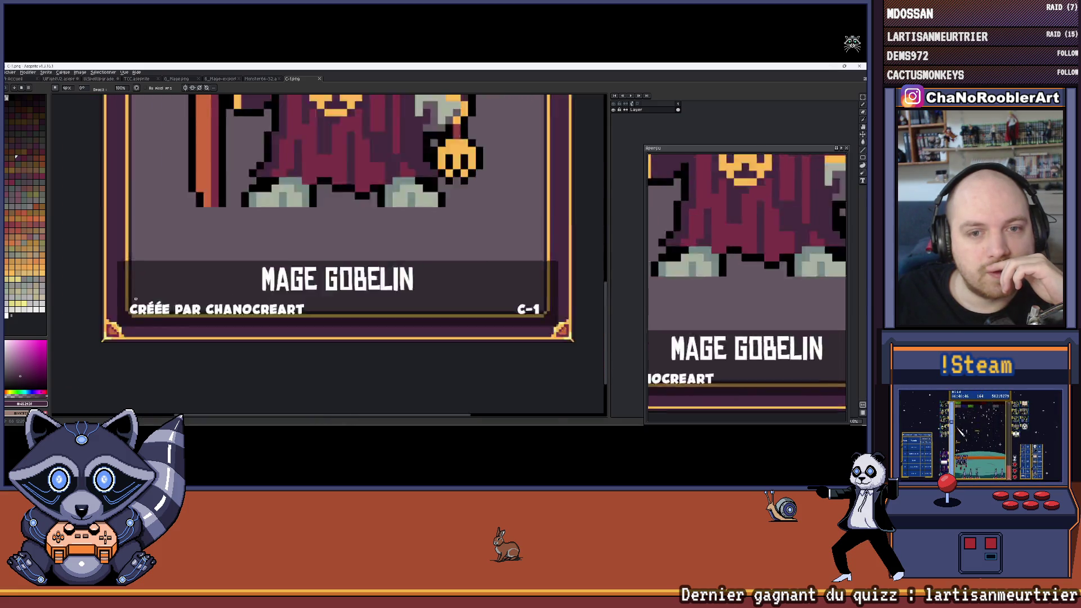
{"action": "left_click_drag", "start_coordinate": [159, 287], "coordinate": [210, 282]}
{"action": "scroll", "coordinate": [205, 285], "scroll_direction": "up", "scroll_amount": 3}
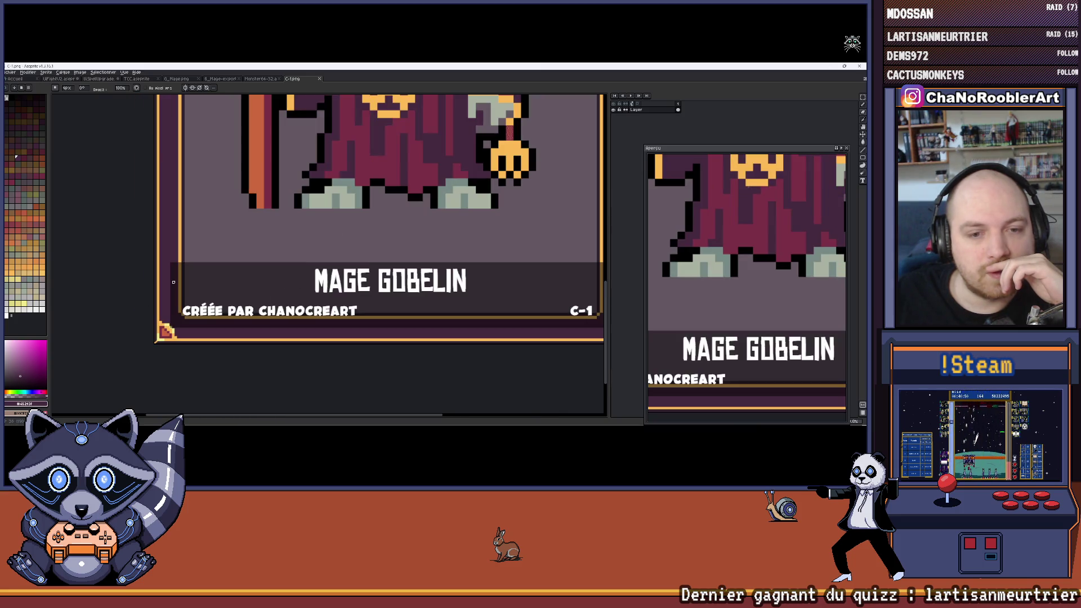
{"action": "scroll", "coordinate": [173, 282], "scroll_direction": "down", "scroll_amount": 4}
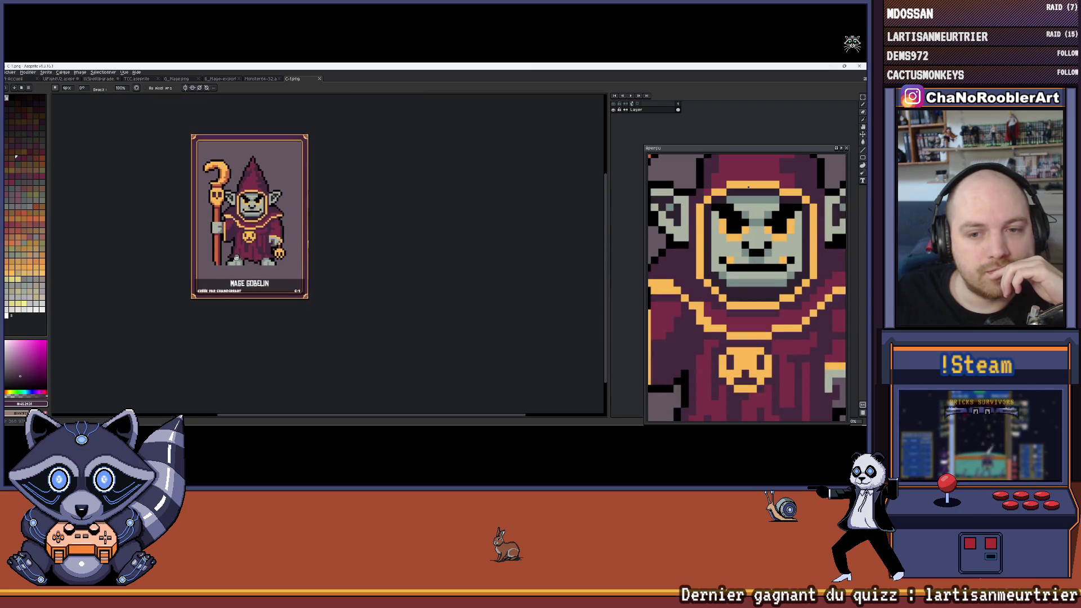
{"action": "left_click_drag", "start_coordinate": [235, 260], "coordinate": [212, 268]}
{"action": "mouse_move", "coordinate": [292, 78]}
{"action": "left_mouse_down"}
{"action": "mouse_move", "coordinate": [520, 237]}
{"action": "mouse_move", "coordinate": [602, 215]}
{"action": "left_mouse_up"}
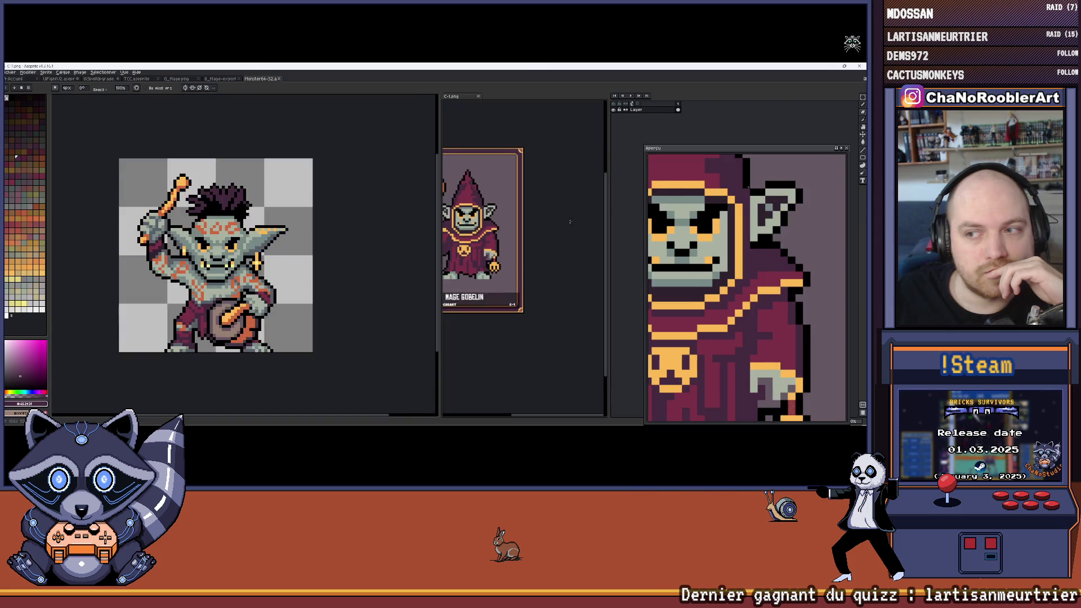
Step: On TCC.aseprite, eyedrop the frame's pale yellow and draw a line up the inner left border
{"action": "left_click", "coordinate": [136, 78]}
{"action": "scroll", "coordinate": [242, 299], "scroll_direction": "up", "scroll_amount": 6}
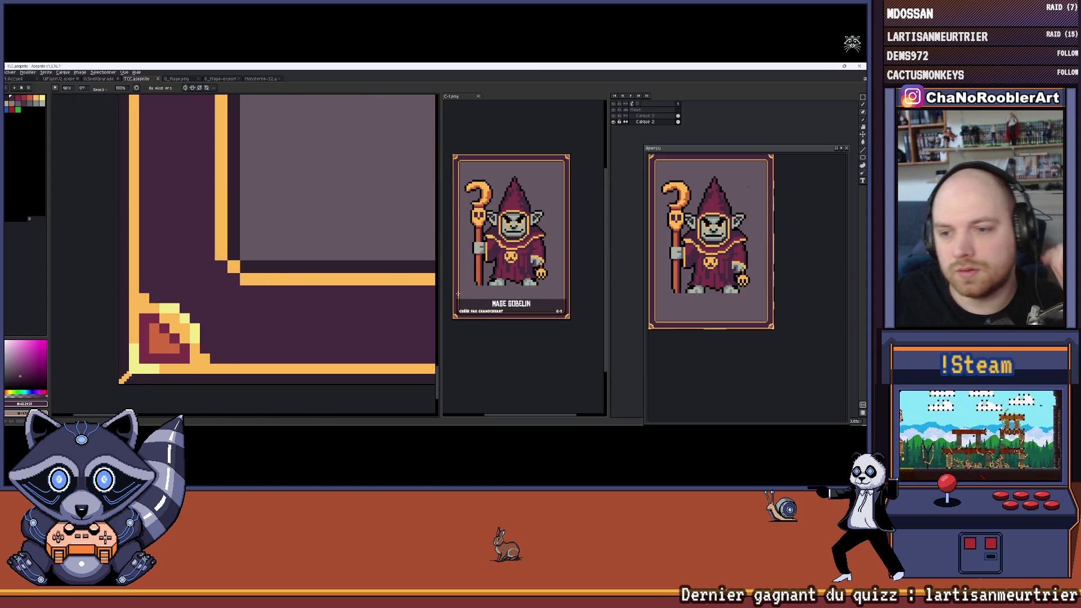
{"action": "scroll", "coordinate": [533, 265], "scroll_direction": "up", "scroll_amount": 5}
{"action": "left_click_drag", "start_coordinate": [533, 265], "coordinate": [512, 268]}
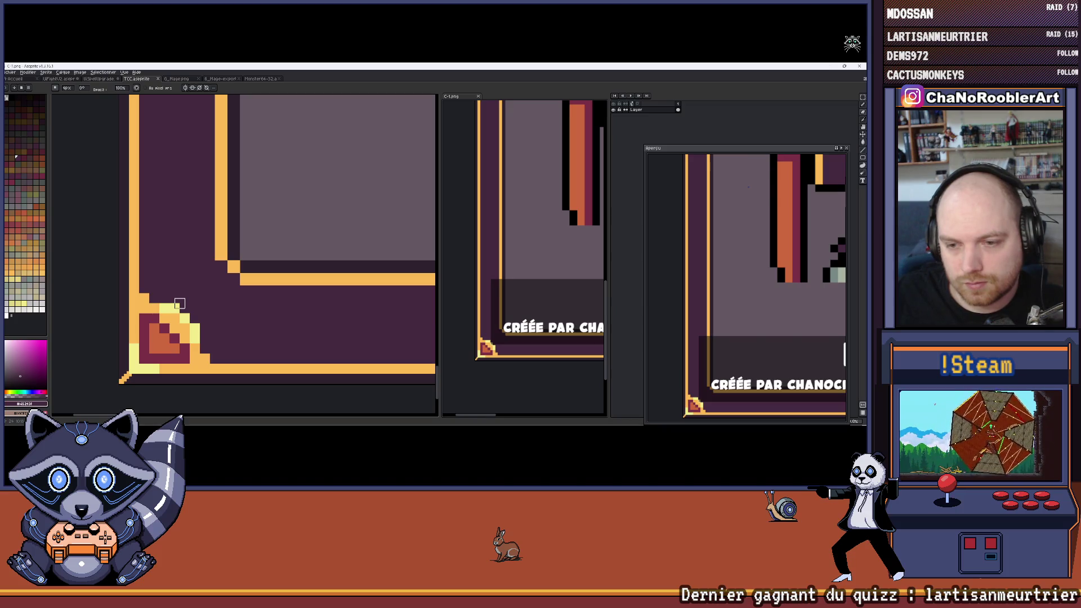
{"action": "left_click", "coordinate": [179, 304]}
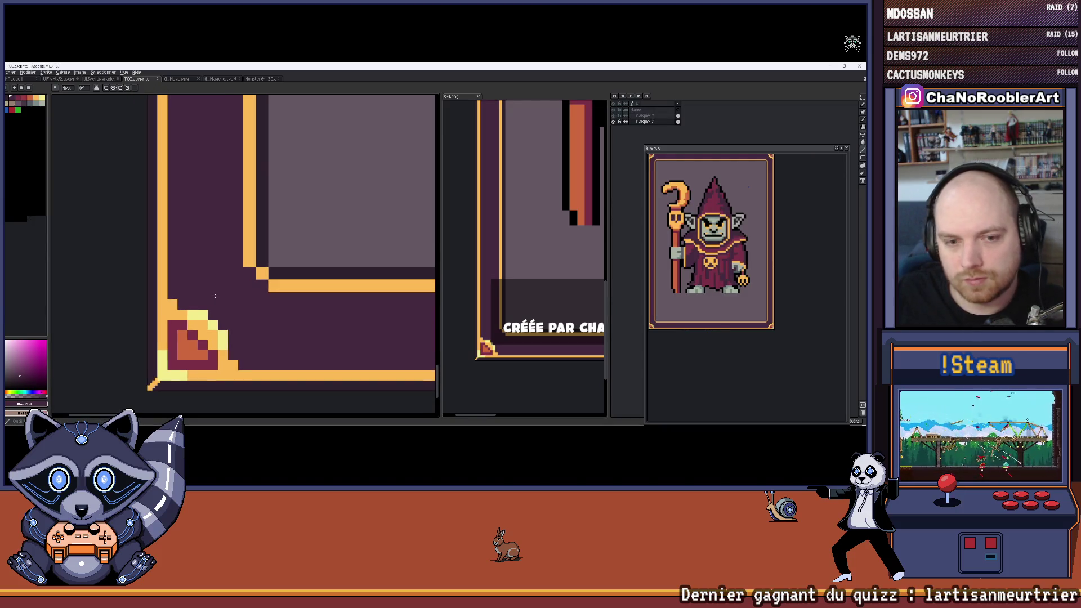
{"action": "left_click", "coordinate": [206, 313], "text": "alt"}
{"action": "left_click", "coordinate": [209, 305]}
{"action": "left_click_drag", "start_coordinate": [207, 304], "coordinate": [207, 138]}
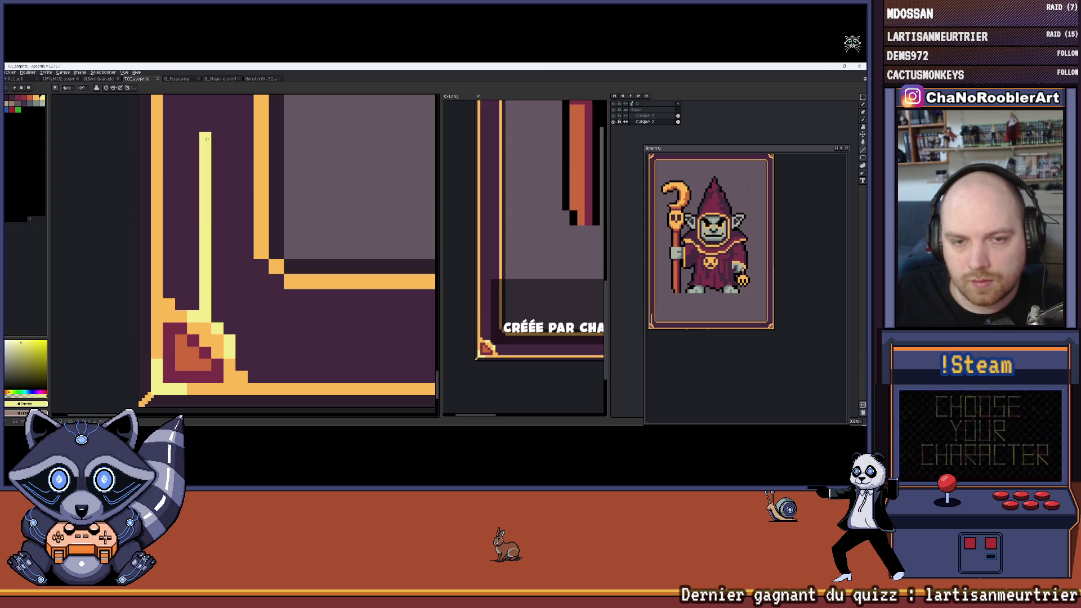
Step: Draw a short pale-yellow vertical line at C-1.png's bottom-left frame corner
{"action": "scroll", "coordinate": [206, 138], "scroll_direction": "down", "scroll_amount": 1}
{"action": "left_click", "coordinate": [451, 97]}
{"action": "scroll", "coordinate": [519, 250], "scroll_direction": "up", "scroll_amount": 3}
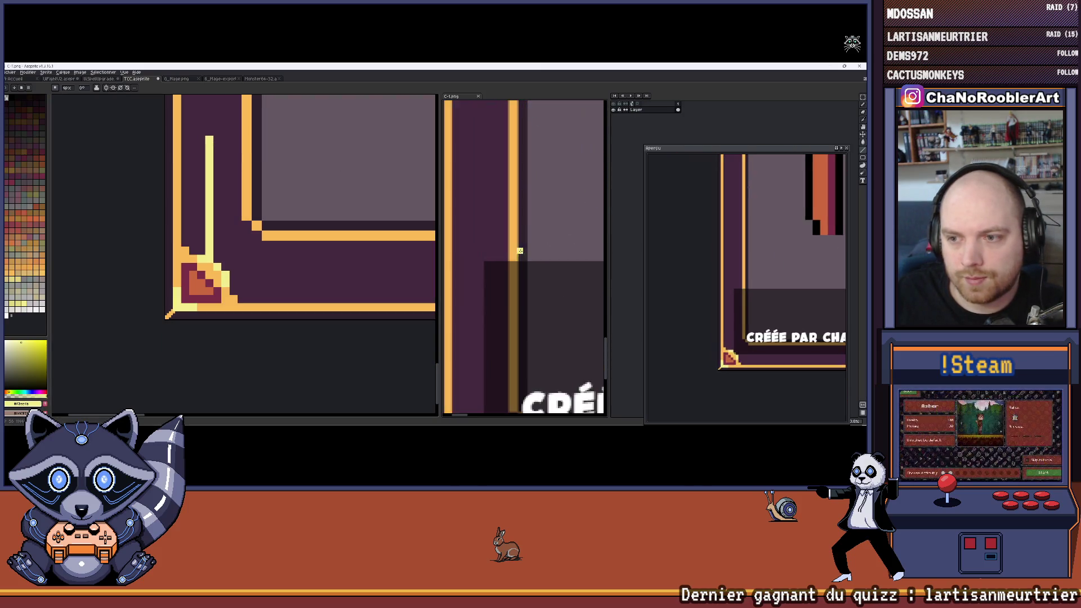
{"action": "scroll", "coordinate": [520, 251], "scroll_direction": "down", "scroll_amount": 3}
{"action": "scroll", "coordinate": [495, 338], "scroll_direction": "up", "scroll_amount": 2}
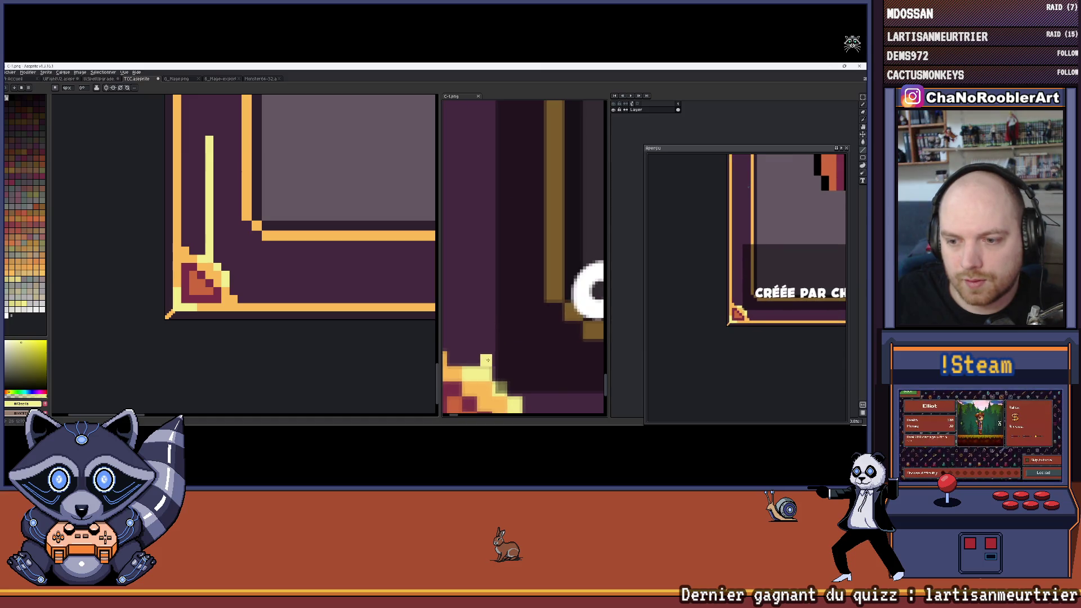
{"action": "scroll", "coordinate": [484, 360], "scroll_direction": "up", "scroll_amount": 2}
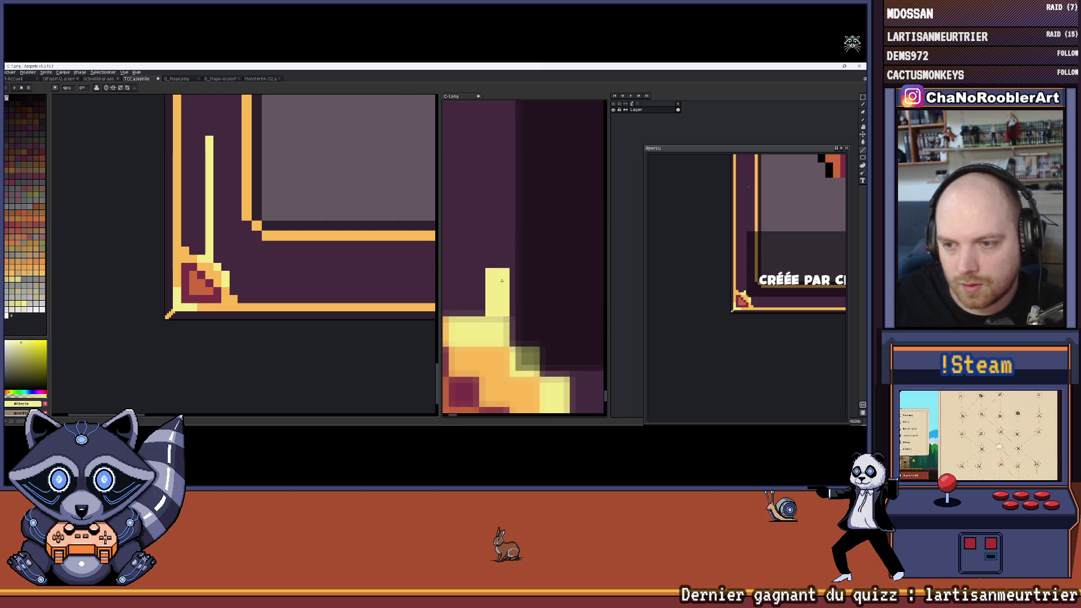
{"action": "scroll", "coordinate": [501, 281], "scroll_direction": "down", "scroll_amount": 2}
{"action": "mouse_move", "coordinate": [501, 281]}
{"action": "left_mouse_down"}
{"action": "mouse_move", "coordinate": [499, 326]}
{"action": "mouse_move", "coordinate": [497, 190]}
{"action": "mouse_move", "coordinate": [485, 425]}
{"action": "mouse_move", "coordinate": [483, 242]}
{"action": "mouse_move", "coordinate": [499, 230]}
{"action": "left_mouse_up"}
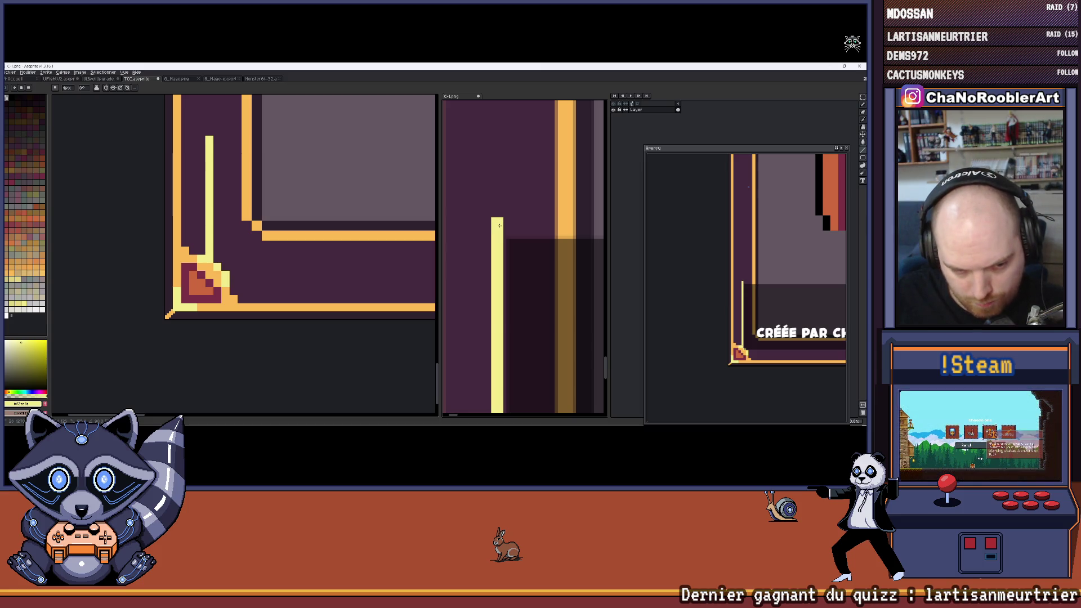
{"action": "left_click_drag", "start_coordinate": [499, 227], "coordinate": [498, 233]}
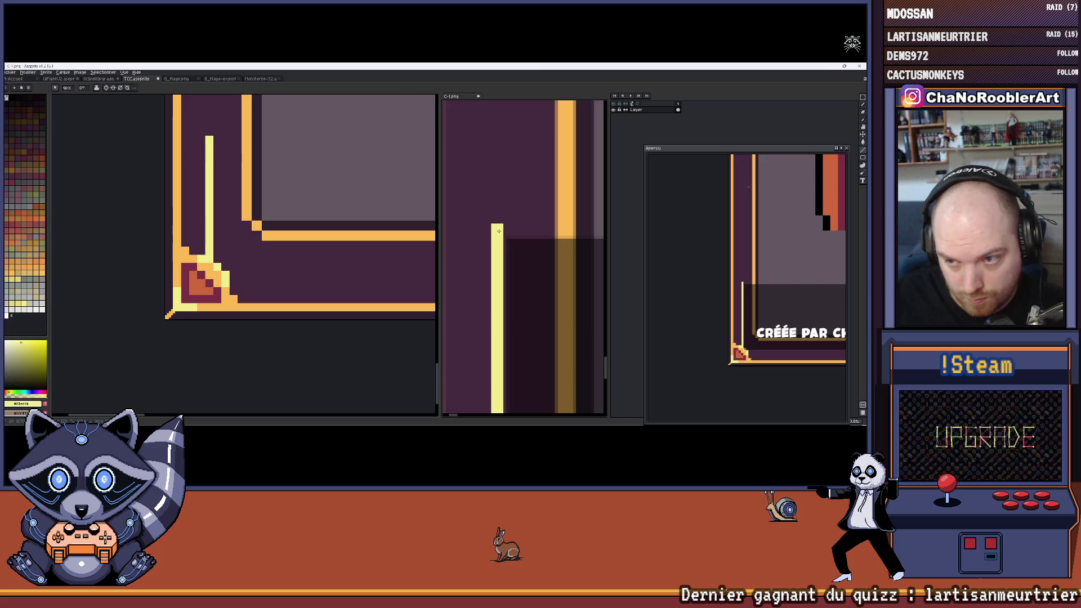
{"action": "scroll", "coordinate": [499, 230], "scroll_direction": "down", "scroll_amount": 2}
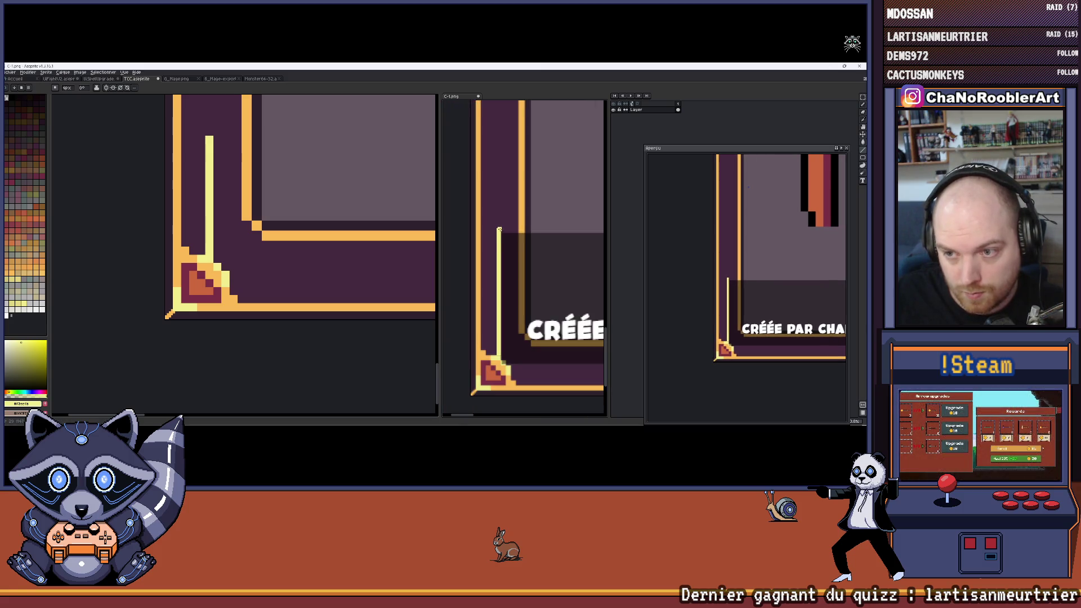
Step: Back on TCC.aseprite, redraw the pale-yellow vertical highlight lines along the left border
{"action": "key", "text": "ctrl+Tab"}
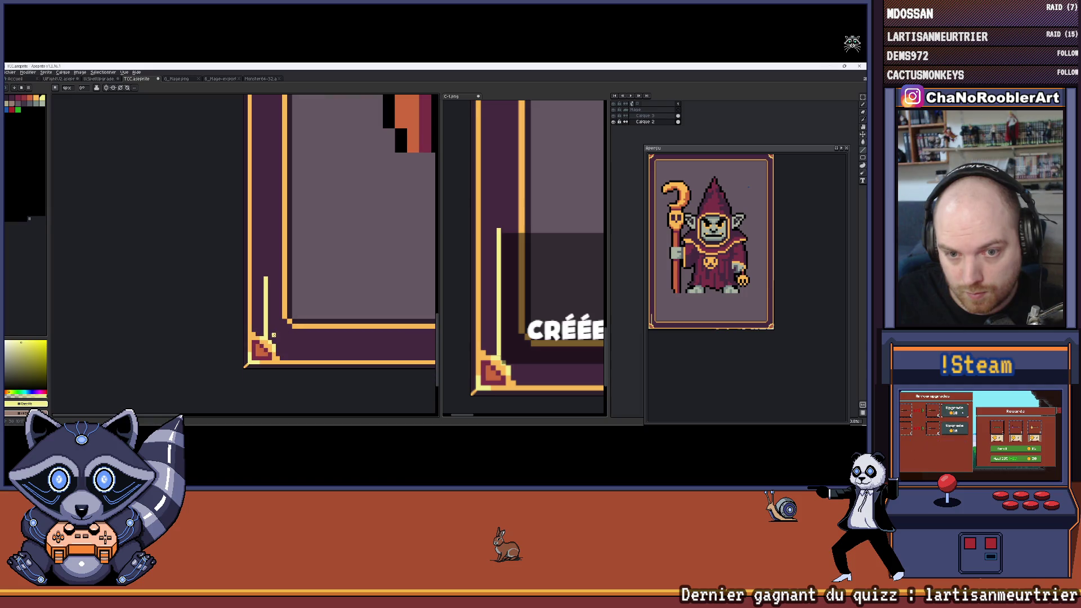
{"action": "scroll", "coordinate": [273, 335], "scroll_direction": "up", "scroll_amount": 1}
{"action": "scroll", "coordinate": [500, 353], "scroll_direction": "up", "scroll_amount": 3}
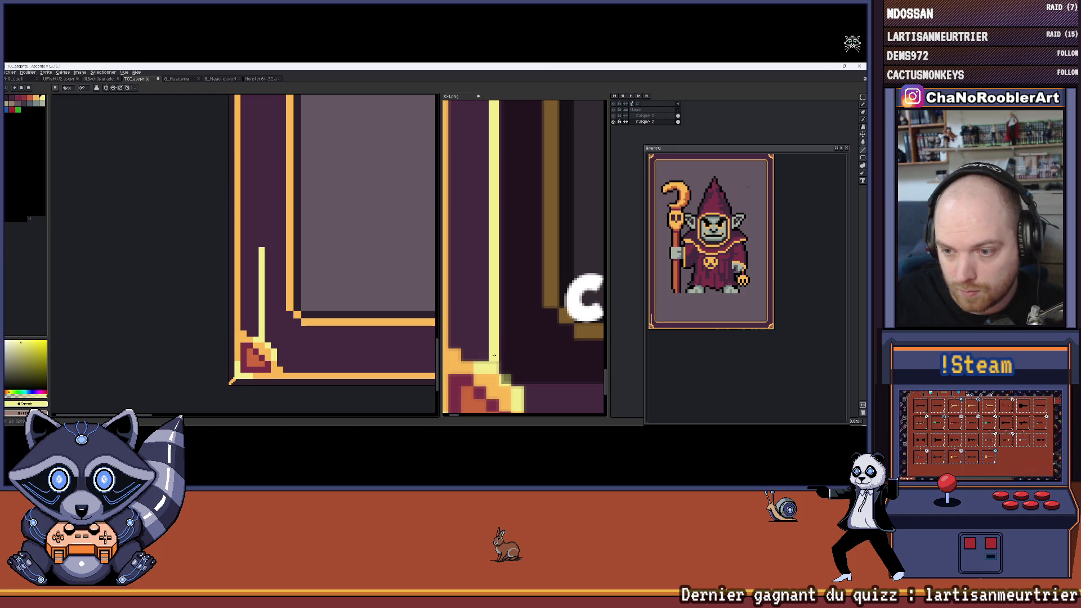
{"action": "scroll", "coordinate": [494, 355], "scroll_direction": "up", "scroll_amount": 5}
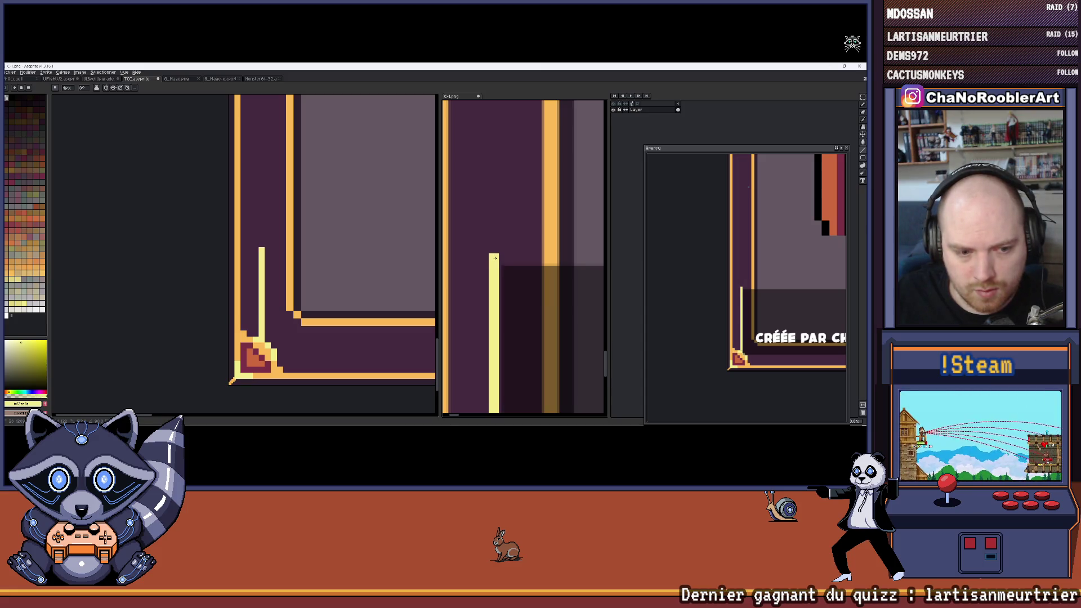
{"action": "scroll", "coordinate": [279, 327], "scroll_direction": "up", "scroll_amount": 1}
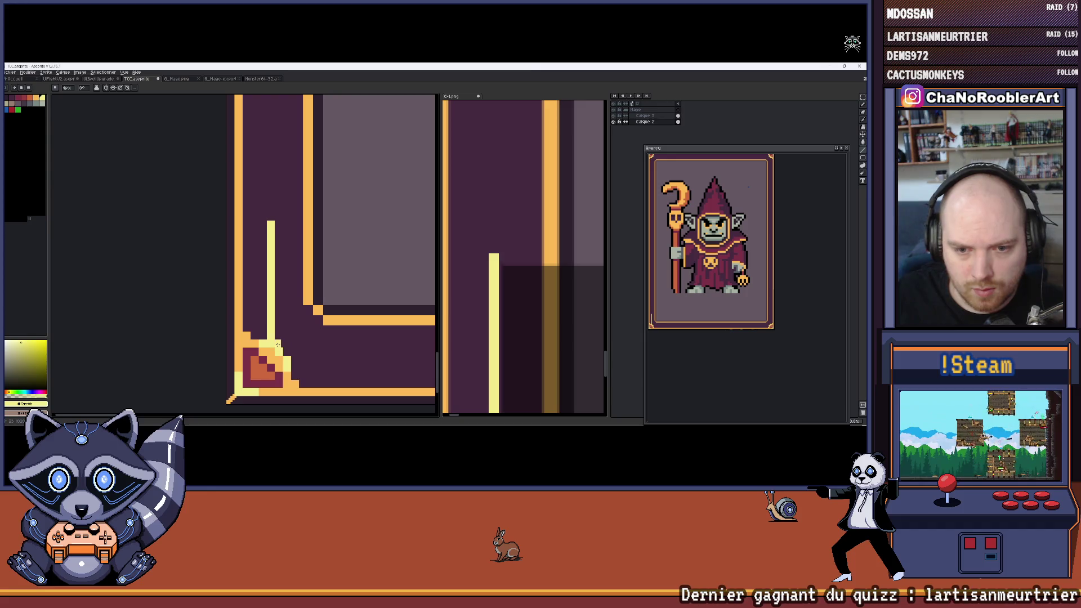
{"action": "scroll", "coordinate": [277, 344], "scroll_direction": "up", "scroll_amount": 2}
{"action": "mouse_move", "coordinate": [290, 335]}
{"action": "left_mouse_down"}
{"action": "mouse_move", "coordinate": [290, 96]}
{"action": "mouse_move", "coordinate": [290, 148]}
{"action": "mouse_move", "coordinate": [292, 97]}
{"action": "mouse_move", "coordinate": [289, 125]}
{"action": "left_mouse_up"}
{"action": "scroll", "coordinate": [289, 126], "scroll_direction": "down", "scroll_amount": 3}
{"action": "scroll", "coordinate": [265, 225], "scroll_direction": "up", "scroll_amount": 1}
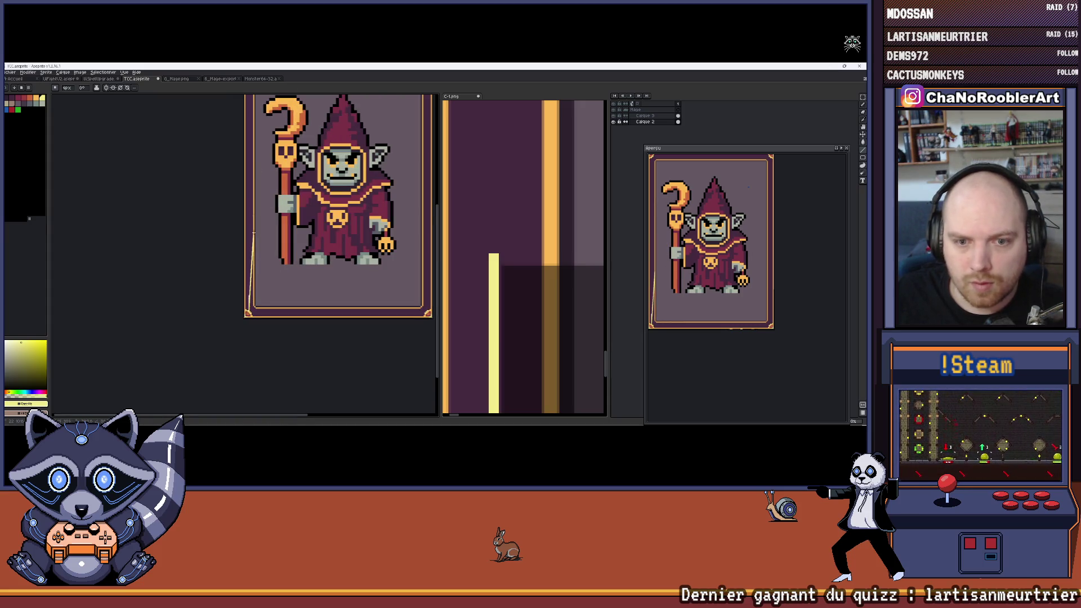
{"action": "scroll", "coordinate": [241, 371], "scroll_direction": "up", "scroll_amount": 3}
{"action": "mouse_move", "coordinate": [241, 371]}
{"action": "left_mouse_down"}
{"action": "mouse_move", "coordinate": [231, 95]}
{"action": "mouse_move", "coordinate": [234, 223]}
{"action": "left_mouse_up"}
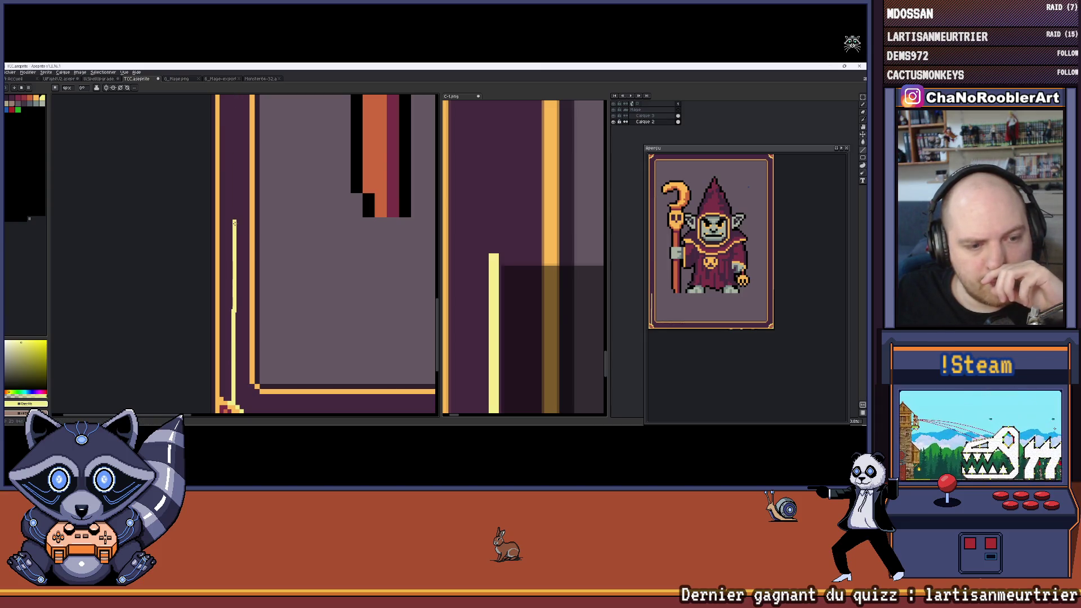
{"action": "left_click_drag", "start_coordinate": [386, 241], "coordinate": [388, 340]}
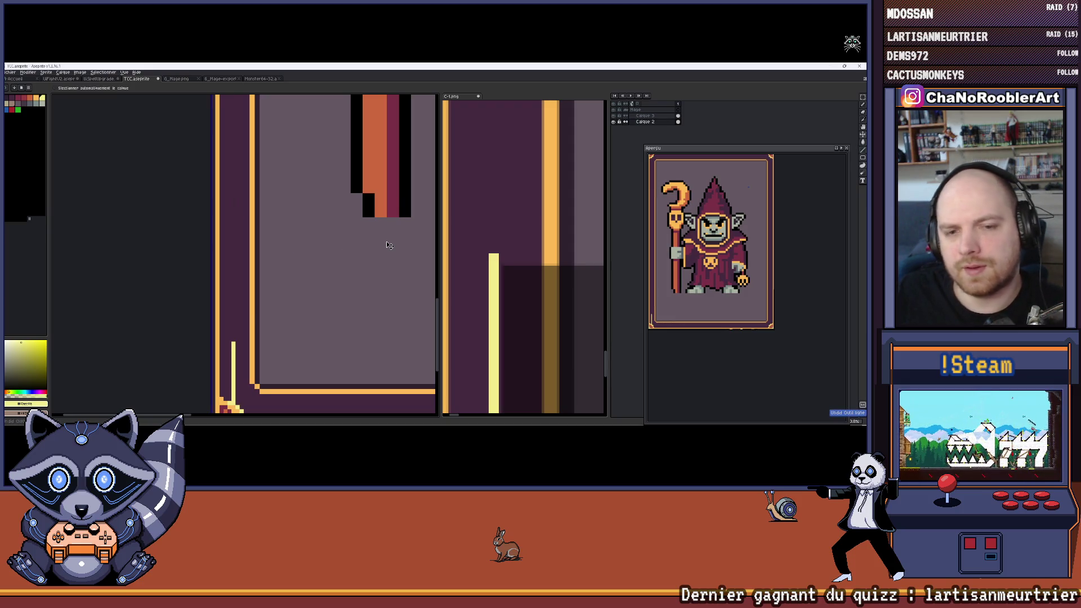
{"action": "scroll", "coordinate": [479, 240], "scroll_direction": "down", "scroll_amount": 5}
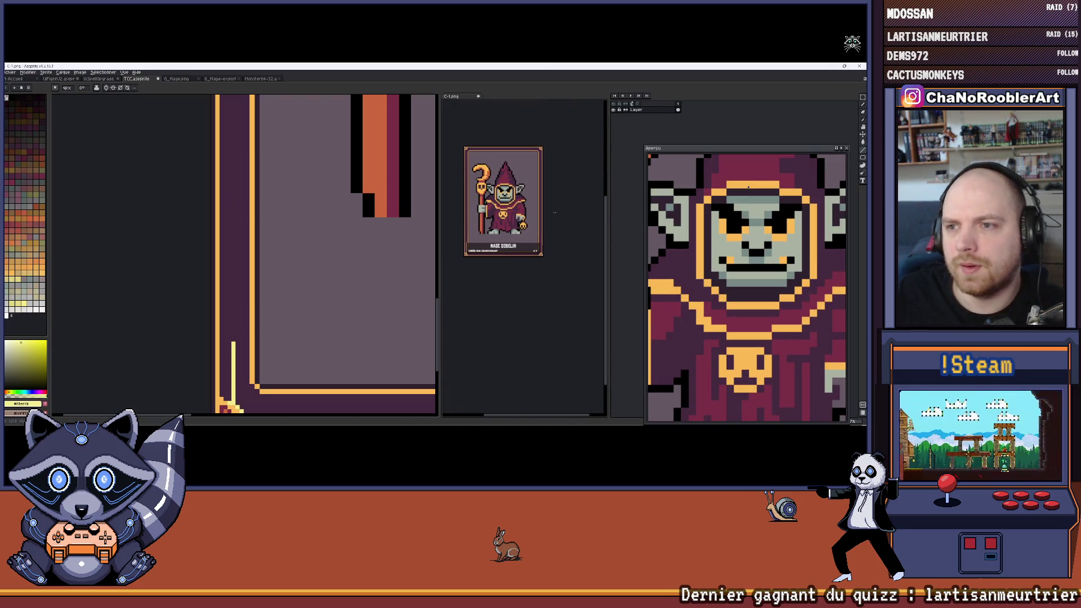
{"action": "left_click", "coordinate": [10, 72]}
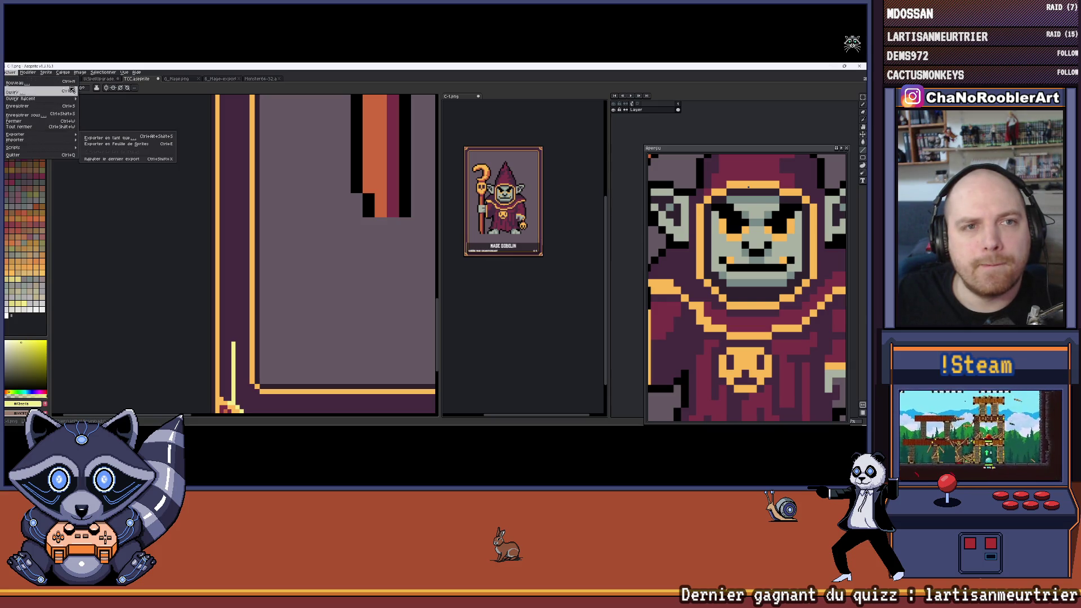
{"action": "left_click", "coordinate": [47, 74]}
{"action": "left_click", "coordinate": [47, 74]}
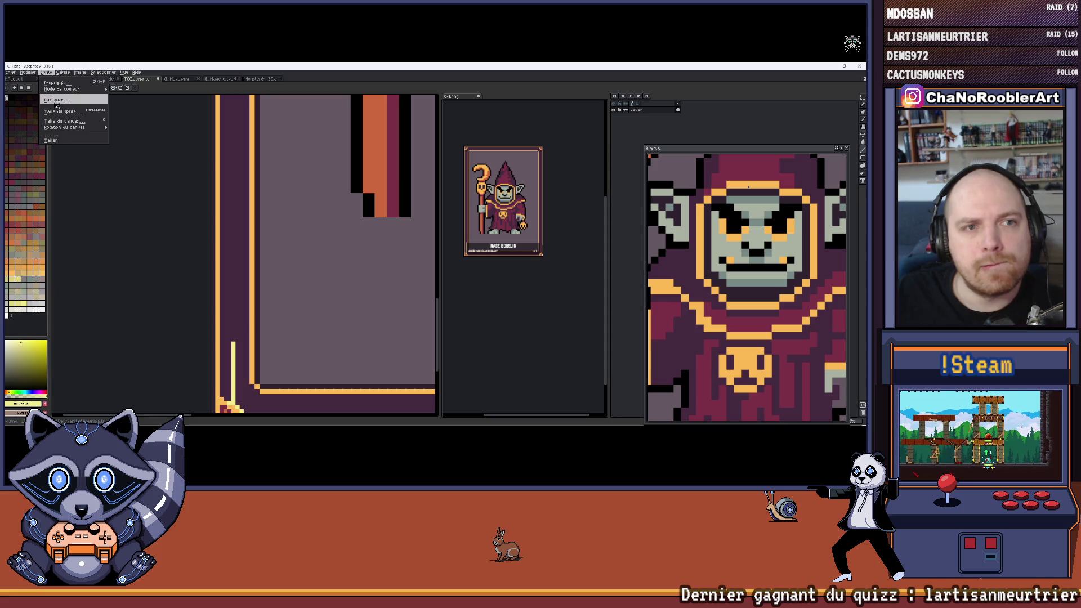
{"action": "left_click", "coordinate": [56, 112]}
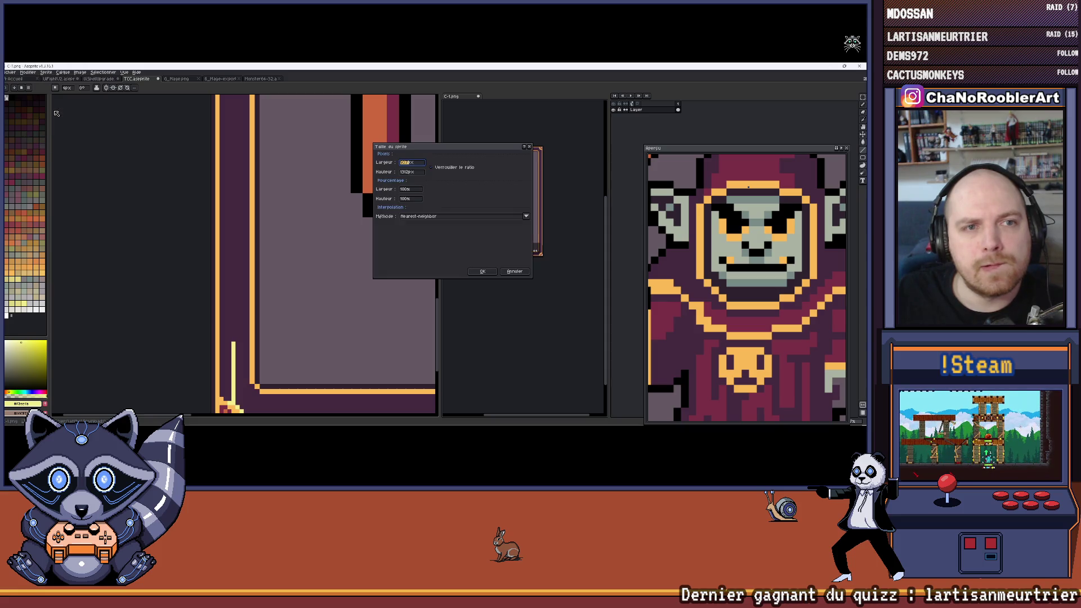
{"action": "left_click", "coordinate": [530, 147]}
{"action": "scroll", "coordinate": [474, 253], "scroll_direction": "up", "scroll_amount": 4}
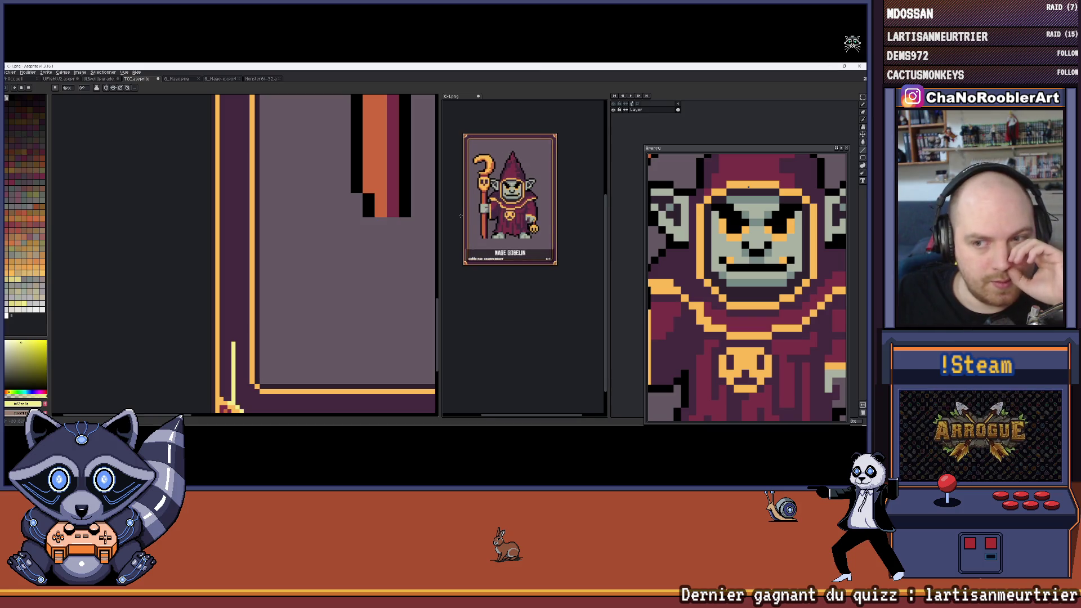
{"action": "scroll", "coordinate": [474, 253], "scroll_direction": "up", "scroll_amount": 2}
{"action": "scroll", "coordinate": [518, 250], "scroll_direction": "down", "scroll_amount": 4}
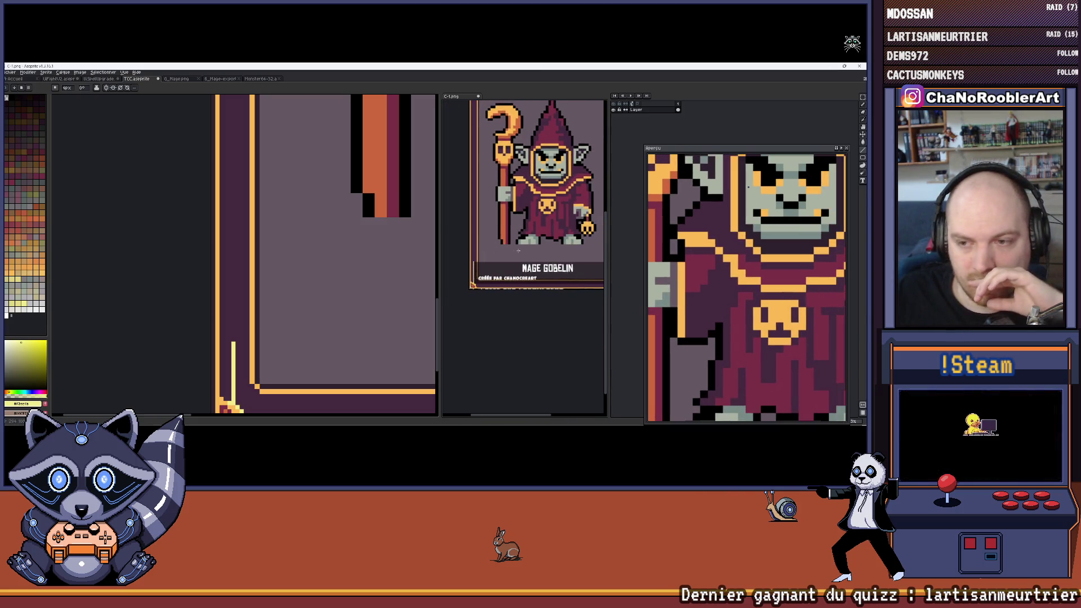
{"action": "key", "text": "ctrl+Tab"}
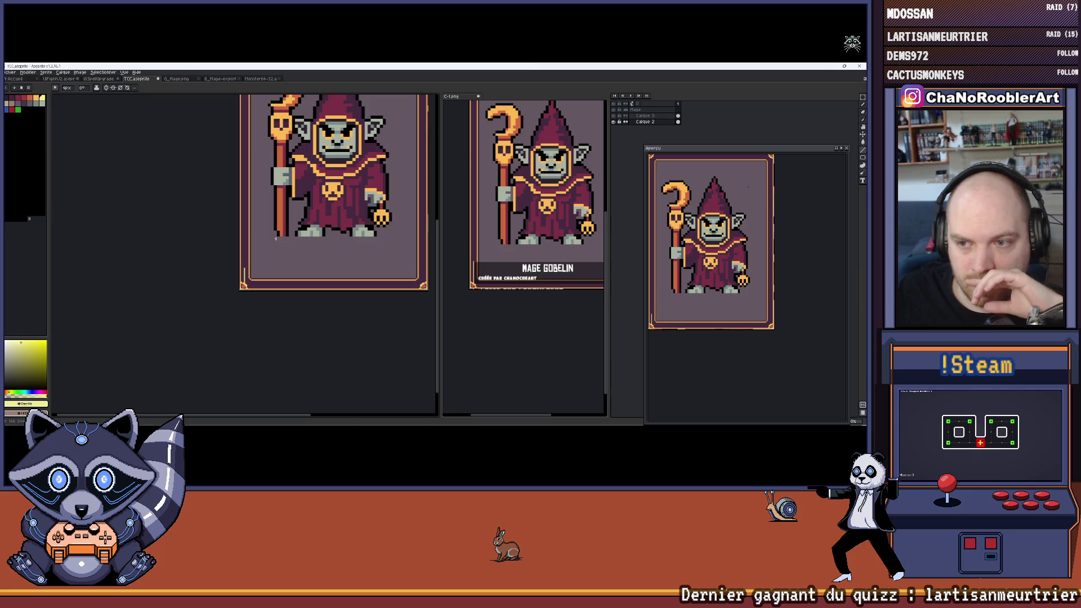
Step: Back on the TCC.aseprite template, draw a light line along the card's bottom border
{"action": "scroll", "coordinate": [234, 273], "scroll_direction": "up", "scroll_amount": 4}
{"action": "scroll", "coordinate": [234, 265], "scroll_direction": "down", "scroll_amount": 2}
{"action": "scroll", "coordinate": [234, 248], "scroll_direction": "up", "scroll_amount": 1}
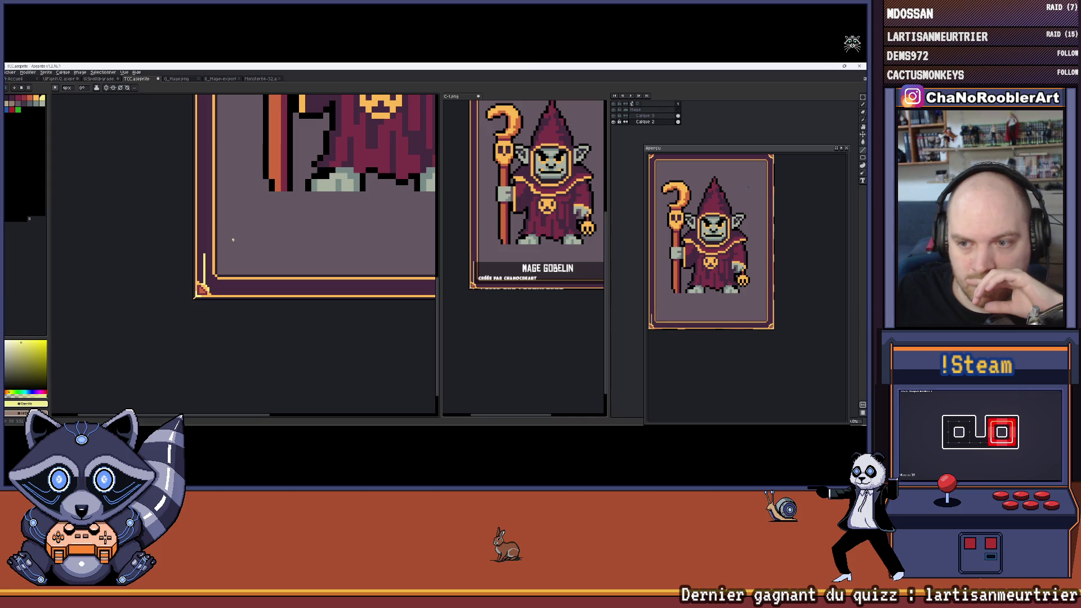
{"action": "scroll", "coordinate": [233, 240], "scroll_direction": "up", "scroll_amount": 2}
{"action": "scroll", "coordinate": [476, 297], "scroll_direction": "up", "scroll_amount": 3}
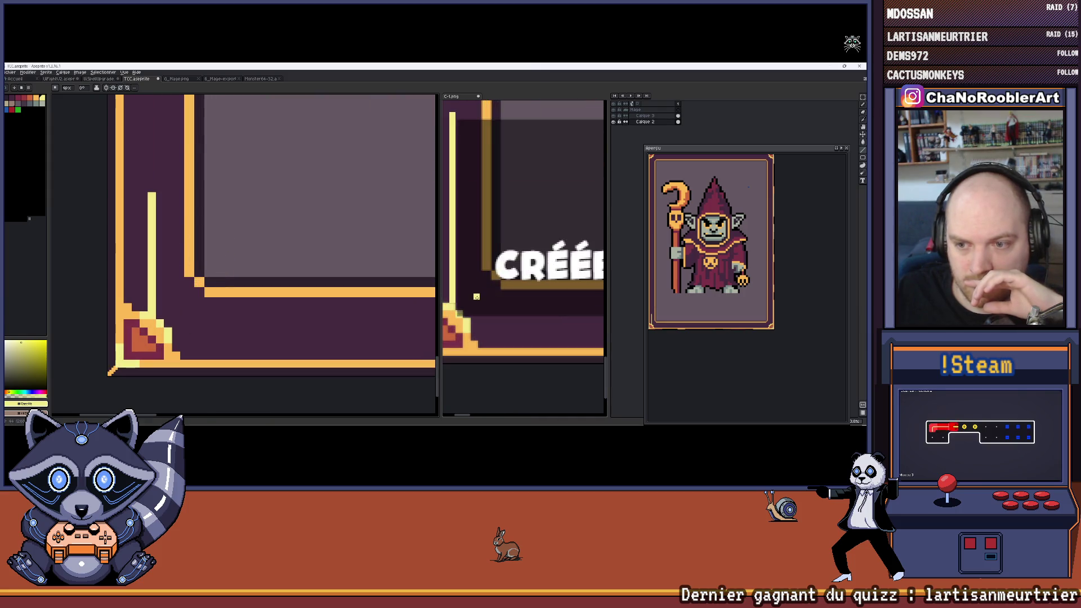
{"action": "left_click", "coordinate": [476, 297]}
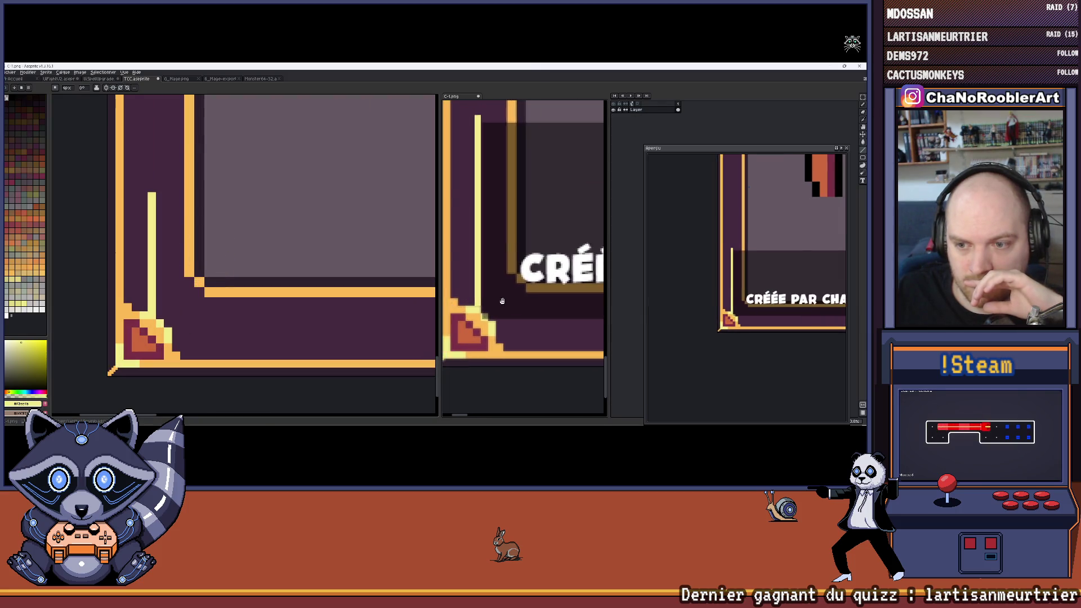
{"action": "left_click", "coordinate": [178, 331]}
{"action": "left_click_drag", "start_coordinate": [178, 332], "coordinate": [334, 331]}
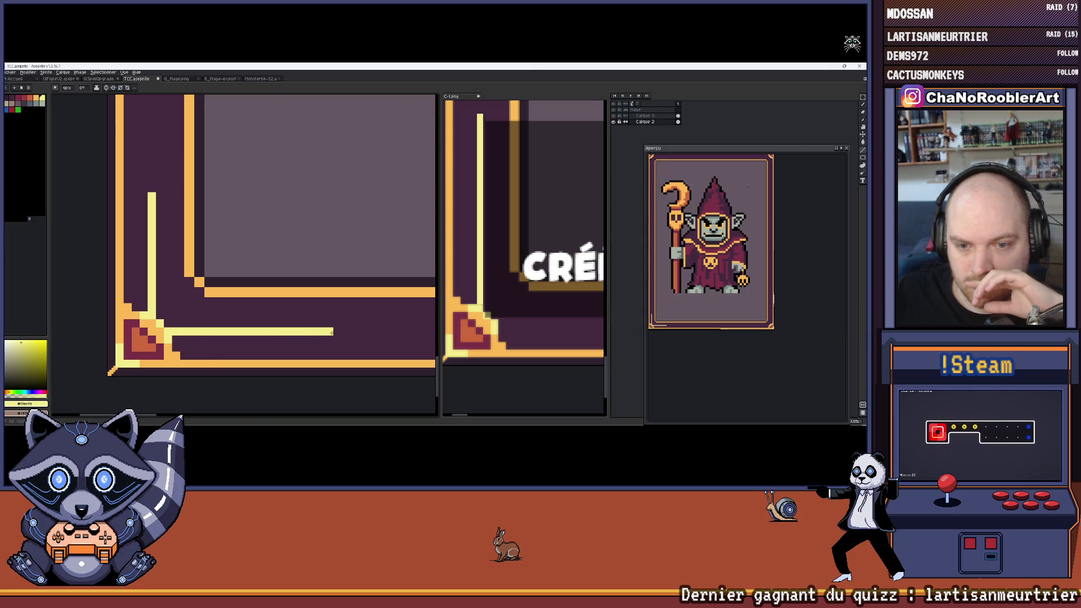
Step: Turn on vertical mirror symmetry, undo the drawn line and reselect the Line tool
{"action": "scroll", "coordinate": [335, 331], "scroll_direction": "down", "scroll_amount": 3}
{"action": "scroll", "coordinate": [338, 294], "scroll_direction": "down", "scroll_amount": 3}
{"action": "left_click", "coordinate": [110, 89]}
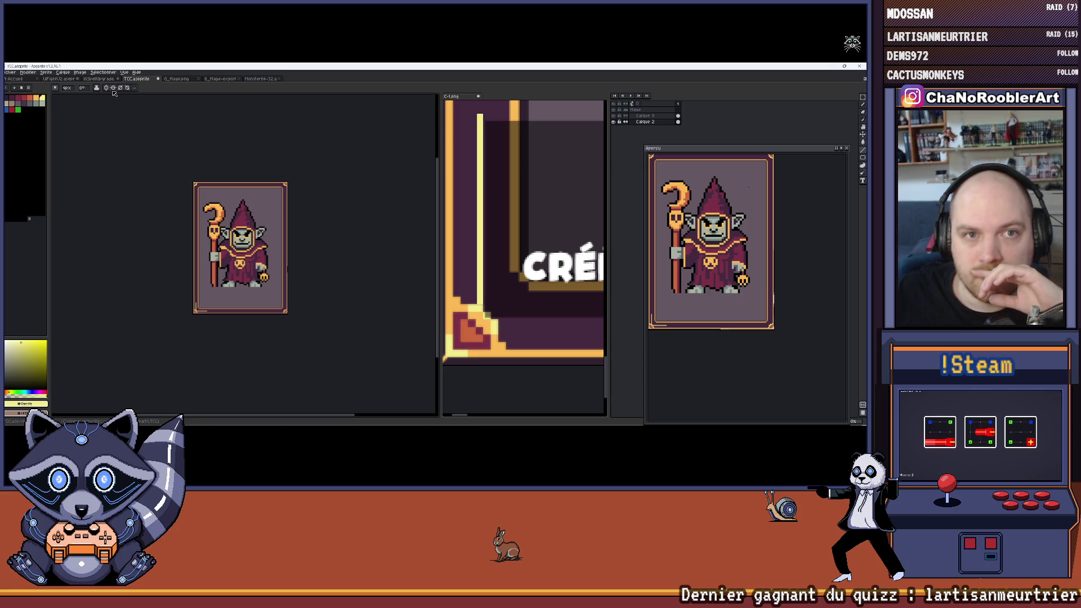
{"action": "scroll", "coordinate": [200, 303], "scroll_direction": "up", "scroll_amount": 5}
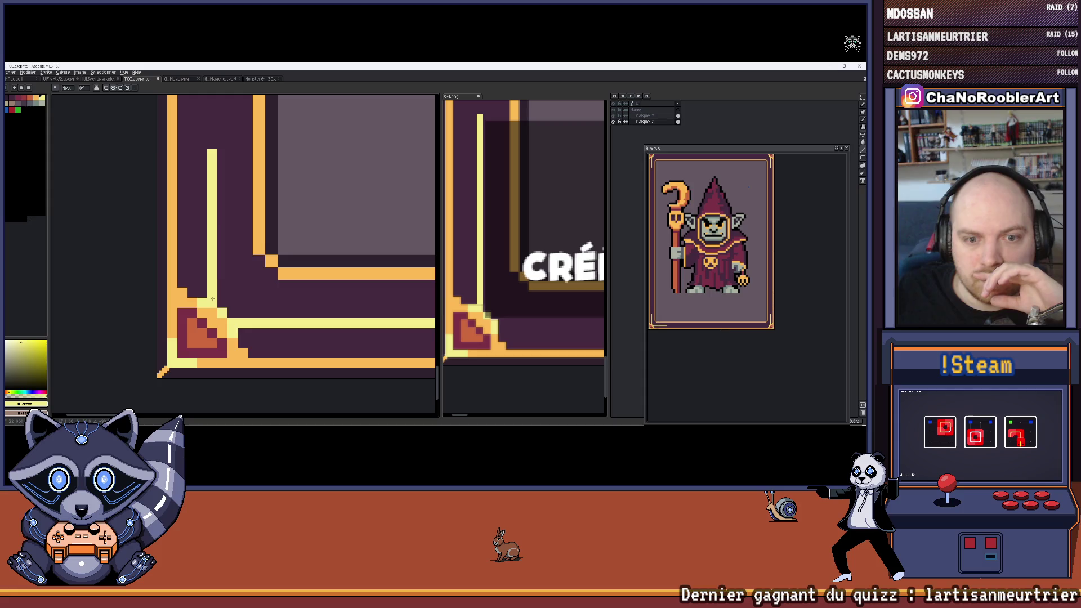
{"action": "scroll", "coordinate": [260, 233], "scroll_direction": "down", "scroll_amount": 2}
{"action": "scroll", "coordinate": [260, 233], "scroll_direction": "down", "scroll_amount": 3}
{"action": "scroll", "coordinate": [256, 232], "scroll_direction": "up", "scroll_amount": 1}
{"action": "key", "text": "ctrl+z"}
{"action": "key", "text": "l"}
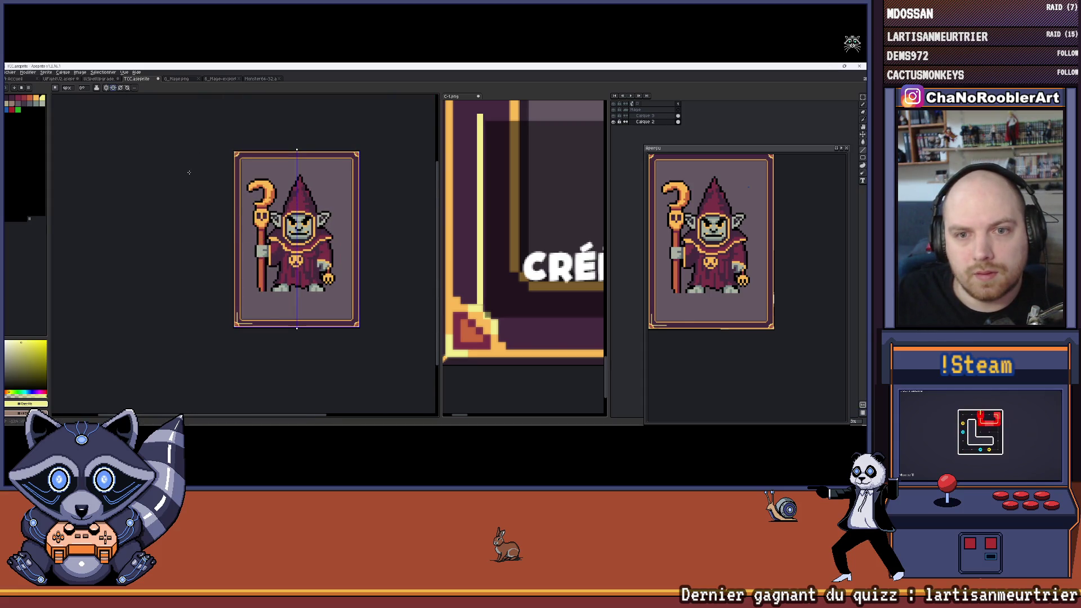
Step: Try several horizontal light lines across the bottom border band, undoing each attempt
{"action": "scroll", "coordinate": [265, 312], "scroll_direction": "up", "scroll_amount": 5}
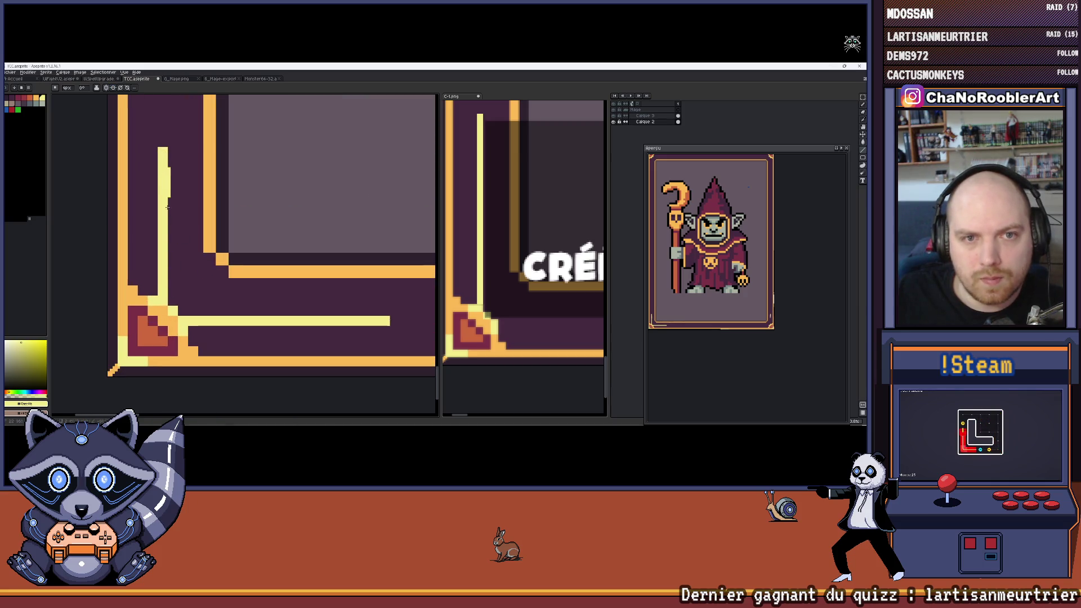
{"action": "scroll", "coordinate": [111, 296], "scroll_direction": "down", "scroll_amount": 2}
{"action": "scroll", "coordinate": [112, 296], "scroll_direction": "up", "scroll_amount": 2}
{"action": "left_click_drag", "start_coordinate": [142, 304], "coordinate": [349, 303]}
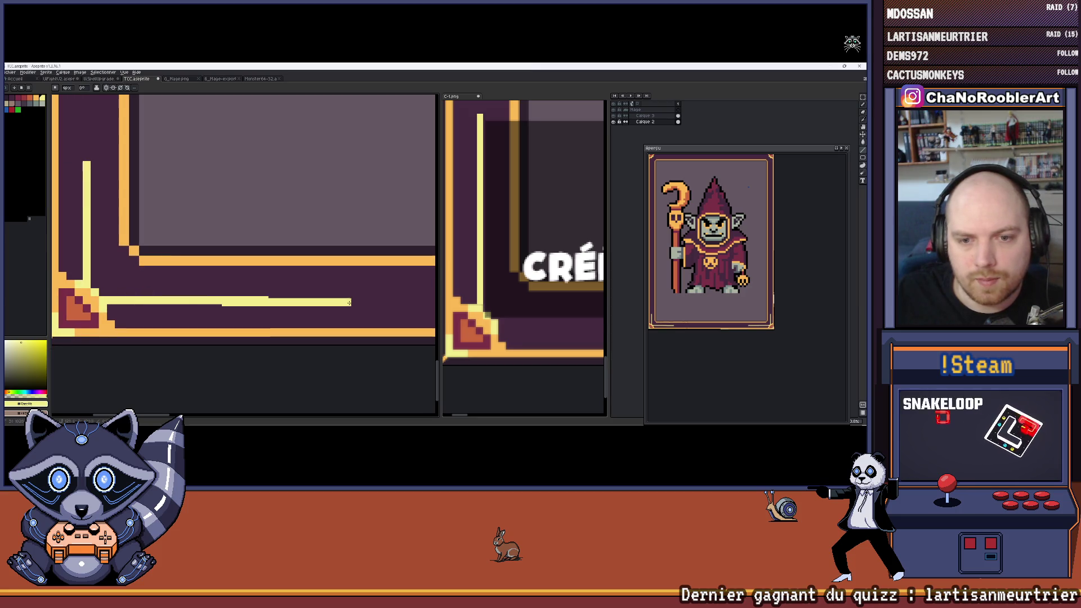
{"action": "key", "text": "ctrl+z"}
{"action": "scroll", "coordinate": [185, 294], "scroll_direction": "down", "scroll_amount": 2}
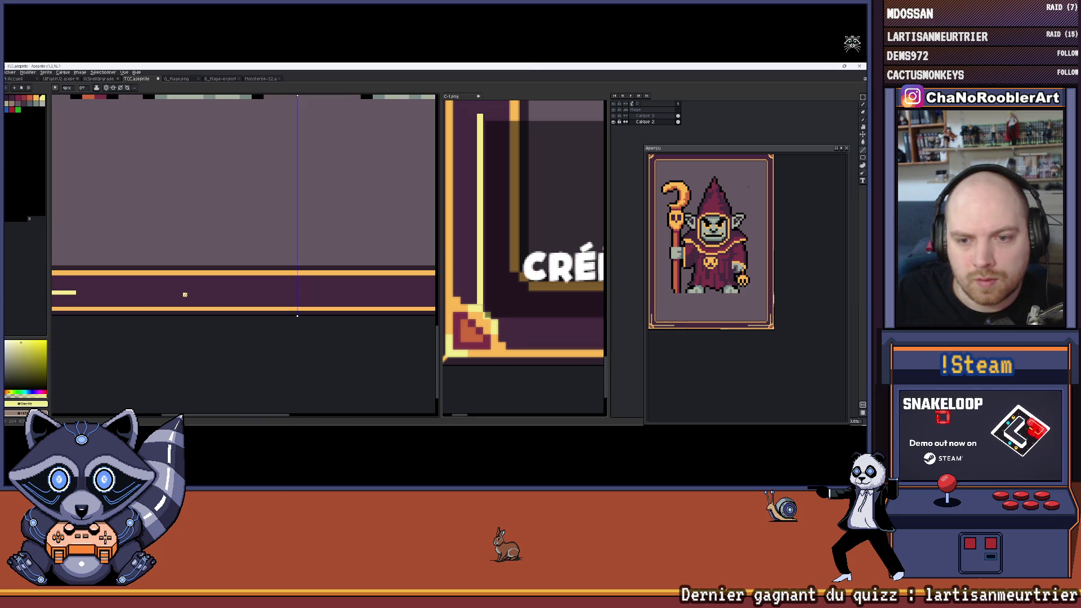
{"action": "left_click_drag", "start_coordinate": [79, 292], "coordinate": [192, 293]}
{"action": "key", "text": "ctrl+z"}
{"action": "mouse_move", "coordinate": [76, 292]}
{"action": "left_mouse_down"}
{"action": "mouse_move", "coordinate": [435, 293]}
{"action": "mouse_move", "coordinate": [348, 291]}
{"action": "left_mouse_up"}
{"action": "key", "text": "ctrl+z"}
Step: Draw a vertical yellow inner-border line and a horizontal line to outline the lower band
{"action": "scroll", "coordinate": [344, 292], "scroll_direction": "down", "scroll_amount": 3}
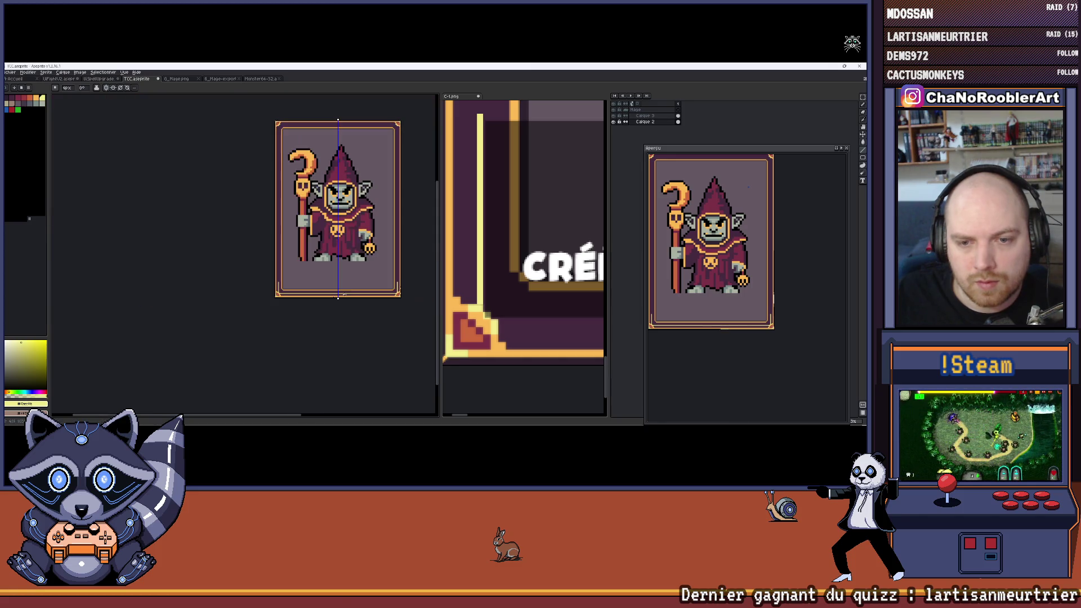
{"action": "scroll", "coordinate": [293, 283], "scroll_direction": "up", "scroll_amount": 3}
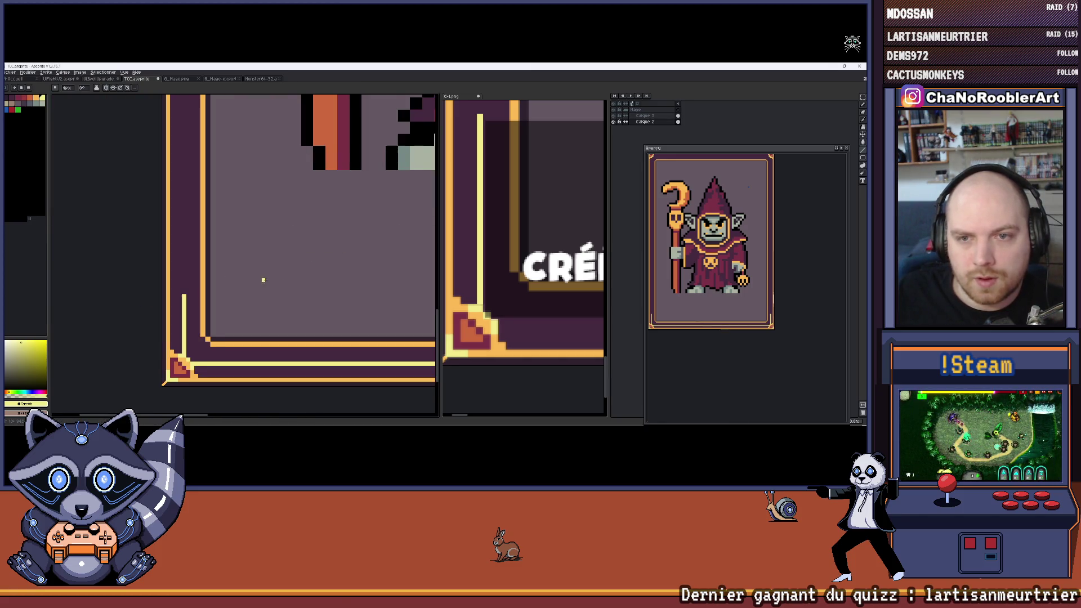
{"action": "scroll", "coordinate": [268, 281], "scroll_direction": "down", "scroll_amount": 2}
{"action": "scroll", "coordinate": [479, 283], "scroll_direction": "down", "scroll_amount": 5}
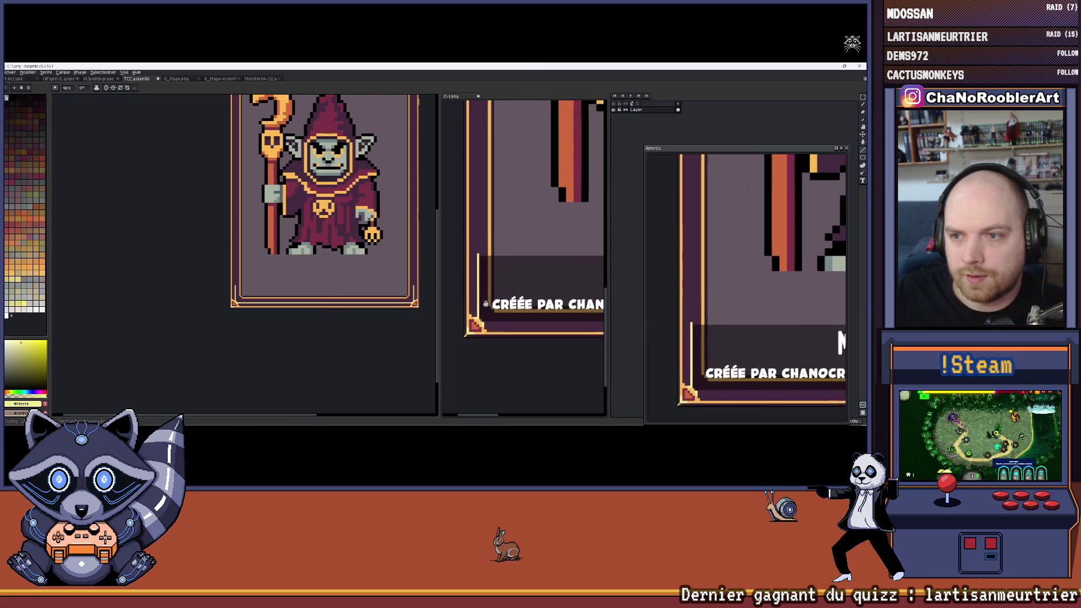
{"action": "scroll", "coordinate": [479, 284], "scroll_direction": "down", "scroll_amount": 2}
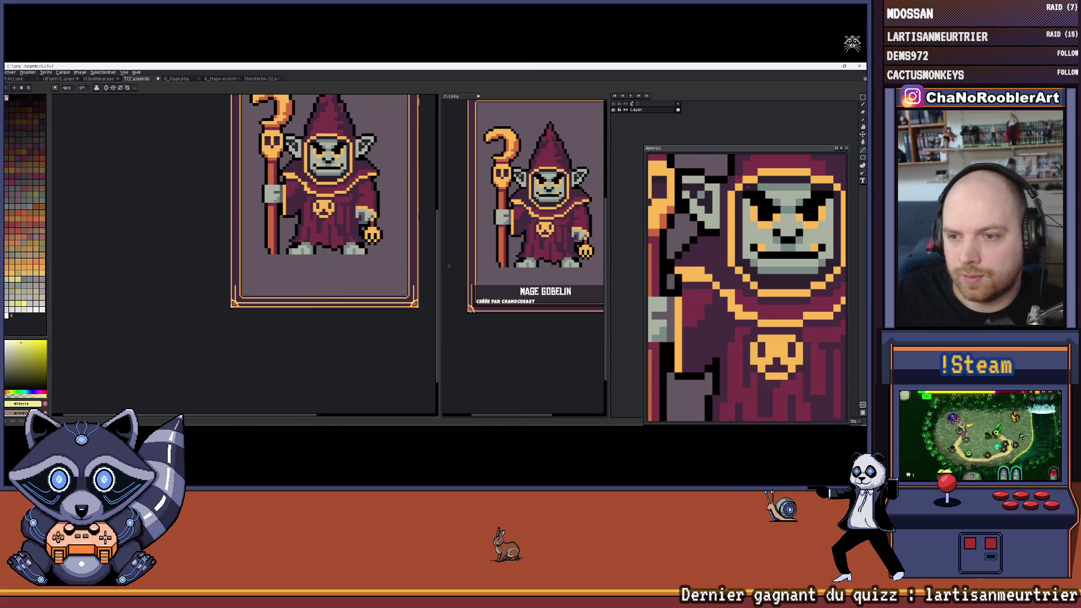
{"action": "scroll", "coordinate": [276, 259], "scroll_direction": "up", "scroll_amount": 2}
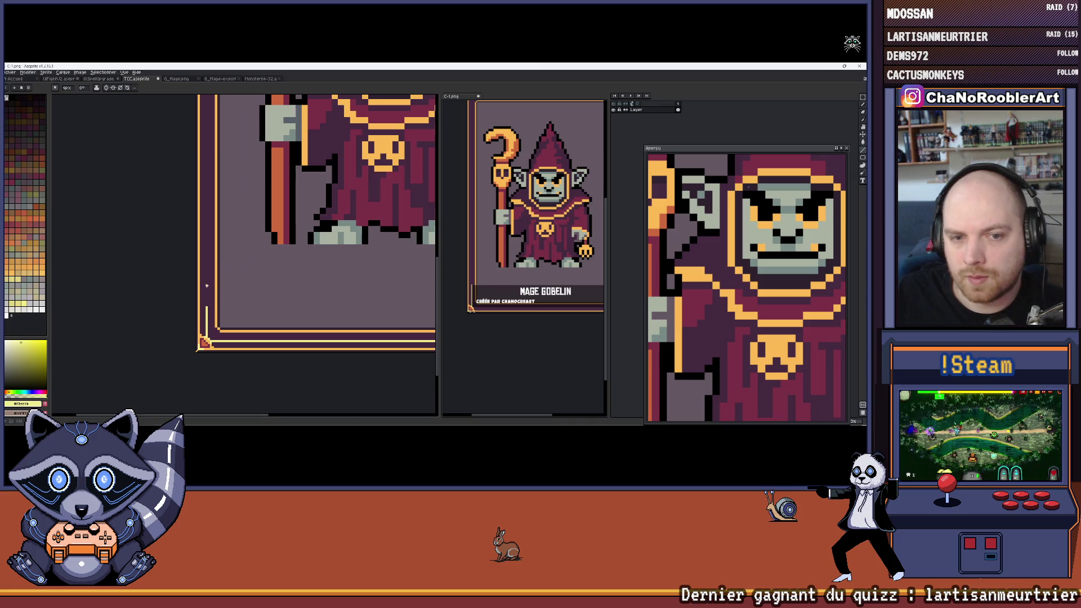
{"action": "scroll", "coordinate": [206, 284], "scroll_direction": "up", "scroll_amount": 2}
{"action": "left_click_drag", "start_coordinate": [206, 285], "coordinate": [207, 331]}
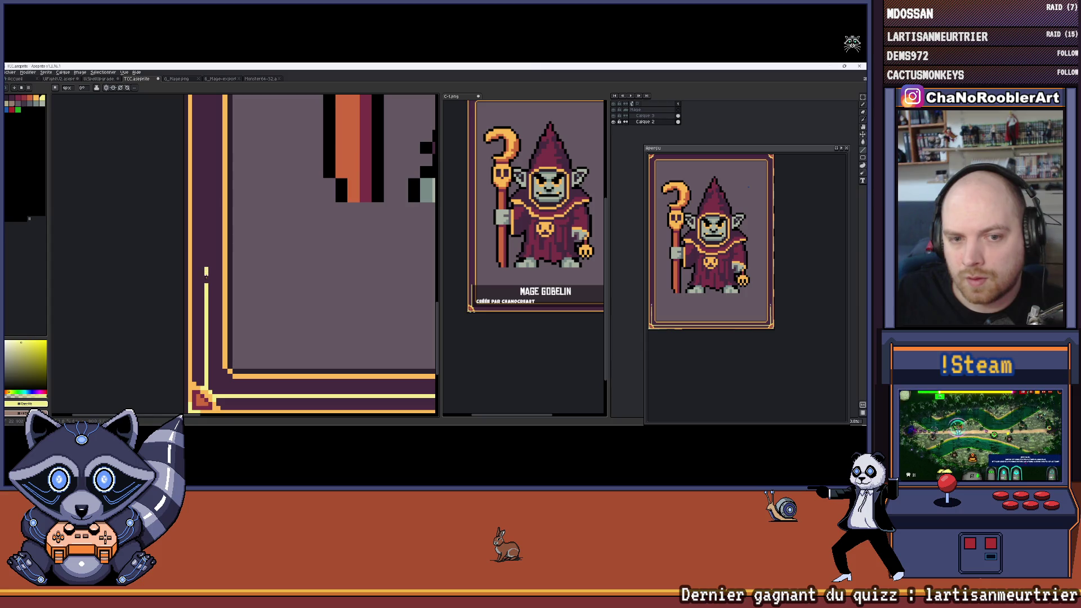
{"action": "scroll", "coordinate": [206, 292], "scroll_direction": "down", "scroll_amount": 3}
{"action": "scroll", "coordinate": [171, 290], "scroll_direction": "up", "scroll_amount": 2}
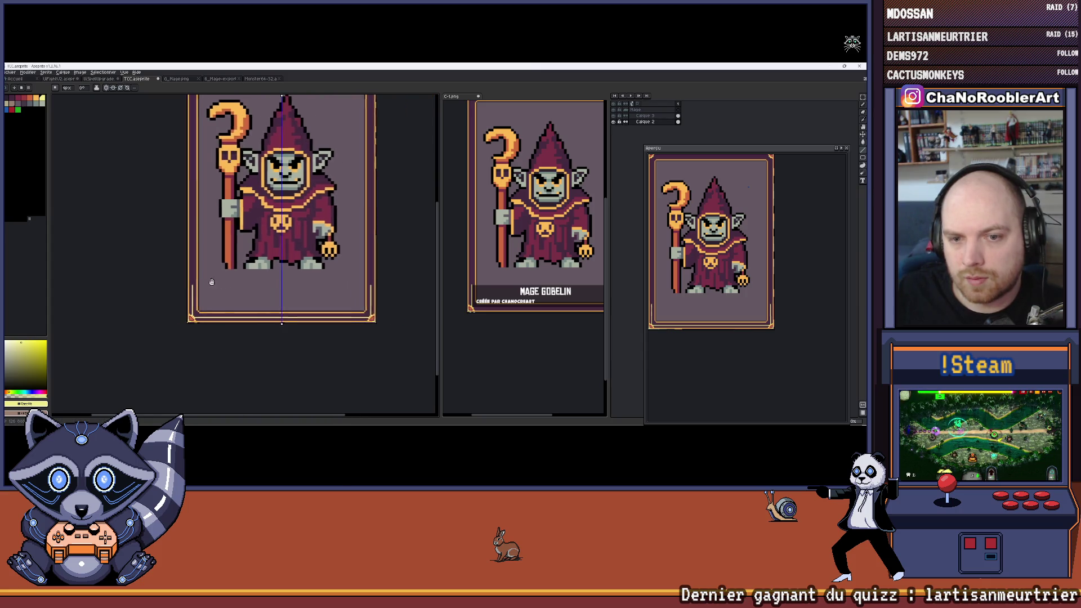
{"action": "mouse_move", "coordinate": [157, 290]}
{"action": "left_mouse_down"}
{"action": "mouse_move", "coordinate": [433, 290]}
{"action": "mouse_move", "coordinate": [322, 289]}
{"action": "left_mouse_up"}
{"action": "scroll", "coordinate": [322, 289], "scroll_direction": "down", "scroll_amount": 2}
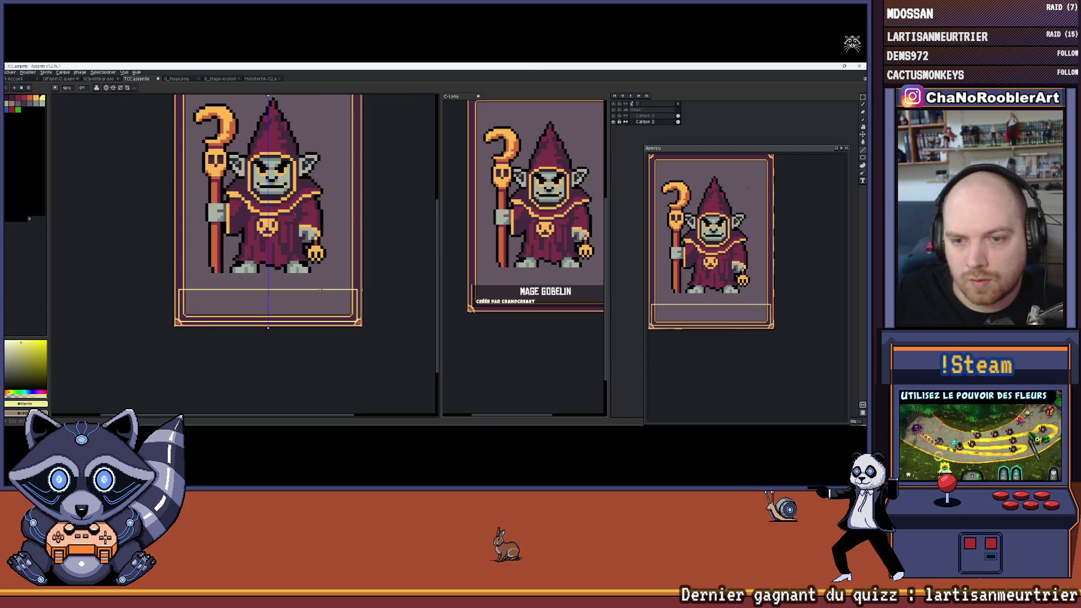
Step: Fill the bottom band and its dark, orange and purple strips with pale yellow
{"action": "scroll", "coordinate": [219, 297], "scroll_direction": "up", "scroll_amount": 2}
{"action": "key", "text": "g"}
{"action": "left_click", "coordinate": [219, 298]}
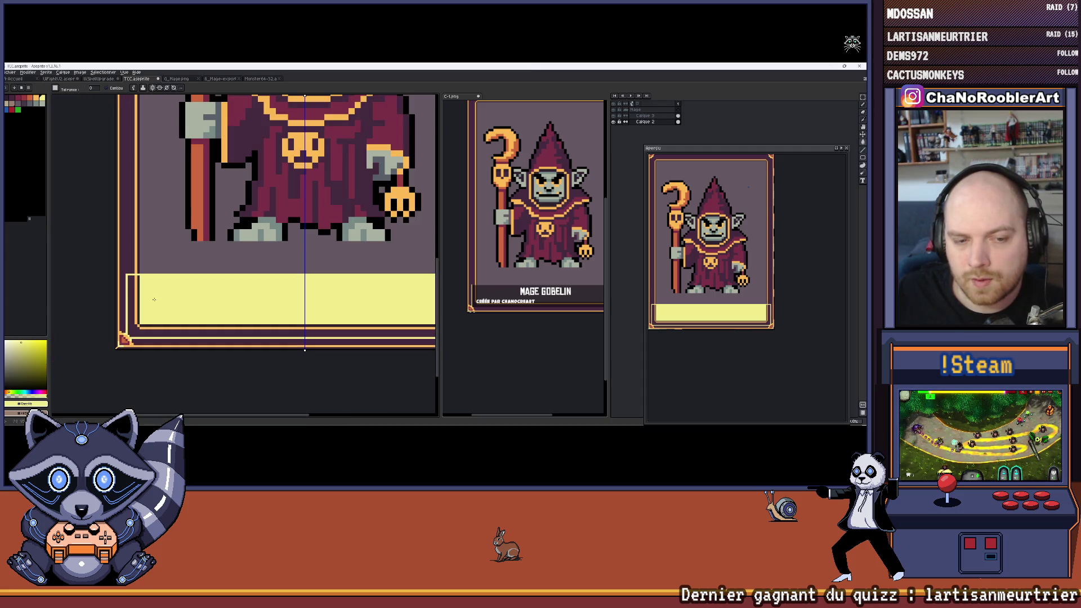
{"action": "scroll", "coordinate": [188, 299], "scroll_direction": "down", "scroll_amount": 2}
{"action": "scroll", "coordinate": [180, 296], "scroll_direction": "up", "scroll_amount": 4}
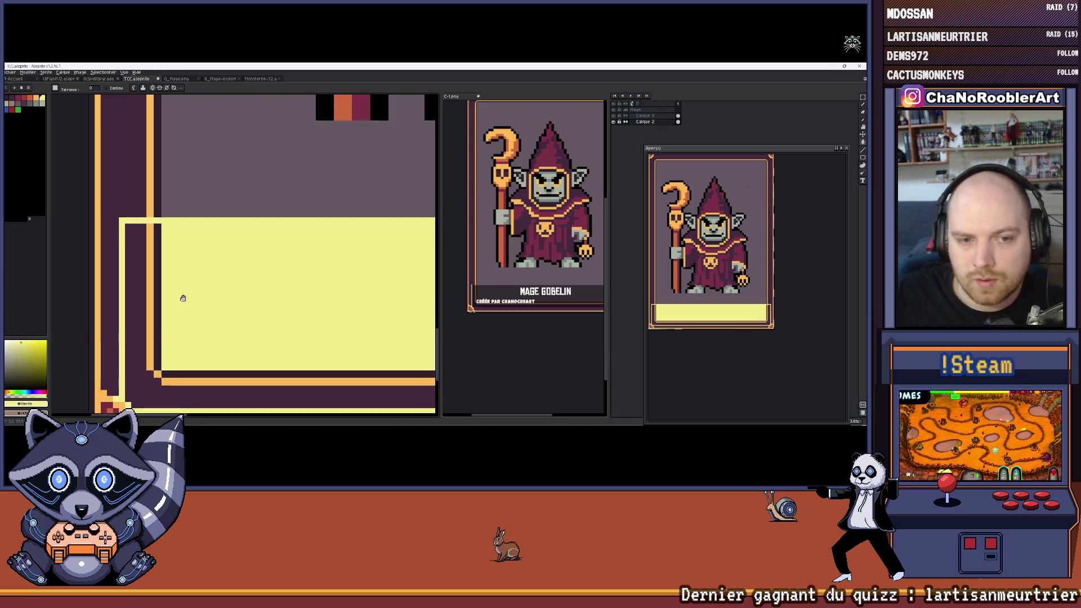
{"action": "left_click", "coordinate": [166, 274]}
{"action": "left_click", "coordinate": [161, 274]}
{"action": "left_click", "coordinate": [147, 276]}
Step: Fill the leftover dark and orange border lines and the corner pixel yellow
{"action": "scroll", "coordinate": [195, 270], "scroll_direction": "down", "scroll_amount": 1}
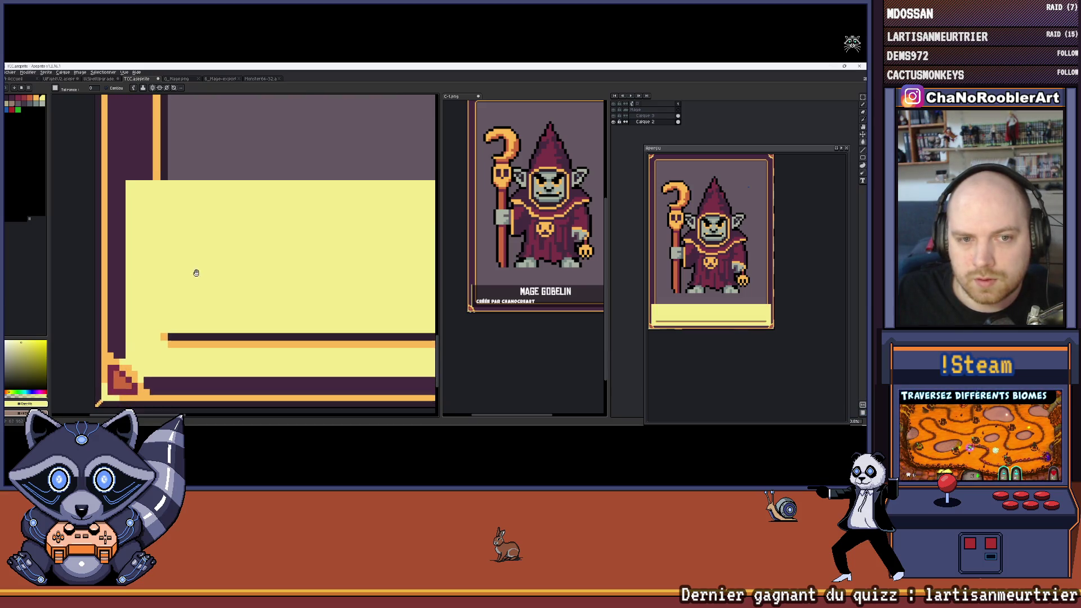
{"action": "left_click", "coordinate": [203, 332]}
{"action": "left_click", "coordinate": [203, 340]}
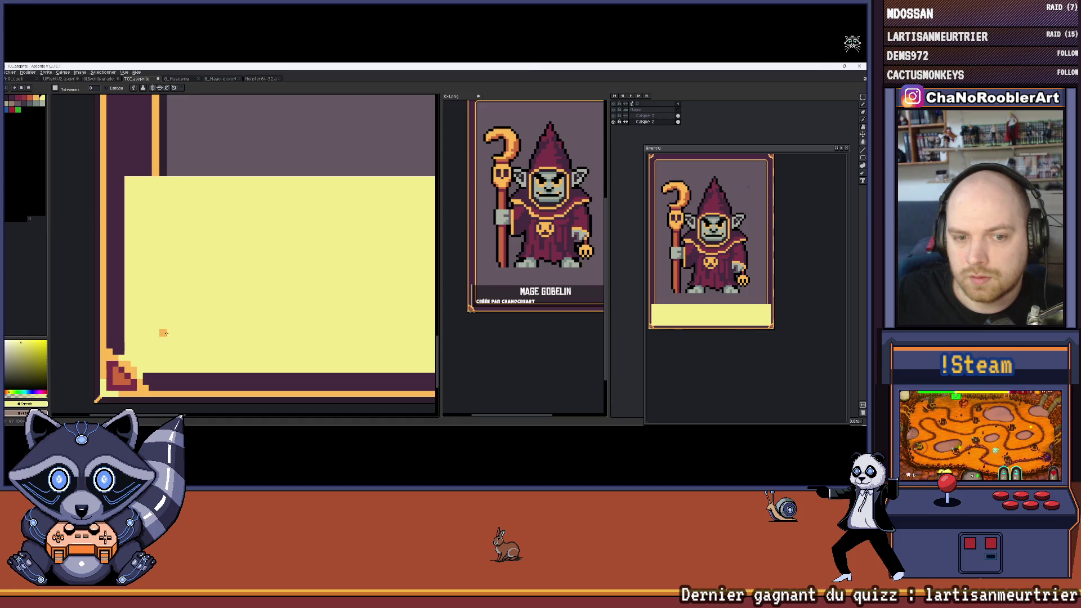
{"action": "left_click", "coordinate": [164, 332]}
{"action": "scroll", "coordinate": [207, 288], "scroll_direction": "down", "scroll_amount": 2}
{"action": "scroll", "coordinate": [207, 288], "scroll_direction": "right", "scroll_amount": 1}
{"action": "scroll", "coordinate": [208, 288], "scroll_direction": "left", "scroll_amount": 1}
Step: Toggle a layer off and on to compare, then close the C-1.png card and return to TCC.aseprite
{"action": "left_click", "coordinate": [613, 122]}
{"action": "left_click", "coordinate": [613, 122]}
{"action": "scroll", "coordinate": [402, 174], "scroll_direction": "left", "scroll_amount": 1}
{"action": "scroll", "coordinate": [402, 188], "scroll_direction": "down", "scroll_amount": 2}
{"action": "scroll", "coordinate": [382, 202], "scroll_direction": "up", "scroll_amount": 1}
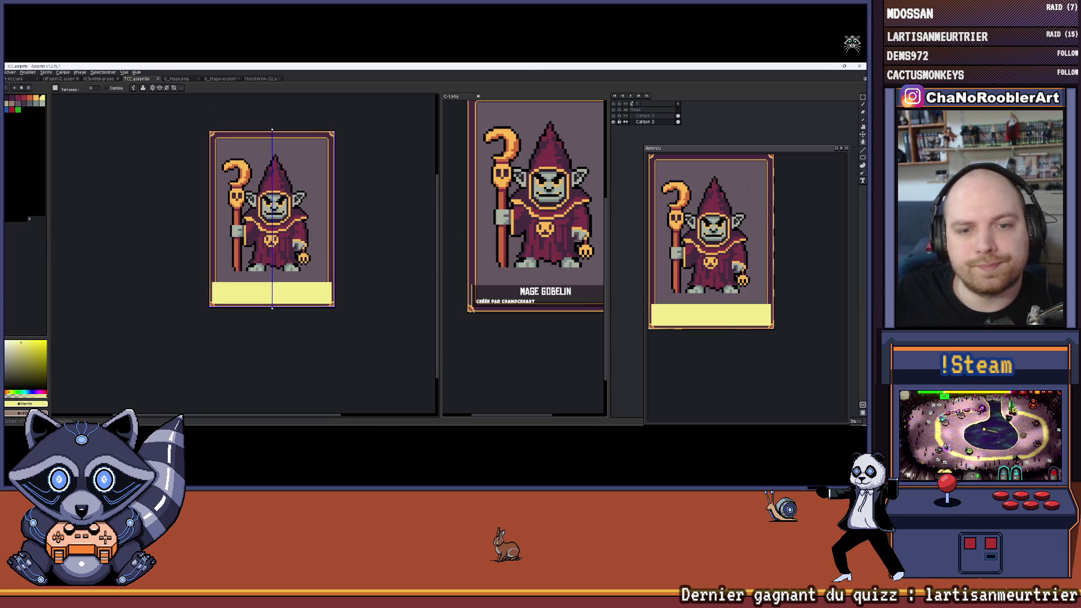
{"action": "scroll", "coordinate": [136, 224], "scroll_direction": "right", "scroll_amount": 1}
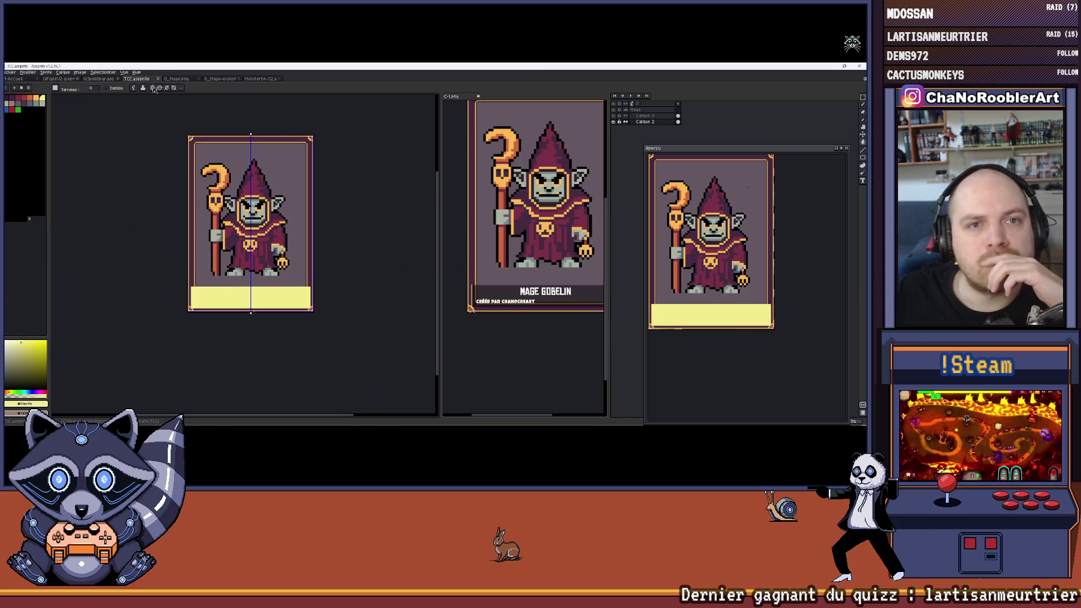
{"action": "left_click", "coordinate": [472, 97]}
{"action": "left_click_drag", "start_coordinate": [434, 80], "coordinate": [361, 82]}
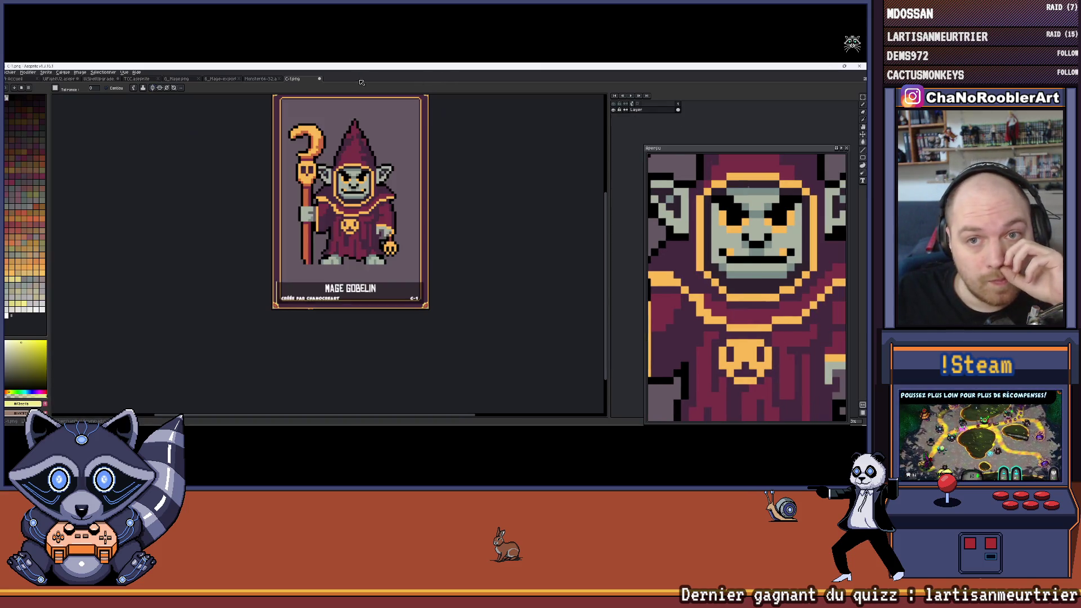
{"action": "left_click", "coordinate": [320, 79]}
{"action": "left_click", "coordinate": [412, 260]}
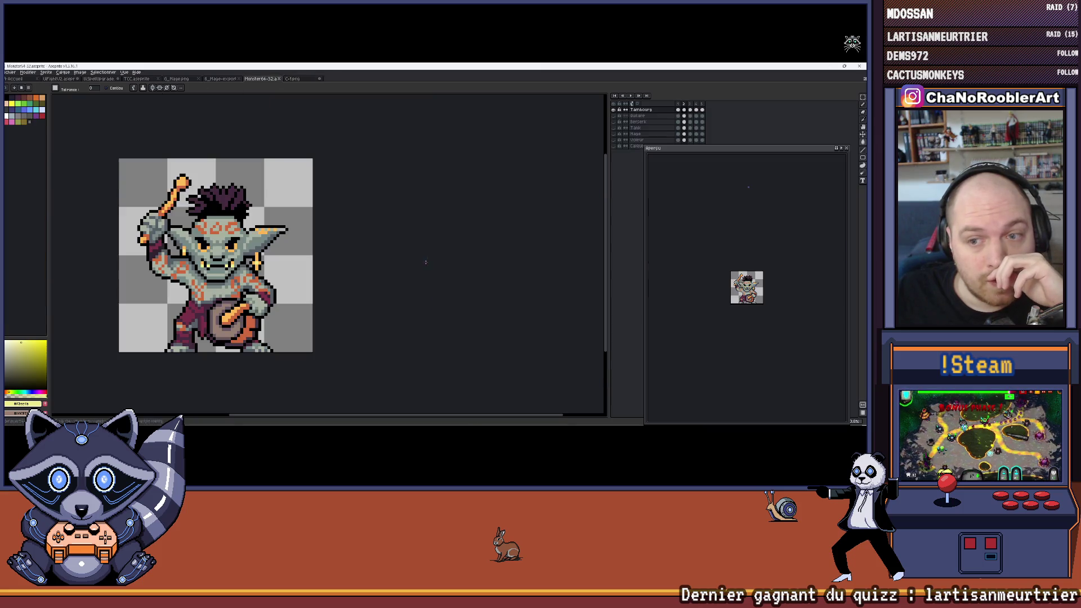
{"action": "left_click", "coordinate": [141, 79]}
Step: Choose Exporter from the Fichier menu to reach the Exporter le fichier dialog
{"action": "scroll", "coordinate": [399, 165], "scroll_direction": "up", "scroll_amount": 1}
{"action": "scroll", "coordinate": [399, 165], "scroll_direction": "down", "scroll_amount": 1}
{"action": "scroll", "coordinate": [399, 165], "scroll_direction": "up", "scroll_amount": 1}
{"action": "left_click", "coordinate": [8, 72]}
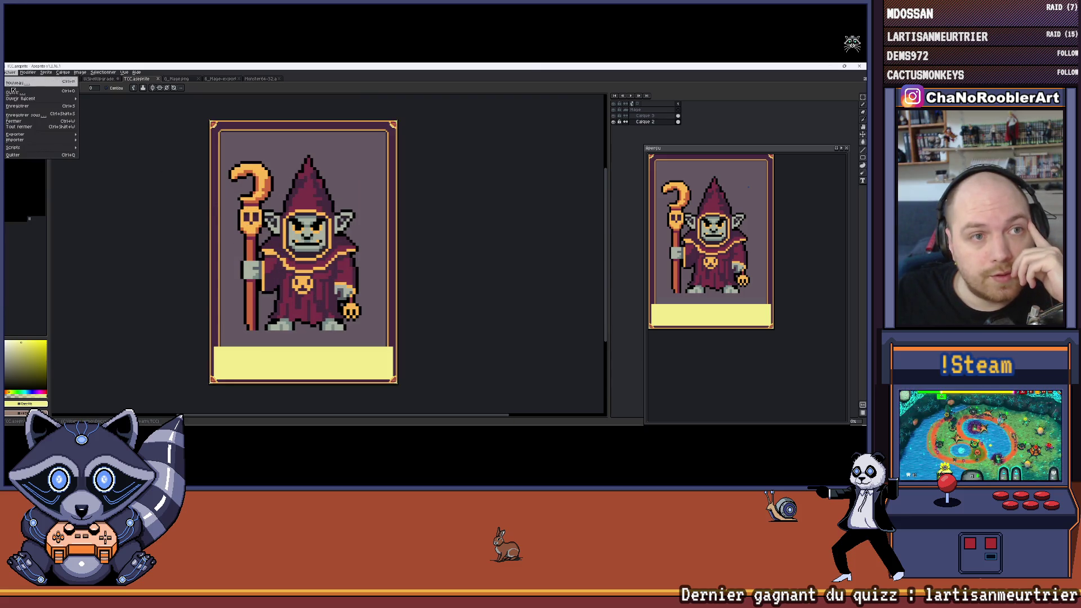
{"action": "key", "text": "Escape"}
{"action": "left_click", "coordinate": [8, 72]}
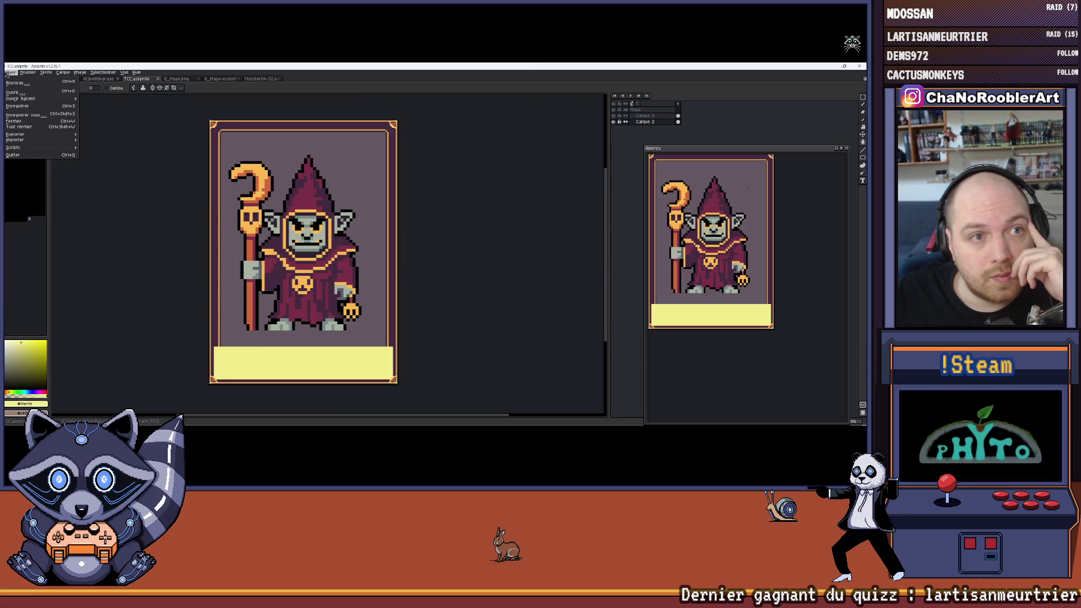
{"action": "mouse_move", "coordinate": [70, 140]}
{"action": "left_click", "coordinate": [110, 137]}
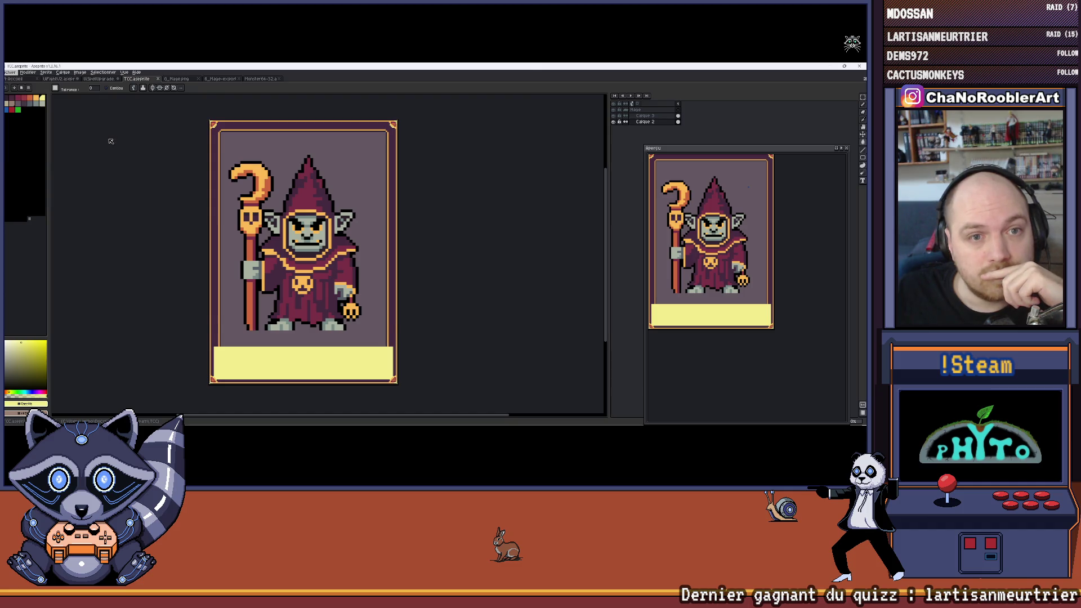
Step: Export the template over TCC_GobelinMage.png, confirming the overwrite, then switch to the Chrome TCC window
{"action": "left_click", "coordinate": [431, 287]}
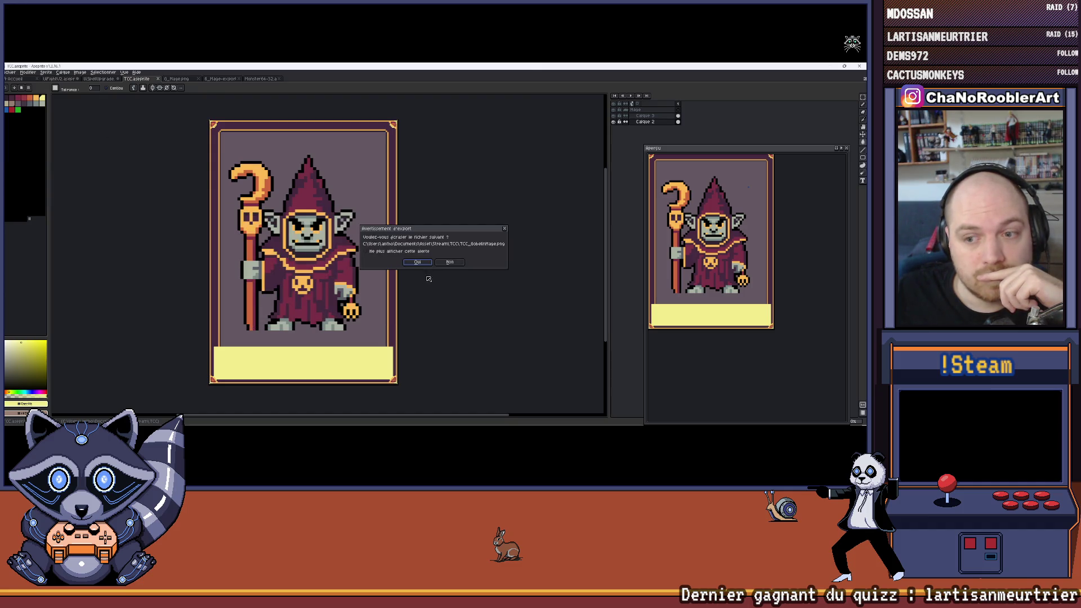
{"action": "left_click", "coordinate": [424, 265]}
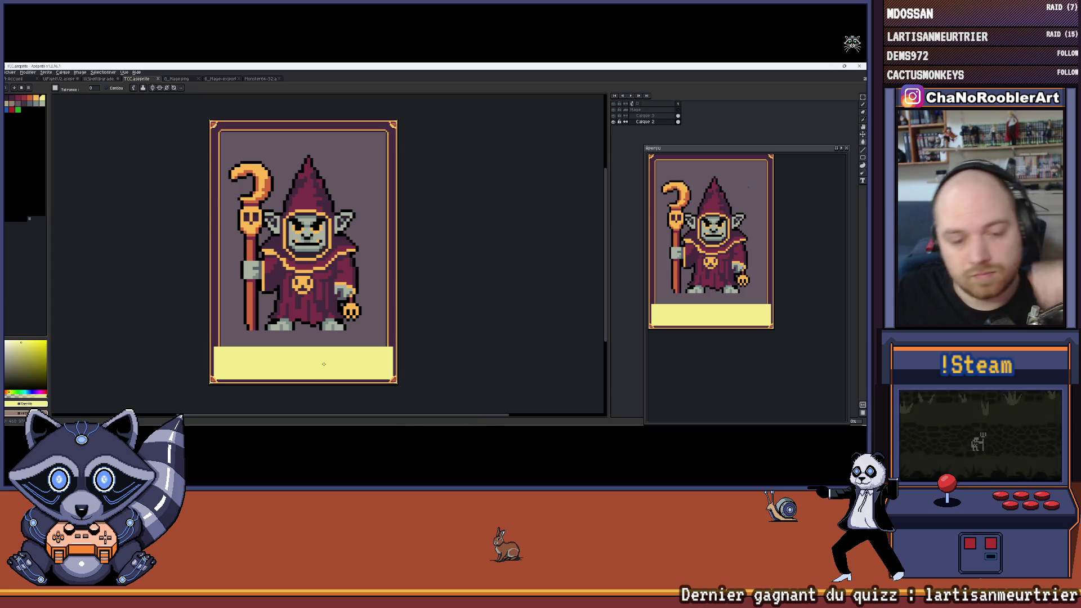
{"action": "key", "text": "super"}
{"action": "mouse_move", "coordinate": [435, 418]}
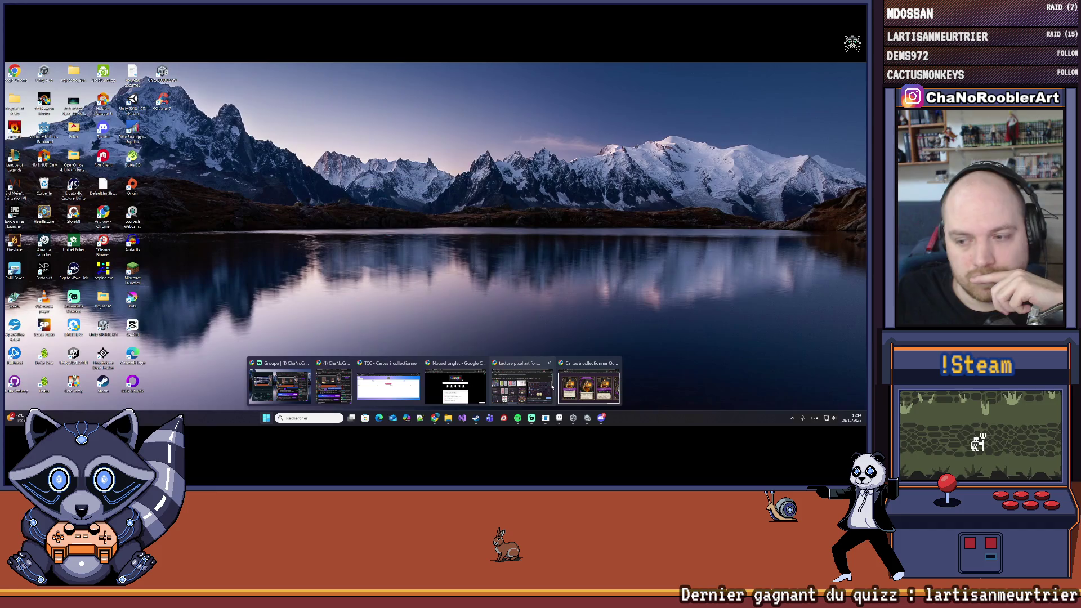
{"action": "left_click", "coordinate": [388, 388]}
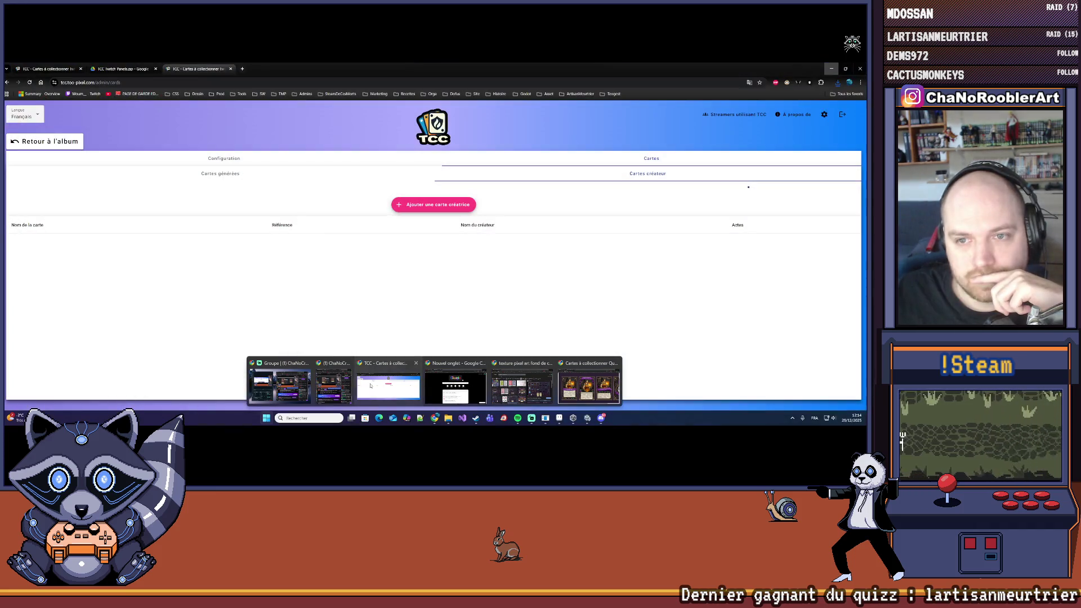
Step: Create a Mage Gobelin creator card with the creator's name and the goblin mage PNG, and save it
{"action": "left_click", "coordinate": [434, 204]}
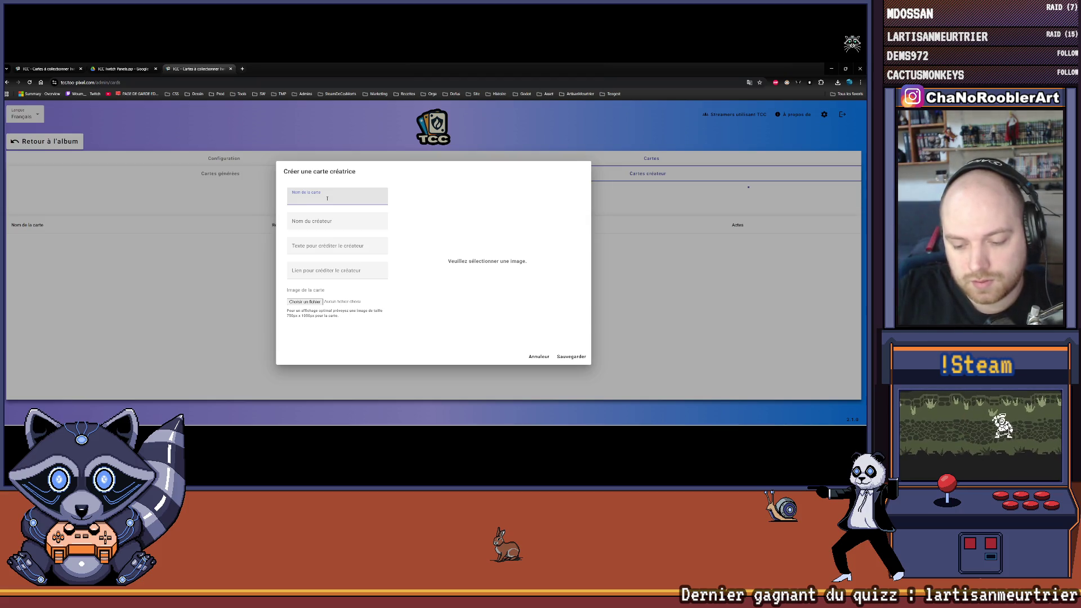
{"action": "type", "text": "Mage Gobeli"}
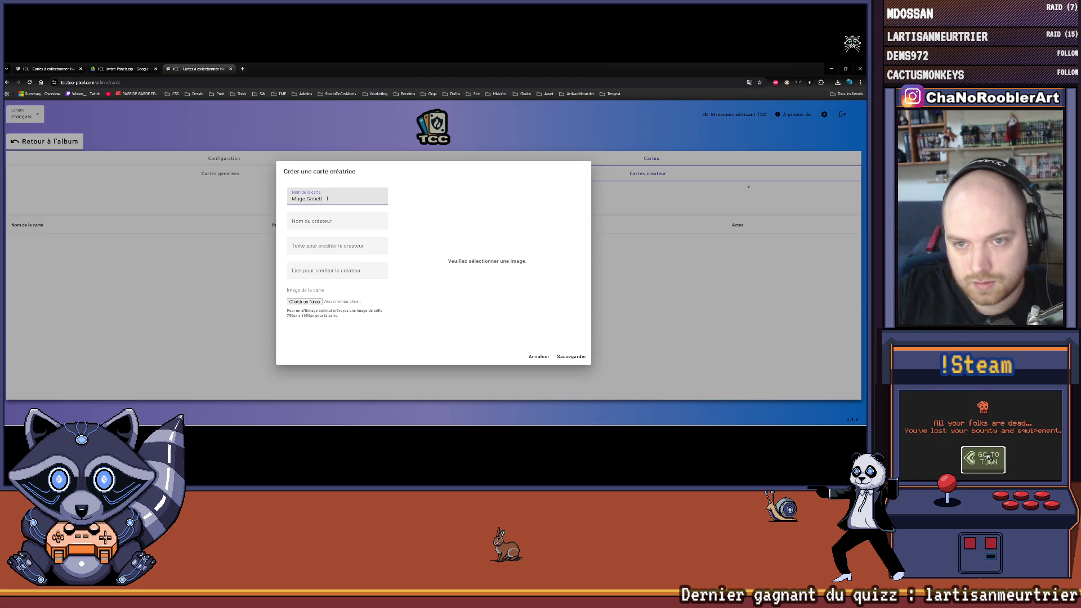
{"action": "type", "text": "n"}
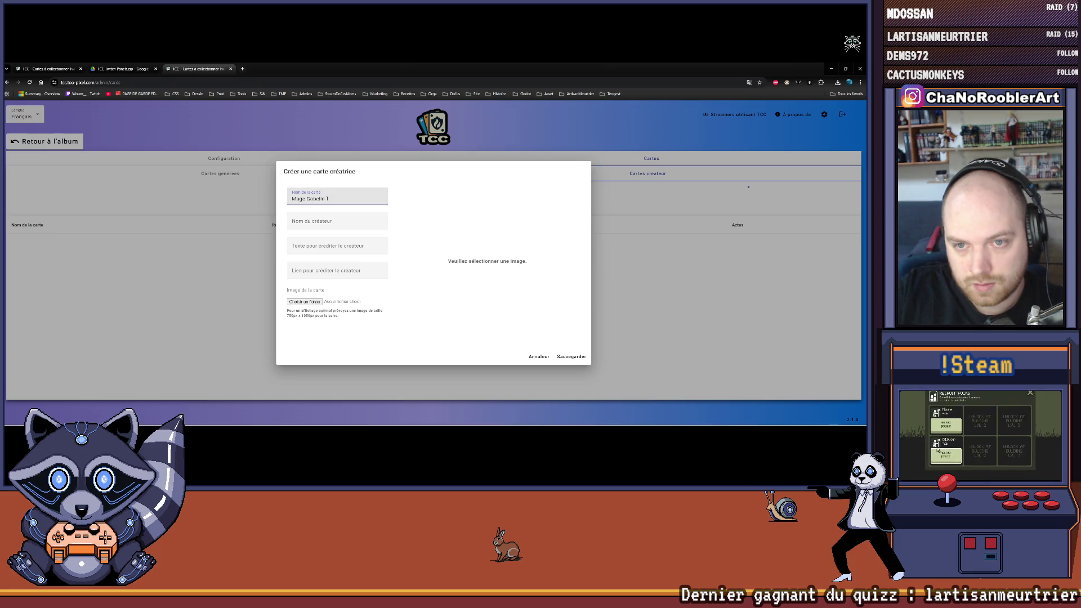
{"action": "key", "text": "Tab"}
{"action": "type", "text": "ChaNo"}
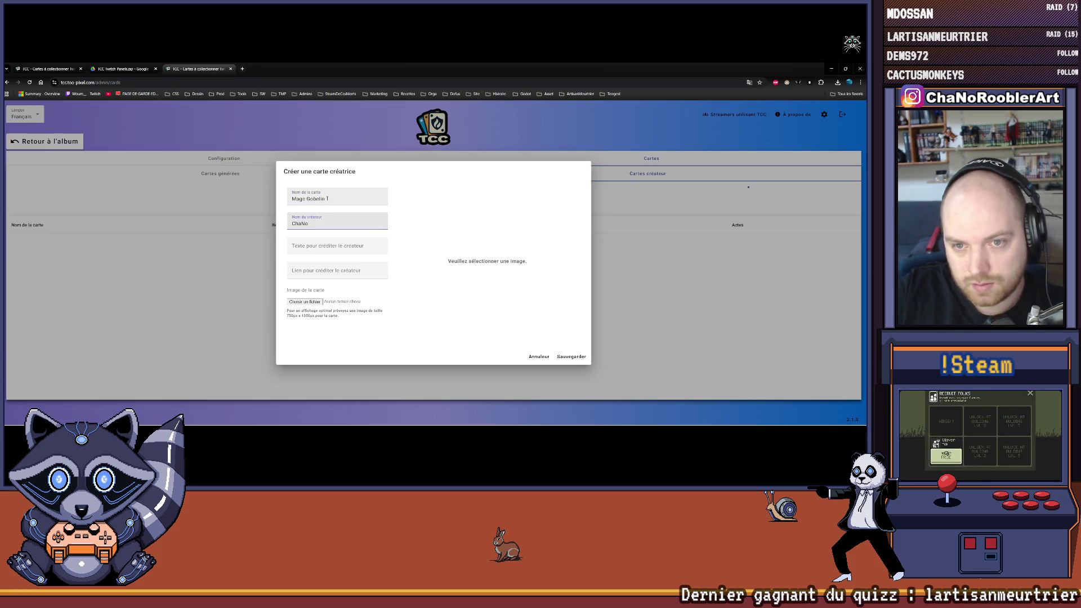
{"action": "type", "text": "RoA"}
{"action": "type", "text": "rt"}
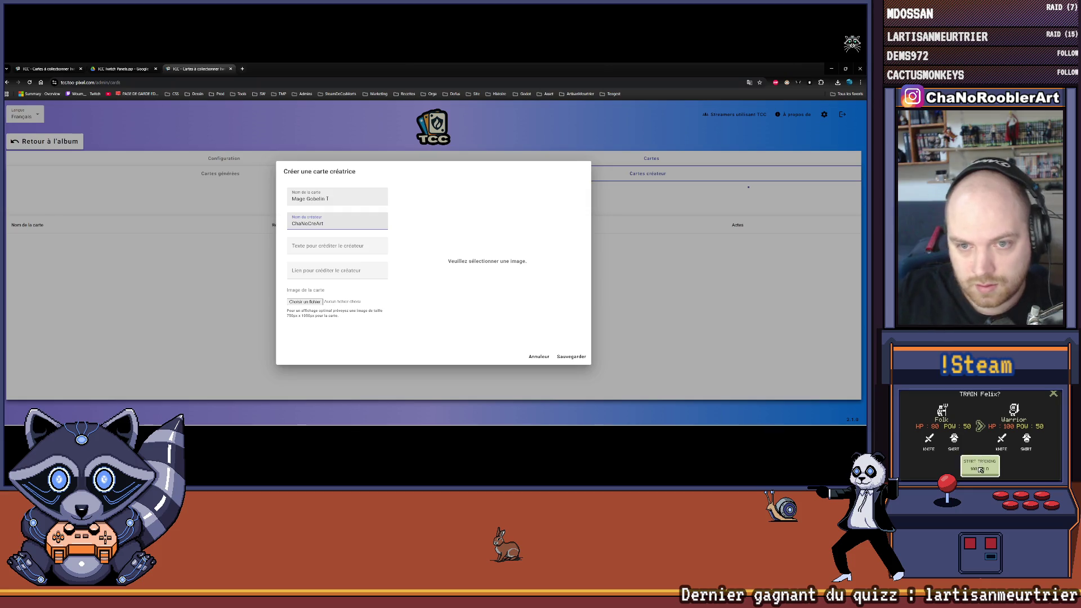
{"action": "left_click", "coordinate": [305, 302]}
{"action": "double_click", "coordinate": [133, 118]}
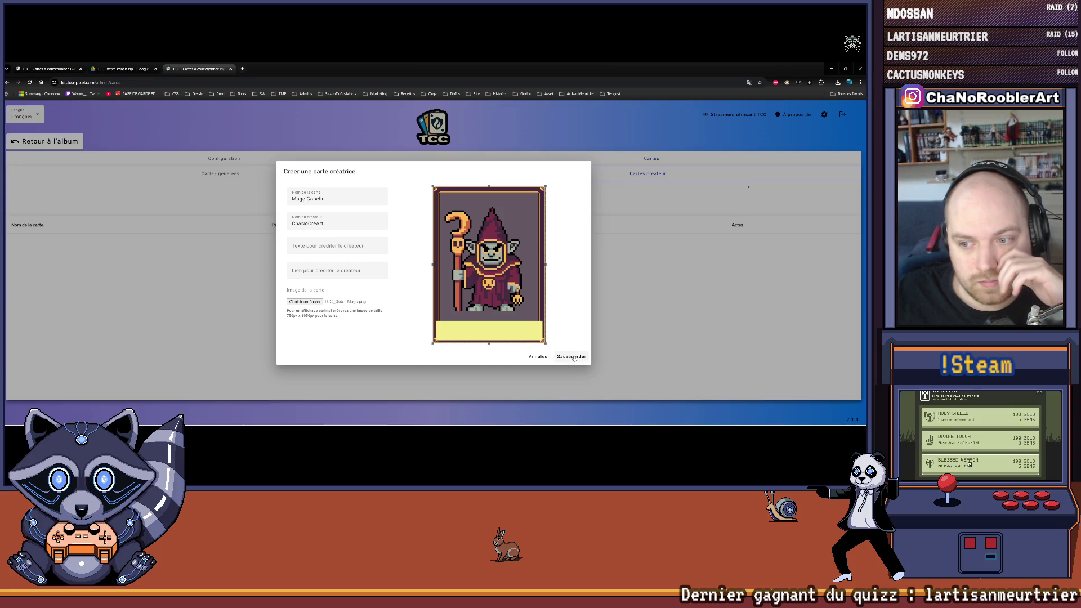
{"action": "left_click", "coordinate": [571, 357]}
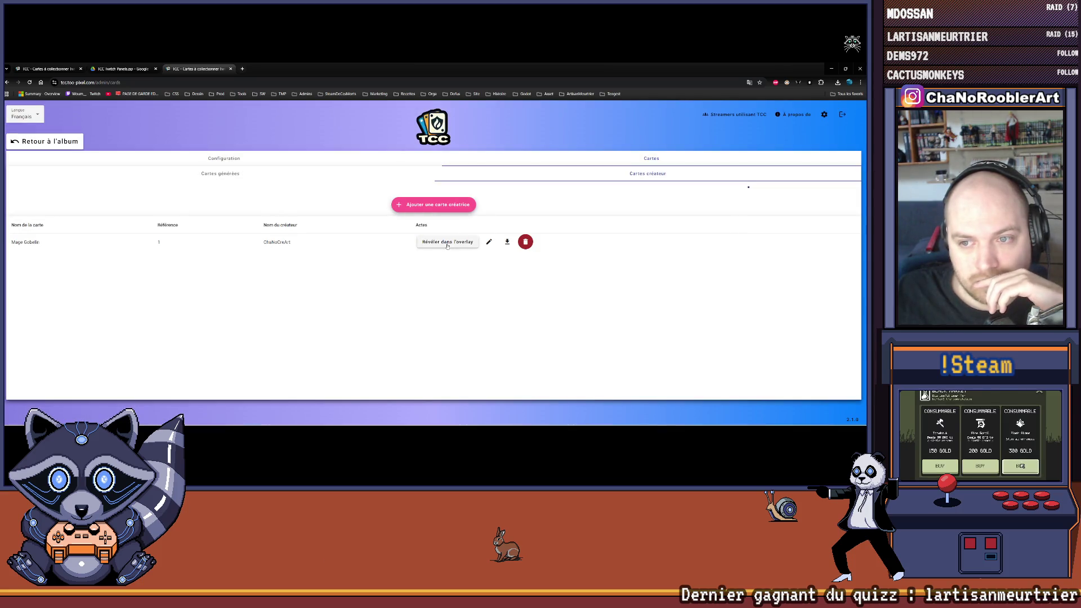
Step: Reveal the Mage Gobelin card in the overlay, dismiss the card preview, and minimize the browser
{"action": "left_click", "coordinate": [447, 242]}
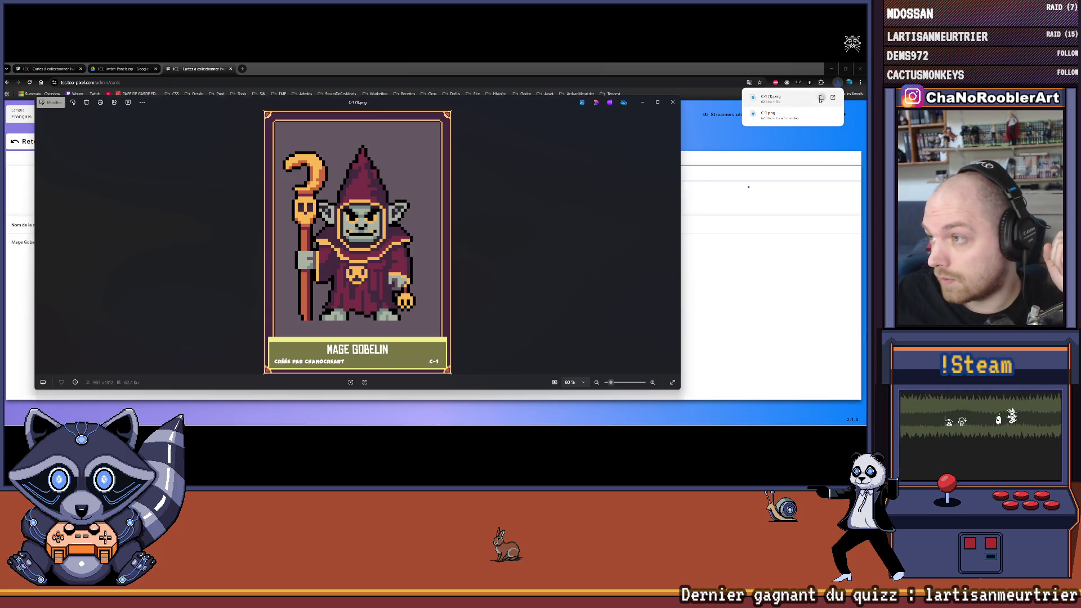
{"action": "left_click", "coordinate": [726, 131]}
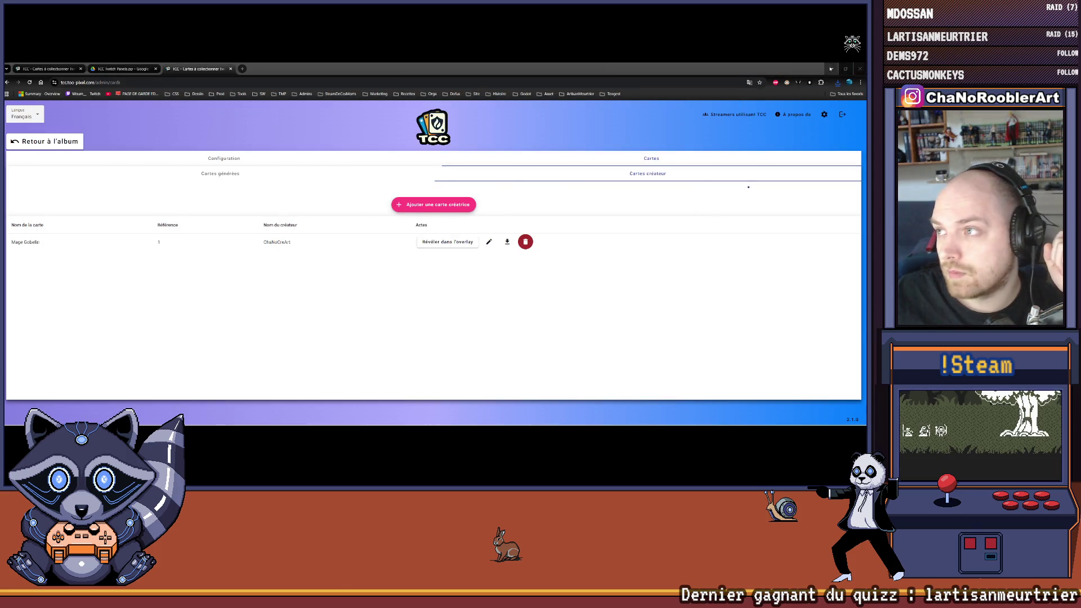
{"action": "left_click", "coordinate": [831, 68]}
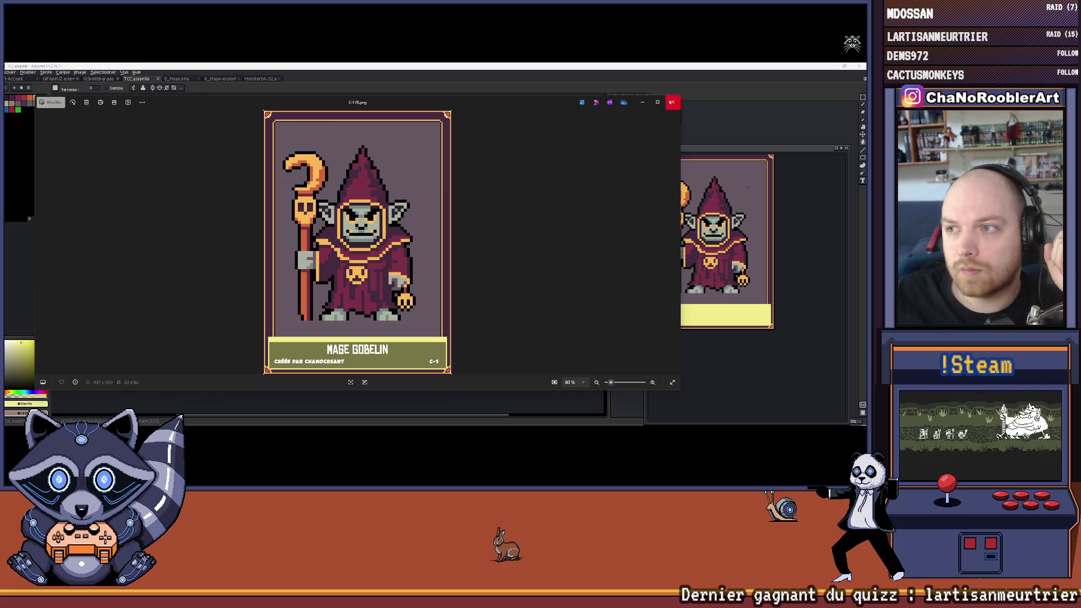
Step: Close Photos and open C-1 (1).png in Aseprite, zooming in on its title band with the pencil
{"action": "left_click", "coordinate": [672, 102]}
{"action": "left_click", "coordinate": [11, 72]}
{"action": "left_click", "coordinate": [17, 84]}
{"action": "left_click", "coordinate": [189, 150]}
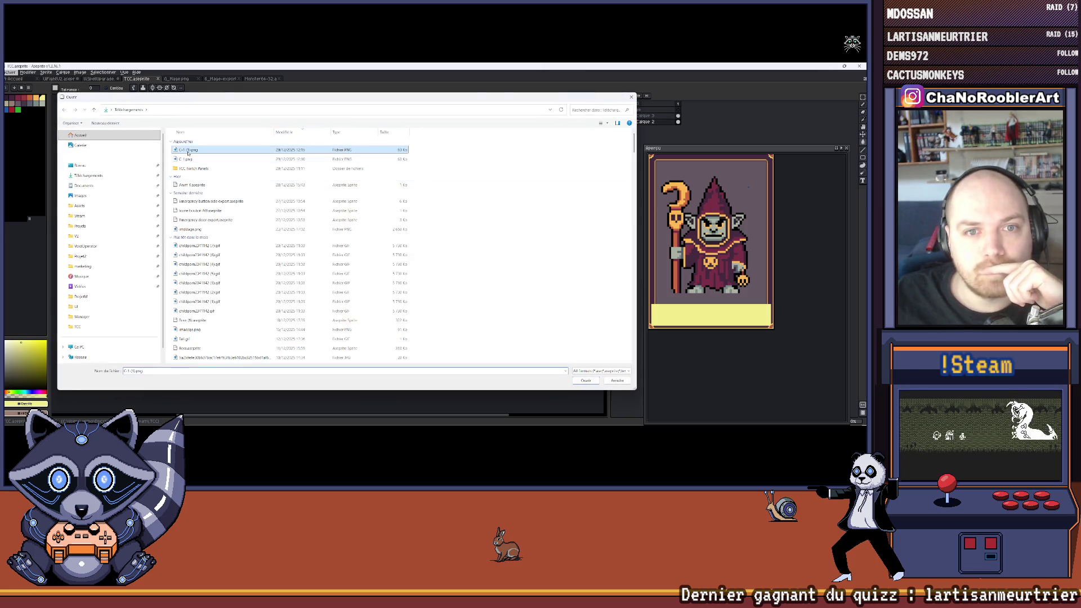
{"action": "double_click", "coordinate": [189, 150]}
{"action": "scroll", "coordinate": [183, 254], "scroll_direction": "down", "scroll_amount": 3}
{"action": "scroll", "coordinate": [182, 254], "scroll_direction": "up", "scroll_amount": 6}
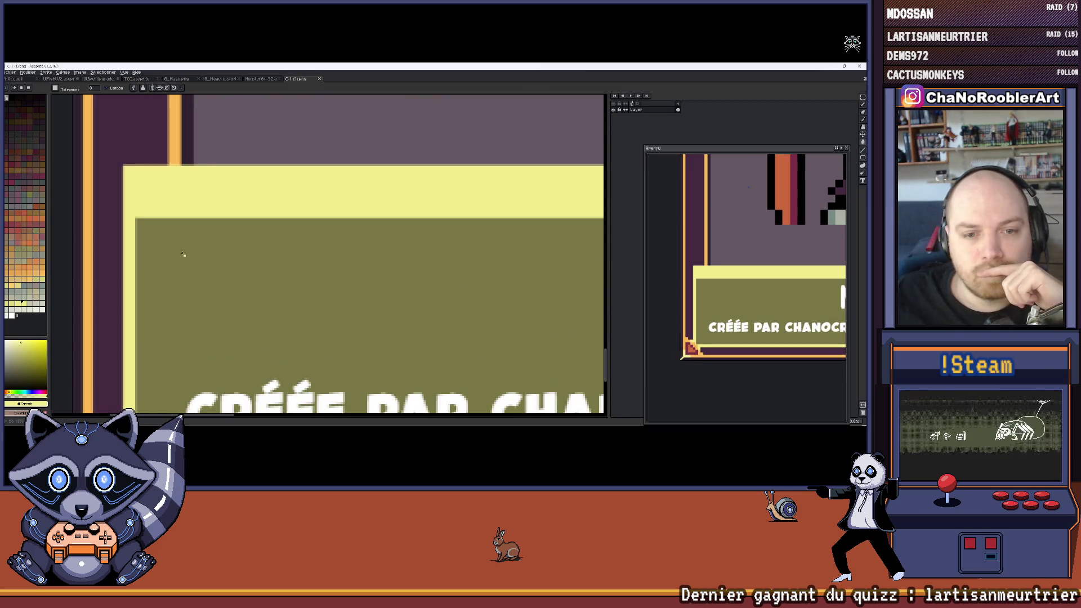
{"action": "scroll", "coordinate": [192, 247], "scroll_direction": "up", "scroll_amount": 3}
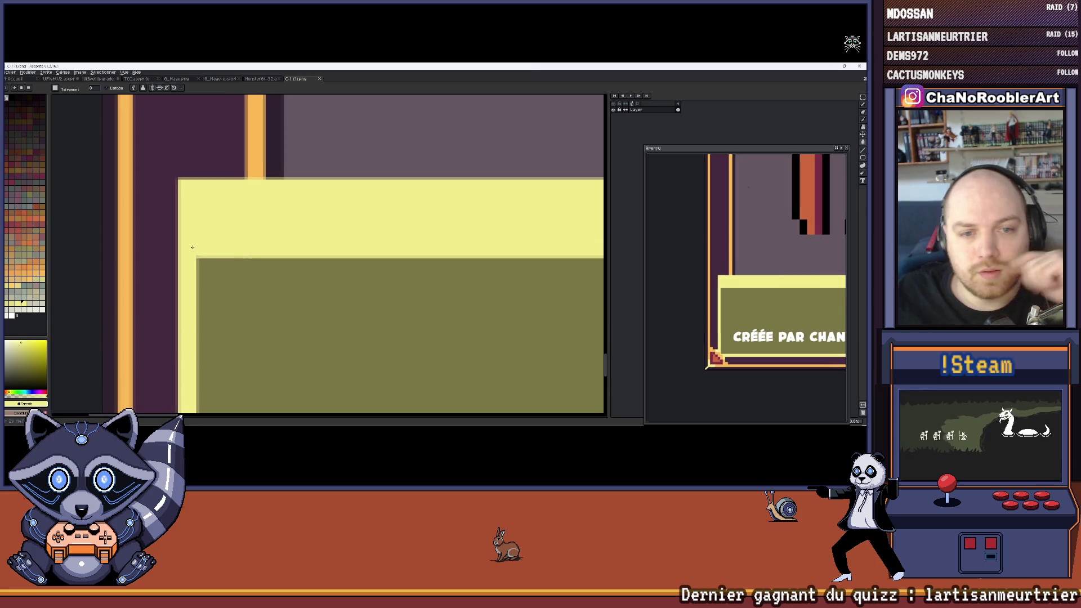
{"action": "key", "text": "b"}
{"action": "scroll", "coordinate": [189, 240], "scroll_direction": "up", "scroll_amount": 2}
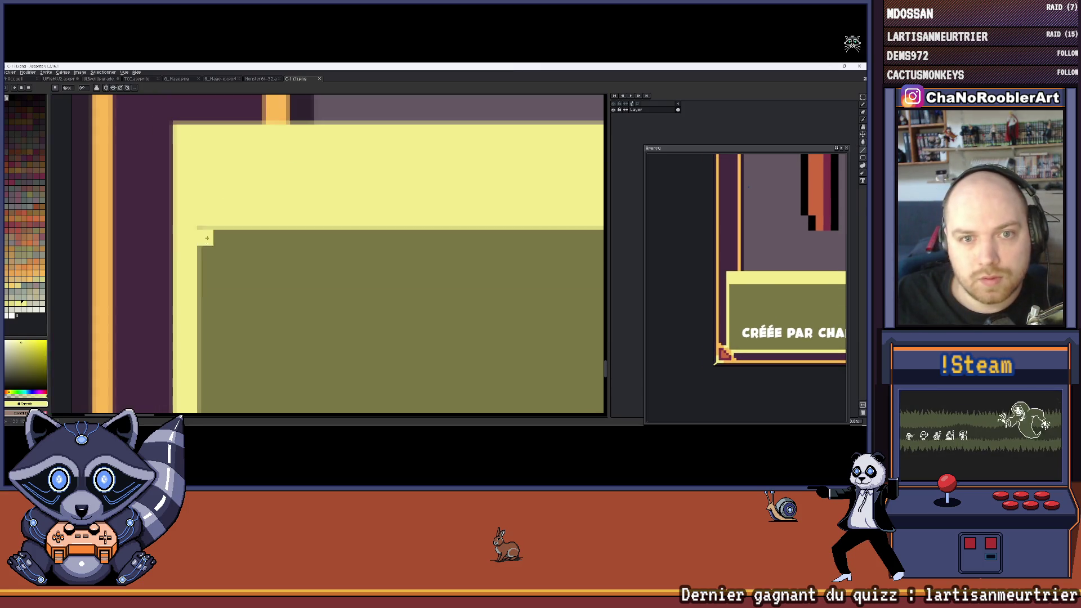
{"action": "scroll", "coordinate": [192, 217], "scroll_direction": "up", "scroll_amount": 2}
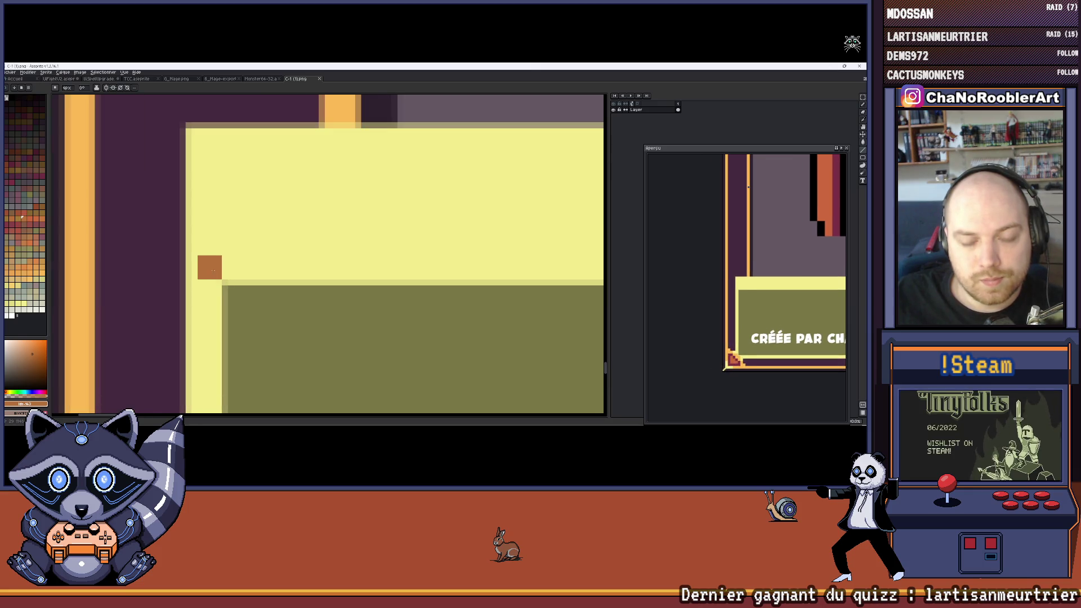
{"action": "scroll", "coordinate": [209, 267], "scroll_direction": "down", "scroll_amount": 3}
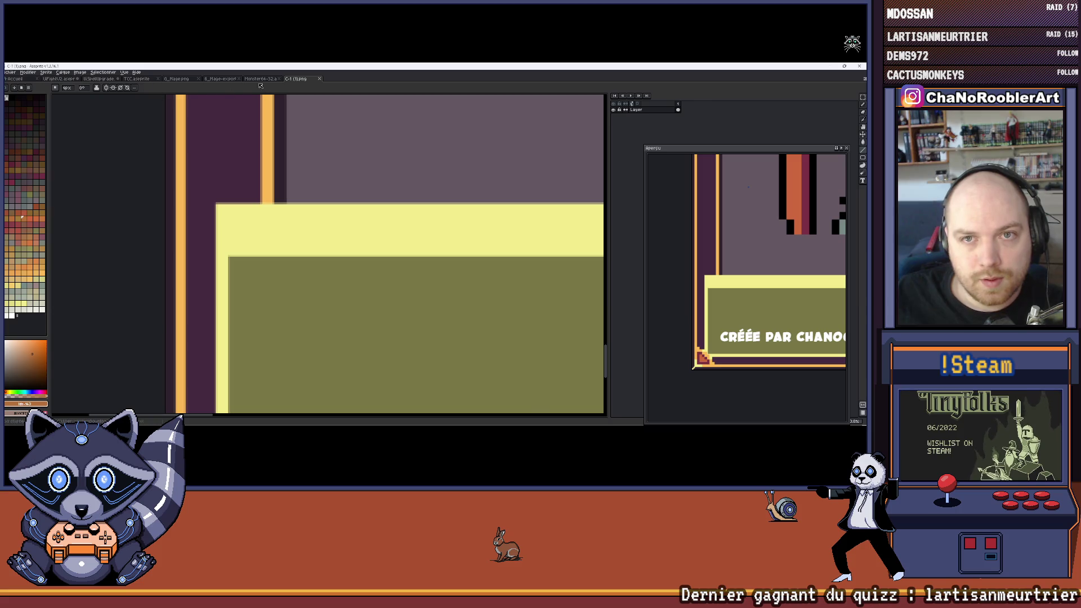
Step: Compare it with the Monster64-32 and G_Mage.png tabs, then return to the TCC.aseprite template
{"action": "left_click", "coordinate": [260, 79]}
{"action": "left_click", "coordinate": [296, 78]}
{"action": "scroll", "coordinate": [216, 320], "scroll_direction": "up", "scroll_amount": 3}
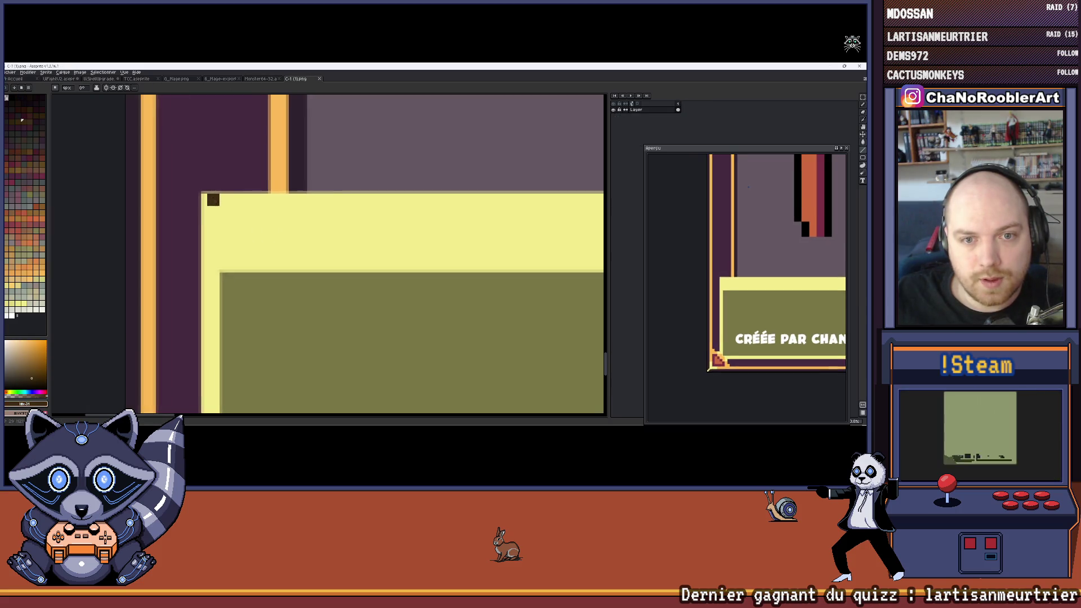
{"action": "scroll", "coordinate": [251, 256], "scroll_direction": "down", "scroll_amount": 2}
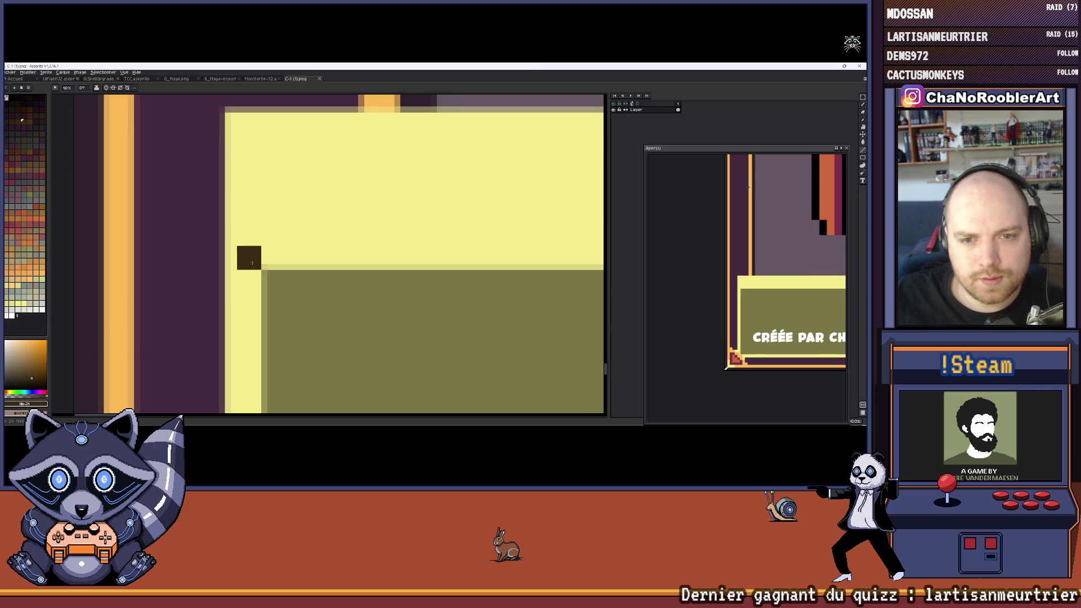
{"action": "scroll", "coordinate": [276, 255], "scroll_direction": "down", "scroll_amount": 2}
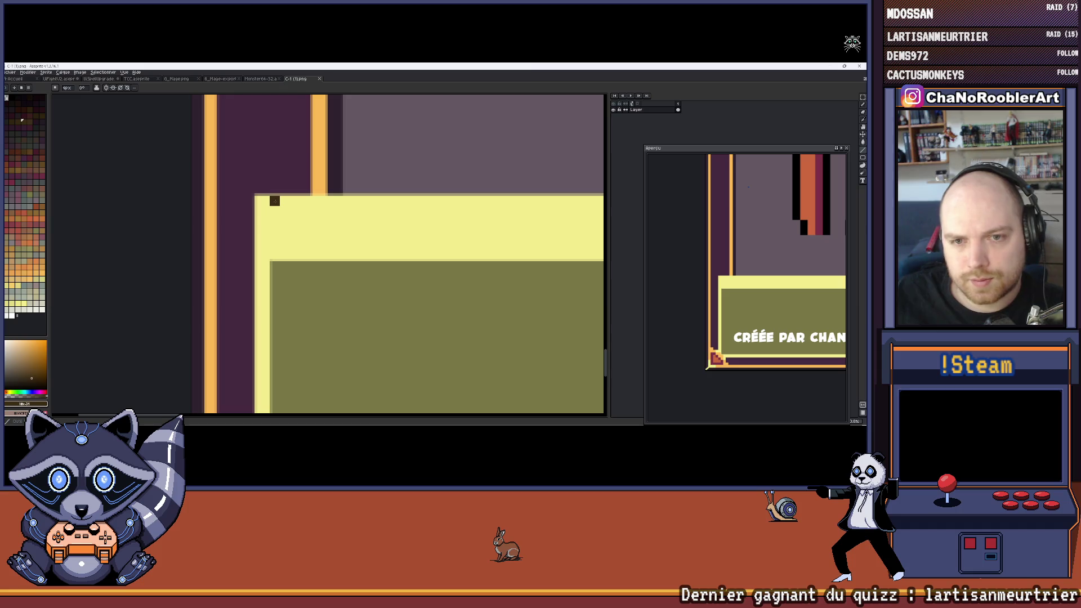
{"action": "scroll", "coordinate": [272, 239], "scroll_direction": "down", "scroll_amount": 4}
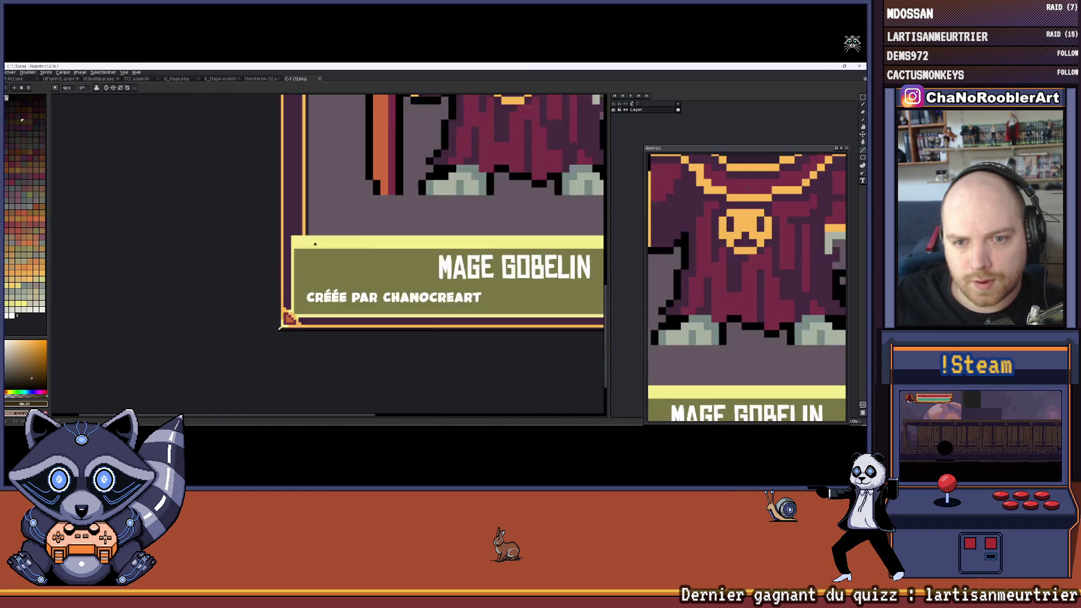
{"action": "scroll", "coordinate": [358, 243], "scroll_direction": "up", "scroll_amount": 4}
{"action": "scroll", "coordinate": [358, 244], "scroll_direction": "down", "scroll_amount": 3}
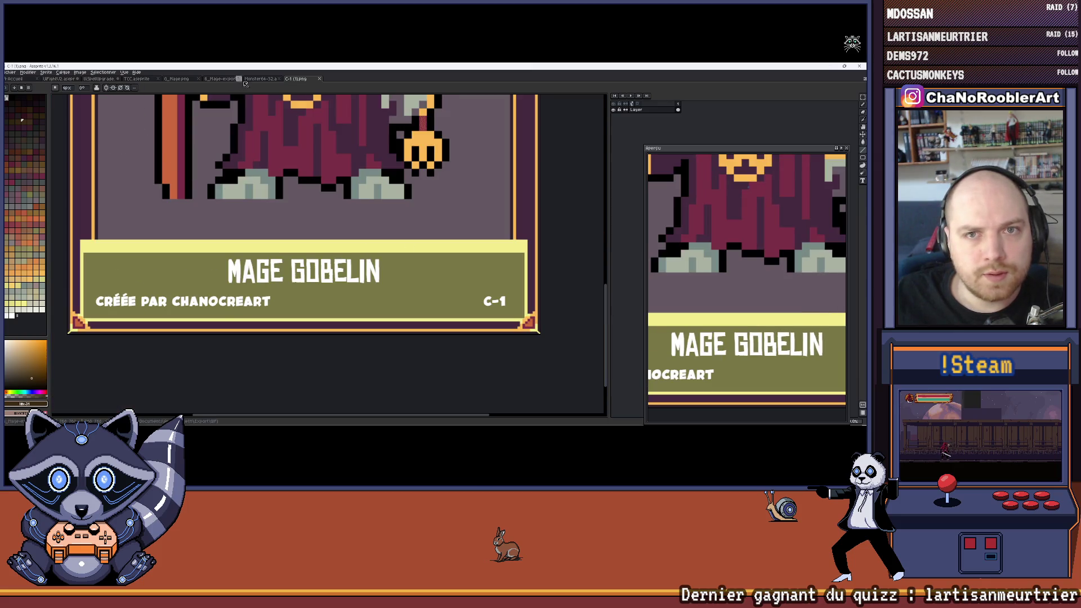
{"action": "left_click", "coordinate": [260, 78]}
{"action": "left_click", "coordinate": [176, 79]}
{"action": "left_click", "coordinate": [136, 78]}
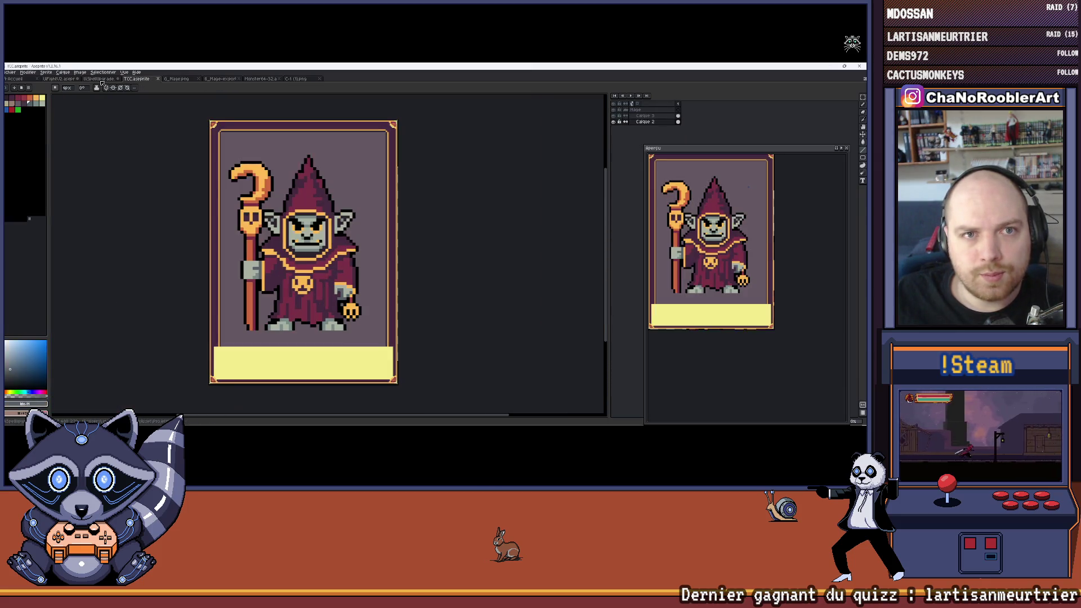
Step: Flip through the C-1 (1).png and goblin sprite tabs, then return to the TCC.aseprite template
{"action": "scroll", "coordinate": [235, 278], "scroll_direction": "down", "scroll_amount": 2}
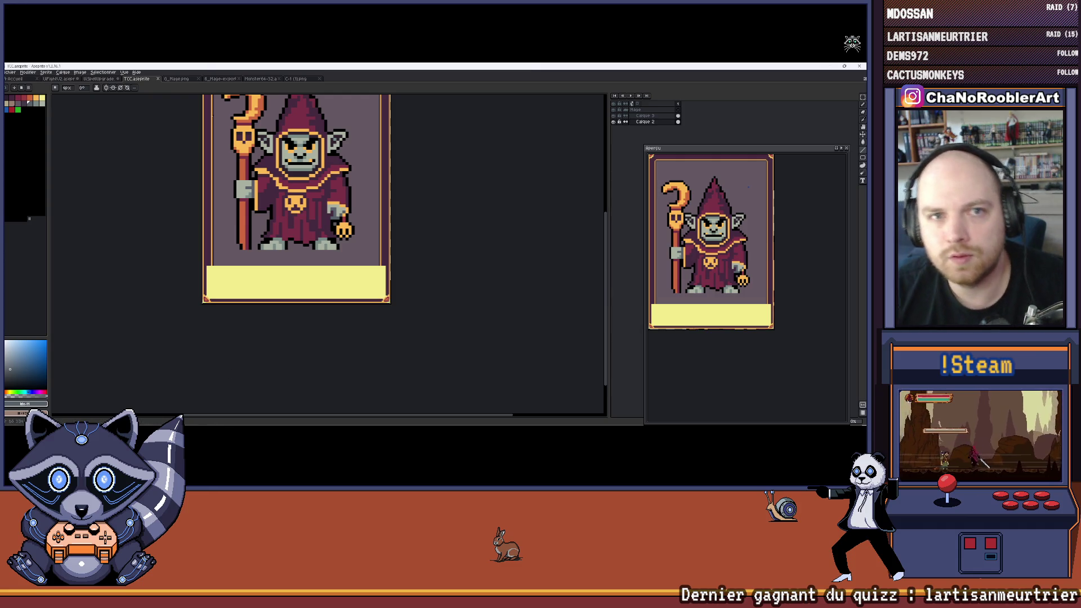
{"action": "left_click", "coordinate": [297, 80]}
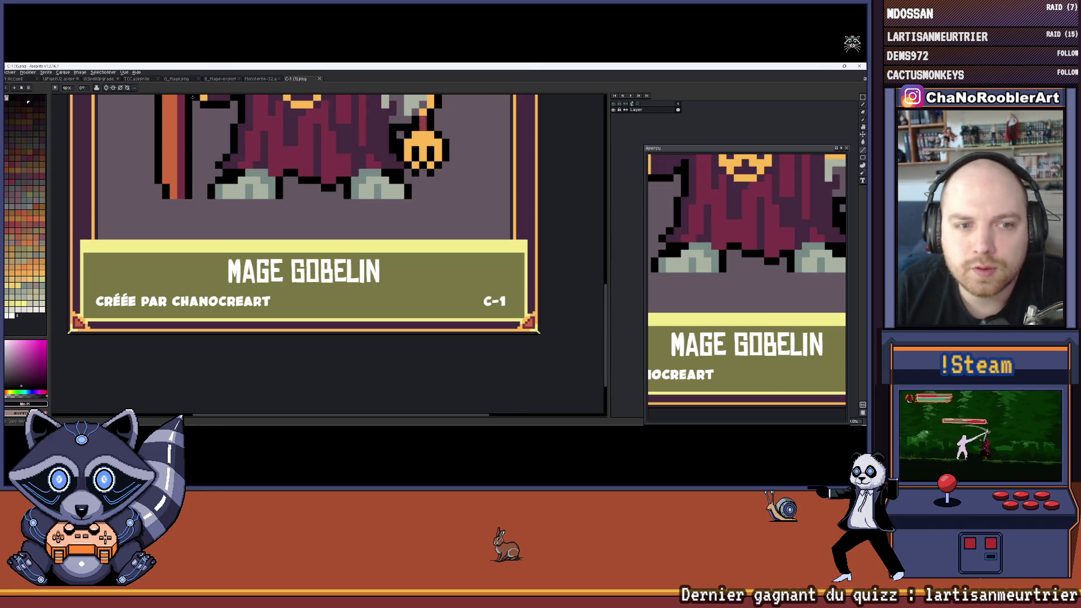
{"action": "left_click", "coordinate": [246, 80]}
{"action": "left_click", "coordinate": [137, 79]}
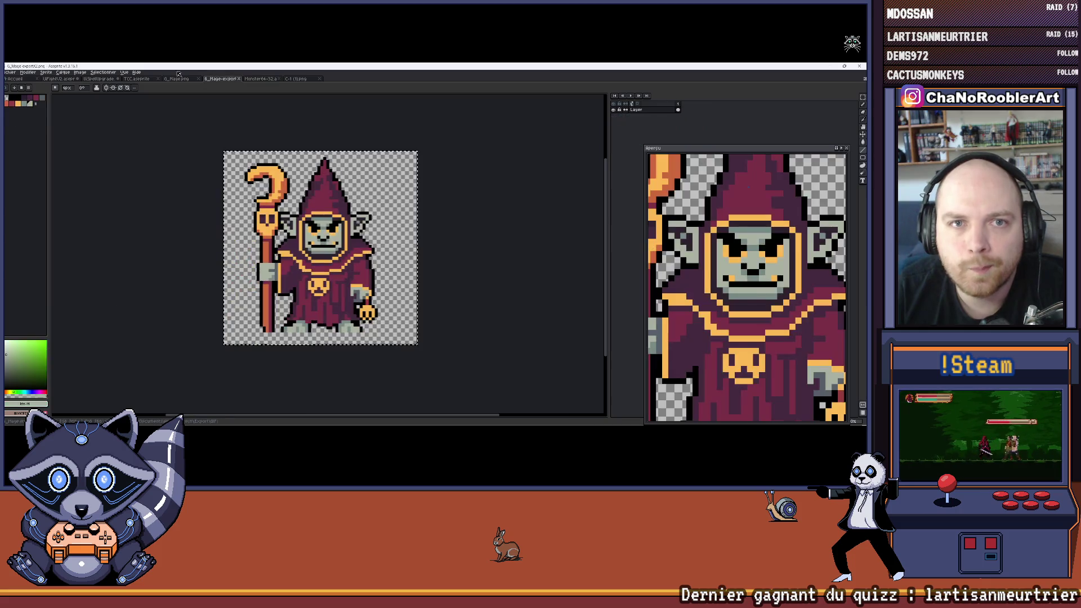
{"action": "scroll", "coordinate": [223, 265], "scroll_direction": "down", "scroll_amount": 3}
{"action": "scroll", "coordinate": [223, 265], "scroll_direction": "up", "scroll_amount": 4}
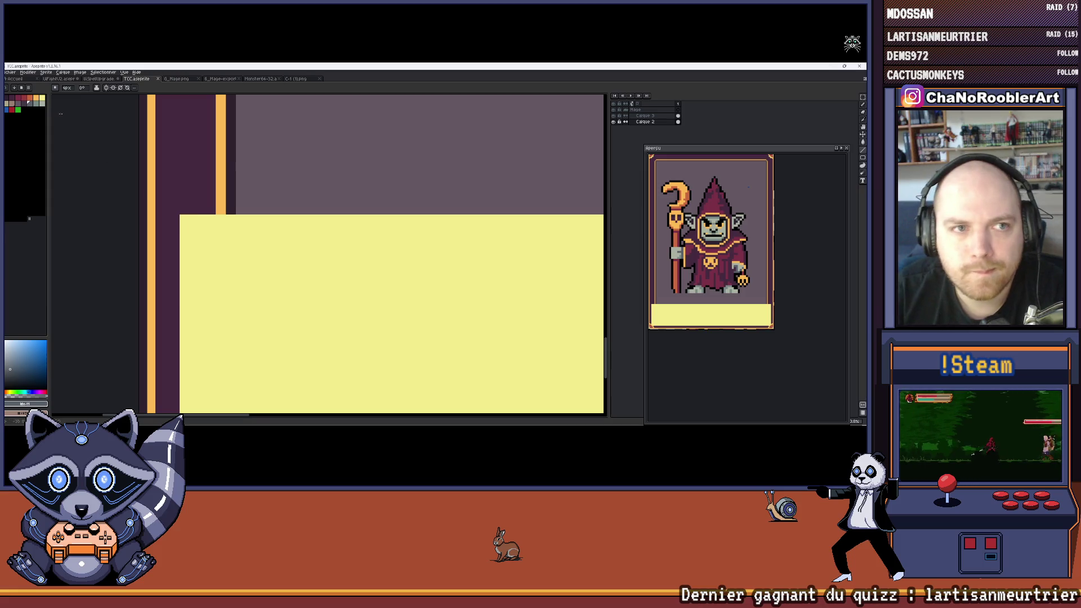
Step: Pick yellow as the drawing colour and undo the stray erase on the yellow band
{"action": "left_click", "coordinate": [42, 98]}
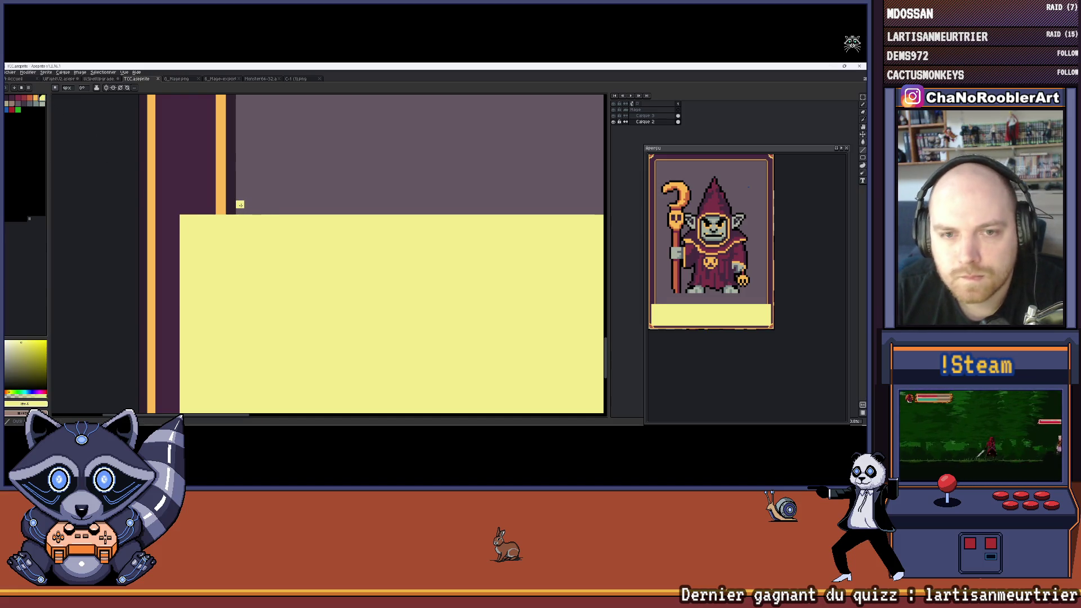
{"action": "key", "text": "b"}
{"action": "scroll", "coordinate": [252, 220], "scroll_direction": "down", "scroll_amount": 2}
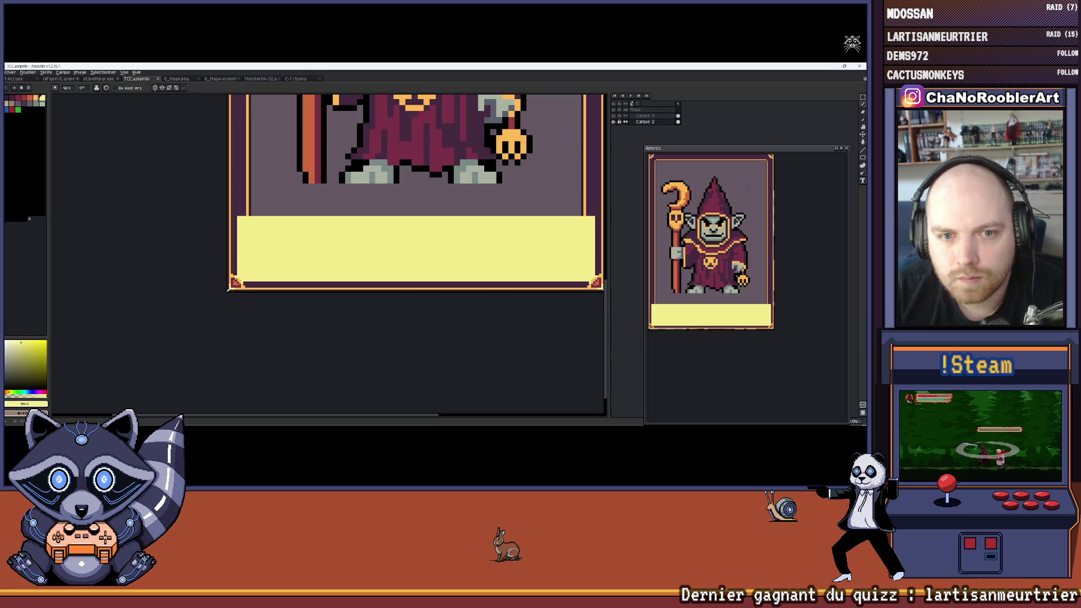
{"action": "scroll", "coordinate": [264, 258], "scroll_direction": "up", "scroll_amount": 2}
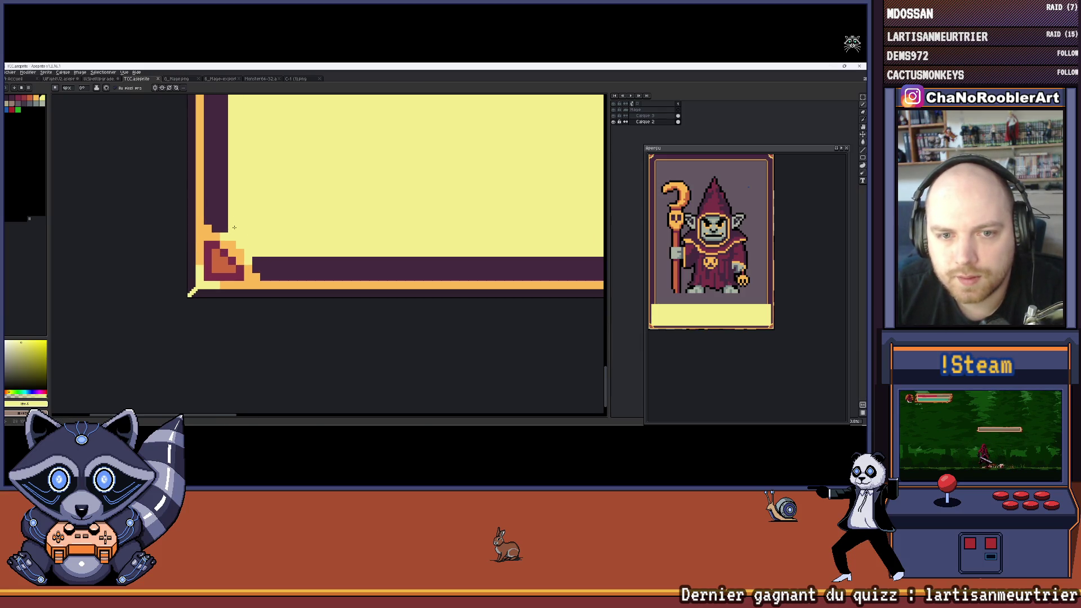
{"action": "scroll", "coordinate": [234, 227], "scroll_direction": "down", "scroll_amount": 1}
{"action": "scroll", "coordinate": [225, 231], "scroll_direction": "up", "scroll_amount": 1}
{"action": "scroll", "coordinate": [214, 236], "scroll_direction": "down", "scroll_amount": 1}
{"action": "scroll", "coordinate": [203, 244], "scroll_direction": "up", "scroll_amount": 1}
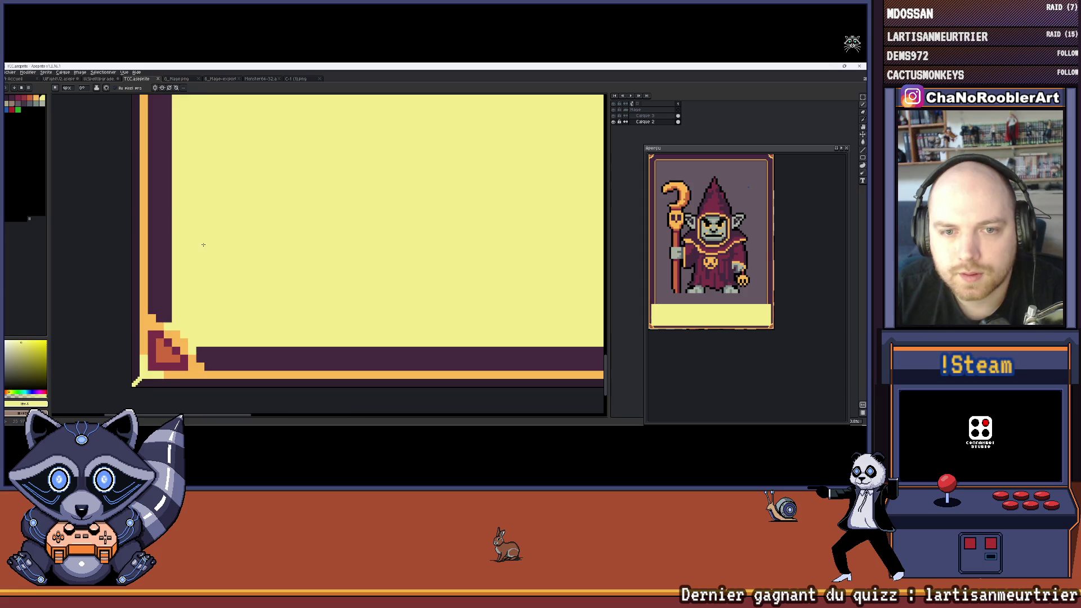
{"action": "scroll", "coordinate": [203, 245], "scroll_direction": "down", "scroll_amount": 1}
{"action": "scroll", "coordinate": [162, 180], "scroll_direction": "up", "scroll_amount": 1}
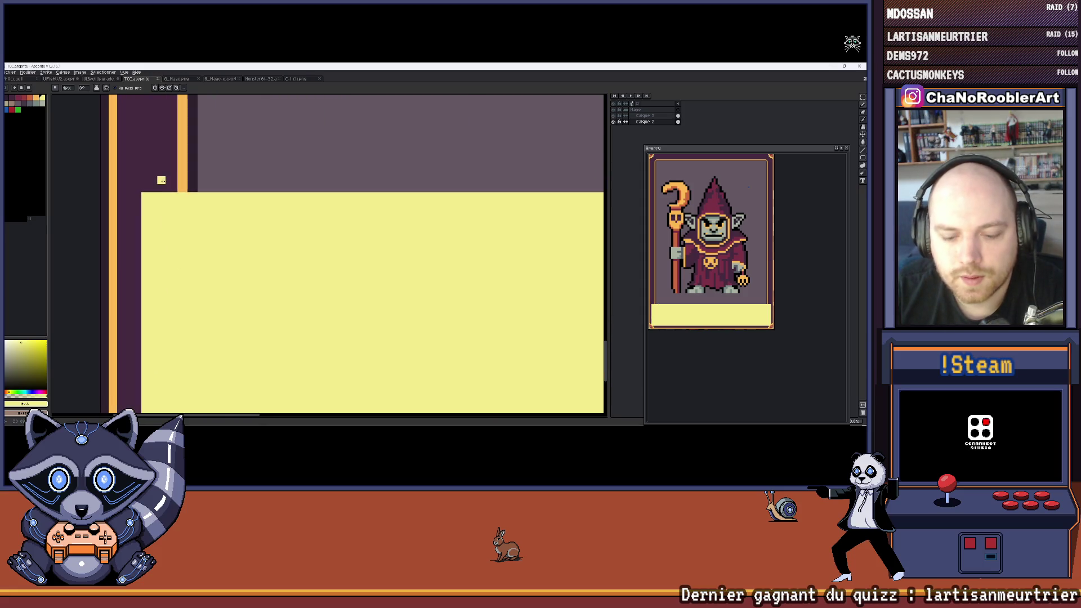
{"action": "key", "text": "b"}
{"action": "key", "text": "ctrl+z"}
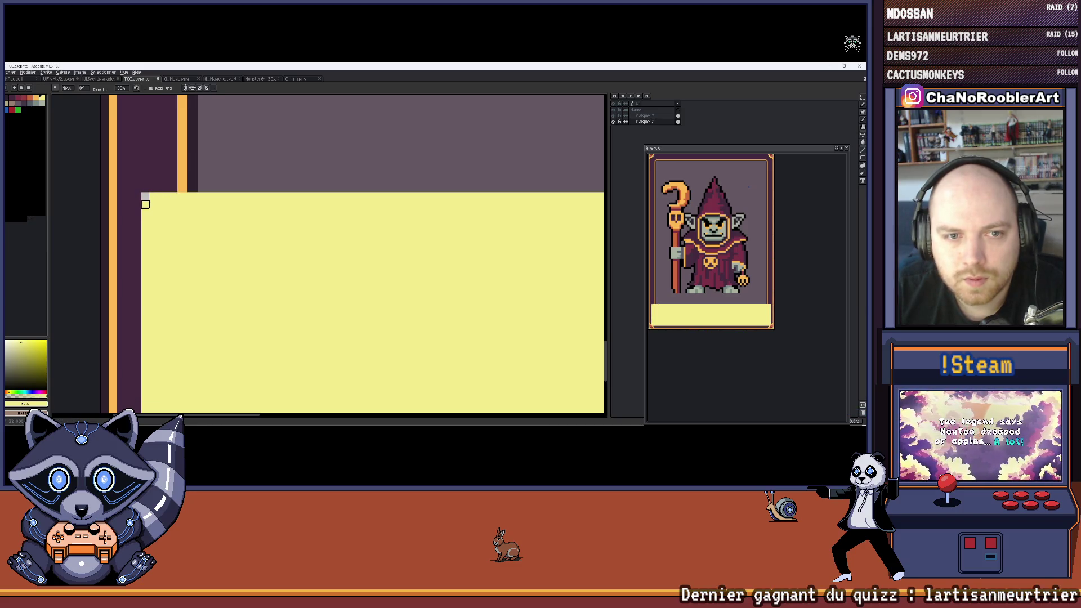
{"action": "scroll", "coordinate": [197, 225], "scroll_direction": "down", "scroll_amount": 3}
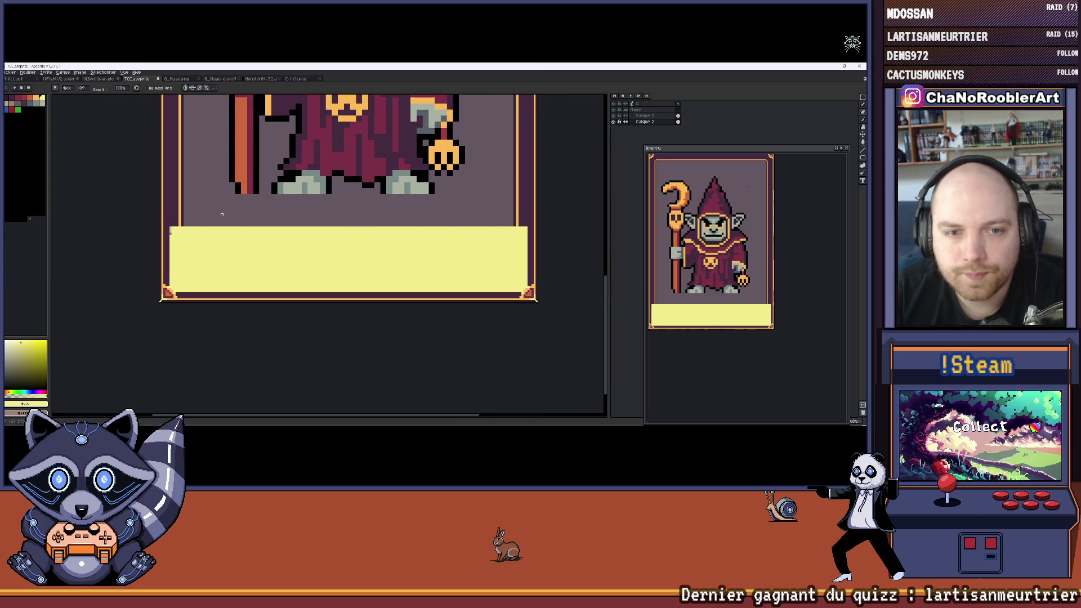
{"action": "scroll", "coordinate": [222, 214], "scroll_direction": "up", "scroll_amount": 2}
{"action": "scroll", "coordinate": [135, 212], "scroll_direction": "down", "scroll_amount": 3}
{"action": "scroll", "coordinate": [111, 231], "scroll_direction": "up", "scroll_amount": 1}
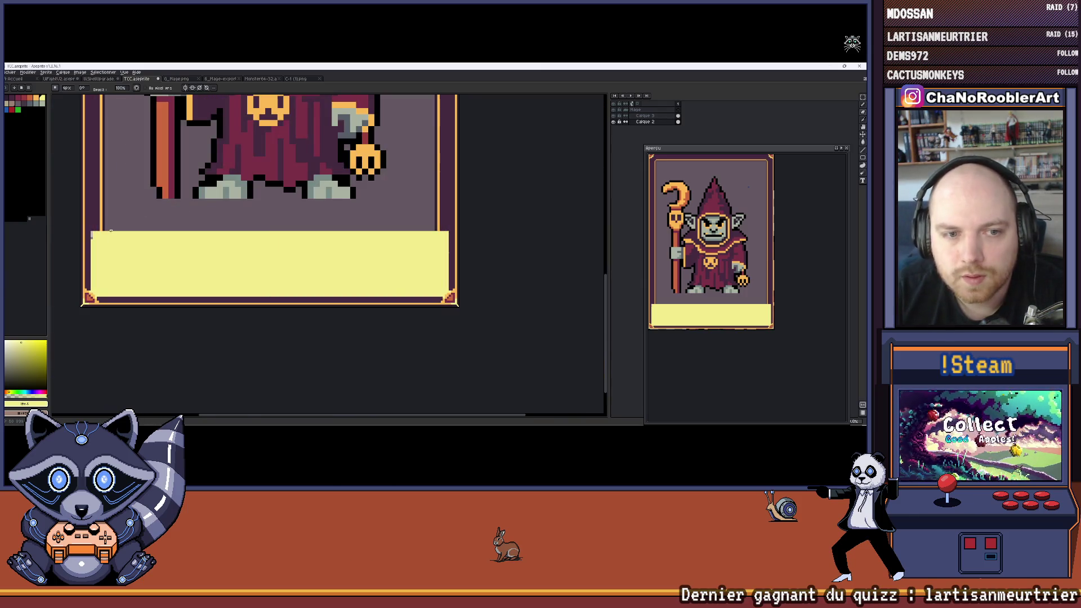
{"action": "scroll", "coordinate": [103, 236], "scroll_direction": "up", "scroll_amount": 3}
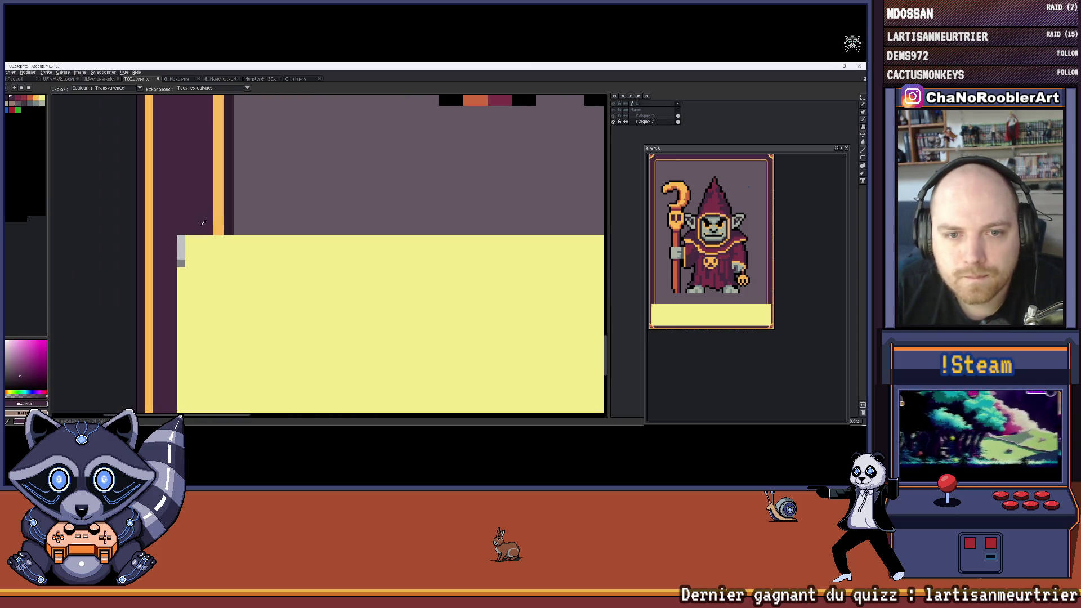
Step: Try a straight dark line across the yellow band, then undo it and the stray pencil strokes
{"action": "key", "text": "e"}
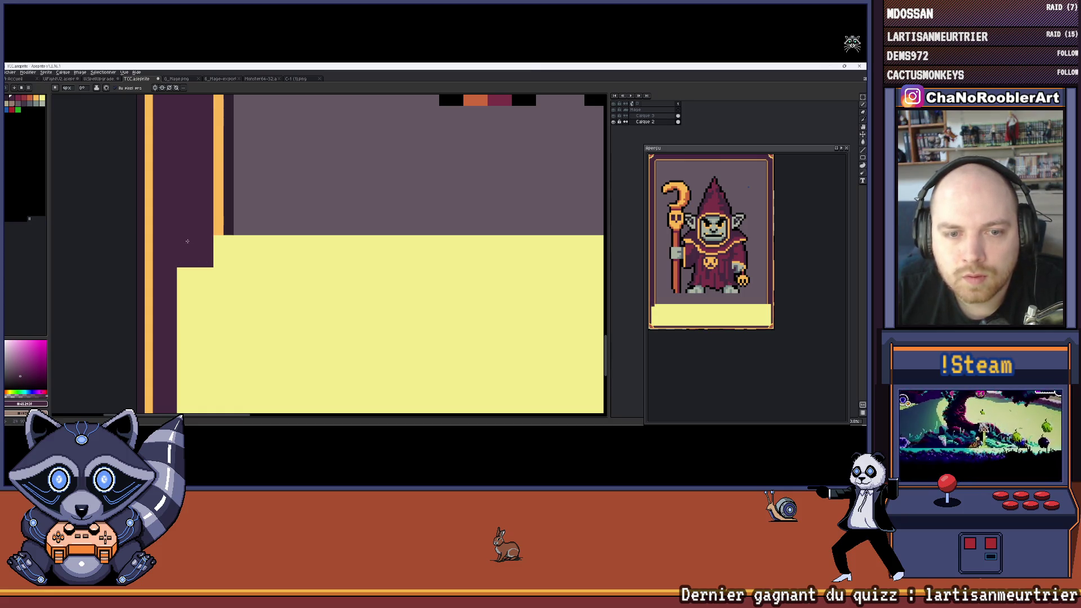
{"action": "scroll", "coordinate": [248, 241], "scroll_direction": "down", "scroll_amount": 2}
{"action": "left_click_drag", "start_coordinate": [248, 241], "coordinate": [168, 235]}
{"action": "scroll", "coordinate": [170, 244], "scroll_direction": "up", "scroll_amount": 2}
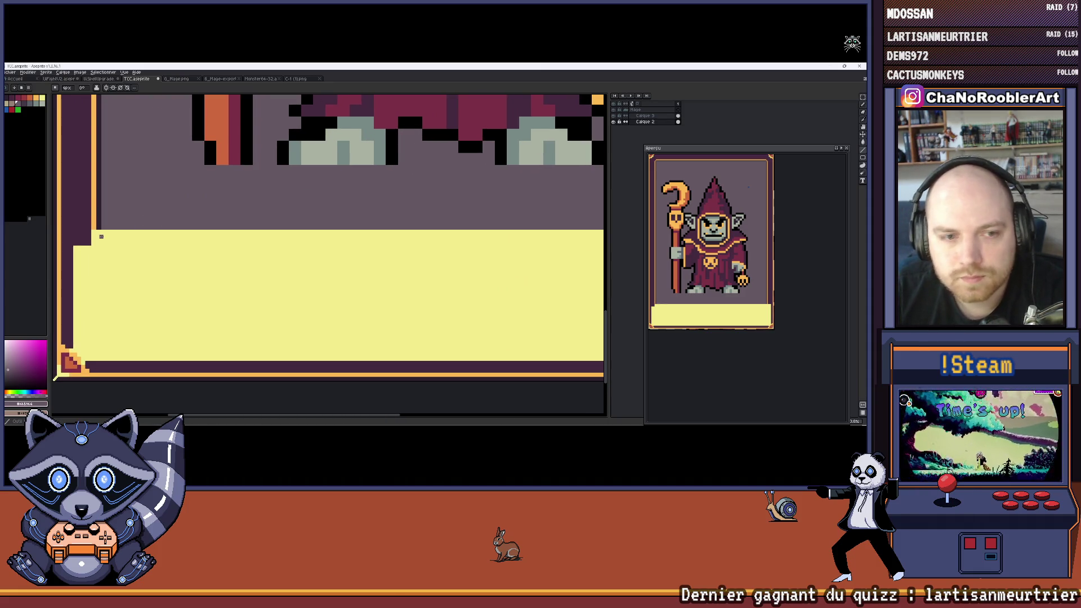
{"action": "scroll", "coordinate": [91, 244], "scroll_direction": "up", "scroll_amount": 1}
{"action": "left_click_drag", "start_coordinate": [91, 245], "coordinate": [158, 245]}
{"action": "scroll", "coordinate": [251, 258], "scroll_direction": "down", "scroll_amount": 3}
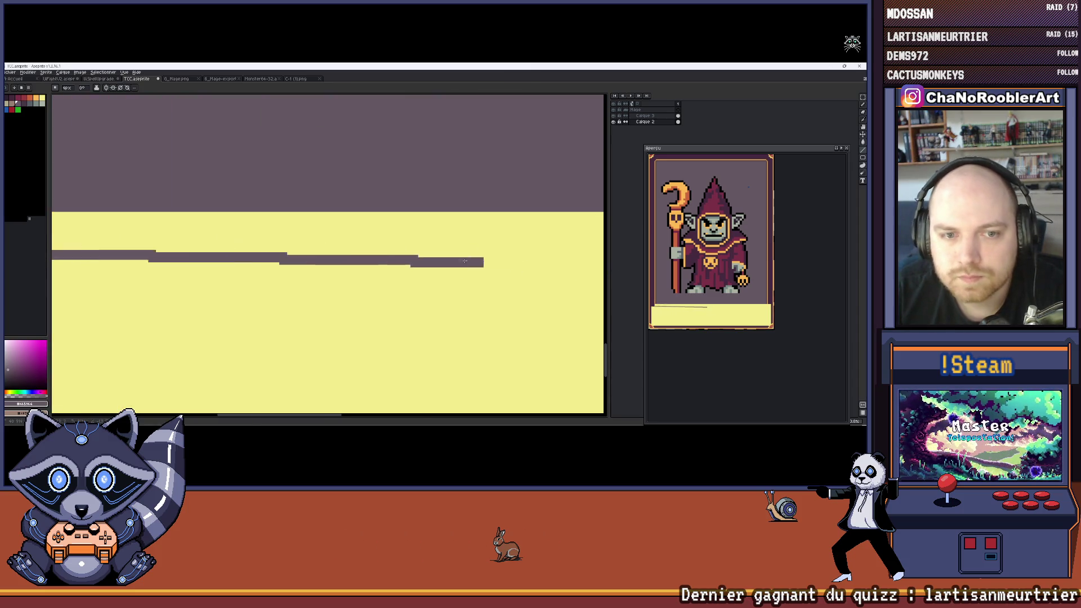
{"action": "scroll", "coordinate": [534, 269], "scroll_direction": "up", "scroll_amount": 2}
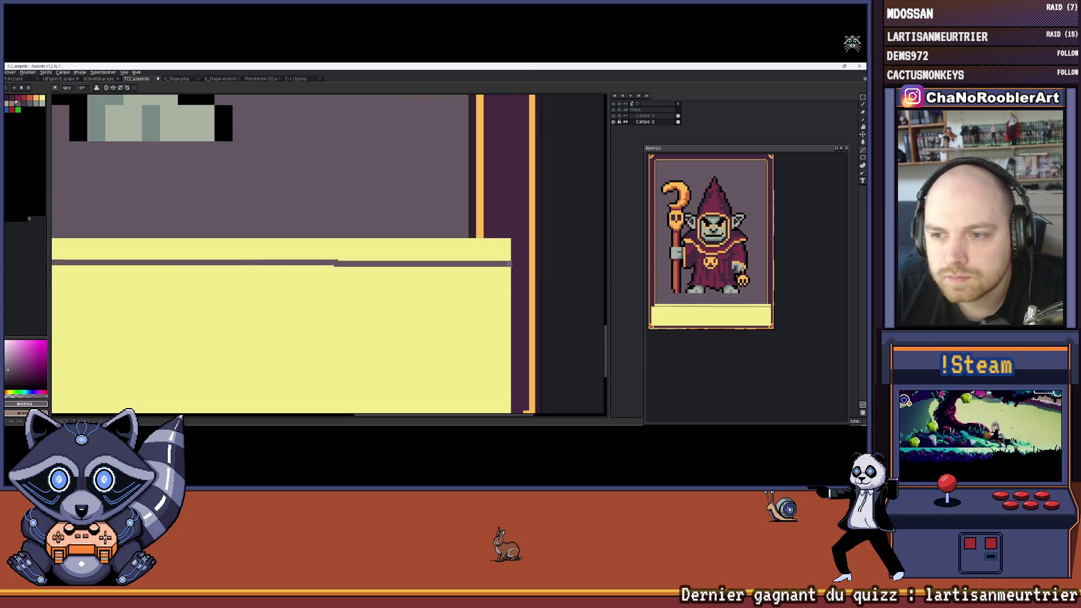
{"action": "left_click", "coordinate": [509, 260], "text": "shift"}
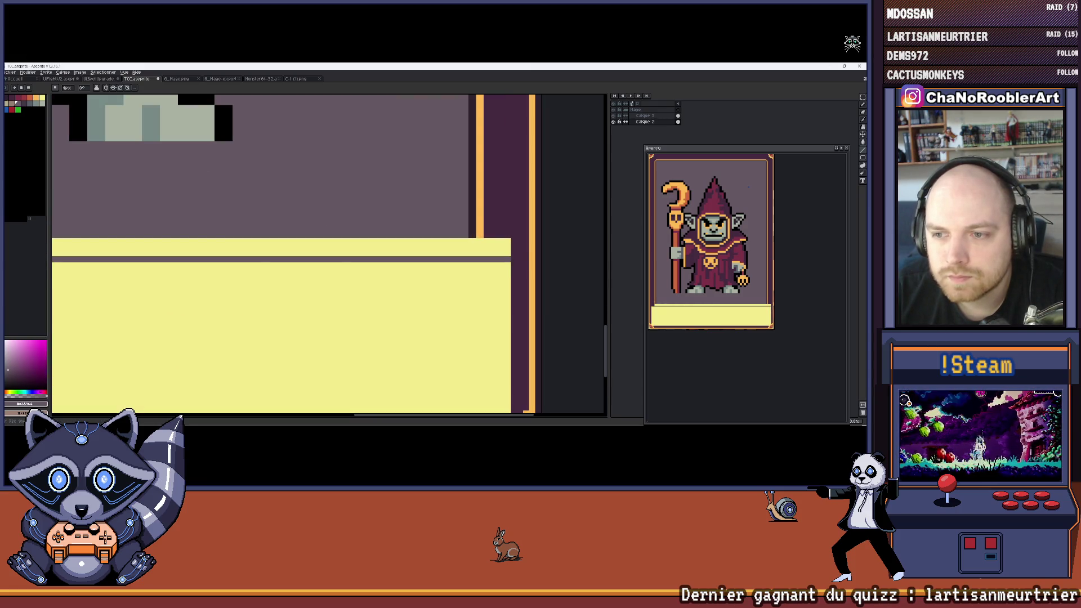
{"action": "scroll", "coordinate": [254, 267], "scroll_direction": "down", "scroll_amount": 3}
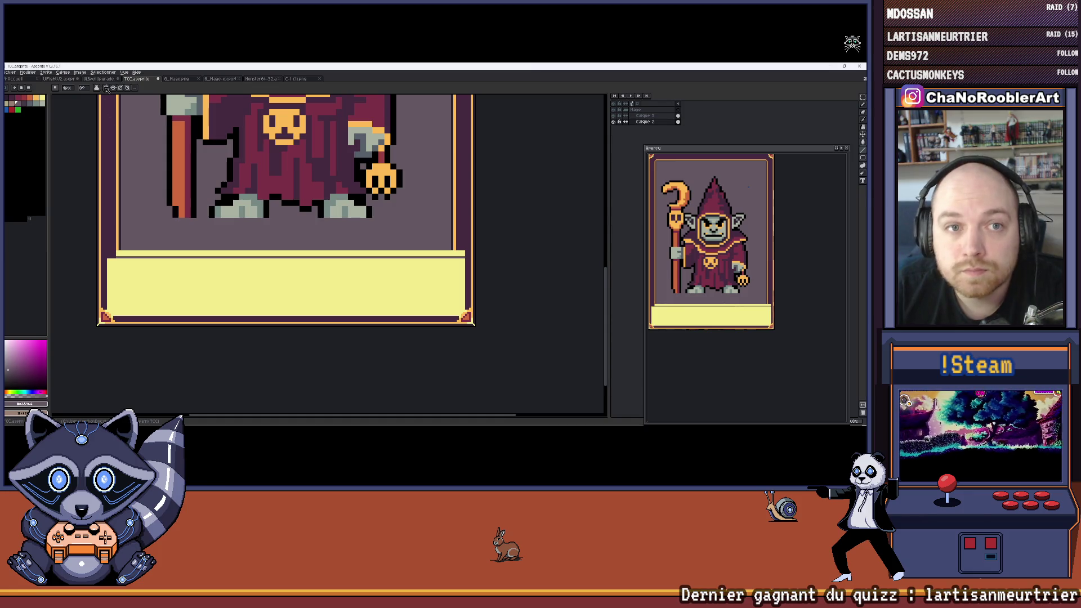
{"action": "scroll", "coordinate": [451, 247], "scroll_direction": "up", "scroll_amount": 3}
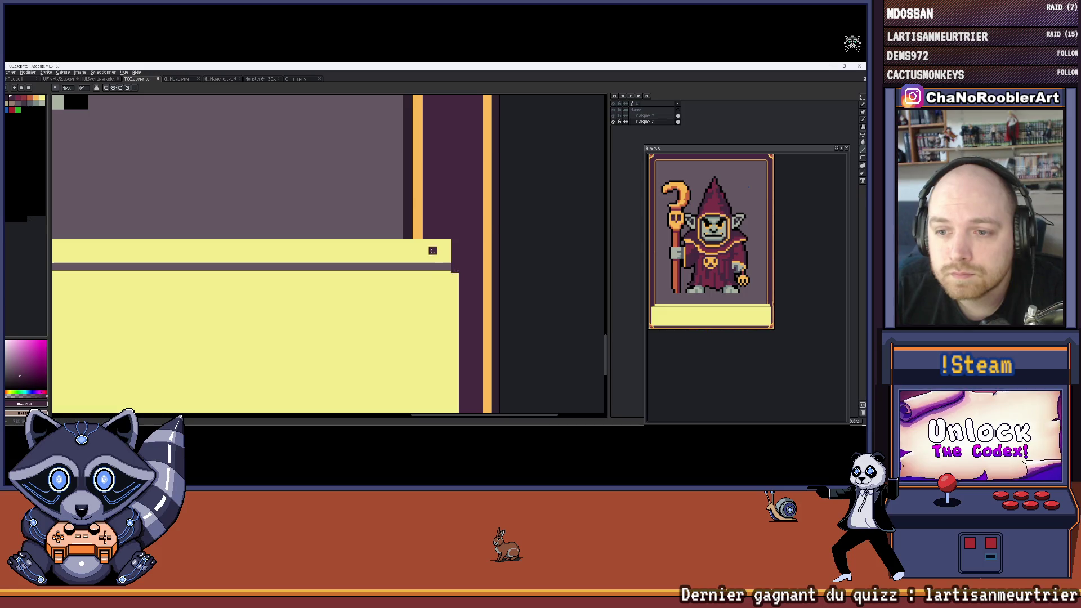
{"action": "key", "text": "ctrl+z"}
{"action": "scroll", "coordinate": [428, 243], "scroll_direction": "up", "scroll_amount": 1}
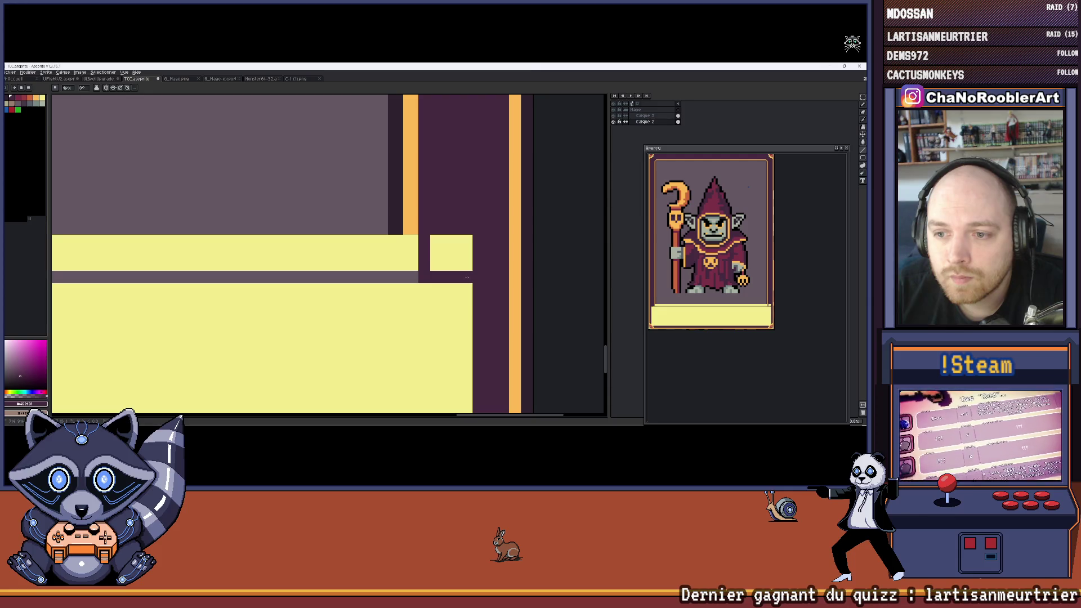
{"action": "key", "text": "b"}
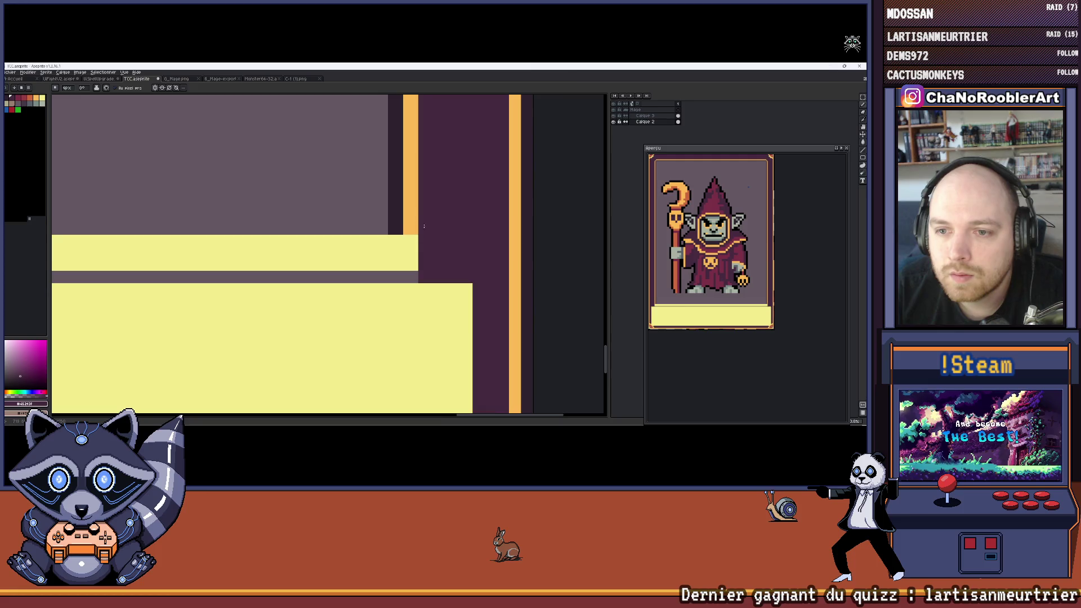
{"action": "scroll", "coordinate": [424, 226], "scroll_direction": "up", "scroll_amount": 1}
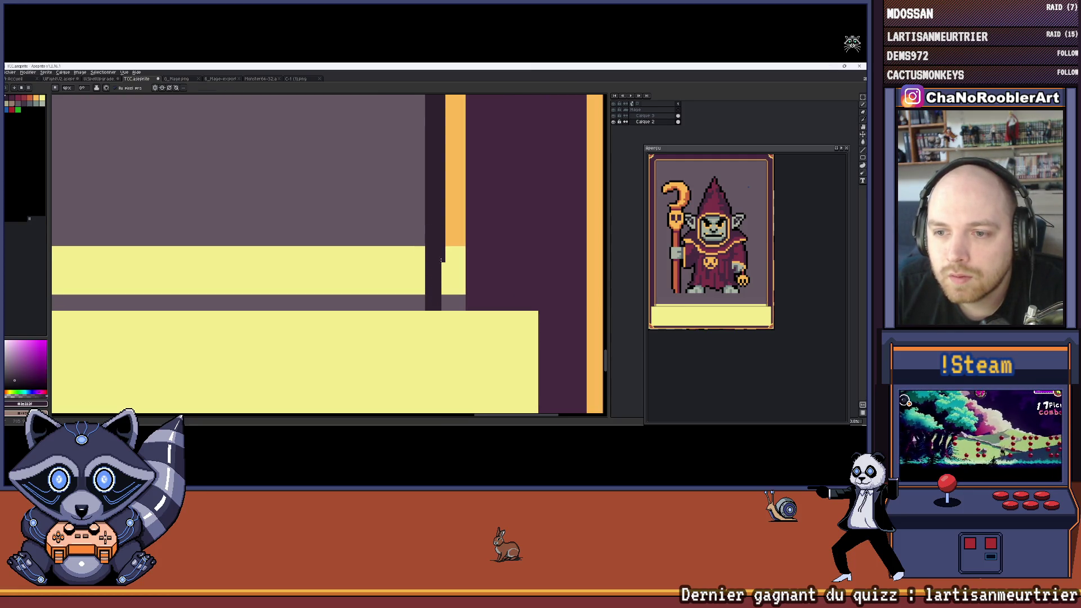
{"action": "key", "text": "ctrl+z"}
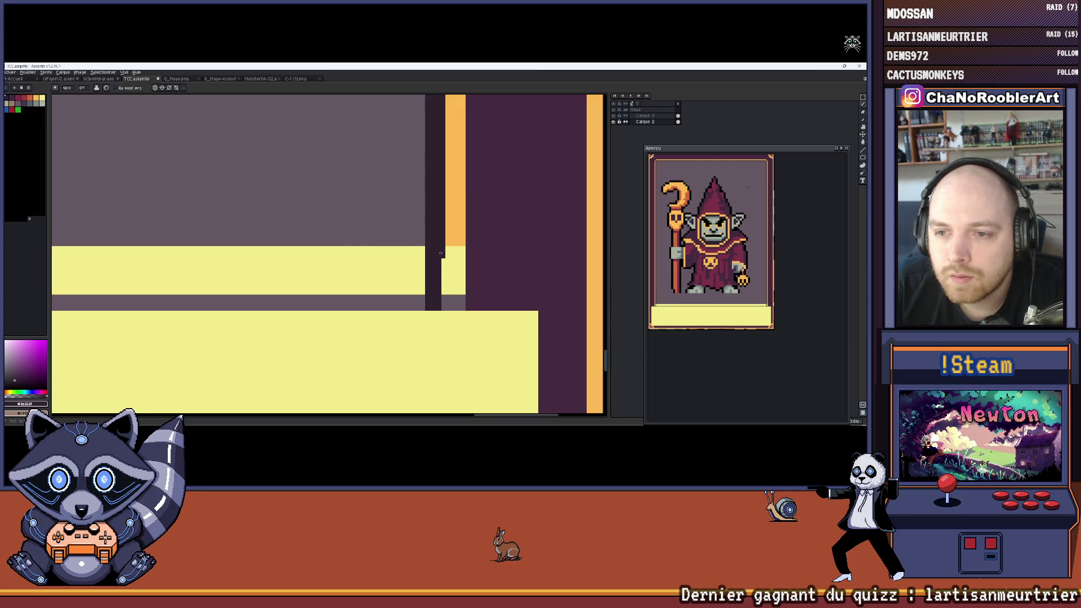
{"action": "key", "text": "ctrl+z"}
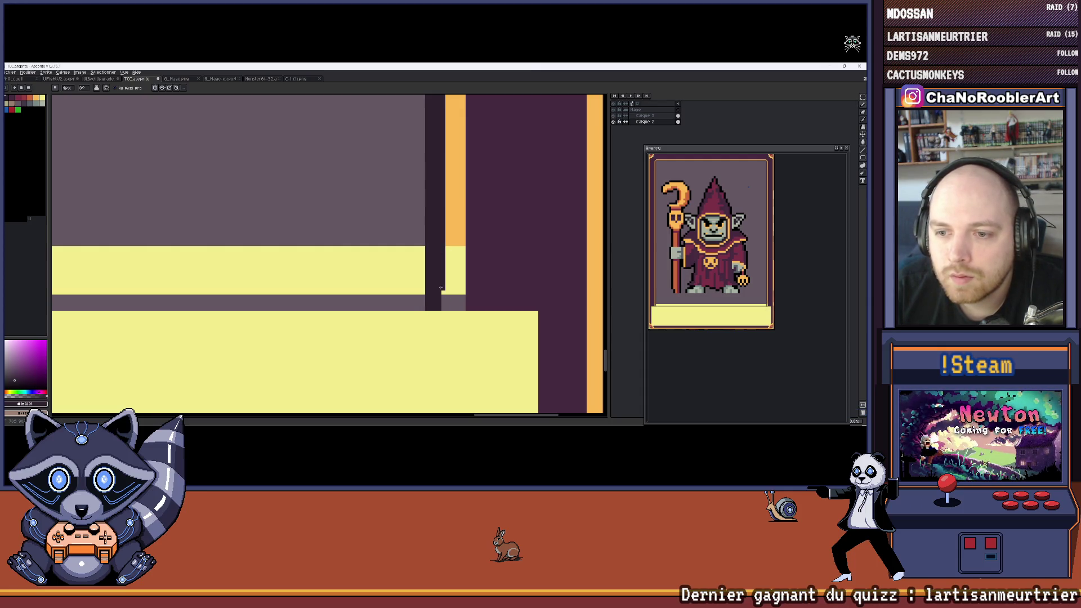
Step: Eyedrop the grey-purple background and bucket-fill the leftover yellow stripe with it
{"action": "left_click", "coordinate": [453, 241], "text": "alt"}
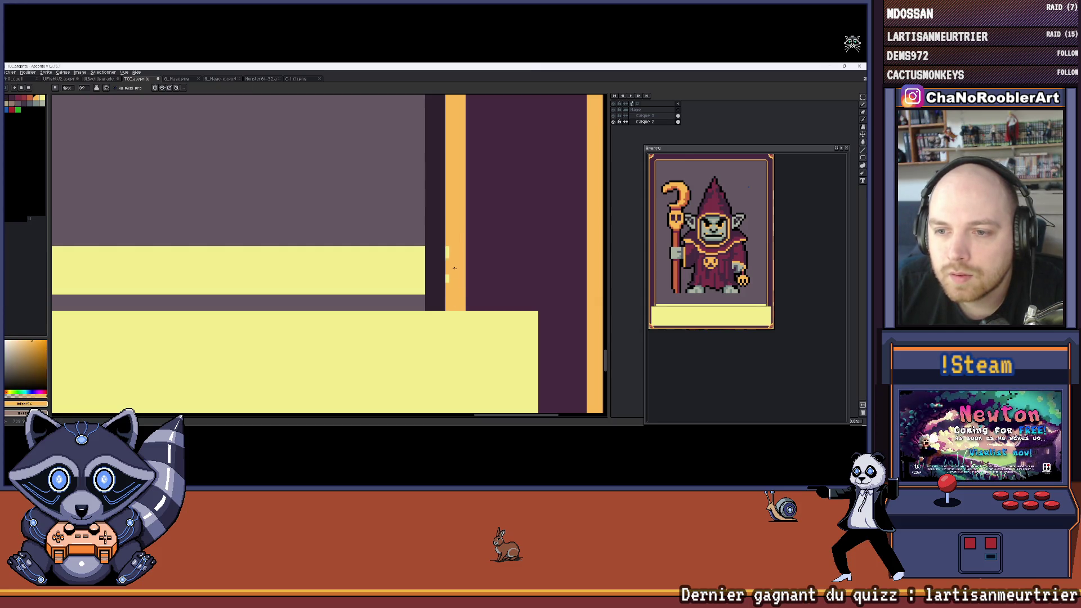
{"action": "scroll", "coordinate": [387, 245], "scroll_direction": "down", "scroll_amount": 2}
{"action": "scroll", "coordinate": [386, 246], "scroll_direction": "down", "scroll_amount": 1}
{"action": "scroll", "coordinate": [382, 246], "scroll_direction": "up", "scroll_amount": 1}
{"action": "key", "text": "i"}
{"action": "left_click", "coordinate": [382, 246]}
{"action": "key", "text": "g"}
{"action": "left_click", "coordinate": [360, 281]}
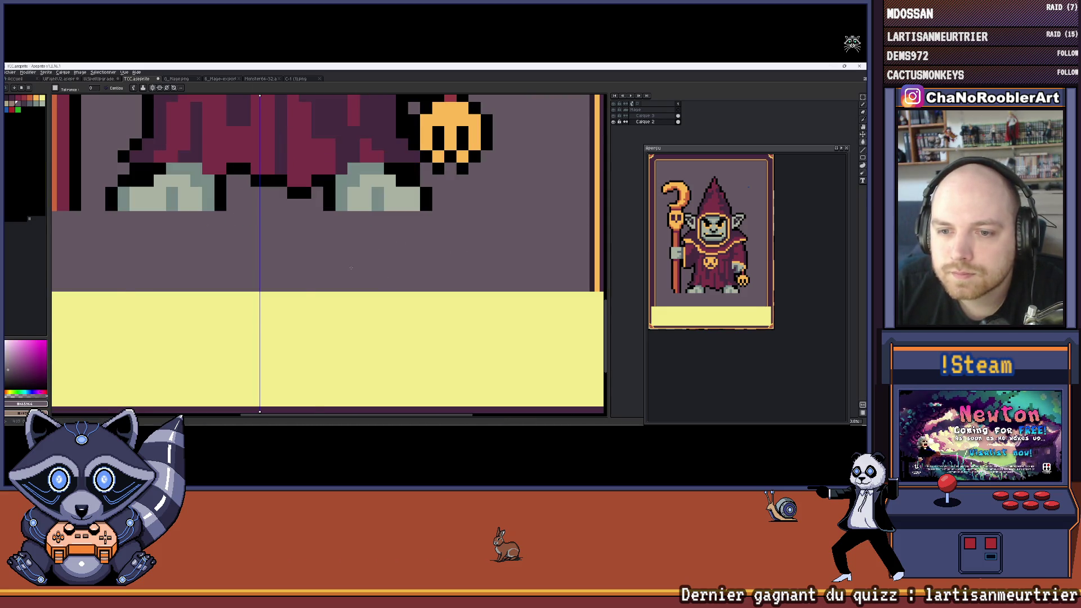
{"action": "scroll", "coordinate": [315, 259], "scroll_direction": "down", "scroll_amount": 3}
{"action": "scroll", "coordinate": [291, 268], "scroll_direction": "up", "scroll_amount": 2}
{"action": "scroll", "coordinate": [291, 268], "scroll_direction": "up", "scroll_amount": 3}
{"action": "mouse_move", "coordinate": [328, 264]}
{"action": "left_mouse_down"}
{"action": "mouse_move", "coordinate": [207, 250]}
{"action": "mouse_move", "coordinate": [603, 253]}
{"action": "mouse_move", "coordinate": [526, 258]}
{"action": "left_mouse_up"}
{"action": "key", "text": "b"}
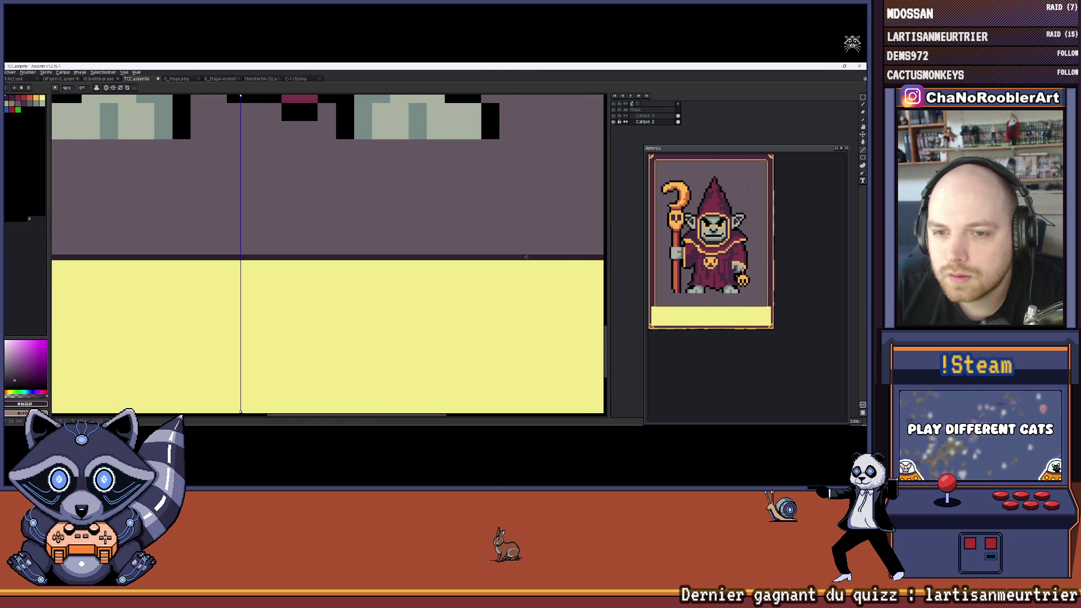
{"action": "scroll", "coordinate": [514, 243], "scroll_direction": "down", "scroll_amount": 3}
{"action": "scroll", "coordinate": [484, 282], "scroll_direction": "up", "scroll_amount": 3}
{"action": "mouse_move", "coordinate": [445, 259]}
{"action": "left_mouse_down"}
{"action": "mouse_move", "coordinate": [397, 261]}
{"action": "mouse_move", "coordinate": [396, 178]}
{"action": "left_mouse_up"}
{"action": "scroll", "coordinate": [397, 178], "scroll_direction": "up", "scroll_amount": 3}
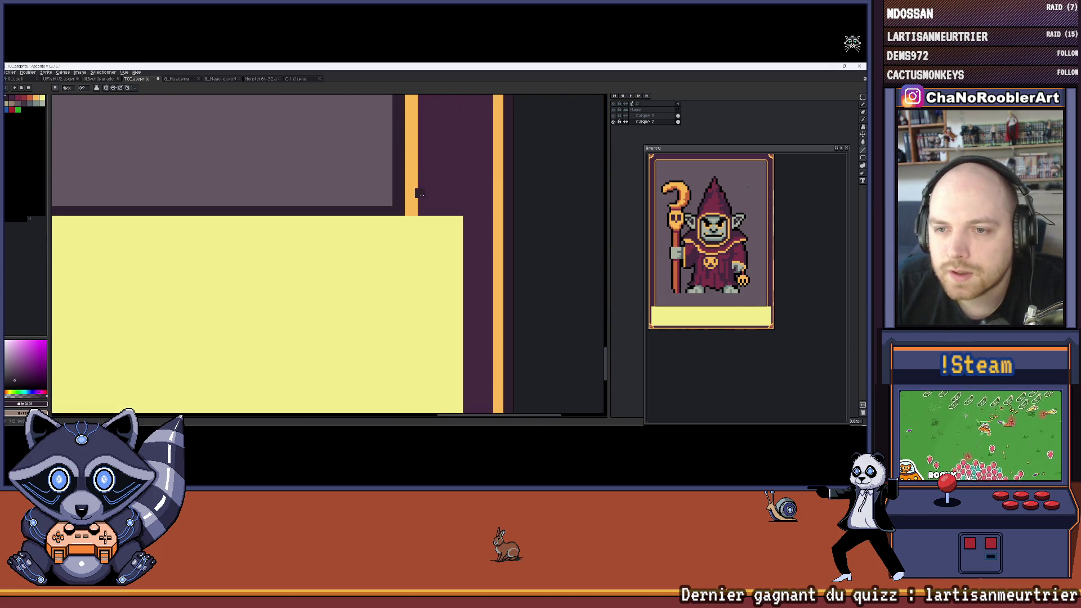
{"action": "key", "text": "i"}
{"action": "left_click", "coordinate": [413, 195]}
{"action": "key", "text": "b"}
{"action": "scroll", "coordinate": [397, 211], "scroll_direction": "up", "scroll_amount": 1}
{"action": "left_click", "coordinate": [396, 213]}
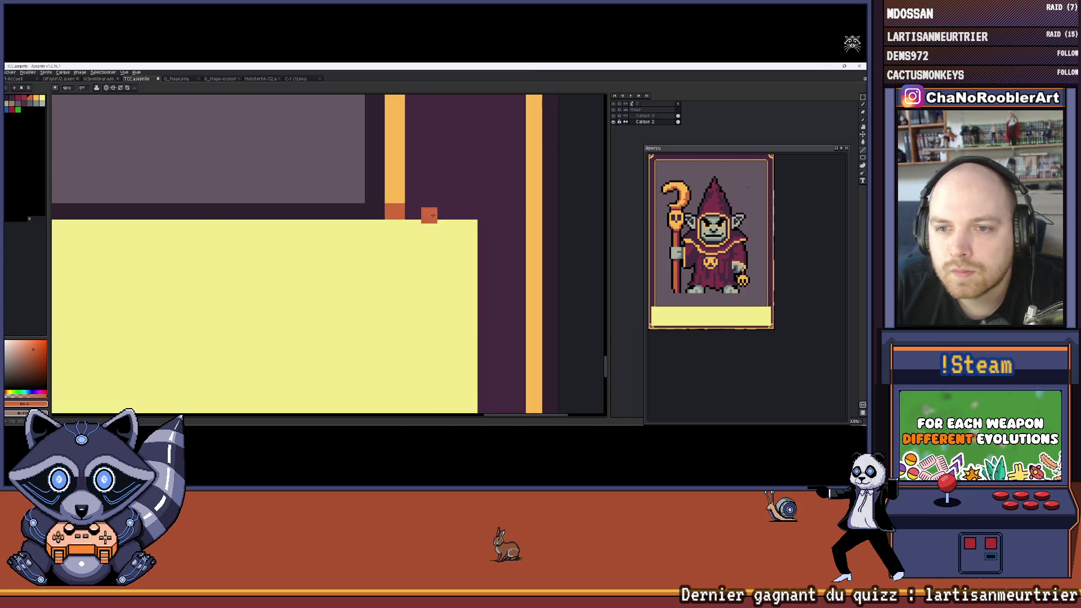
{"action": "left_click_drag", "start_coordinate": [478, 189], "coordinate": [389, 179]}
{"action": "key", "text": "i"}
{"action": "left_click", "coordinate": [389, 179]}
{"action": "key", "text": "b"}
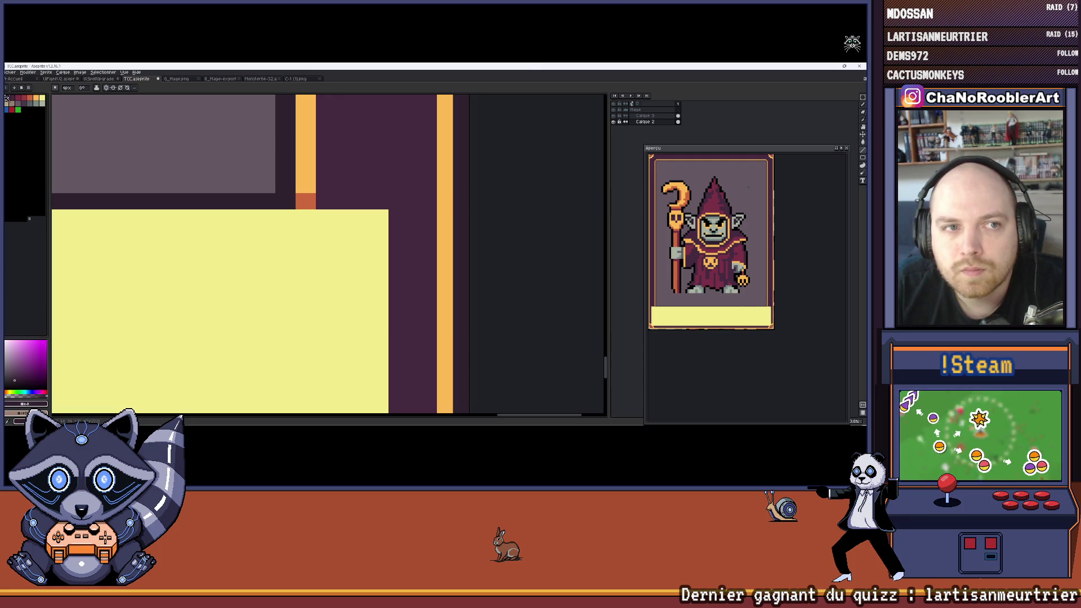
{"action": "left_click_drag", "start_coordinate": [329, 199], "coordinate": [384, 201]}
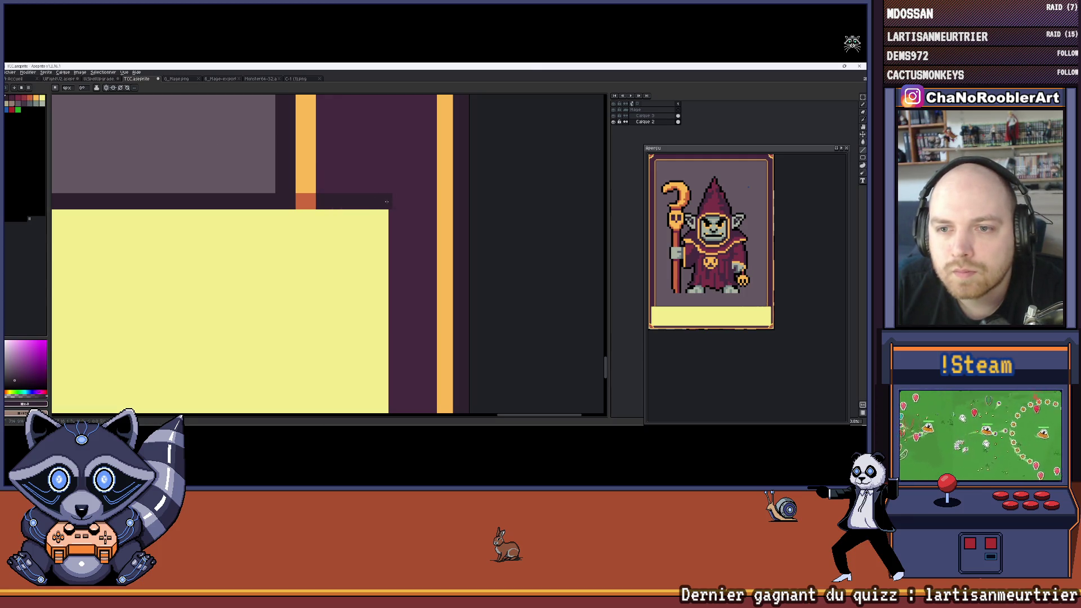
{"action": "left_click_drag", "start_coordinate": [397, 201], "coordinate": [423, 287]}
{"action": "scroll", "coordinate": [421, 310], "scroll_direction": "down", "scroll_amount": 1}
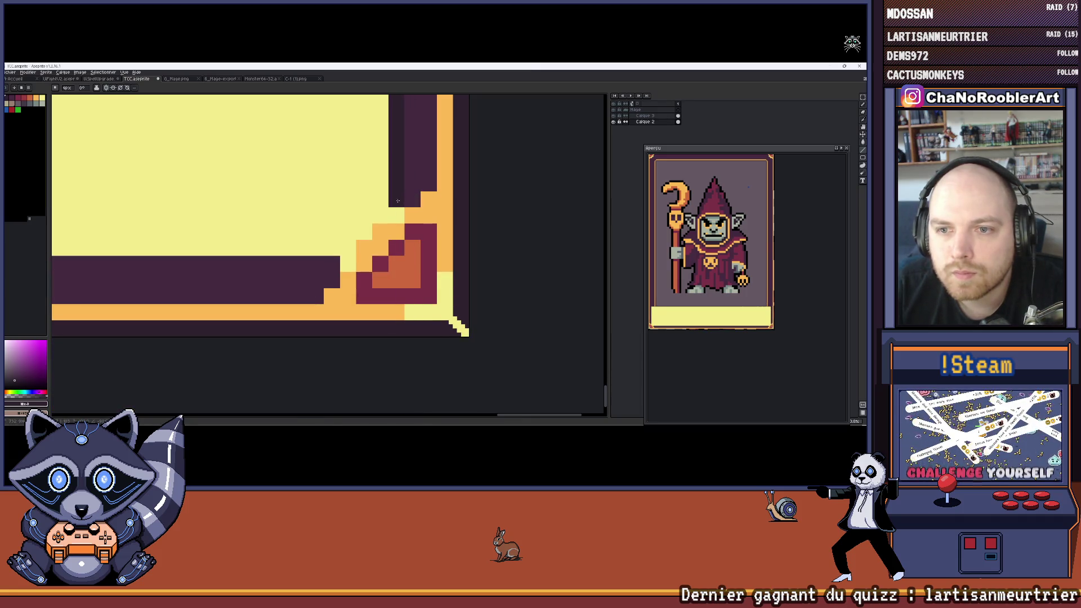
{"action": "scroll", "coordinate": [396, 186], "scroll_direction": "down", "scroll_amount": 2}
{"action": "scroll", "coordinate": [396, 185], "scroll_direction": "down", "scroll_amount": 3}
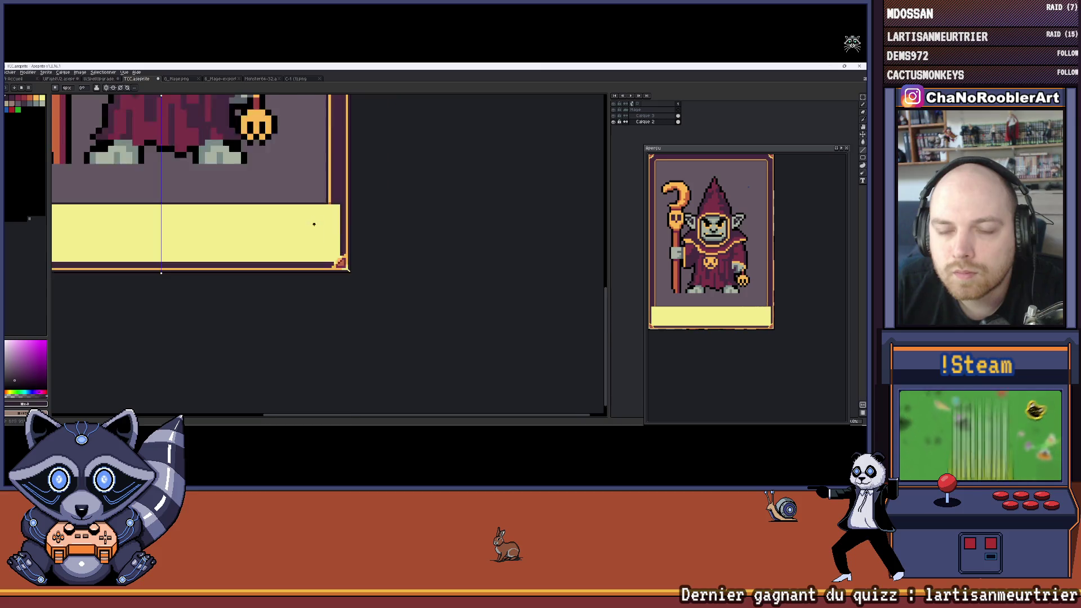
{"action": "scroll", "coordinate": [263, 200], "scroll_direction": "up", "scroll_amount": 1}
{"action": "scroll", "coordinate": [226, 247], "scroll_direction": "up", "scroll_amount": 2}
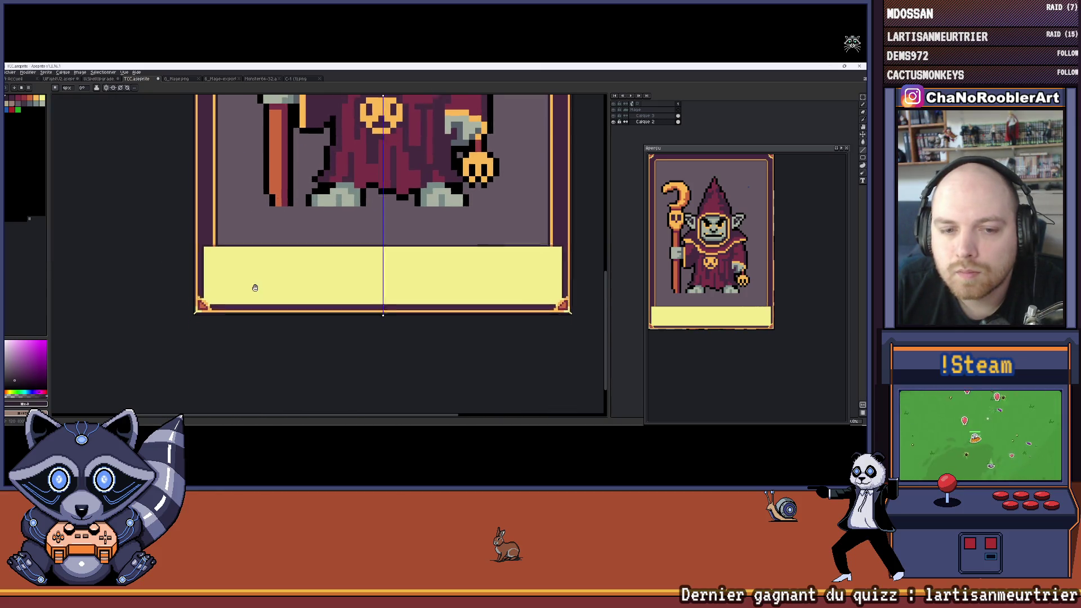
{"action": "scroll", "coordinate": [226, 247], "scroll_direction": "up", "scroll_amount": 2}
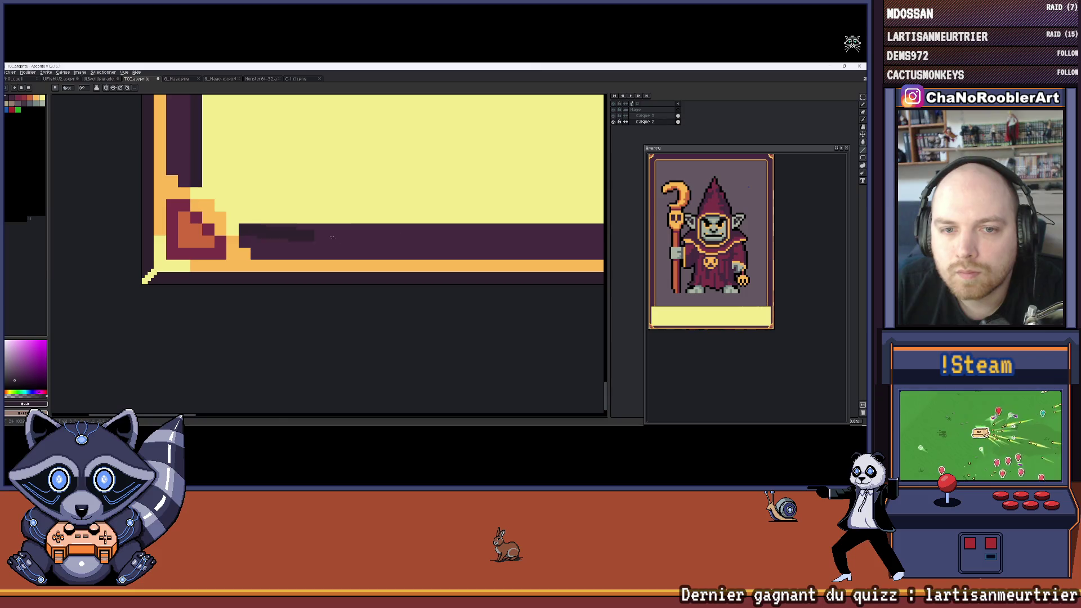
{"action": "scroll", "coordinate": [602, 212], "scroll_direction": "up", "scroll_amount": 2}
{"action": "left_click_drag", "start_coordinate": [601, 212], "coordinate": [338, 229]}
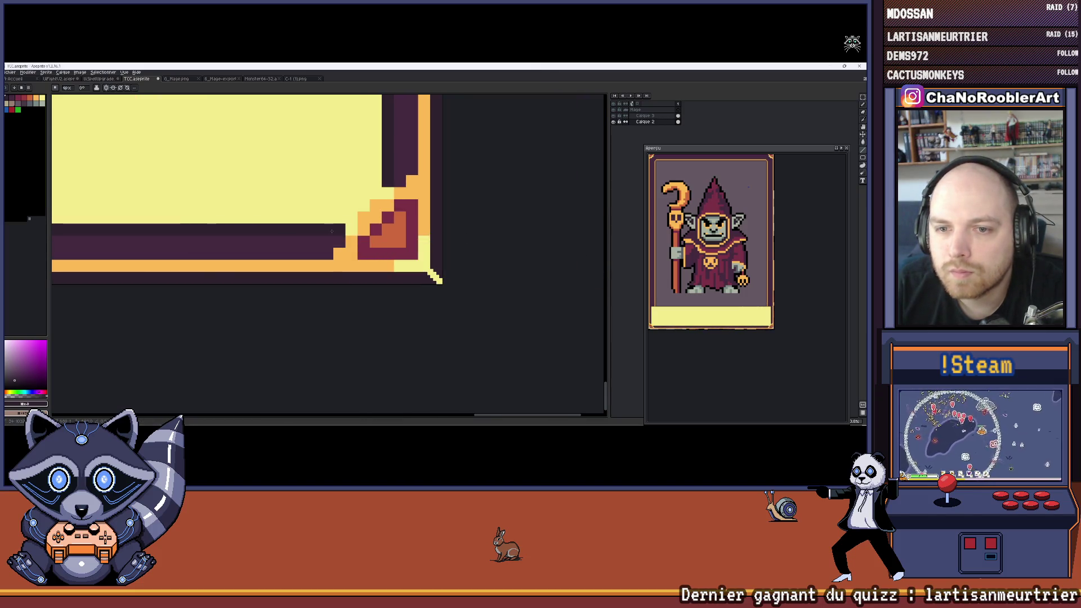
{"action": "scroll", "coordinate": [338, 229], "scroll_direction": "down", "scroll_amount": 3}
{"action": "scroll", "coordinate": [294, 207], "scroll_direction": "up", "scroll_amount": 1}
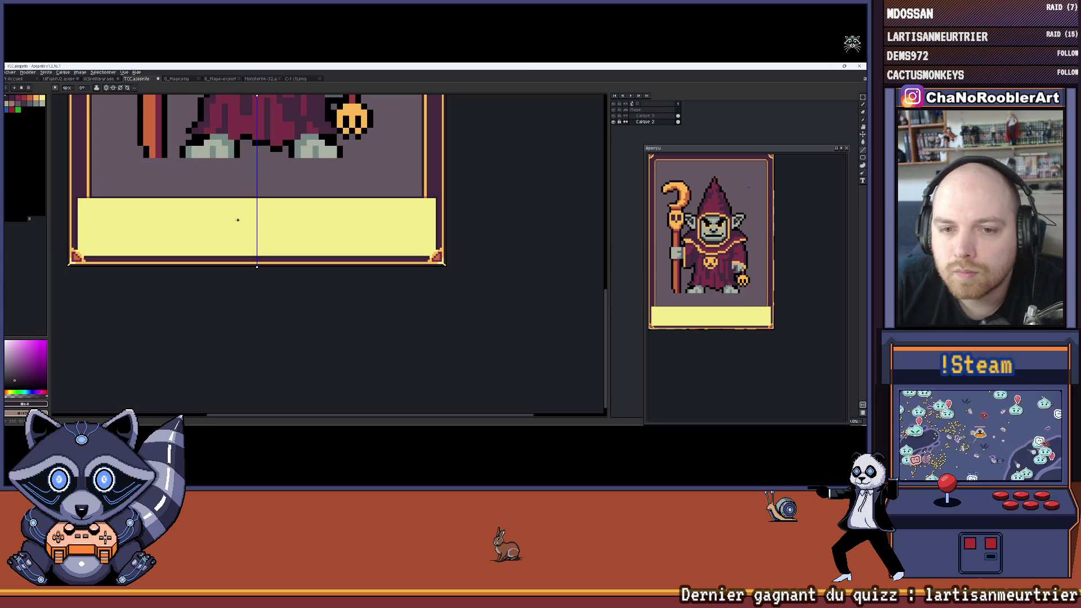
{"action": "scroll", "coordinate": [186, 188], "scroll_direction": "down", "scroll_amount": 4}
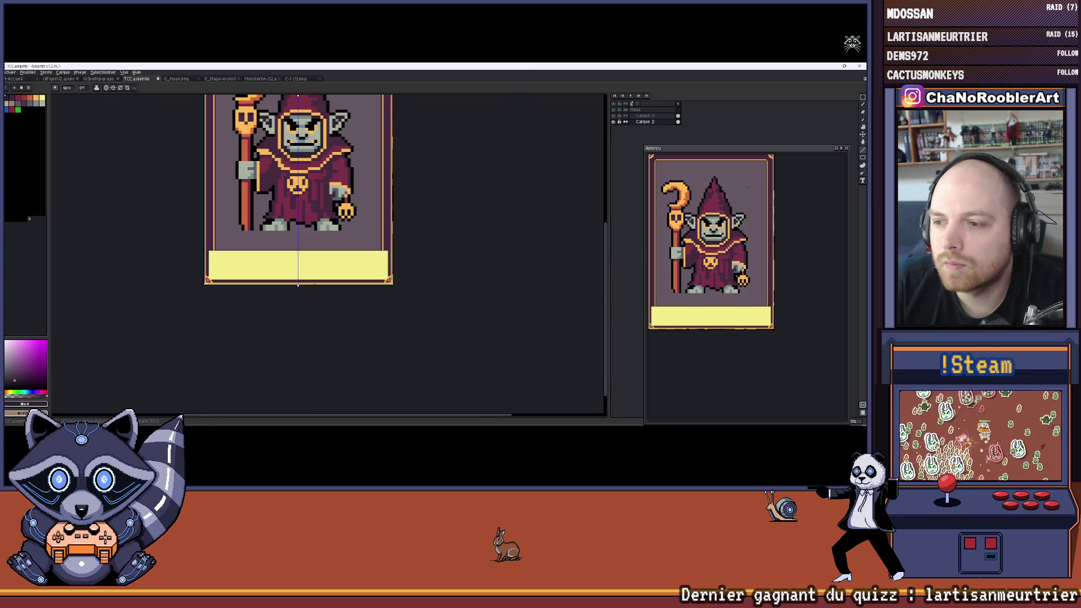
{"action": "scroll", "coordinate": [709, 254], "scroll_direction": "up", "scroll_amount": 4}
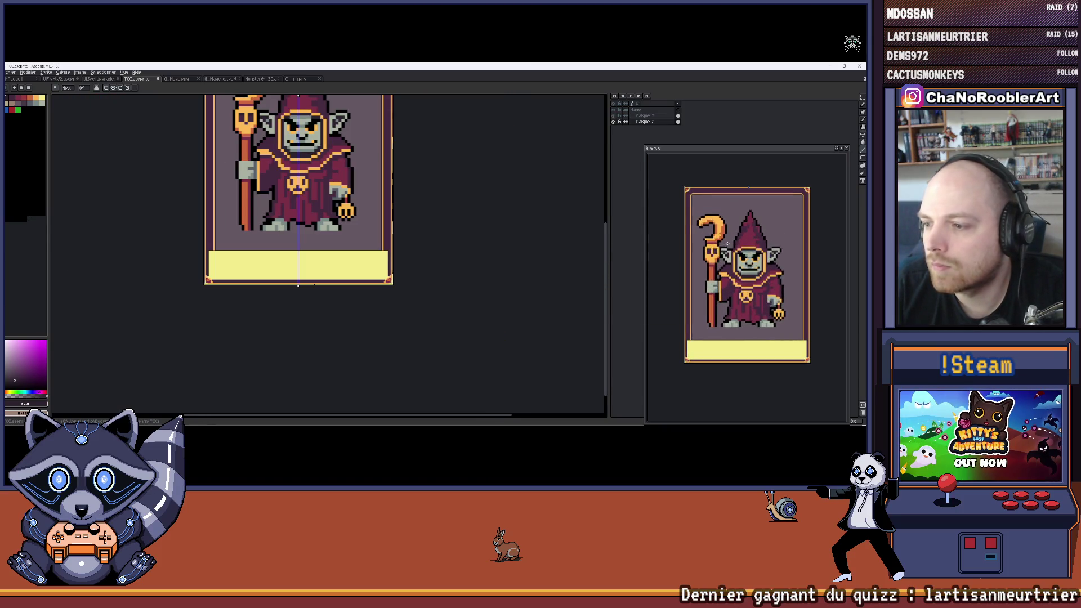
{"action": "scroll", "coordinate": [410, 282], "scroll_direction": "up", "scroll_amount": 3}
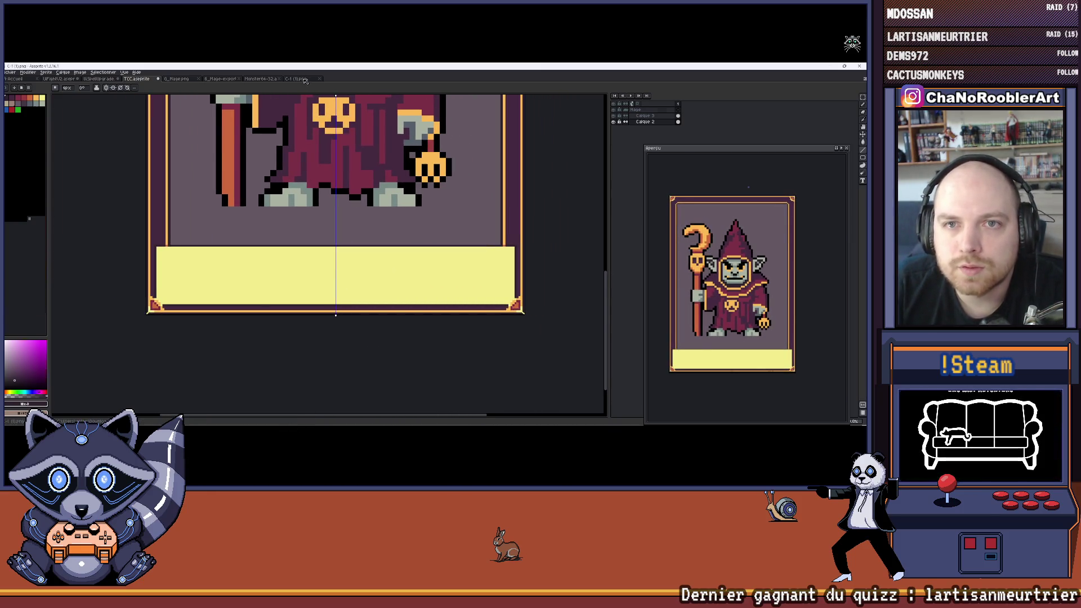
{"action": "left_click", "coordinate": [295, 79]}
{"action": "scroll", "coordinate": [315, 130], "scroll_direction": "down", "scroll_amount": 3}
{"action": "scroll", "coordinate": [284, 209], "scroll_direction": "up", "scroll_amount": 1}
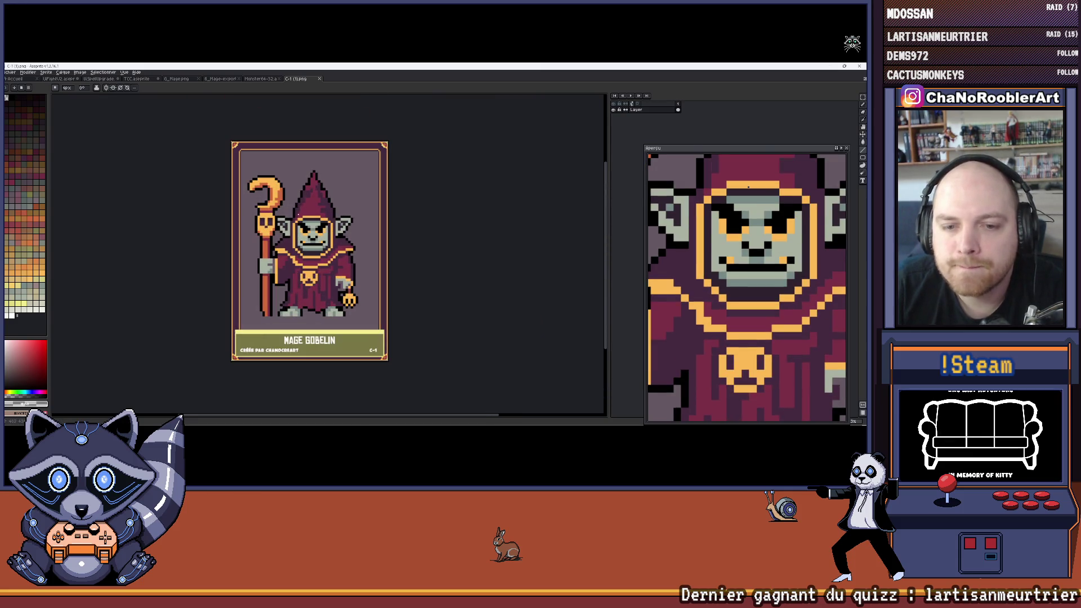
{"action": "scroll", "coordinate": [293, 207], "scroll_direction": "down", "scroll_amount": 1}
{"action": "scroll", "coordinate": [305, 204], "scroll_direction": "up", "scroll_amount": 1}
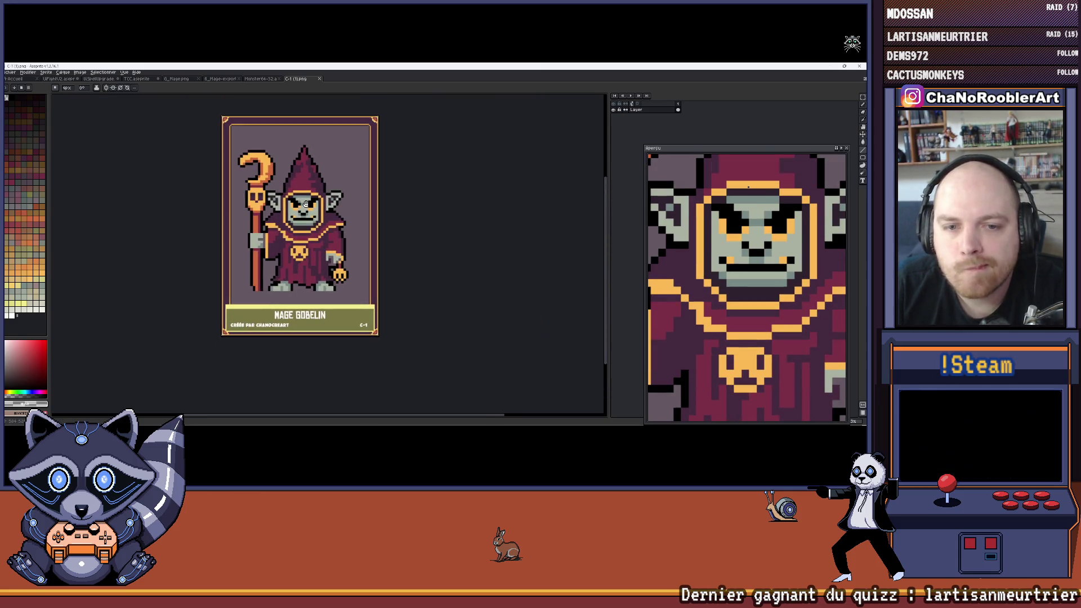
{"action": "left_click_drag", "start_coordinate": [306, 203], "coordinate": [304, 204]}
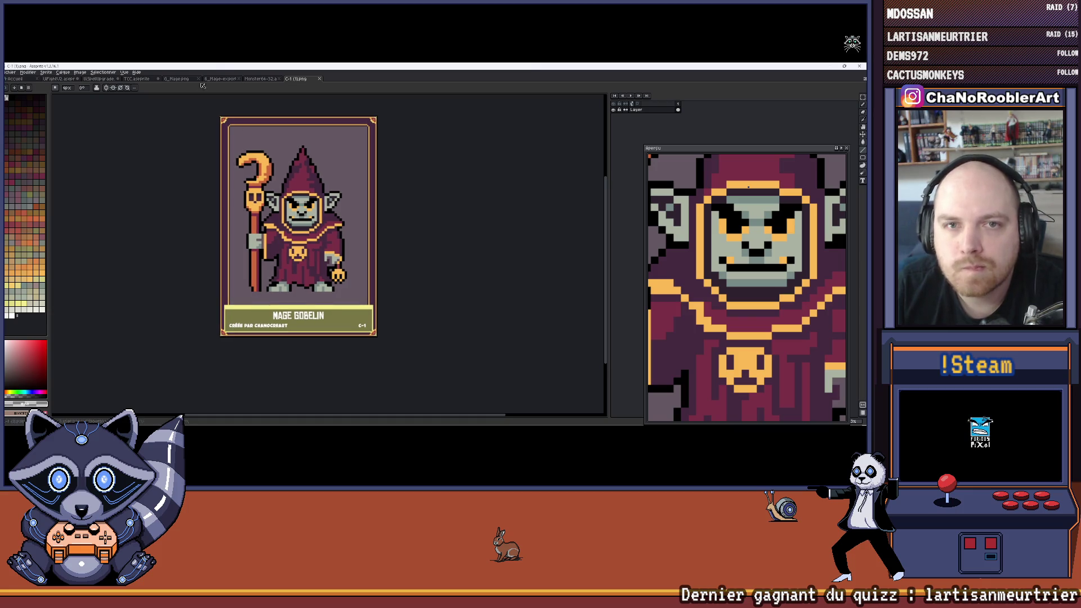
{"action": "left_click", "coordinate": [254, 80]}
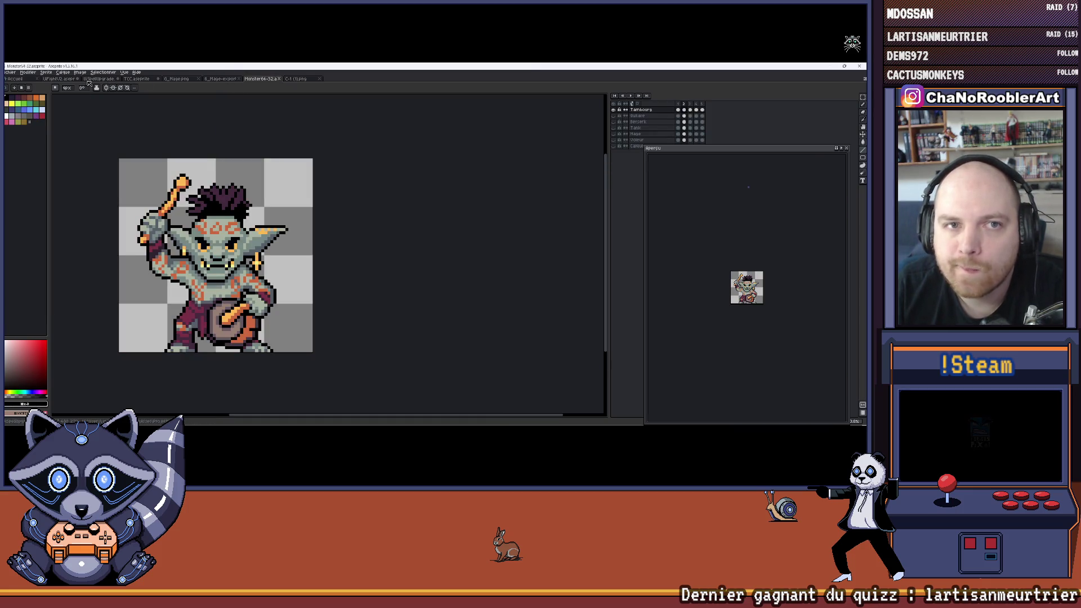
{"action": "left_click", "coordinate": [136, 79]}
{"action": "left_click", "coordinate": [216, 282]}
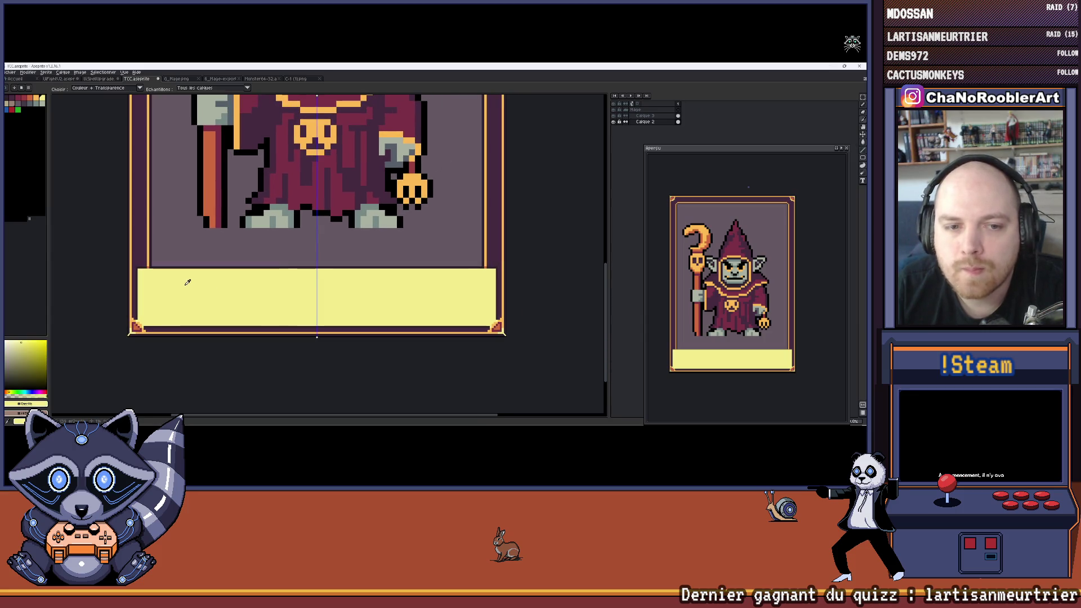
Step: Flood-fill the pale yellow bottom band of the card with the warmer orange
{"action": "key", "text": "h"}
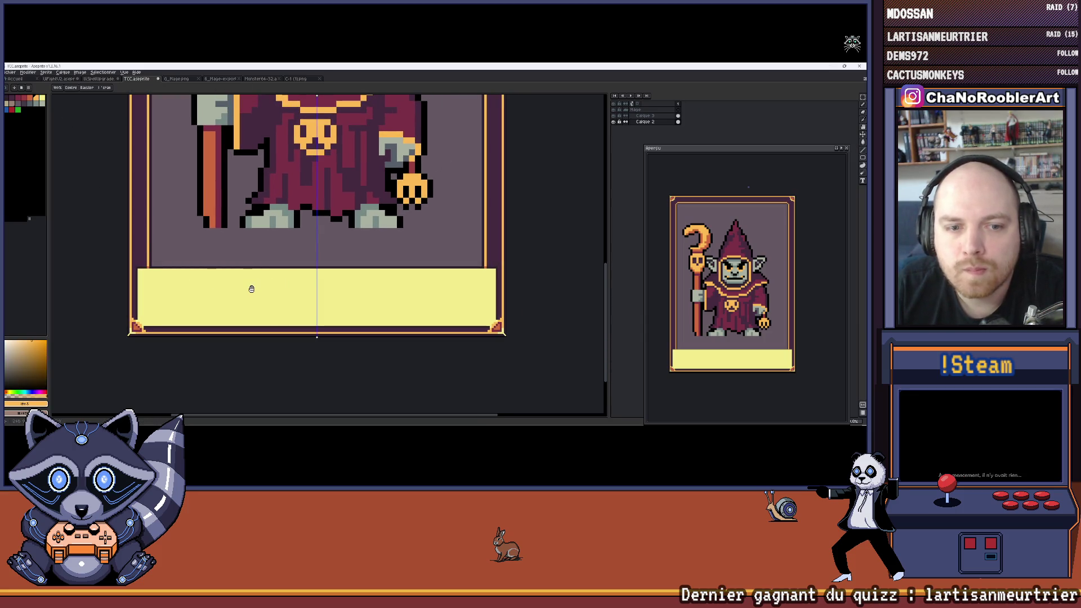
{"action": "key", "text": "g"}
{"action": "left_click", "coordinate": [251, 288]}
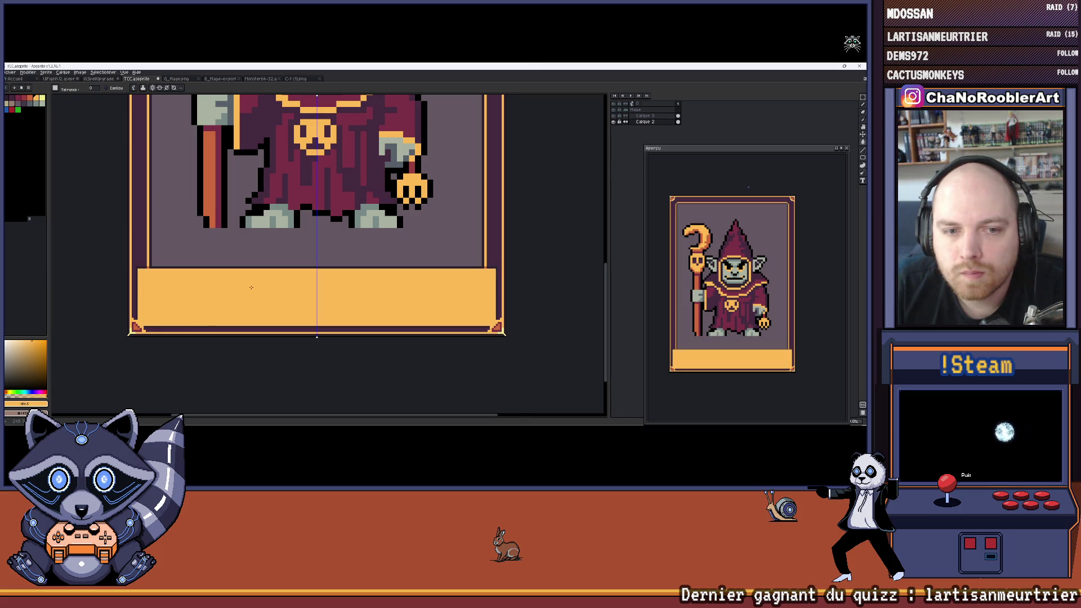
{"action": "scroll", "coordinate": [251, 289], "scroll_direction": "down", "scroll_amount": 4}
{"action": "scroll", "coordinate": [261, 260], "scroll_direction": "up", "scroll_amount": 3}
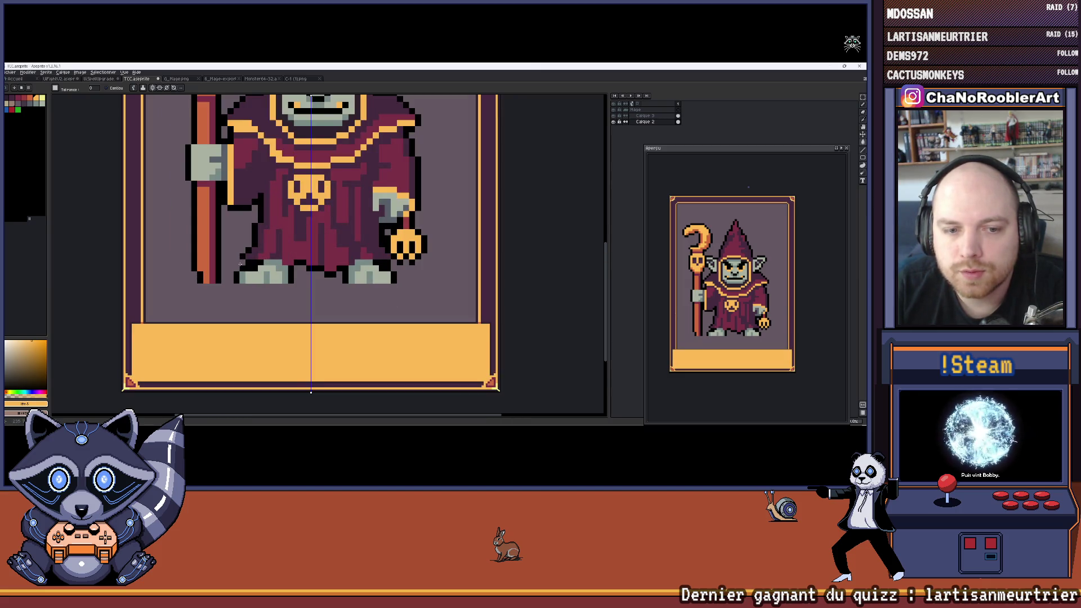
{"action": "mouse_move", "coordinate": [232, 266]}
{"action": "left_mouse_down"}
{"action": "mouse_move", "coordinate": [214, 261]}
{"action": "mouse_move", "coordinate": [260, 278]}
{"action": "left_mouse_up"}
{"action": "scroll", "coordinate": [210, 261], "scroll_direction": "down", "scroll_amount": 2}
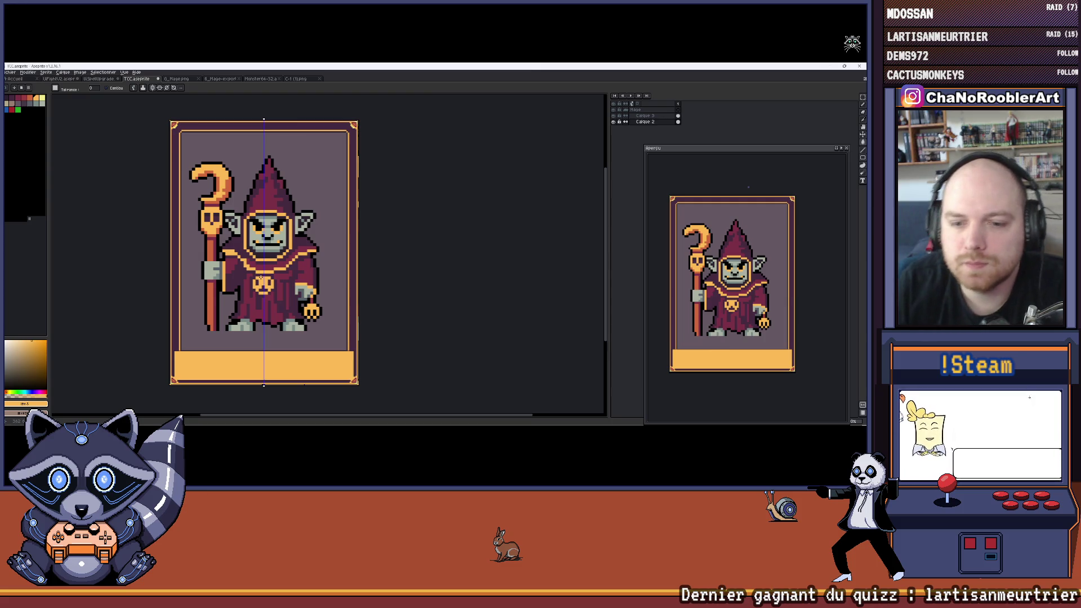
{"action": "scroll", "coordinate": [337, 394], "scroll_direction": "up", "scroll_amount": 1}
{"action": "mouse_move", "coordinate": [338, 394]}
{"action": "left_mouse_down"}
{"action": "mouse_move", "coordinate": [372, 360]}
{"action": "mouse_move", "coordinate": [406, 399]}
{"action": "left_mouse_up"}
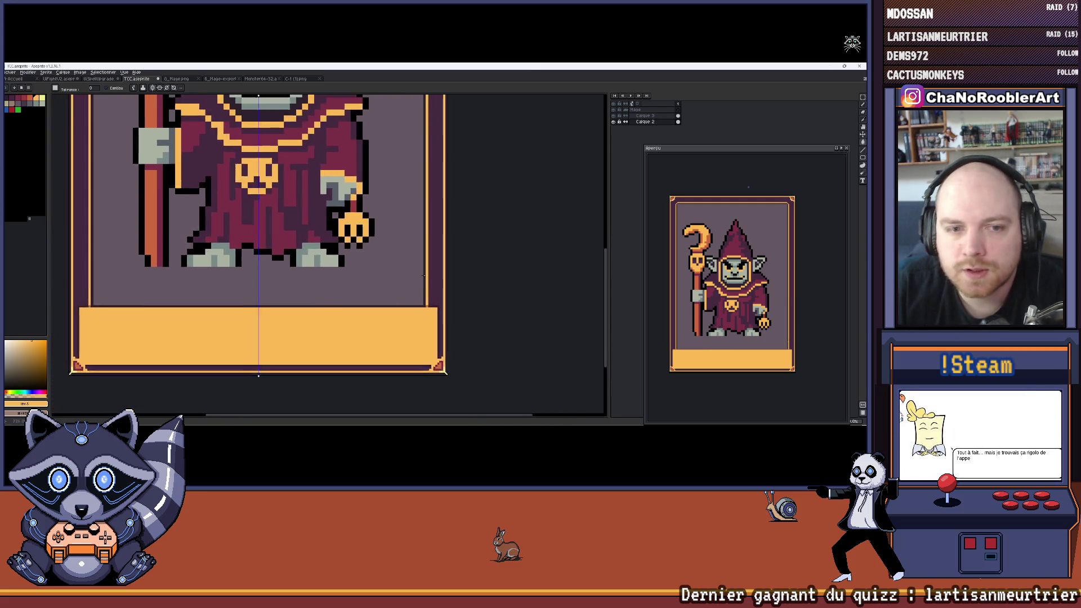
{"action": "scroll", "coordinate": [293, 304], "scroll_direction": "down", "scroll_amount": 2}
{"action": "scroll", "coordinate": [278, 192], "scroll_direction": "up", "scroll_amount": 2}
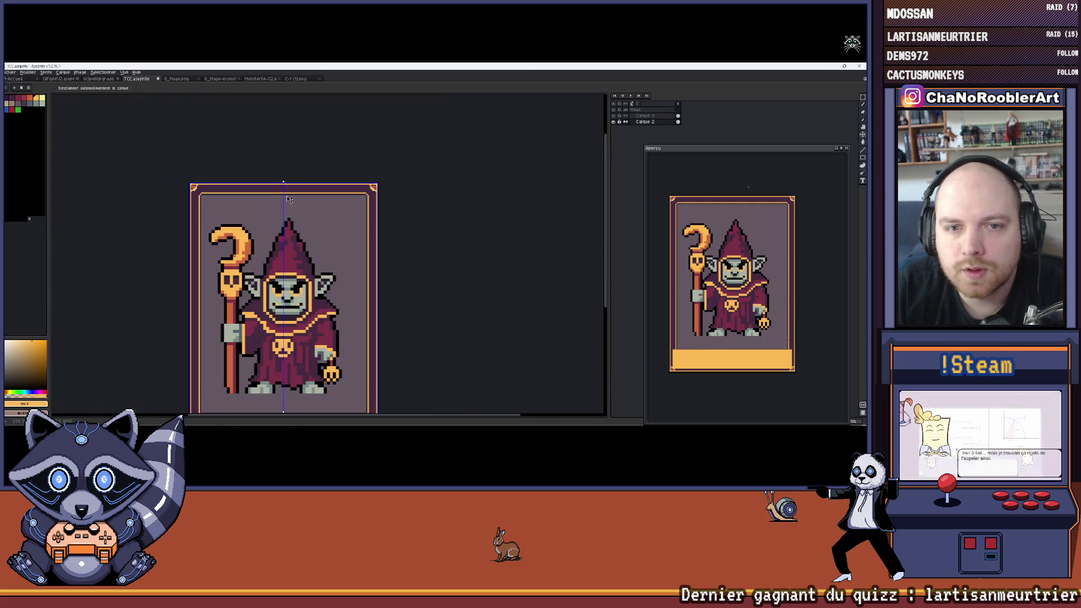
{"action": "left_click", "coordinate": [10, 72]}
Step: Export the updated mage card image through File > Export
{"action": "mouse_move", "coordinate": [17, 135]}
{"action": "left_click", "coordinate": [112, 145]}
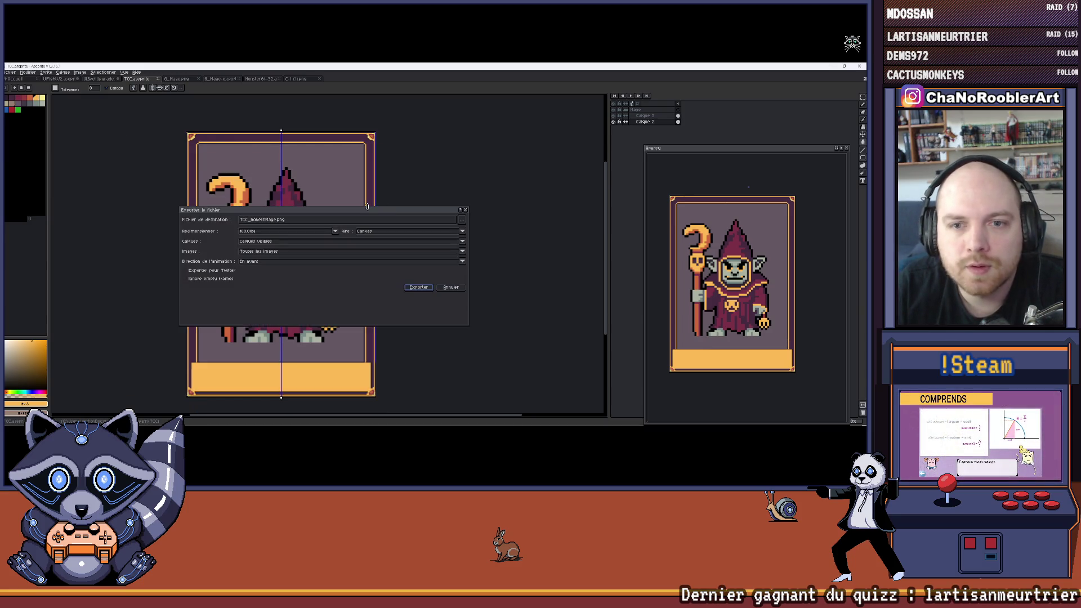
{"action": "left_click", "coordinate": [417, 288]}
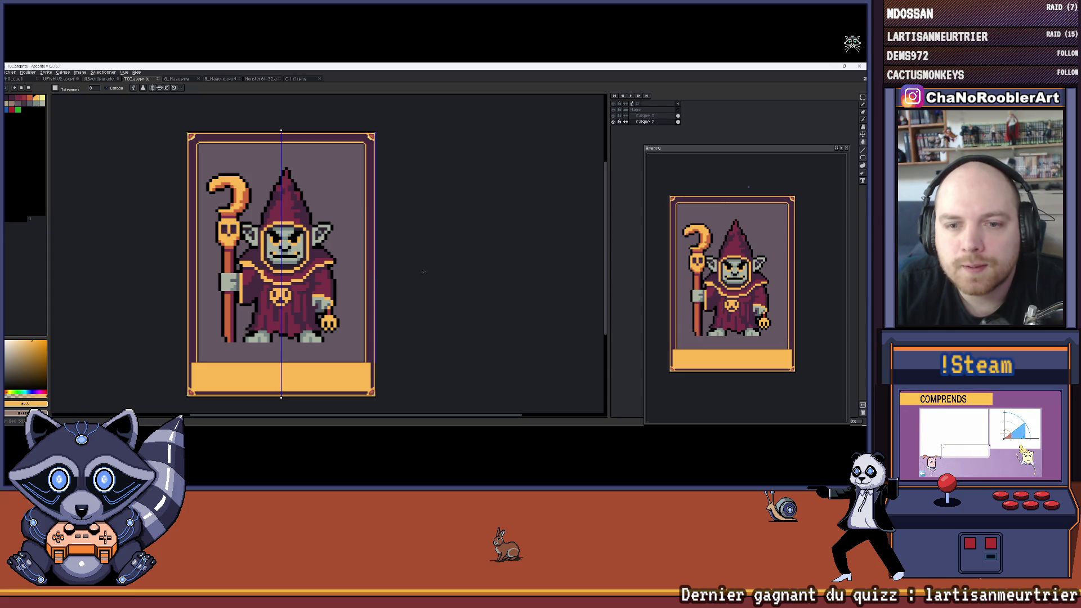
Step: Switch to the TCC creator-cards page in the browser
{"action": "key", "text": "super"}
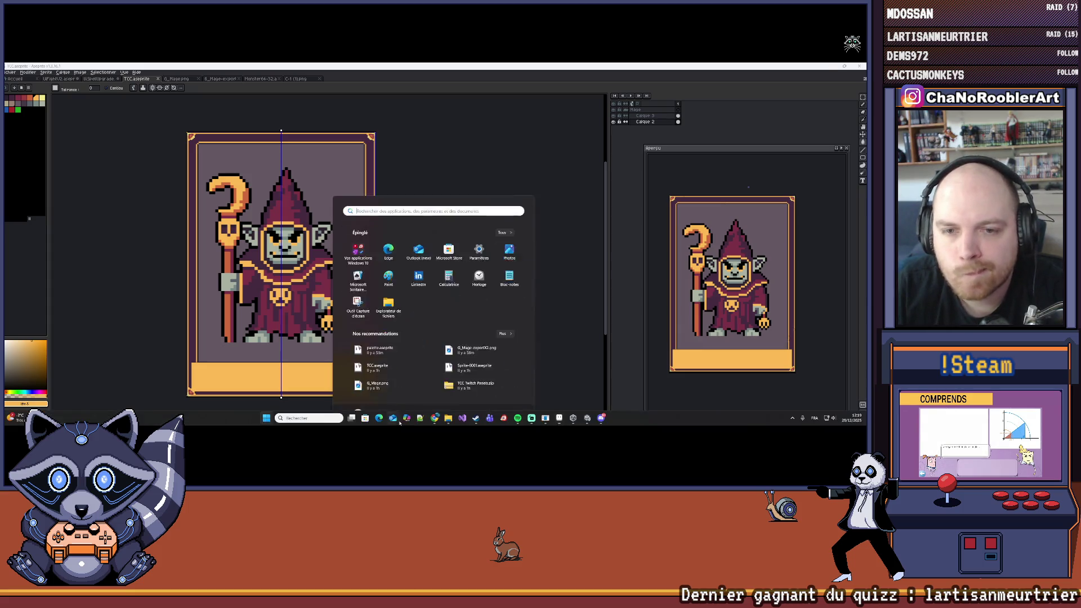
{"action": "left_click", "coordinate": [600, 420]}
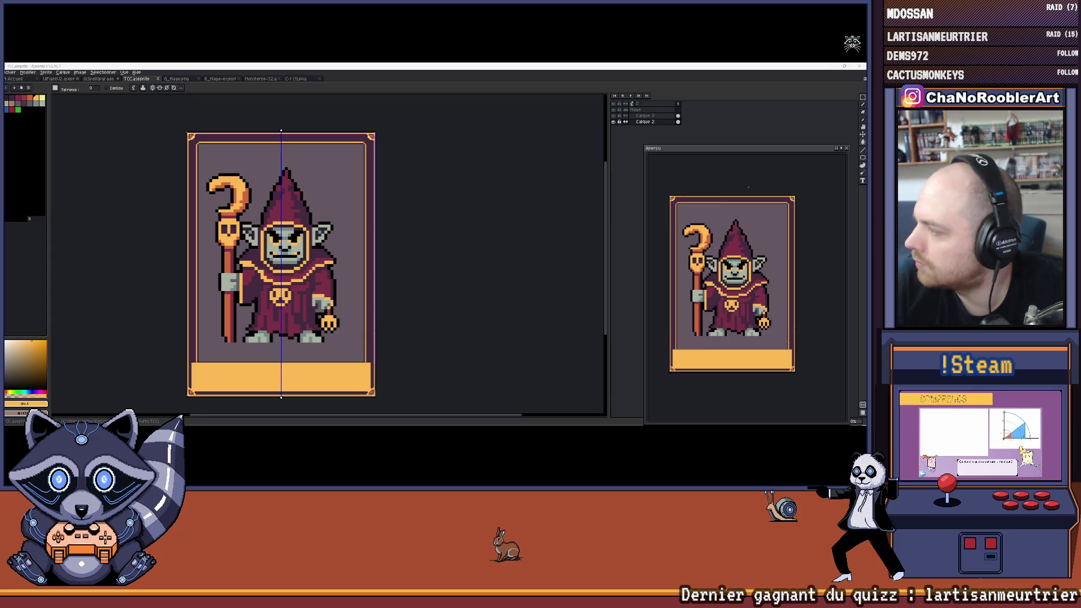
{"action": "left_click_drag", "start_coordinate": [354, 266], "coordinate": [406, 260]}
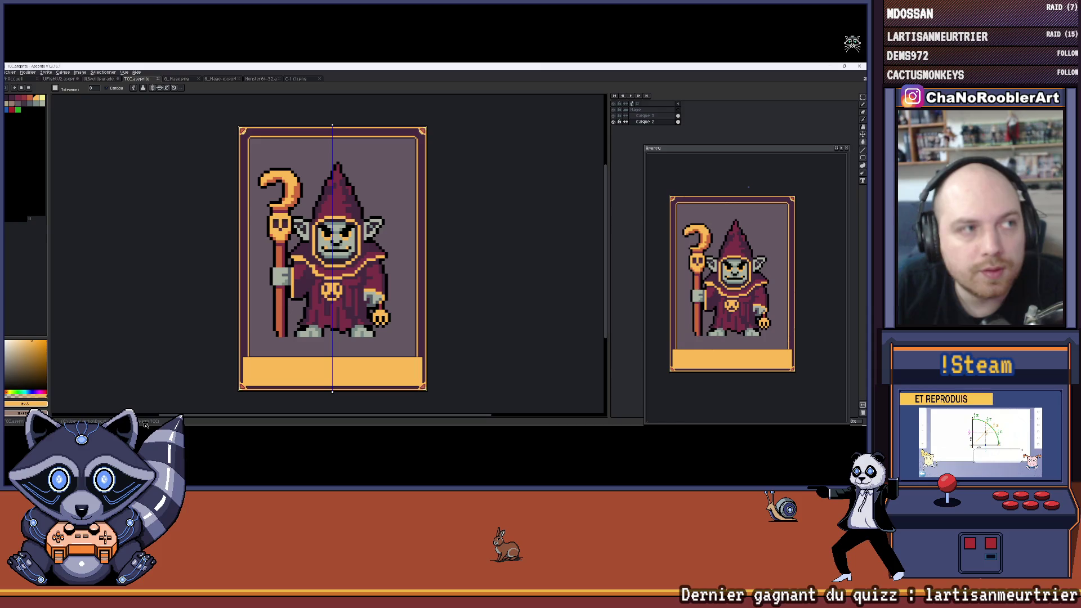
{"action": "mouse_move", "coordinate": [435, 418]}
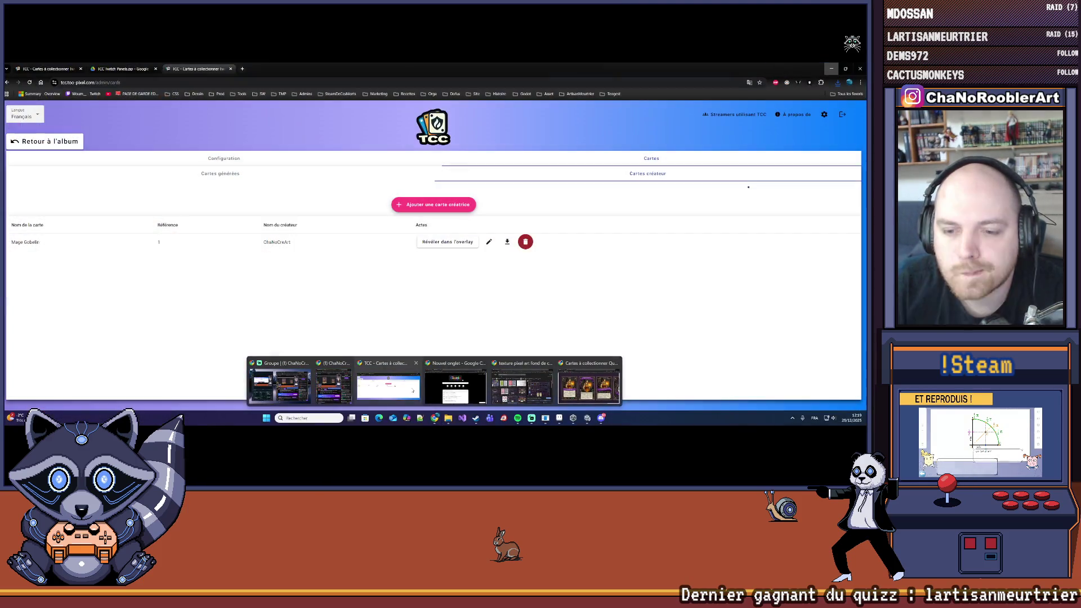
{"action": "left_click", "coordinate": [412, 389]}
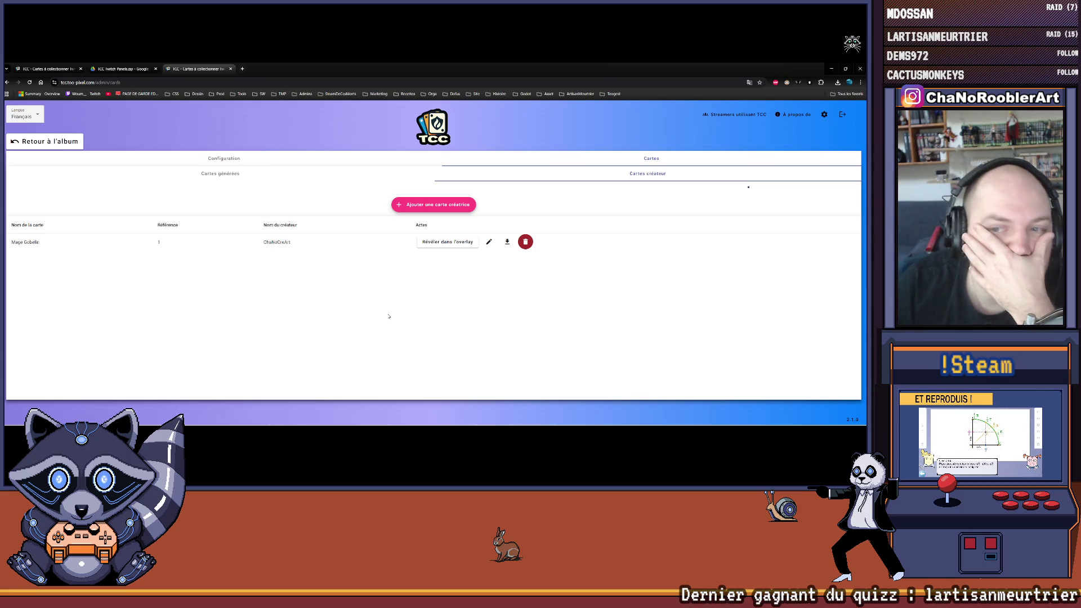
Step: Delete the old Mage Gobelin card and start a new creator card named Mage Gobelin
{"action": "left_click", "coordinate": [489, 242]}
{"action": "left_click", "coordinate": [460, 295]}
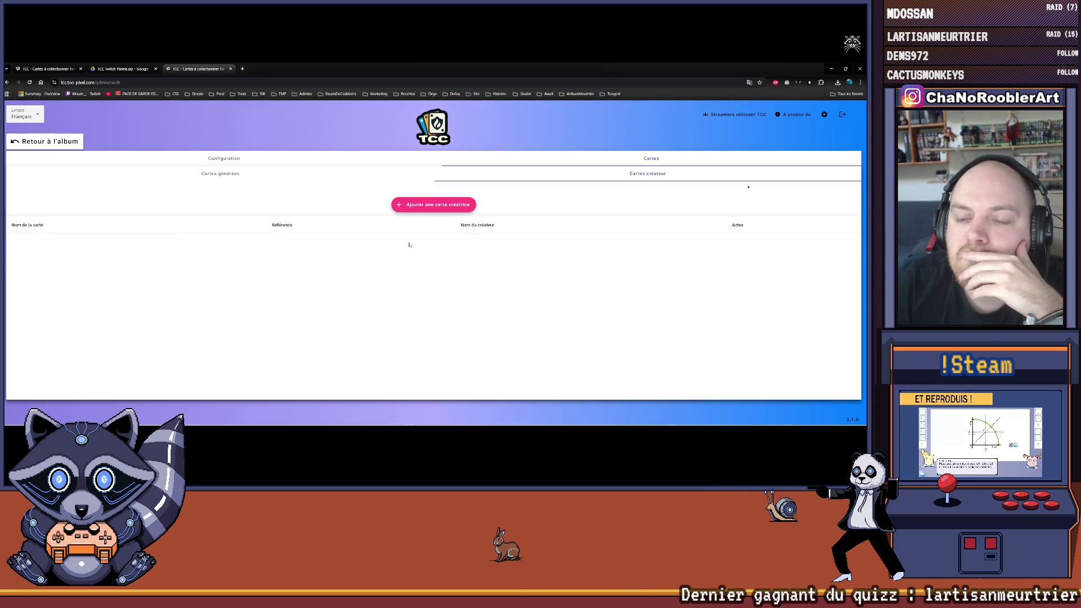
{"action": "left_click", "coordinate": [432, 207]}
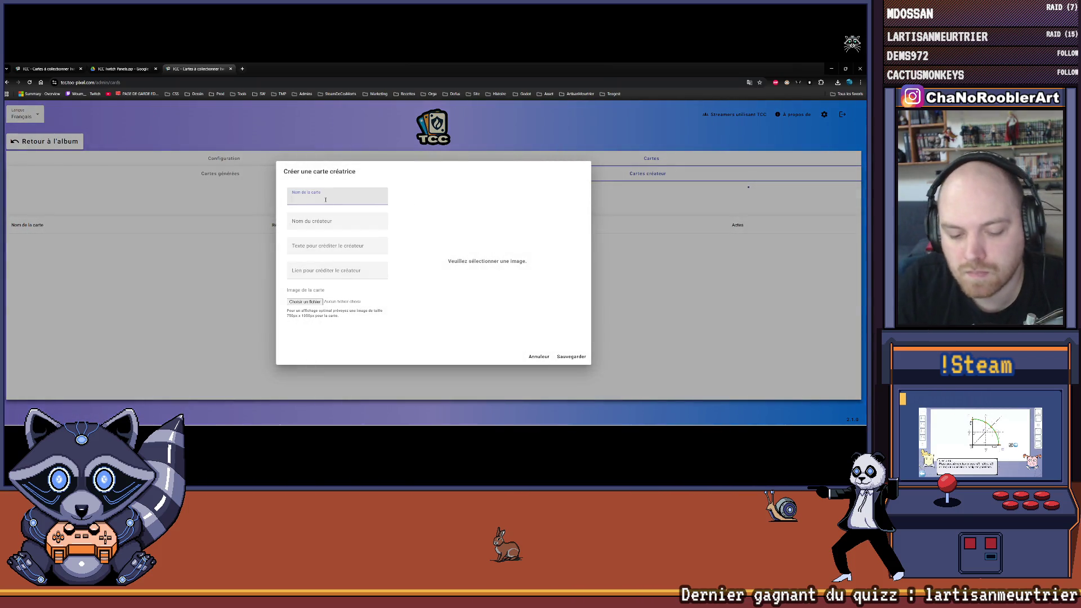
{"action": "type", "text": "Mage Gobel"}
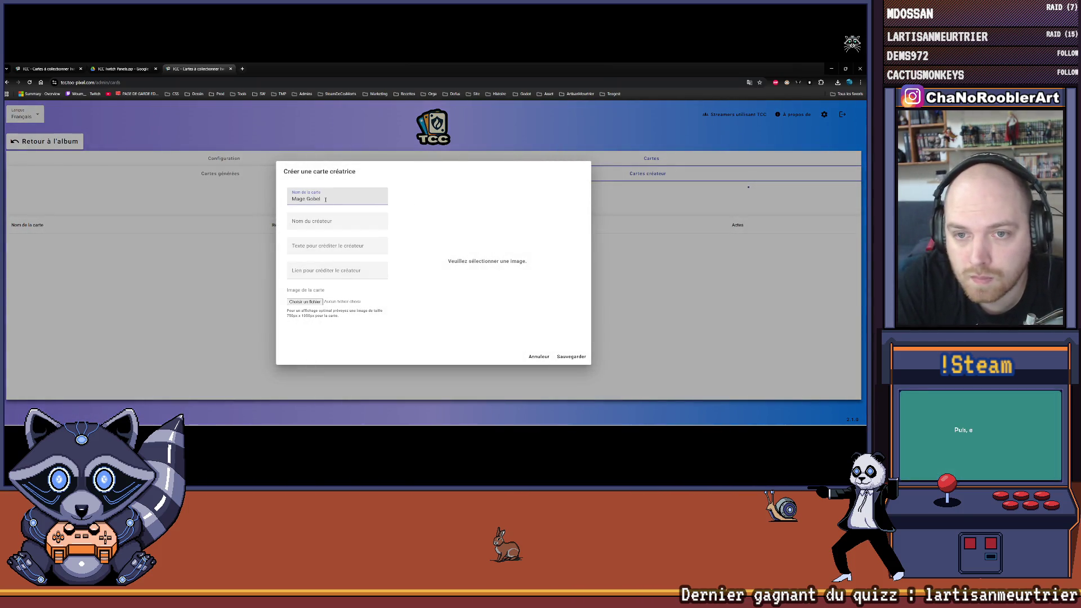
{"action": "type", "text": "in"}
Step: Enter the creator name, attach the exported mage card image, and save the card
{"action": "key", "text": "Tab"}
{"action": "type", "text": "Ch"}
{"action": "type", "text": "oRoArt"}
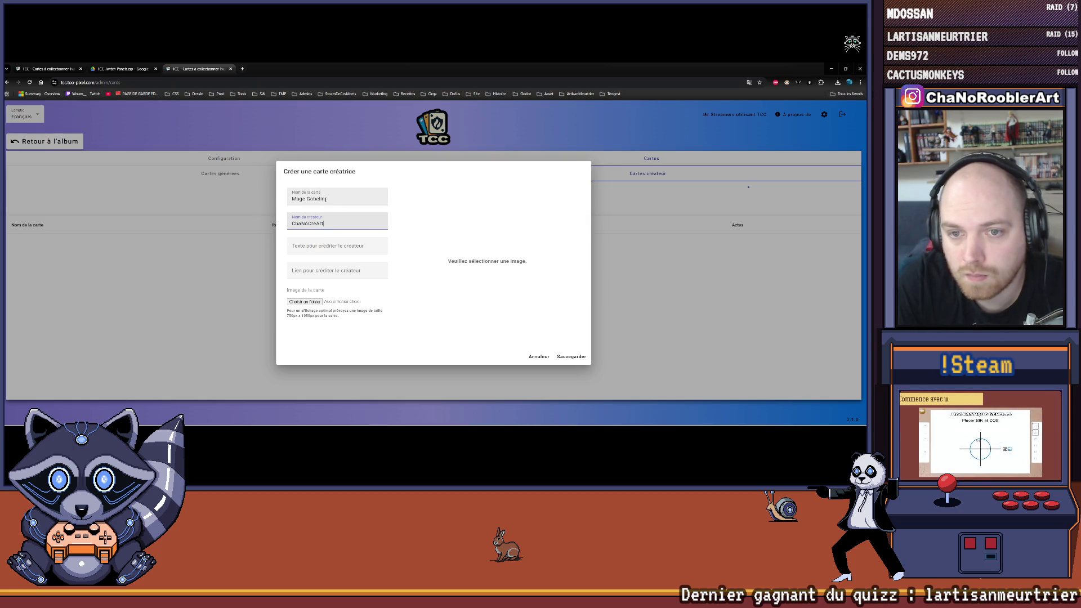
{"action": "key", "text": "Tab"}
{"action": "left_click", "coordinate": [303, 302]}
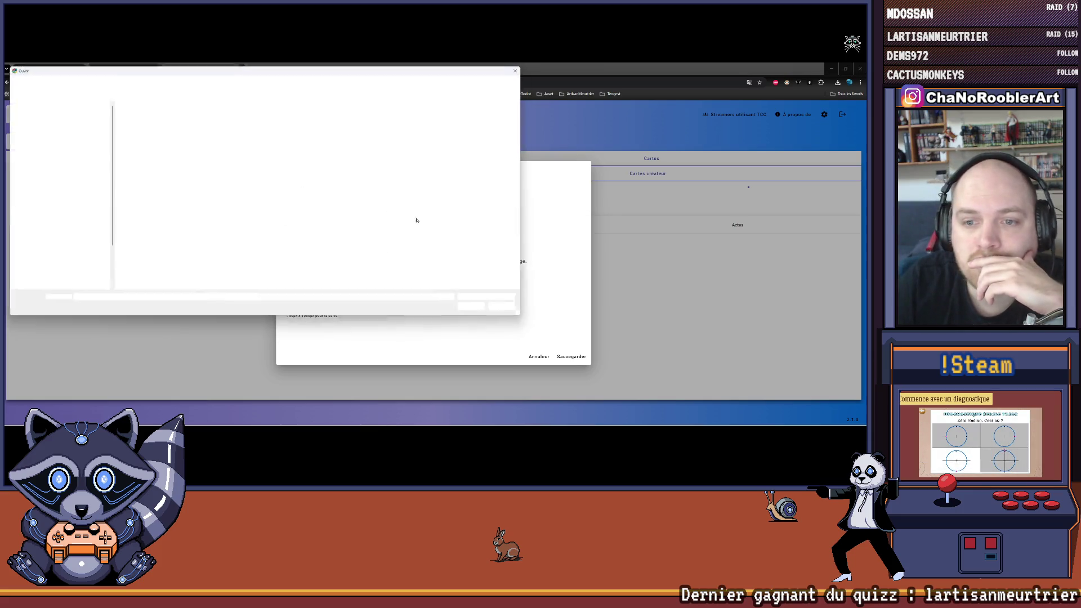
{"action": "double_click", "coordinate": [133, 120]}
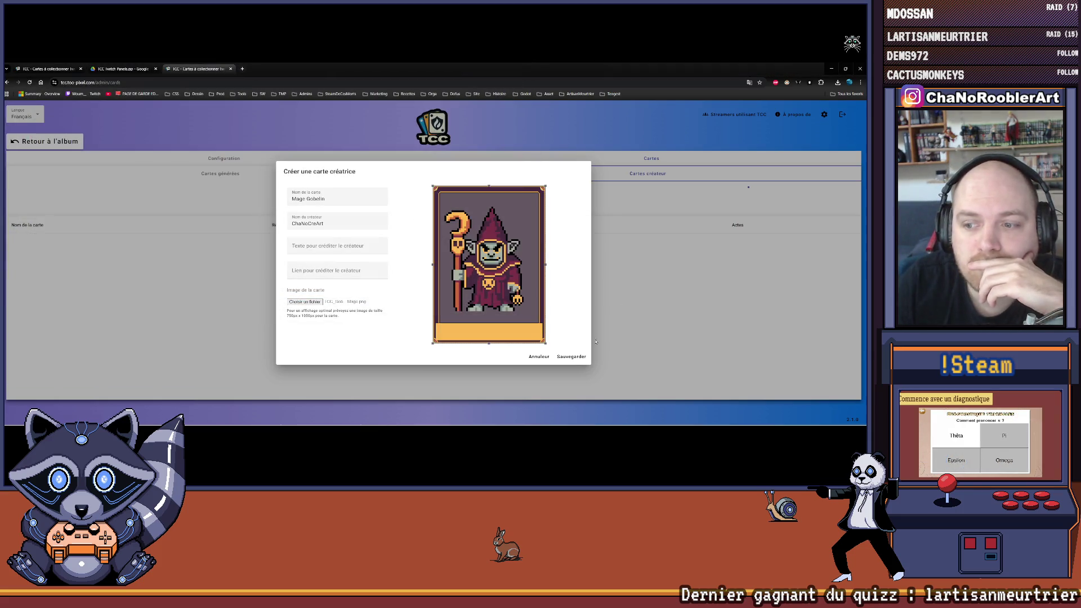
{"action": "left_click", "coordinate": [570, 356]}
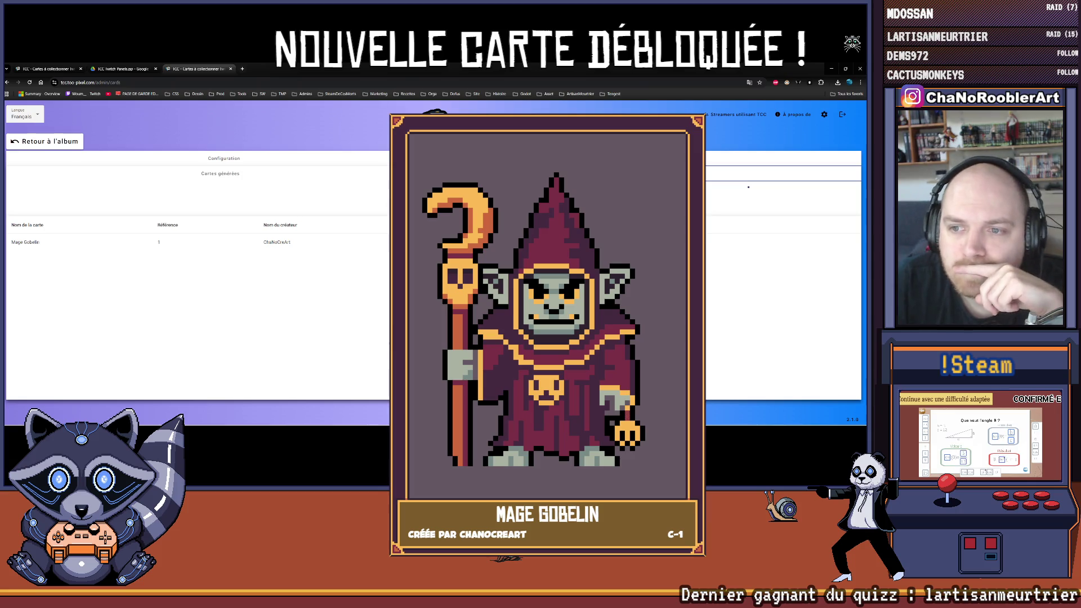
Step: Download the generated Mage Gobelin card image, view it in Photos, and return to Aseprite
{"action": "left_click", "coordinate": [506, 242]}
{"action": "left_click", "coordinate": [795, 97]}
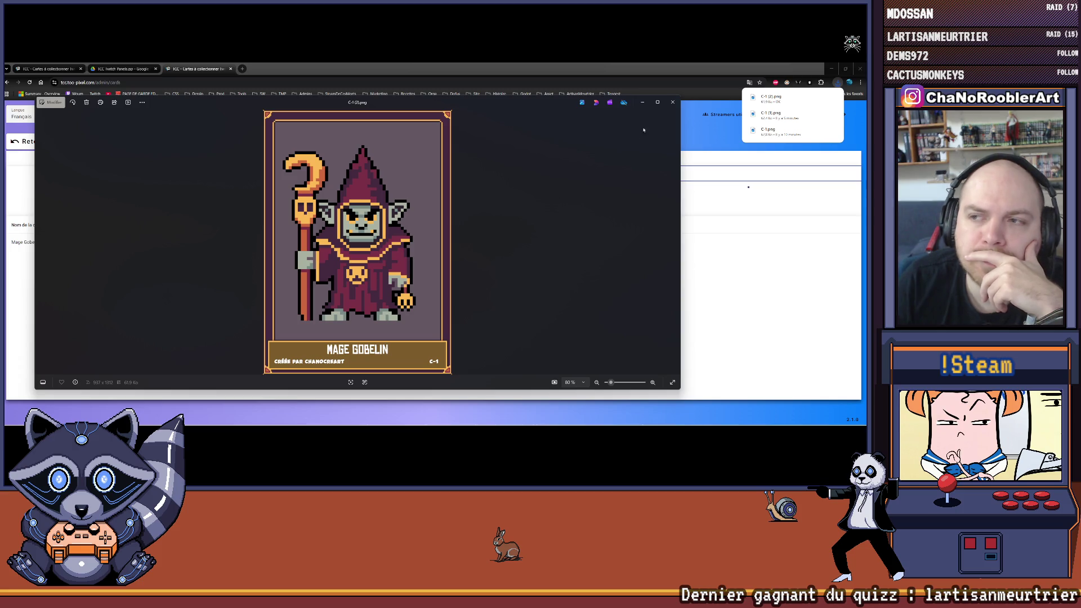
{"action": "left_click", "coordinate": [672, 102]}
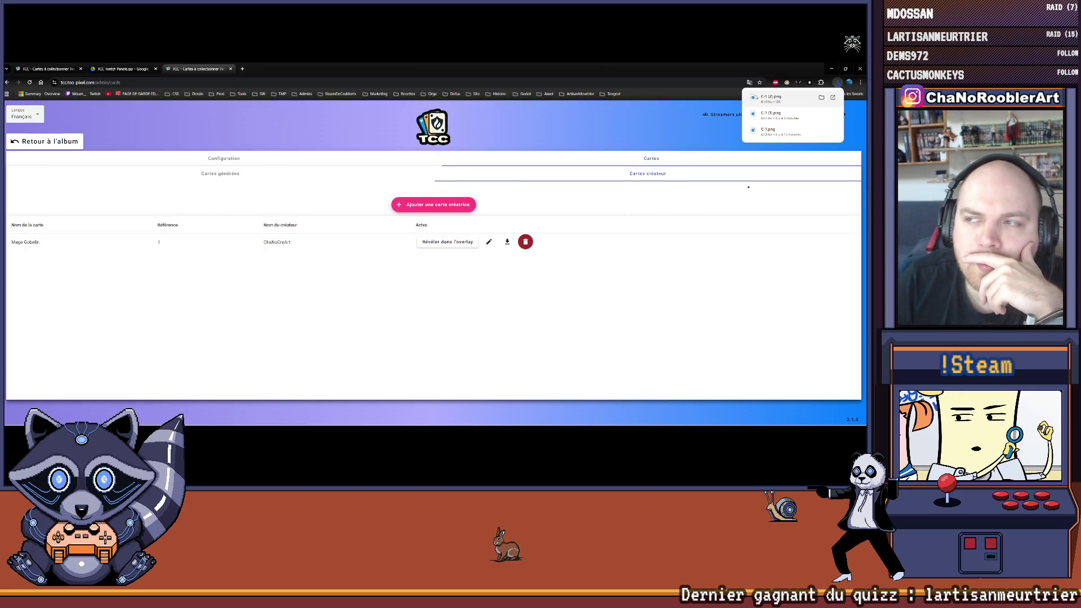
{"action": "key", "text": "alt+Tab"}
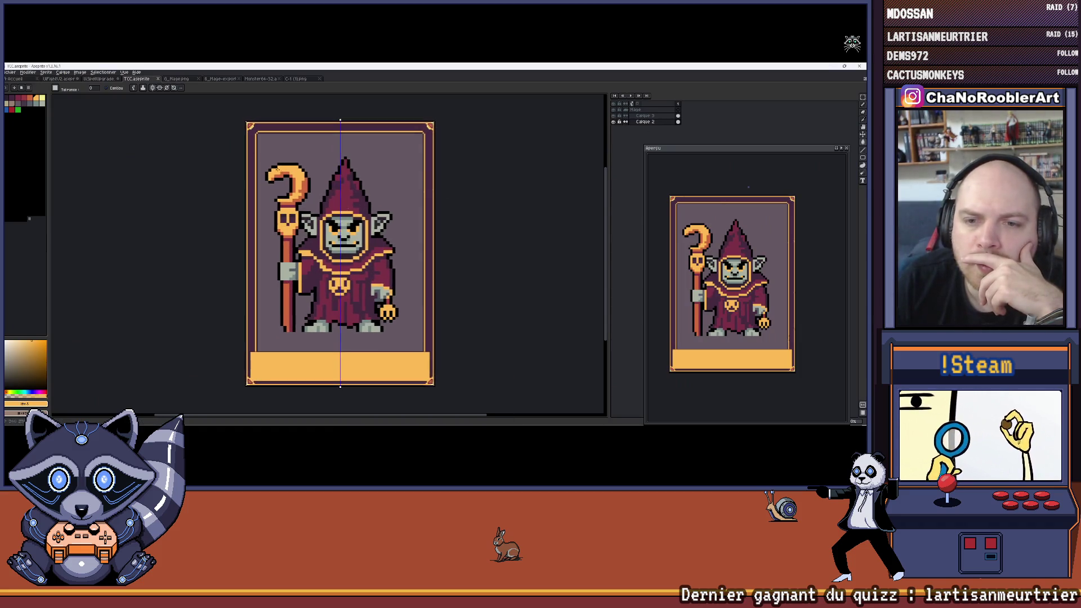
Step: Toggle the card and character layers' visibility to compare the bare background
{"action": "scroll", "coordinate": [308, 262], "scroll_direction": "up", "scroll_amount": 2}
{"action": "scroll", "coordinate": [308, 262], "scroll_direction": "down", "scroll_amount": 2}
{"action": "scroll", "coordinate": [341, 263], "scroll_direction": "up", "scroll_amount": 1}
{"action": "scroll", "coordinate": [364, 272], "scroll_direction": "up", "scroll_amount": 1}
{"action": "left_click", "coordinate": [613, 122]}
{"action": "left_click", "coordinate": [614, 121]}
{"action": "left_click", "coordinate": [614, 115]}
{"action": "left_click", "coordinate": [614, 115]}
{"action": "double_click", "coordinate": [615, 115]}
{"action": "left_click_drag", "start_coordinate": [613, 122], "coordinate": [614, 113]}
{"action": "left_click", "coordinate": [614, 122]}
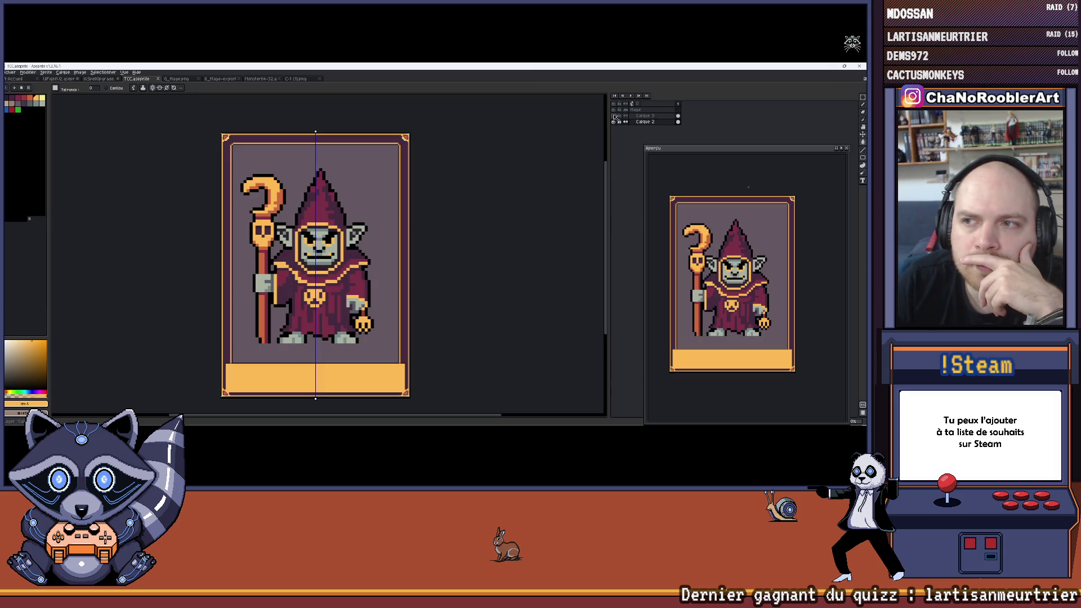
{"action": "scroll", "coordinate": [341, 277], "scroll_direction": "up", "scroll_amount": 2}
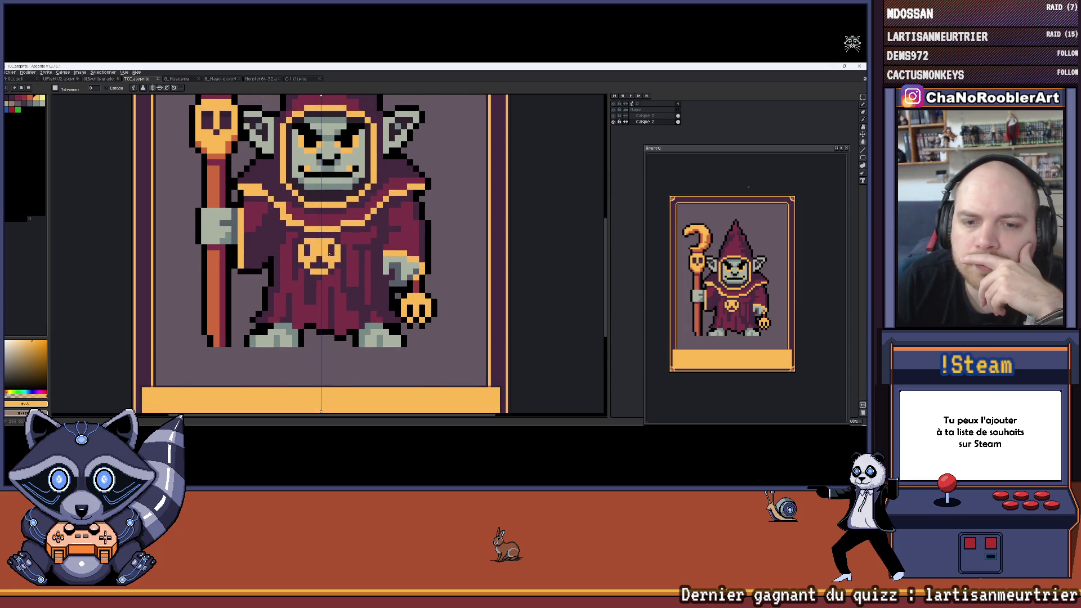
{"action": "scroll", "coordinate": [337, 270], "scroll_direction": "down", "scroll_amount": 2}
{"action": "scroll", "coordinate": [332, 254], "scroll_direction": "up", "scroll_amount": 2}
{"action": "scroll", "coordinate": [327, 242], "scroll_direction": "down", "scroll_amount": 2}
{"action": "scroll", "coordinate": [327, 243], "scroll_direction": "up", "scroll_amount": 2}
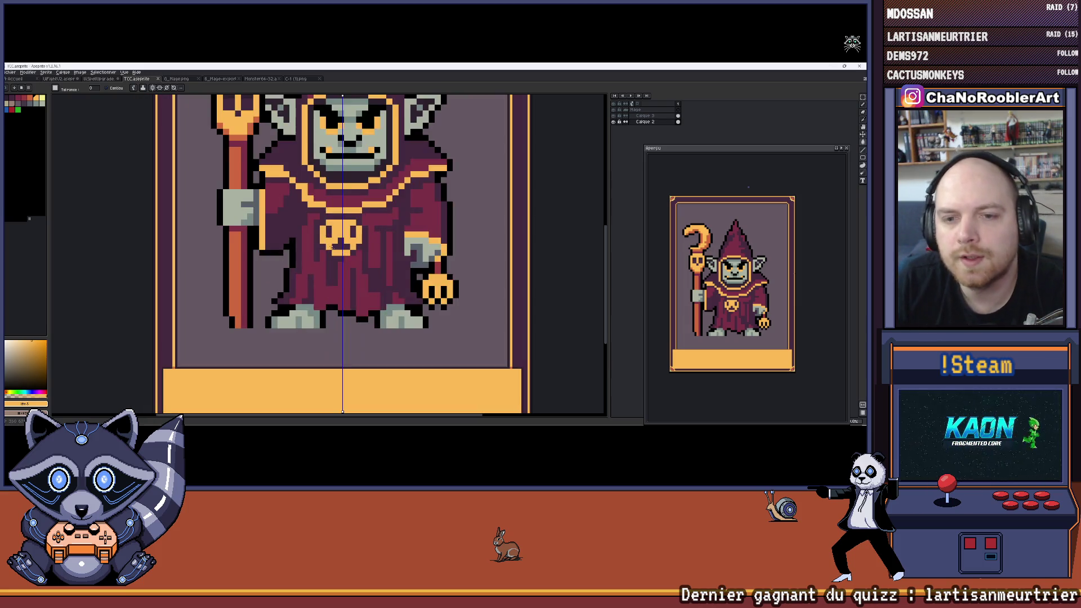
{"action": "scroll", "coordinate": [324, 250], "scroll_direction": "down", "scroll_amount": 2}
{"action": "left_click_drag", "start_coordinate": [319, 259], "coordinate": [308, 281]}
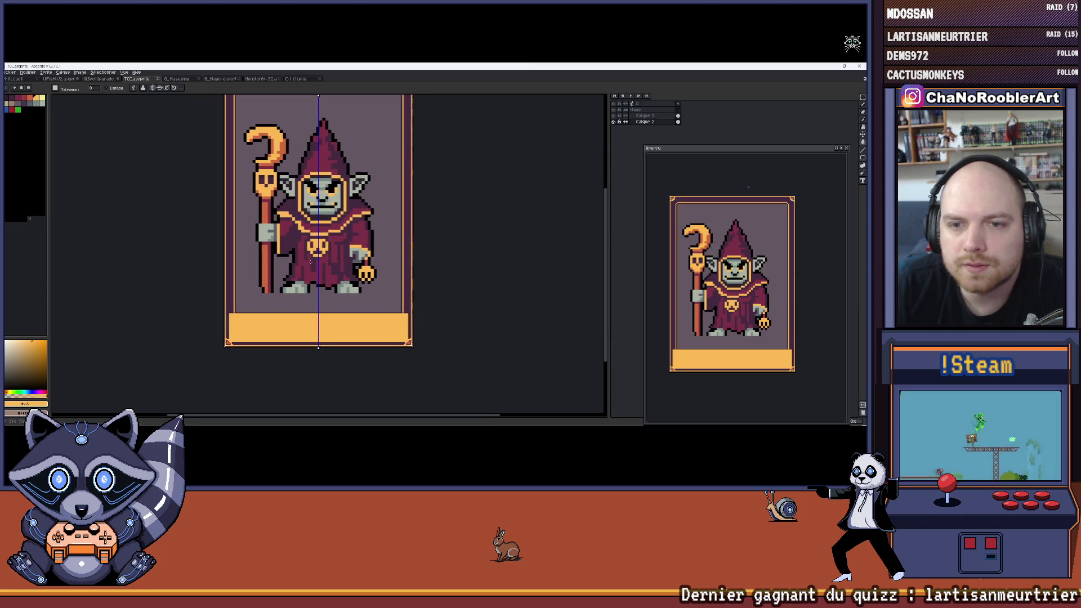
{"action": "scroll", "coordinate": [319, 281], "scroll_direction": "up", "scroll_amount": 2}
Step: Eyedrop the background, choose a darker palette swatch, and try a horizontal pencil line, then undo it
{"action": "left_click", "coordinate": [314, 341], "text": "alt"}
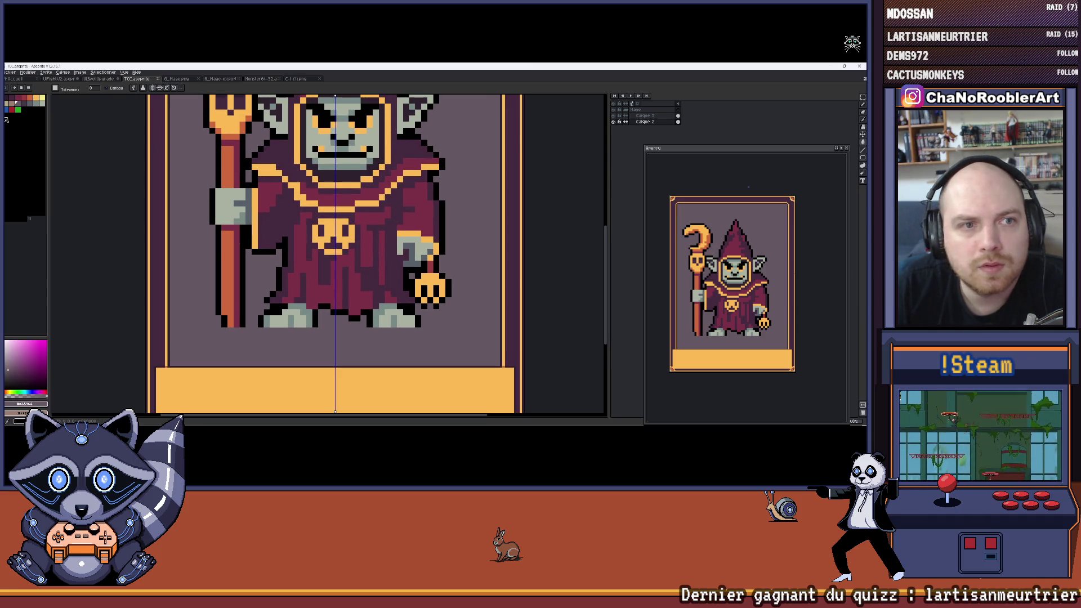
{"action": "left_click", "coordinate": [27, 106]}
{"action": "key", "text": "b"}
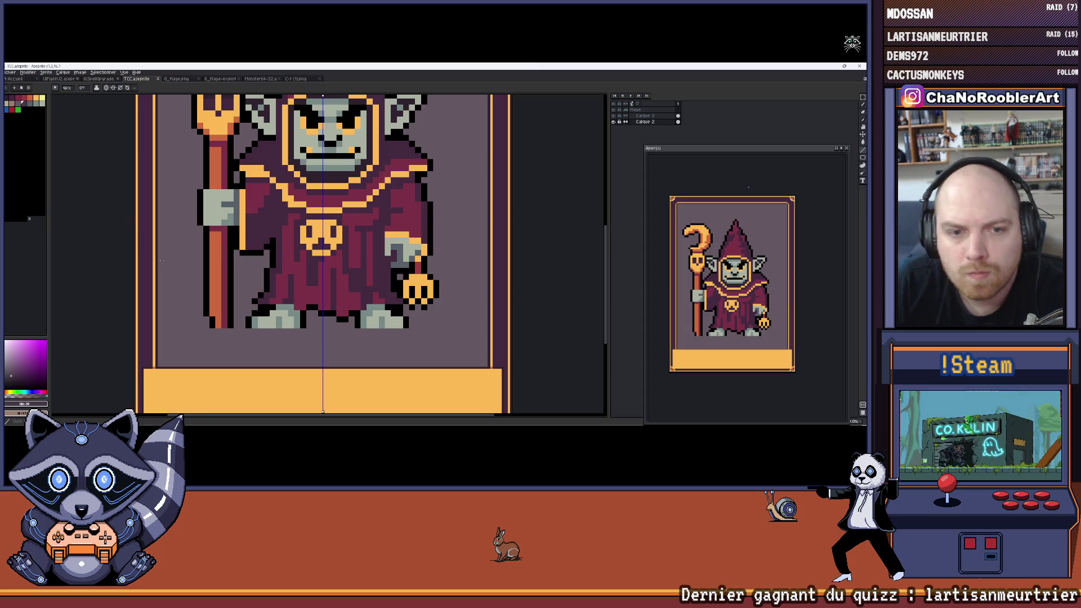
{"action": "left_click_drag", "start_coordinate": [158, 262], "coordinate": [484, 263]}
{"action": "key", "text": "ctrl+z"}
{"action": "scroll", "coordinate": [479, 262], "scroll_direction": "up", "scroll_amount": 1}
{"action": "scroll", "coordinate": [504, 248], "scroll_direction": "down", "scroll_amount": 1}
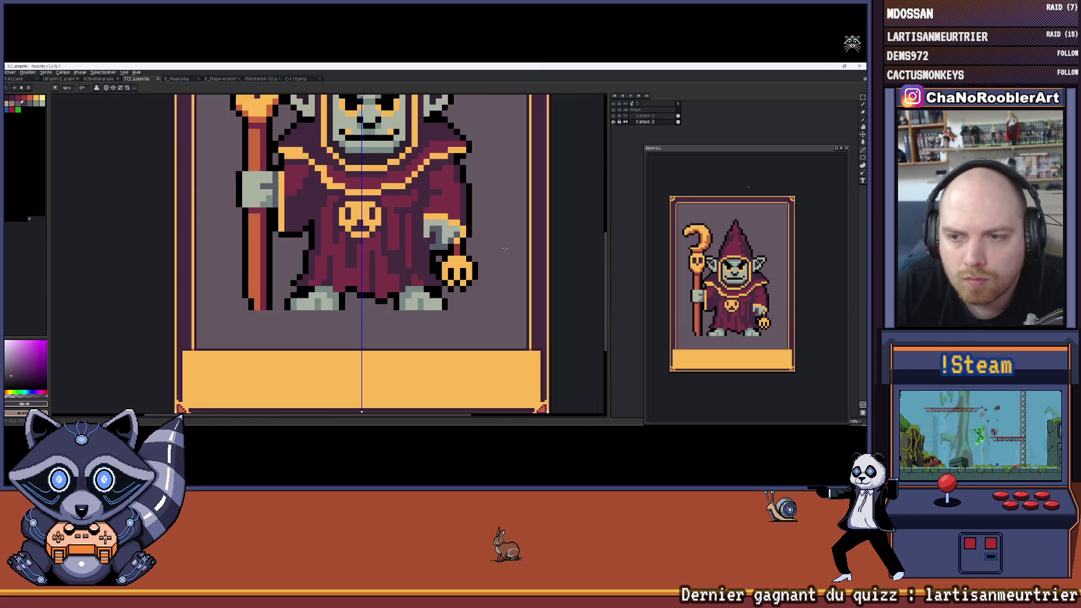
{"action": "scroll", "coordinate": [505, 249], "scroll_direction": "up", "scroll_amount": 2}
{"action": "scroll", "coordinate": [529, 231], "scroll_direction": "down", "scroll_amount": 1}
{"action": "scroll", "coordinate": [552, 217], "scroll_direction": "down", "scroll_amount": 1}
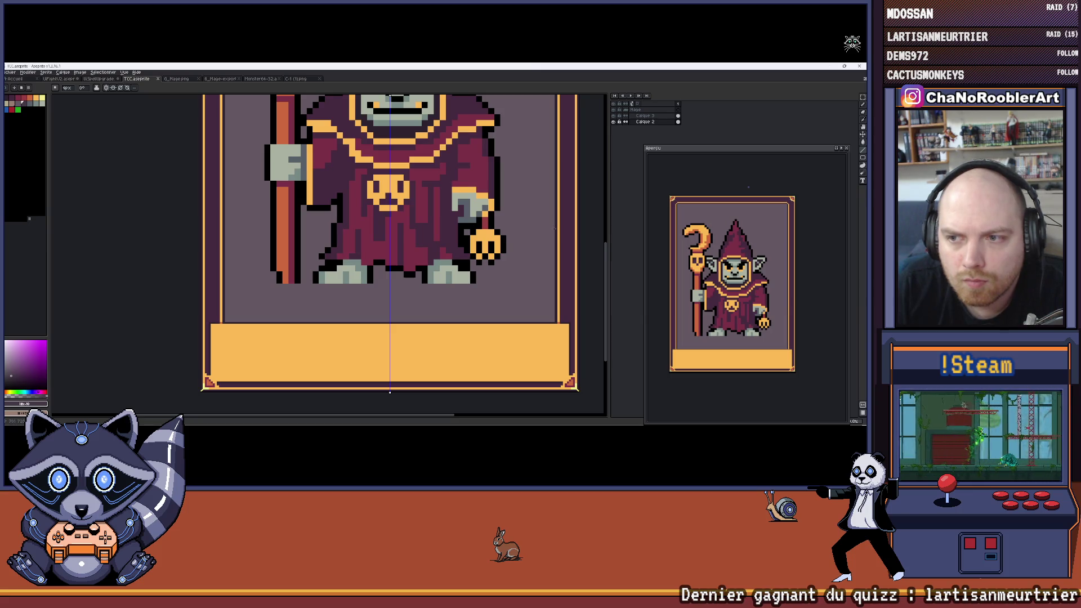
{"action": "scroll", "coordinate": [551, 229], "scroll_direction": "up", "scroll_amount": 1}
Step: Draw a dark horizontal line across the lower background and bucket-fill the area below it
{"action": "left_click_drag", "start_coordinate": [554, 231], "coordinate": [102, 231]}
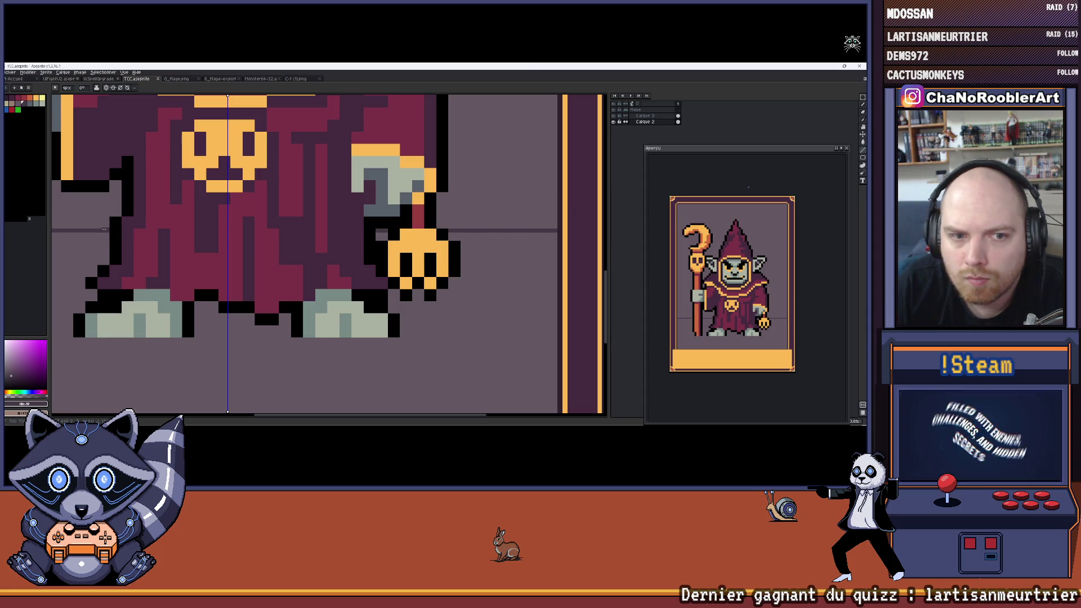
{"action": "scroll", "coordinate": [106, 230], "scroll_direction": "down", "scroll_amount": 2}
{"action": "left_click_drag", "start_coordinate": [73, 248], "coordinate": [158, 248]}
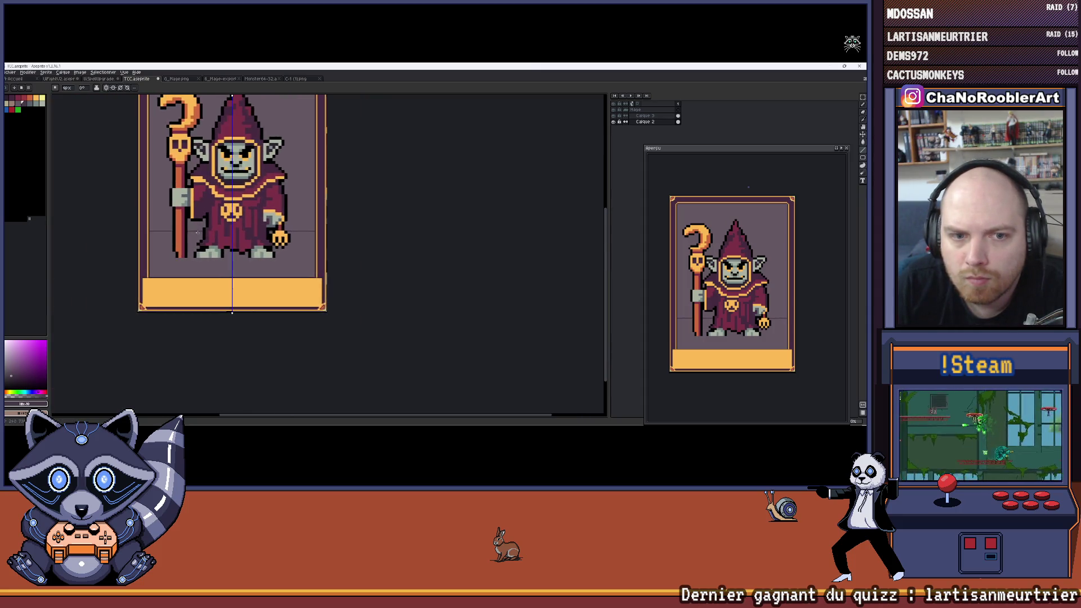
{"action": "scroll", "coordinate": [159, 248], "scroll_direction": "up", "scroll_amount": 1}
{"action": "scroll", "coordinate": [182, 237], "scroll_direction": "up", "scroll_amount": 1}
{"action": "key", "text": "g"}
{"action": "left_click", "coordinate": [183, 238]}
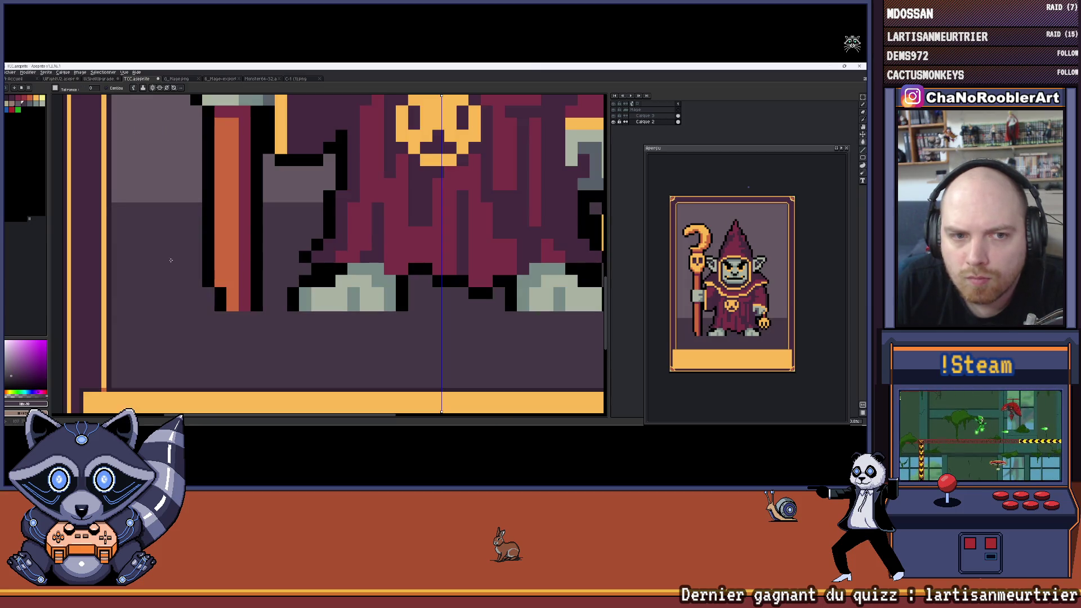
{"action": "scroll", "coordinate": [293, 237], "scroll_direction": "down", "scroll_amount": 3}
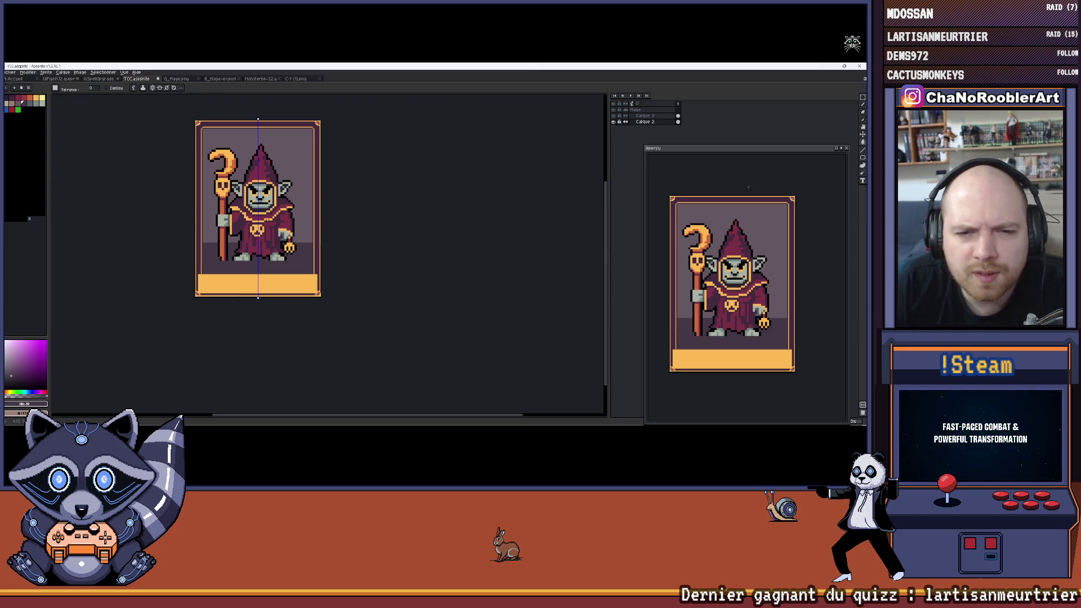
{"action": "scroll", "coordinate": [247, 251], "scroll_direction": "up", "scroll_amount": 3}
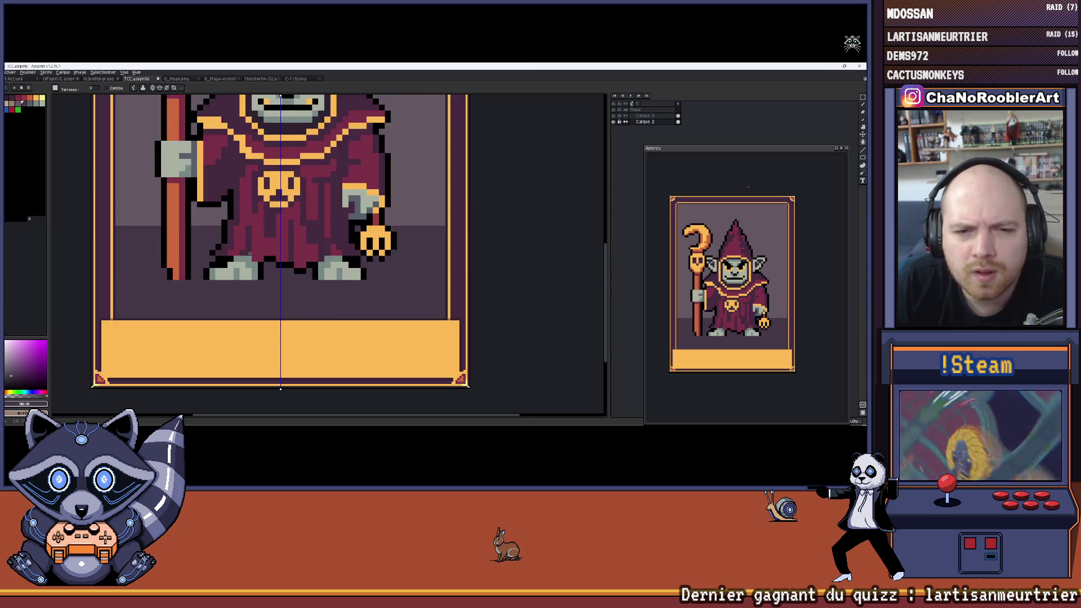
{"action": "scroll", "coordinate": [247, 250], "scroll_direction": "down", "scroll_amount": 1}
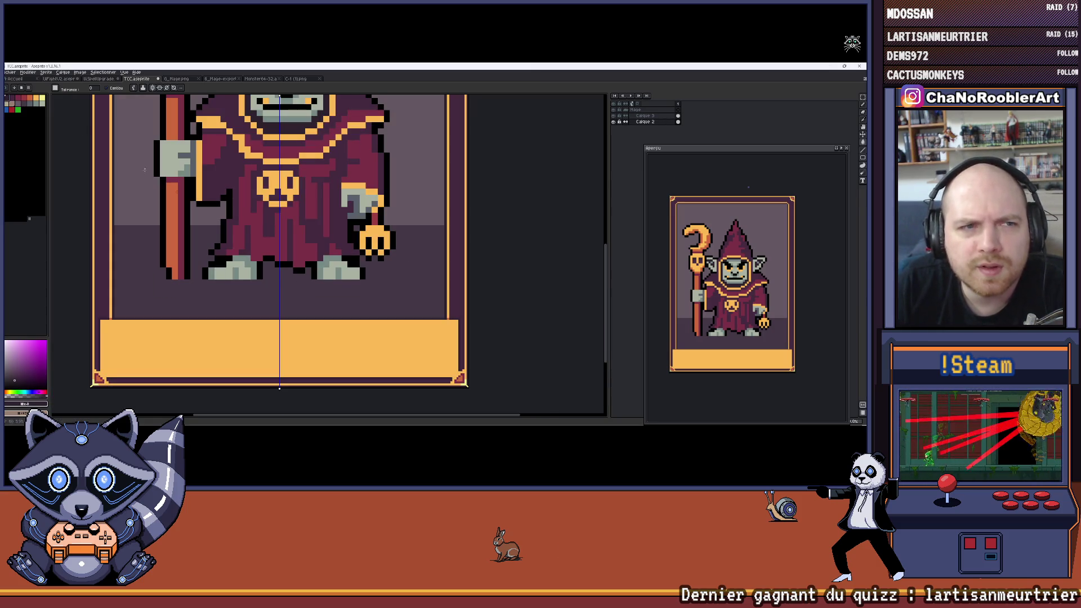
{"action": "scroll", "coordinate": [242, 253], "scroll_direction": "down", "scroll_amount": 2}
{"action": "scroll", "coordinate": [241, 253], "scroll_direction": "up", "scroll_amount": 3}
{"action": "scroll", "coordinate": [242, 253], "scroll_direction": "down", "scroll_amount": 1}
{"action": "scroll", "coordinate": [241, 253], "scroll_direction": "up", "scroll_amount": 2}
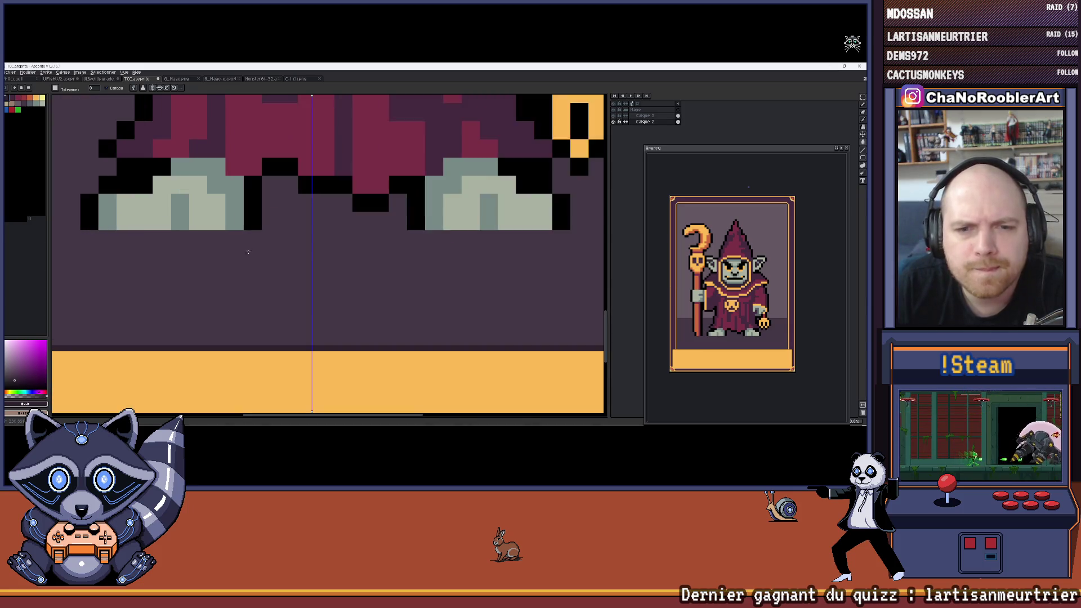
{"action": "scroll", "coordinate": [226, 254], "scroll_direction": "down", "scroll_amount": 2}
{"action": "left_click", "coordinate": [210, 246]}
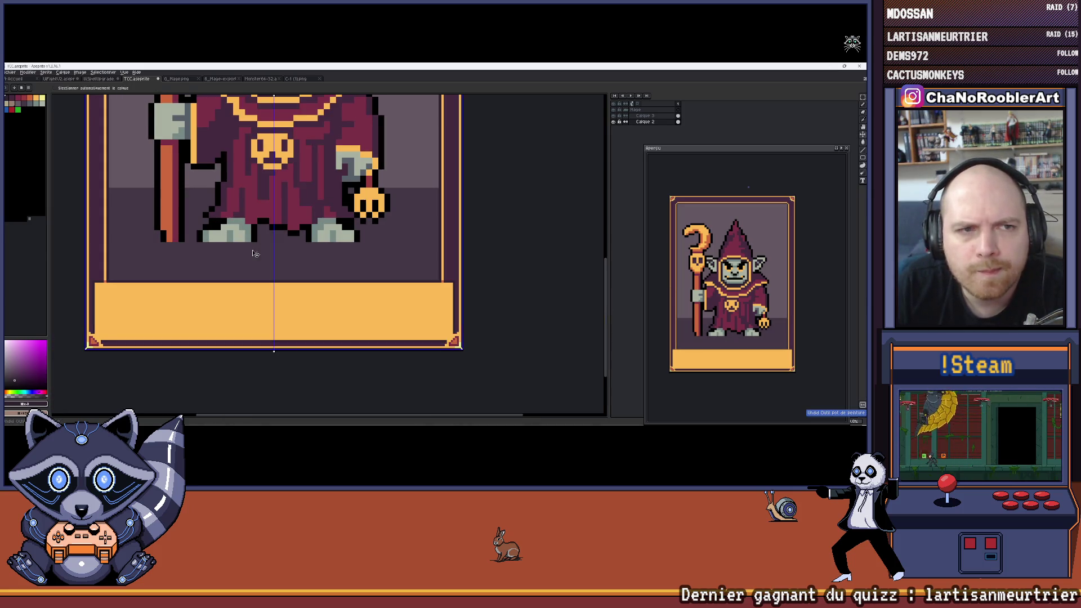
{"action": "key", "text": "ctrl+z"}
{"action": "key", "text": "b"}
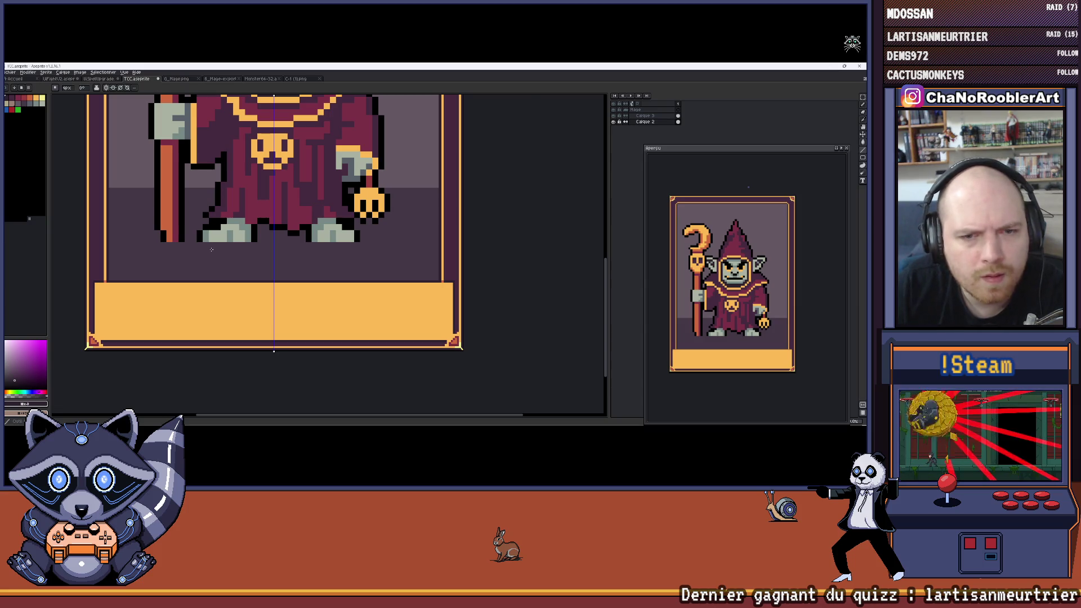
{"action": "scroll", "coordinate": [165, 252], "scroll_direction": "up", "scroll_amount": 2}
{"action": "scroll", "coordinate": [165, 251], "scroll_direction": "down", "scroll_amount": 2}
{"action": "scroll", "coordinate": [165, 252], "scroll_direction": "up", "scroll_amount": 3}
{"action": "scroll", "coordinate": [165, 252], "scroll_direction": "left", "scroll_amount": 2}
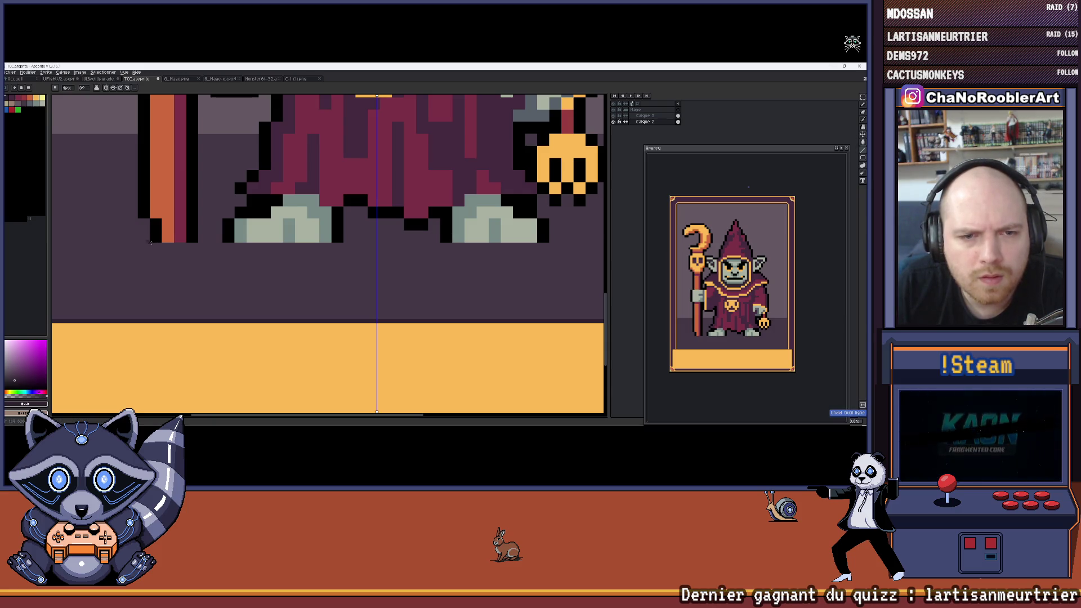
{"action": "scroll", "coordinate": [147, 238], "scroll_direction": "down", "scroll_amount": 5}
{"action": "scroll", "coordinate": [226, 263], "scroll_direction": "up", "scroll_amount": 1}
{"action": "scroll", "coordinate": [233, 252], "scroll_direction": "down", "scroll_amount": 1}
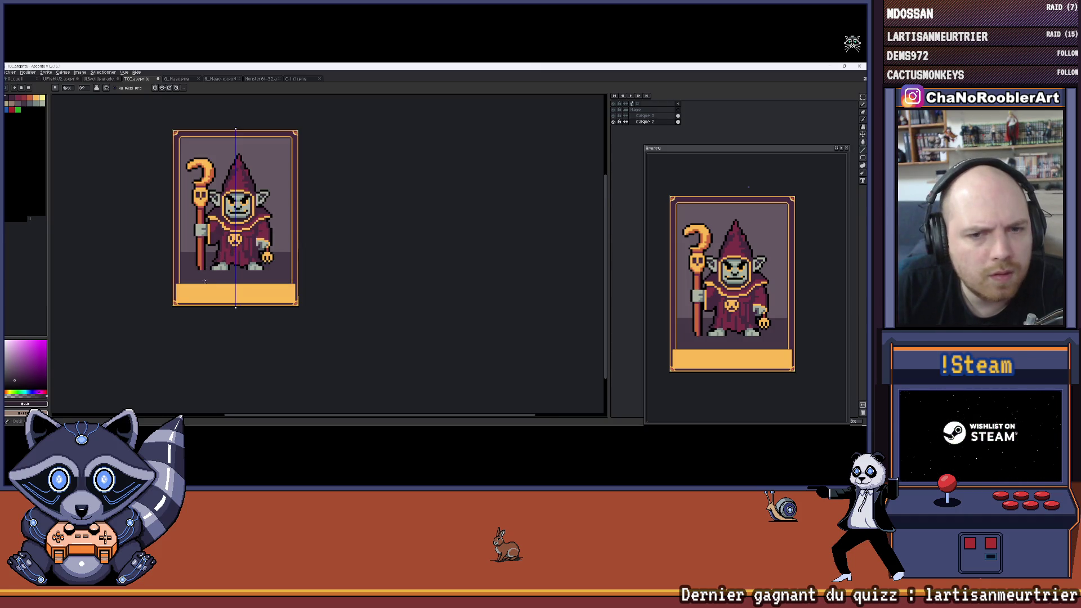
{"action": "scroll", "coordinate": [217, 270], "scroll_direction": "up", "scroll_amount": 4}
{"action": "scroll", "coordinate": [188, 246], "scroll_direction": "up", "scroll_amount": 1}
{"action": "scroll", "coordinate": [185, 225], "scroll_direction": "down", "scroll_amount": 1}
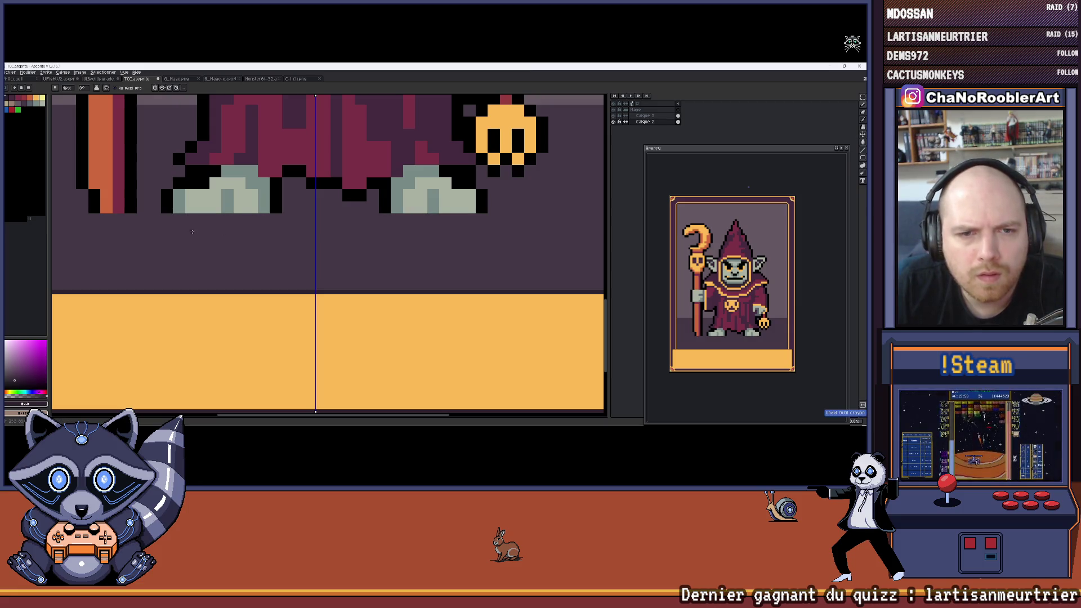
{"action": "scroll", "coordinate": [207, 242], "scroll_direction": "up", "scroll_amount": 1}
{"action": "scroll", "coordinate": [207, 243], "scroll_direction": "down", "scroll_amount": 1}
{"action": "scroll", "coordinate": [193, 231], "scroll_direction": "up", "scroll_amount": 1}
{"action": "left_click_drag", "start_coordinate": [151, 210], "coordinate": [329, 210]}
{"action": "key", "text": "ctrl+z"}
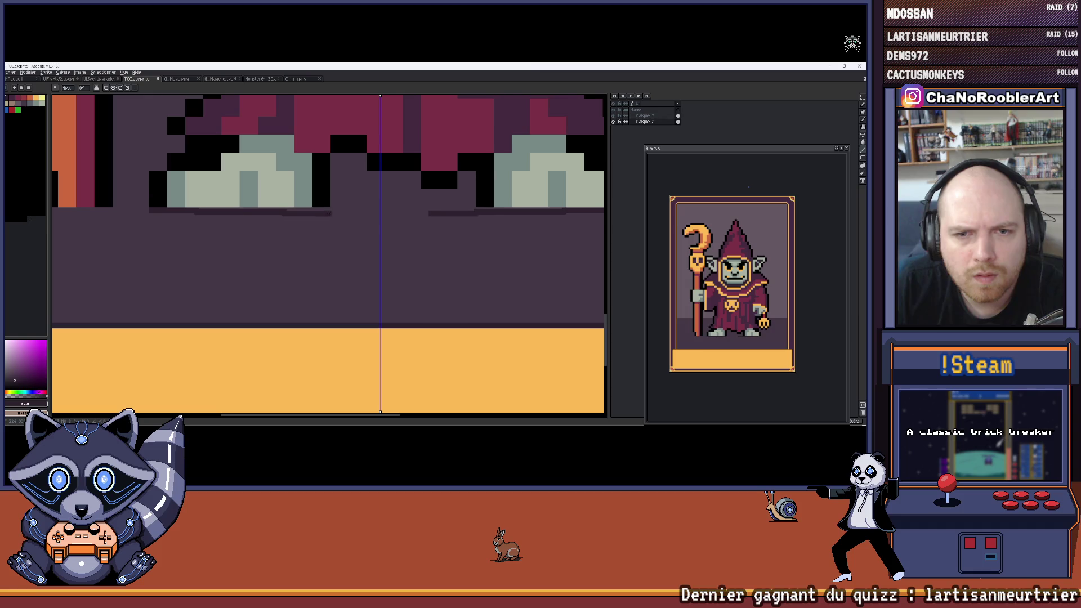
{"action": "scroll", "coordinate": [353, 216], "scroll_direction": "down", "scroll_amount": 3}
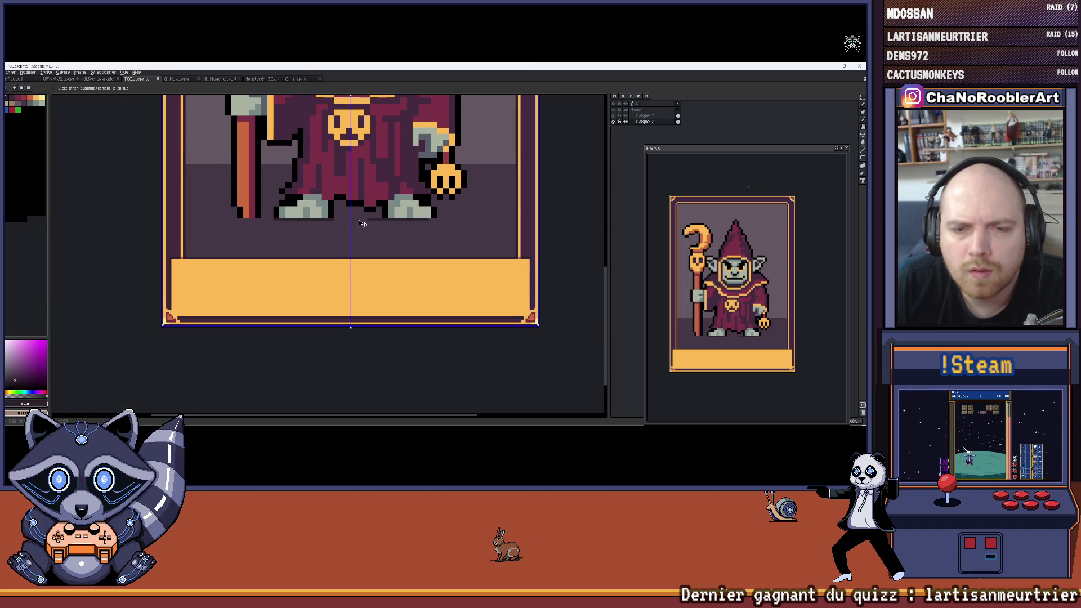
{"action": "scroll", "coordinate": [209, 264], "scroll_direction": "down", "scroll_amount": 2}
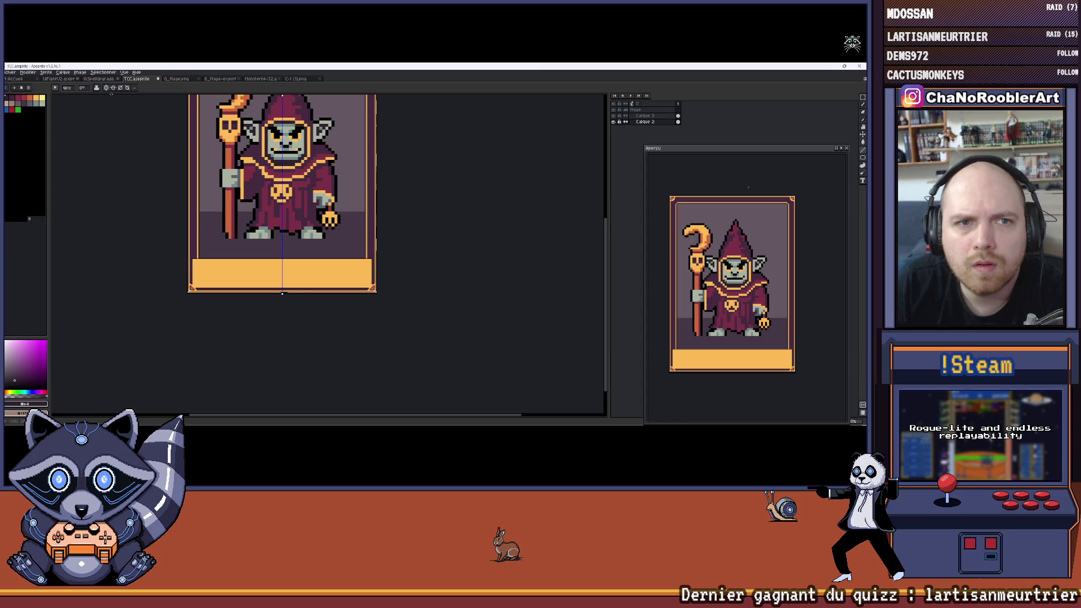
Step: Draw a dark oval shadow under the mage's feet with the Ellipse tool
{"action": "scroll", "coordinate": [280, 247], "scroll_direction": "up", "scroll_amount": 2}
{"action": "left_click_drag", "start_coordinate": [280, 248], "coordinate": [268, 271]}
{"action": "left_click", "coordinate": [613, 121]}
{"action": "left_click", "coordinate": [613, 121]}
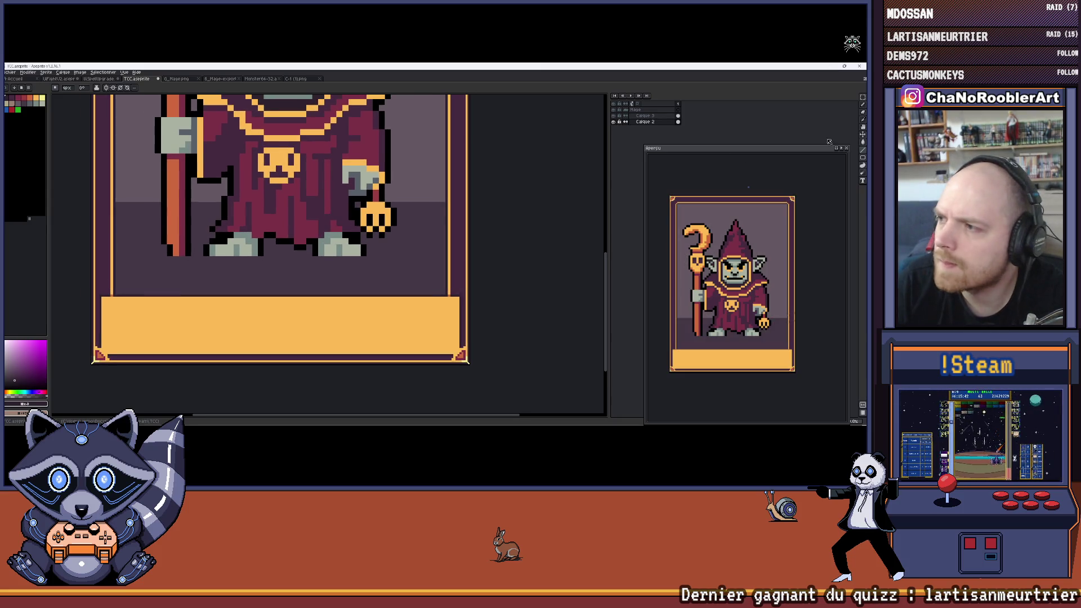
{"action": "left_click", "coordinate": [862, 157]}
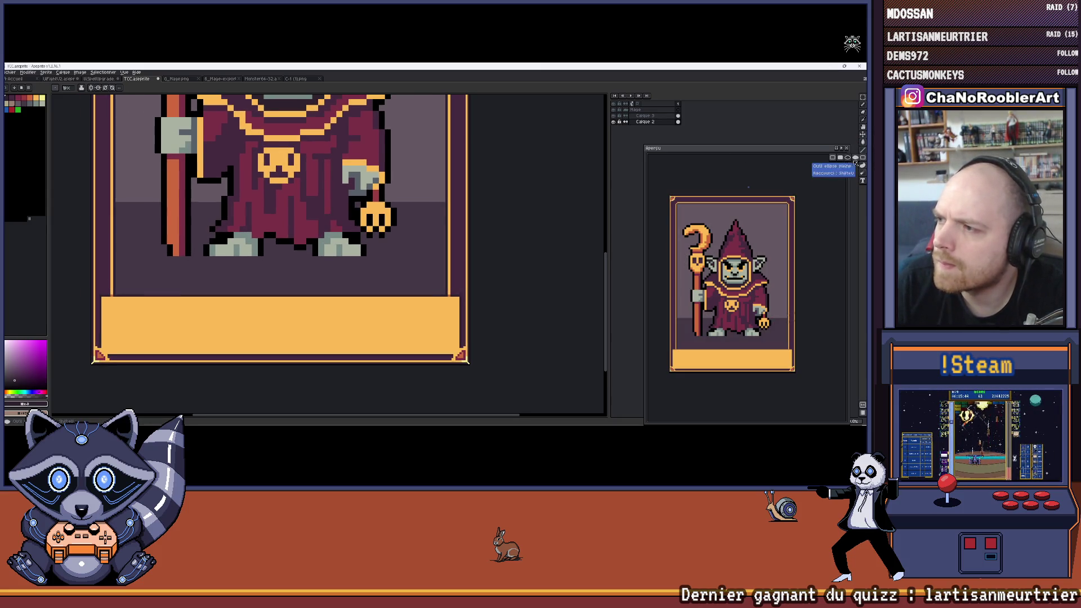
{"action": "left_click", "coordinate": [853, 160]}
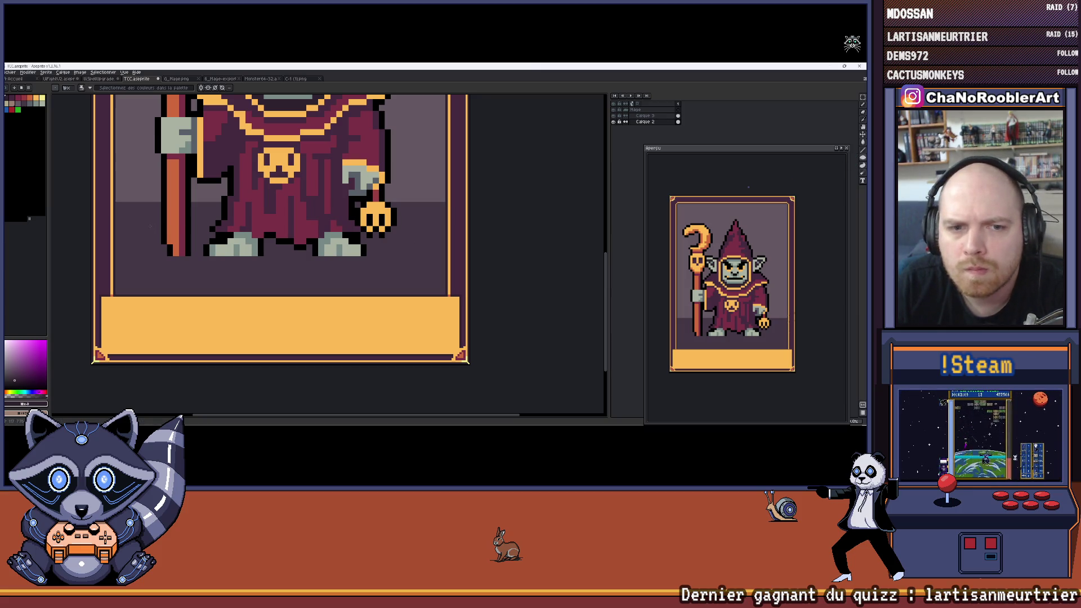
{"action": "left_click_drag", "start_coordinate": [403, 277], "coordinate": [392, 248]}
{"action": "scroll", "coordinate": [403, 277], "scroll_direction": "down", "scroll_amount": 4}
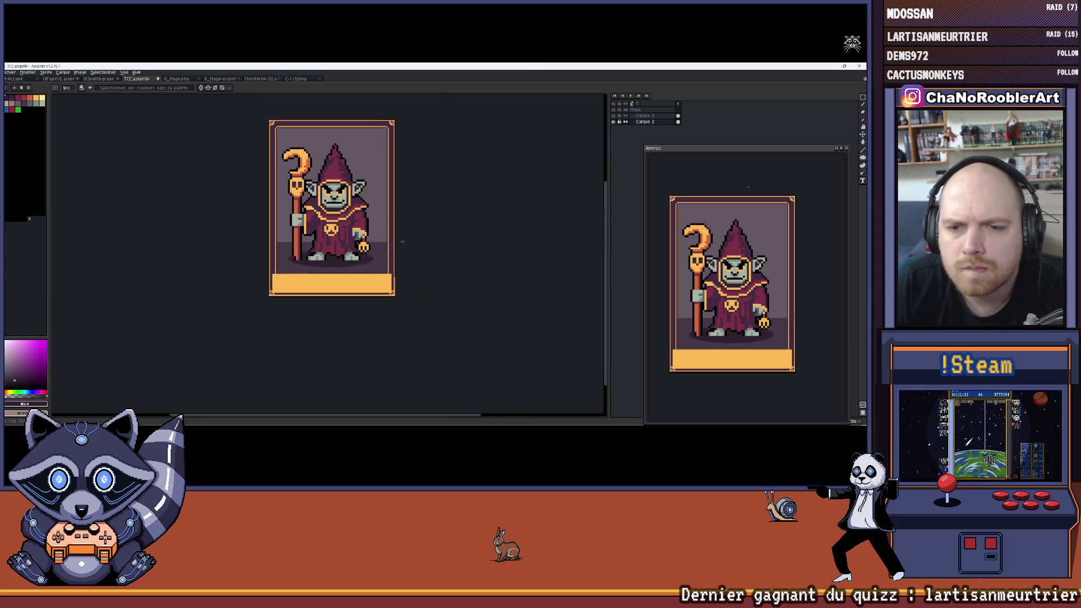
Step: Save the card file with Ctrl+S
{"action": "key", "text": "ctrl+s"}
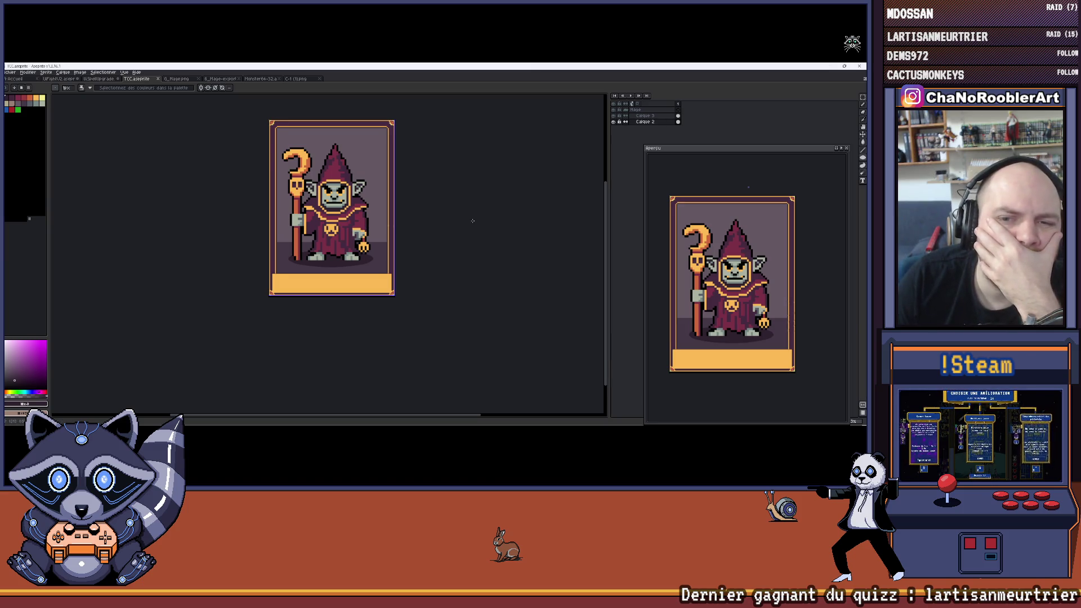
{"action": "scroll", "coordinate": [417, 251], "scroll_direction": "up", "scroll_amount": 1}
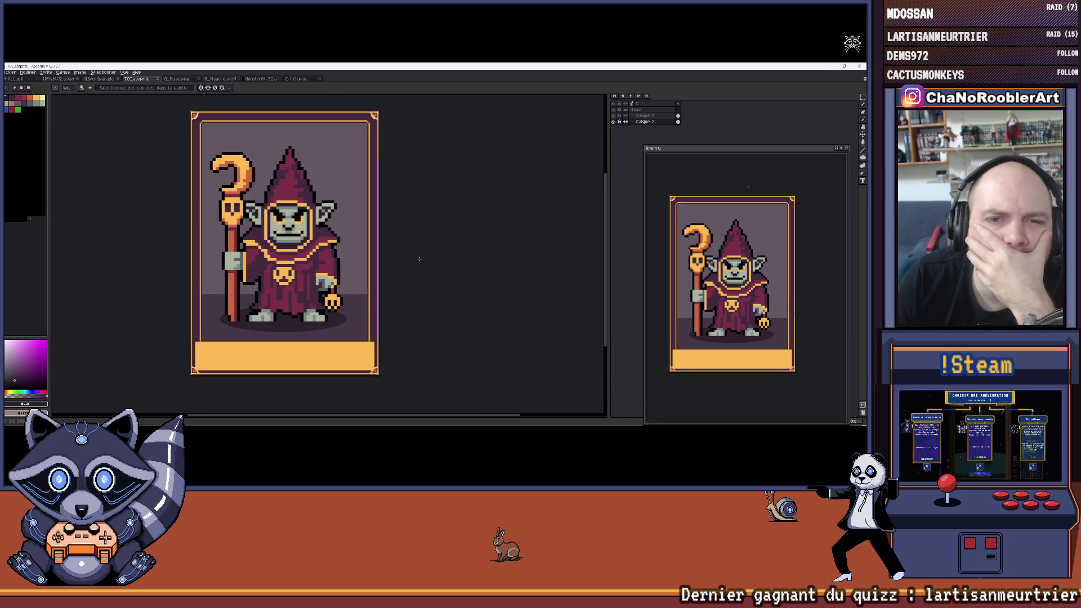
{"action": "left_click", "coordinate": [11, 72]}
Step: Open the file dialog and navigate to the ProjetM folder
{"action": "left_click", "coordinate": [25, 92]}
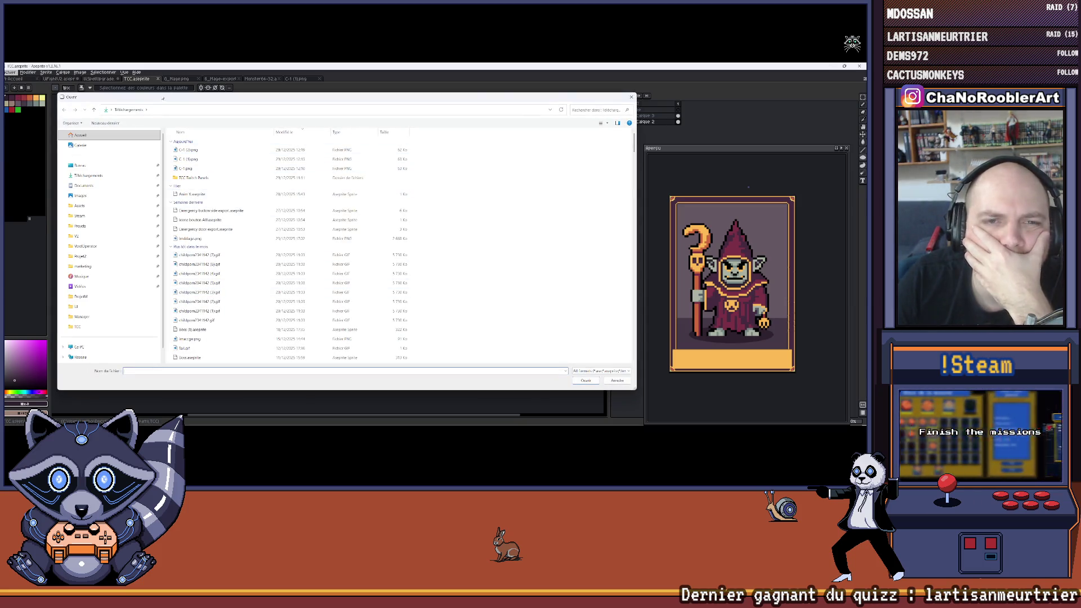
{"action": "left_click", "coordinate": [81, 296]}
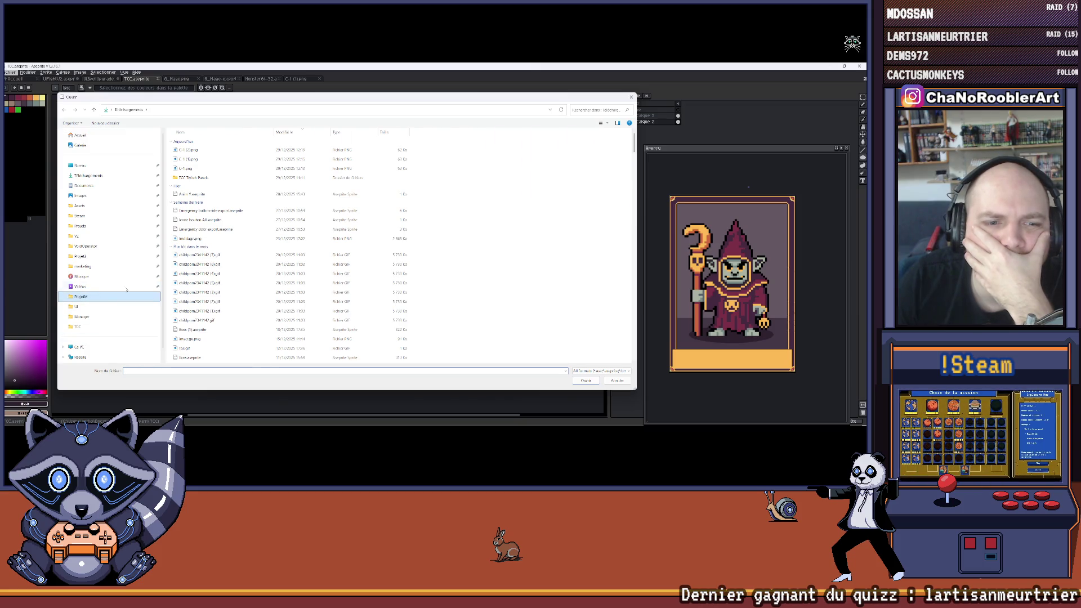